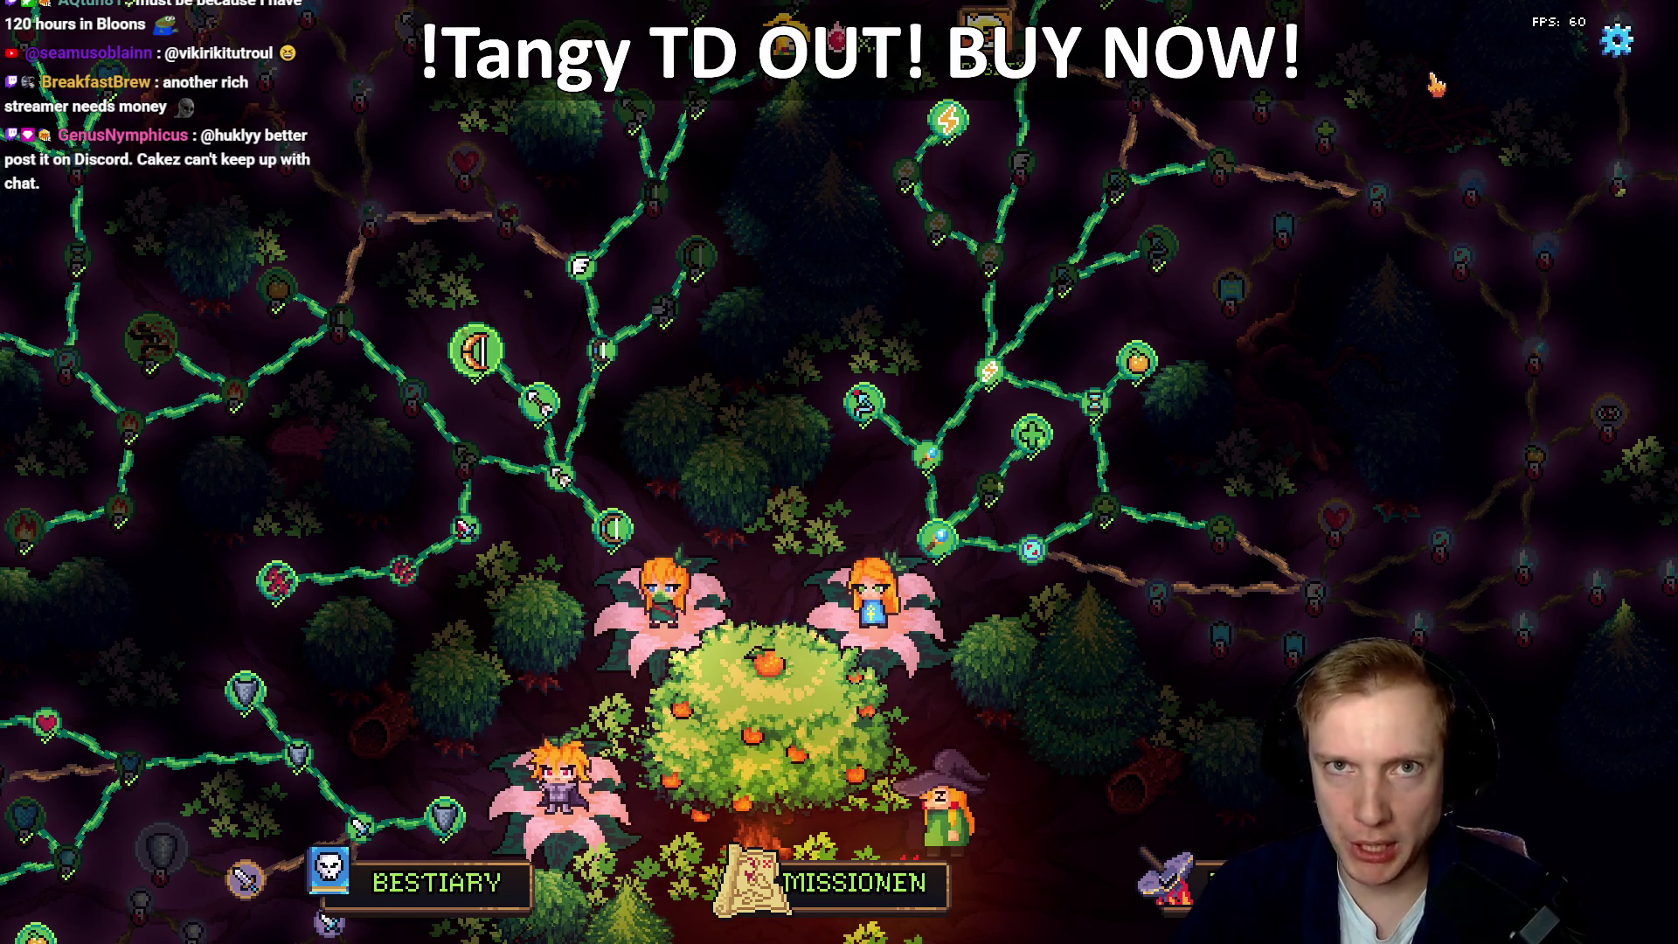
# Step: Leave the skill tree with Esc and open the game's Optionen settings
pyautogui.press('Escape')
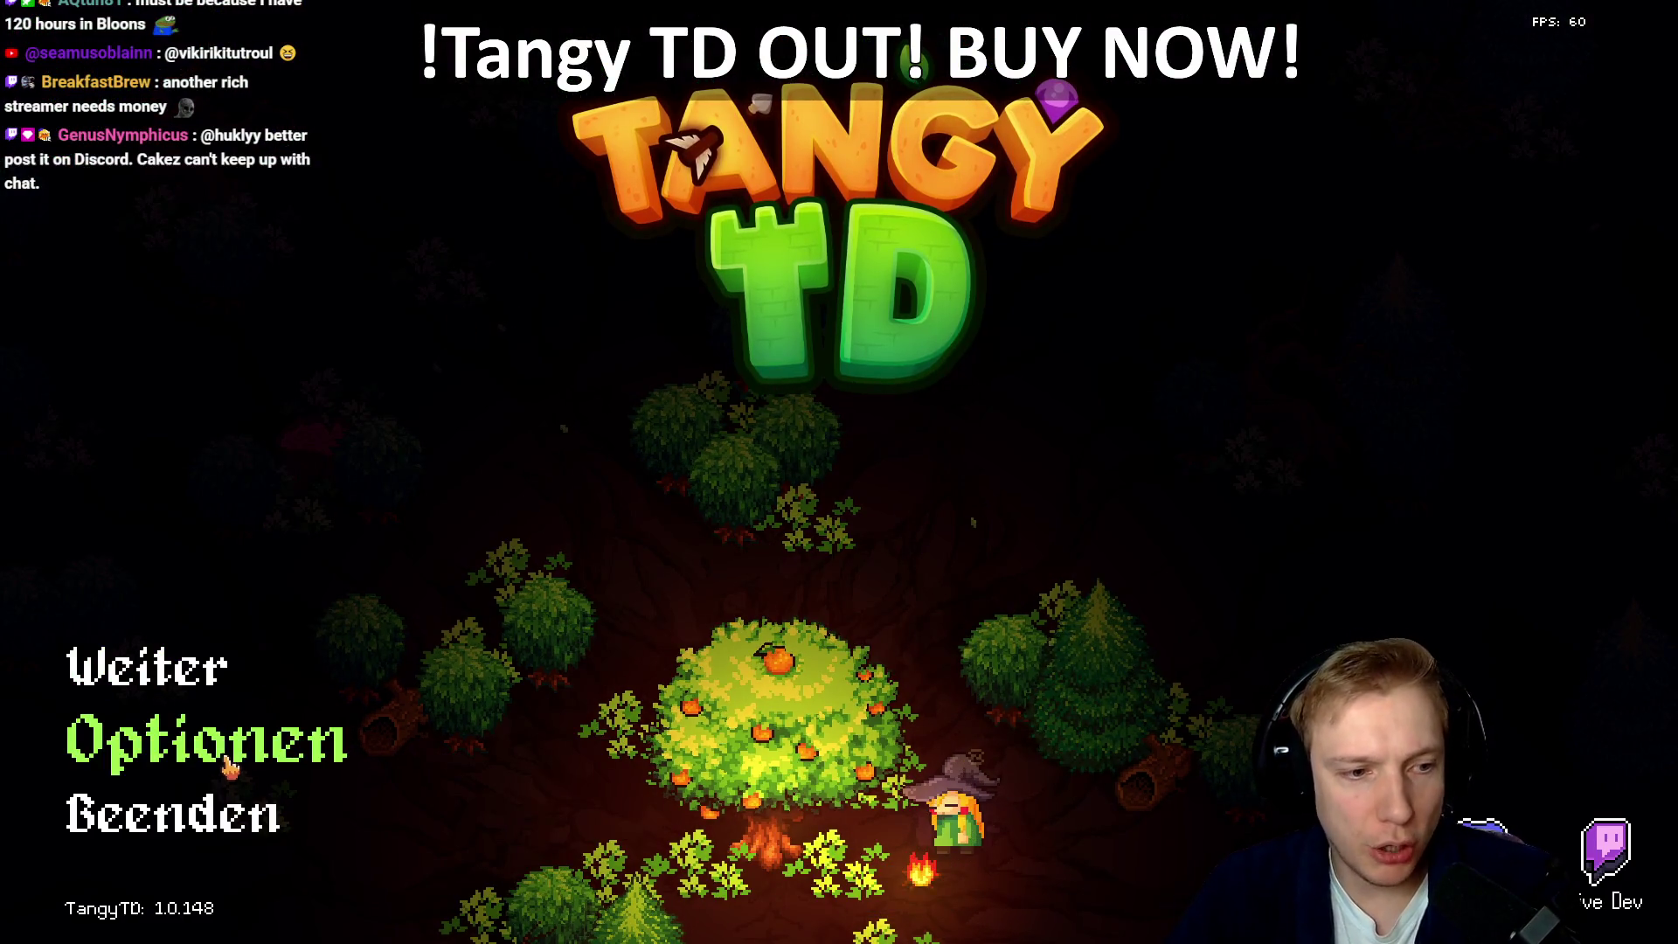
pyautogui.click(225, 761)
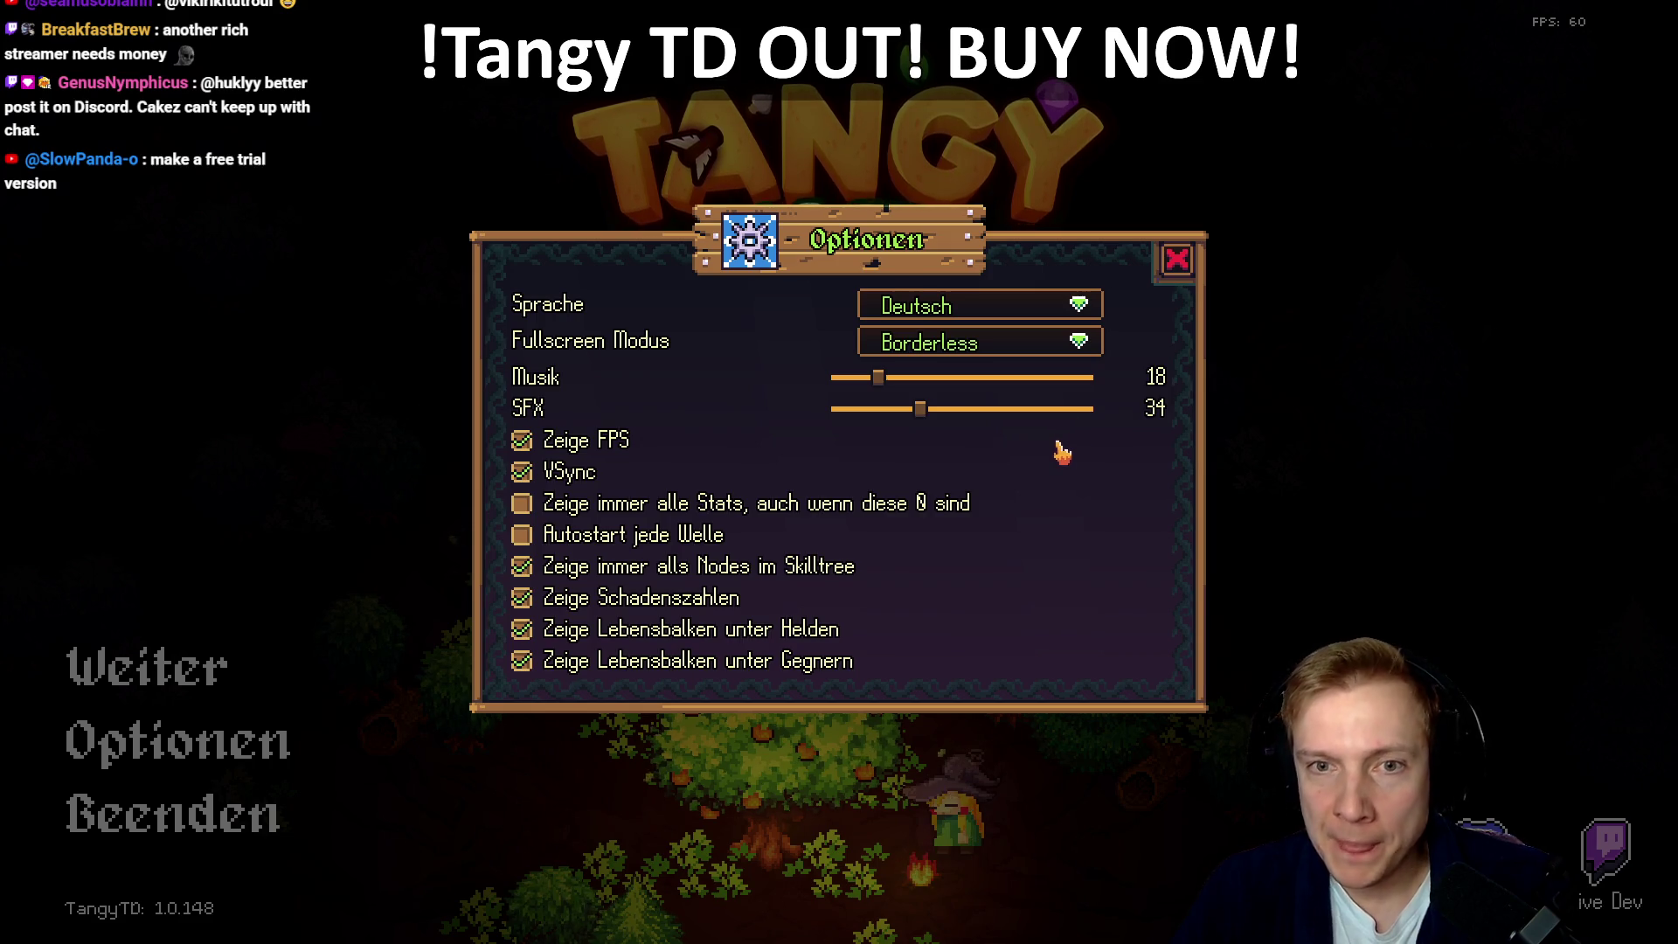
# Step: Close the Optionen dialog to get back to the Weiter / Optionen / Beenden title menu
pyautogui.press('Escape')
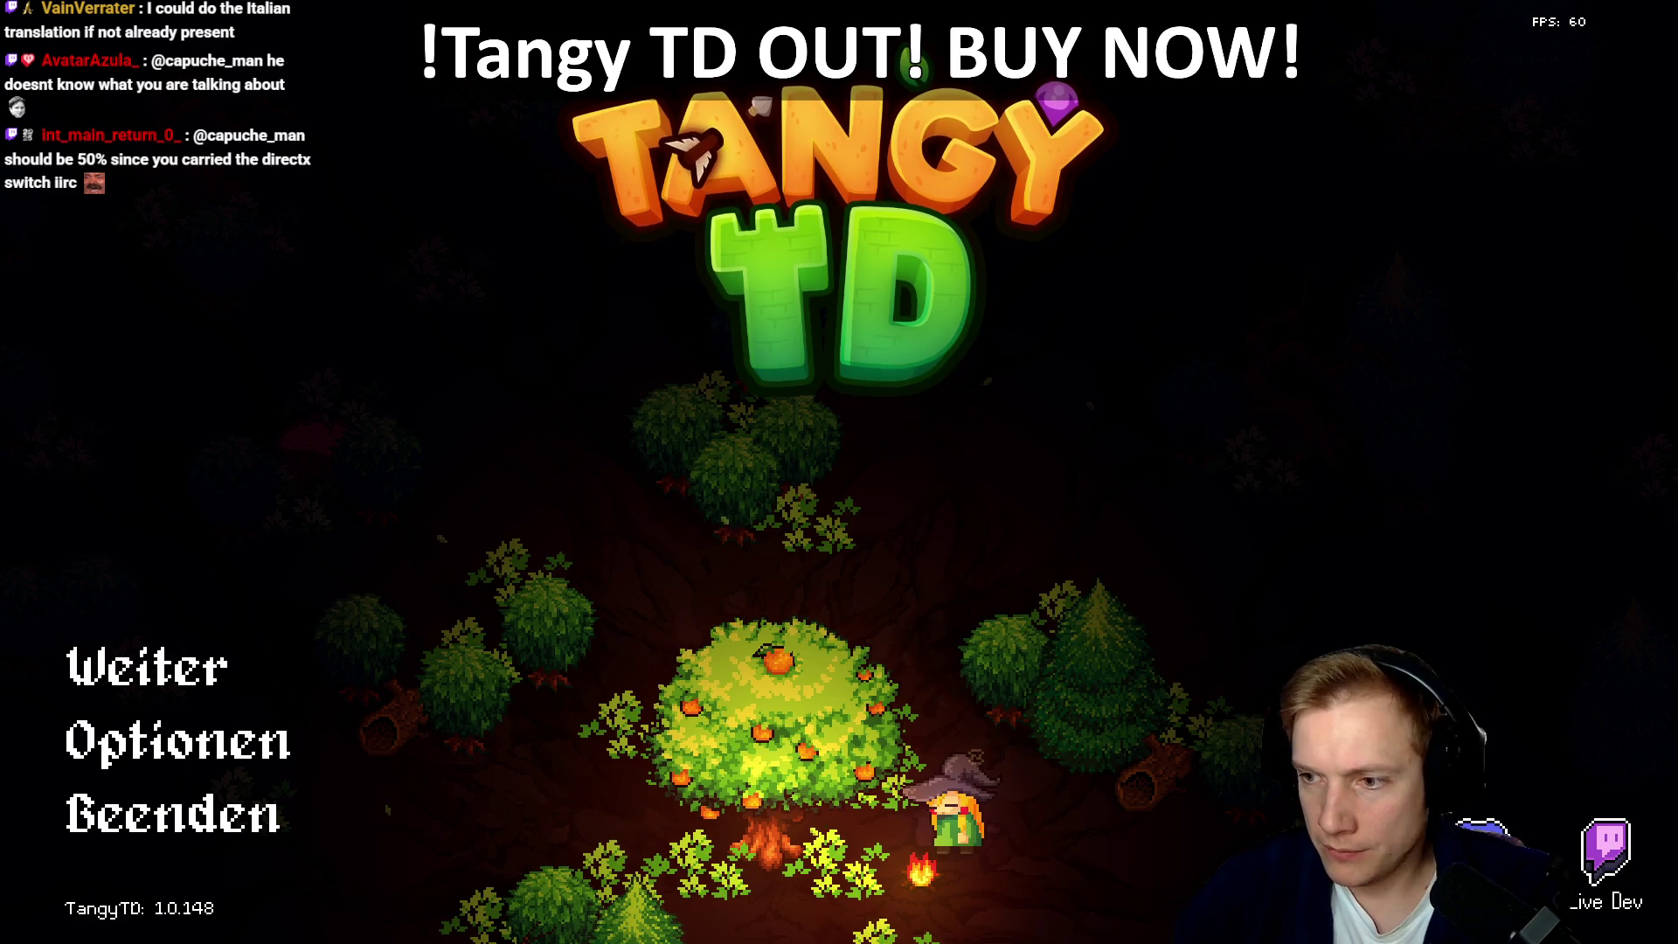
# Step: Delete the three blocks of finished tasks, from Change Trailer through the steam price, bundle page and strings items
pyautogui.hotkey('alt', 'Tab')
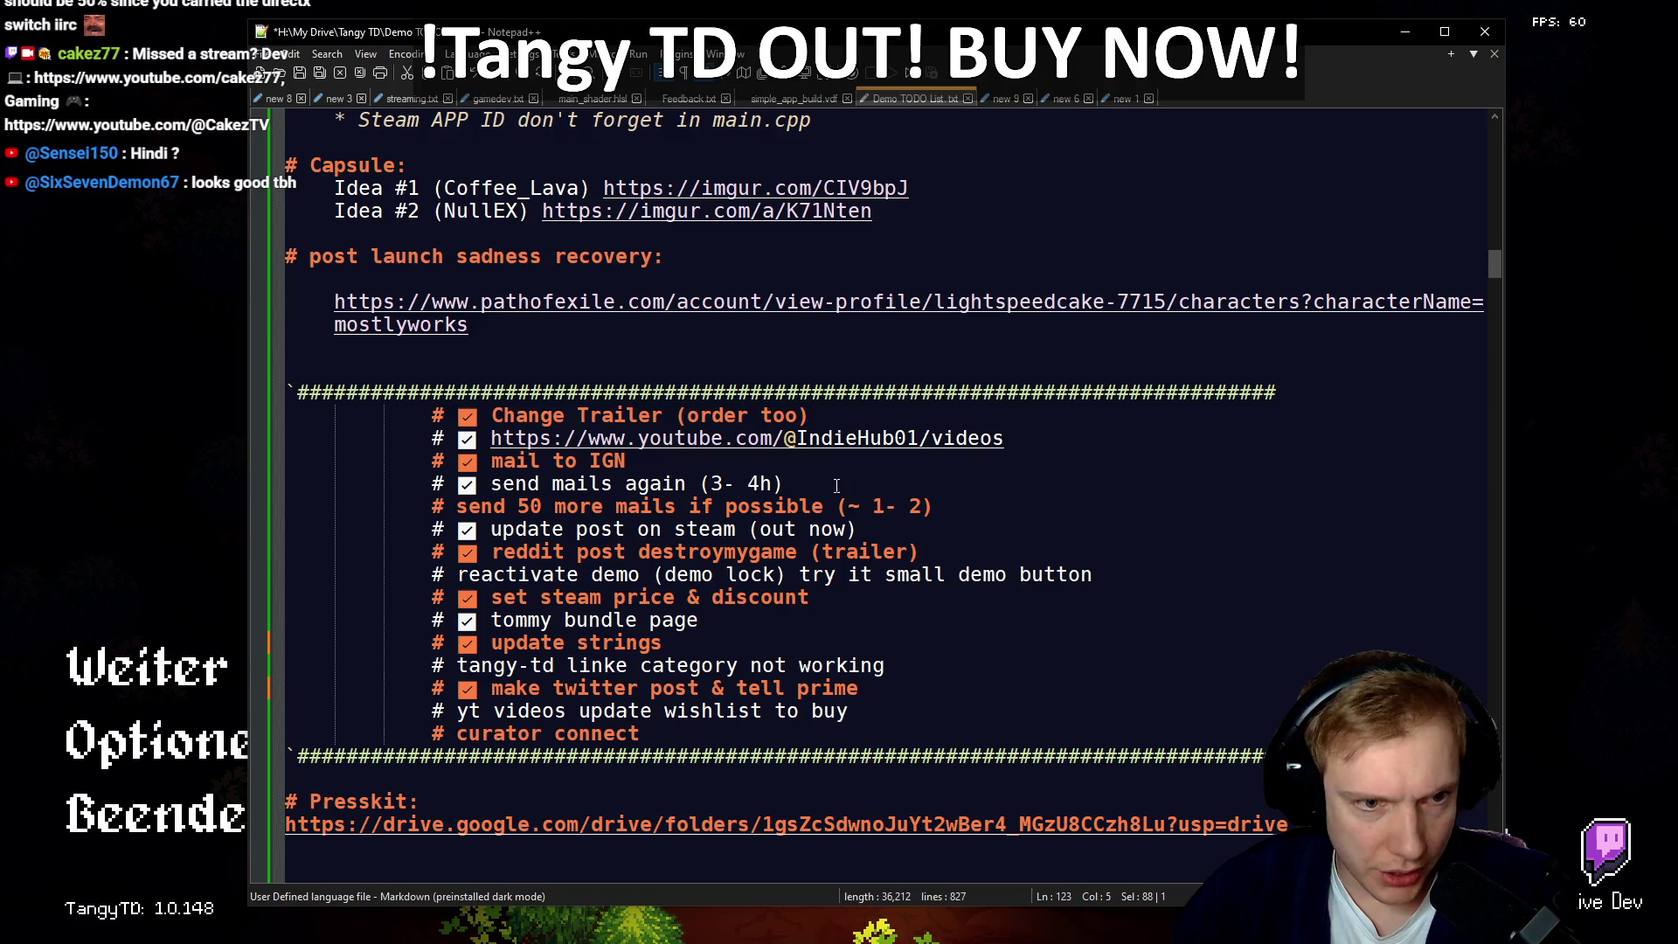
pyautogui.moveTo(797, 486); pyautogui.dragTo(211, 424)
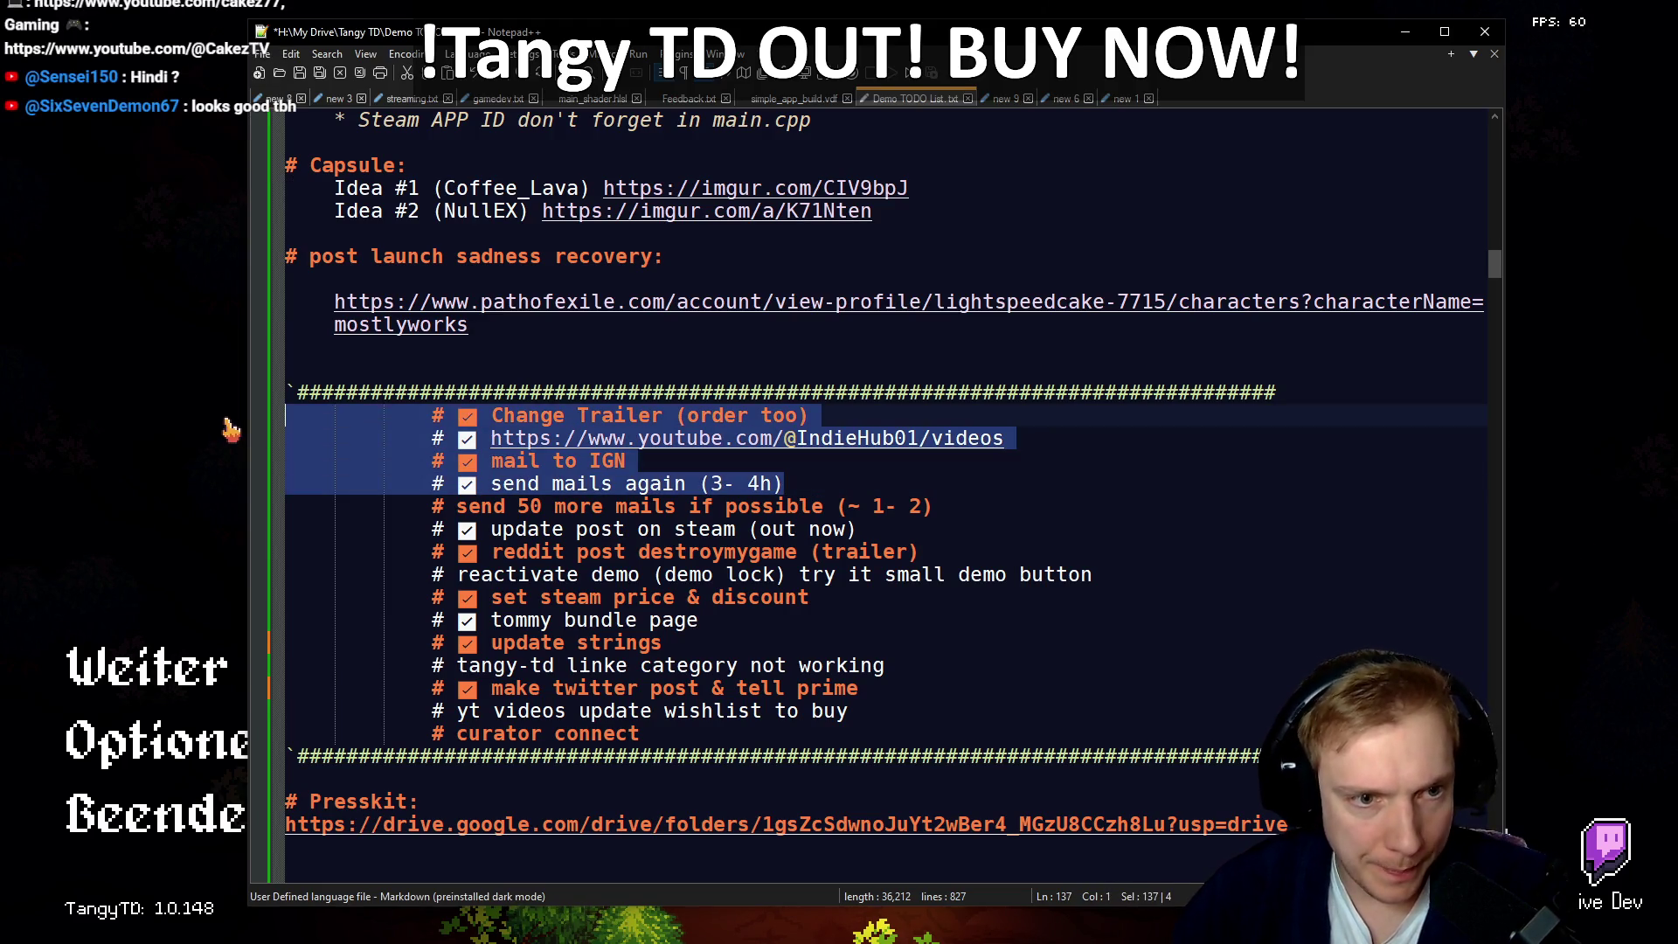
pyautogui.press('Delete')
pyautogui.moveTo(959, 482); pyautogui.dragTo(285, 461)
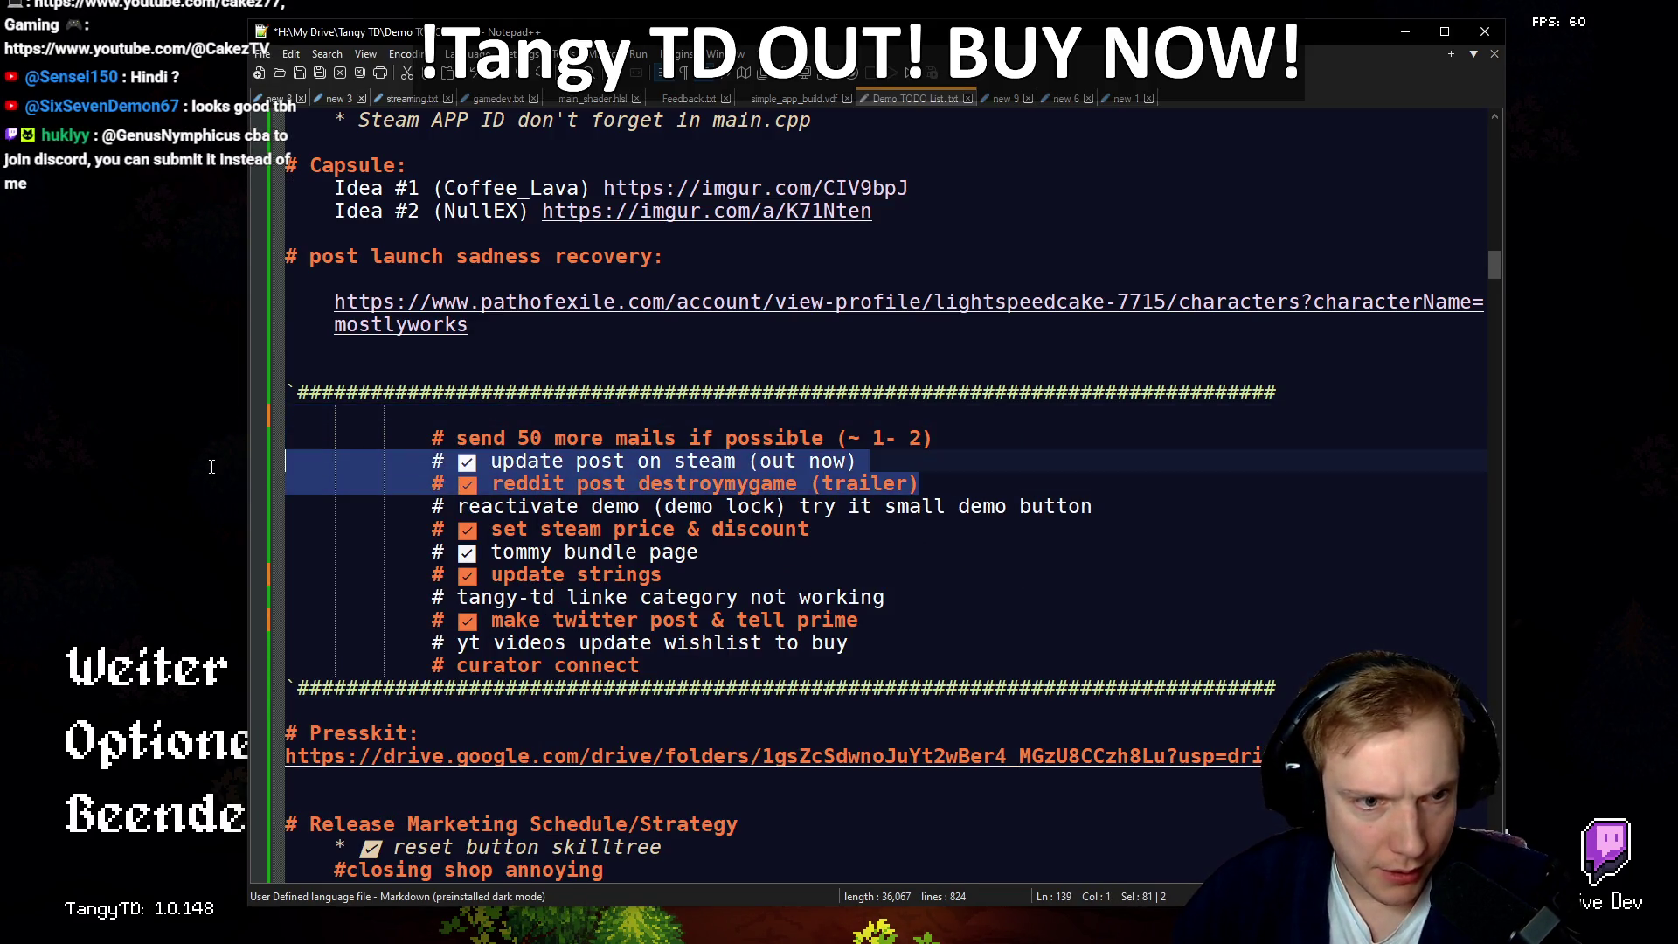
pyautogui.press('Delete')
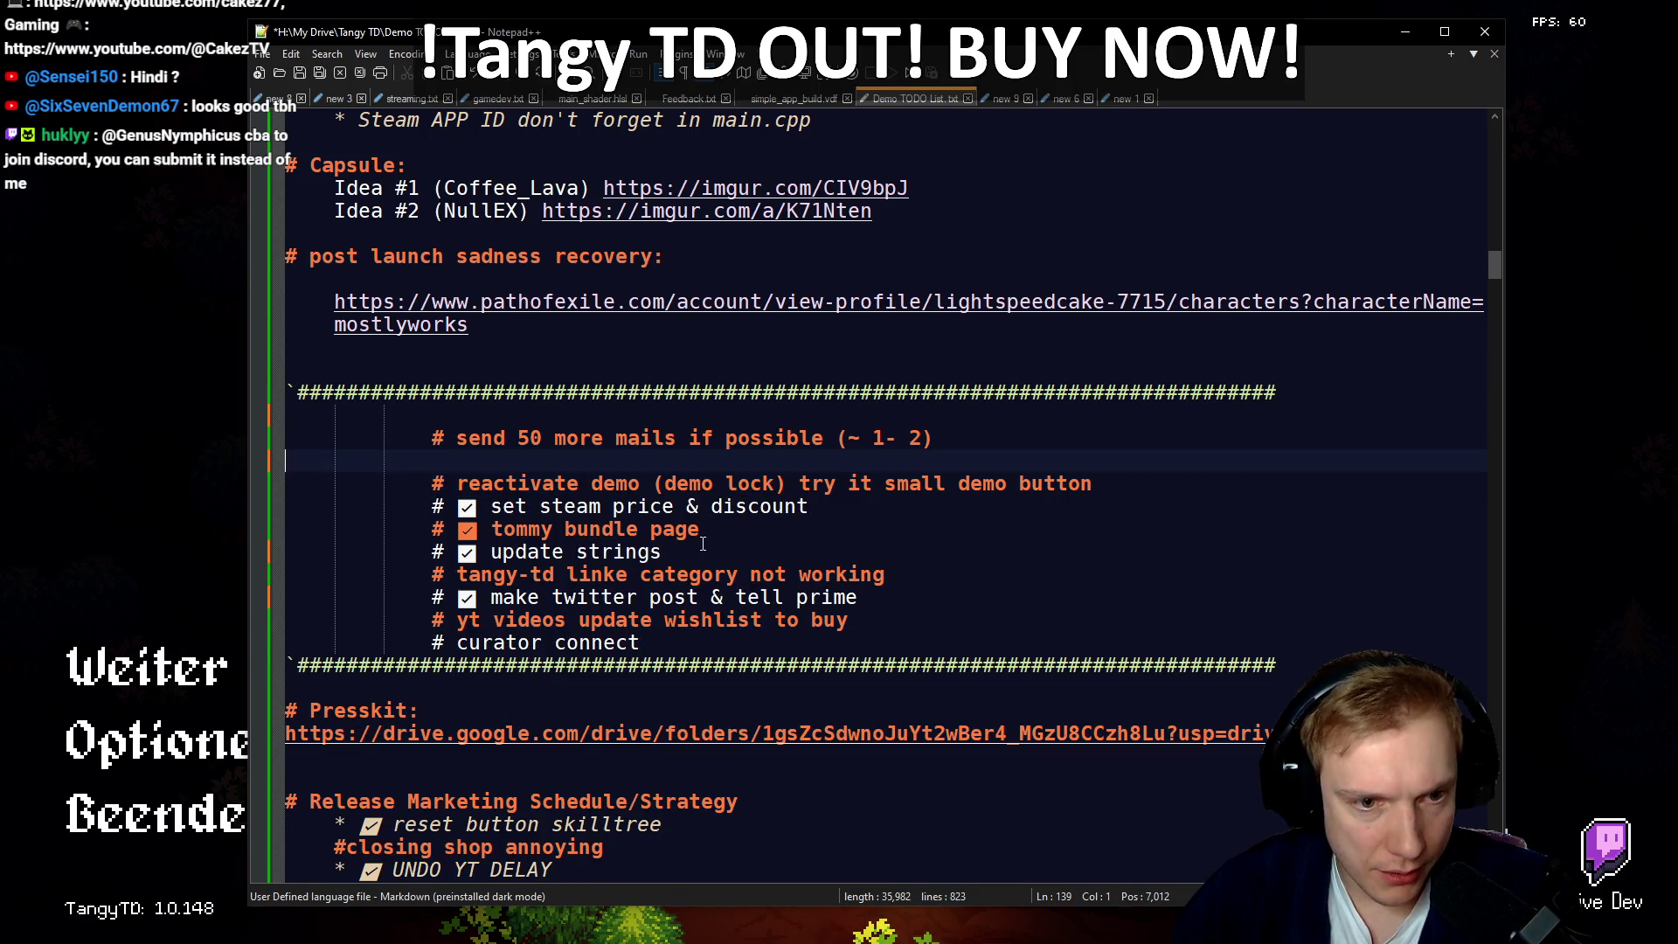
pyautogui.moveTo(703, 547); pyautogui.dragTo(289, 507)
pyautogui.press('Delete')
# Step: Remove the leftover blank lines and the finished 'make twitter post & tell prime' task
pyautogui.click(445, 456)
pyautogui.press('BackSpace')
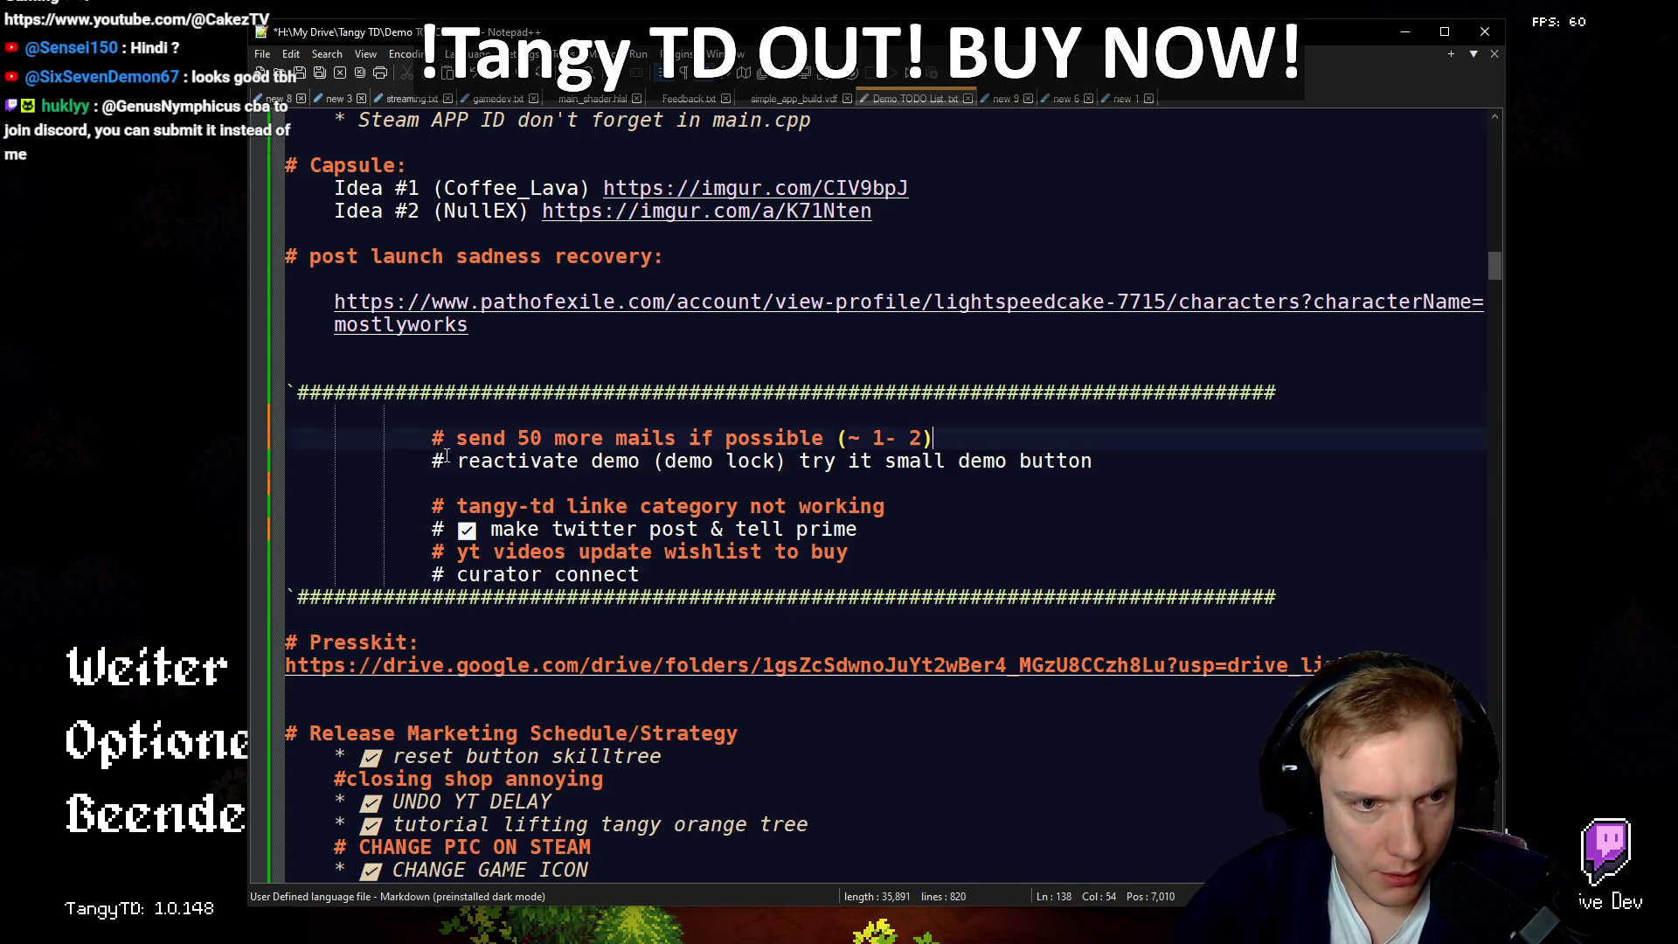
pyautogui.click(822, 483)
pyautogui.press('BackSpace')
pyautogui.click(888, 506)
pyautogui.hotkey('shift', 'Home')
pyautogui.press('Delete')
pyautogui.press('BackSpace')
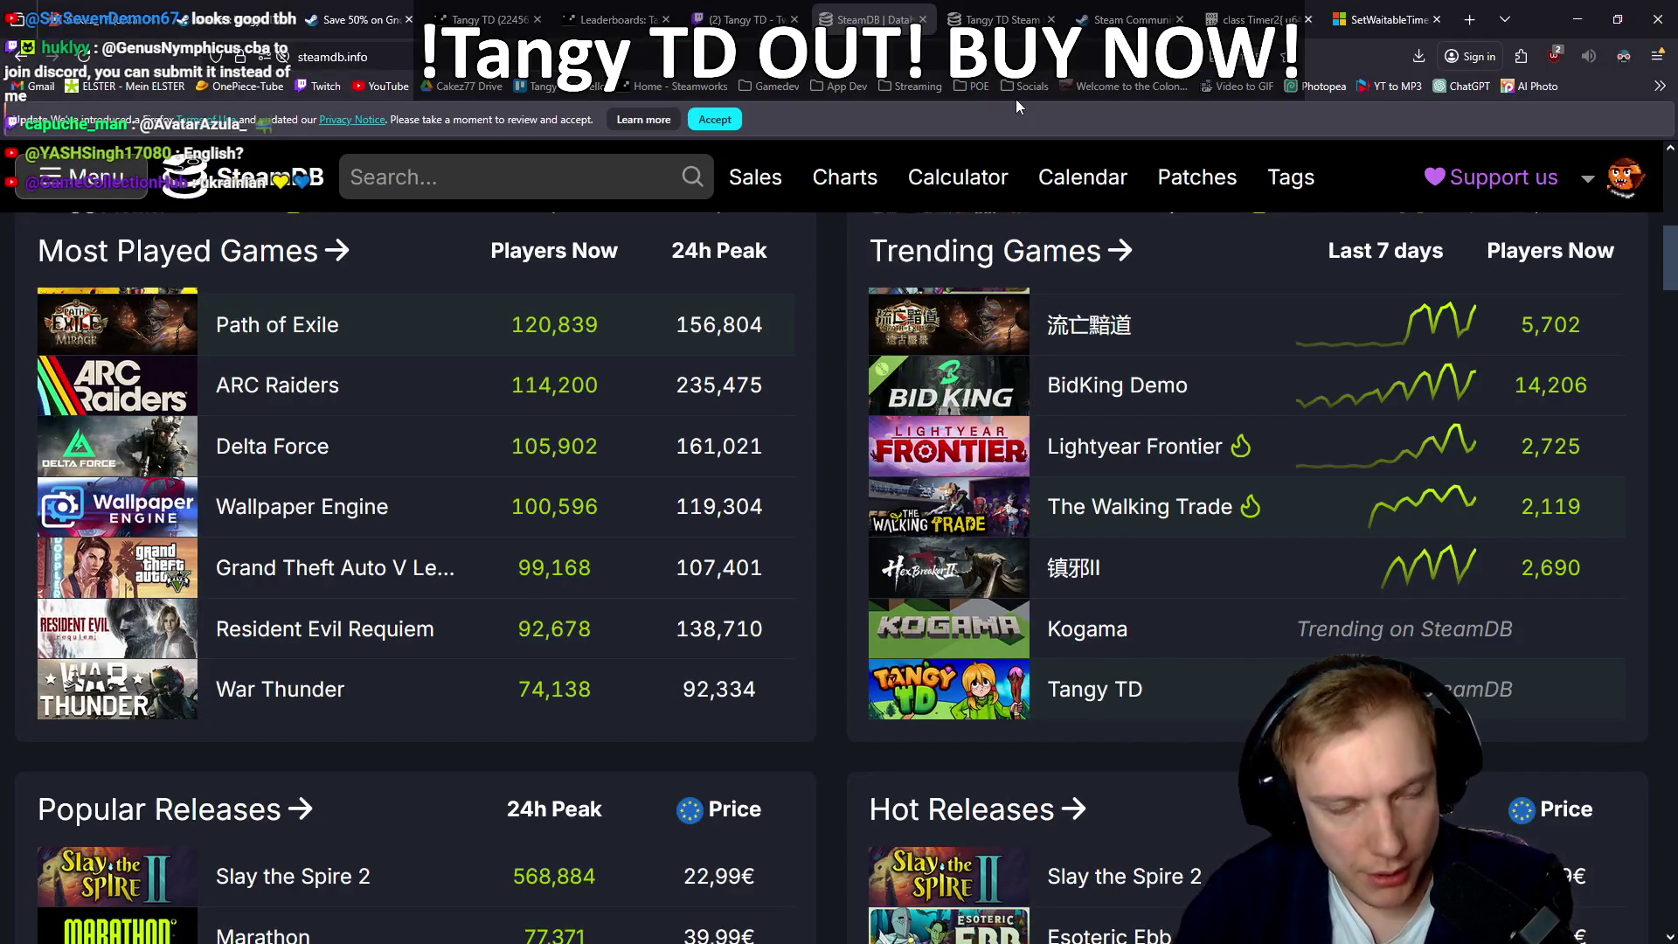
# Step: Open twitter.com in a new Firefox tab via the 'twitt' address suggestion
pyautogui.hotkey('ctrl', 't')
pyautogui.write('twitter.com/')
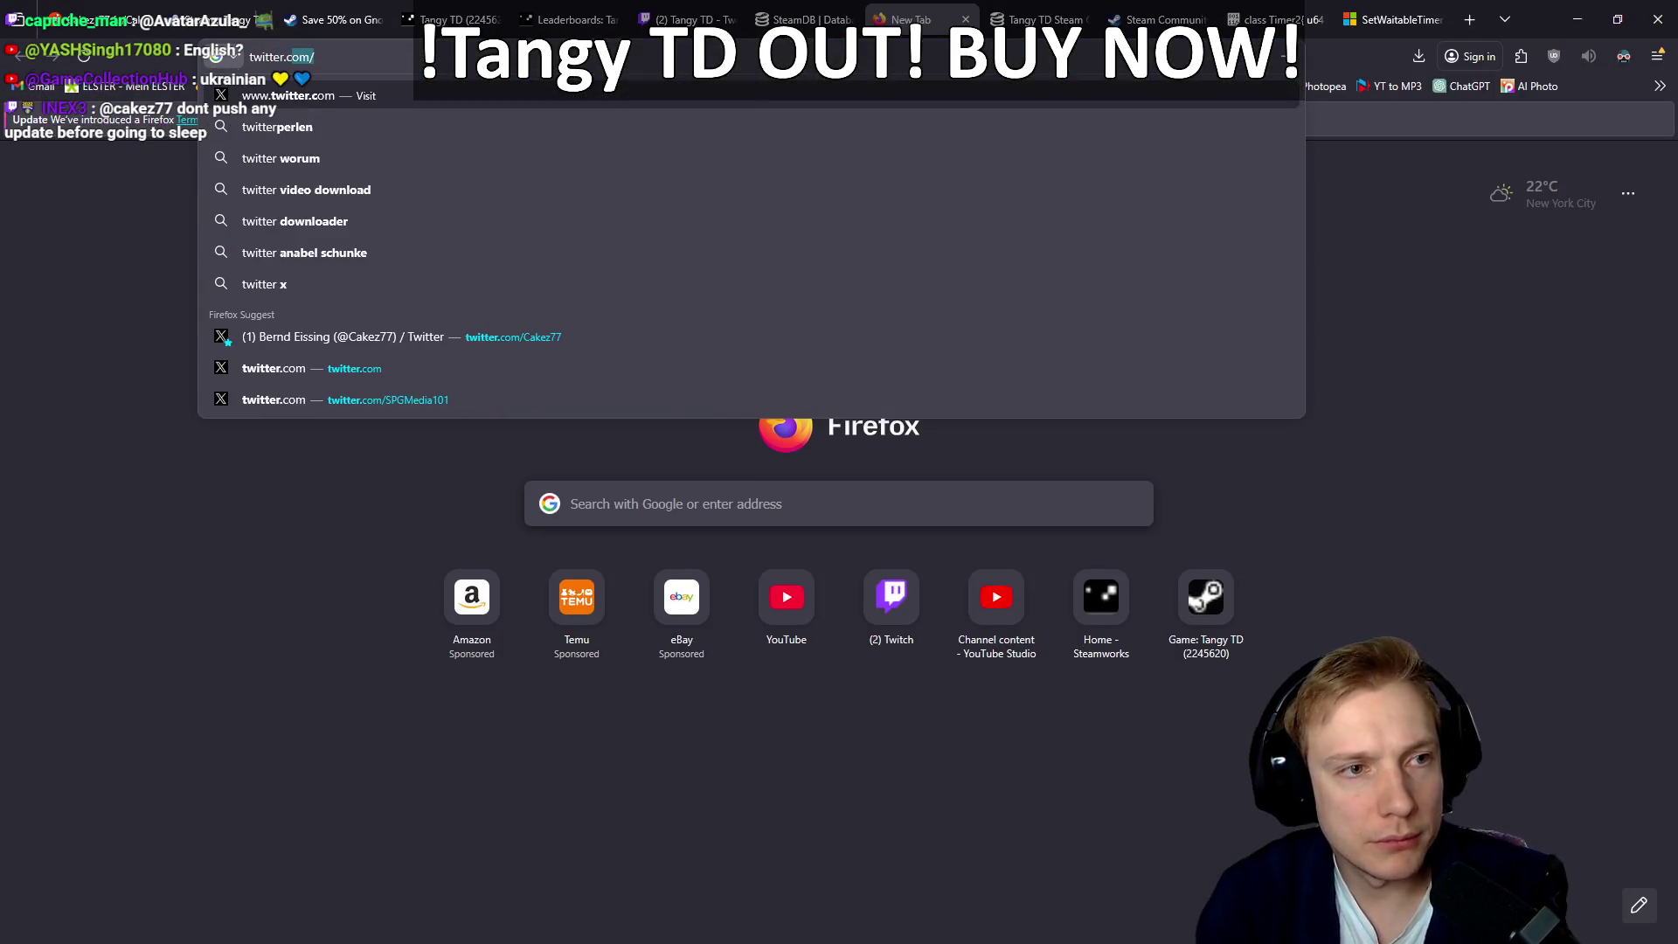
pyautogui.press('Return')
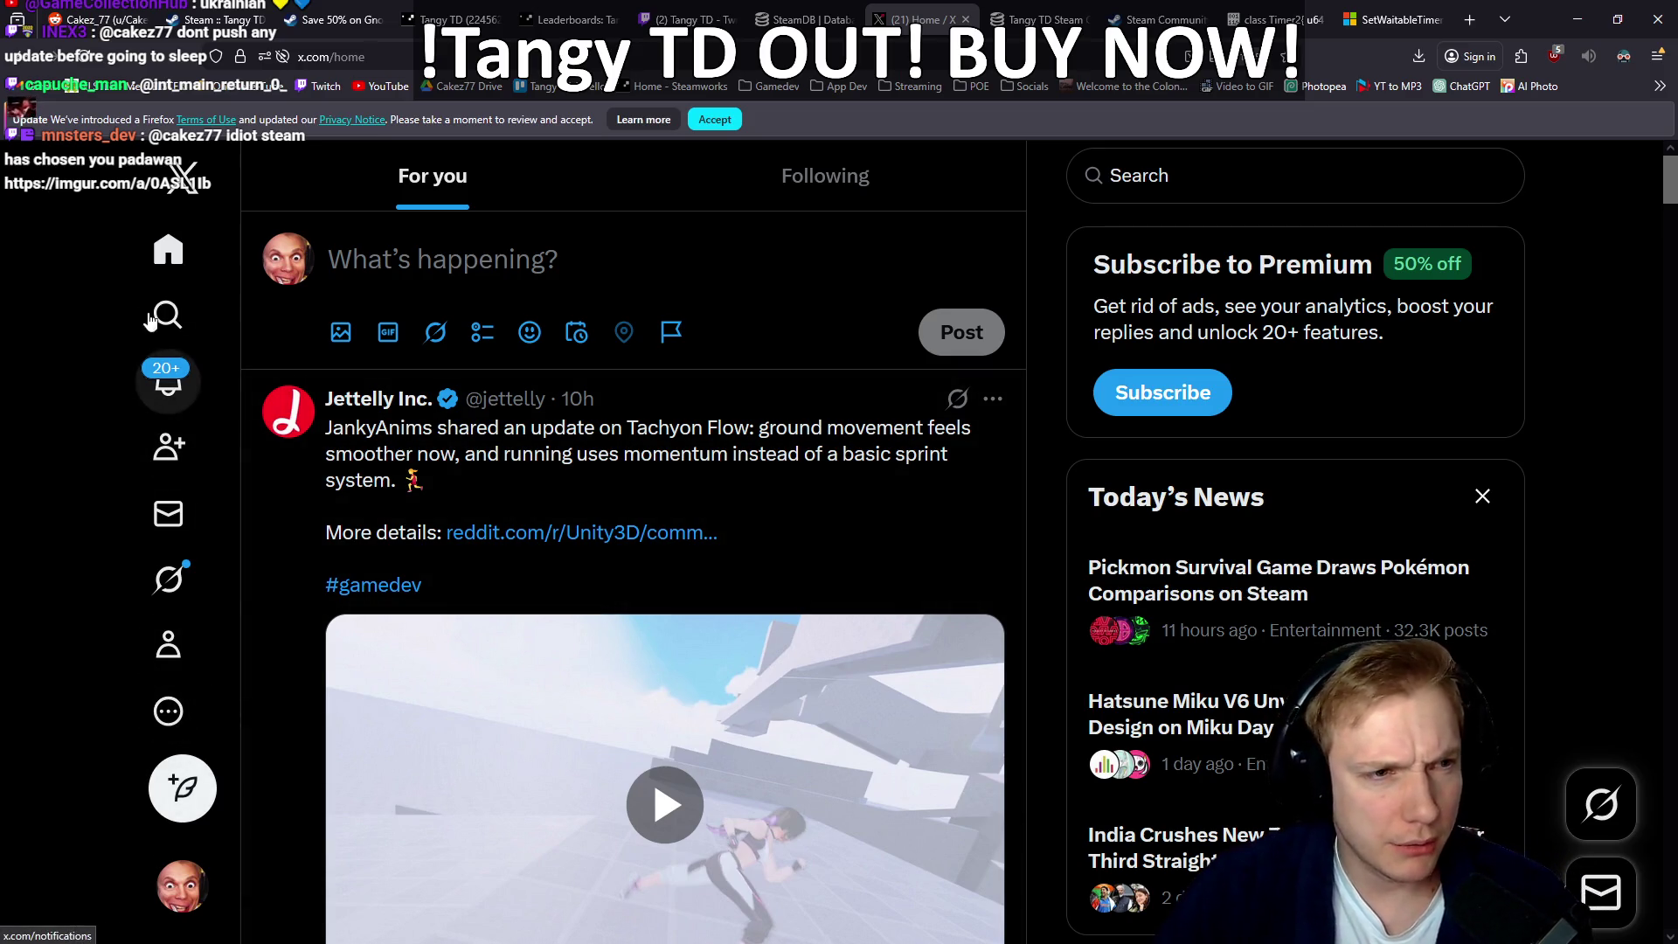
# Step: Browse your own X profile posts, open a recently searched account's profile, then close the X tab
pyautogui.click(175, 654)
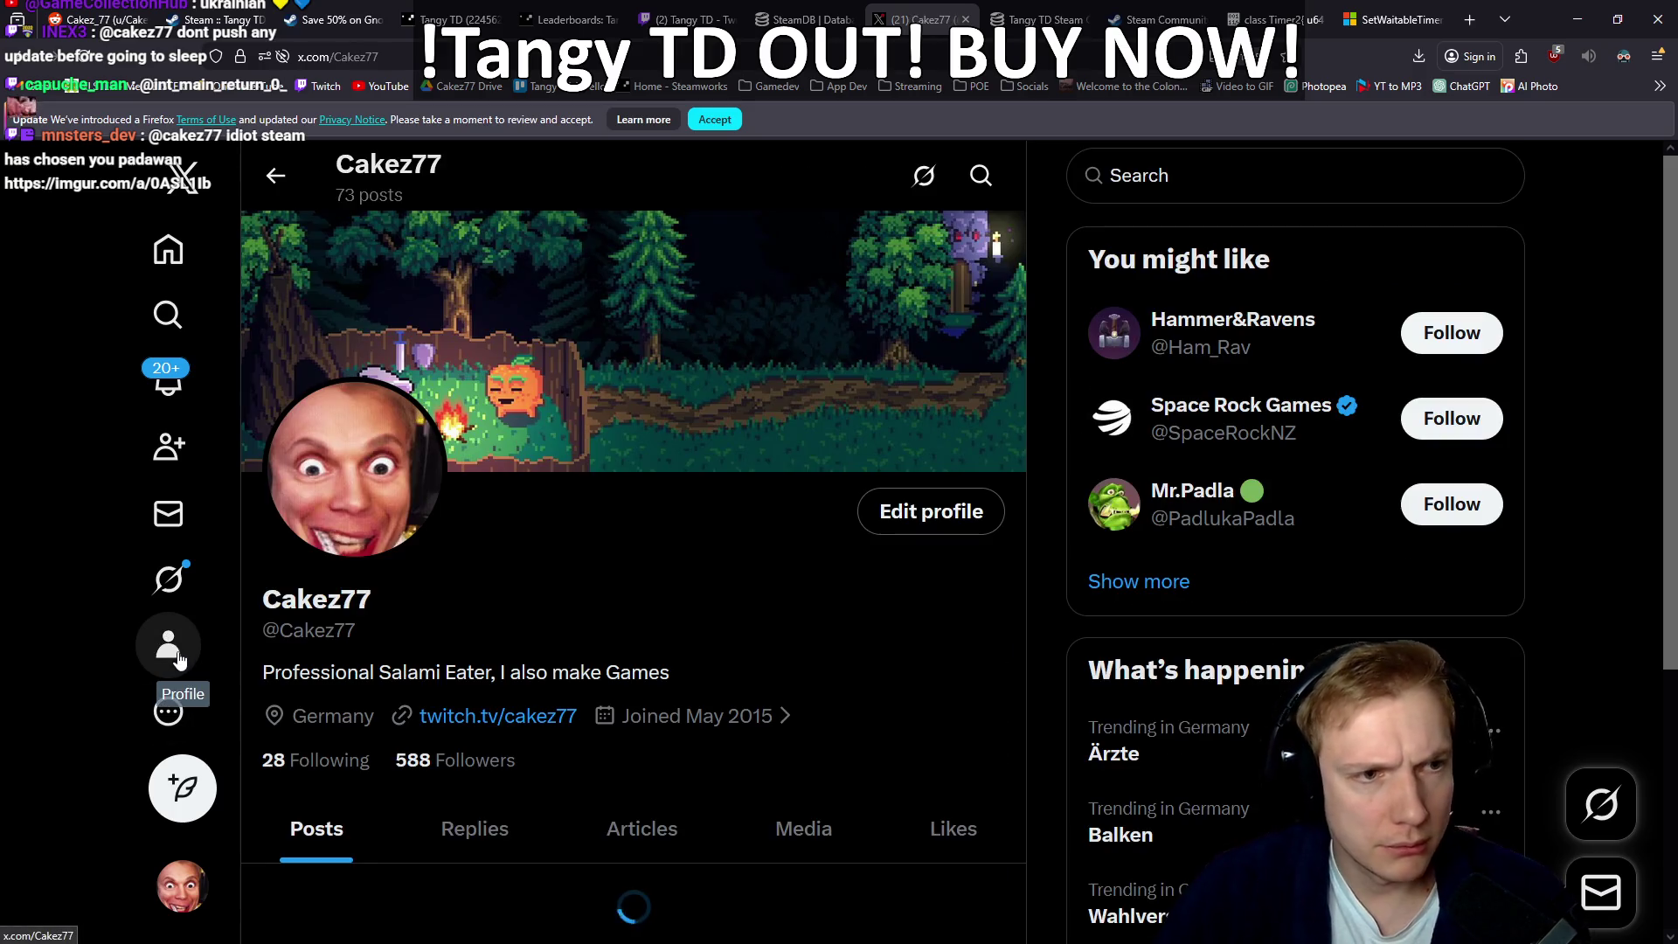
pyautogui.scroll(-10, 21, 452)
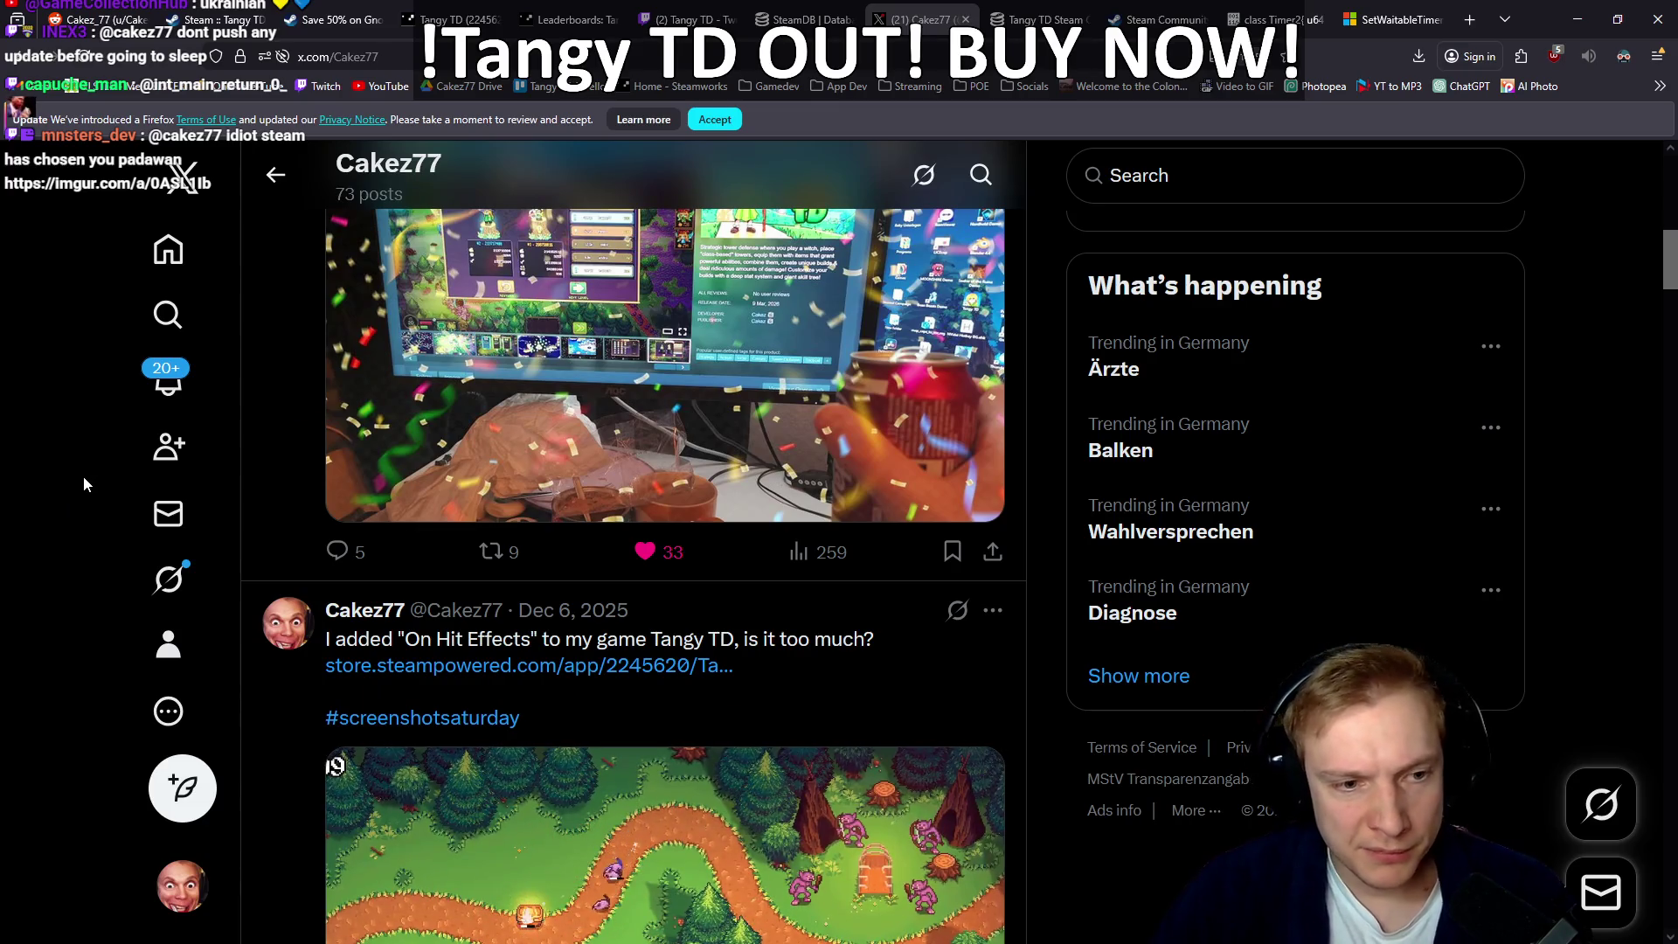
pyautogui.scroll(6, 82, 475)
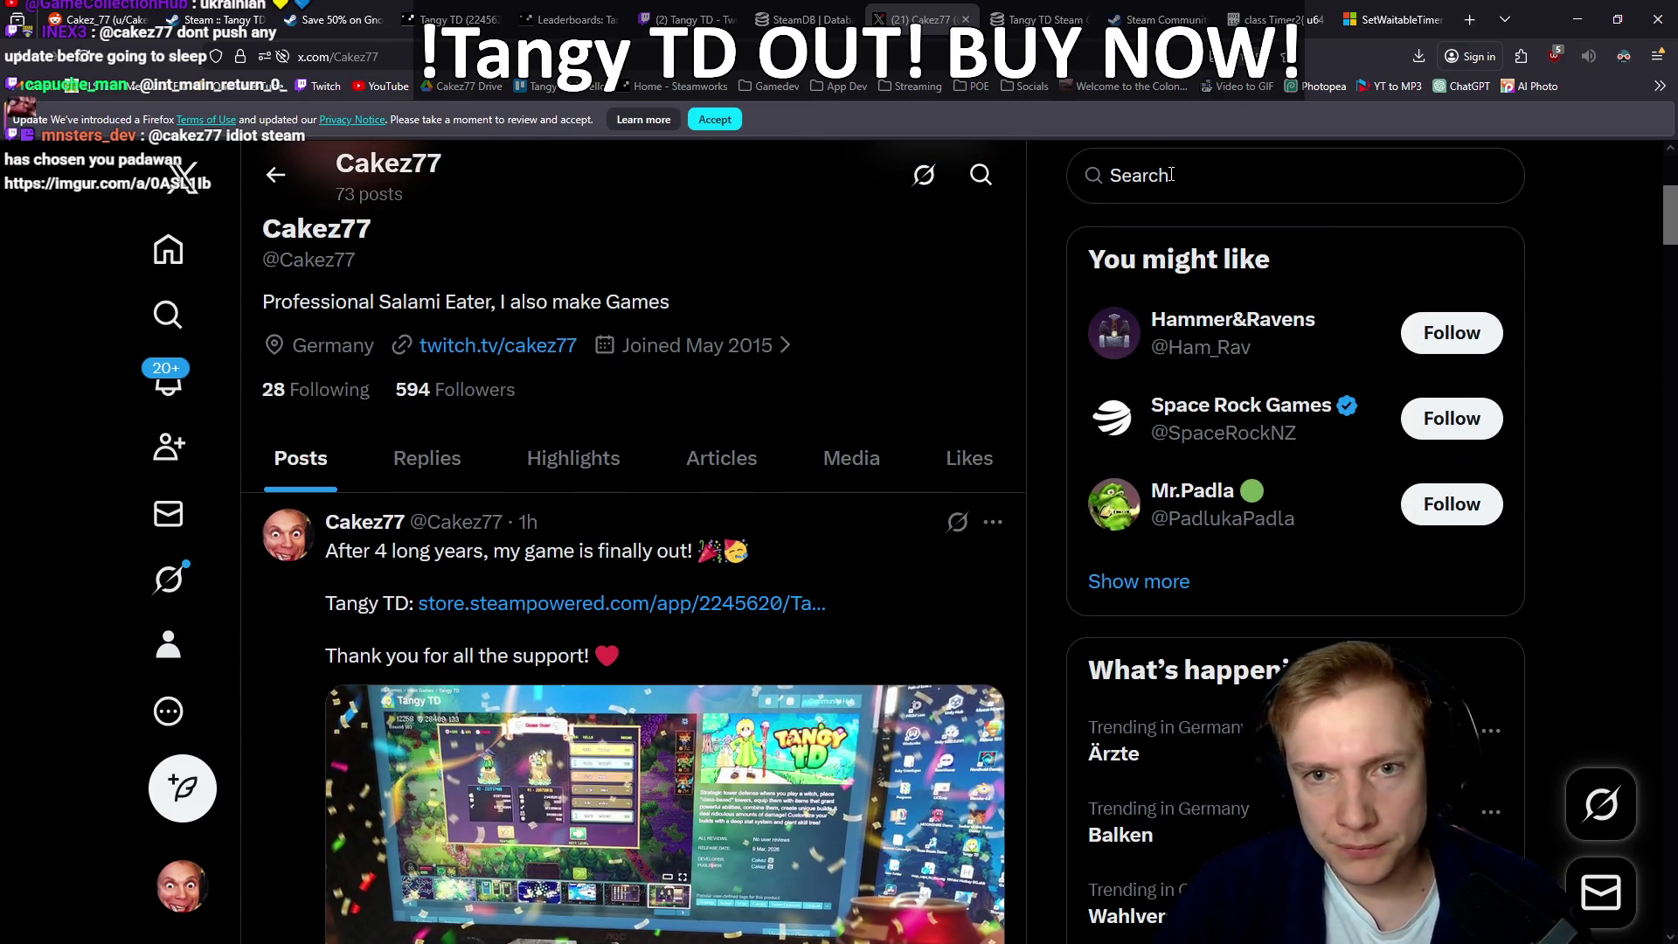
pyautogui.click(1172, 174)
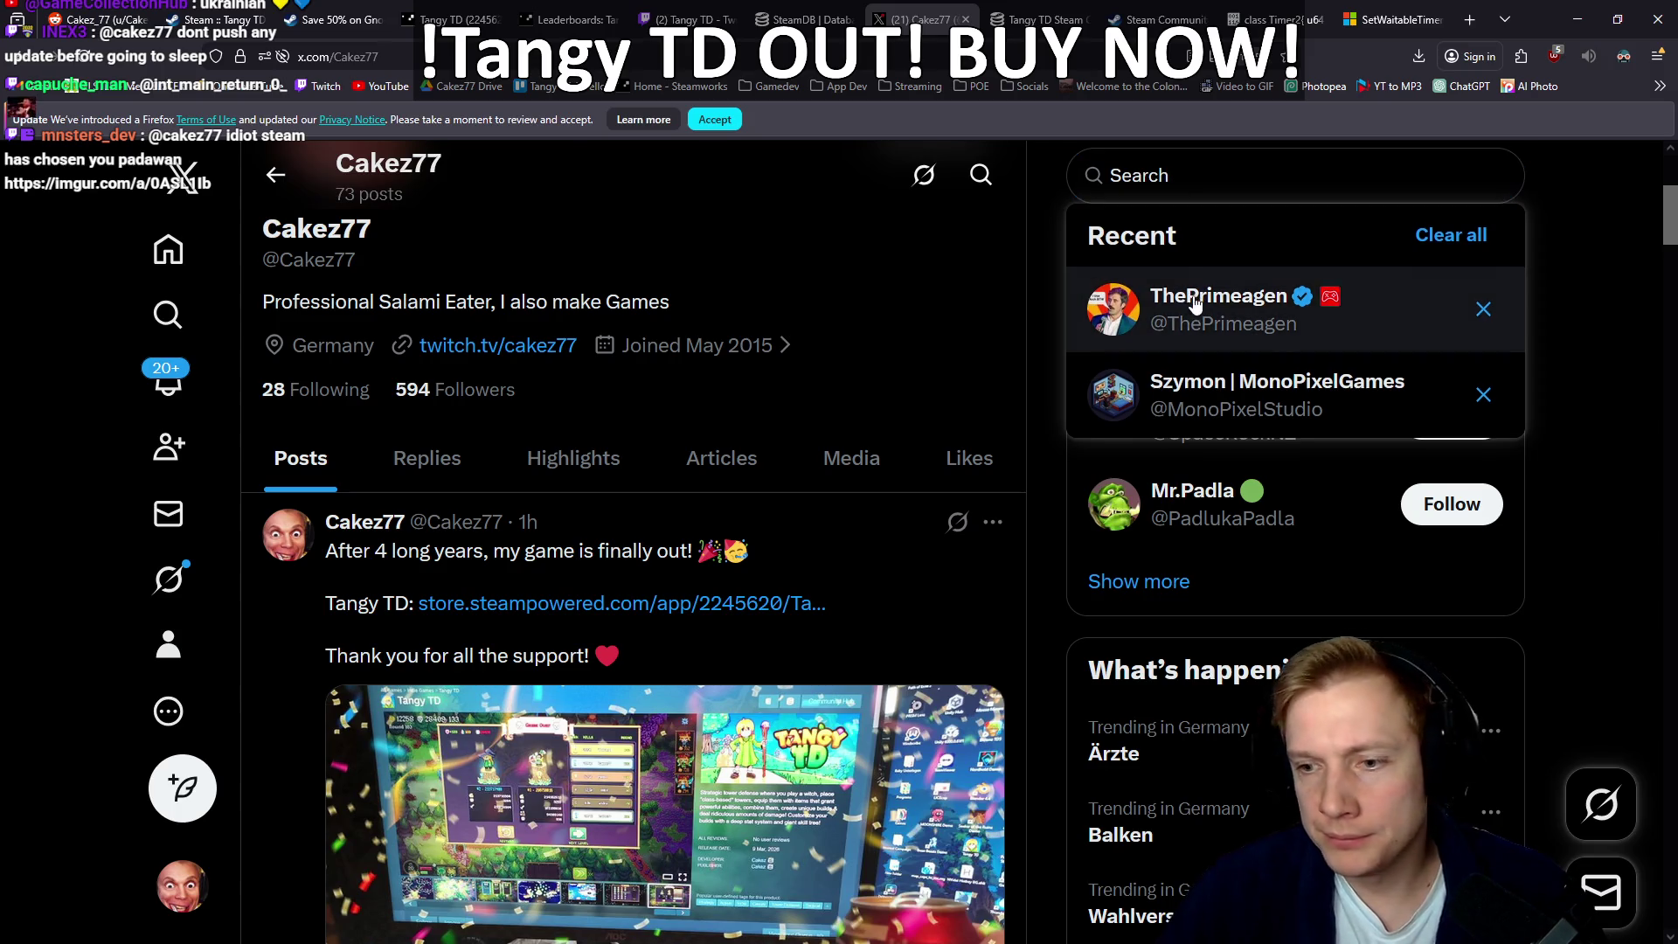
pyautogui.click(1193, 298)
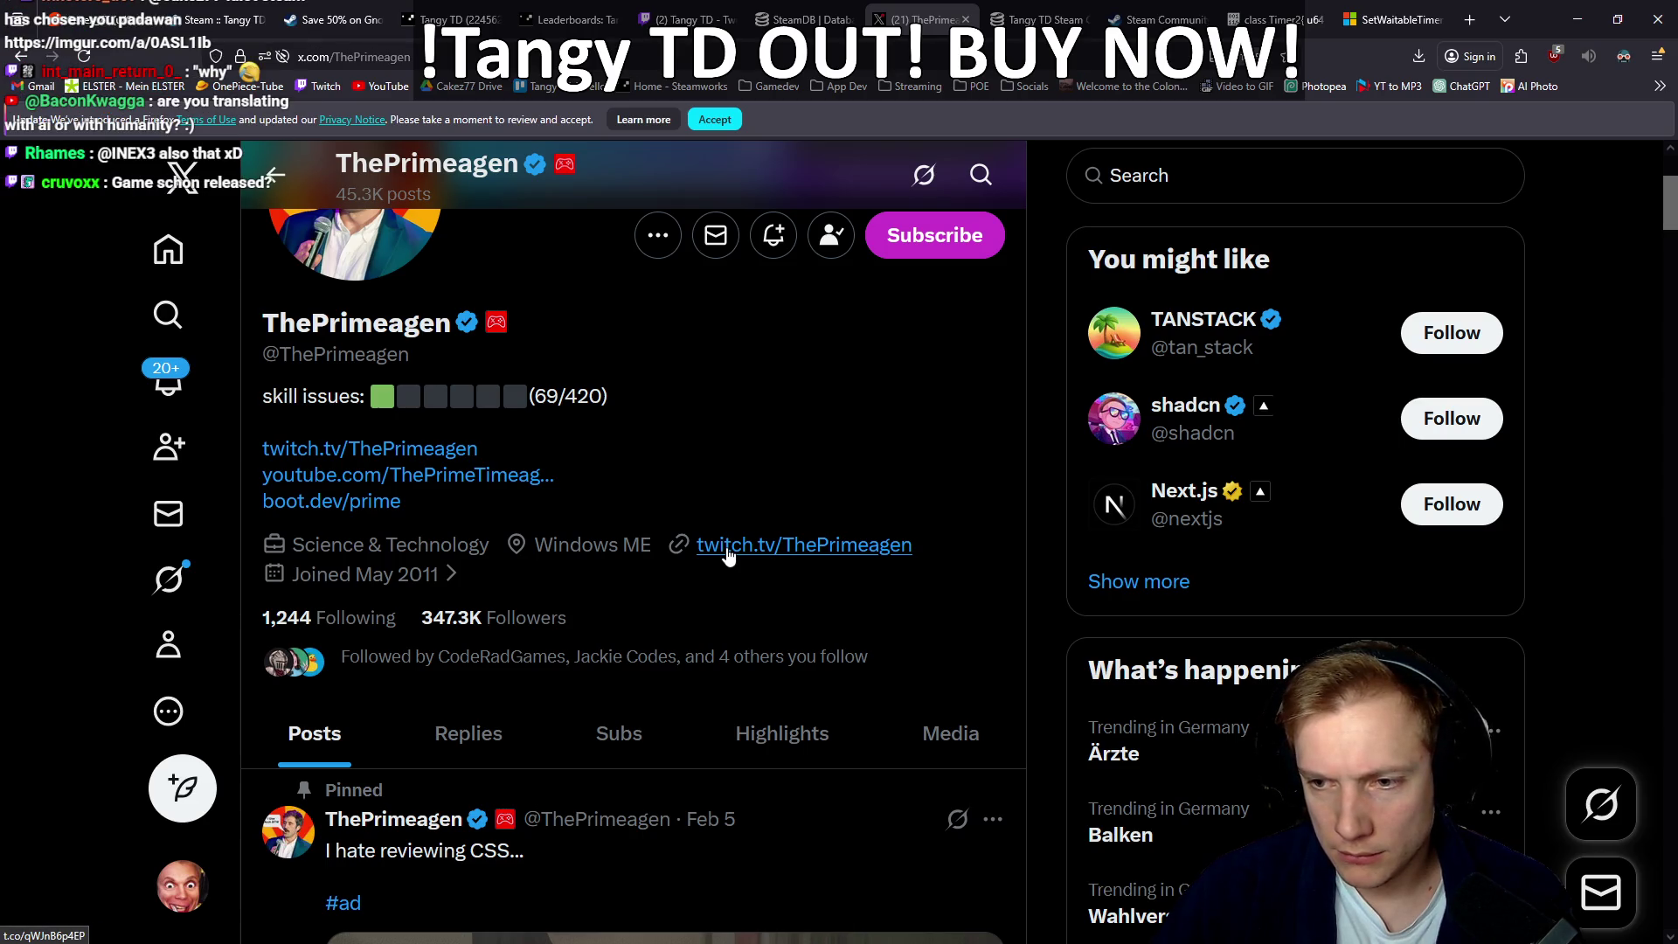
pyautogui.hotkey('ctrl', 'w')
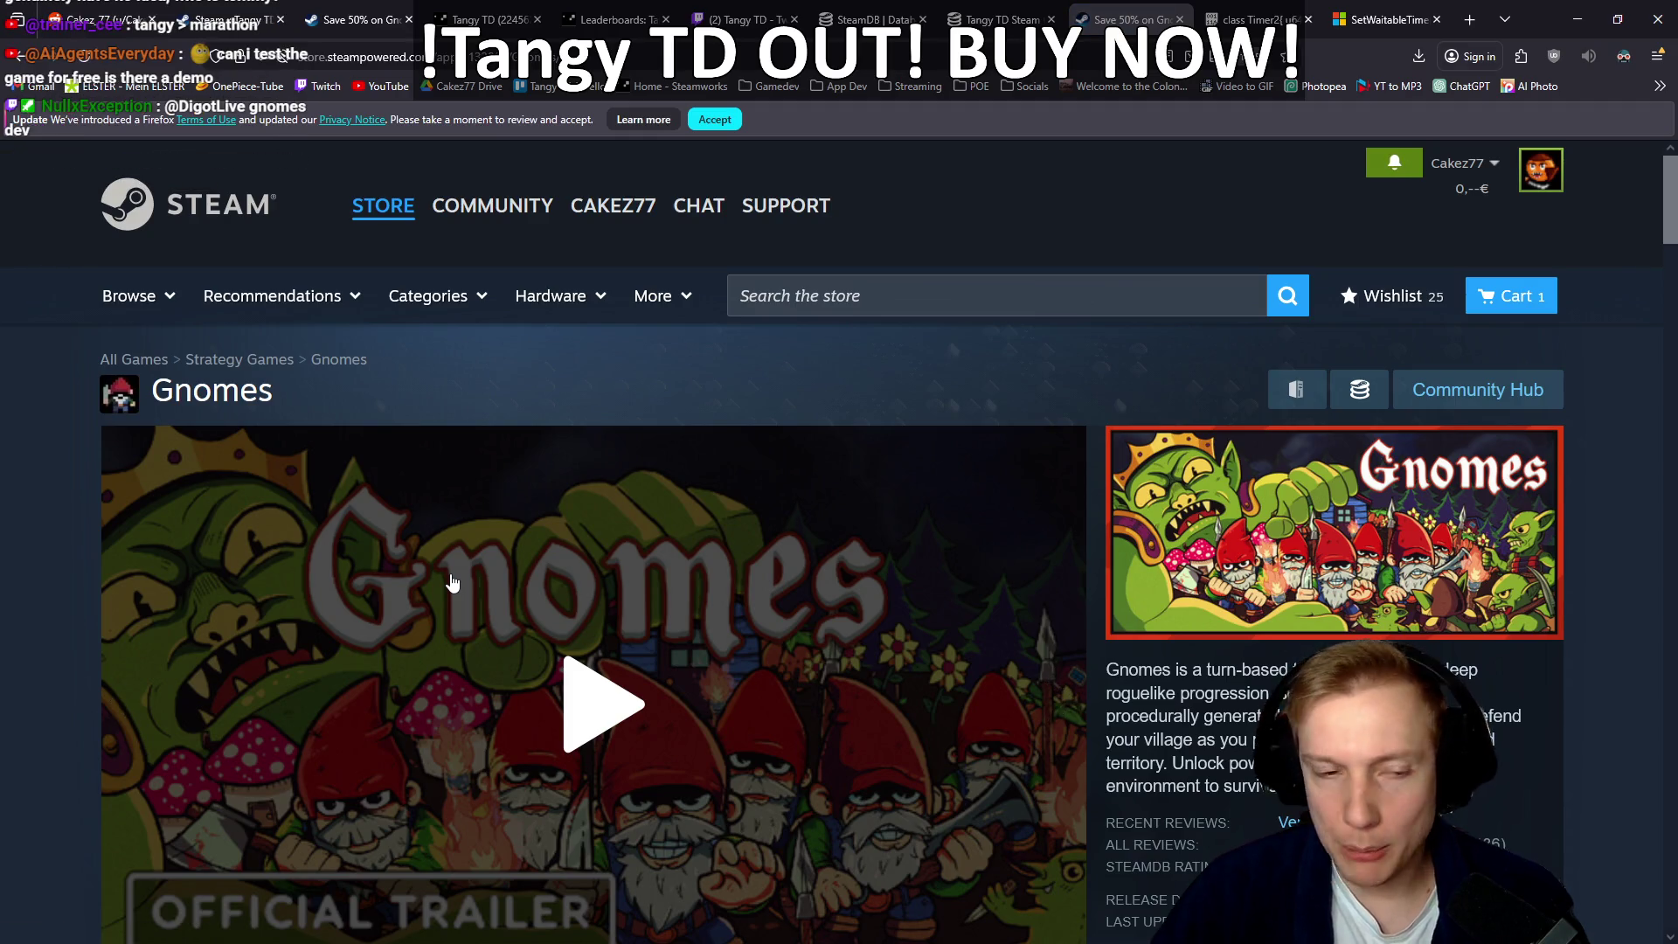
# Step: Scroll through the Gnomes store page's review box and purchase options
pyautogui.scroll(-5, 23, 495)
pyautogui.scroll(-10, 29, 489)
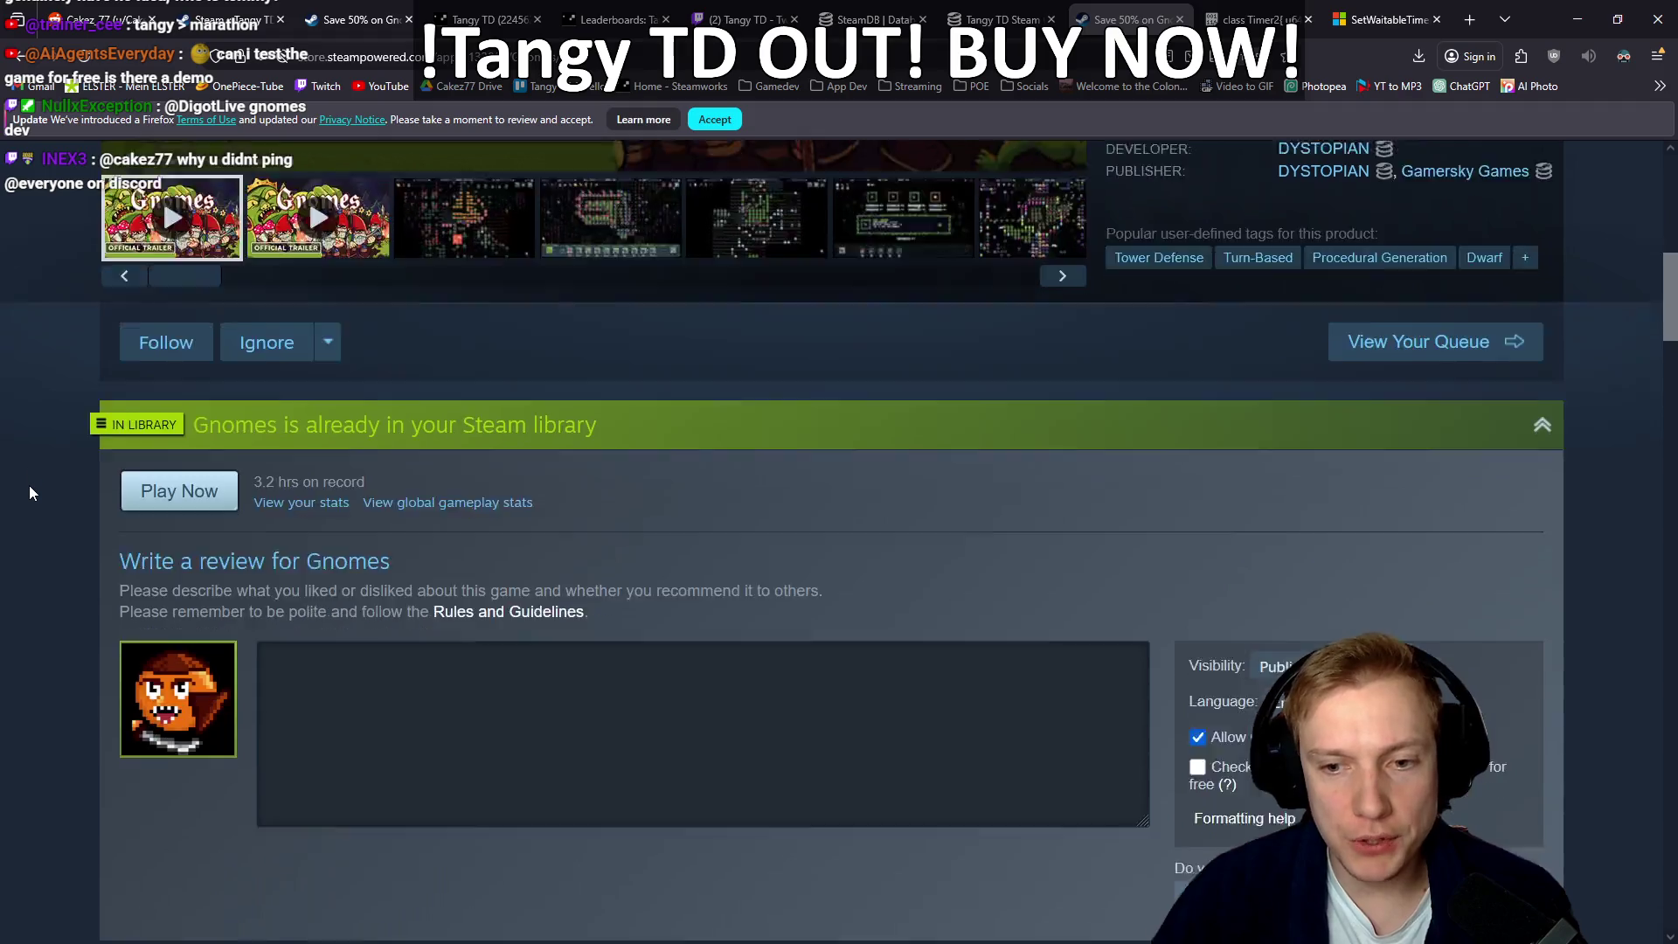
pyautogui.scroll(-3, 35, 483)
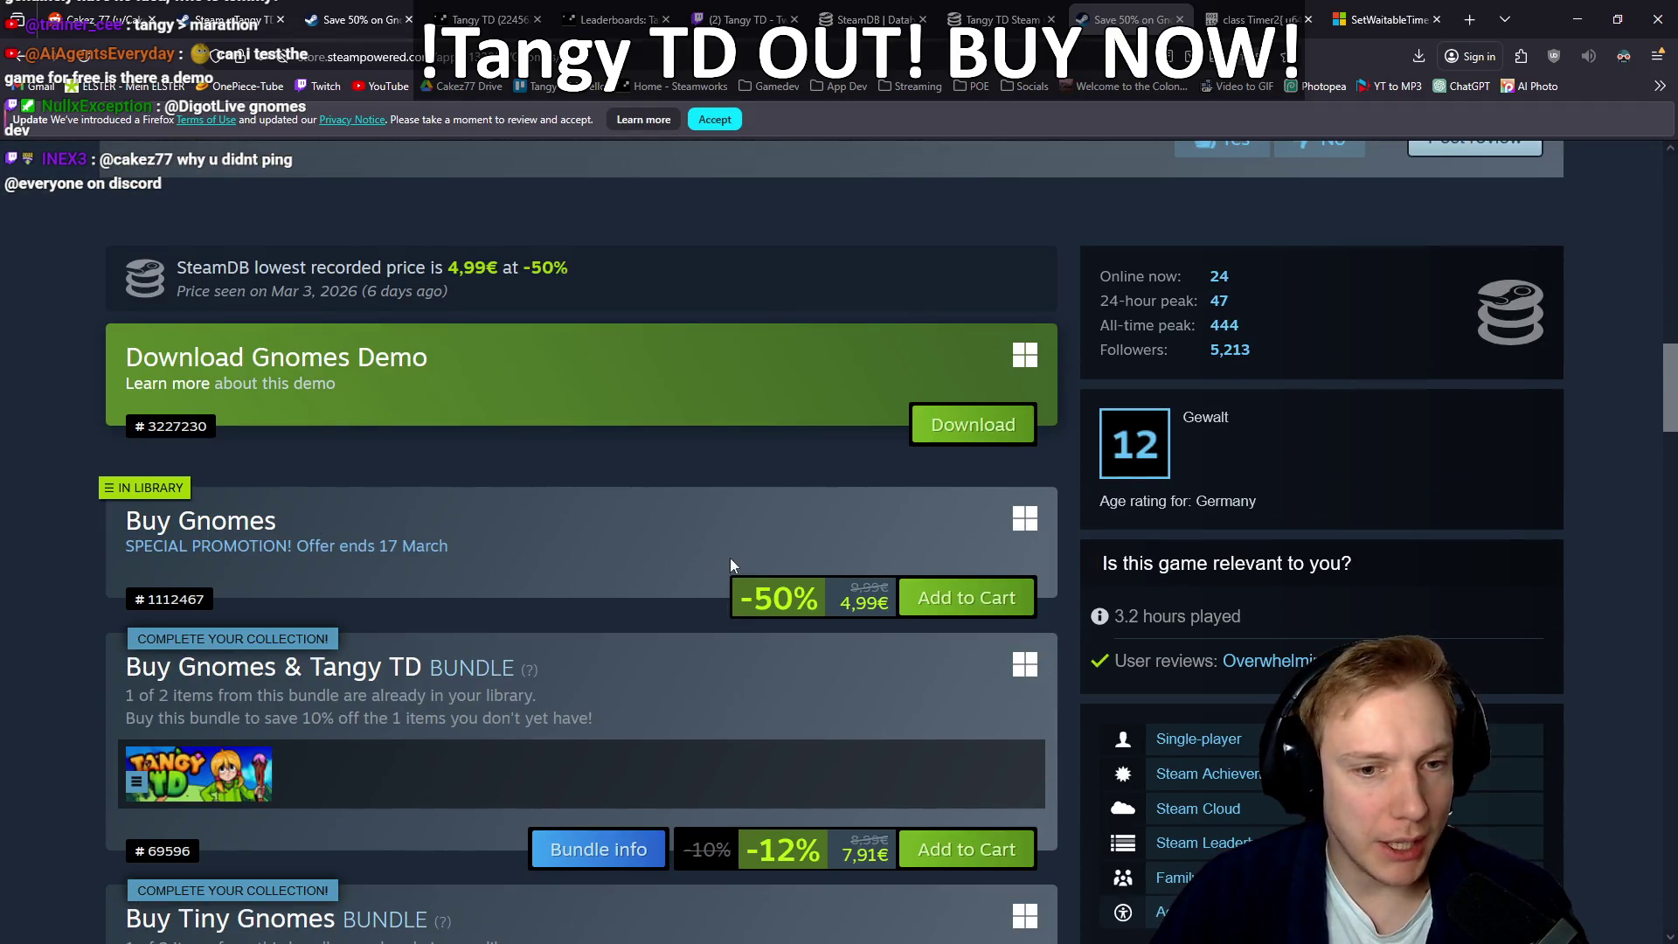
pyautogui.scroll(-3, 268, 474)
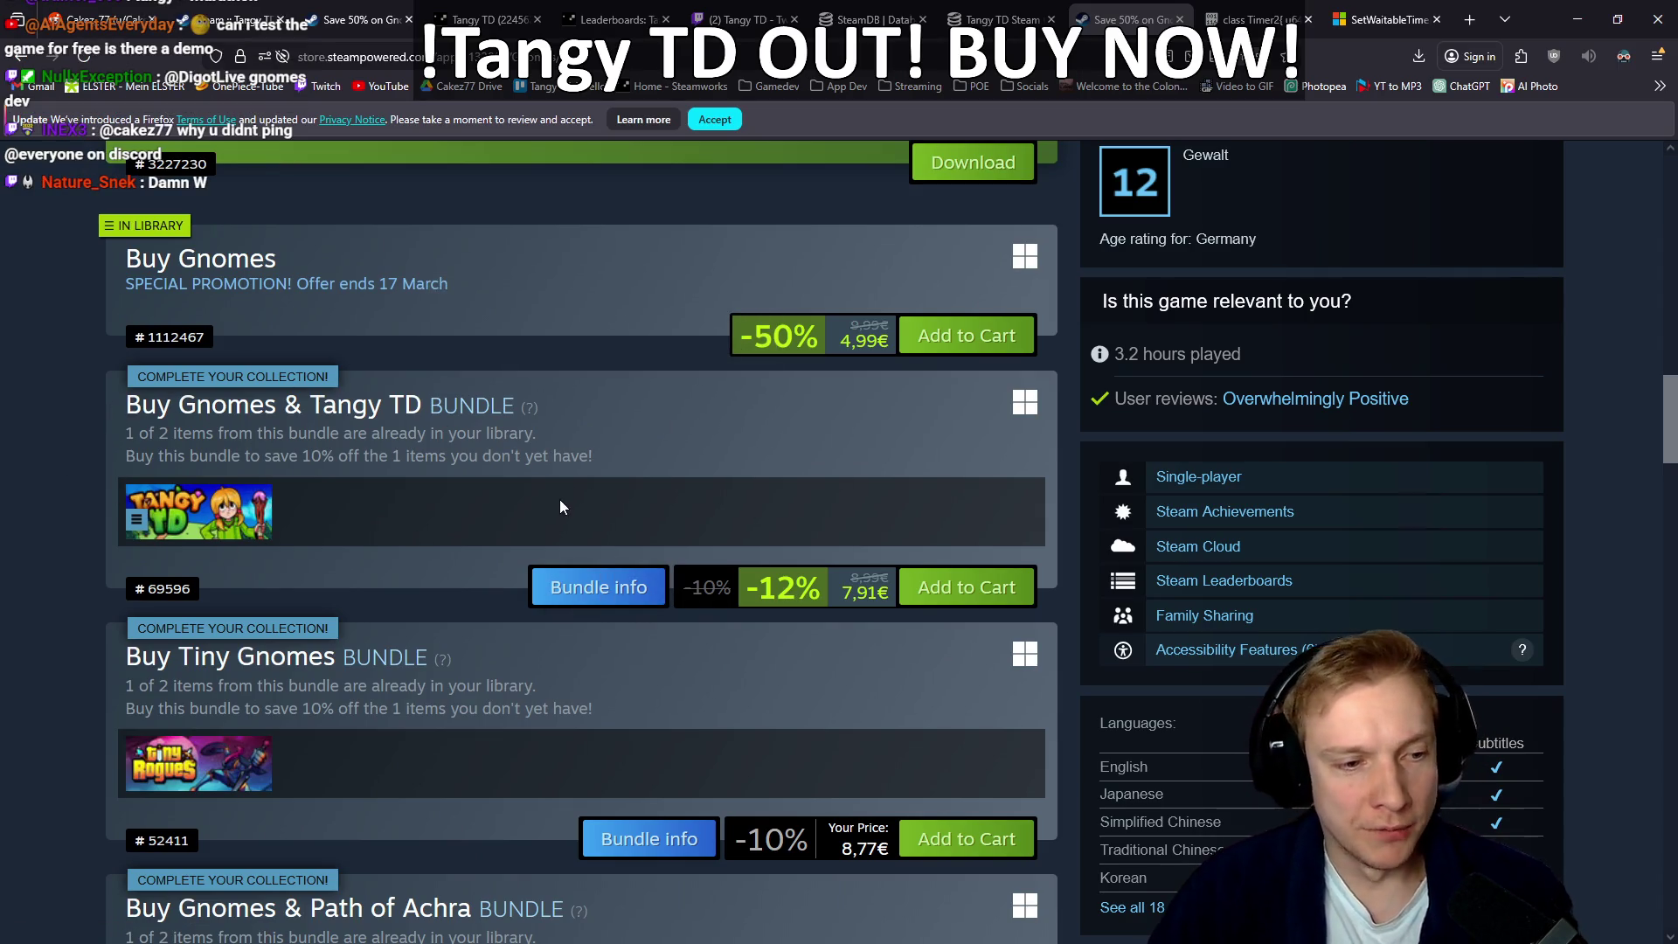
pyautogui.scroll(3, 559, 501)
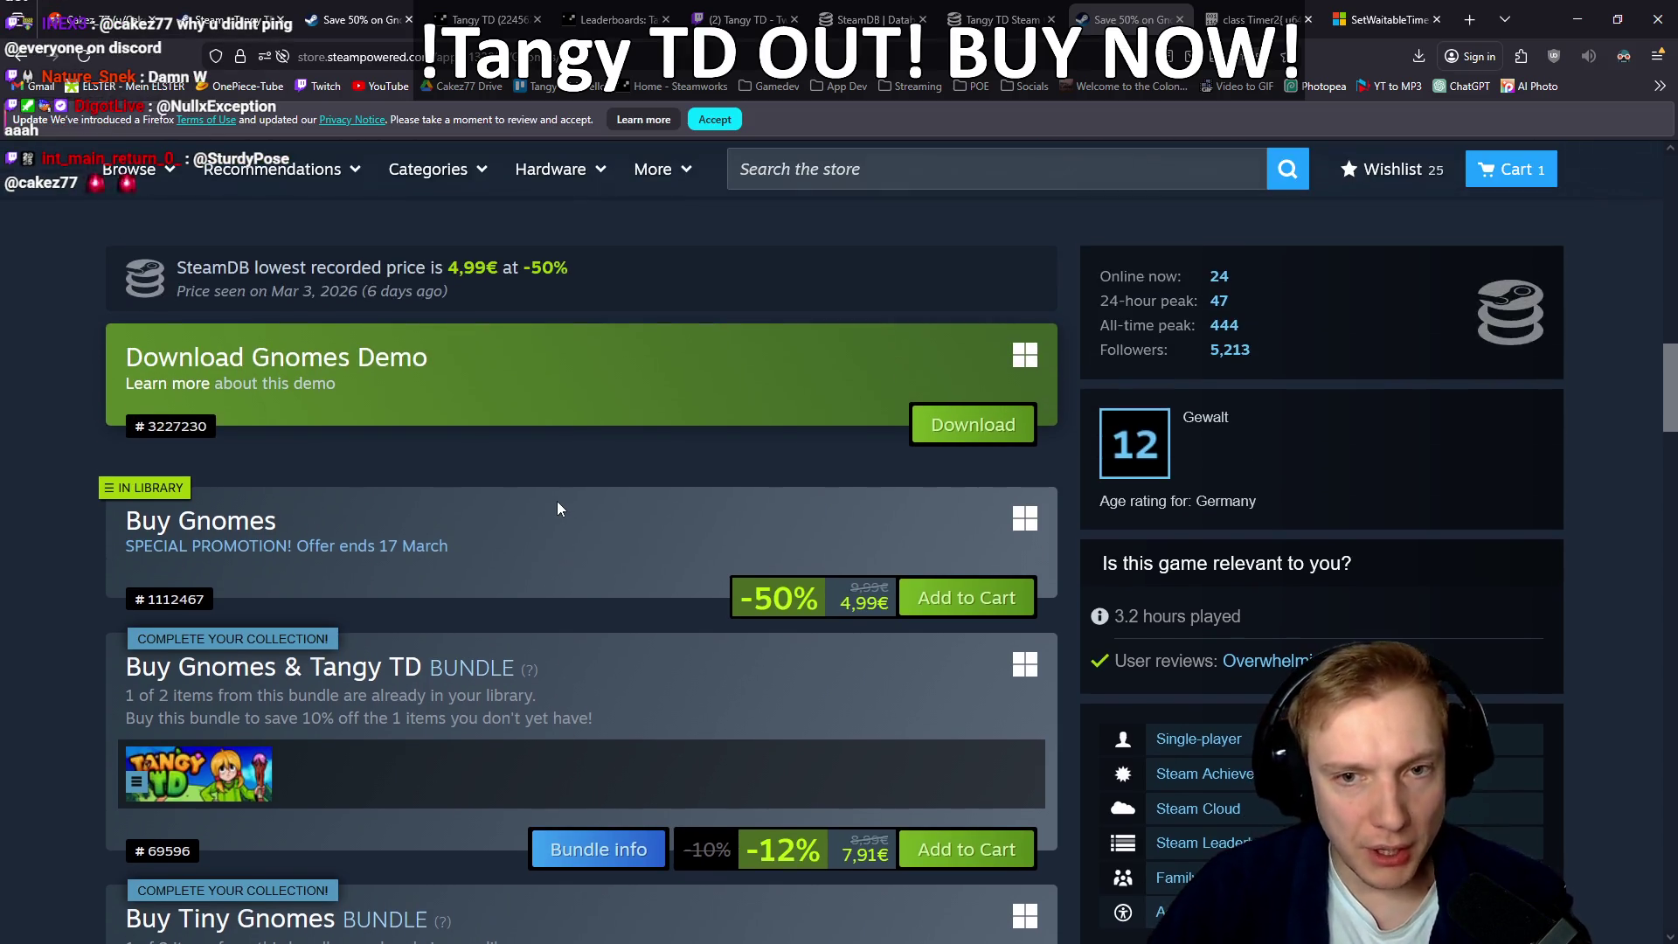
pyautogui.scroll(15, 558, 501)
pyautogui.scroll(-3, 549, 516)
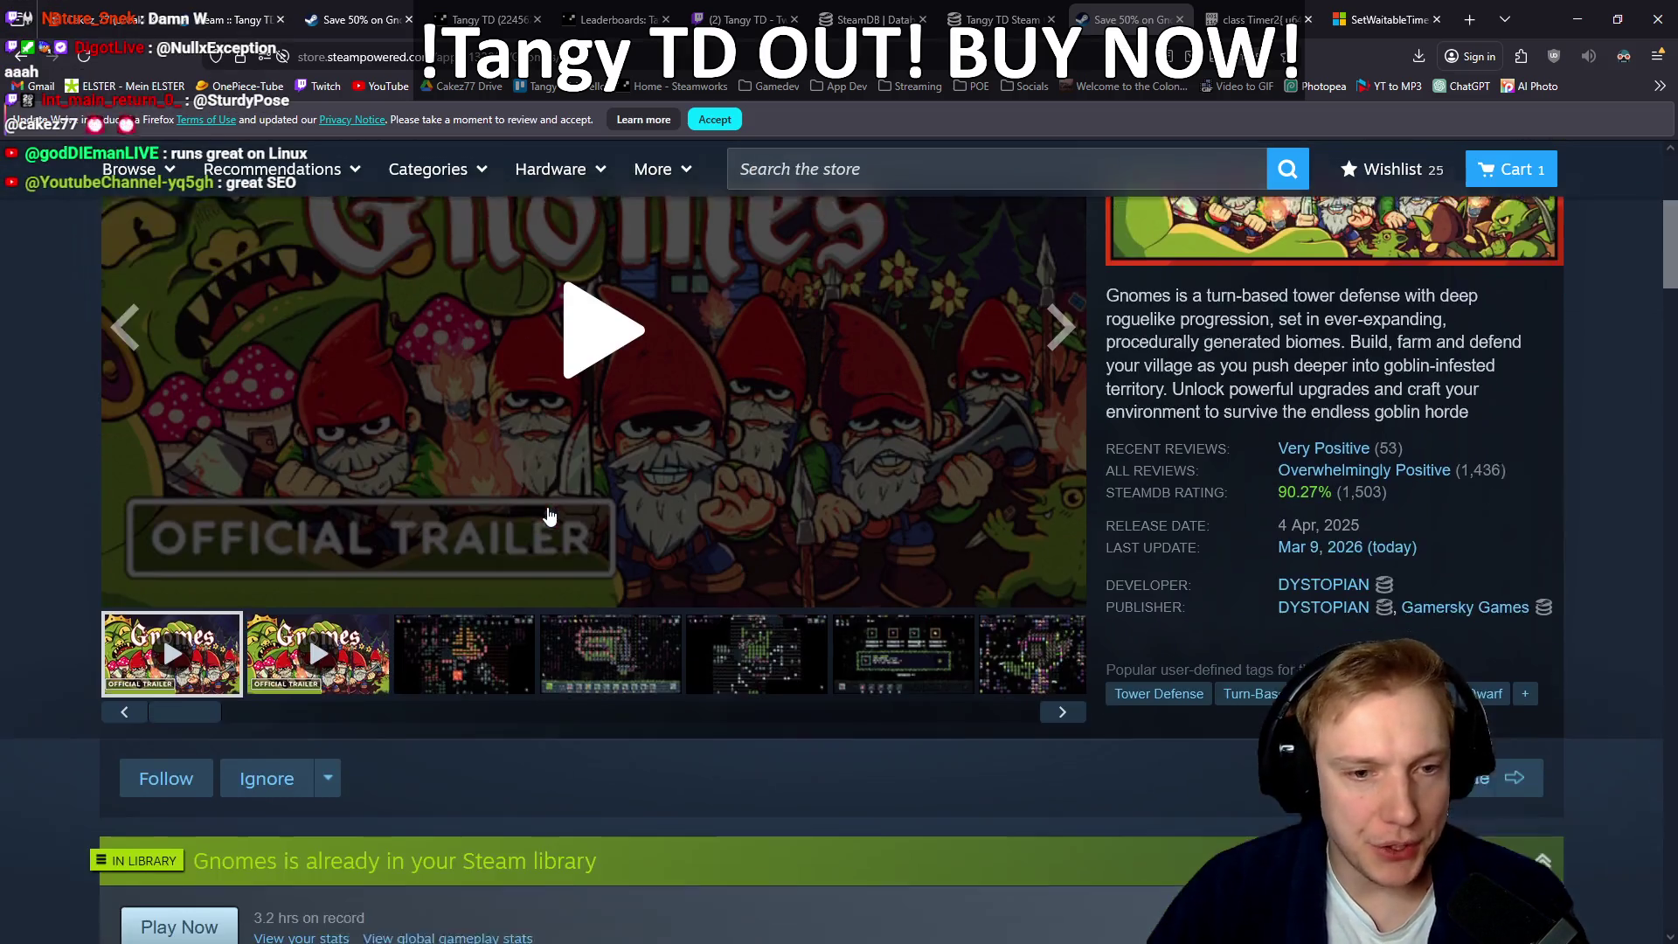
# Step: View two Gnomes gameplay screenshots, then switch back to the trailer and play it
pyautogui.click(607, 634)
pyautogui.click(468, 640)
pyautogui.scroll(3, 469, 652)
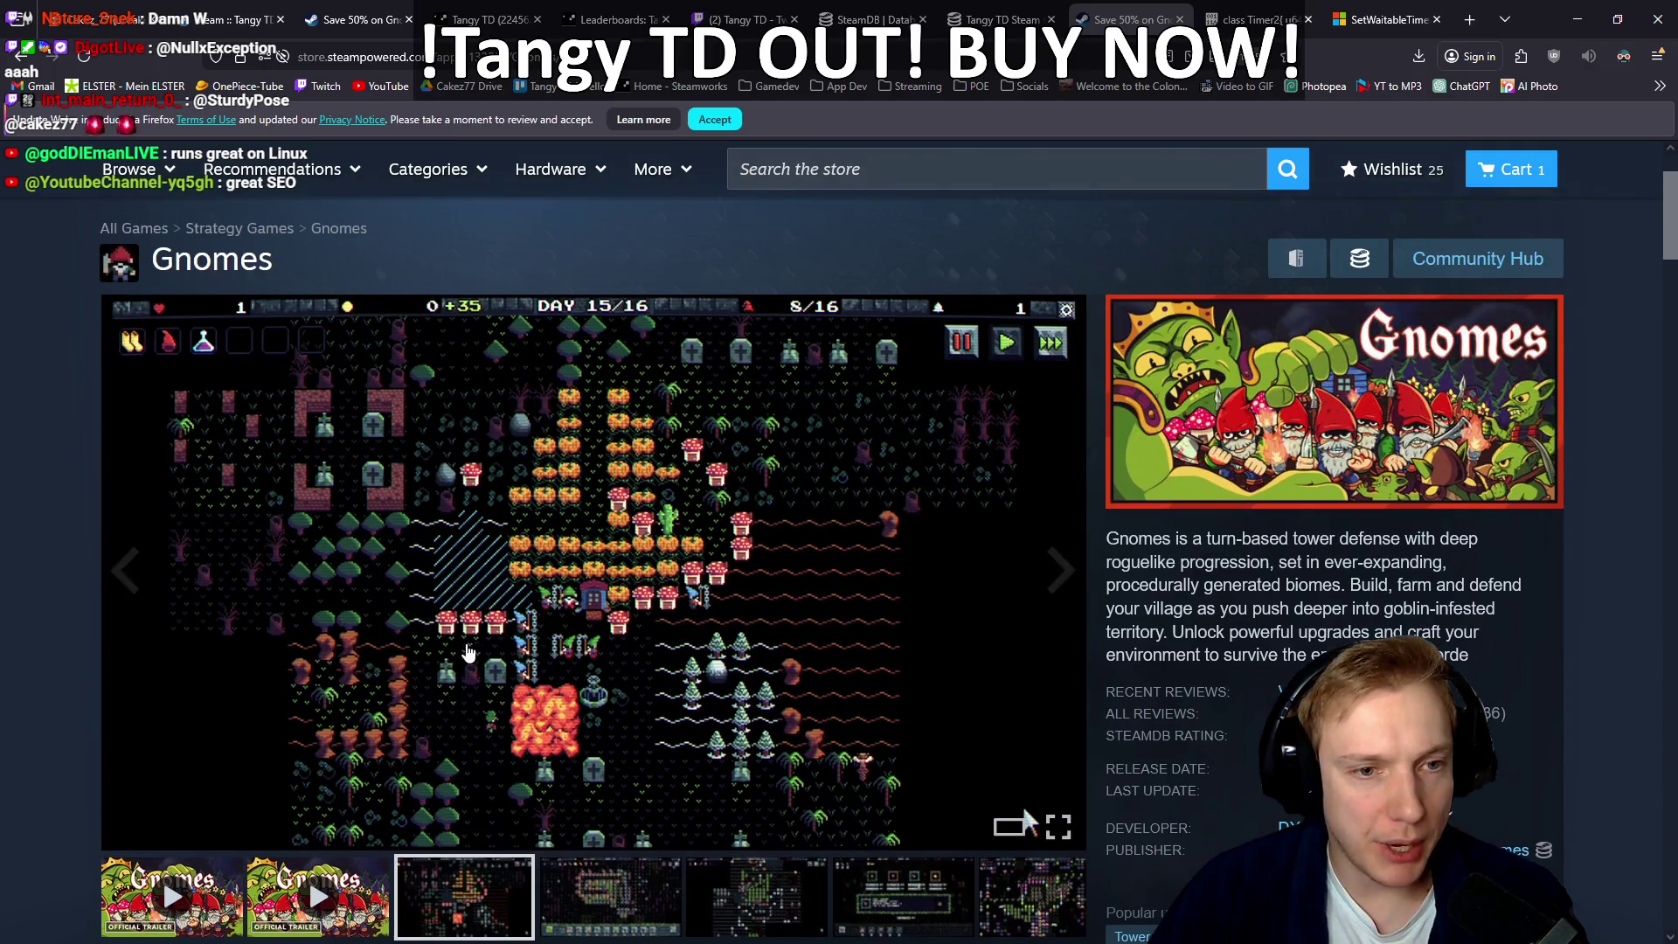
pyautogui.click(173, 896)
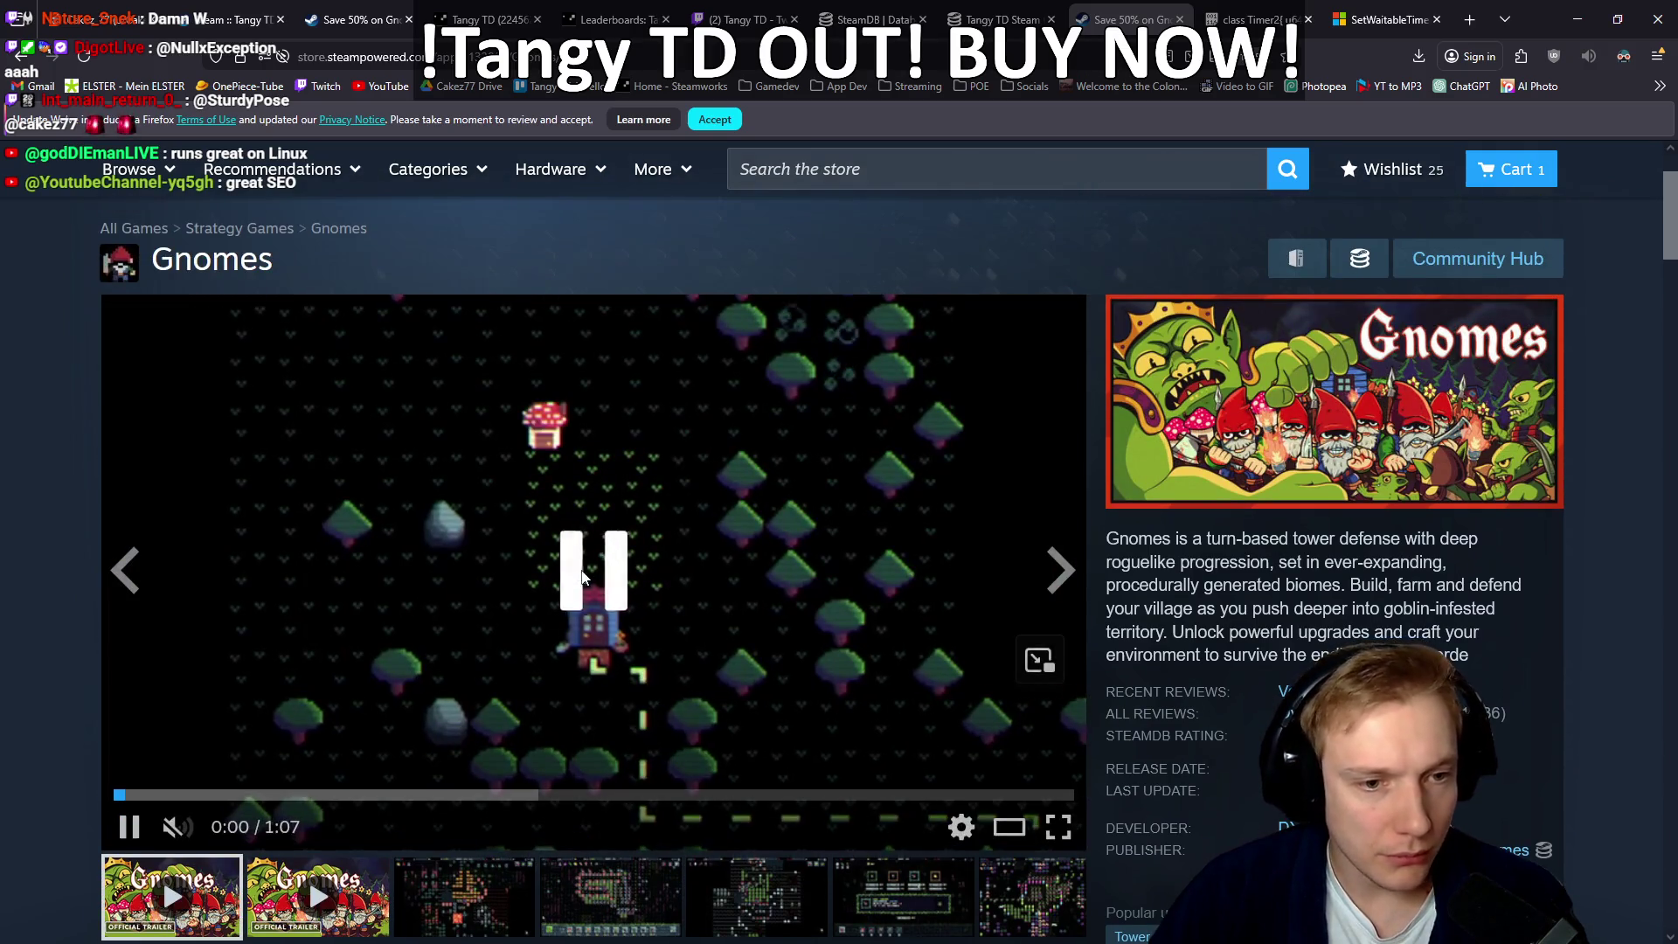
pyautogui.click(588, 573)
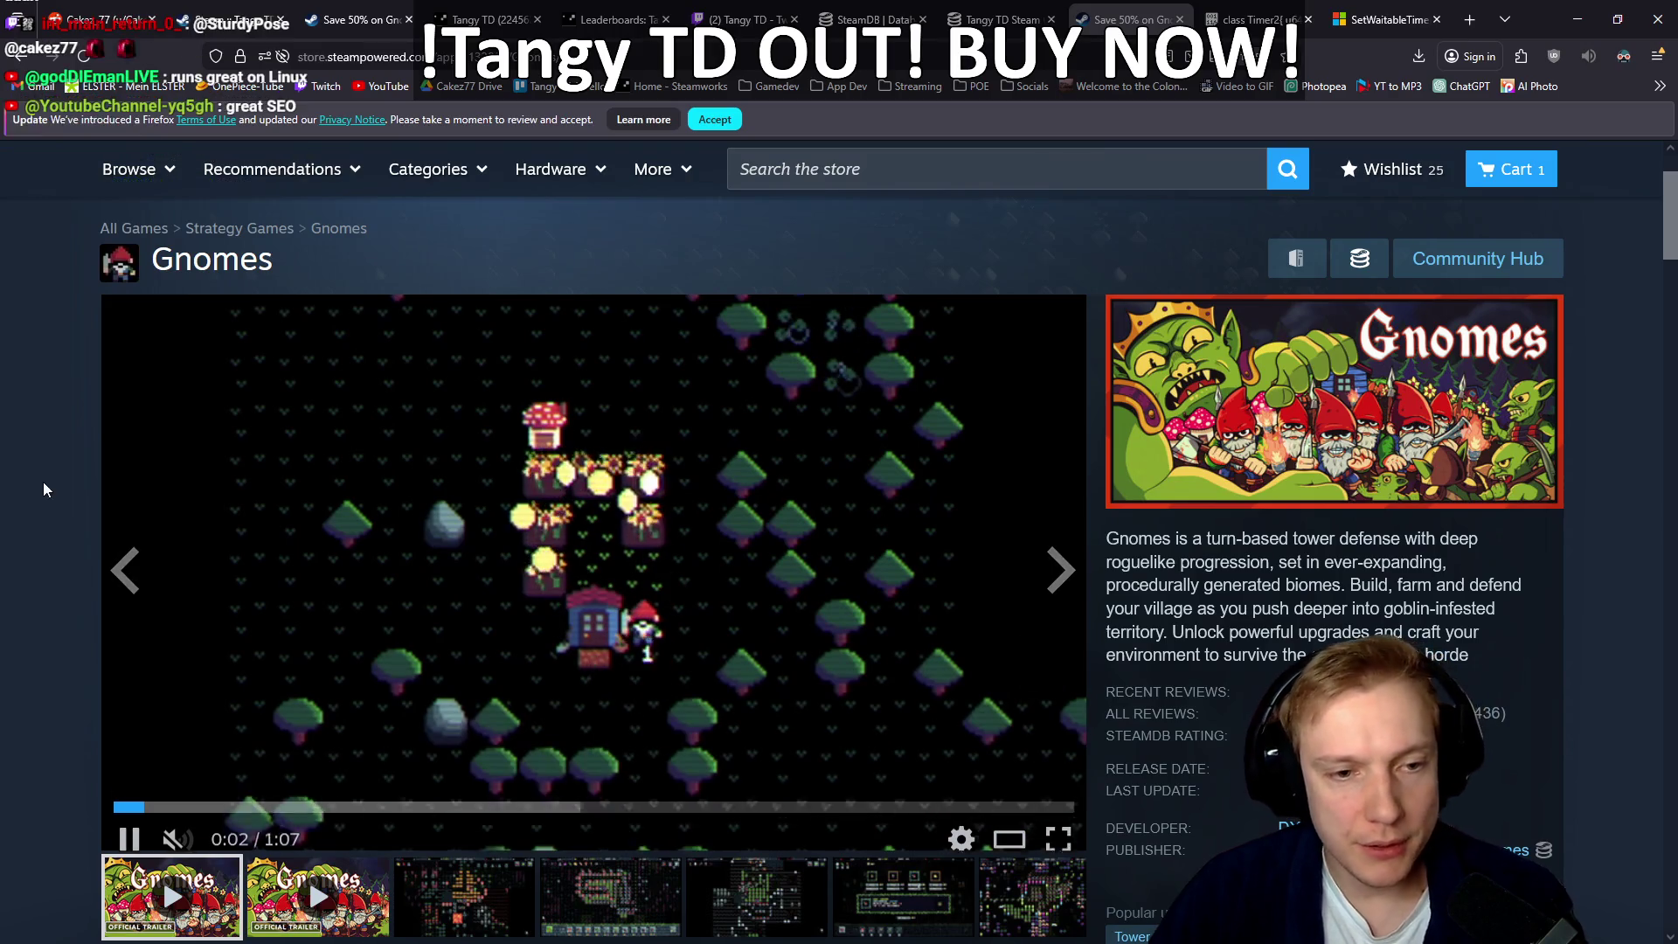
# Step: Scroll past the 4,99€ buy box and the 7,91€ Gnomes & Tangy TD bundle to Recent Events & Announcements
pyautogui.scroll(-10, 24, 496)
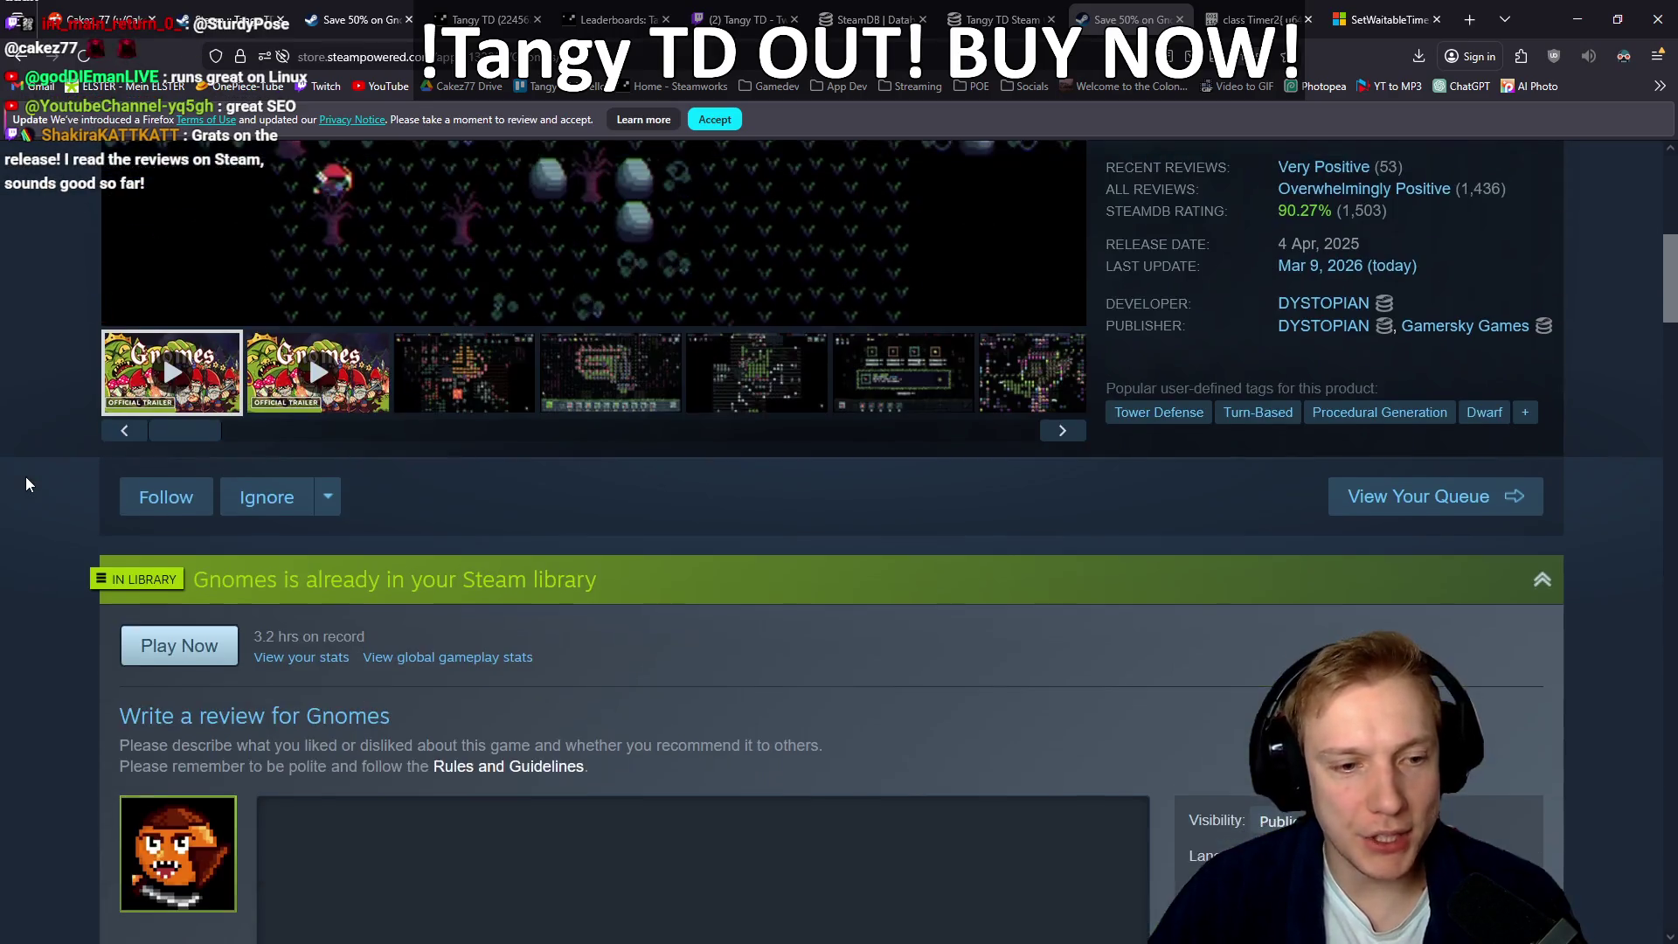
pyautogui.scroll(-10, 16, 478)
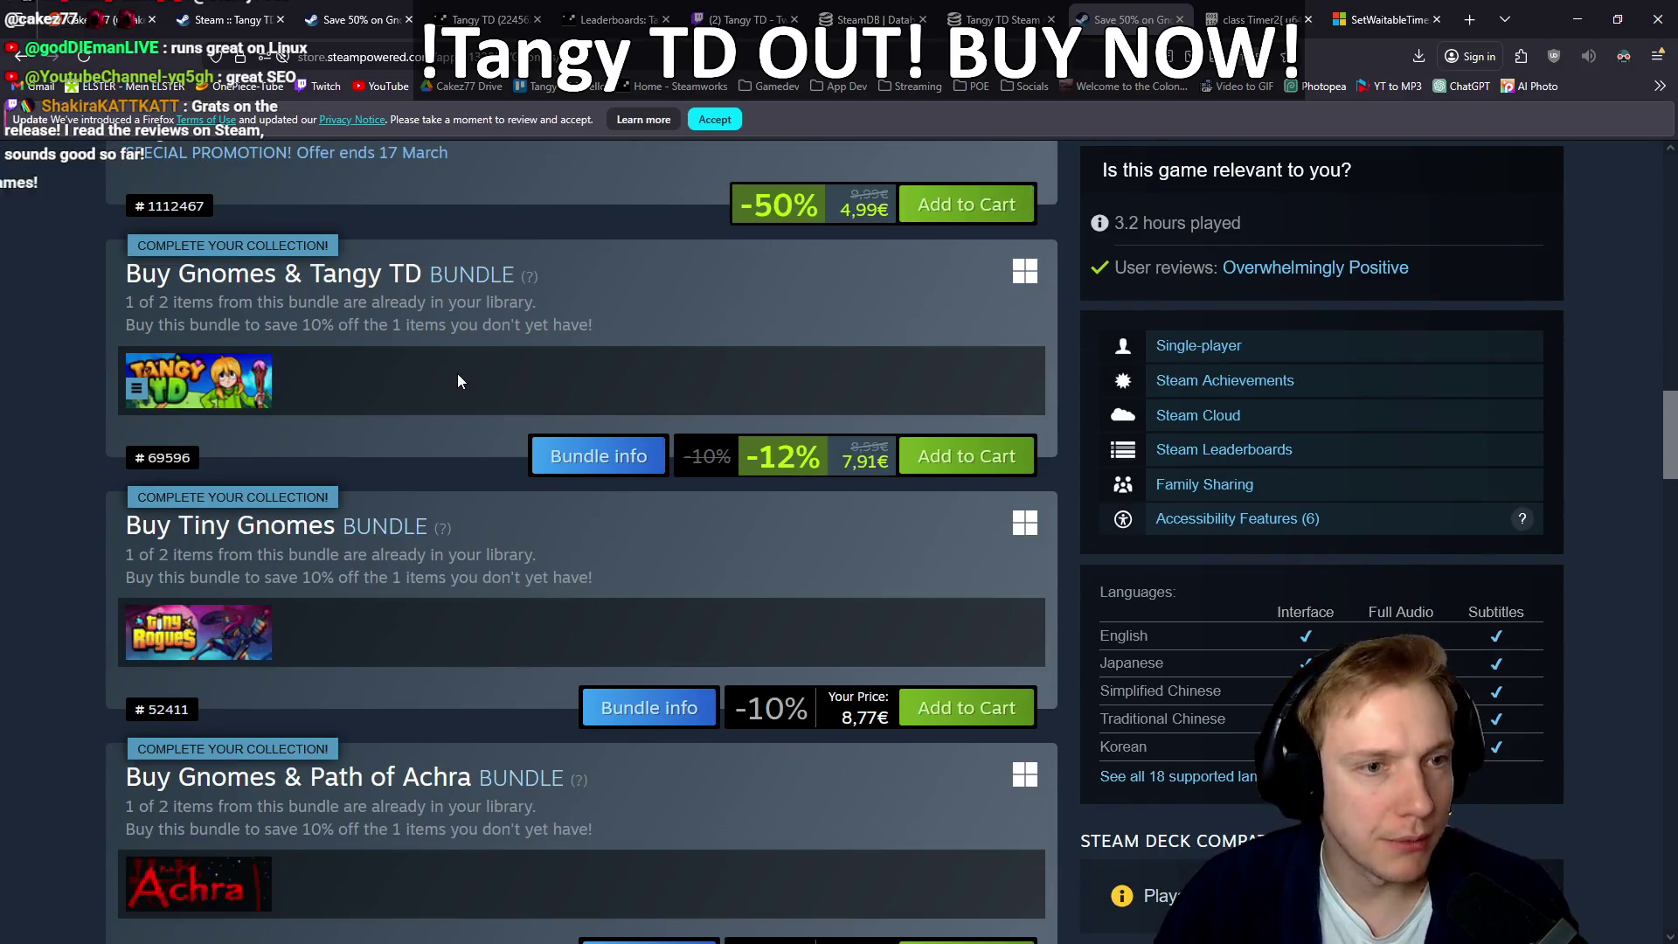
pyautogui.scroll(4, 438, 418)
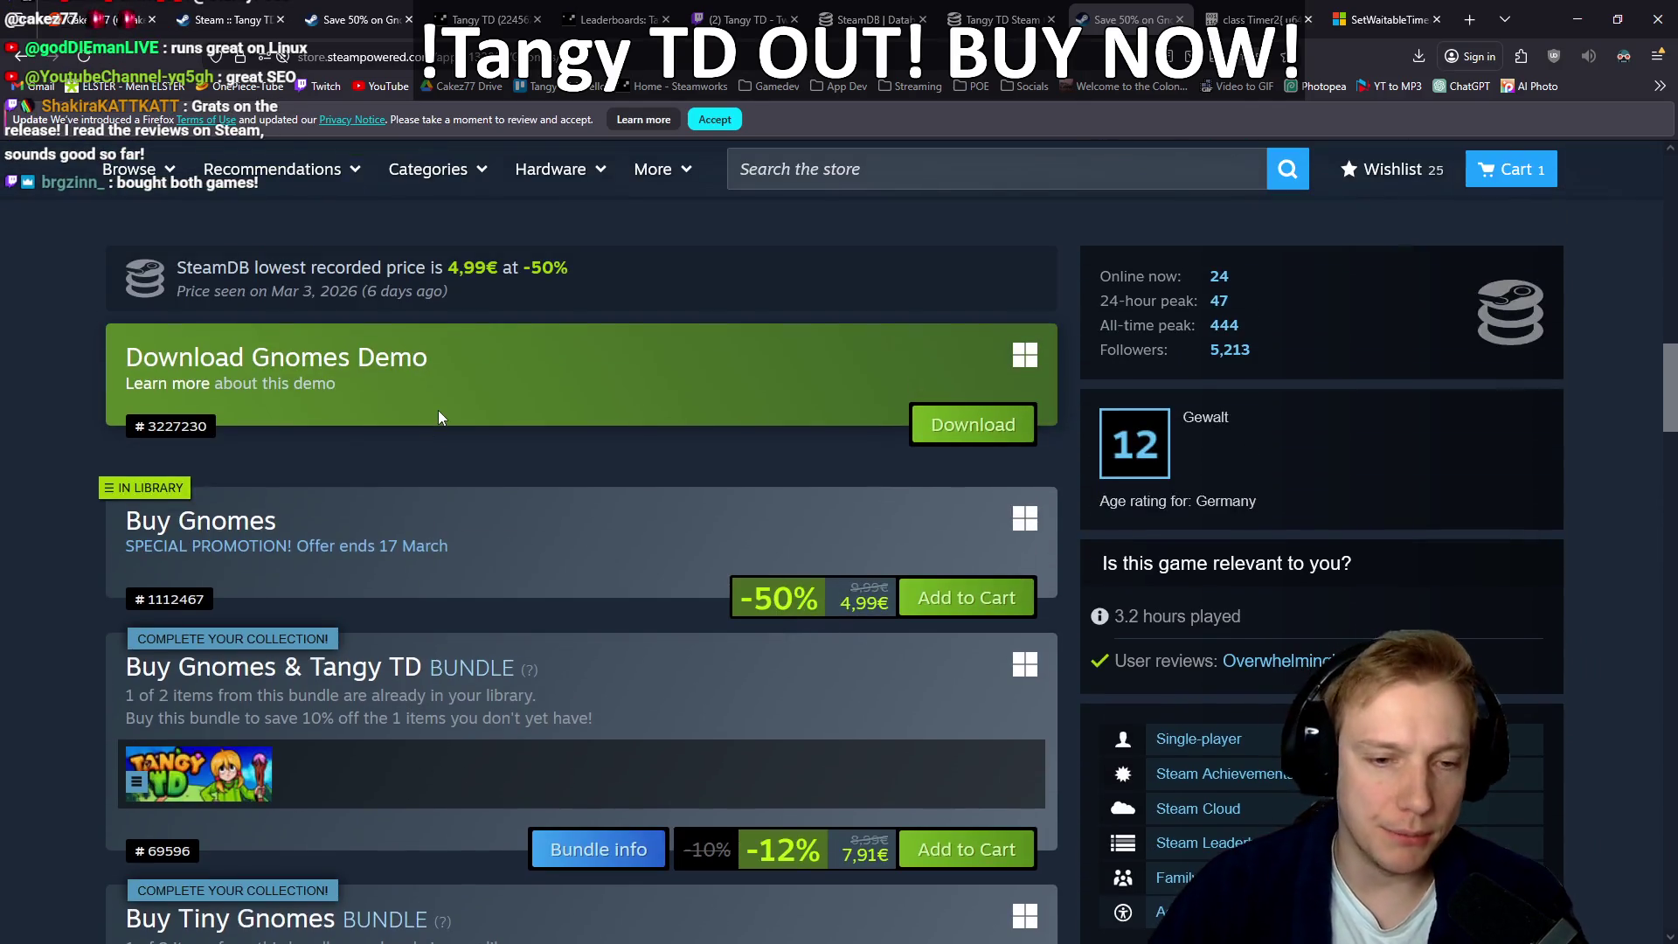
pyautogui.scroll(-1, 435, 423)
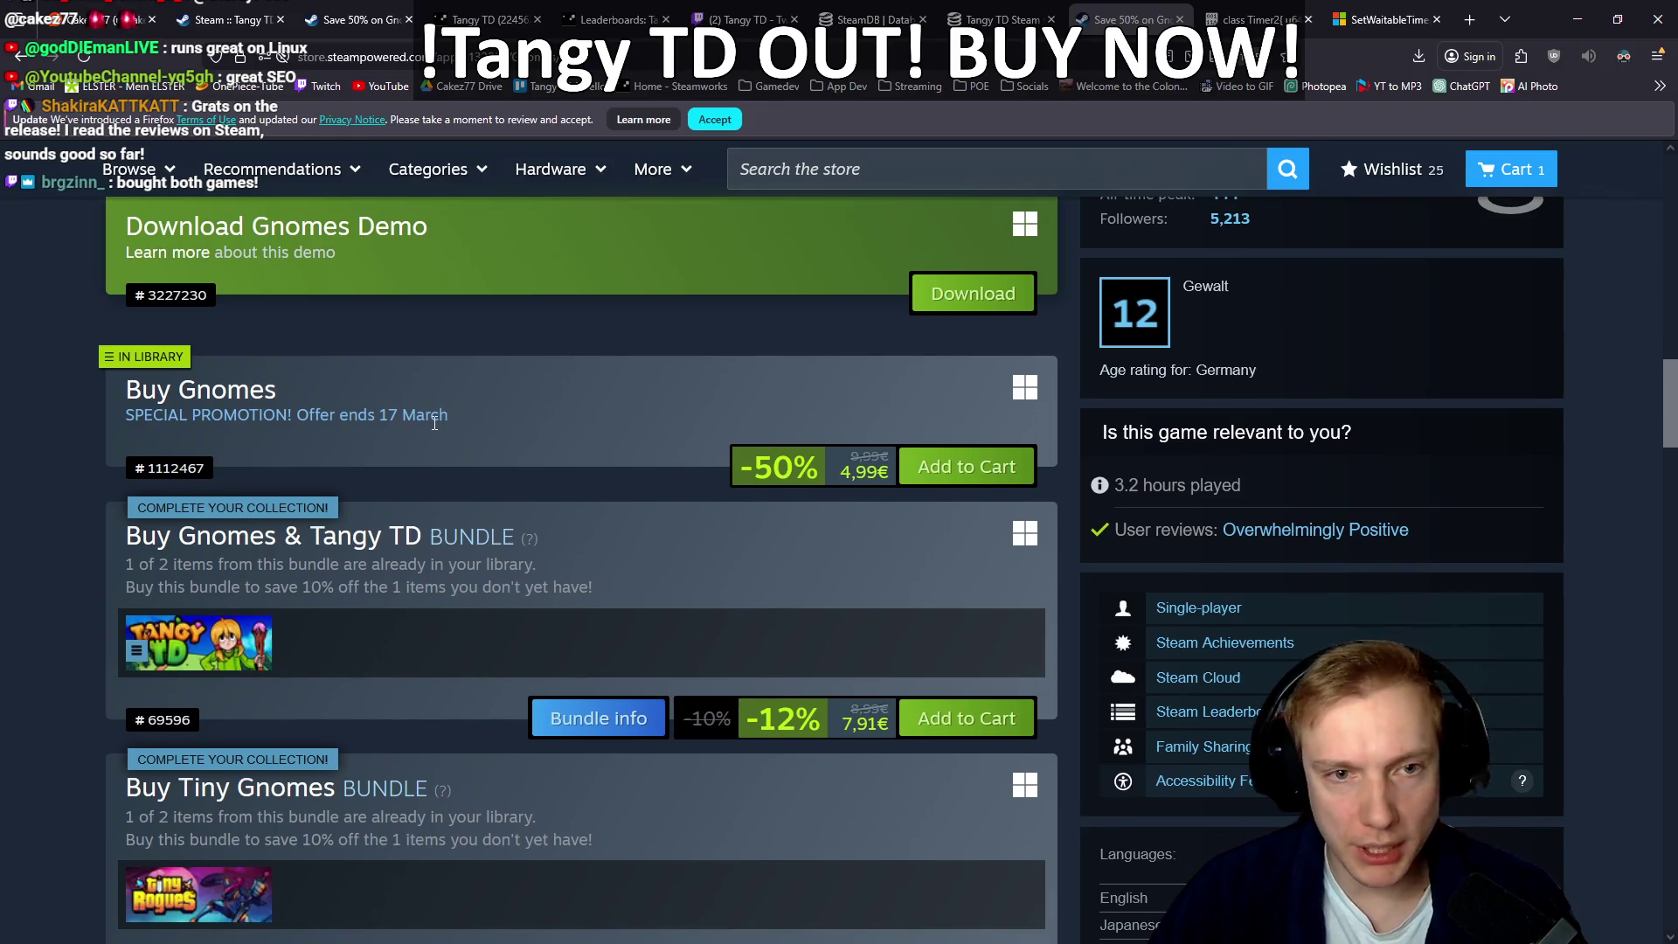
pyautogui.scroll(15, 433, 422)
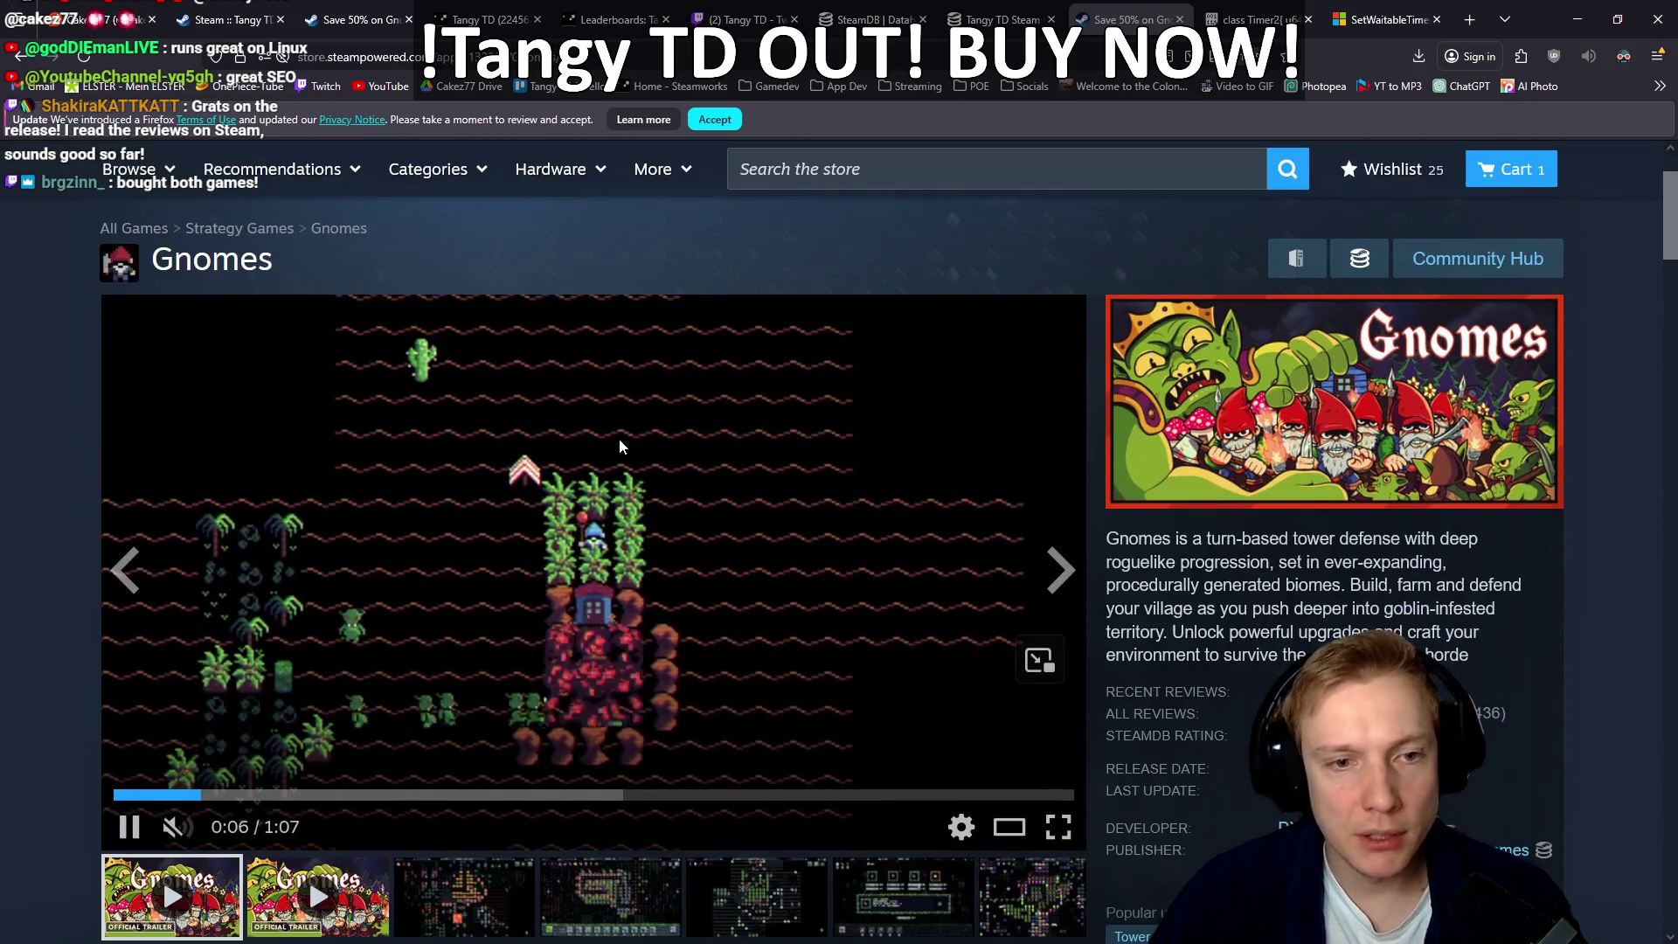
pyautogui.scroll(-3, 661, 485)
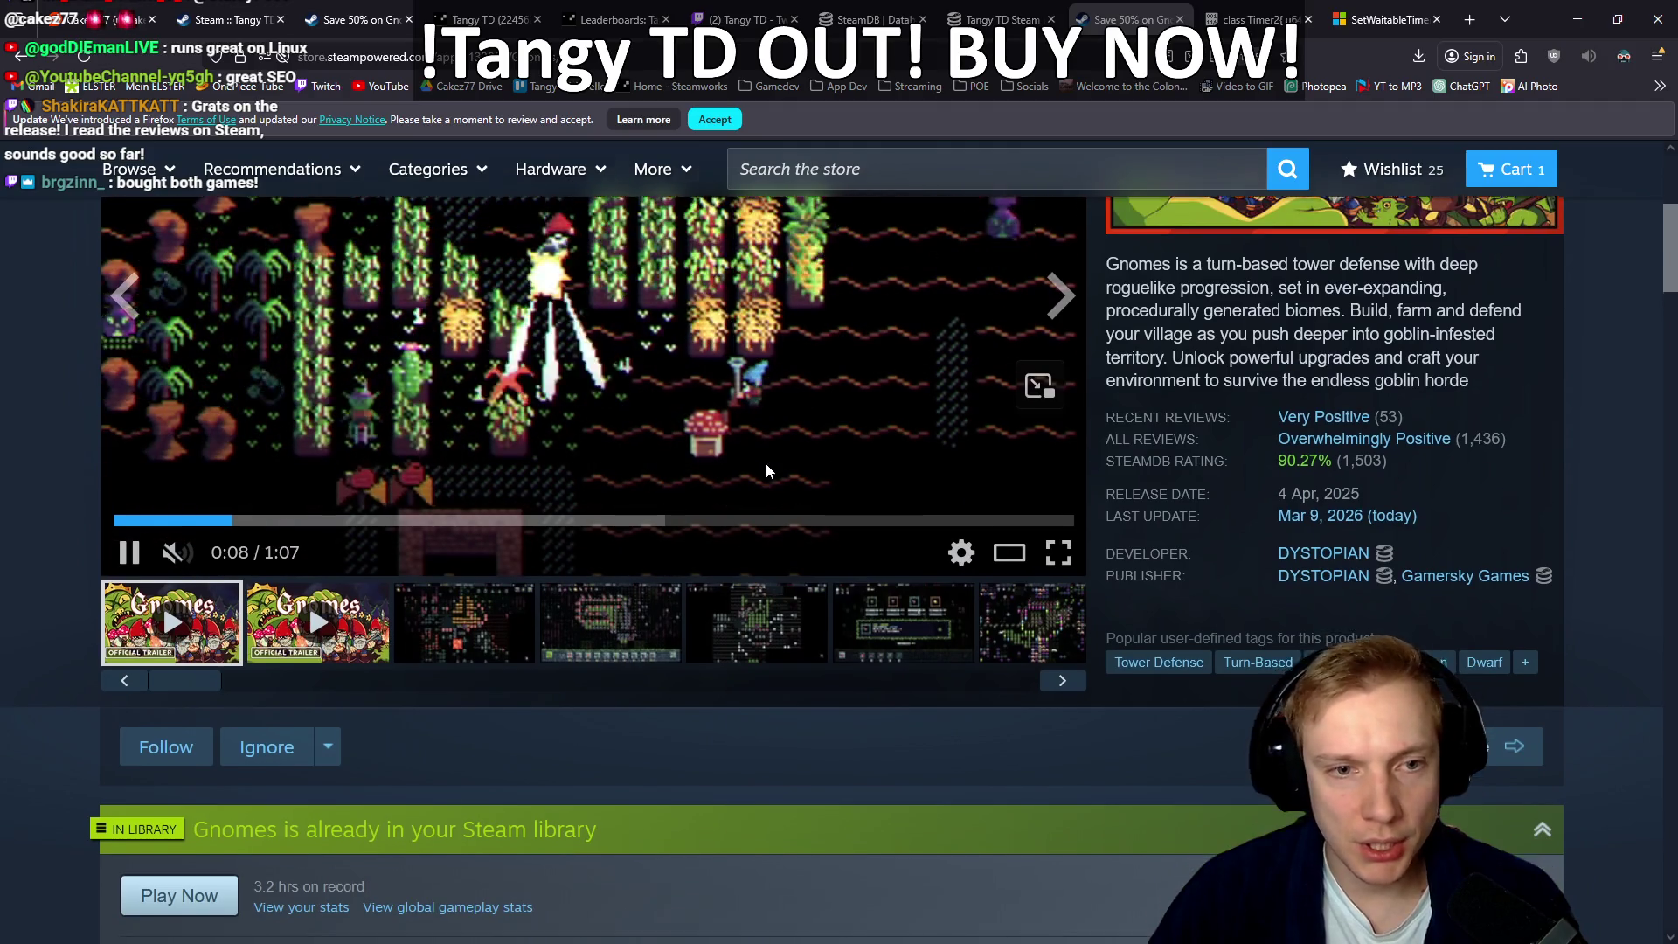
pyautogui.scroll(-9, 766, 463)
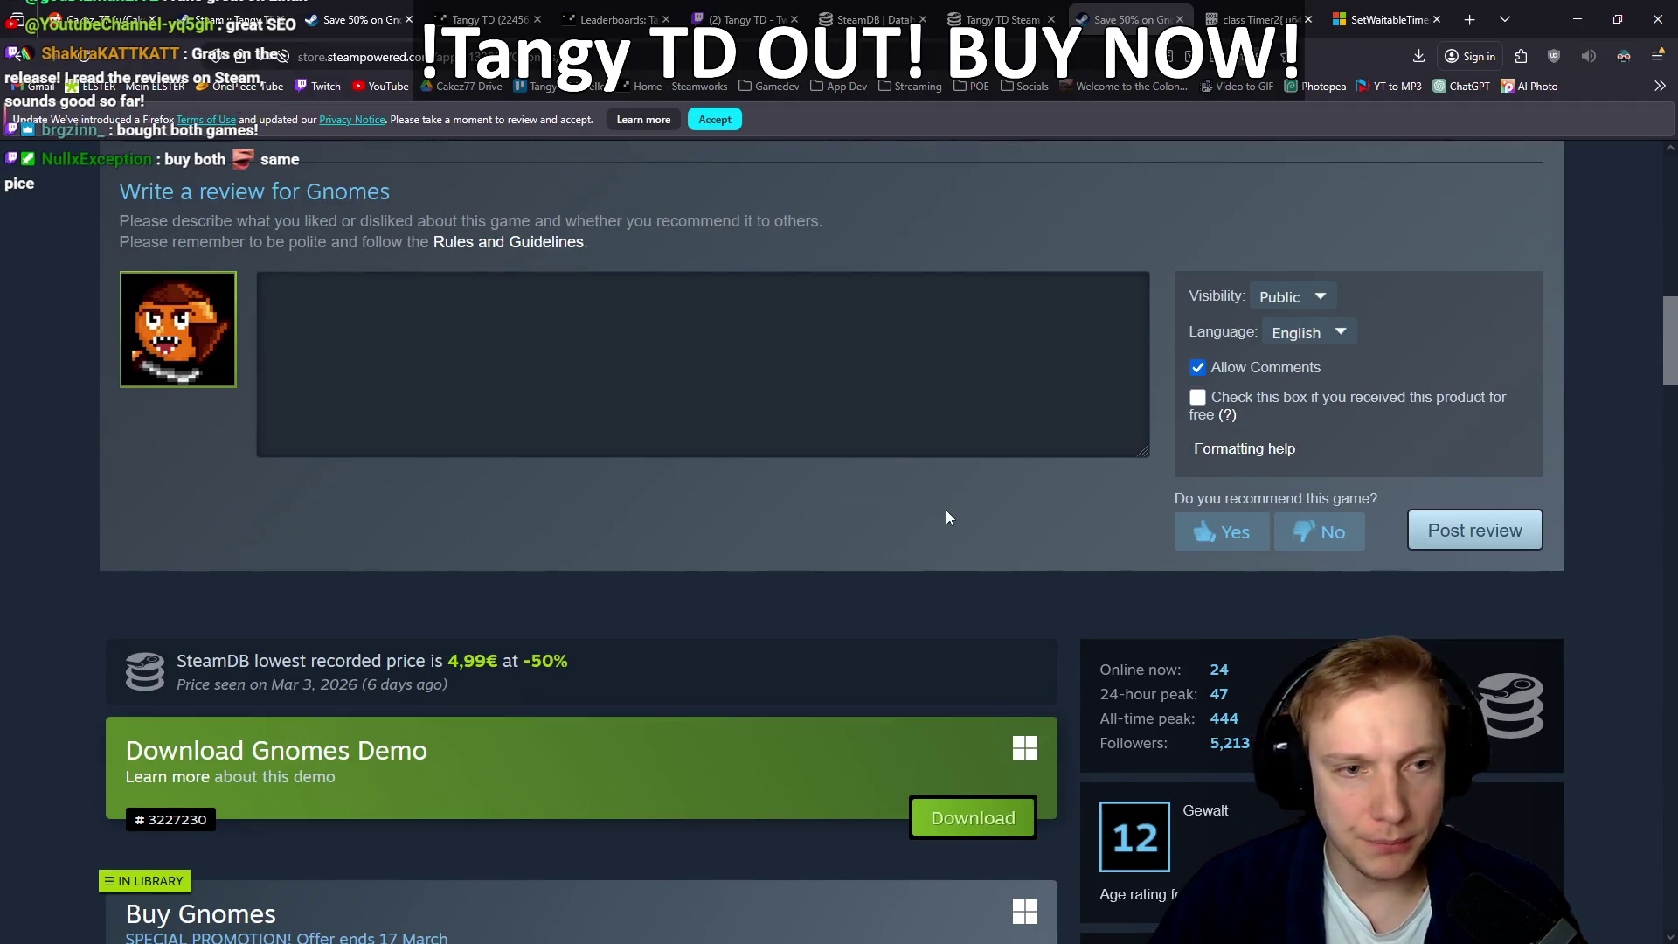
pyautogui.scroll(12, 947, 510)
pyautogui.scroll(-13, 918, 490)
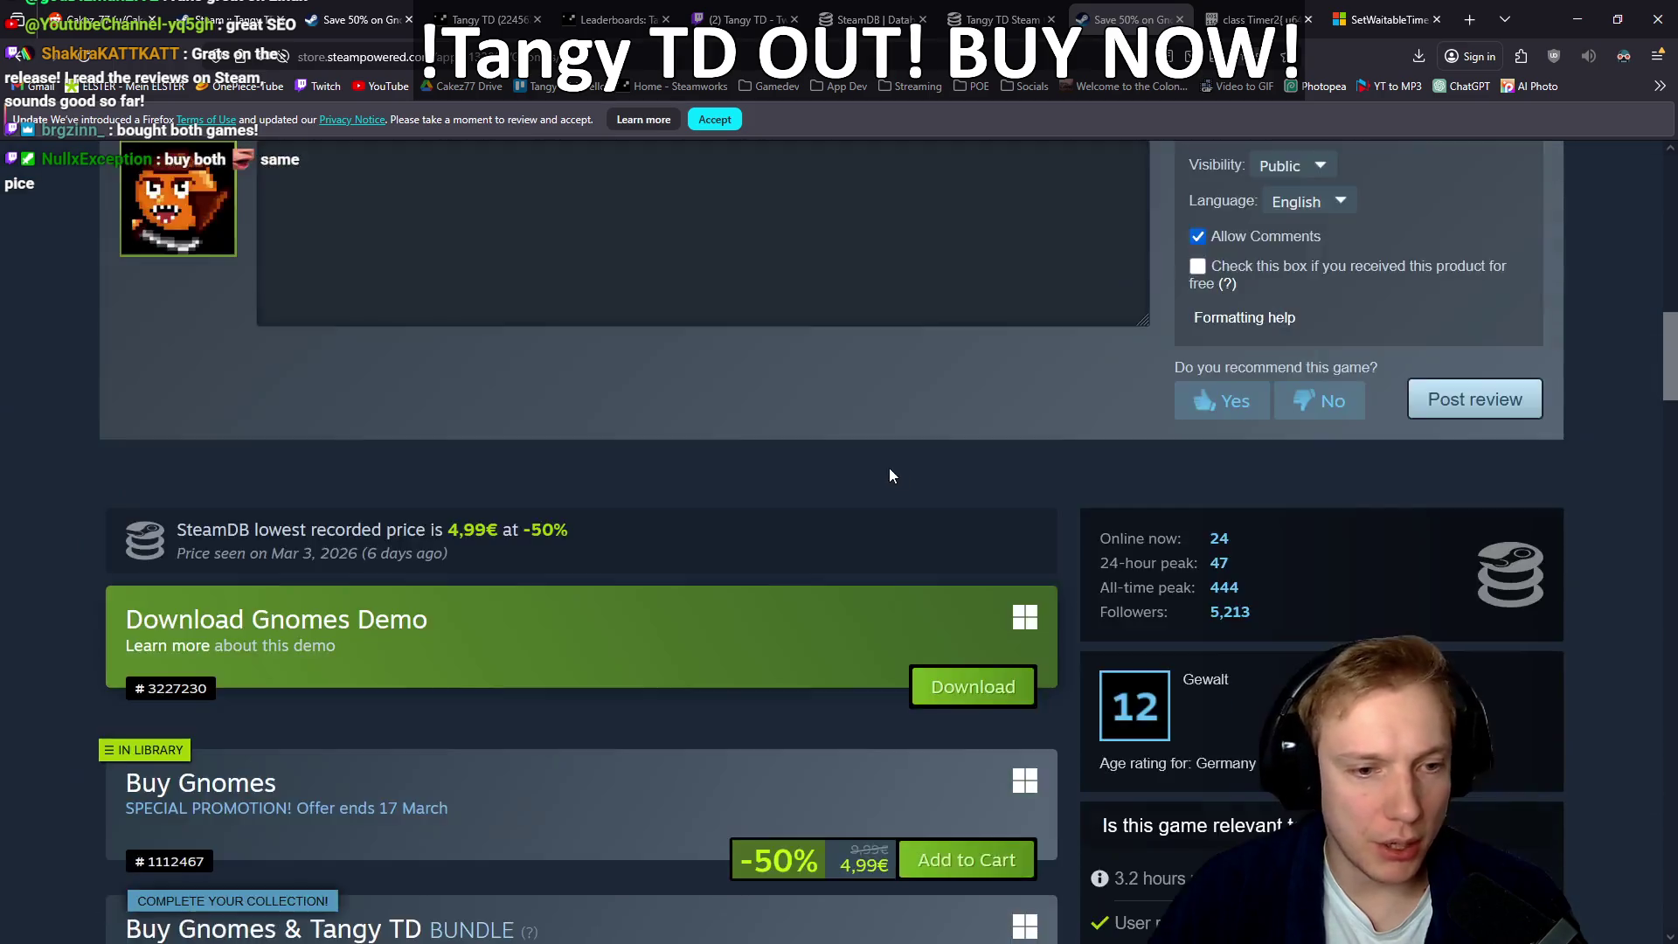
pyautogui.scroll(-10, 834, 441)
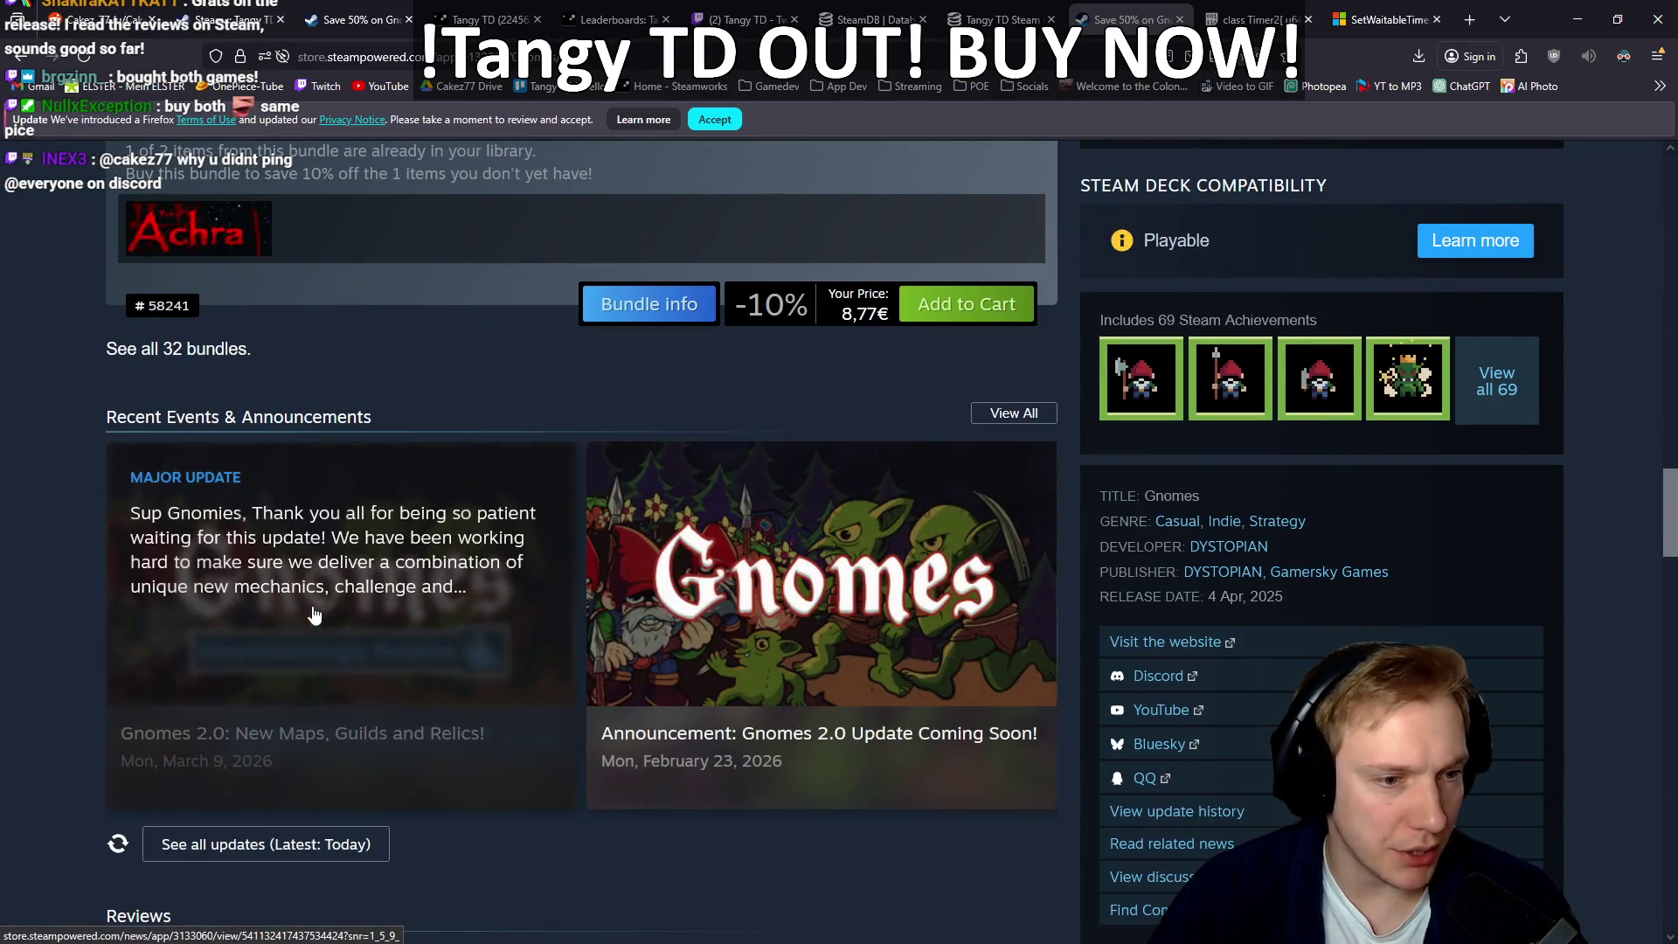
# Step: Open the Gnomes 2.0 update announcement and read through the article
pyautogui.click(398, 587)
pyautogui.scroll(-5, 761, 418)
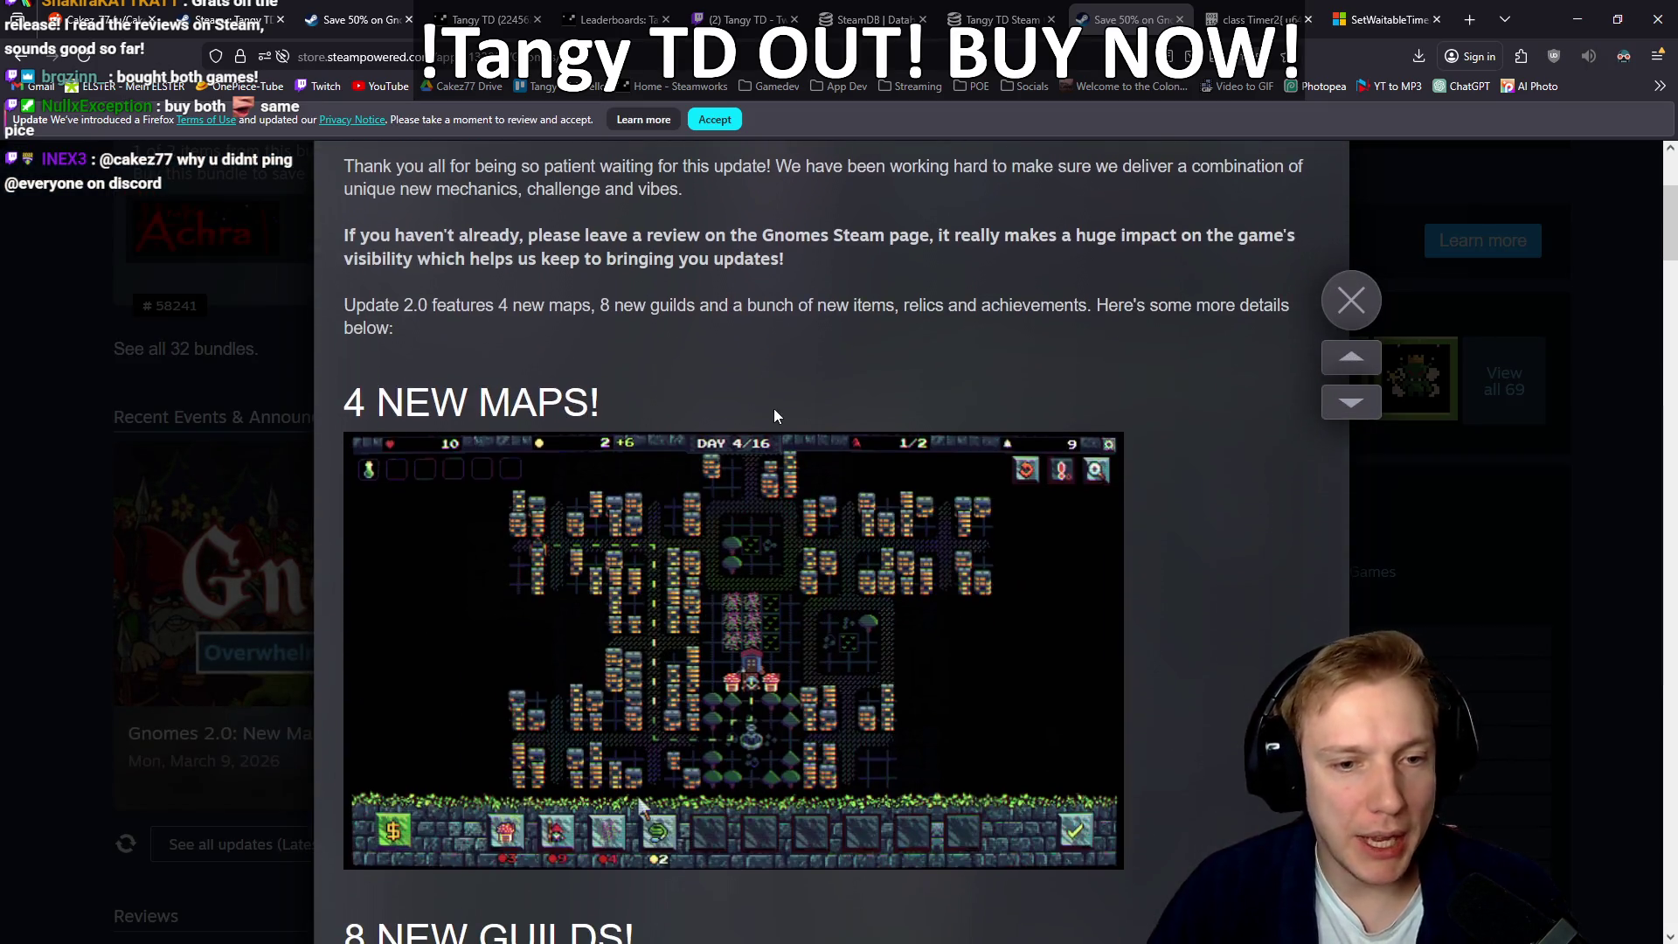
pyautogui.scroll(-1, 962, 542)
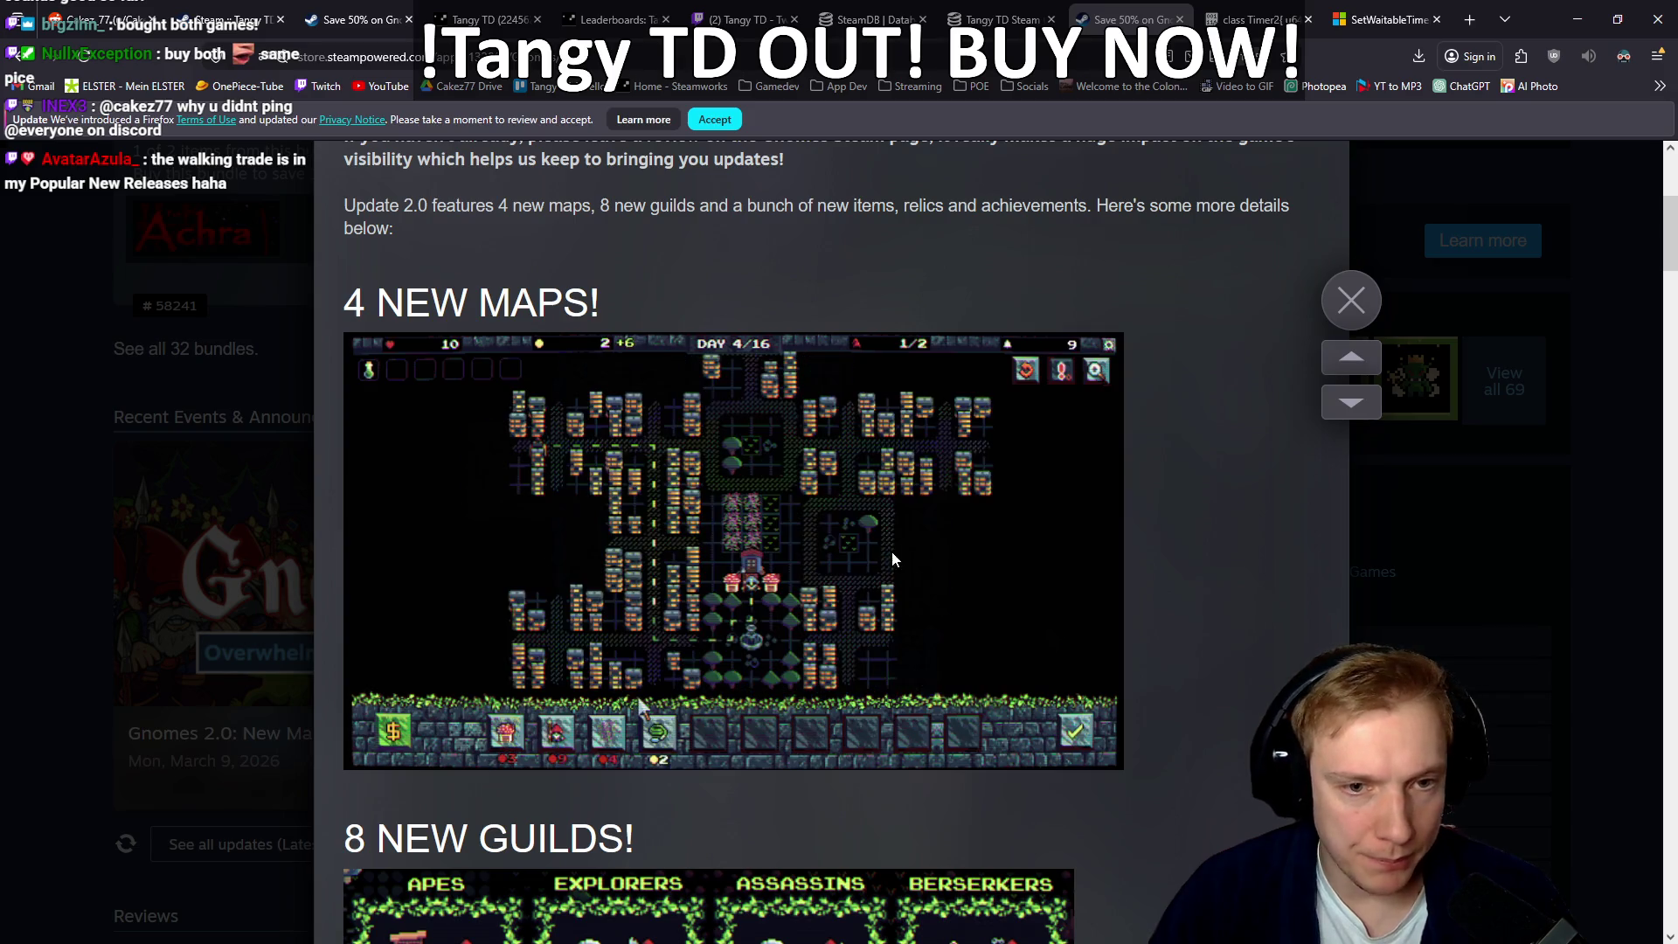
pyautogui.scroll(-5, 923, 516)
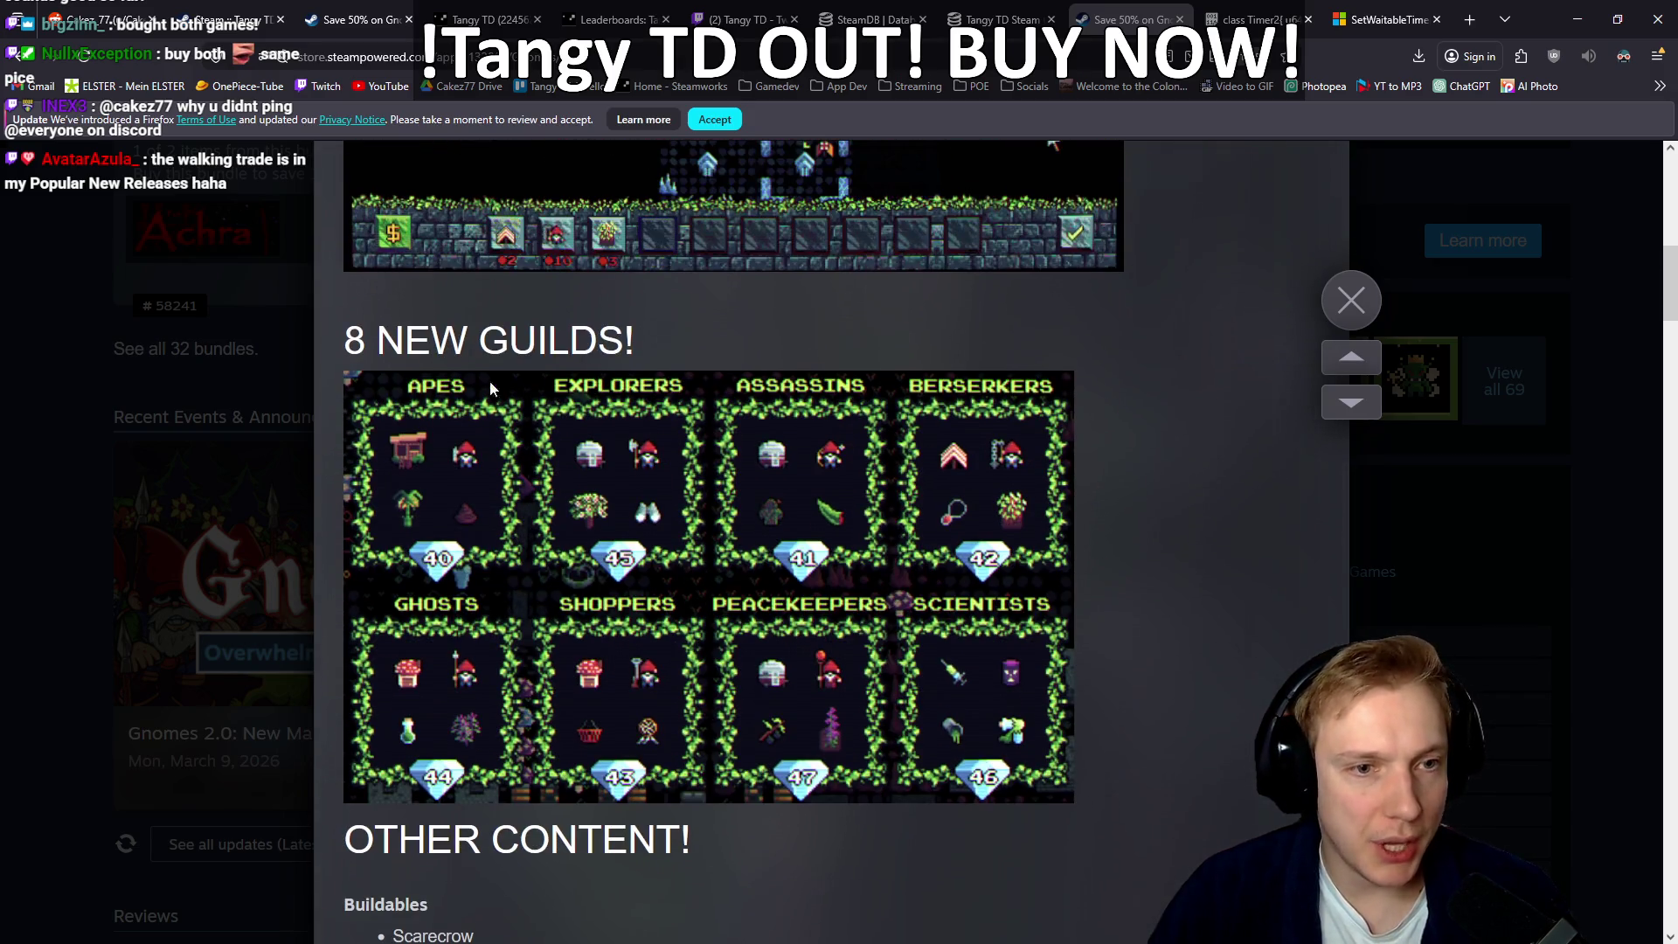
pyautogui.scroll(-5, 879, 480)
pyautogui.scroll(-4, 664, 463)
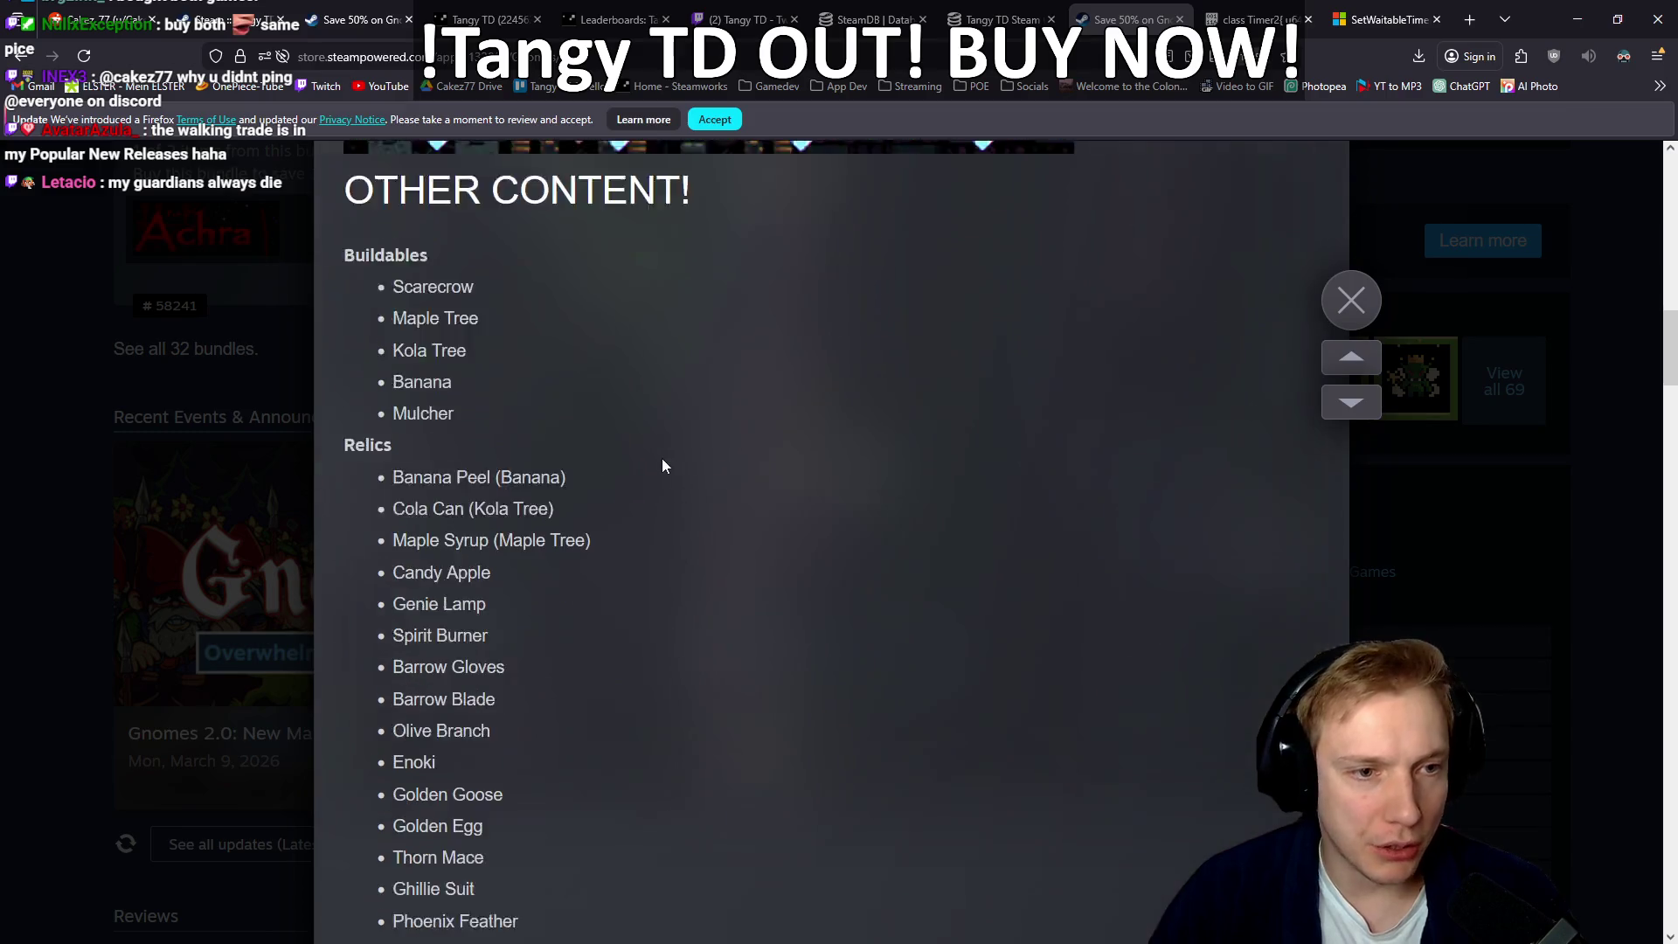
pyautogui.scroll(-10, 706, 447)
pyautogui.scroll(6, 711, 444)
pyautogui.scroll(10, 711, 443)
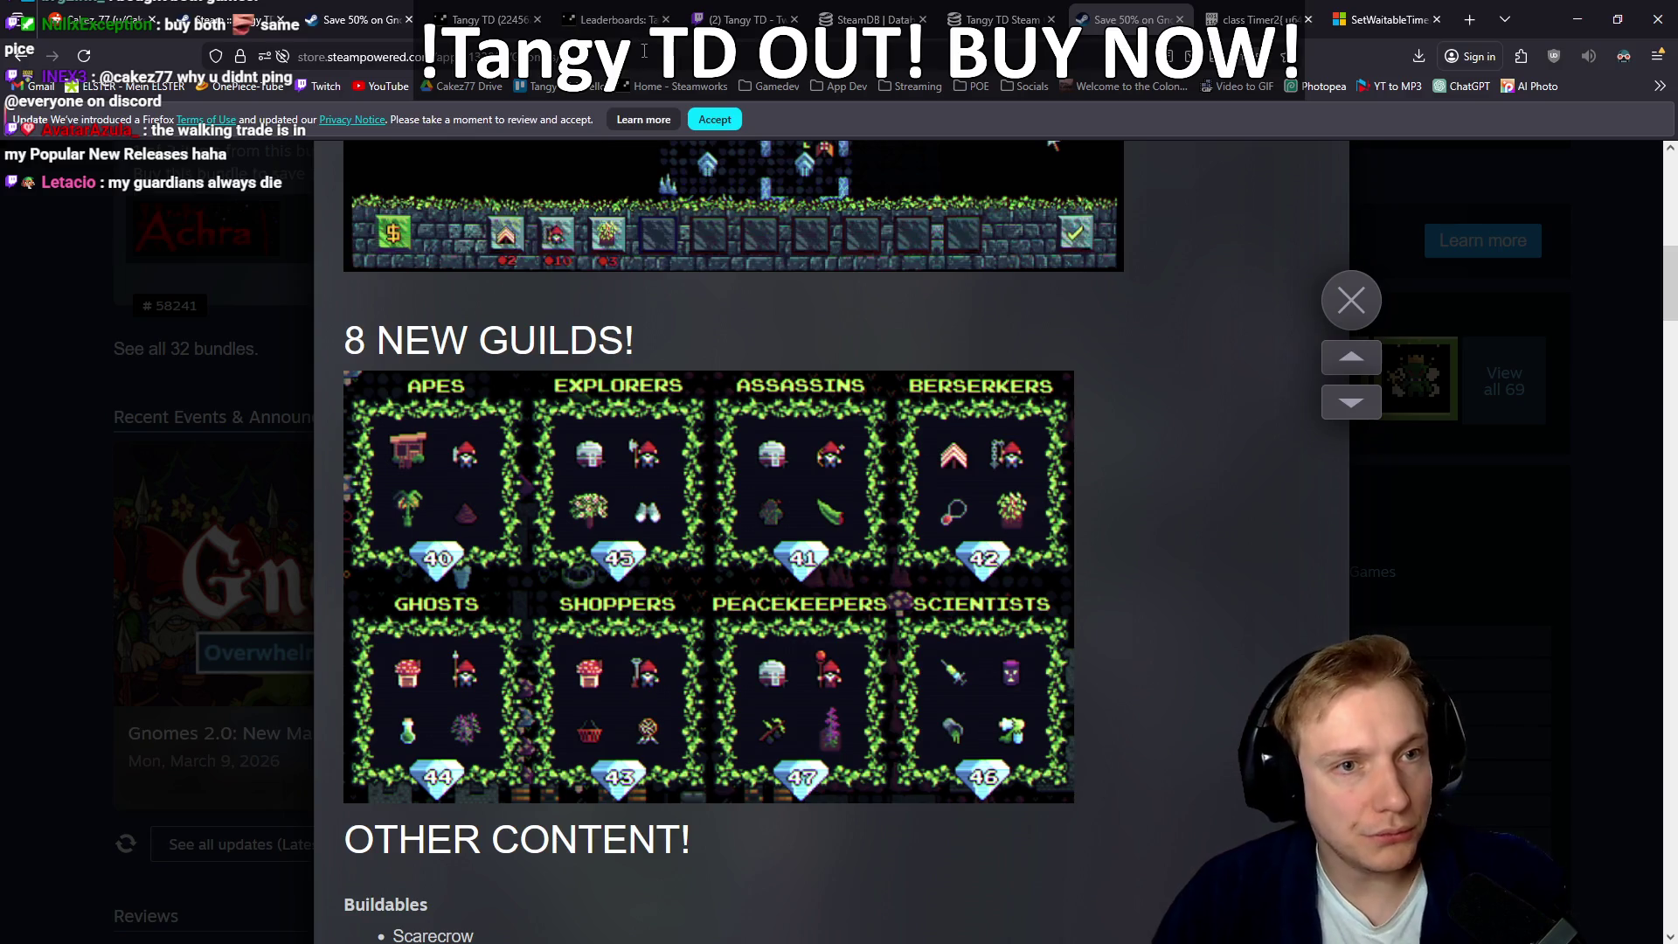
# Step: Close the update article and return to the Tangy TD title screen
pyautogui.click(650, 52)
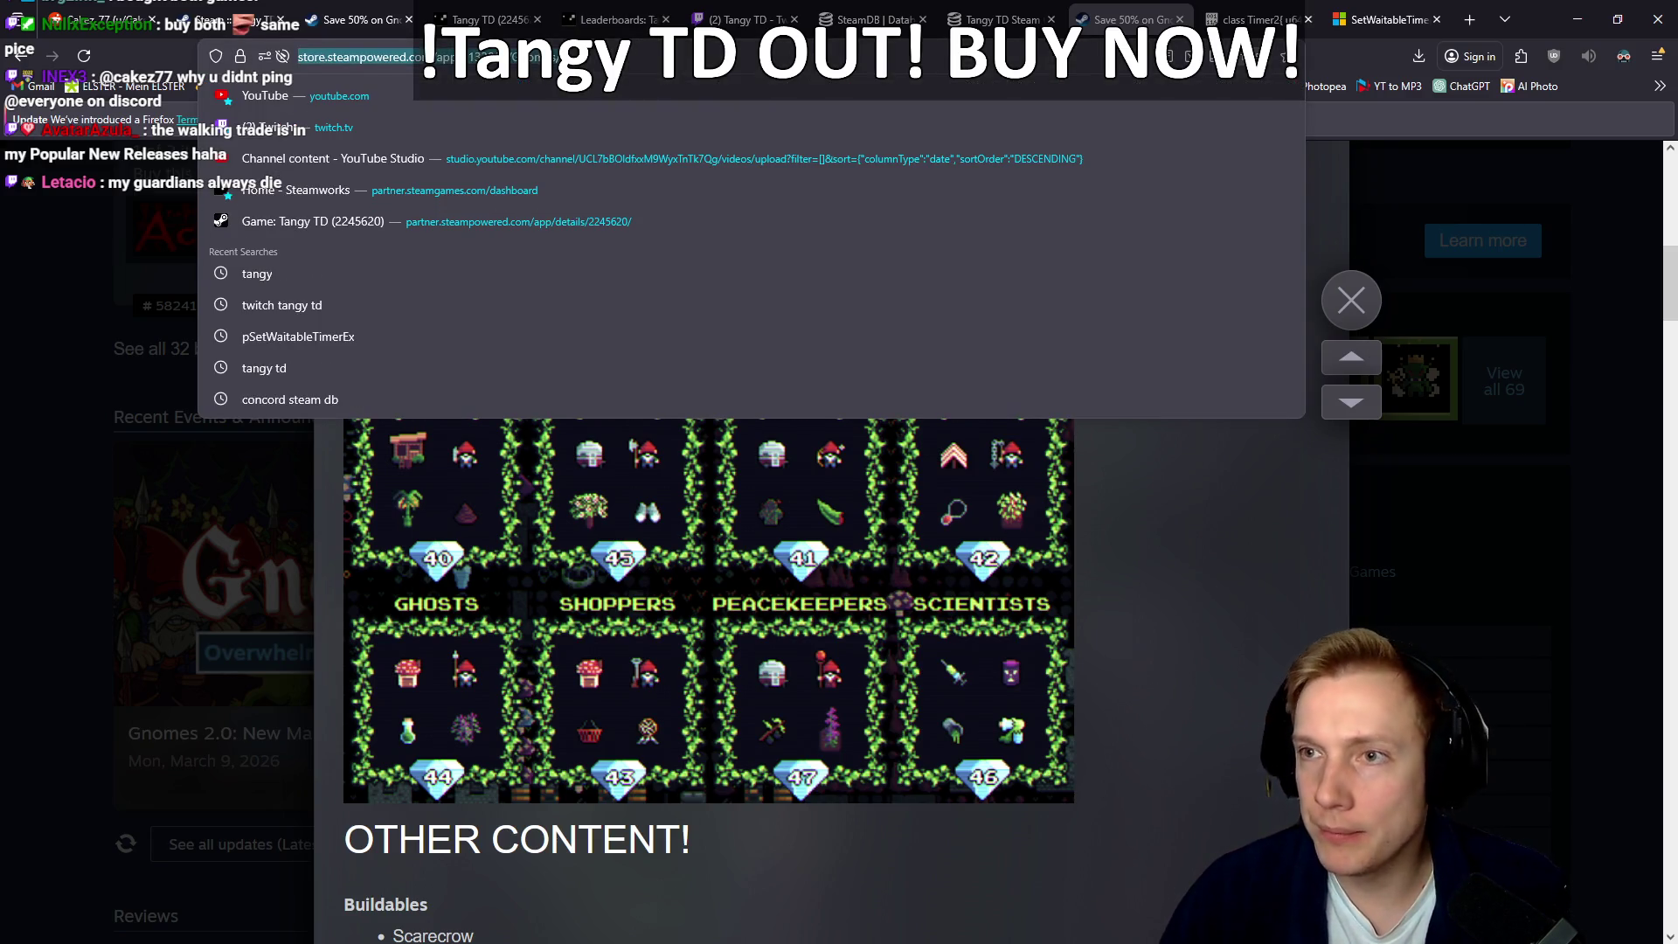
pyautogui.press('Escape')
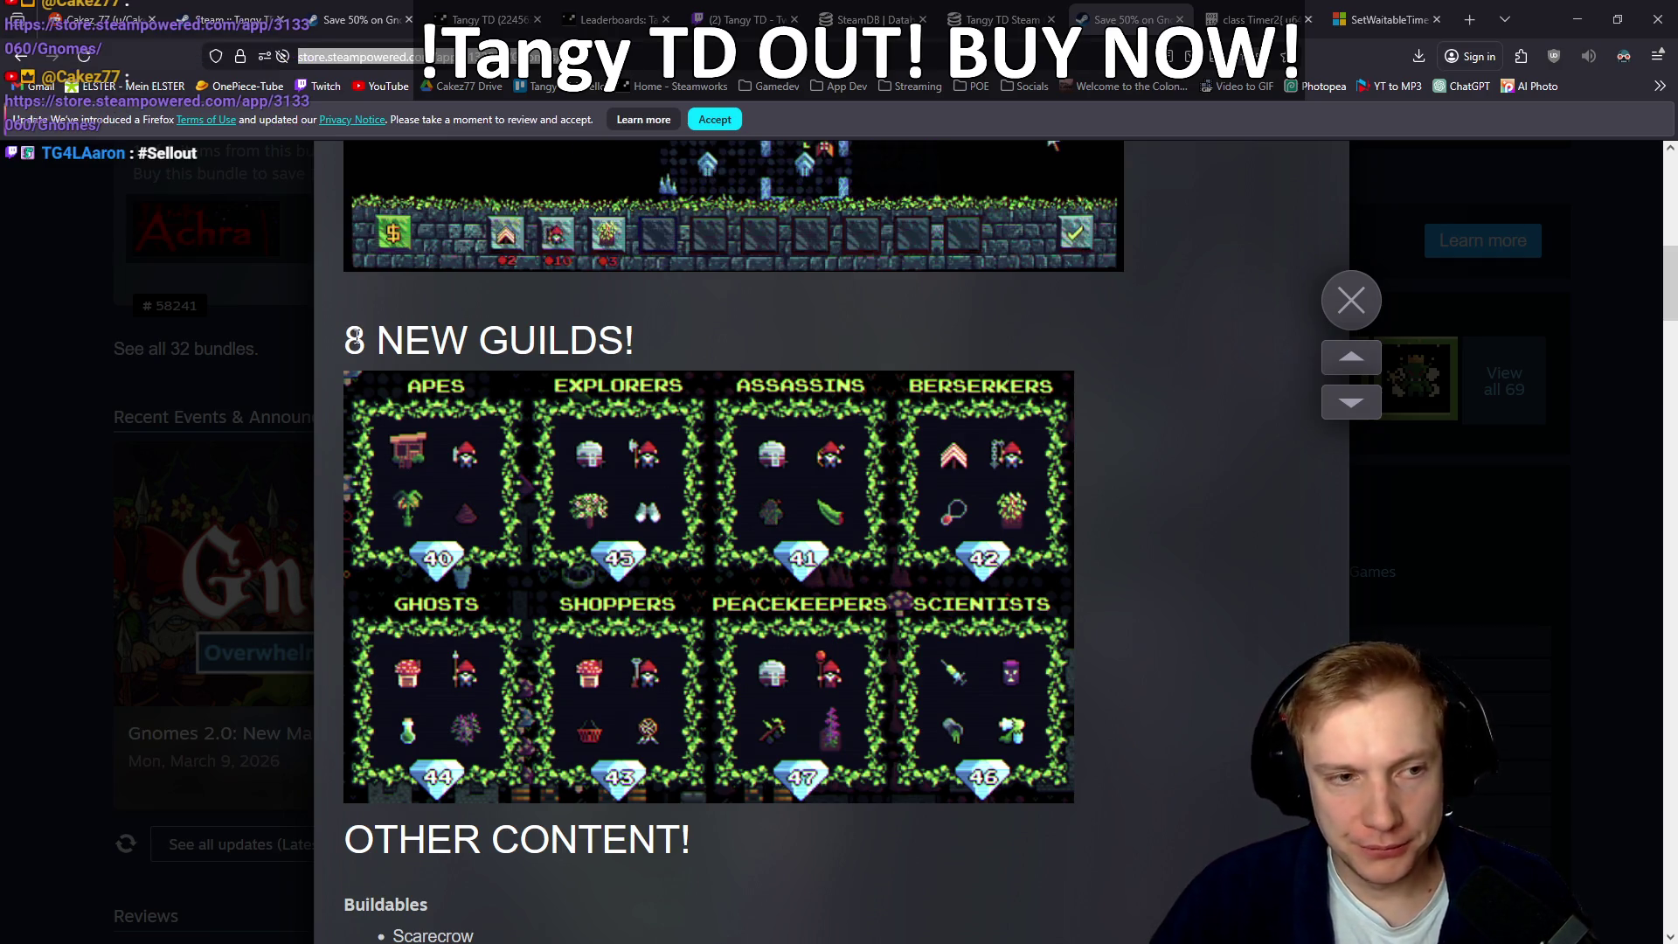
pyautogui.click(90, 437)
pyautogui.scroll(10, 156, 412)
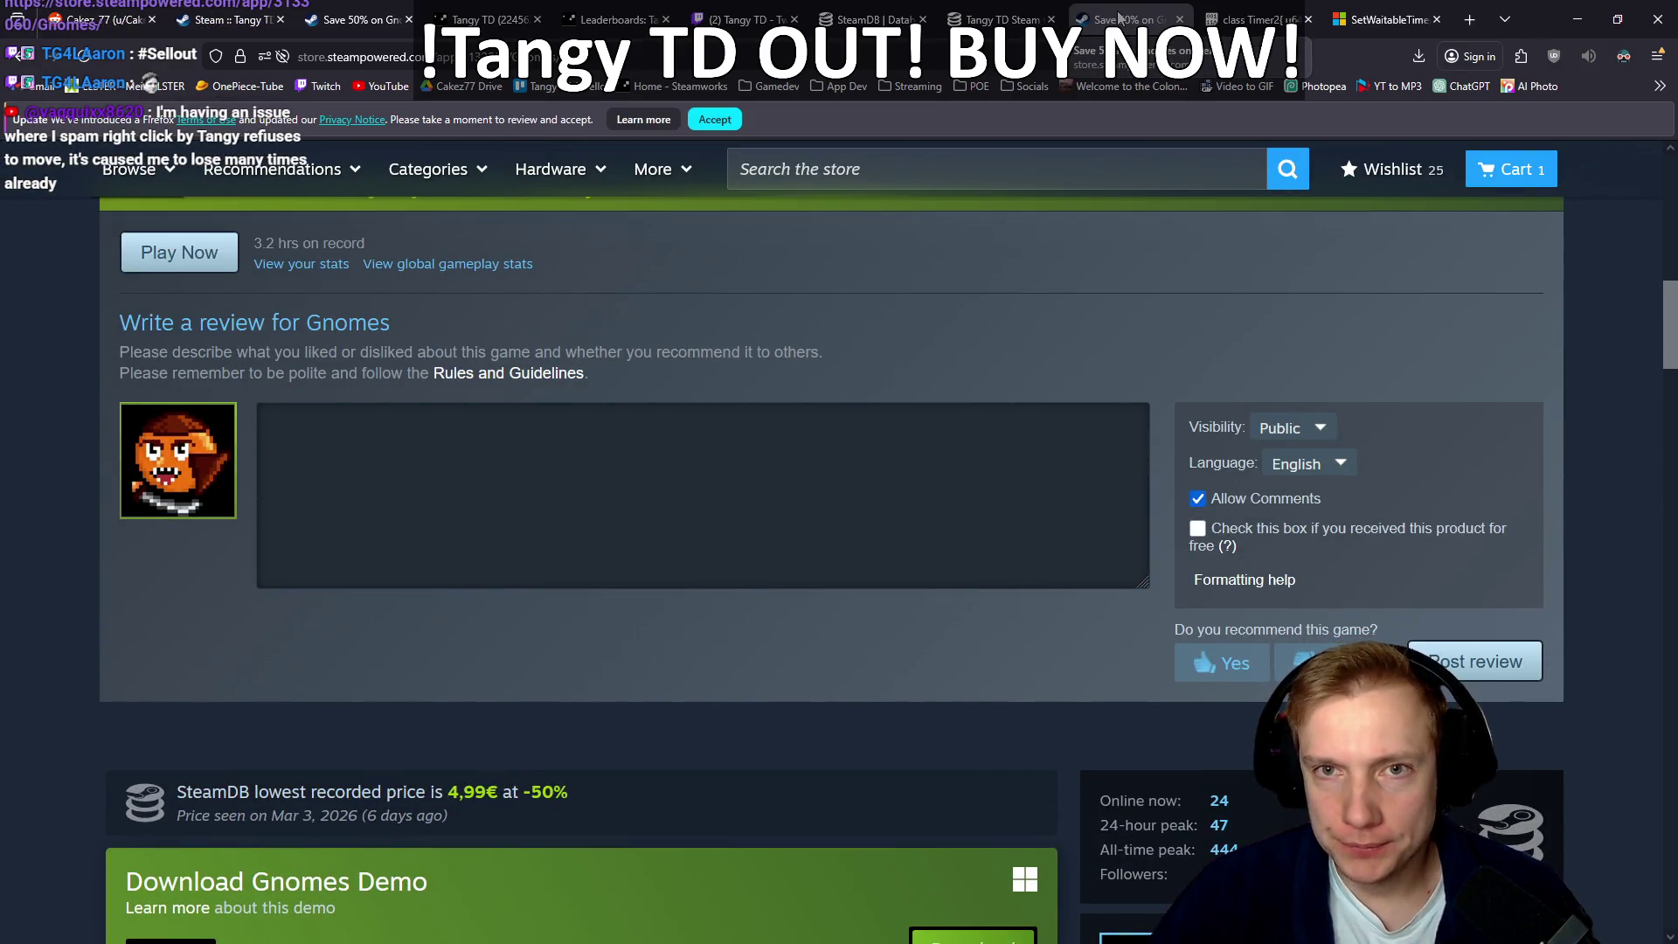
pyautogui.click(1259, 19)
pyautogui.hotkey('alt', 'Tab')
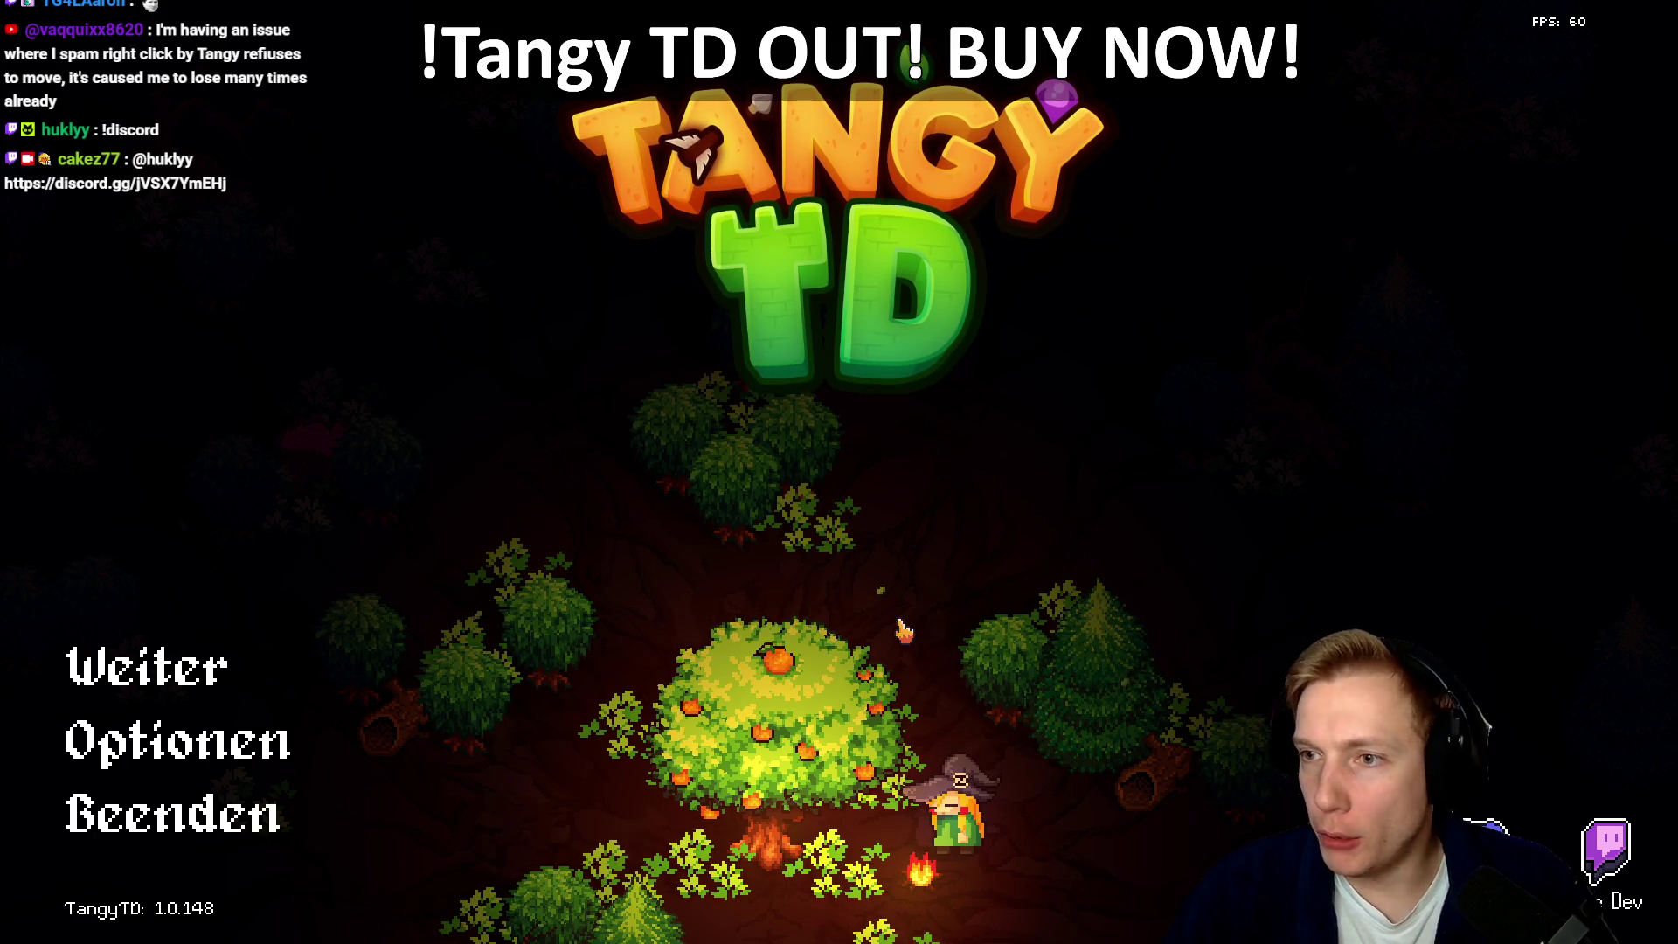
# Step: In dx_renderer.cpp, inspect the 1.0 / 60.0 frame cap and the timer feeding precise_sleep_seconds
pyautogui.hotkey('alt', 'Tab')
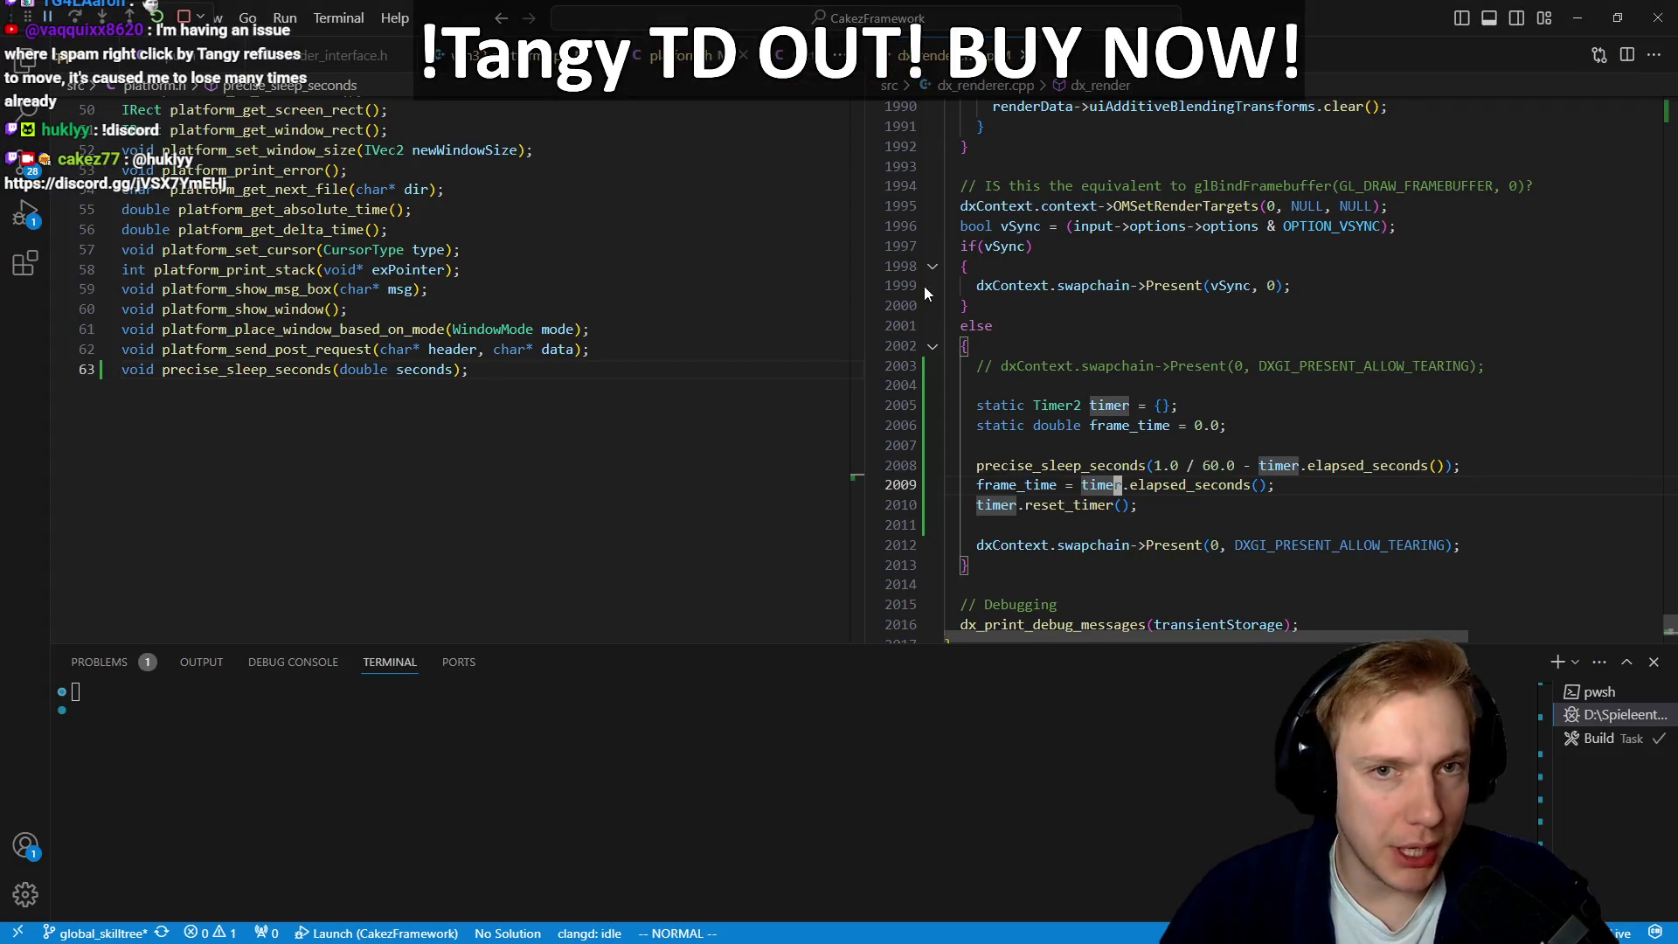
pyautogui.doubleClick(1216, 466)
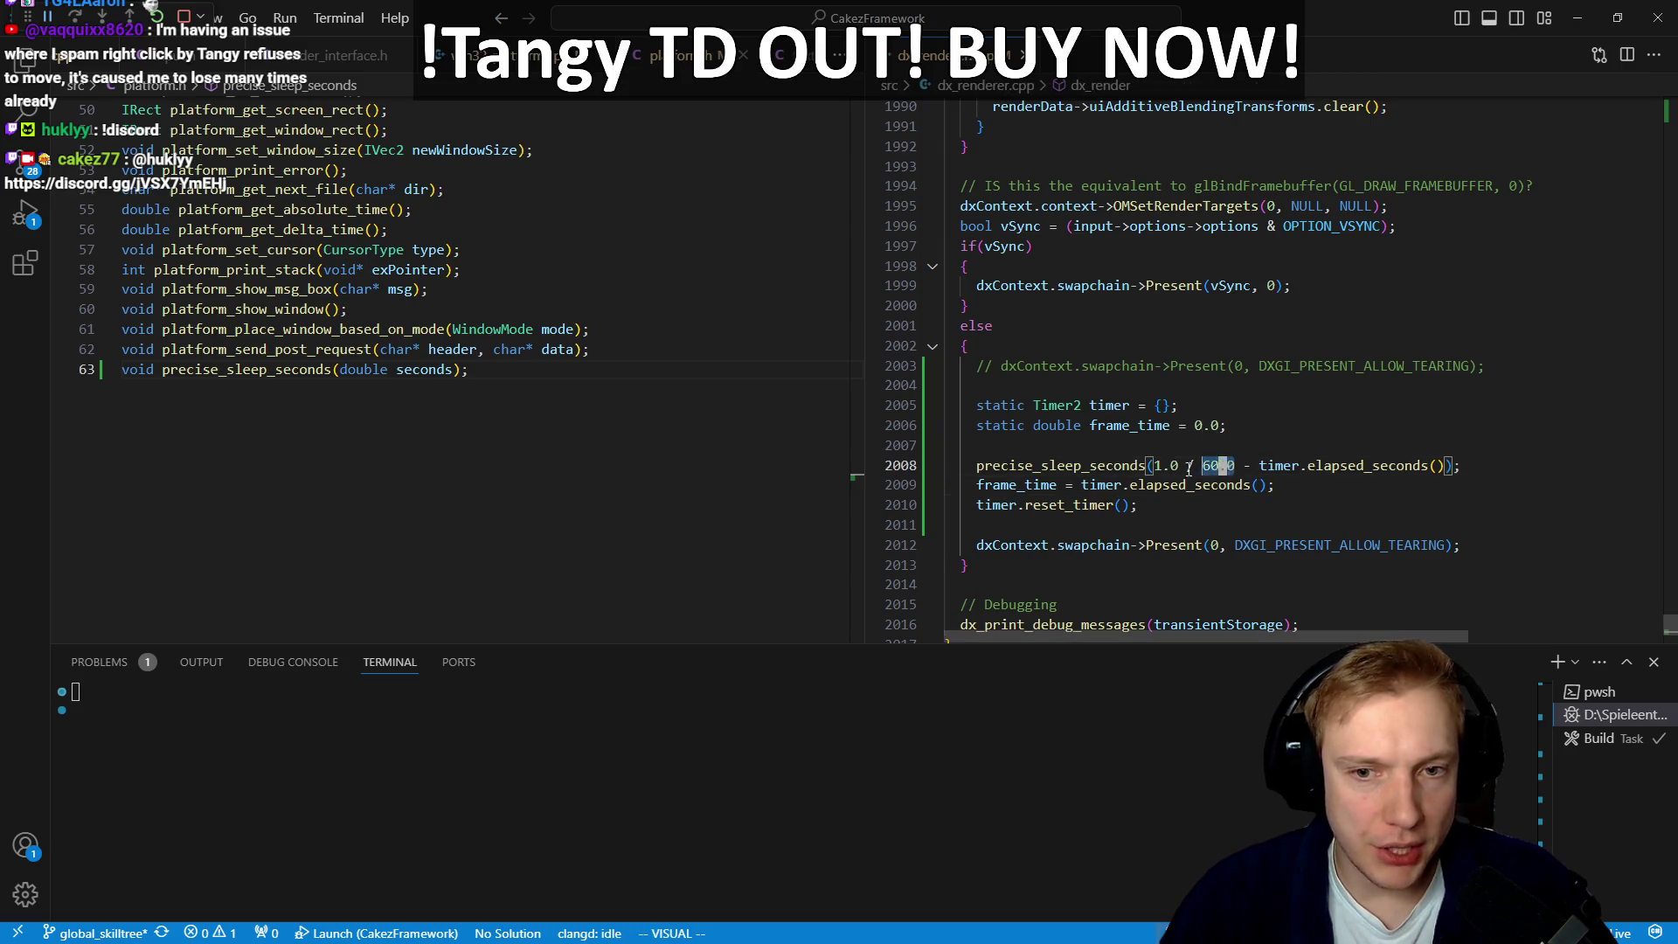
pyautogui.press('o')
pyautogui.press('Escape')
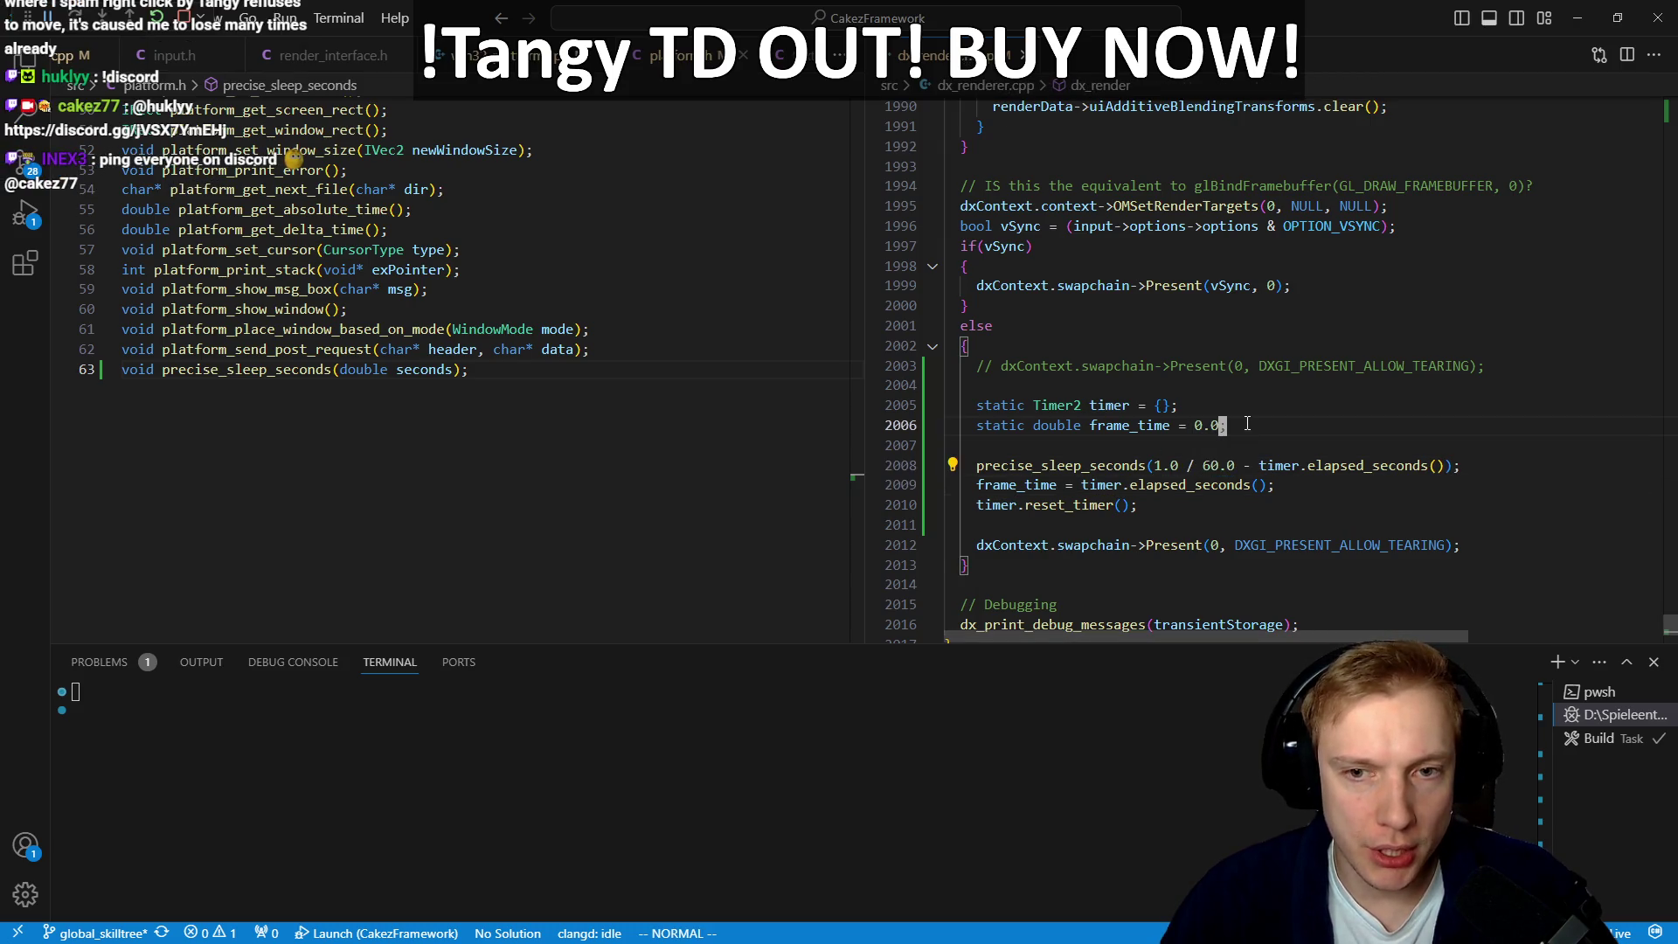
pyautogui.click(1254, 420)
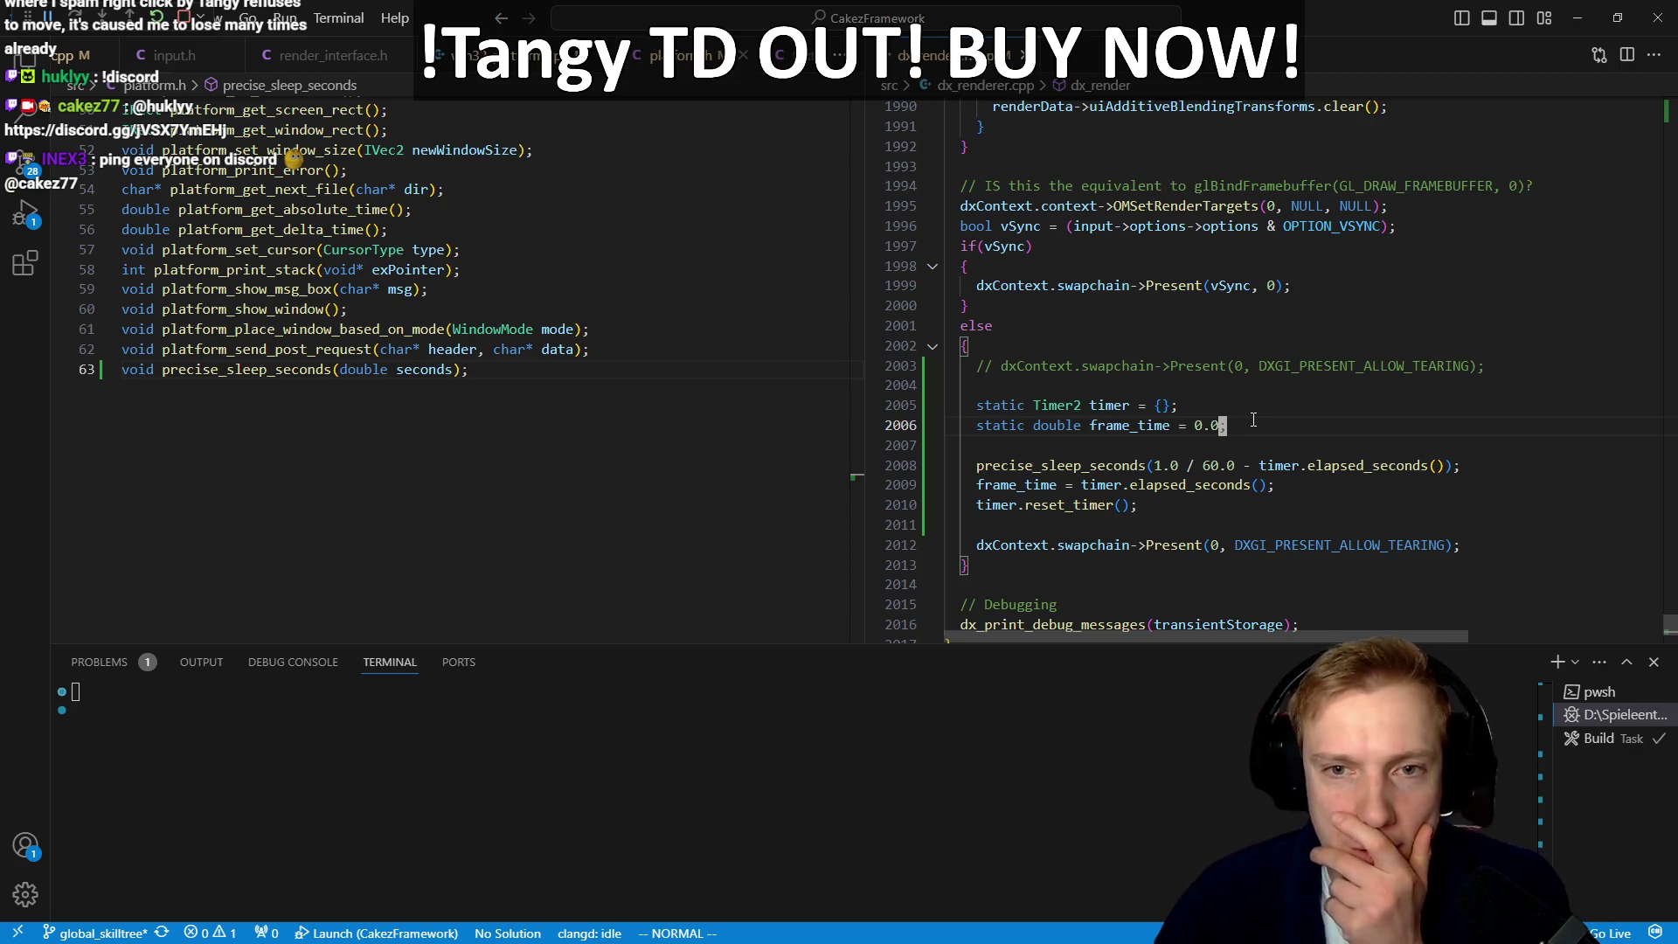
pyautogui.scroll(1, 1254, 419)
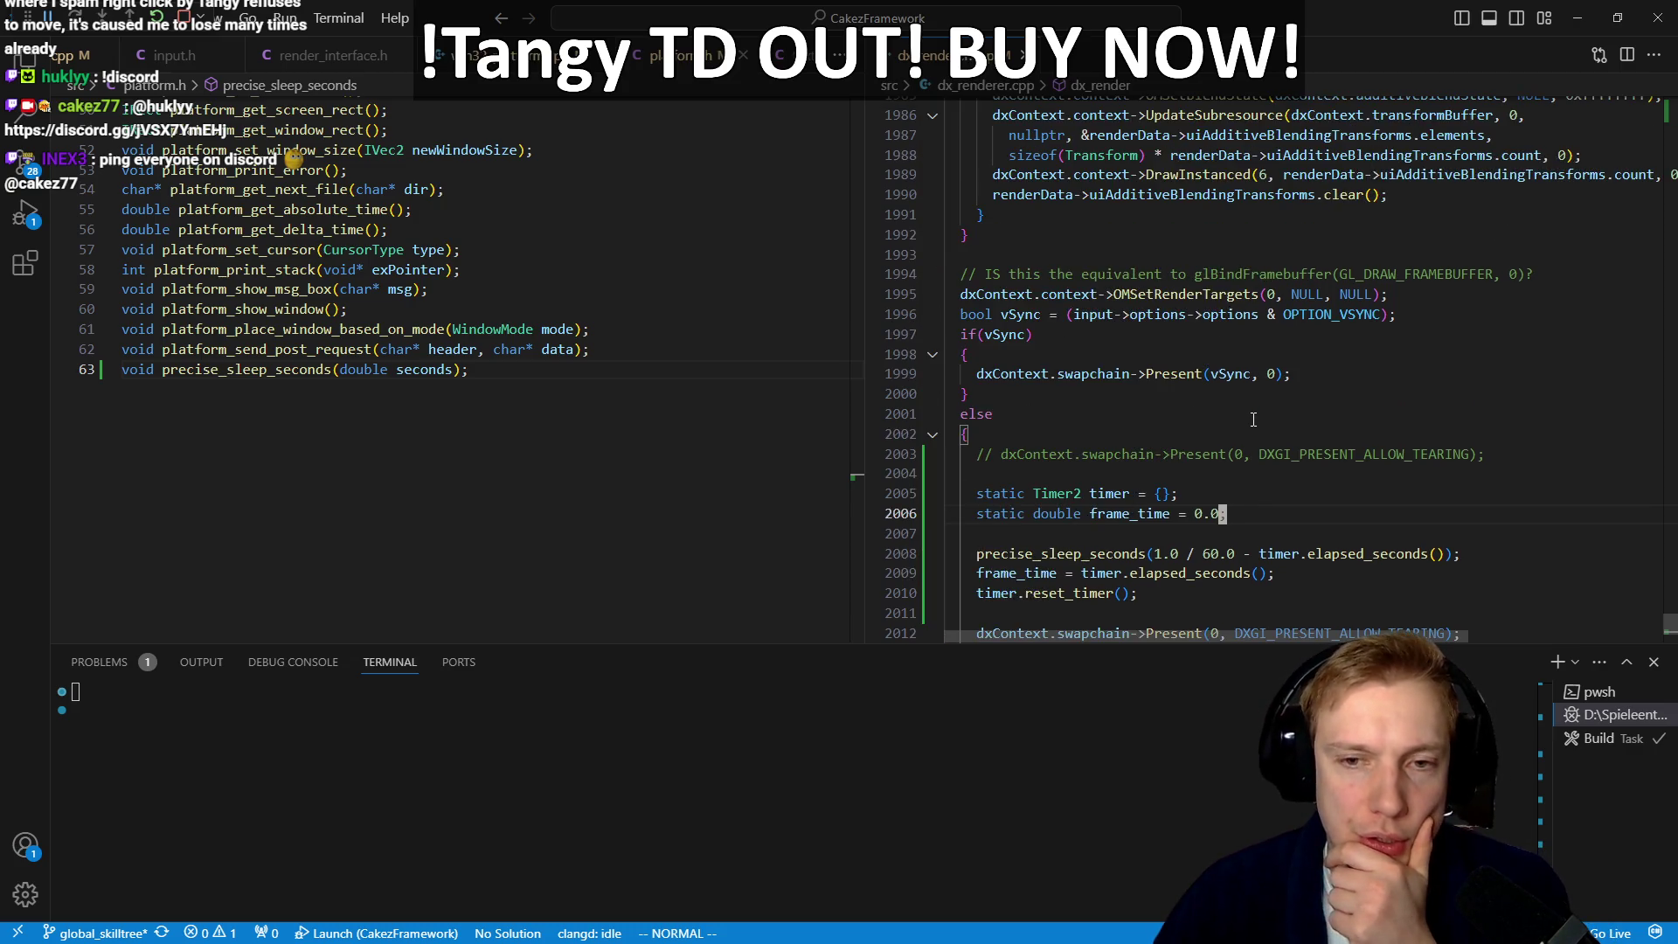
pyautogui.scroll(-1, 1255, 420)
pyautogui.click(1267, 512)
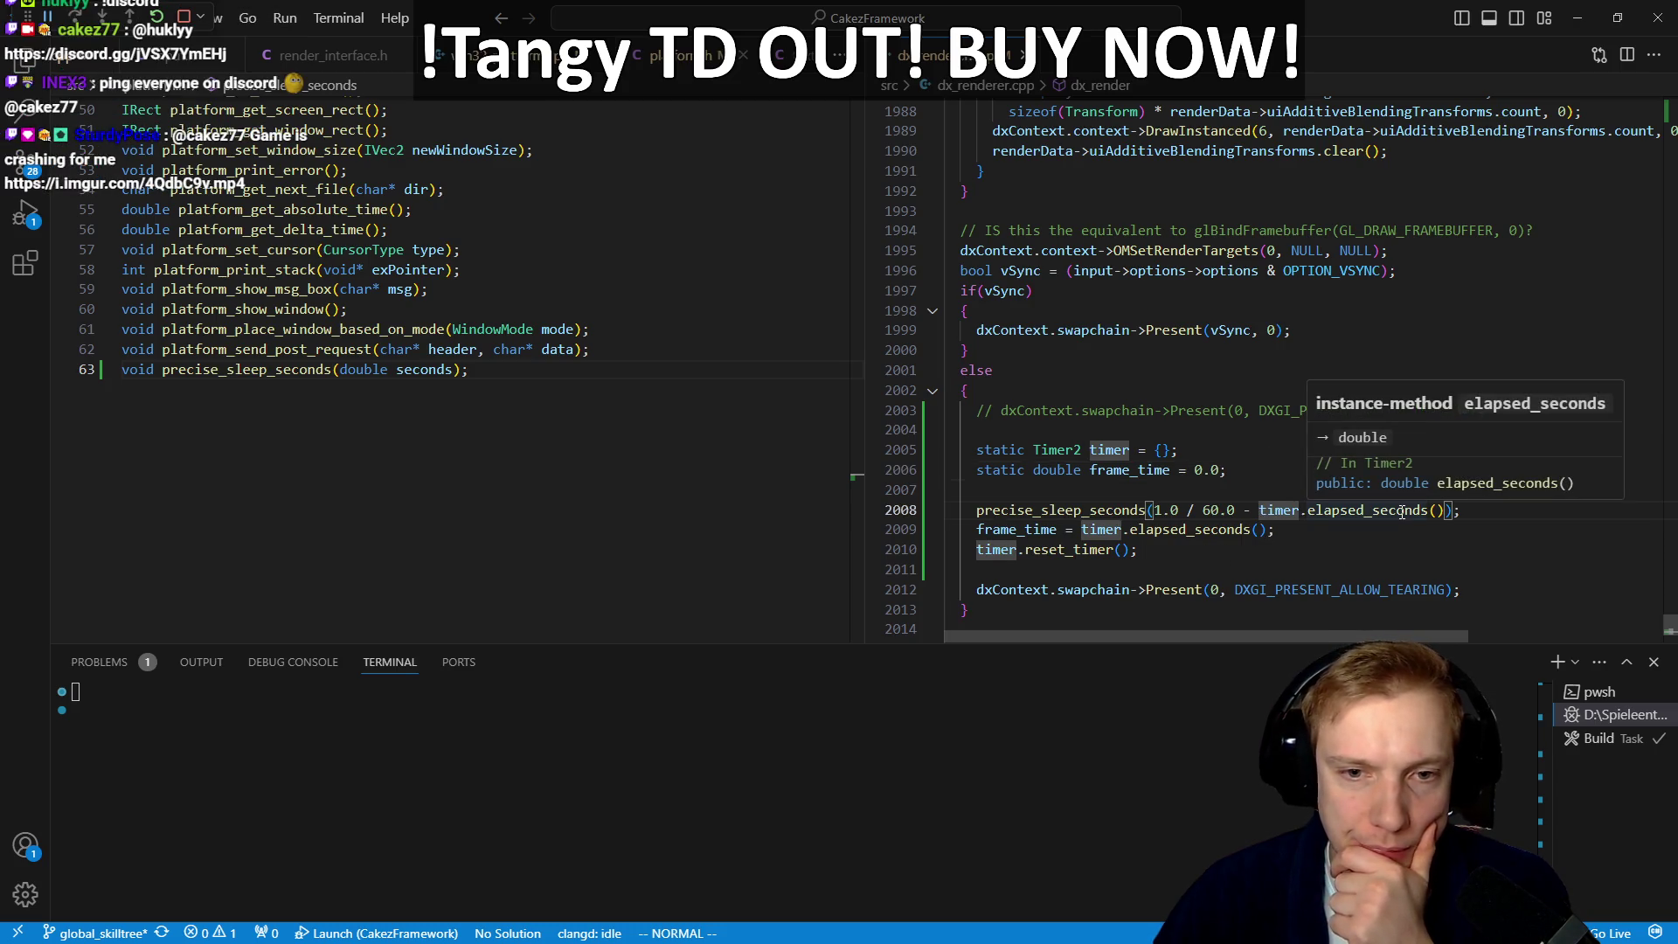
# Step: Cut the static timer and frame_time declarations and paste them above the vSync check
pyautogui.click(1101, 470)
pyautogui.hotkey('shift', 'v')
pyautogui.press('j')
pyautogui.press('d')
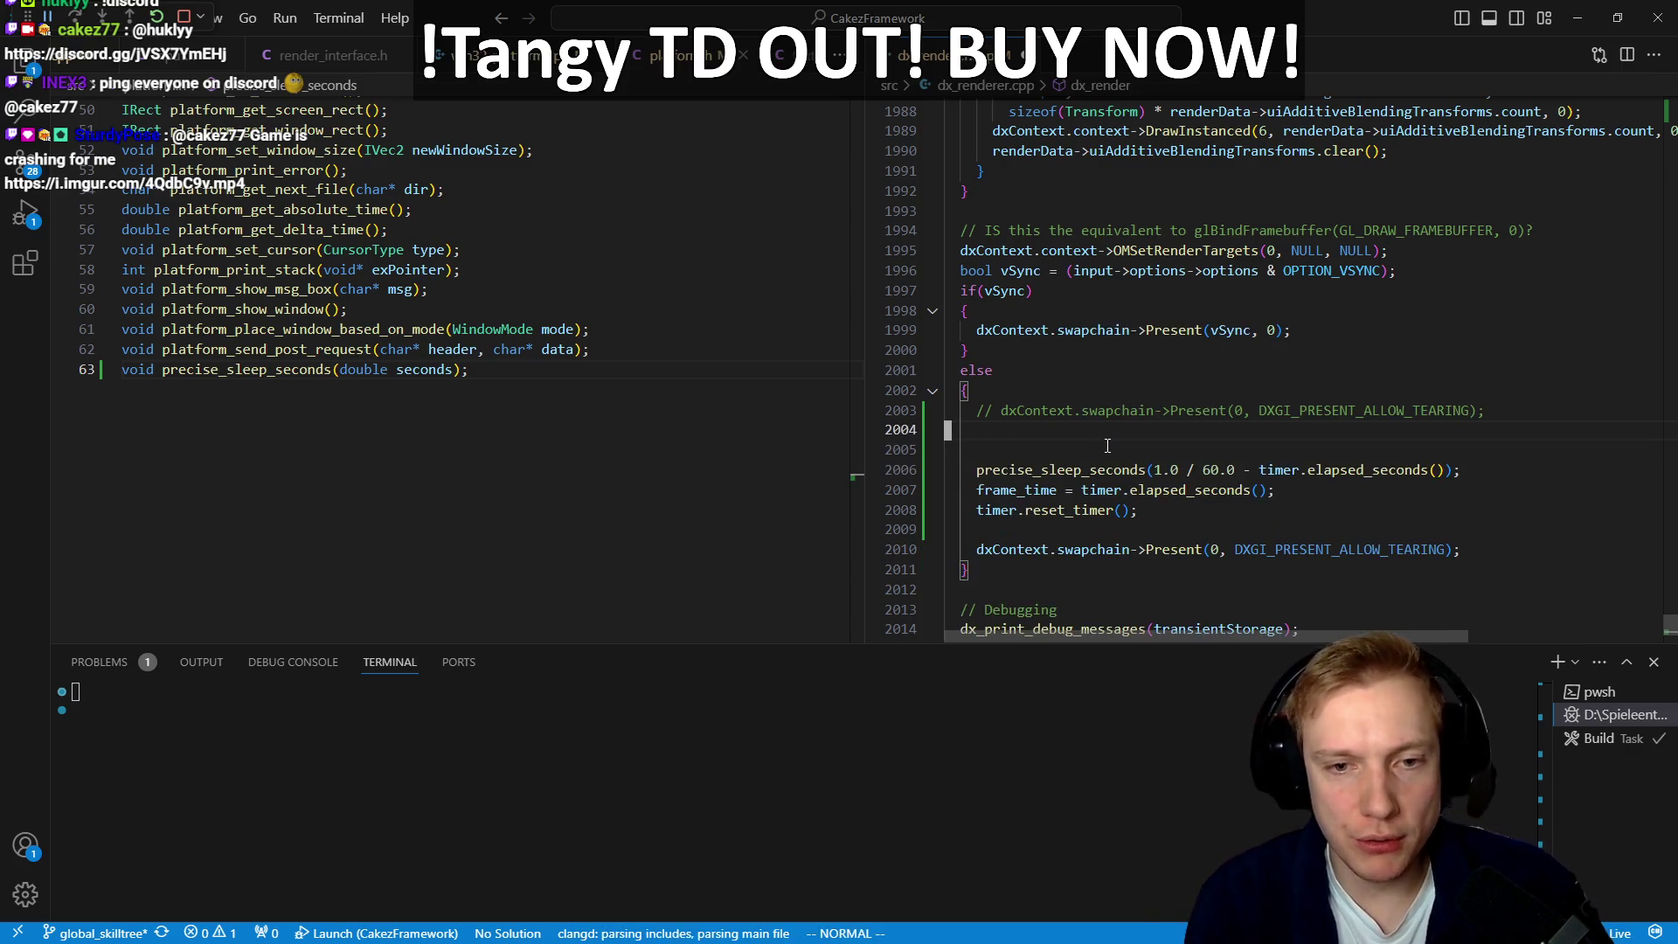
pyautogui.press('1')
pyautogui.press('0')
pyautogui.press('k')
pyautogui.press('o')
pyautogui.write('static Timer2 timer = {}; static double frame_time = 0.0;')
pyautogui.press('Escape')
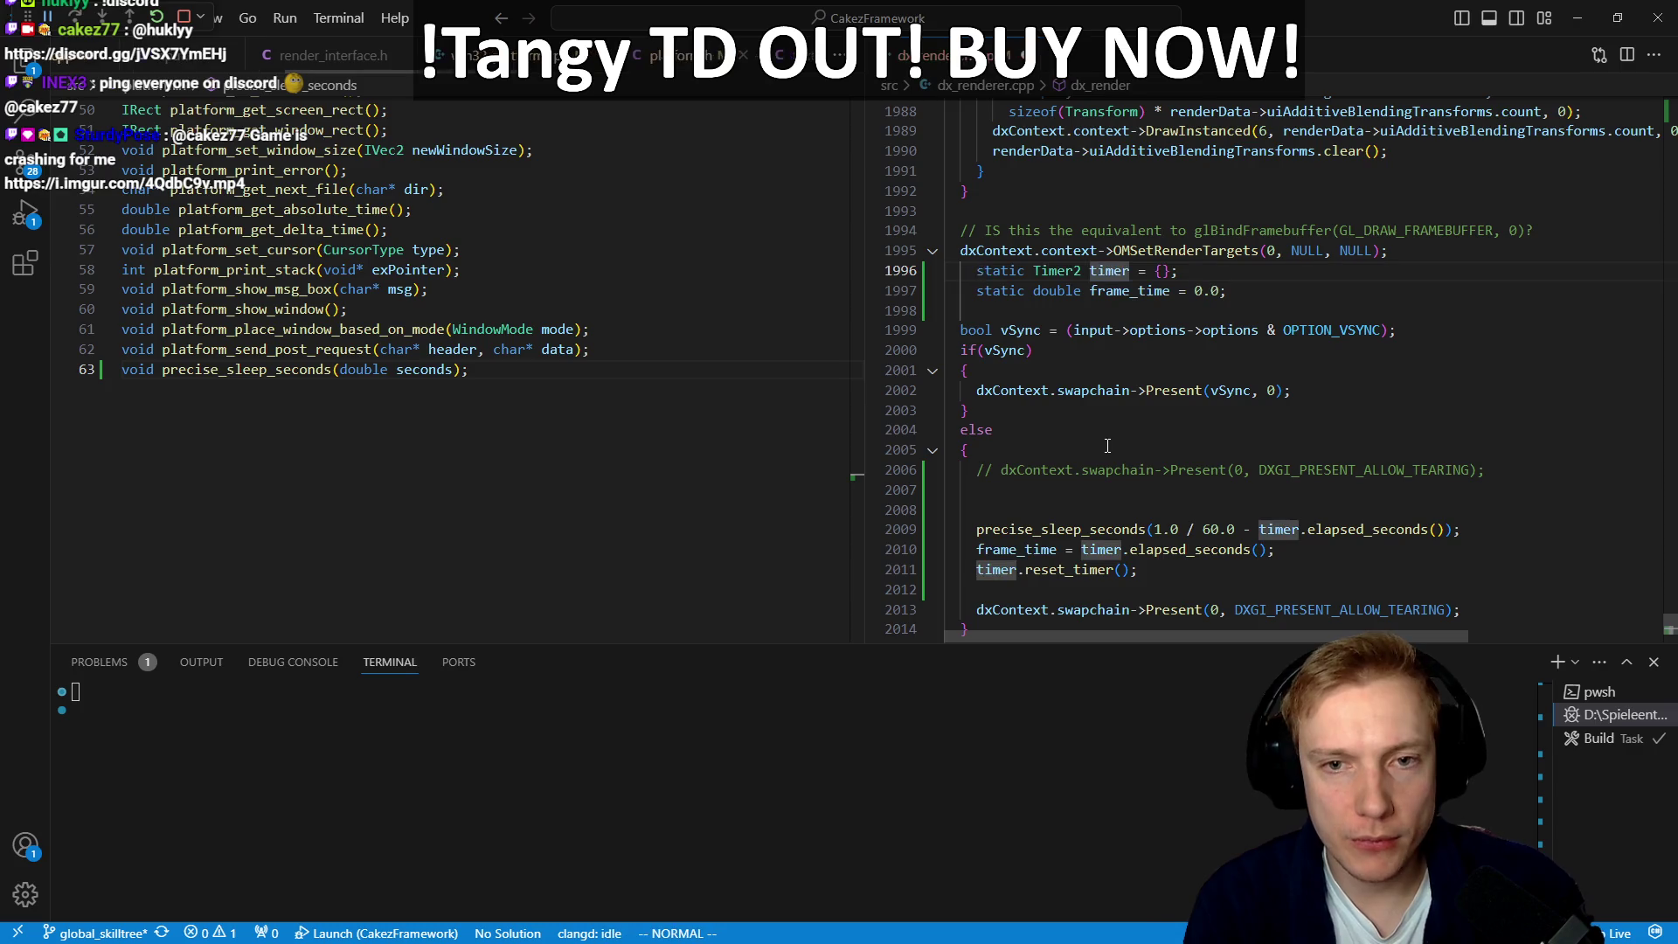
# Step: Outdent the moved timer and frame_time declarations by one level
pyautogui.hotkey('shift', 'v')
pyautogui.press('j')
pyautogui.press('less')
pyautogui.press('w')
pyautogui.press('w')
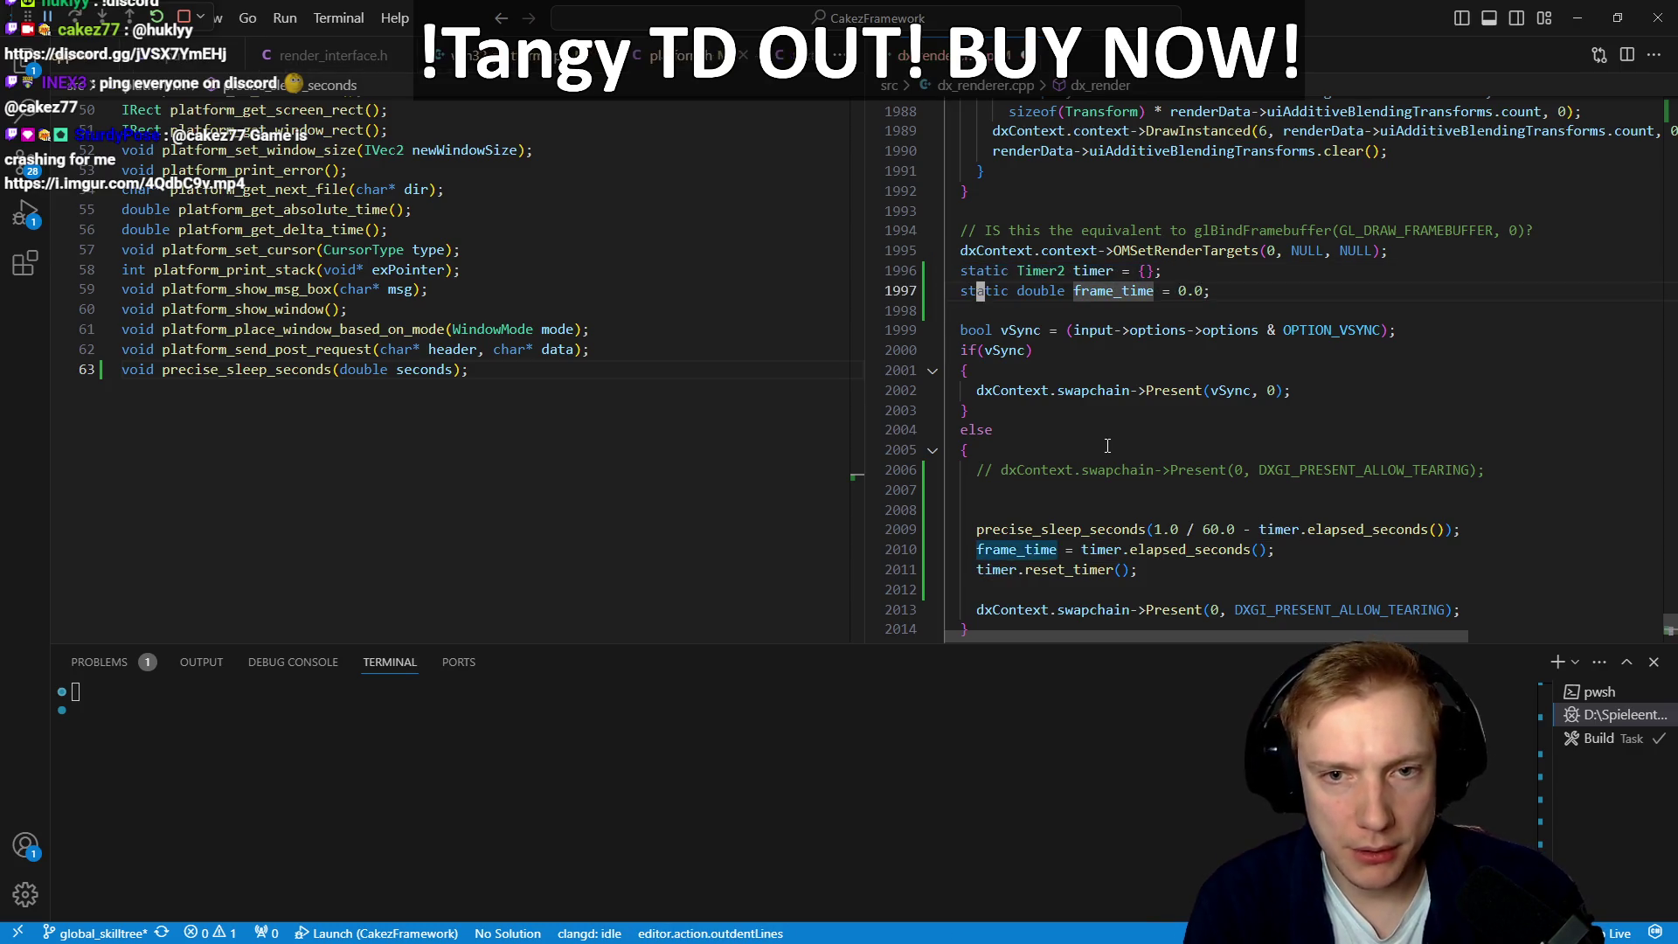
# Step: Start a const double elapsedSeconds = declaration on a new line after the statics
pyautogui.press('1')
pyautogui.press('0')
pyautogui.press('j')
pyautogui.press('7')
pyautogui.press('k')
pyautogui.press('f')
pyautogui.press('(')
pyautogui.write('oconst double el')
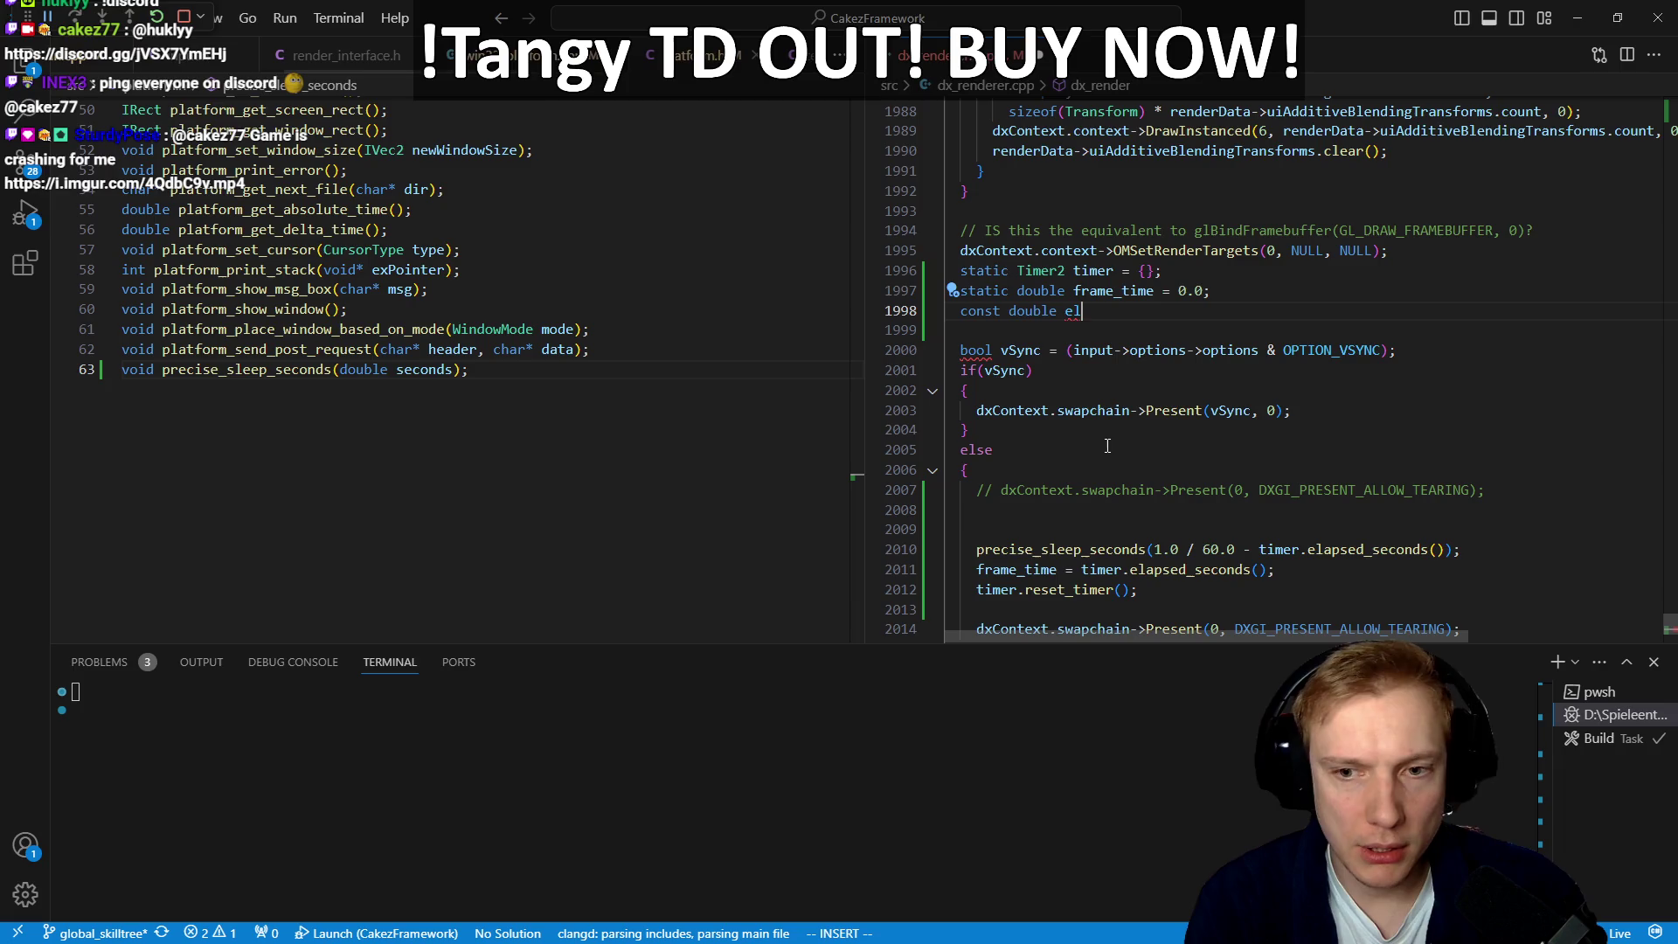
pyautogui.write('edSeconds =')
pyautogui.press('Escape')
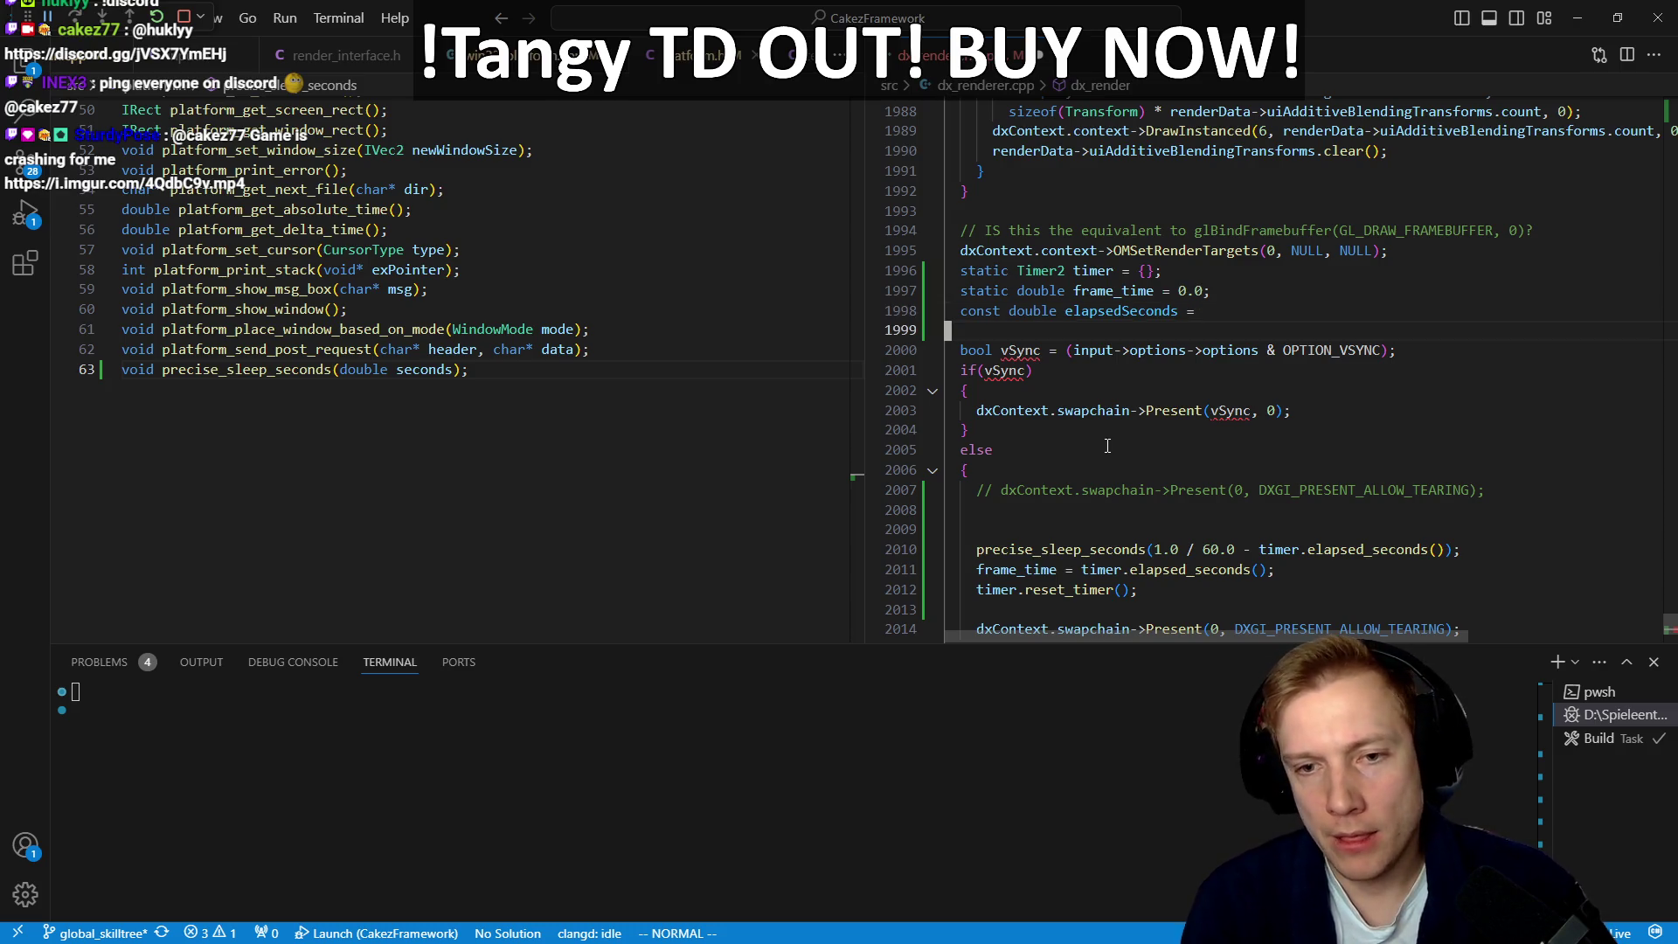
# Step: Move timer.elapsed_seconds() out of the sleep call to complete elapsedSeconds = timer.elapsed_seconds();
pyautogui.press('9')
pyautogui.press('j')
pyautogui.press('f')
pyautogui.press('6')
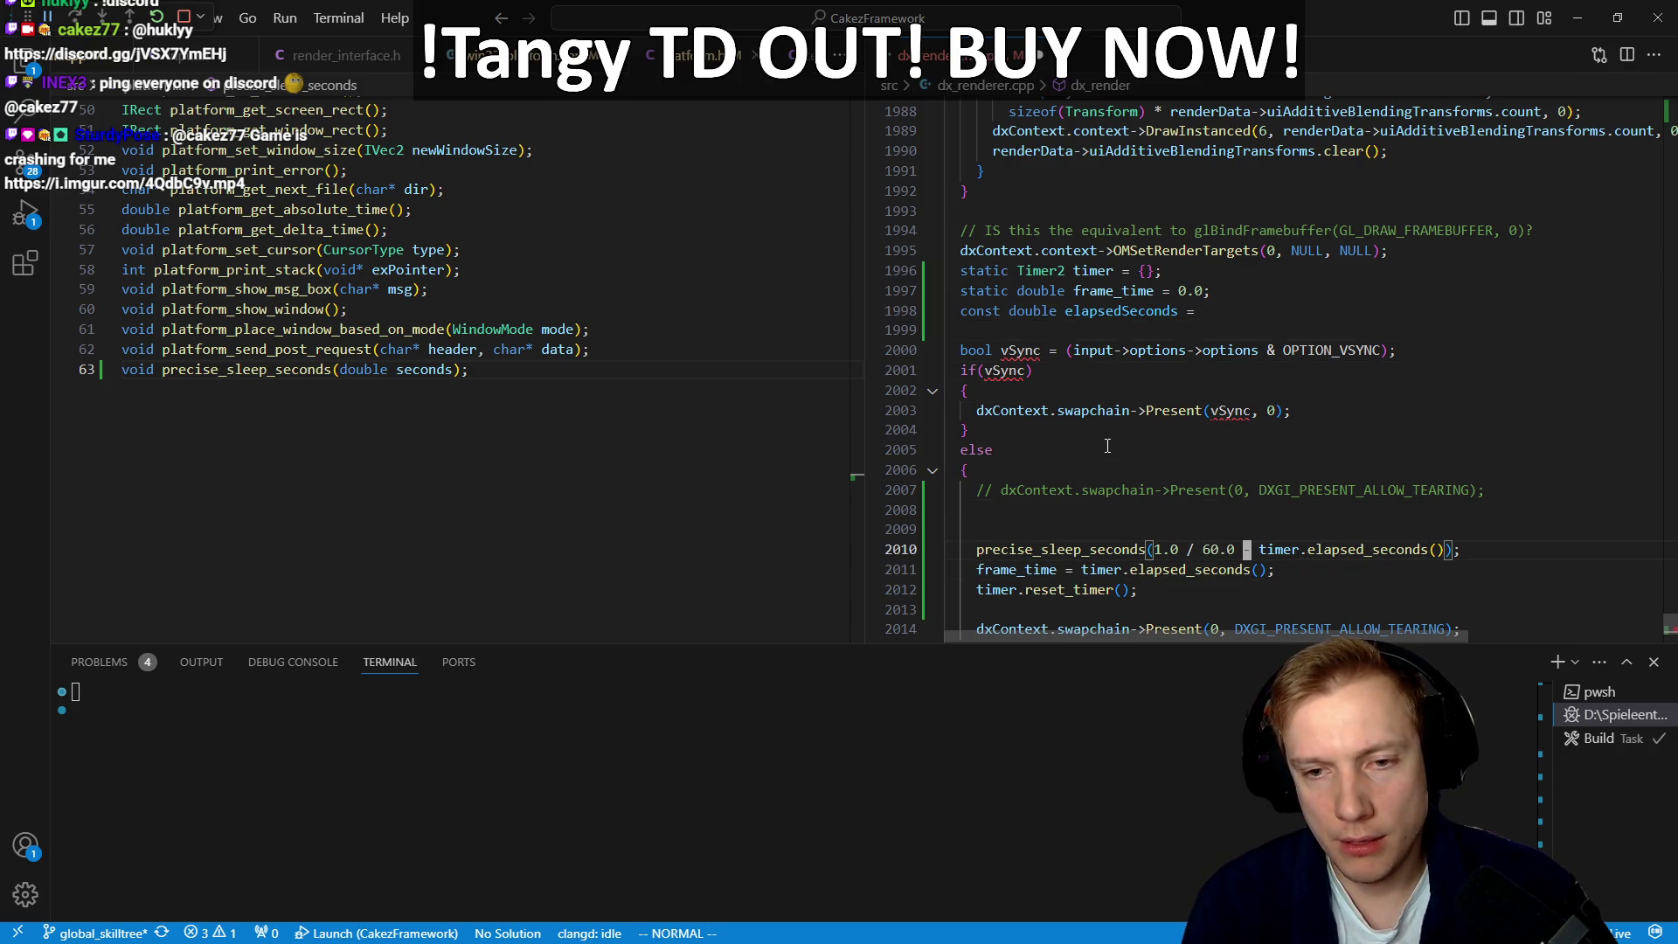
pyautogui.press('v')
pyautogui.press('f')
pyautogui.press(')')
pyautogui.press('d')
pyautogui.press('3')
pyautogui.press('k')
pyautogui.press('k')
pyautogui.press('k')
pyautogui.press('k')
pyautogui.write('pA;')
pyautogui.press('Escape')
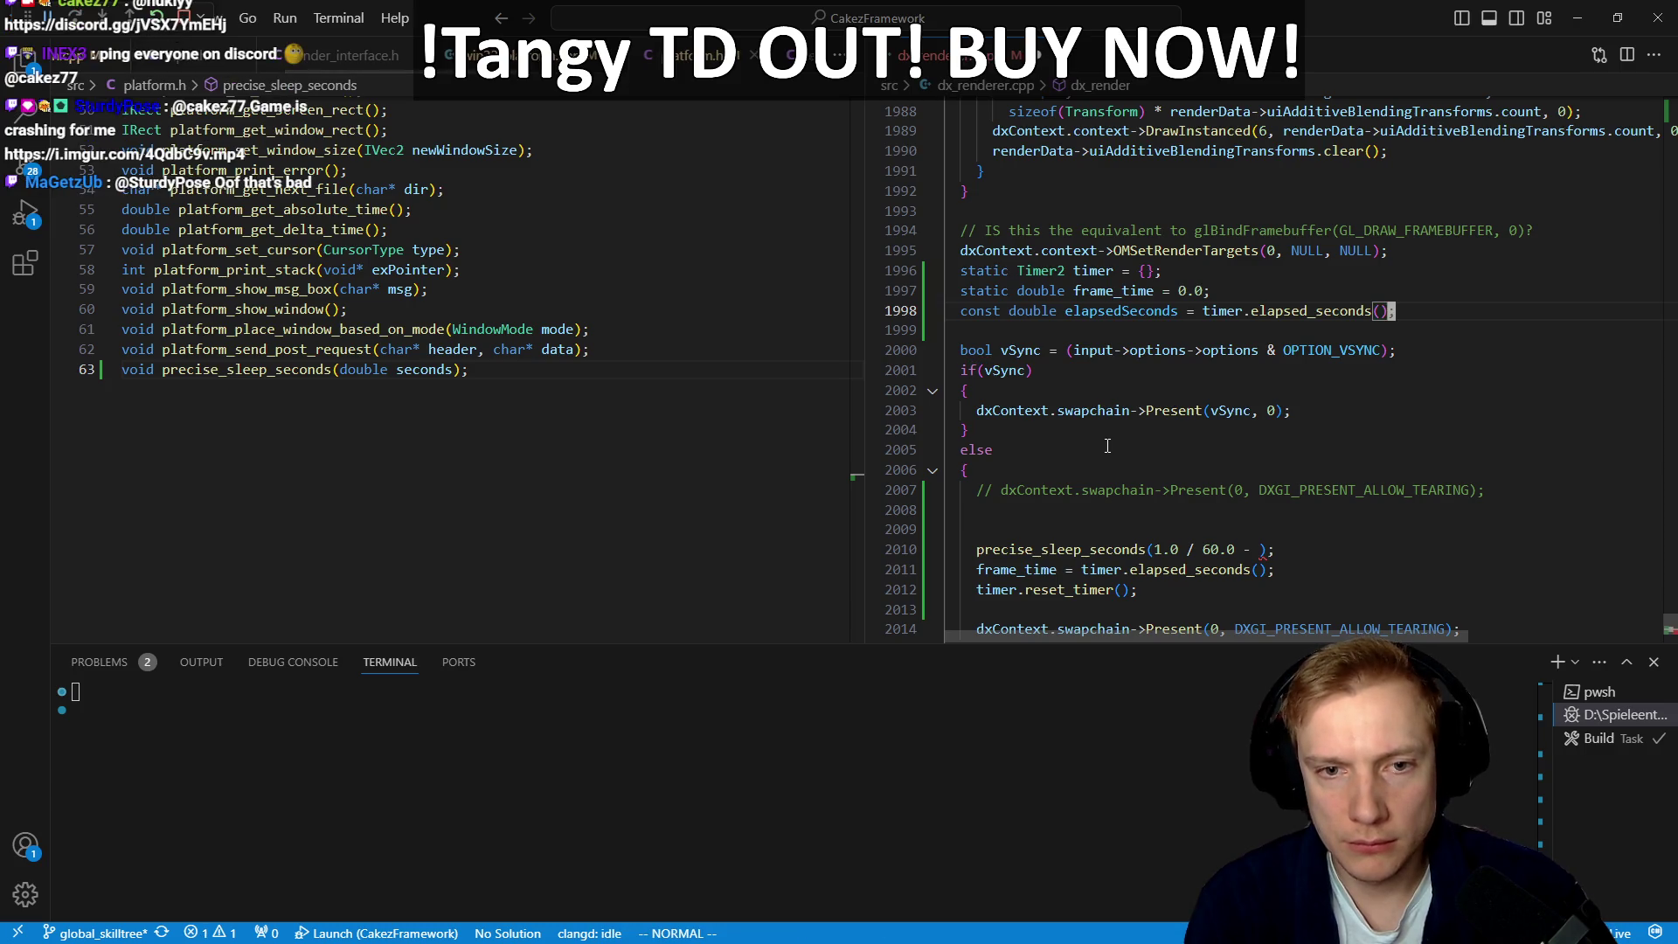
# Step: Add an empty if(elapsedSeconds > limit) { } block below the elapsedSeconds line
pyautogui.write('oif(elapsedSeconds')
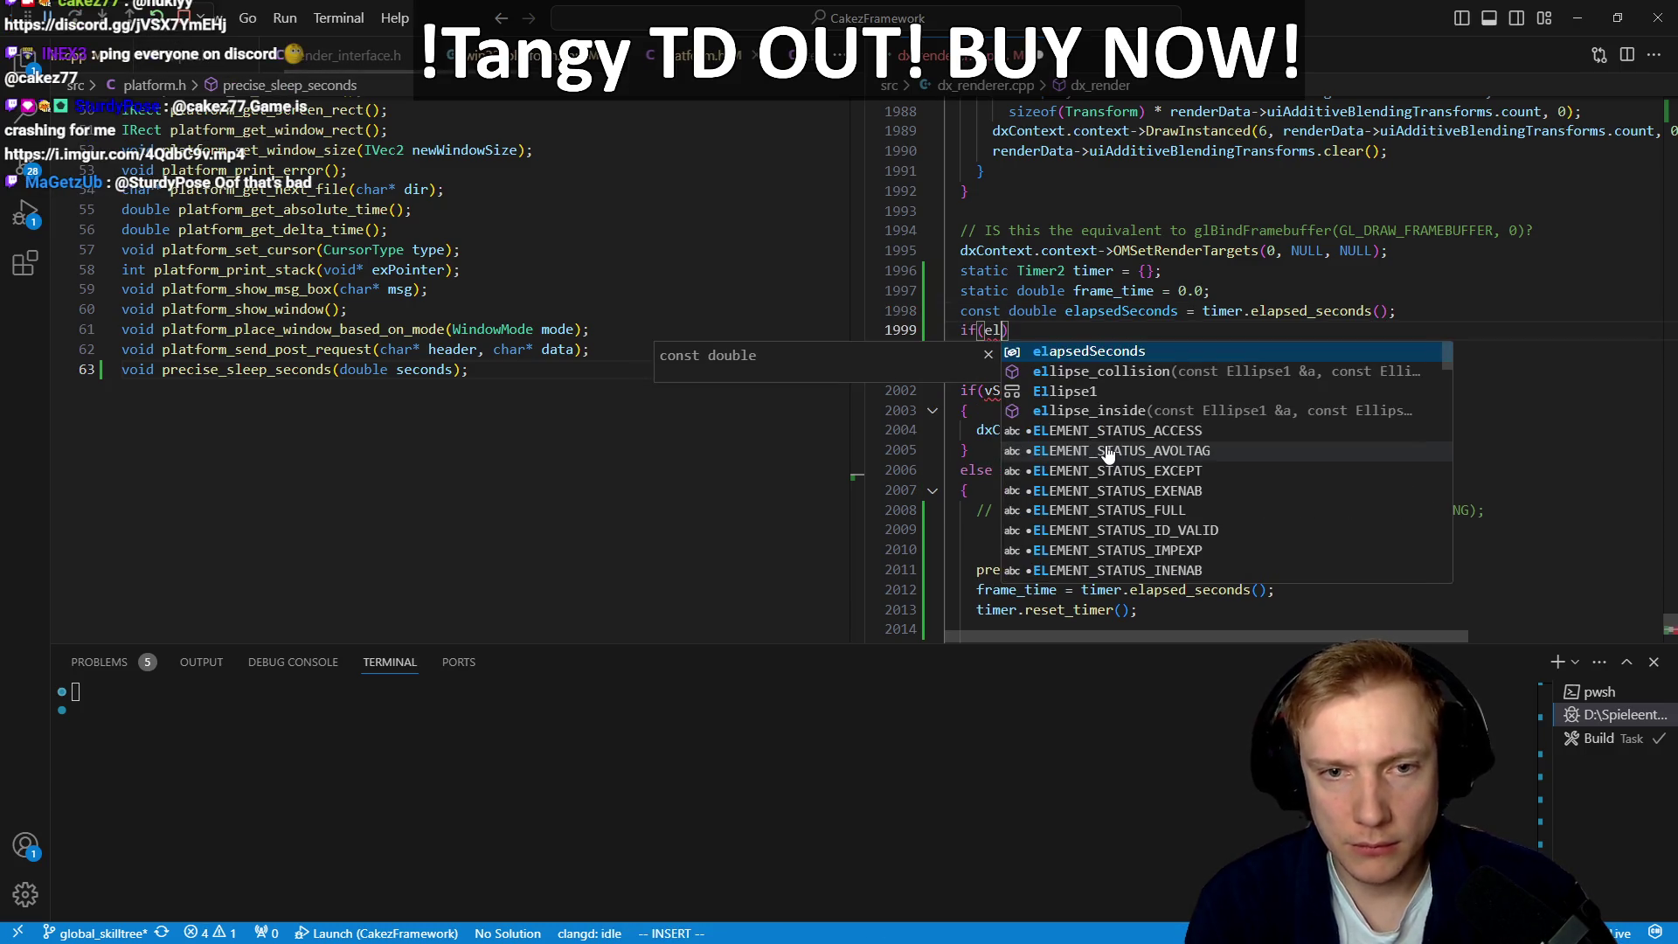
pyautogui.write(' > limit')
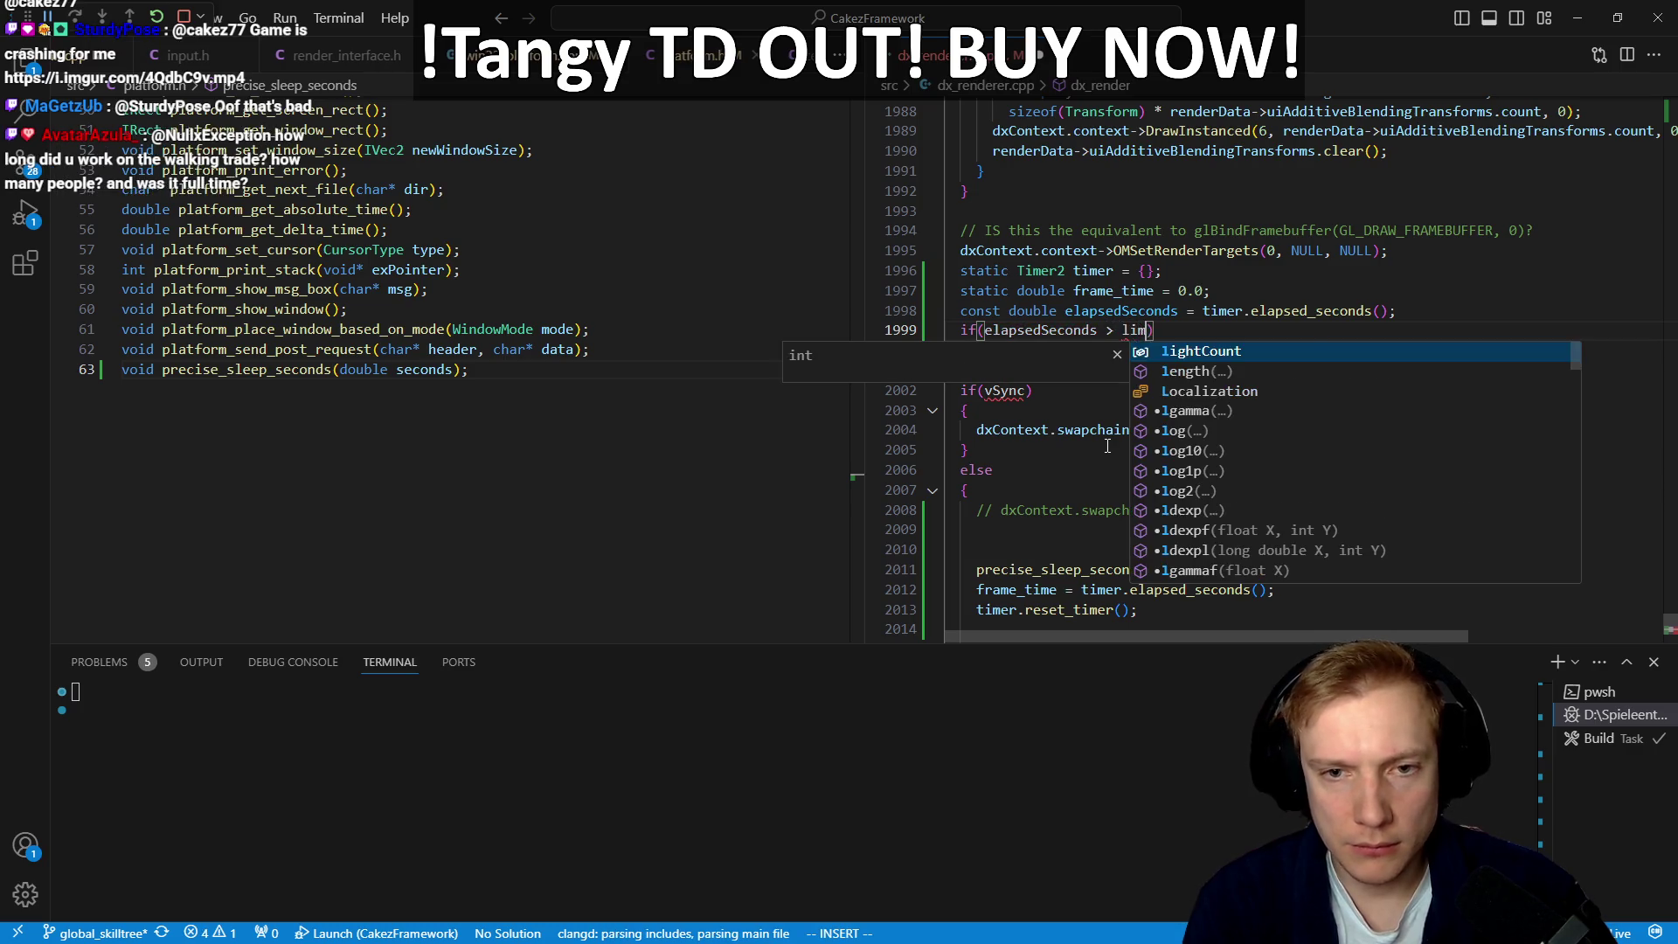
pyautogui.press('Escape')
pyautogui.write('o{')
pyautogui.press('Return')
pyautogui.press('Escape')
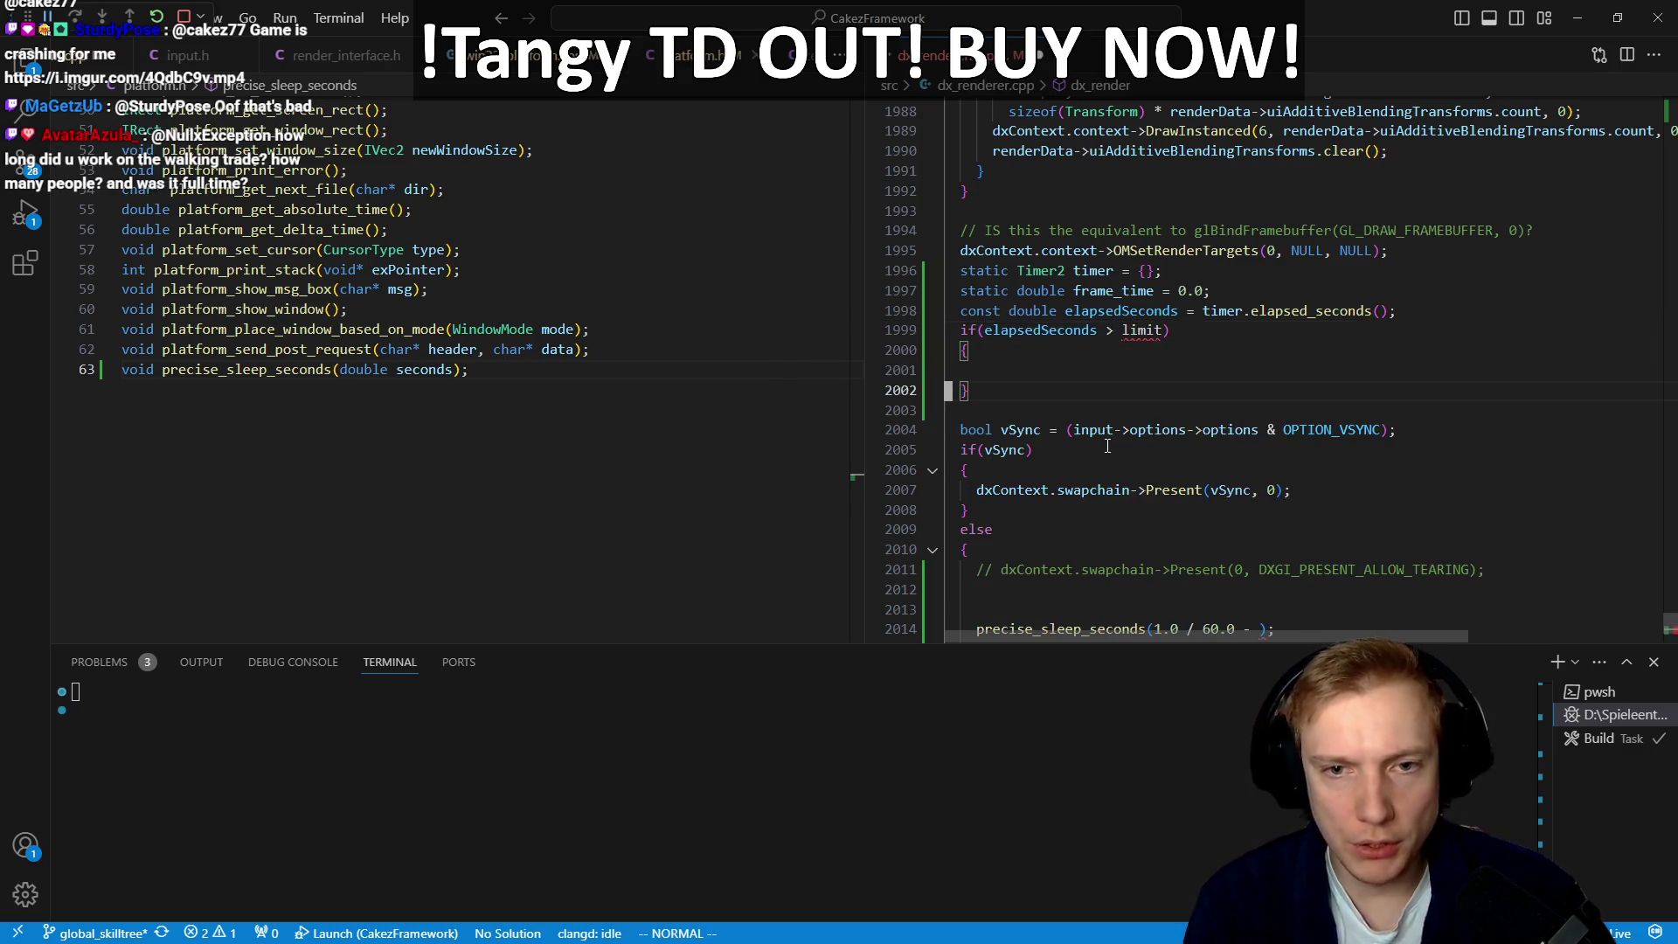
pyautogui.press('k')
pyautogui.press('k')
pyautogui.press('k')
pyautogui.hotkey('shift', 'o')
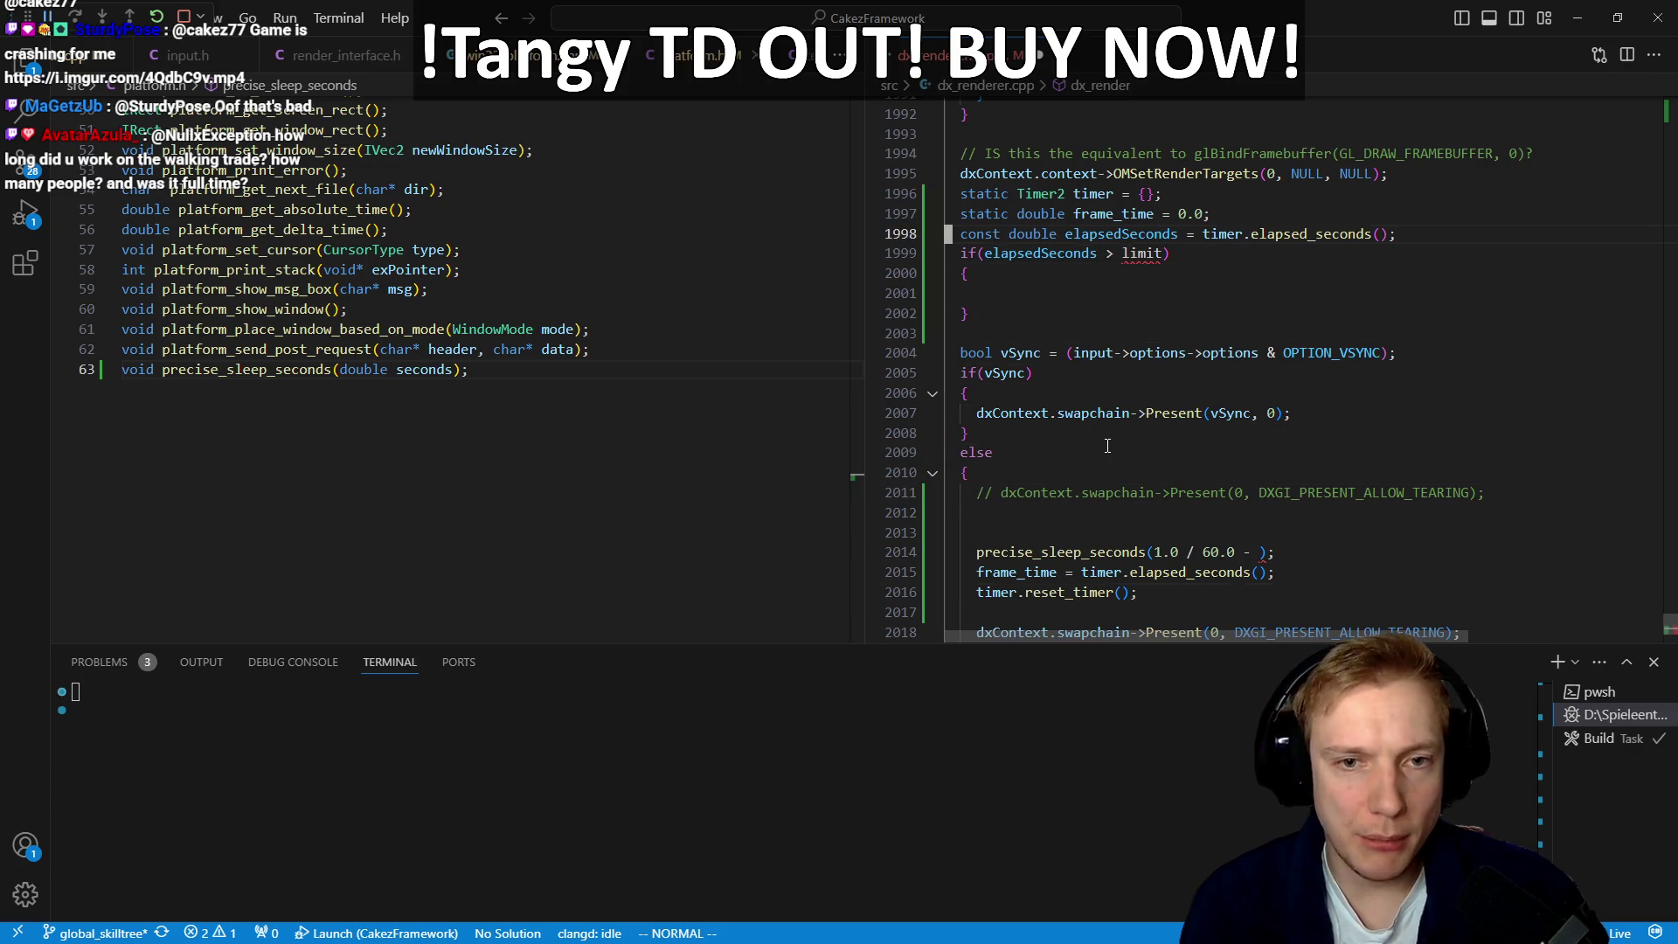
# Step: Define const double limit = options.fpsLimit; on the line above the if check
pyautogui.write('const double limit = option')
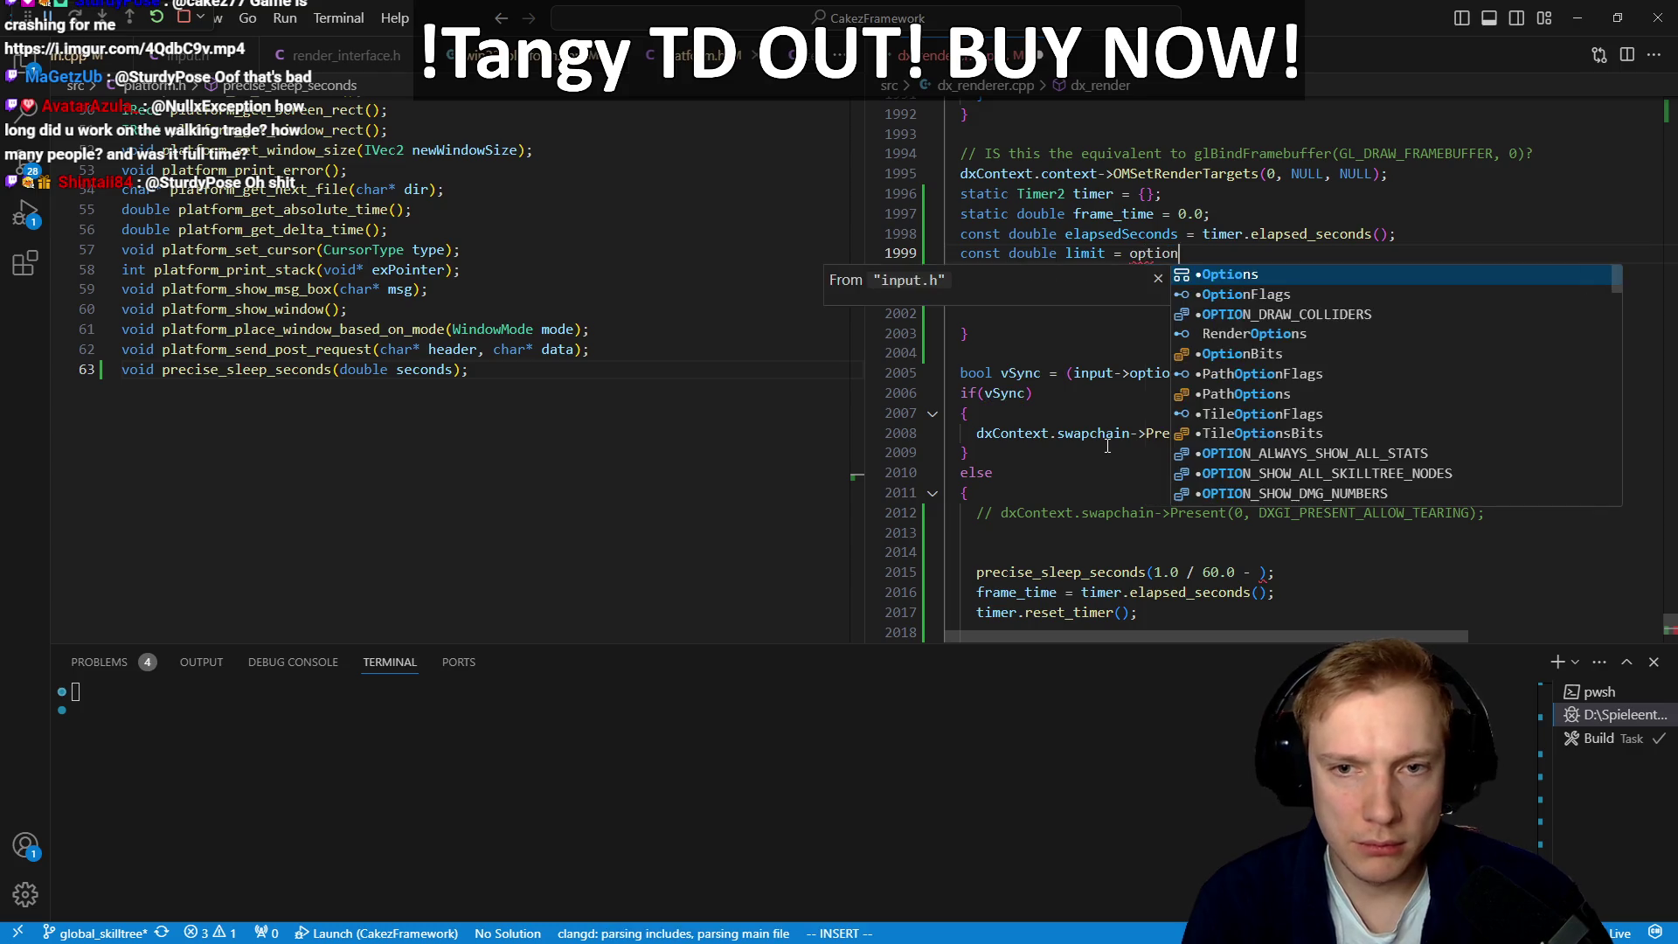
pyautogui.write('s')
pyautogui.press('Escape')
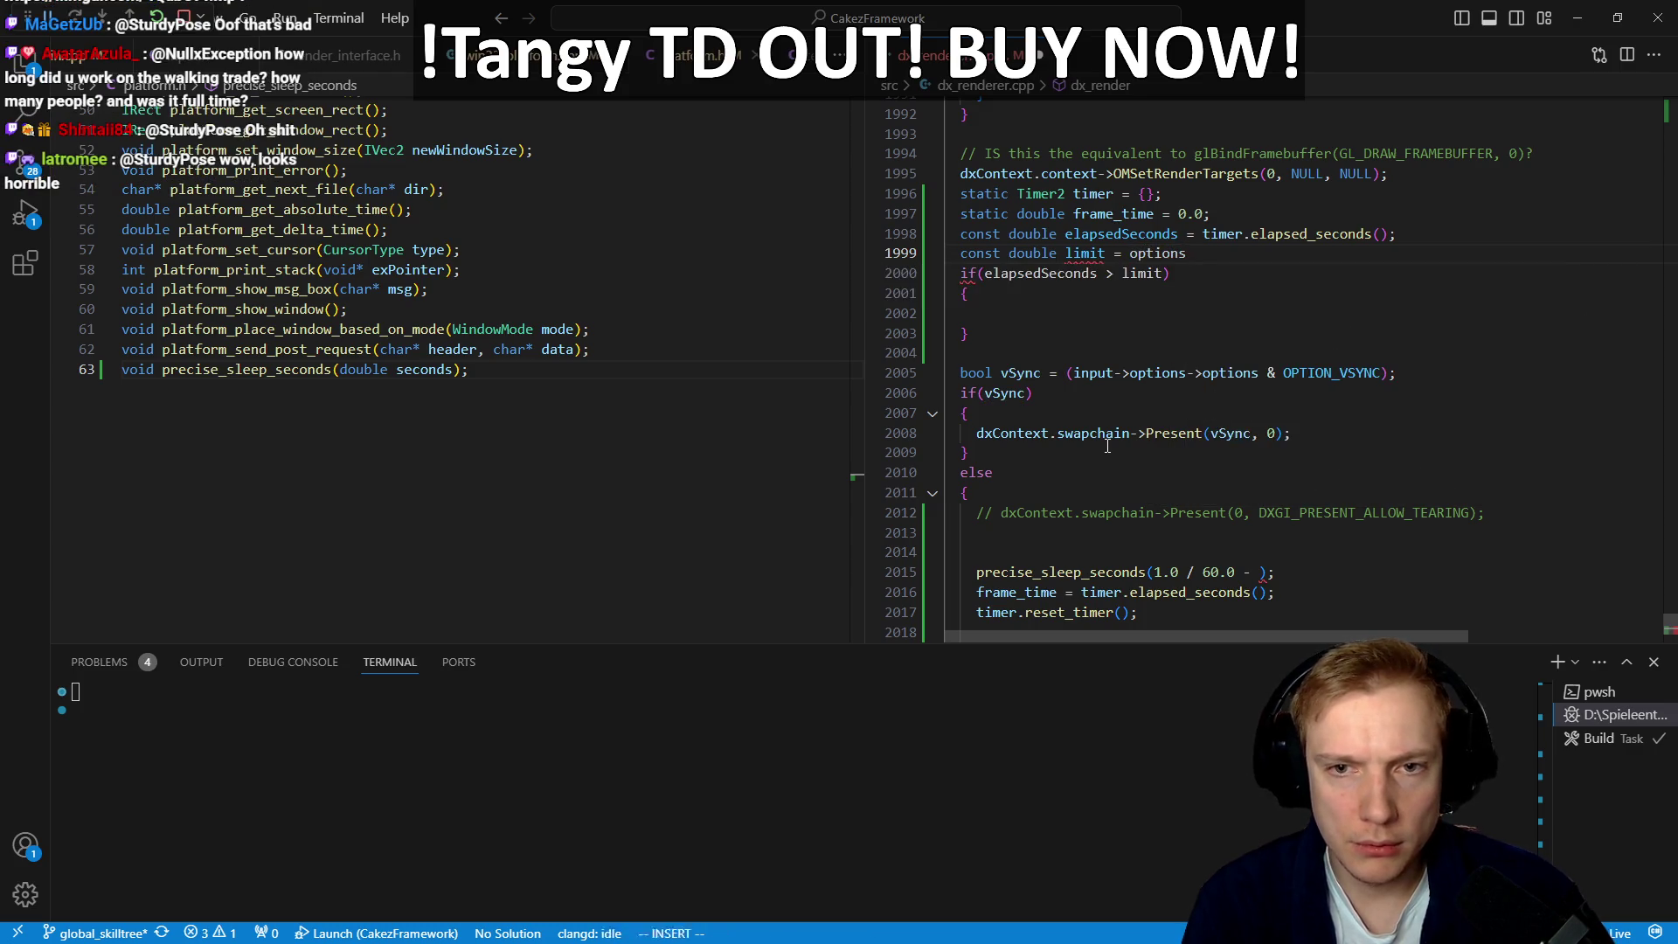
pyautogui.write('.limi')
pyautogui.press('BackSpace')
pyautogui.press('BackSpace')
pyautogui.press('BackSpace')
pyautogui.write('fpsLimit;')
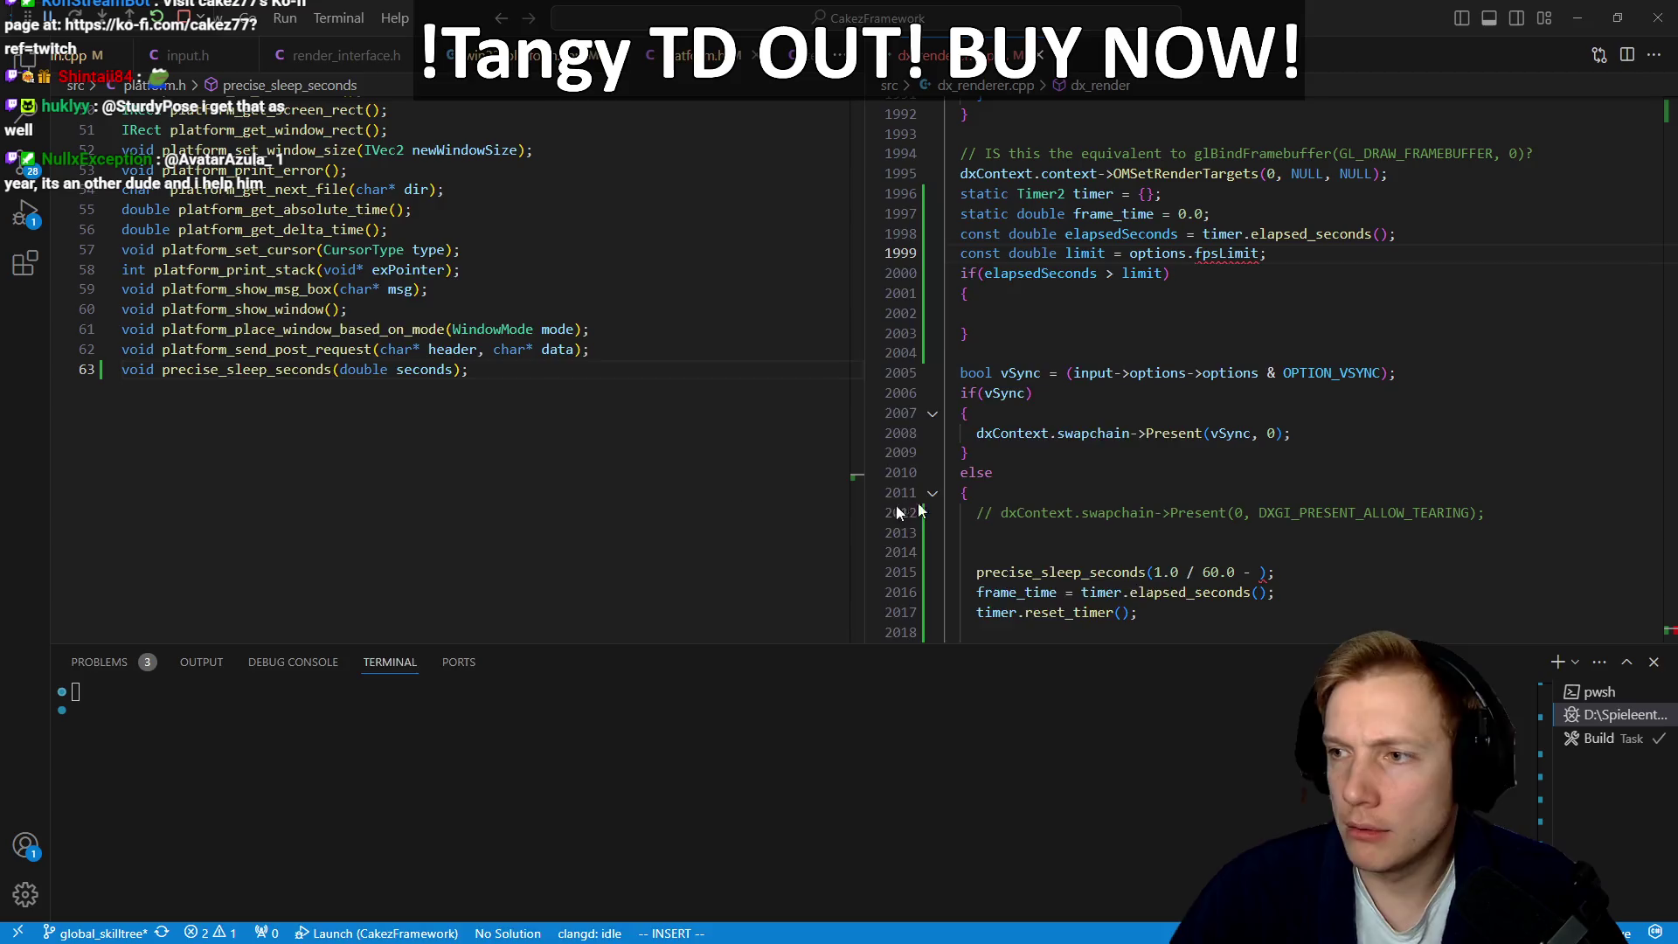
pyautogui.hotkey('alt', 'Tab')
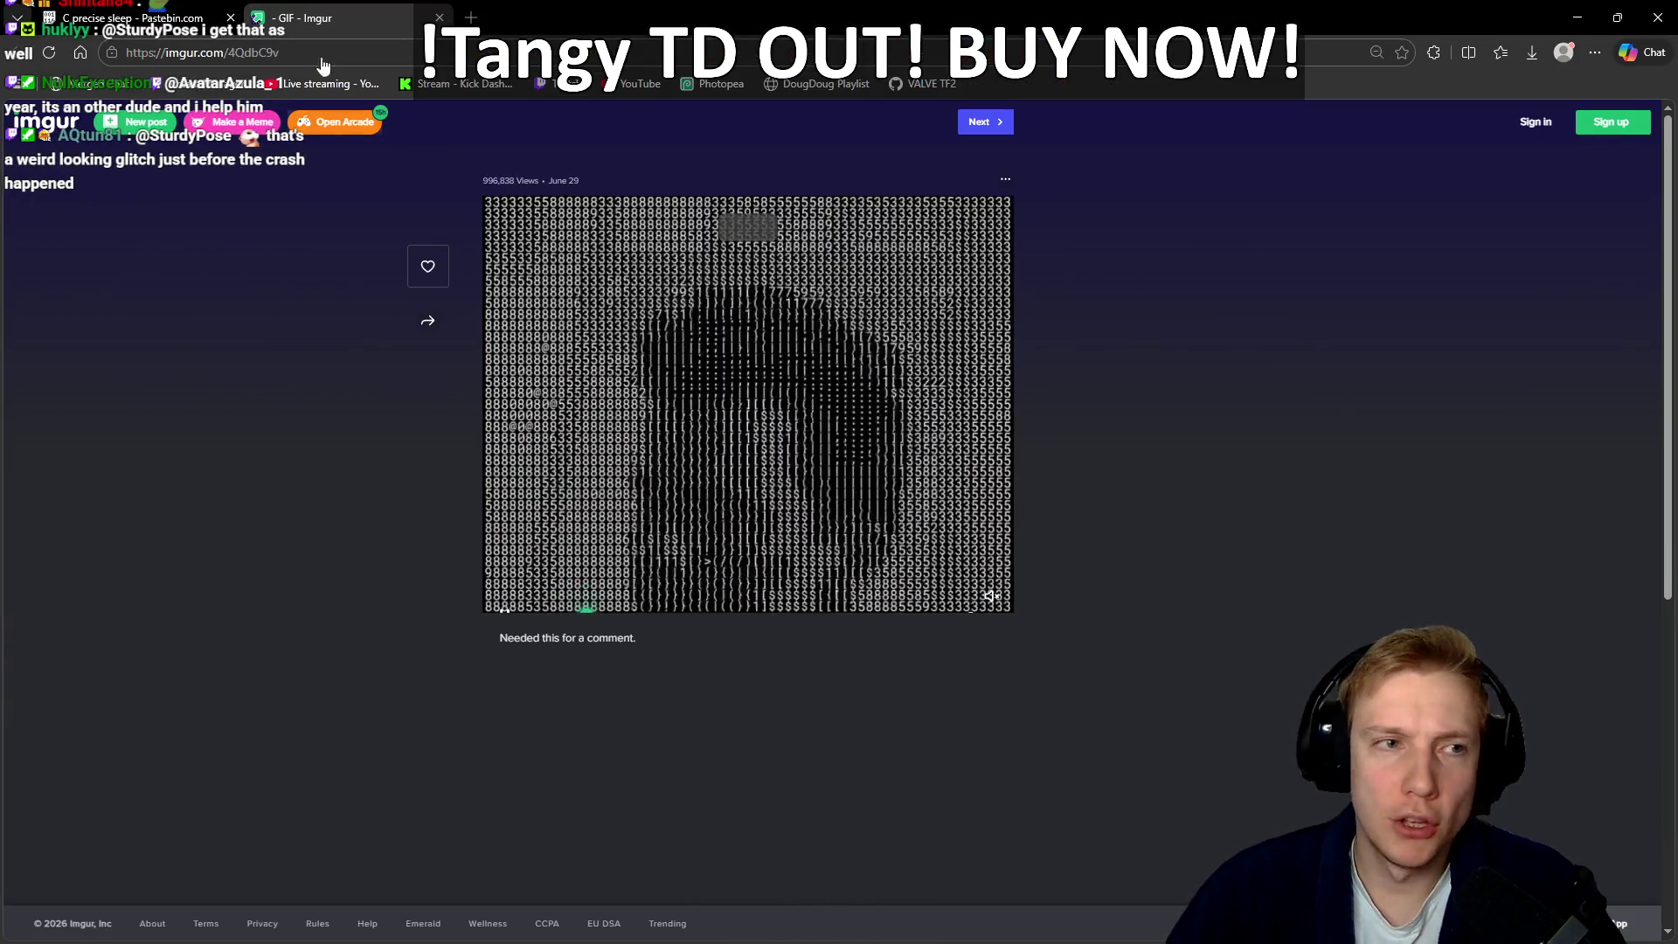
# Step: Close the Imgur tab and minimize Edge to get back to the code editor
pyautogui.hotkey('ctrl', 'w')
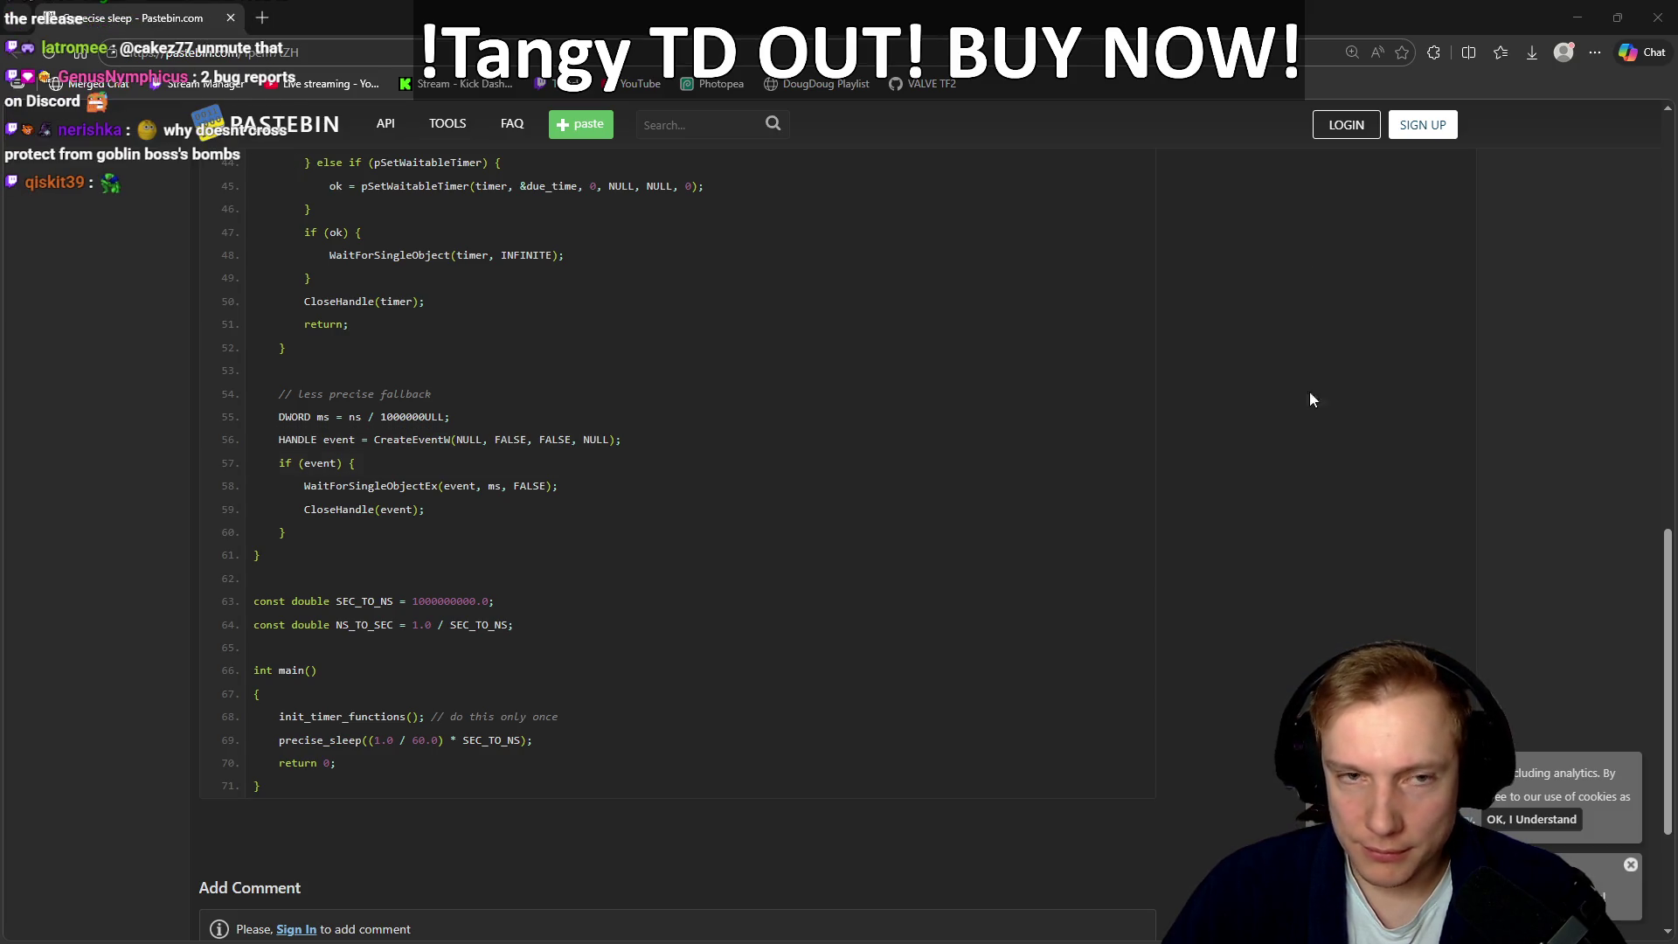
pyautogui.click(1576, 17)
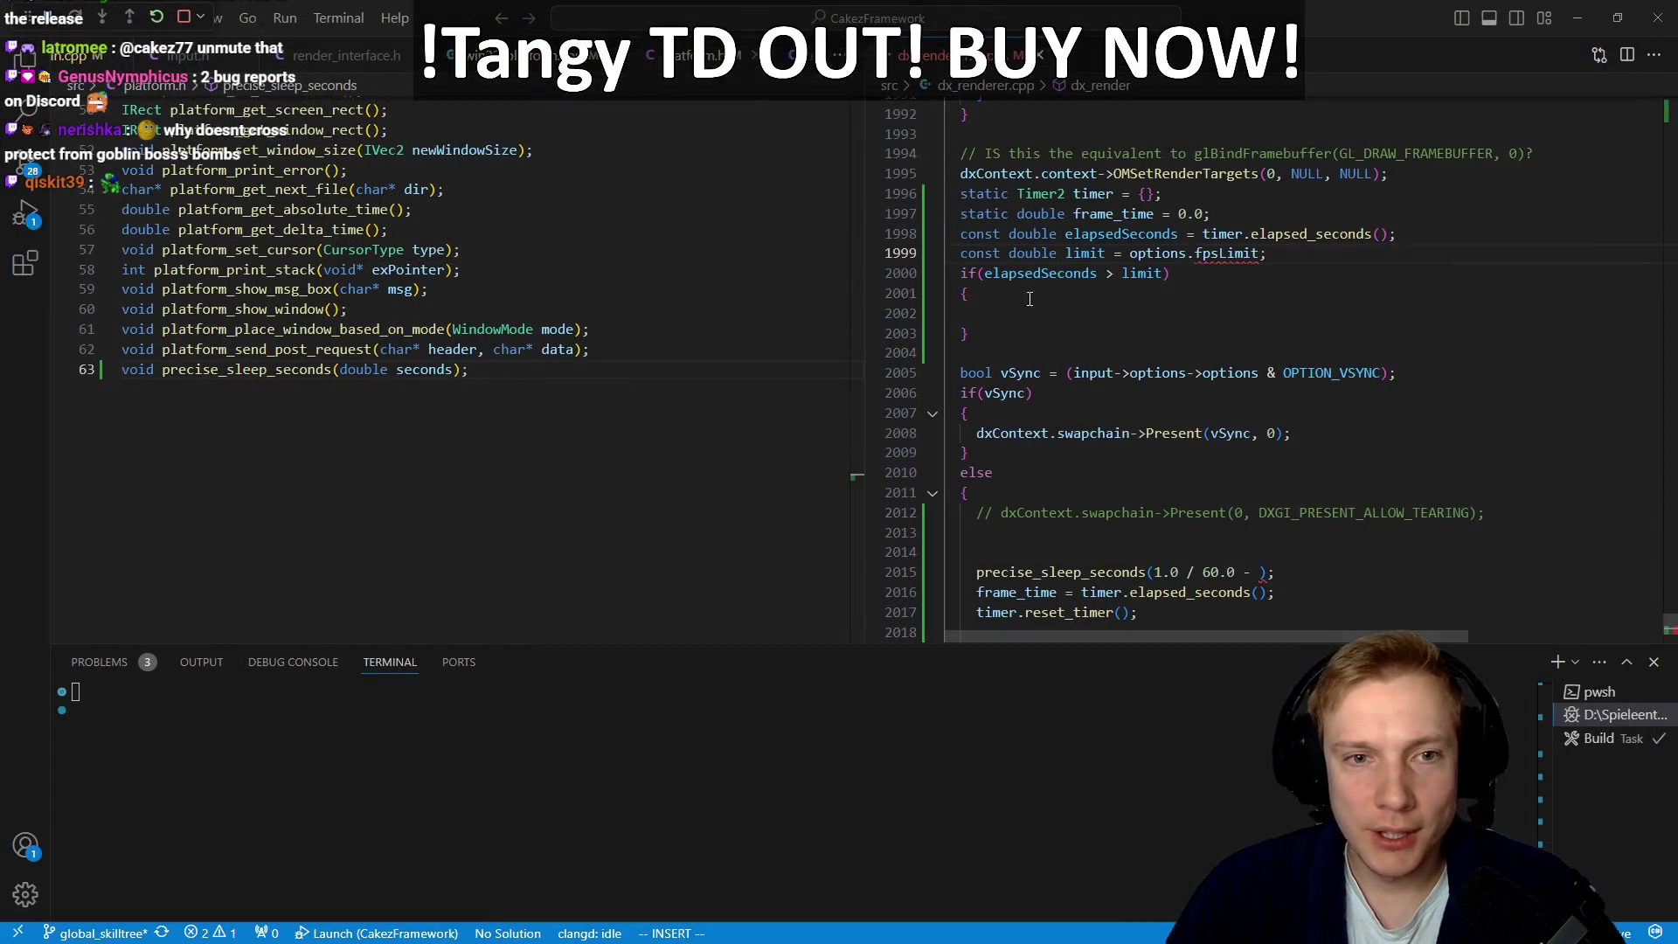
# Step: Minimize VS Code to reveal Tangy TD, then switch to Discord's feedback-bugs forum
pyautogui.click(1566, 12)
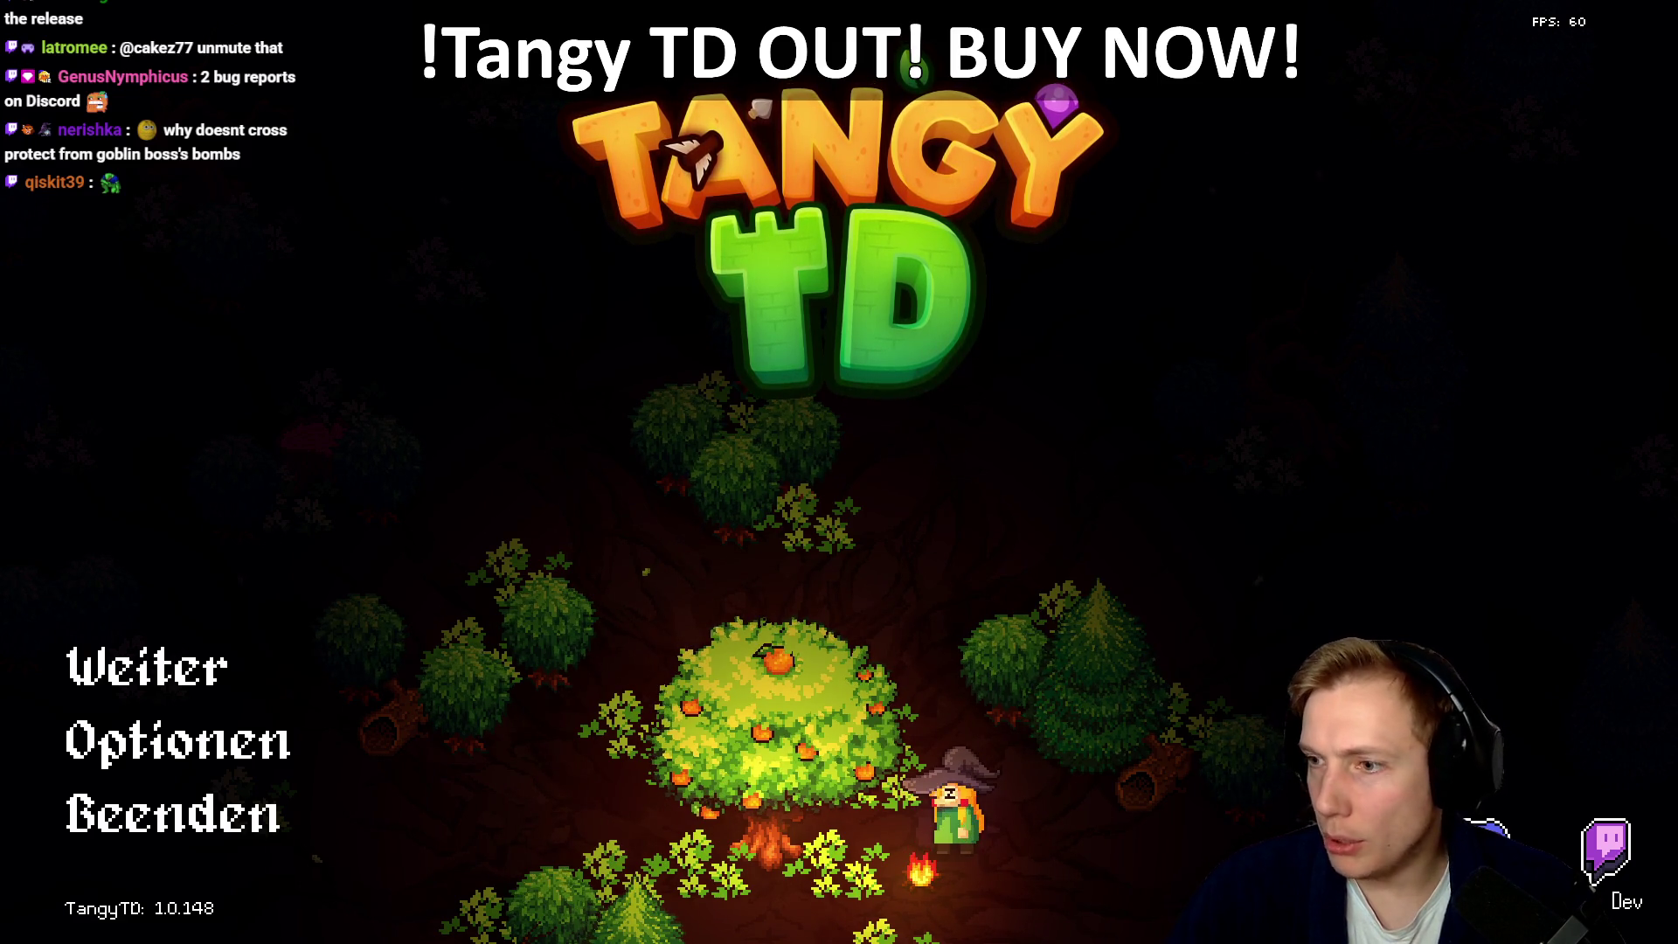
pyautogui.hotkey('alt', 'Tab')
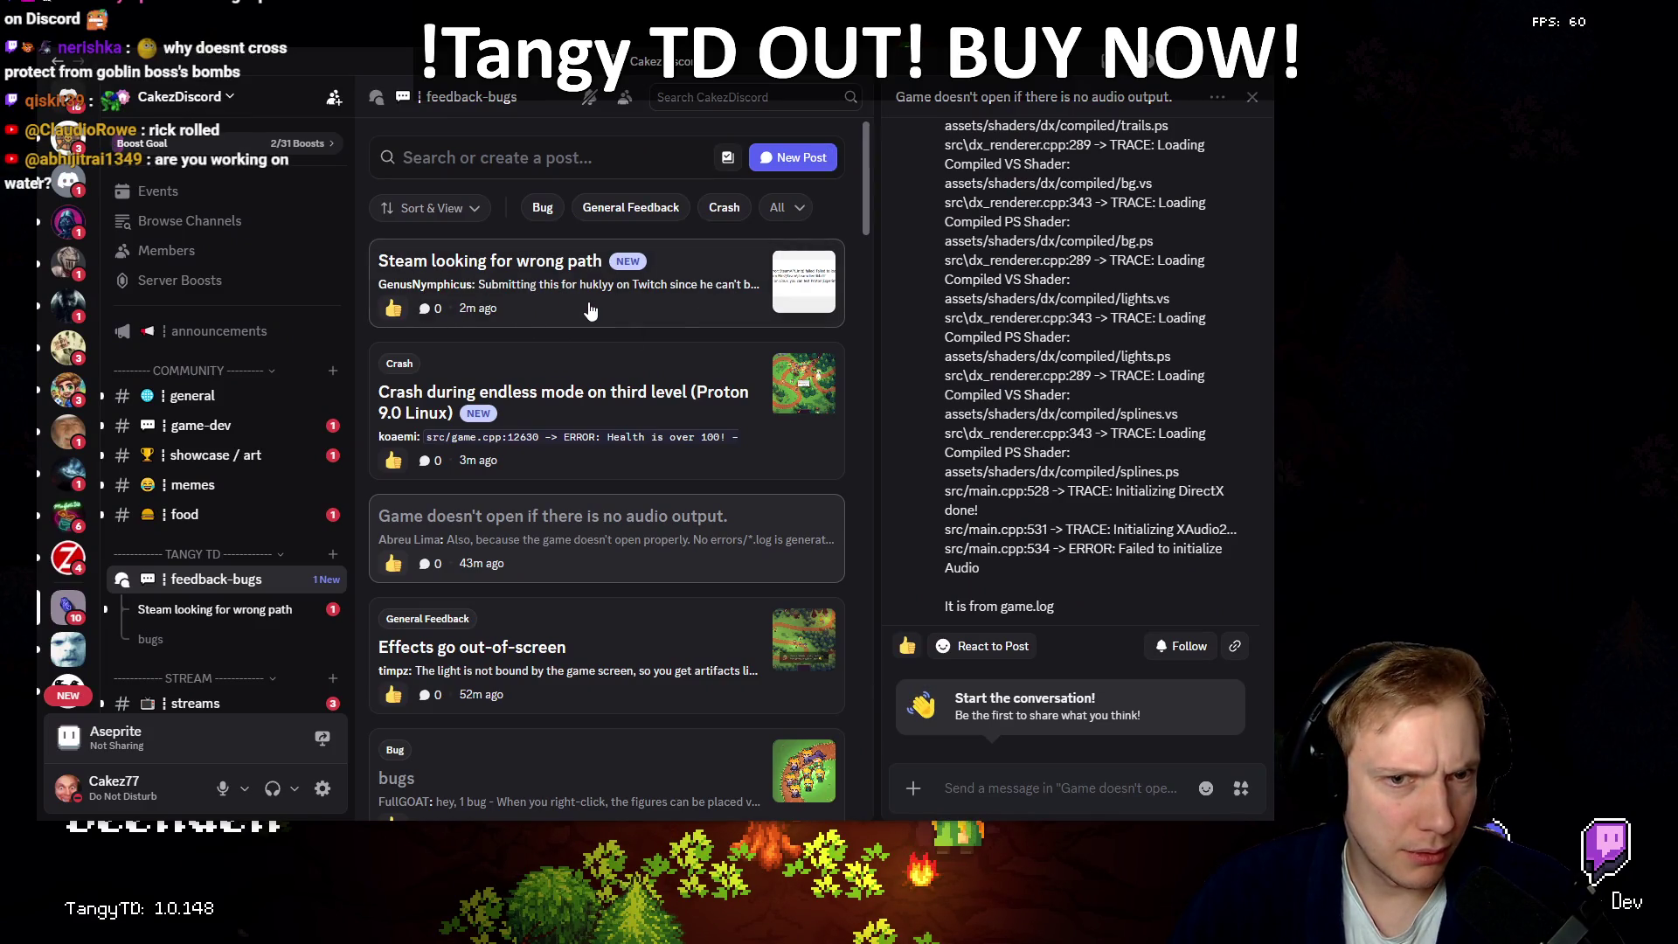
# Step: Check the Steam wrong-path post, then open the endless-mode crash post's screenshot full-size
pyautogui.click(591, 311)
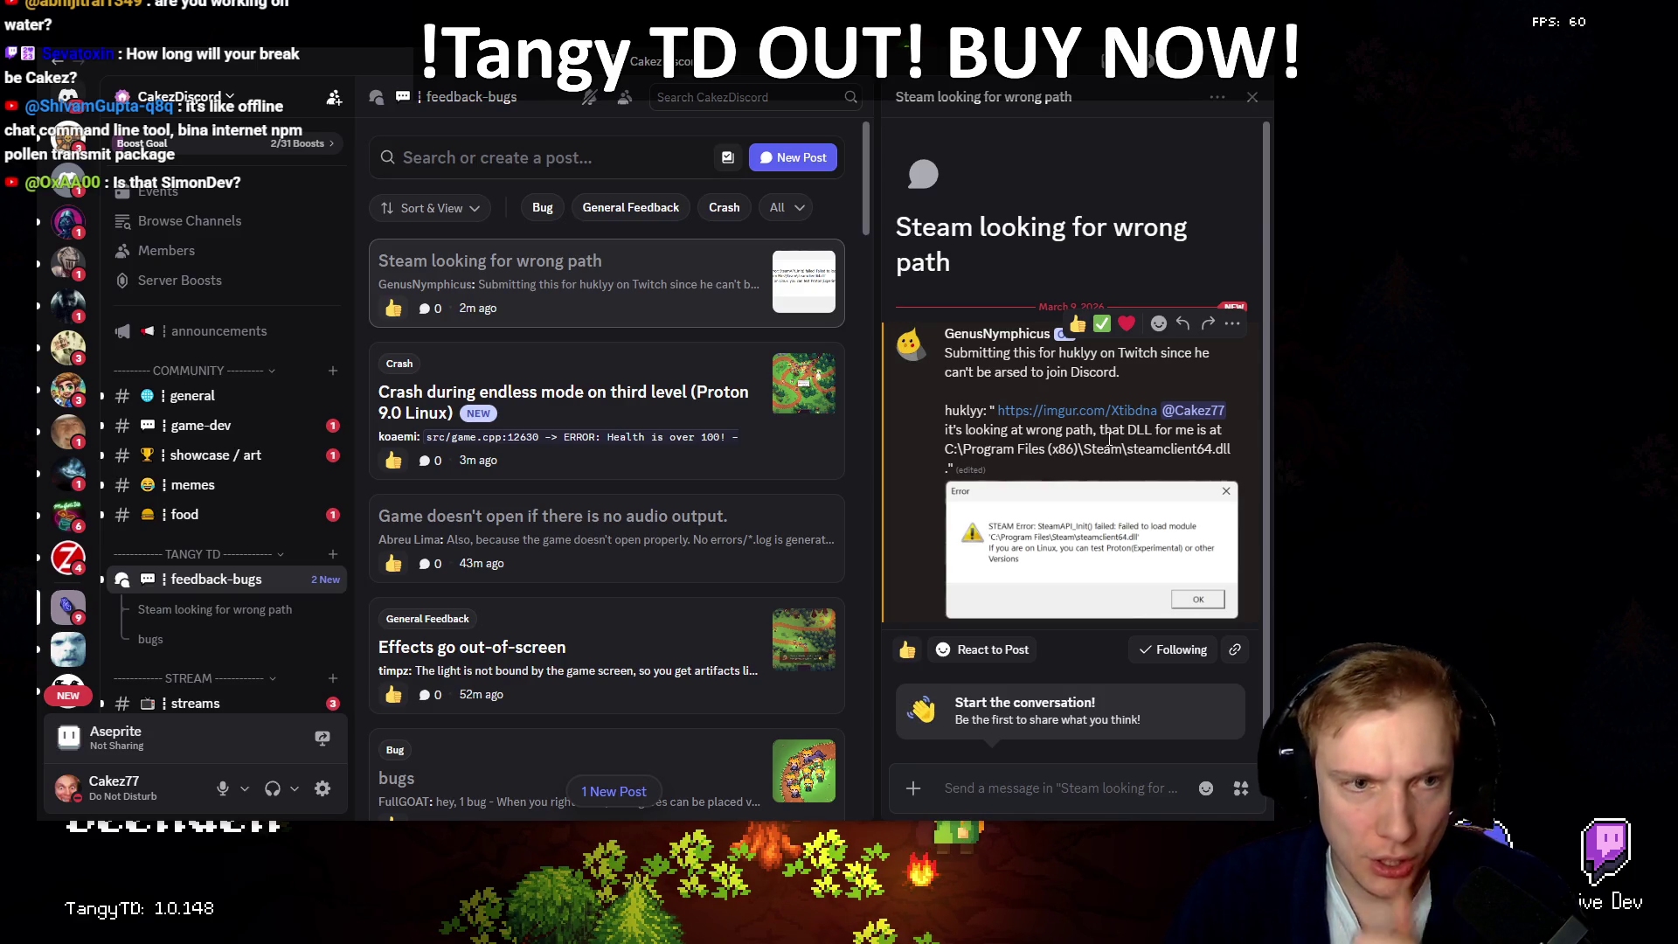
pyautogui.click(594, 379)
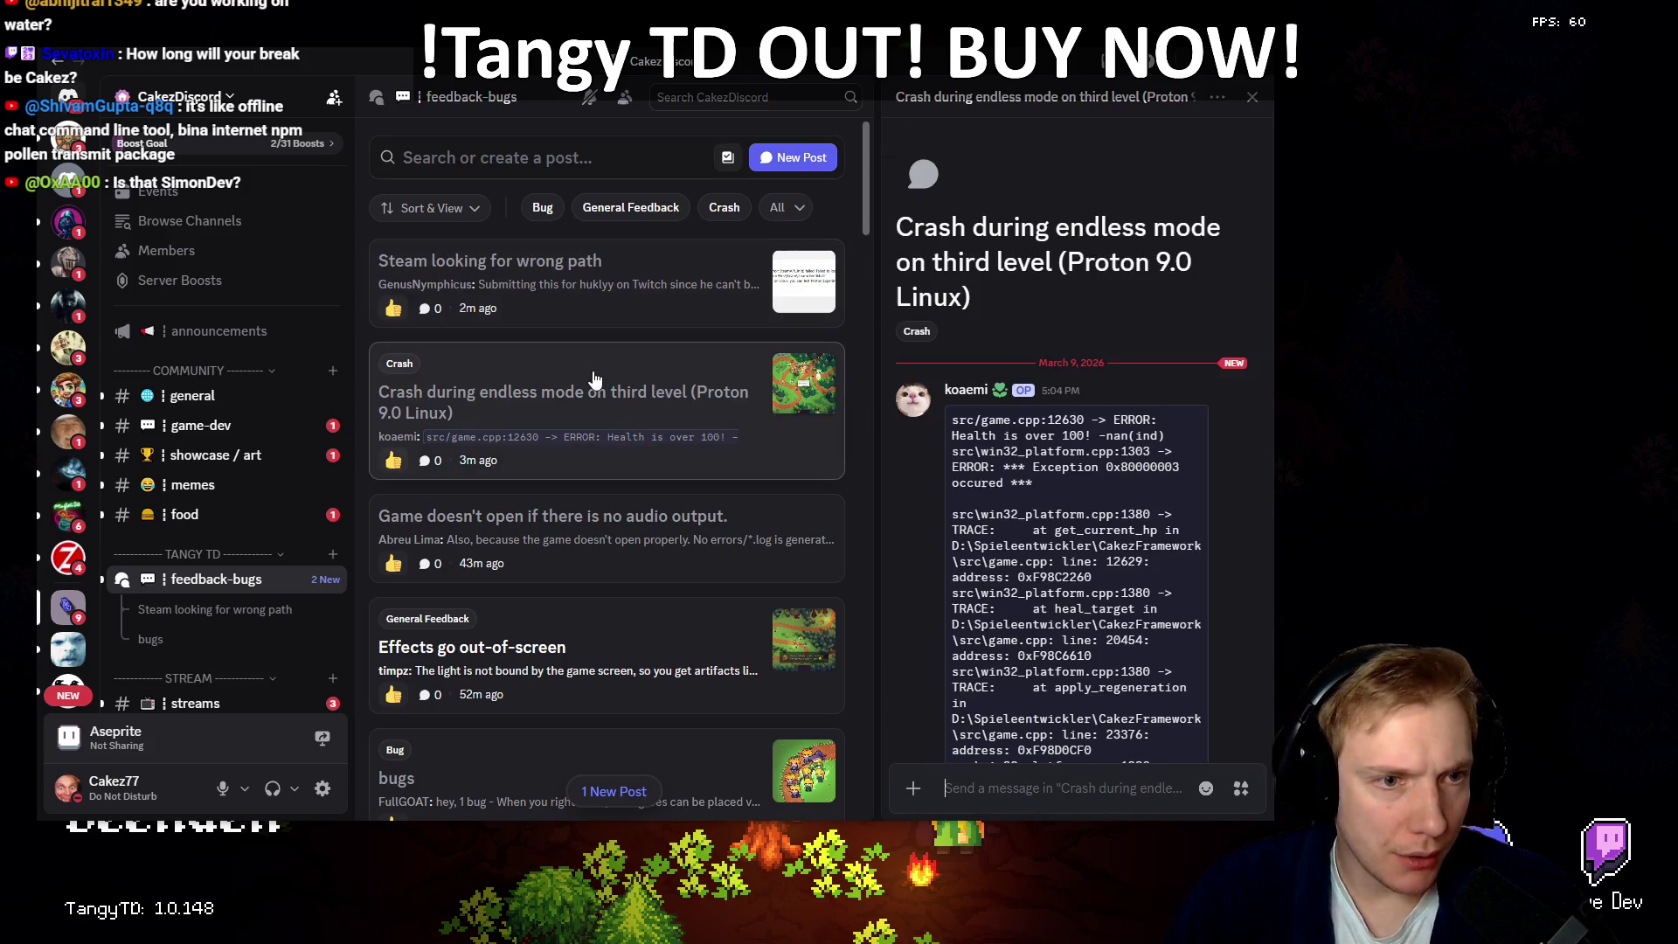
pyautogui.scroll(-10, 1075, 445)
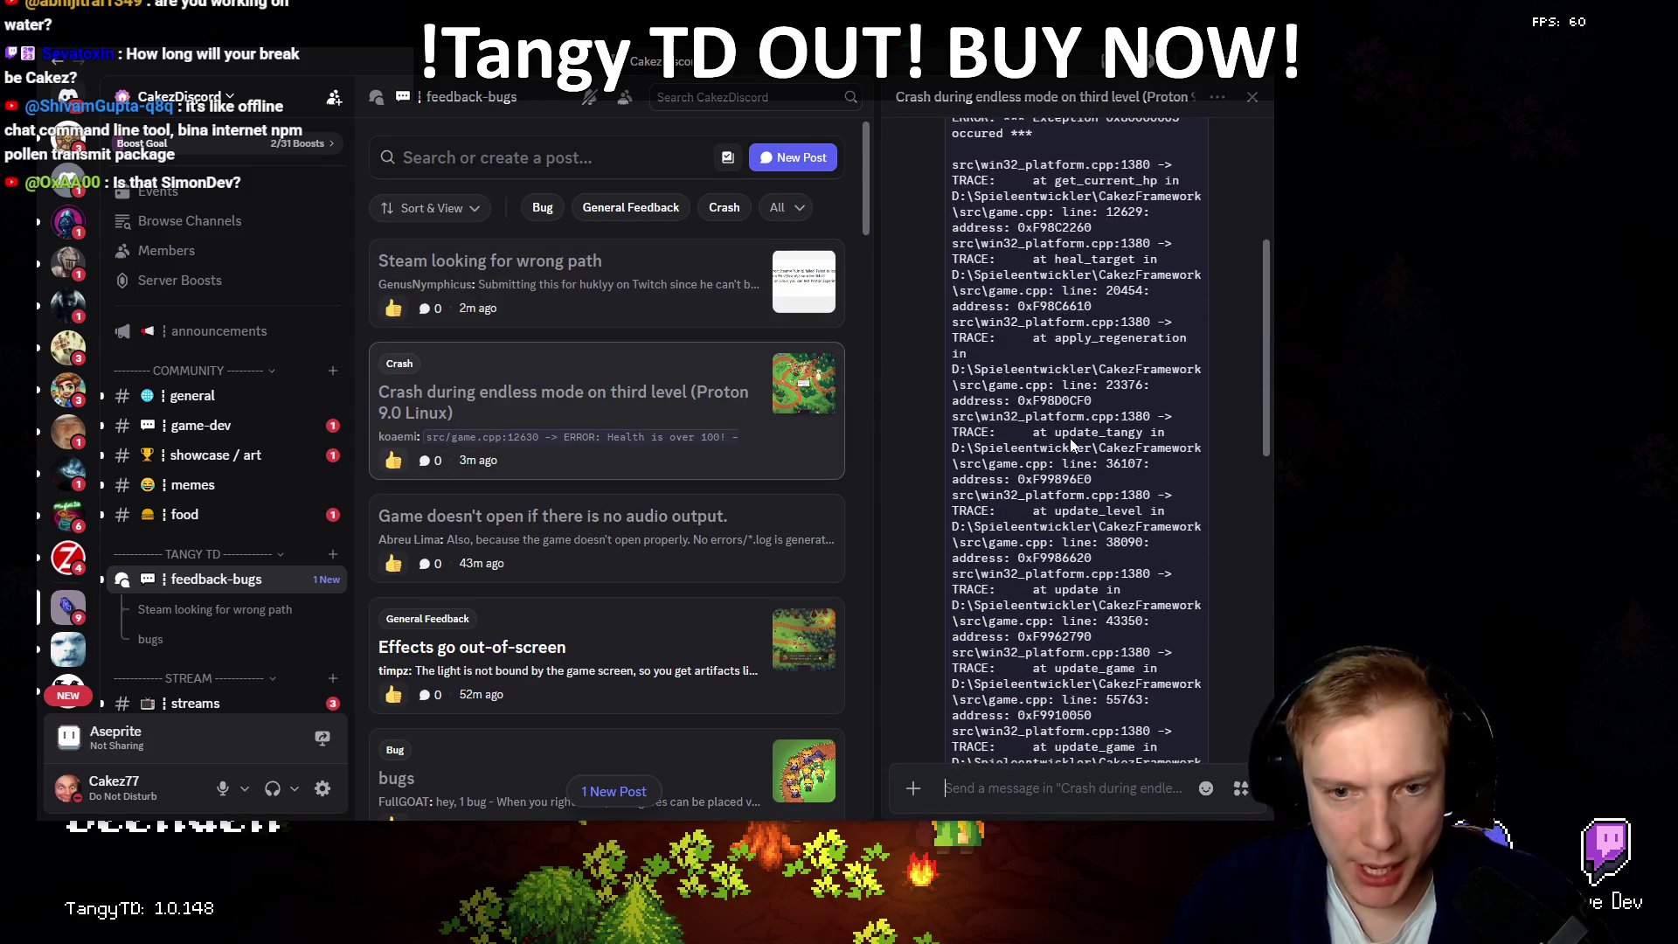
pyautogui.scroll(-5, 1074, 441)
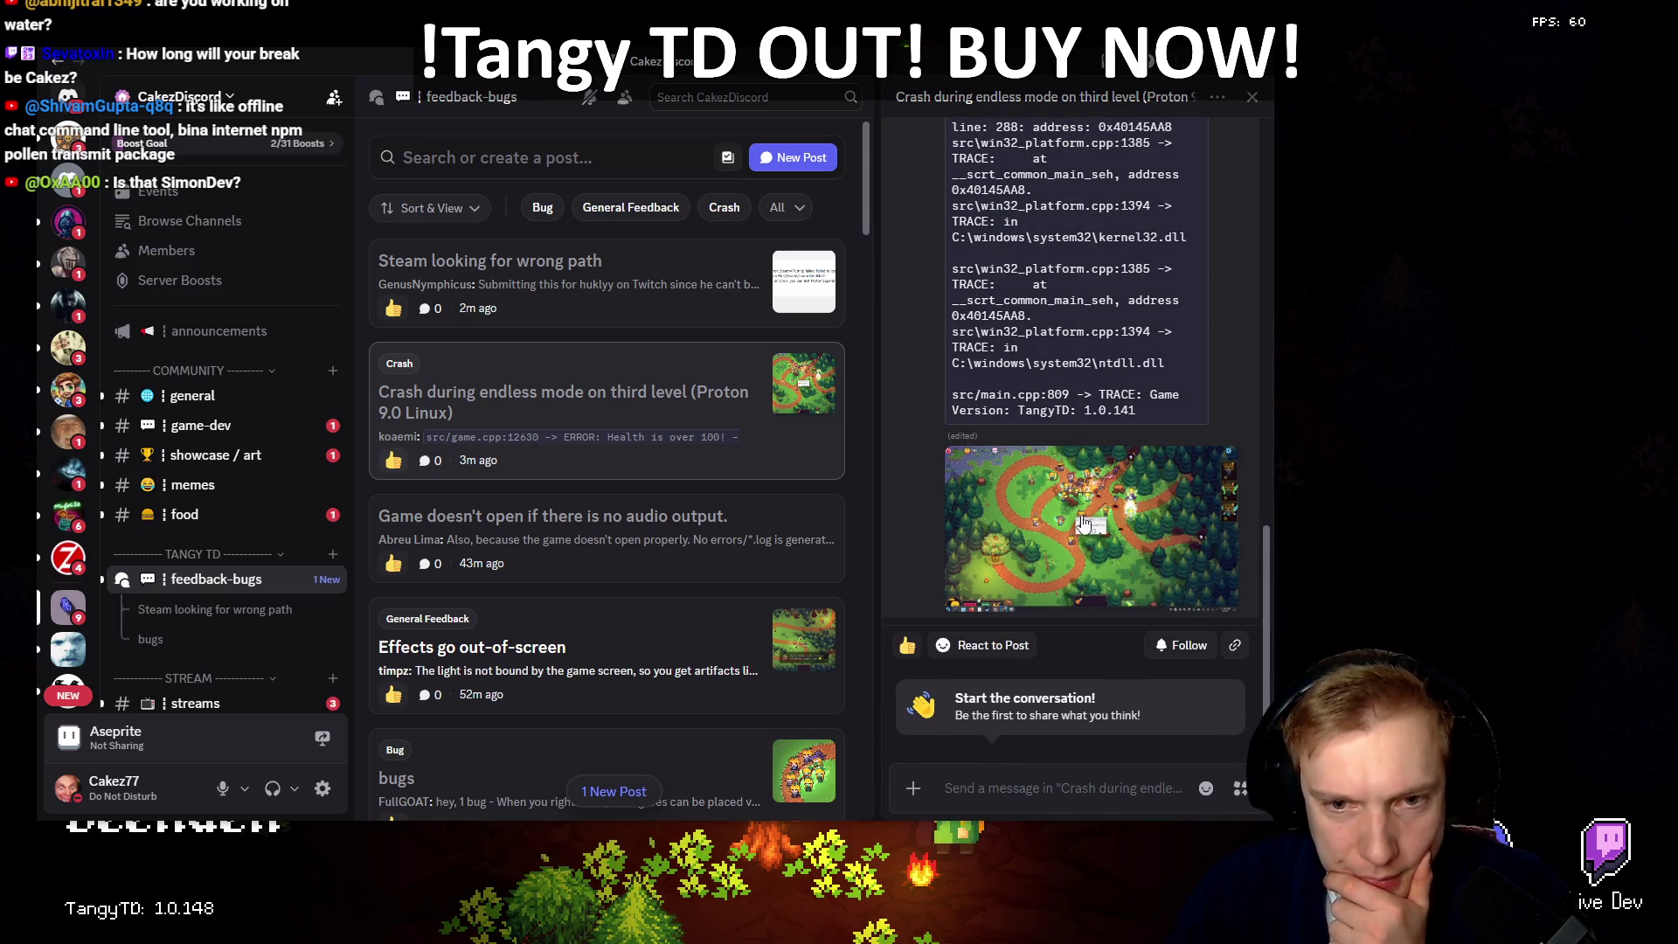
pyautogui.click(1082, 519)
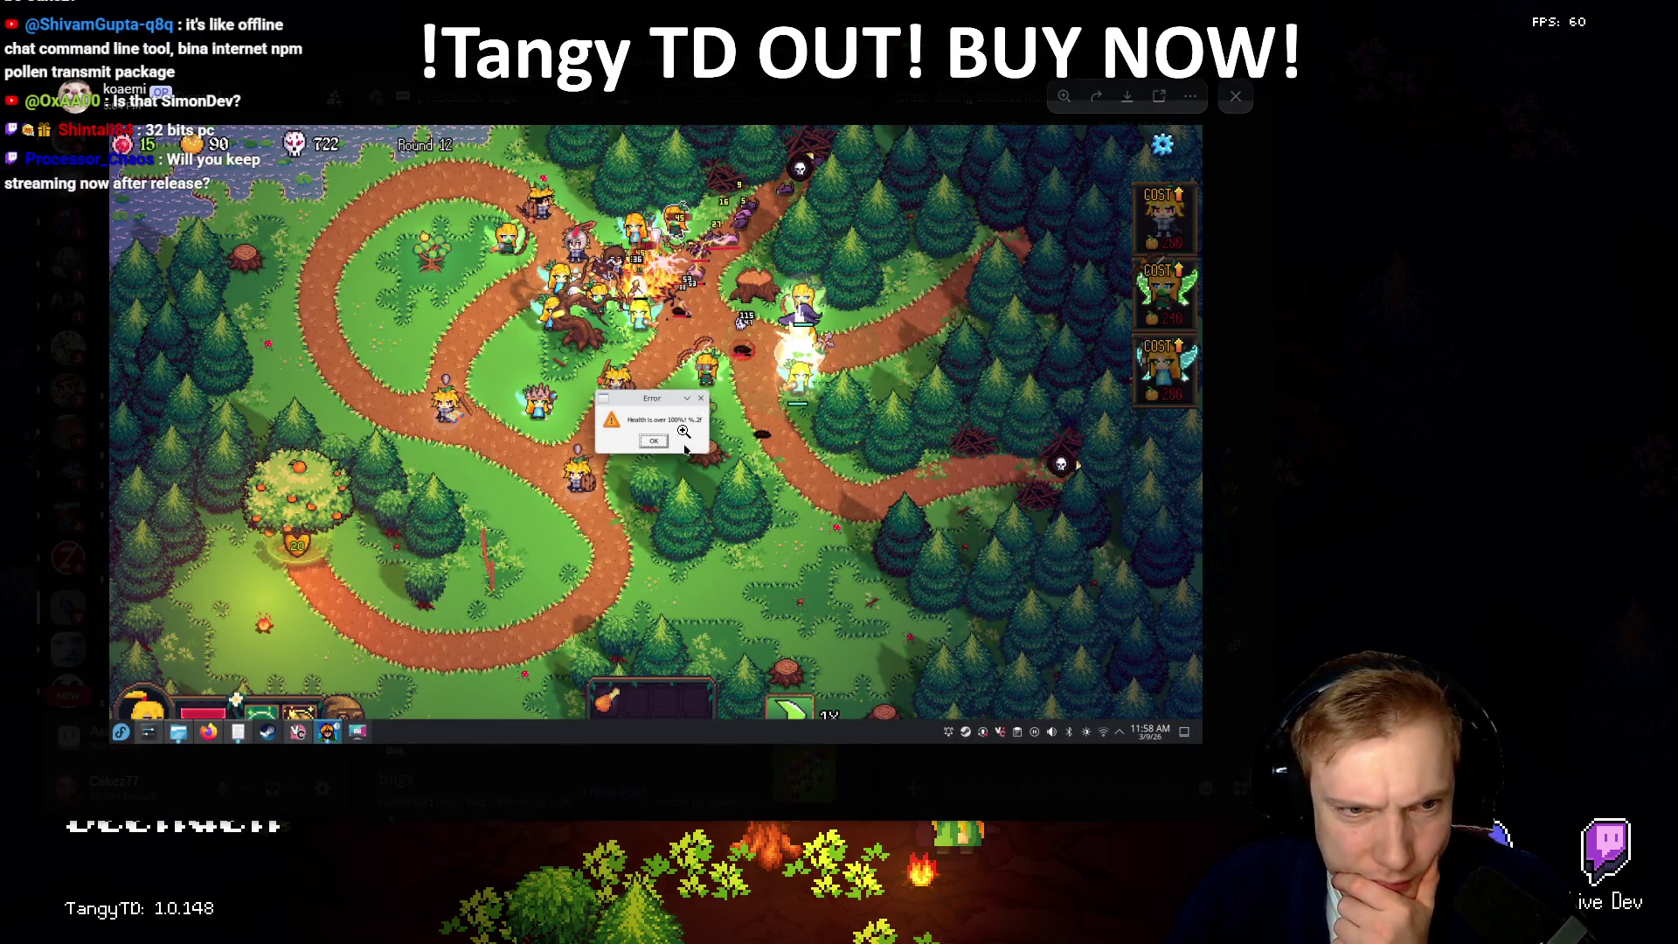
# Step: Zoom and pan around the crash screenshot's Health over 100% error dialog, then close it
pyautogui.click(647, 436)
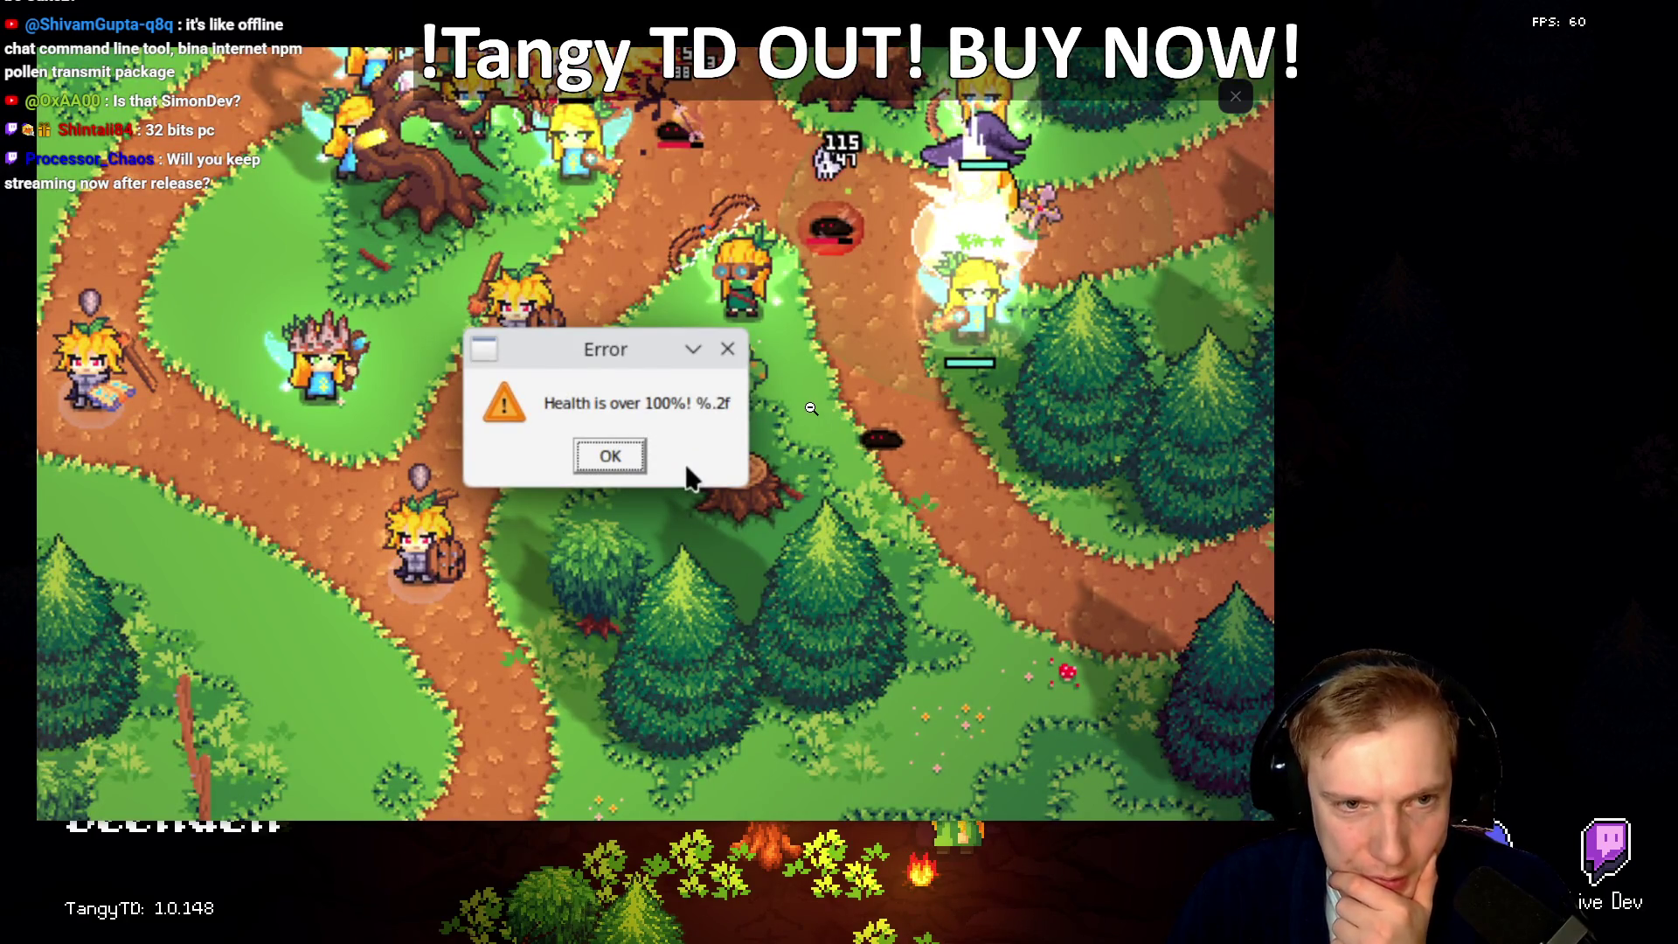
pyautogui.click(811, 409)
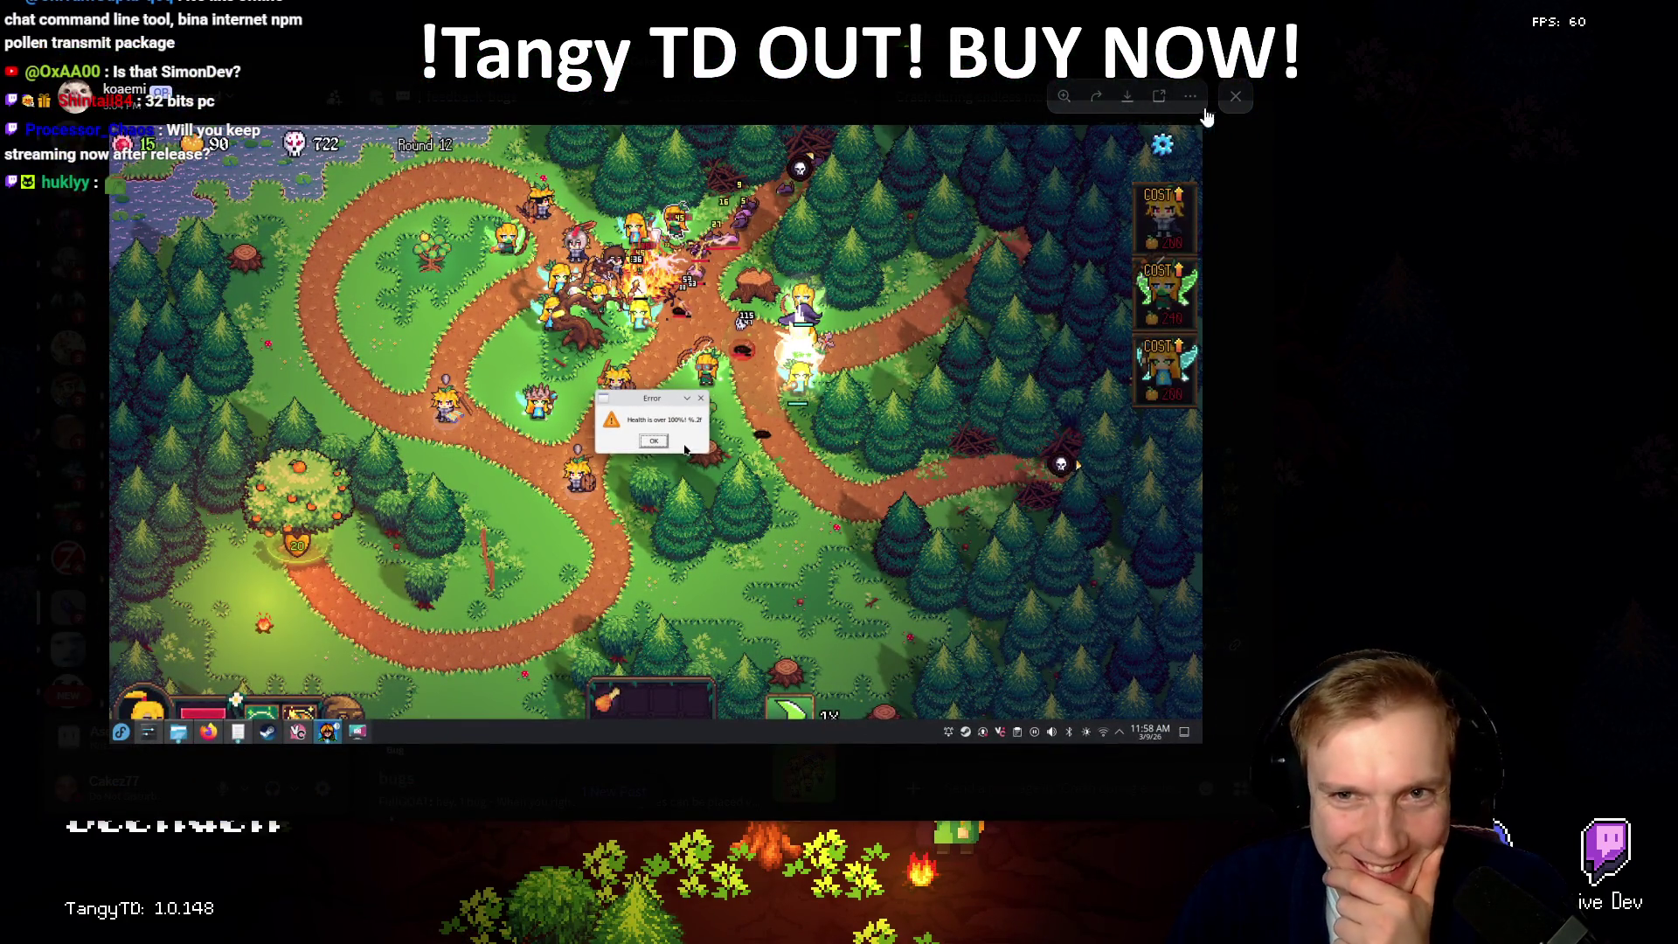
pyautogui.click(1237, 99)
pyautogui.scroll(-2, 1079, 407)
pyautogui.click(1084, 630)
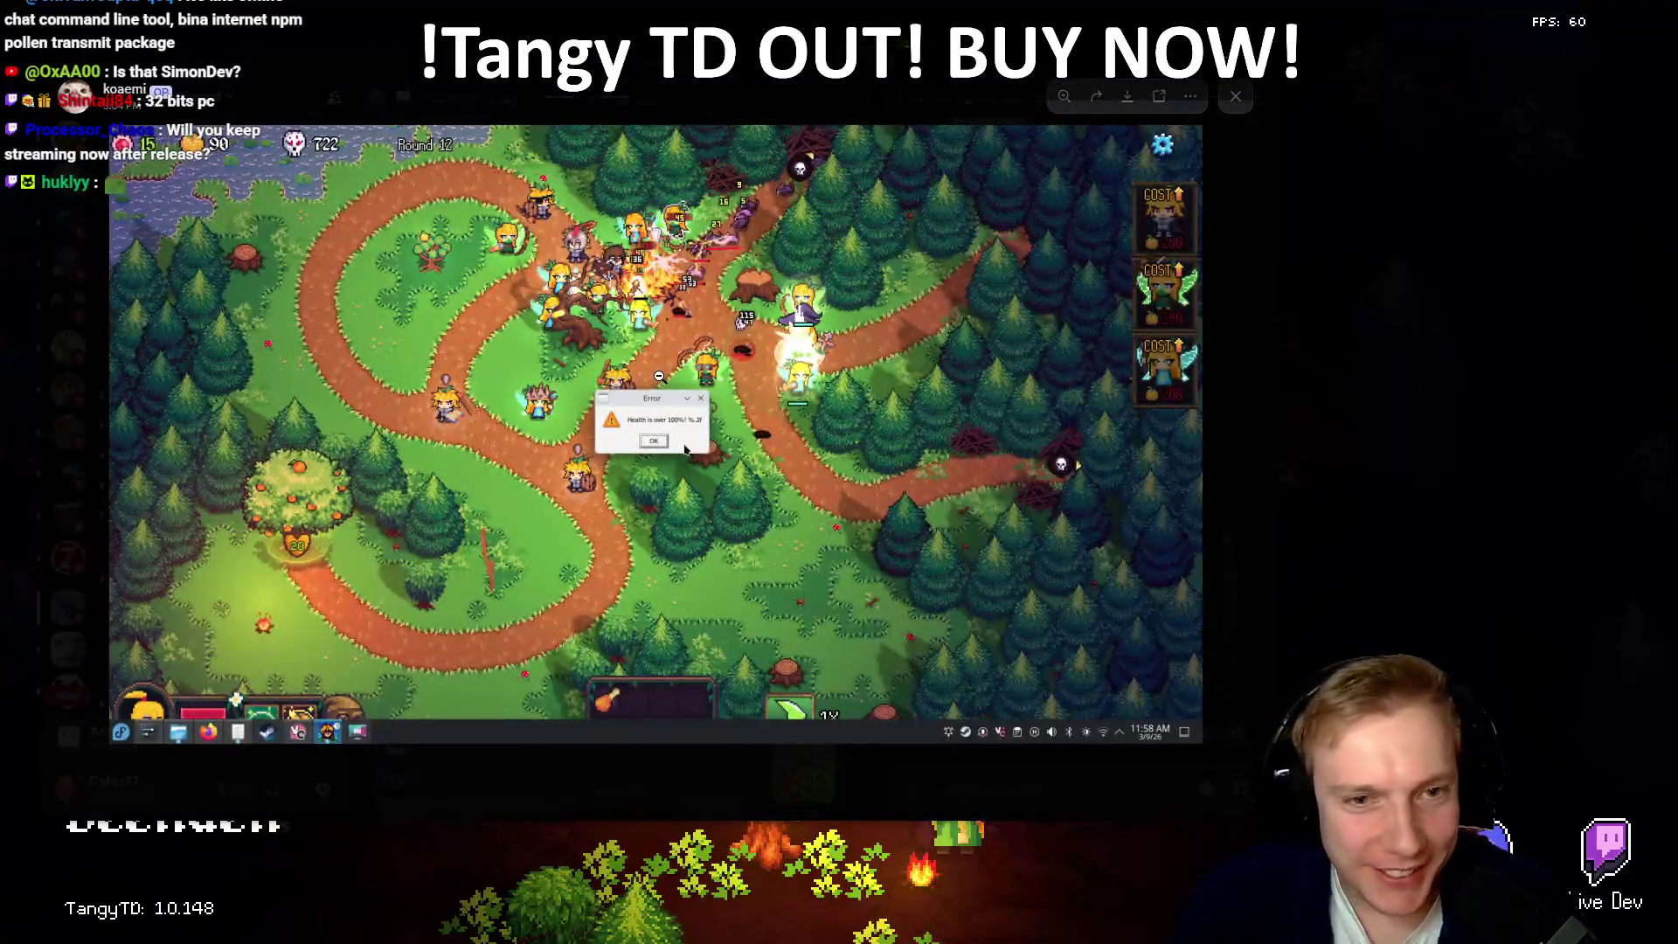
pyautogui.click(686, 448)
pyautogui.moveTo(735, 308); pyautogui.dragTo(726, 431)
pyautogui.click(780, 374)
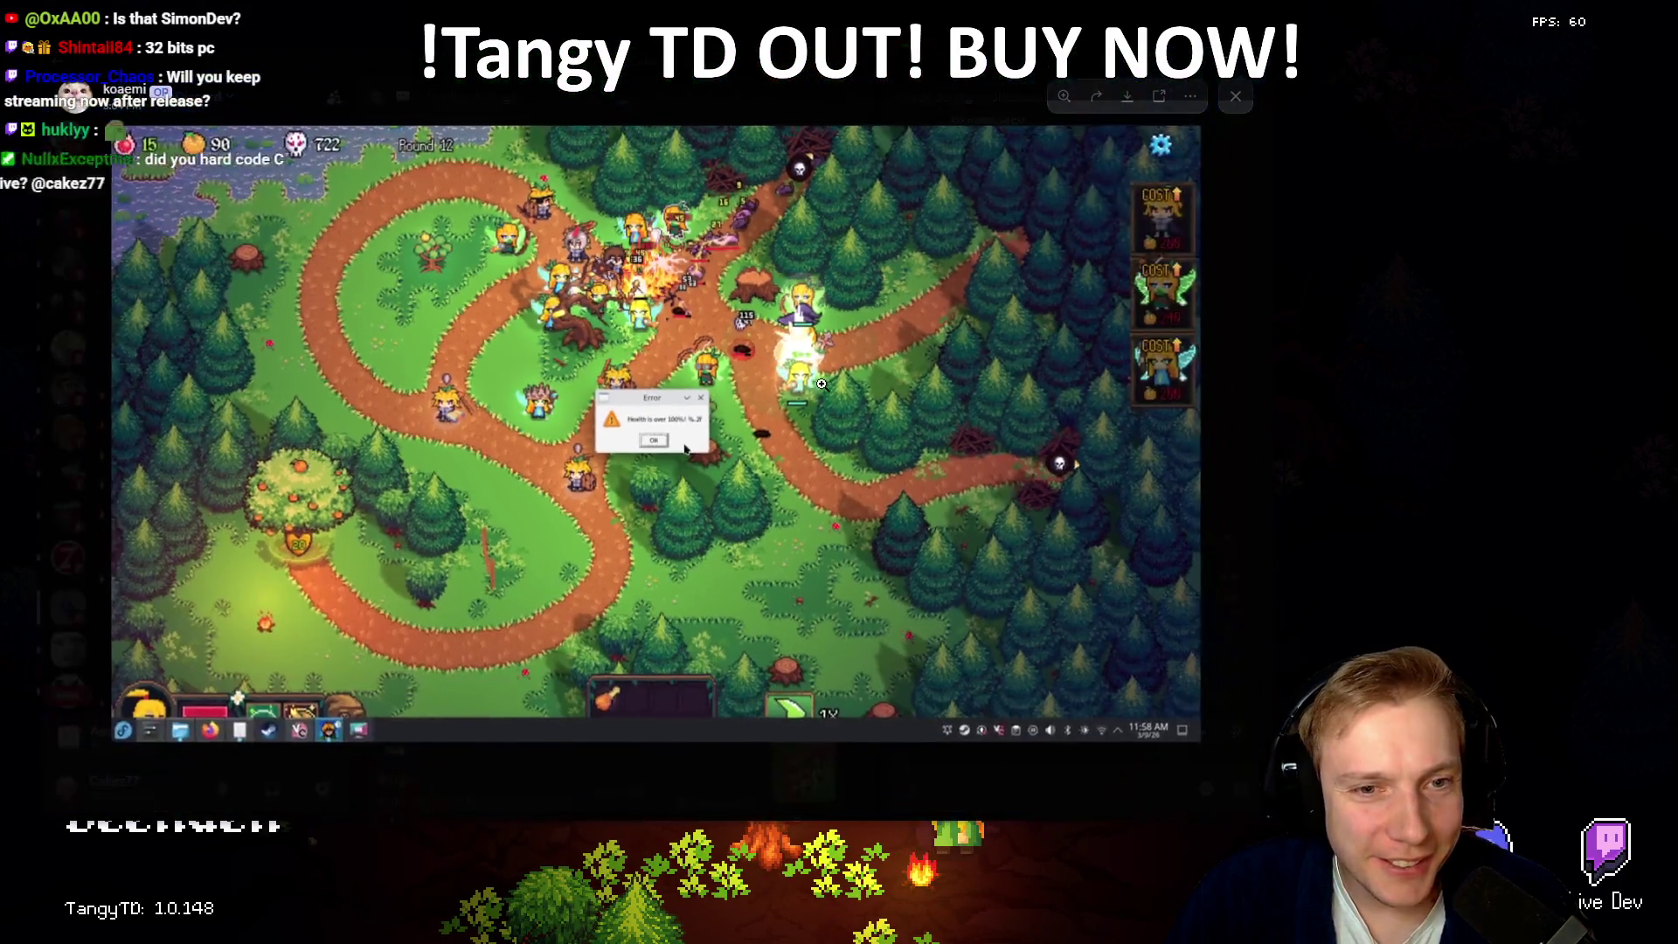
pyautogui.click(1236, 98)
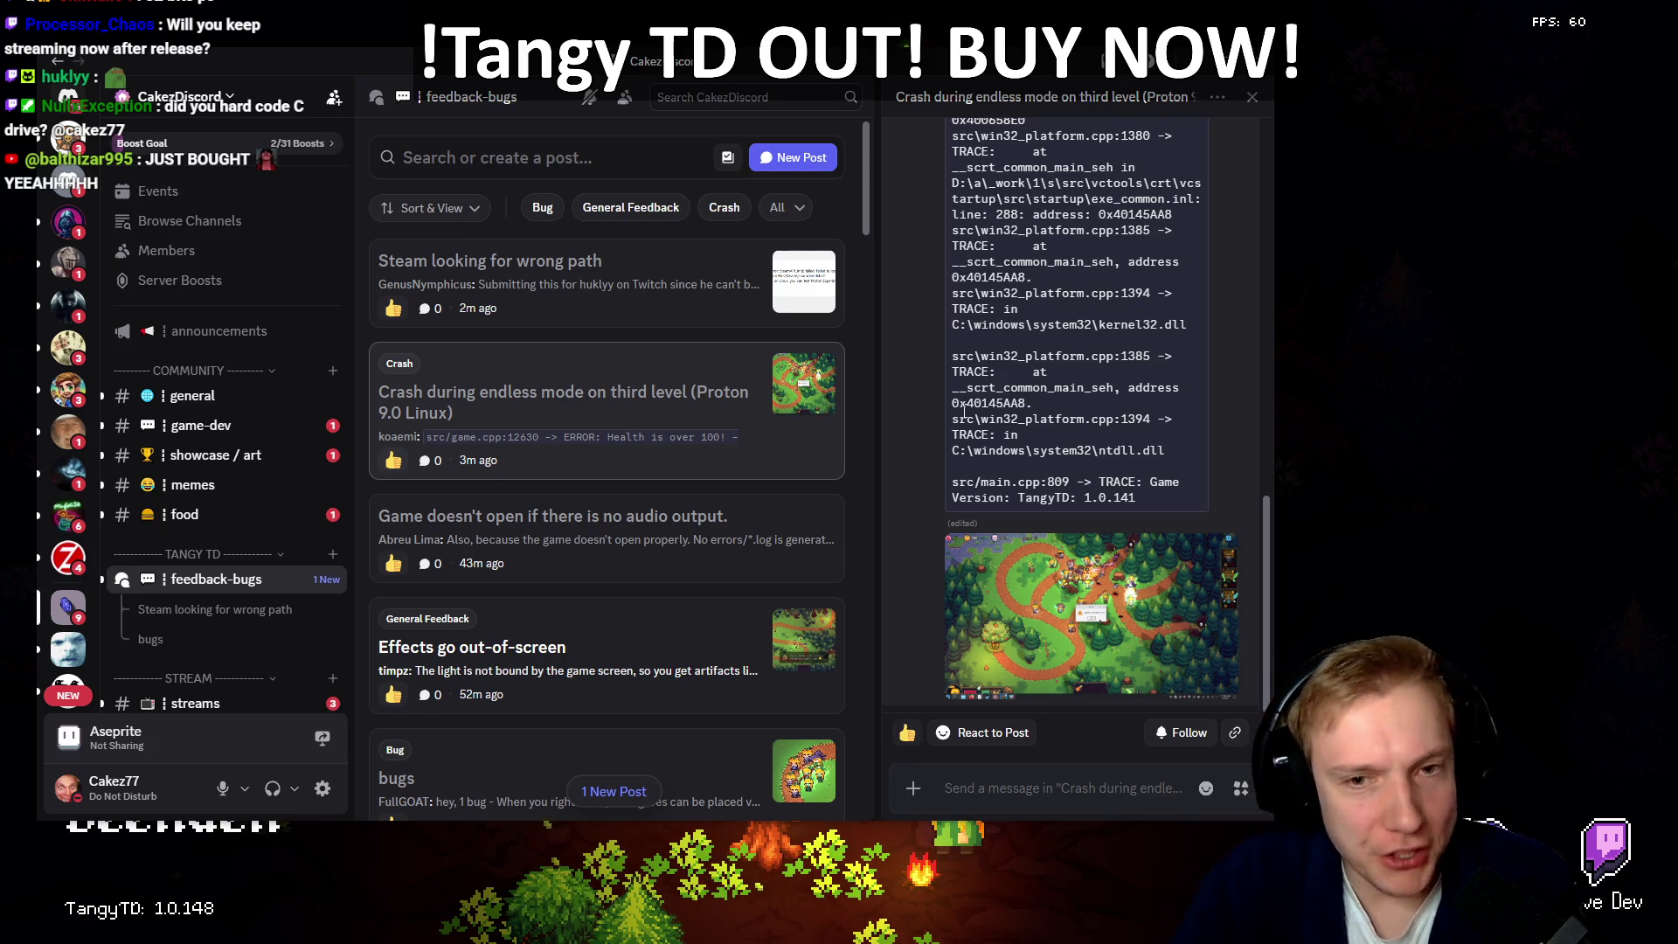
# Step: Switch away from Discord back to VS Code and leave insert mode
pyautogui.hotkey('alt', 'Tab')
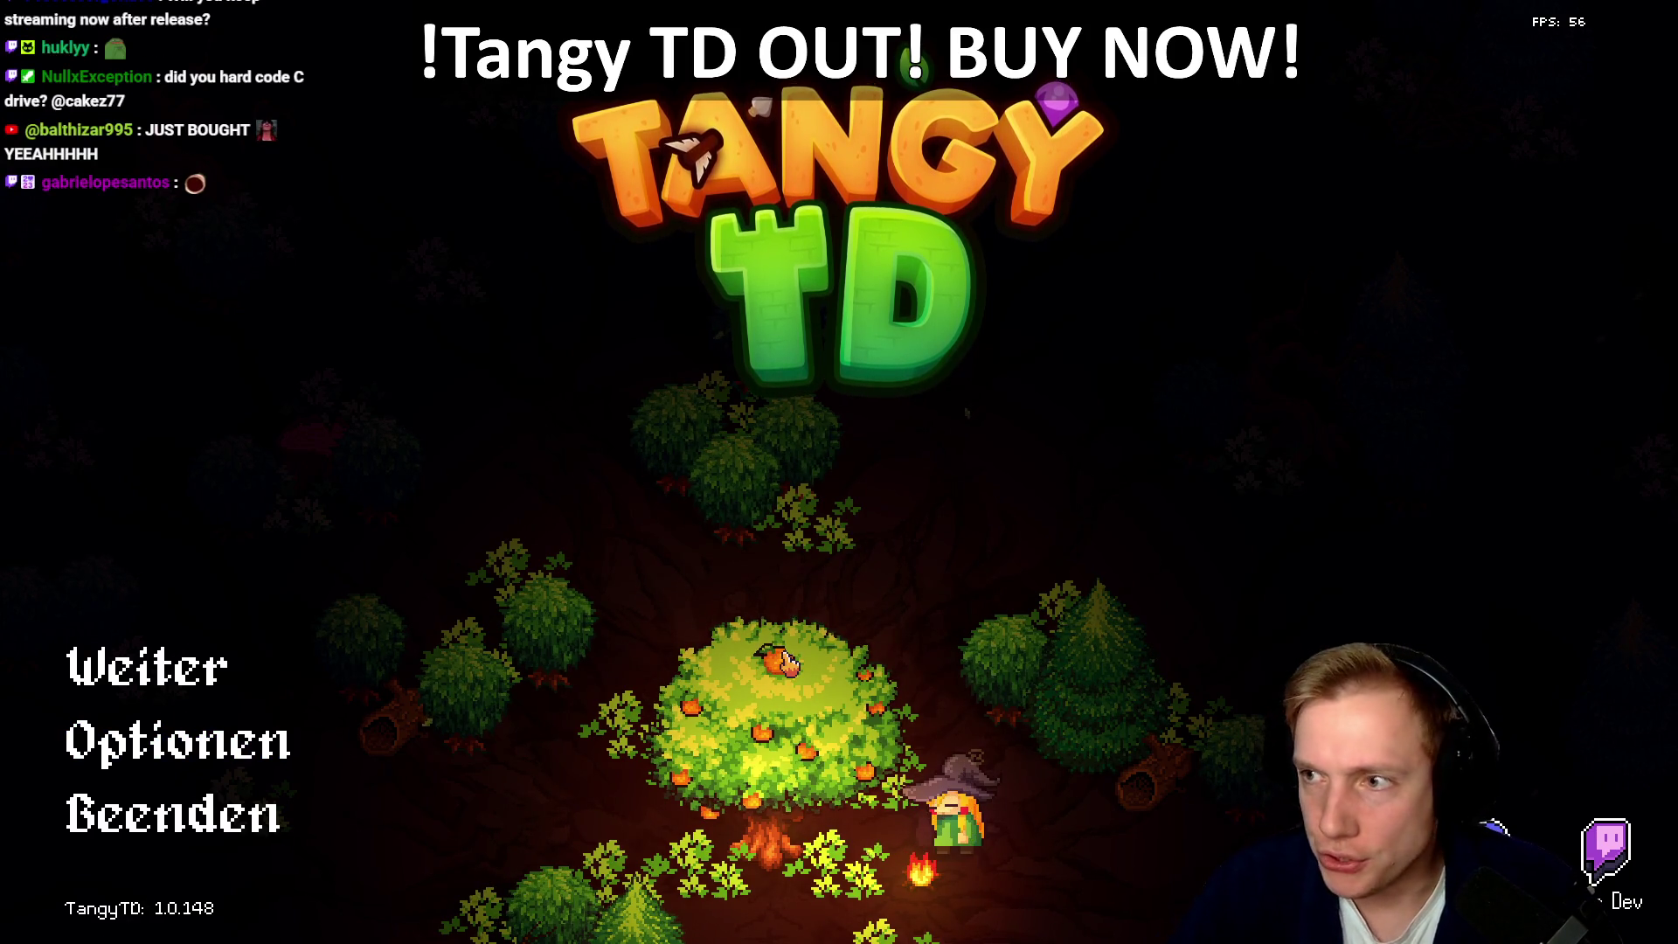
pyautogui.hotkey('alt', 'Tab')
pyautogui.press('Escape')
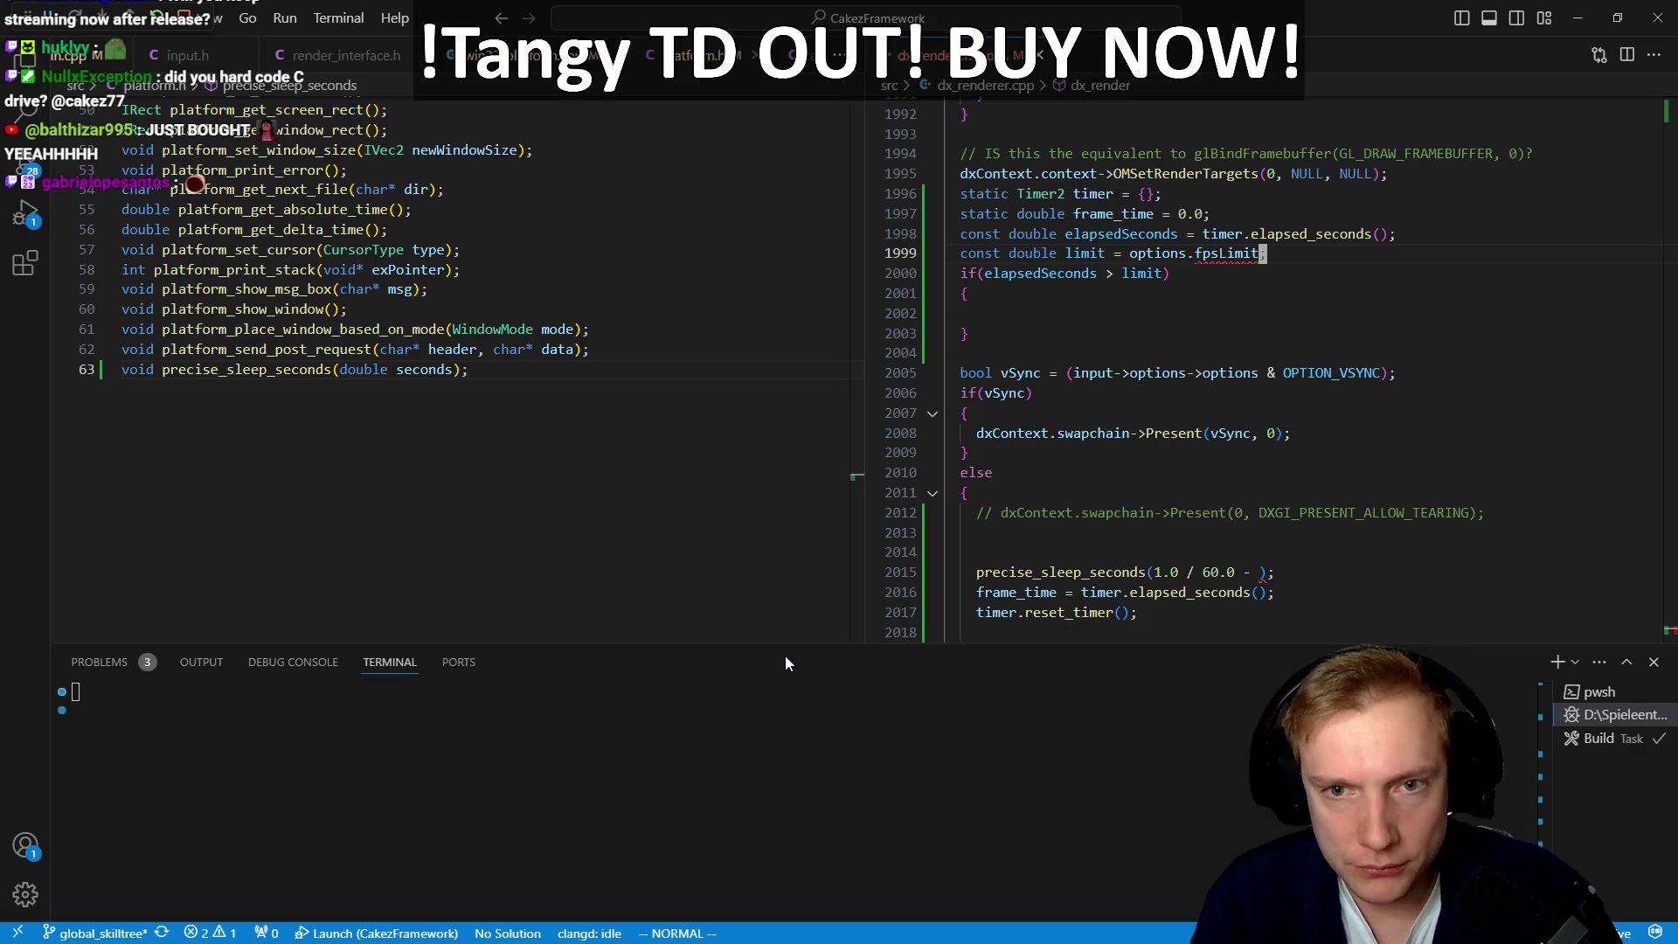
# Step: Add an int fpsLimit; field to the Options struct in input.h
pyautogui.press('h')
pyautogui.press('h')
pyautogui.press('h')
pyautogui.press('g')
pyautogui.press('d')
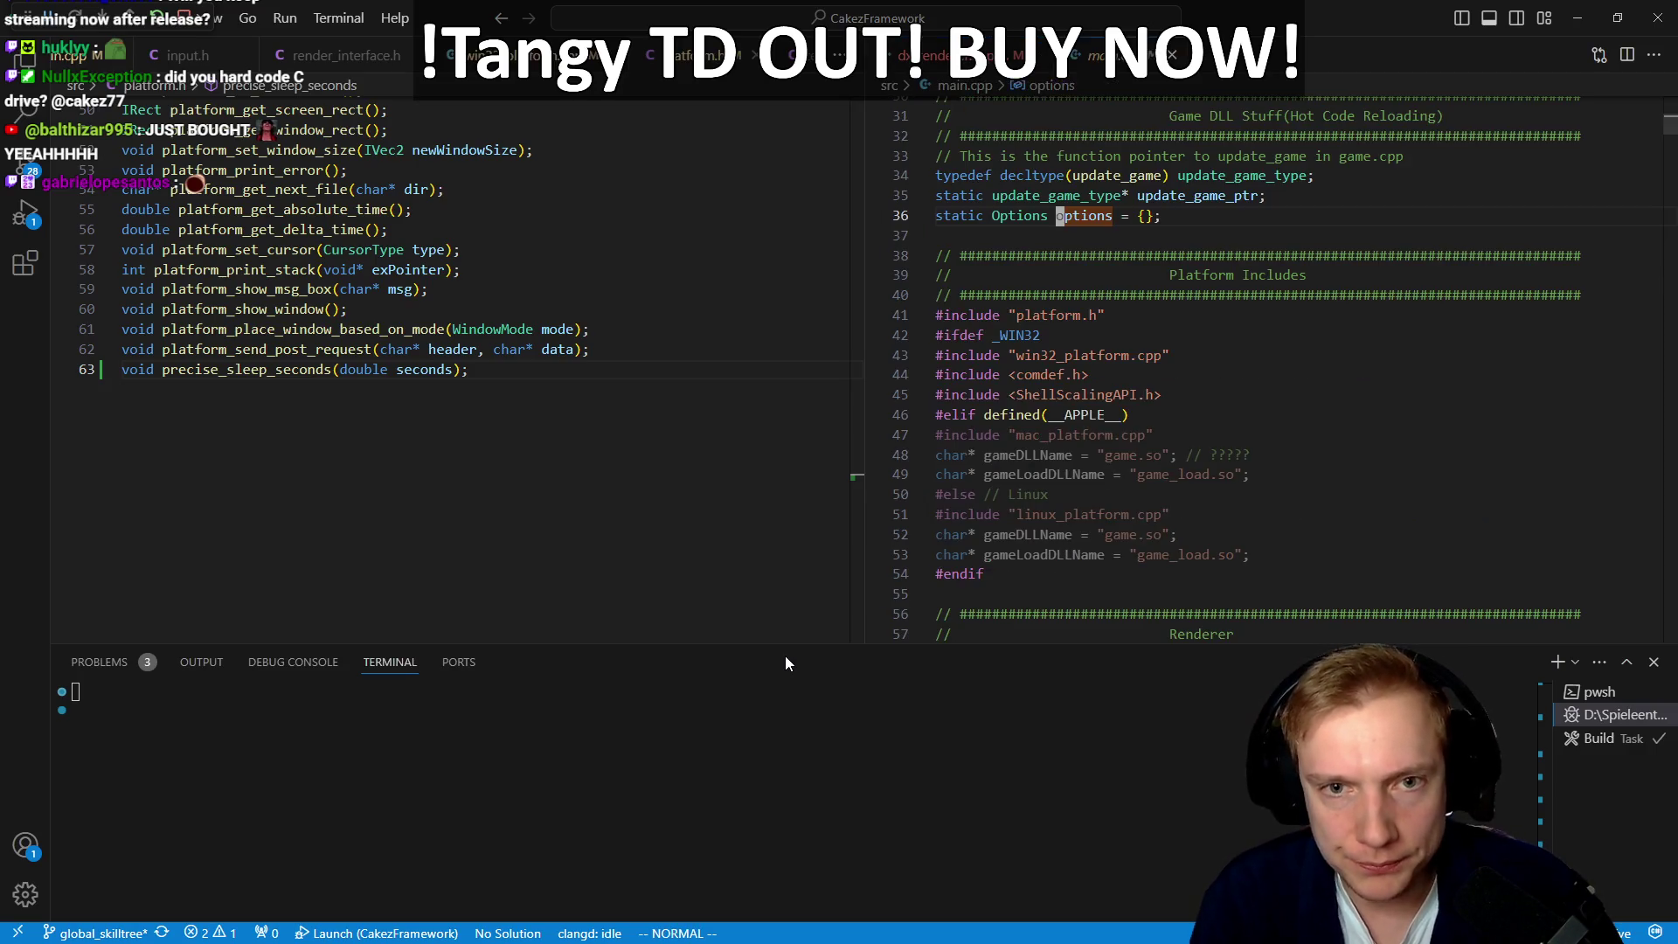
pyautogui.press('h')
pyautogui.press('h')
pyautogui.press('g')
pyautogui.press('d')
pyautogui.press('j')
pyautogui.press('j')
pyautogui.press('j')
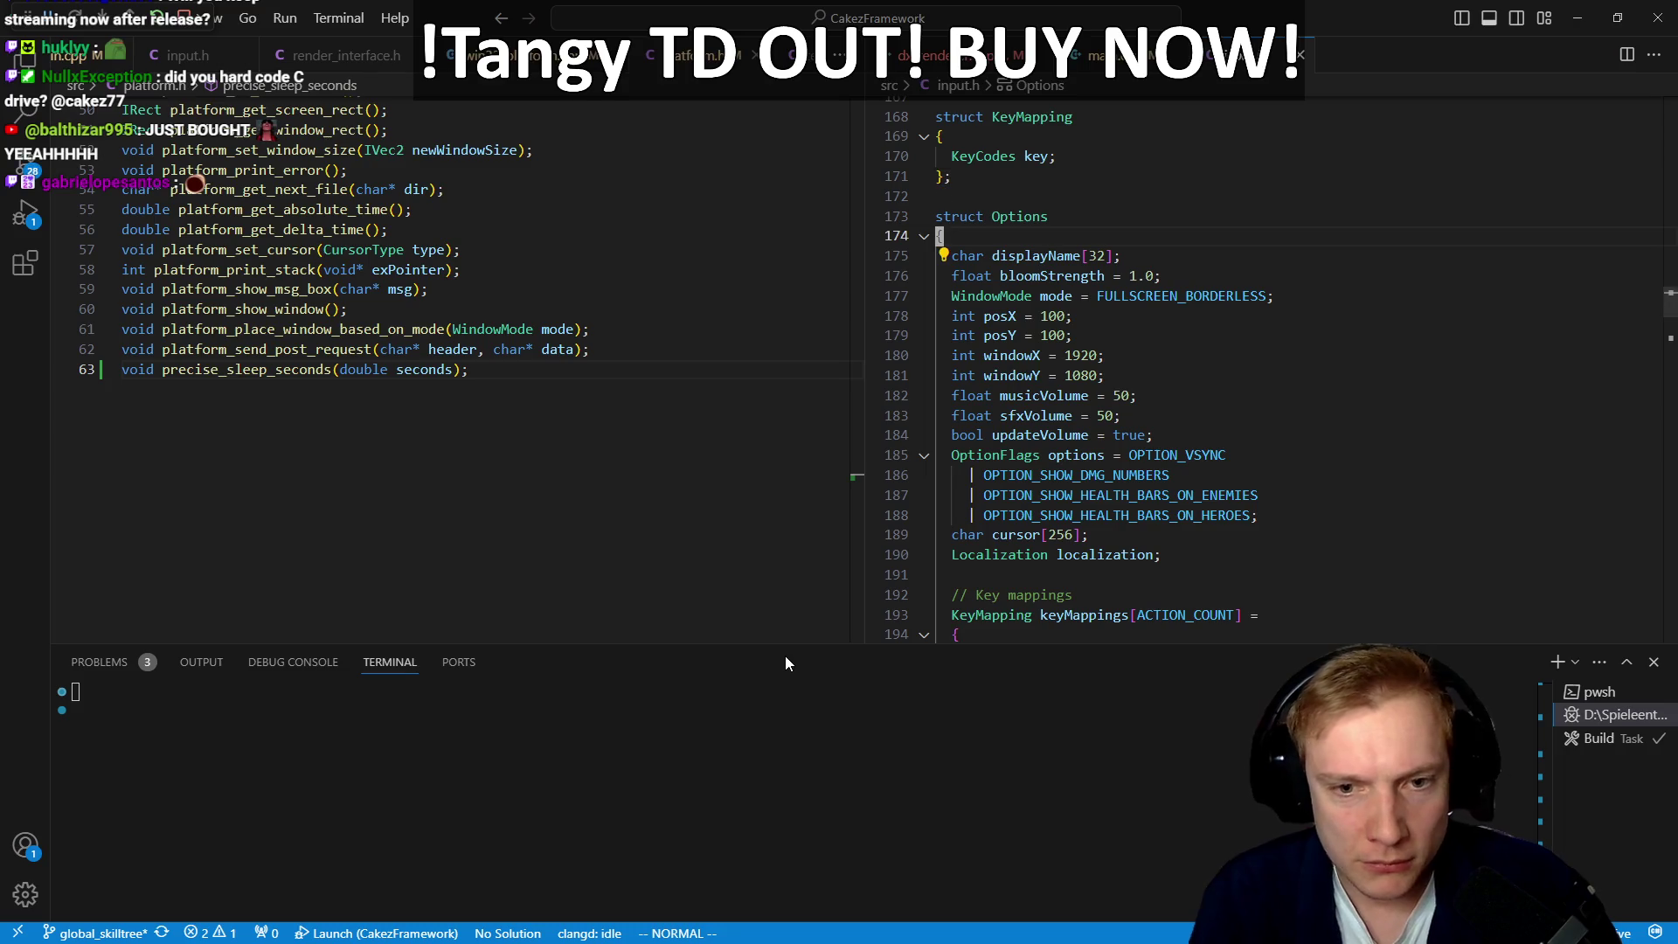
pyautogui.press('o')
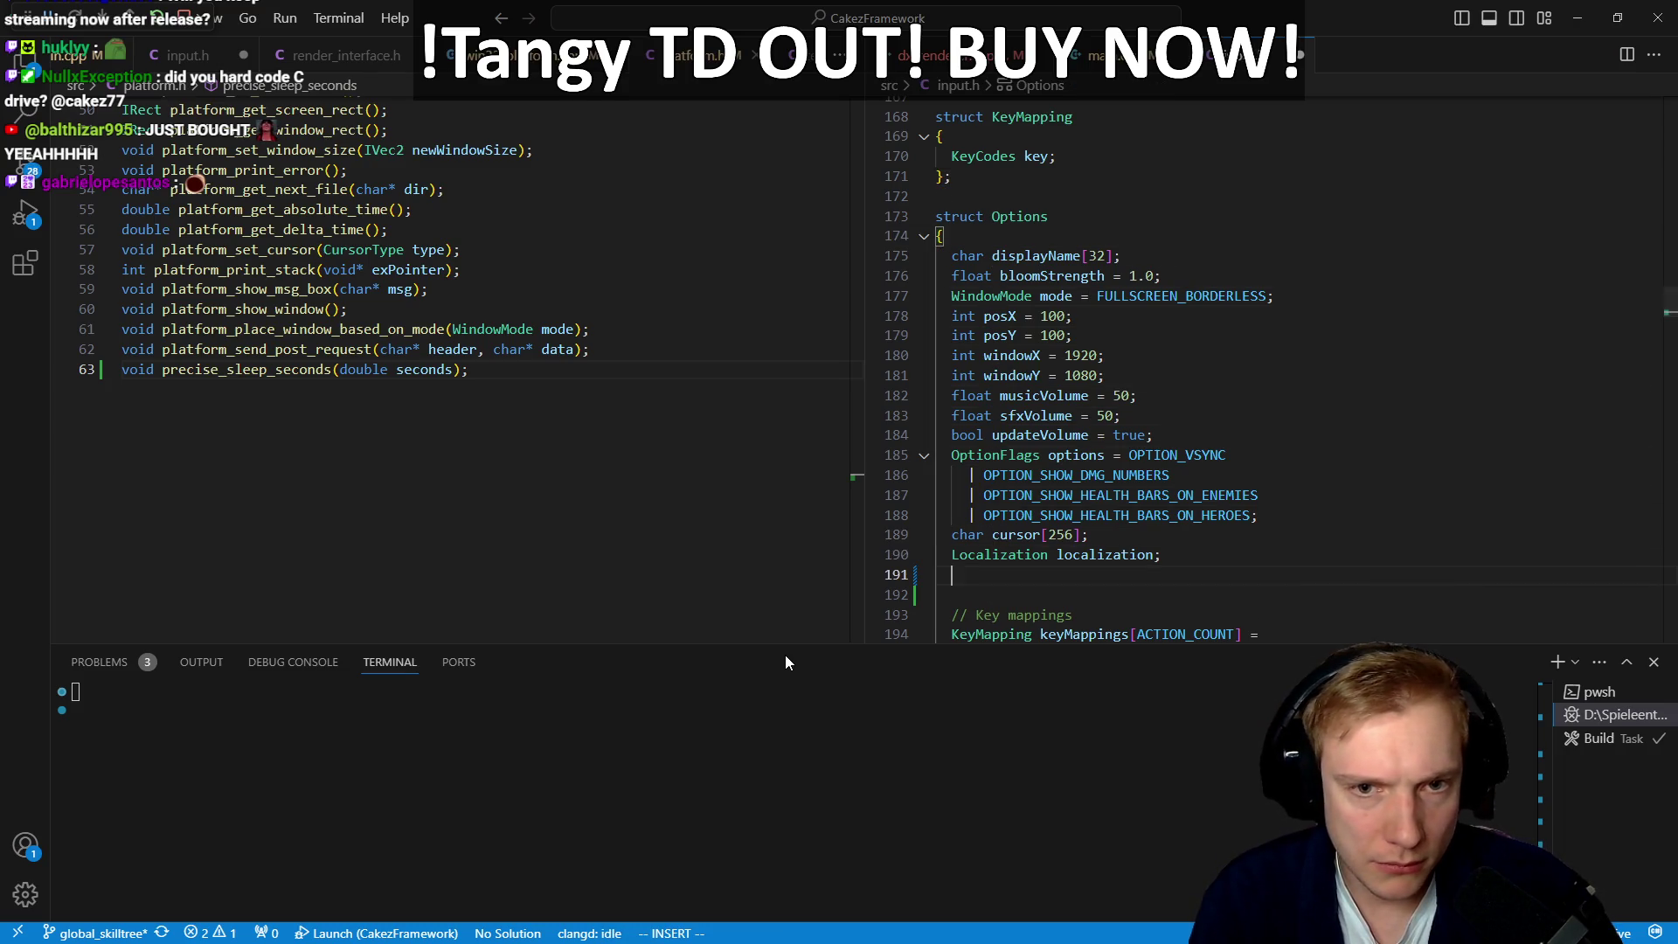
pyautogui.write('int fpsLimit;')
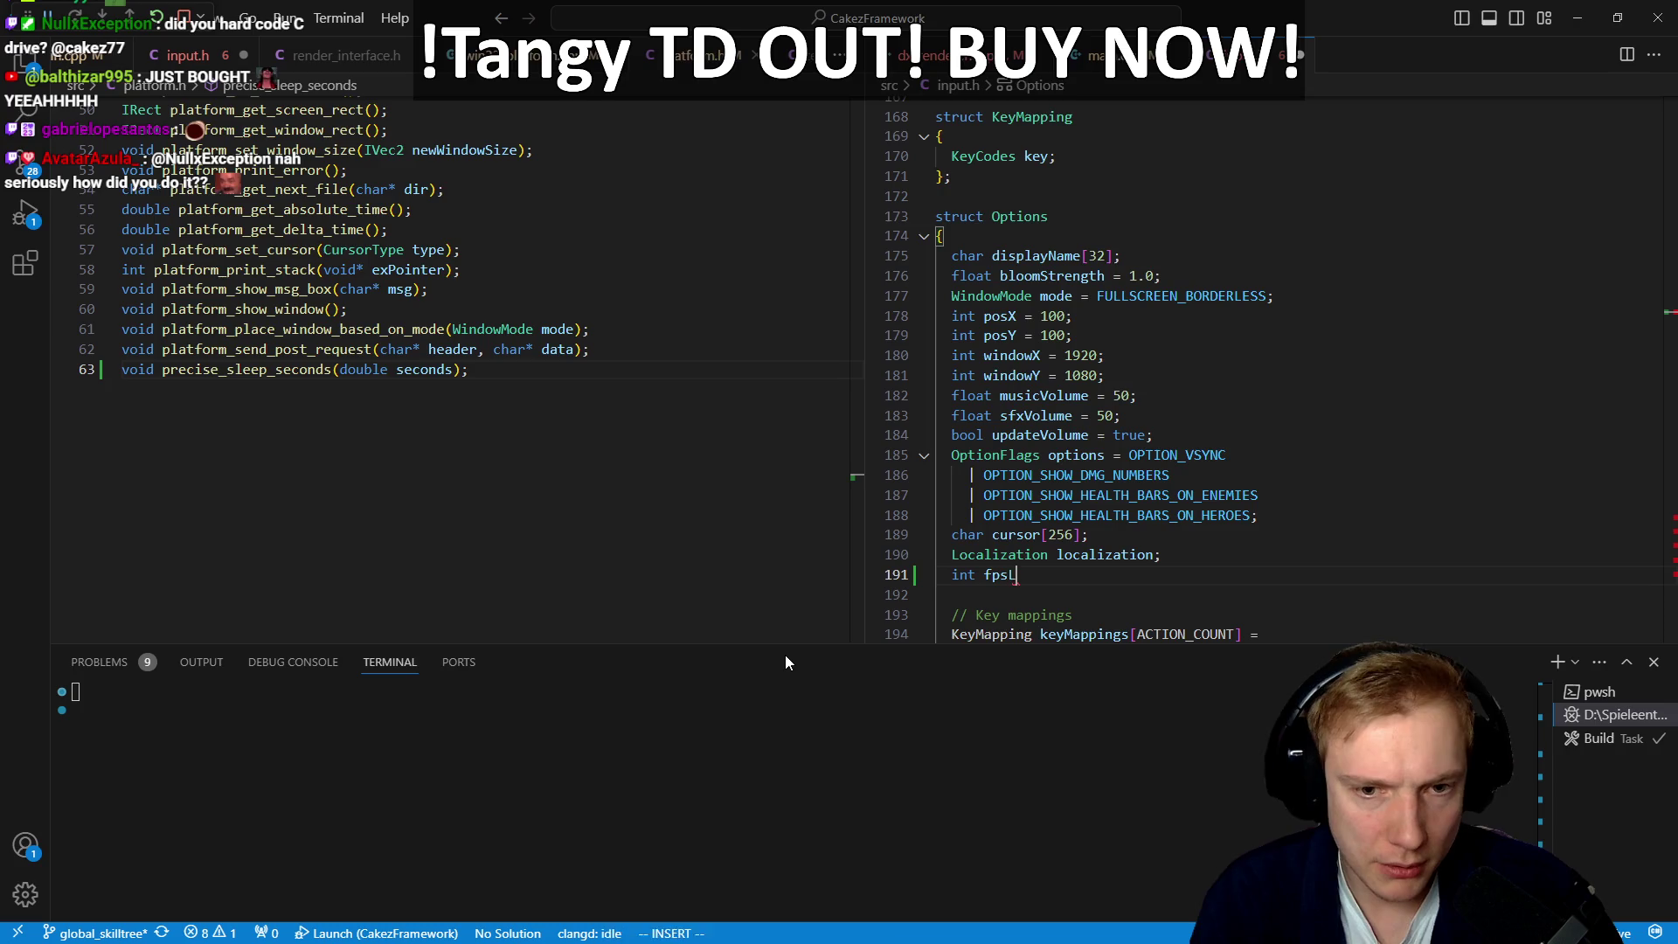
pyautogui.press('Escape')
# Step: Return to the renderer's frame-limit code and search the project for save_ini
pyautogui.hotkey('ctrl', 'o')
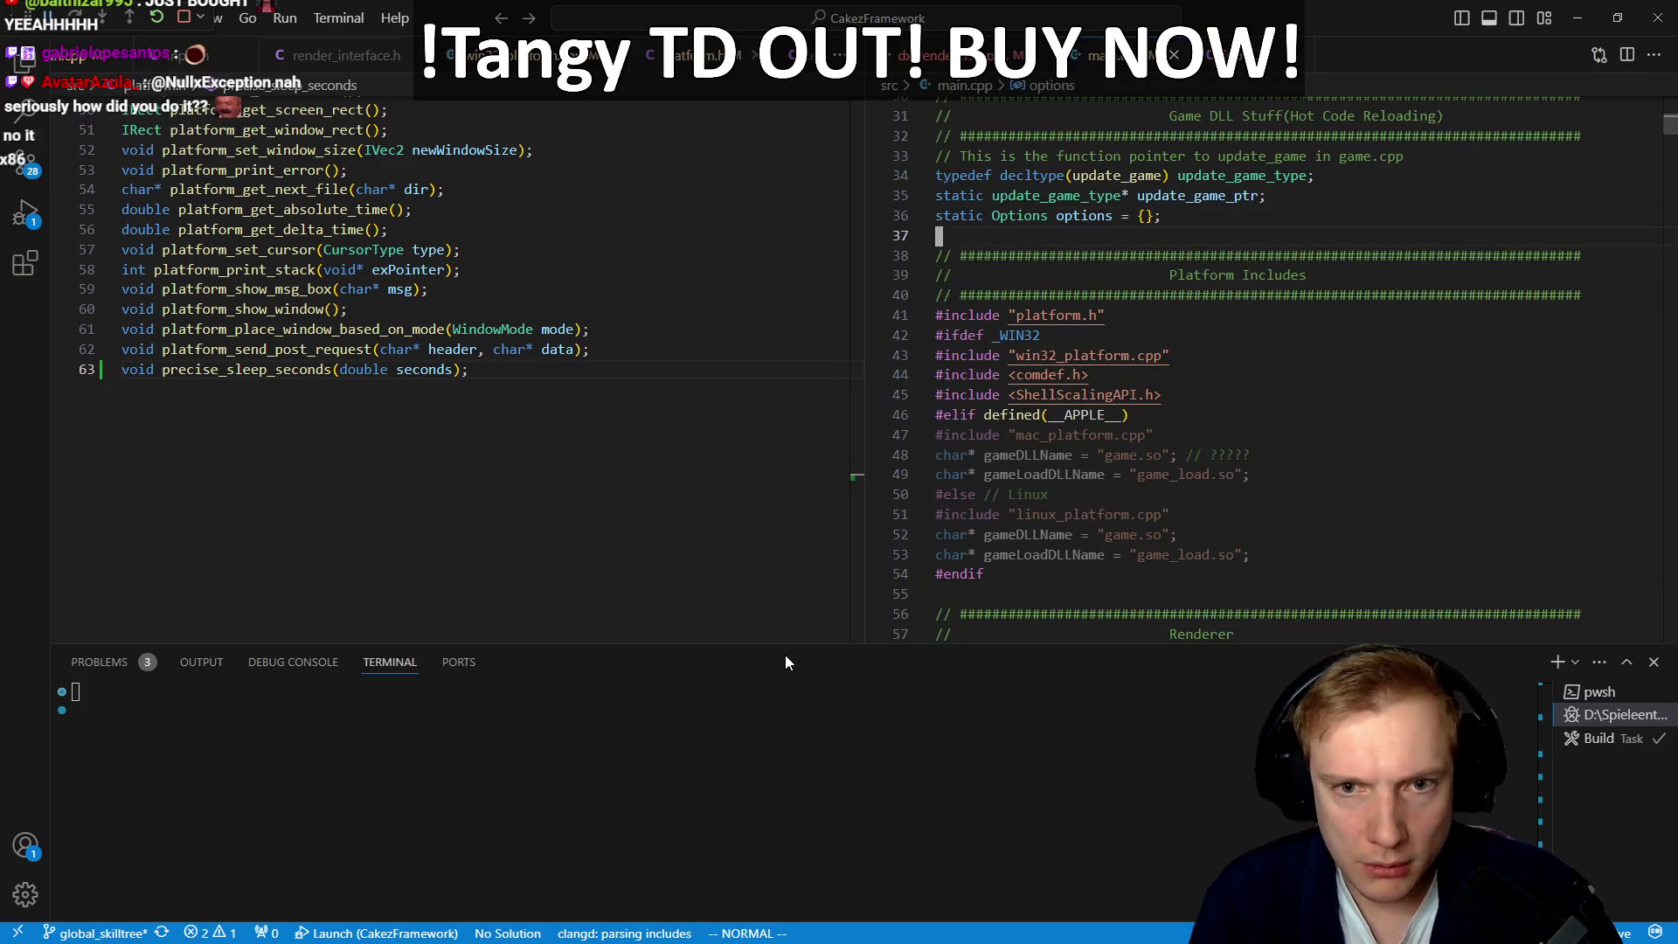
pyautogui.hotkey('ctrl', 'o')
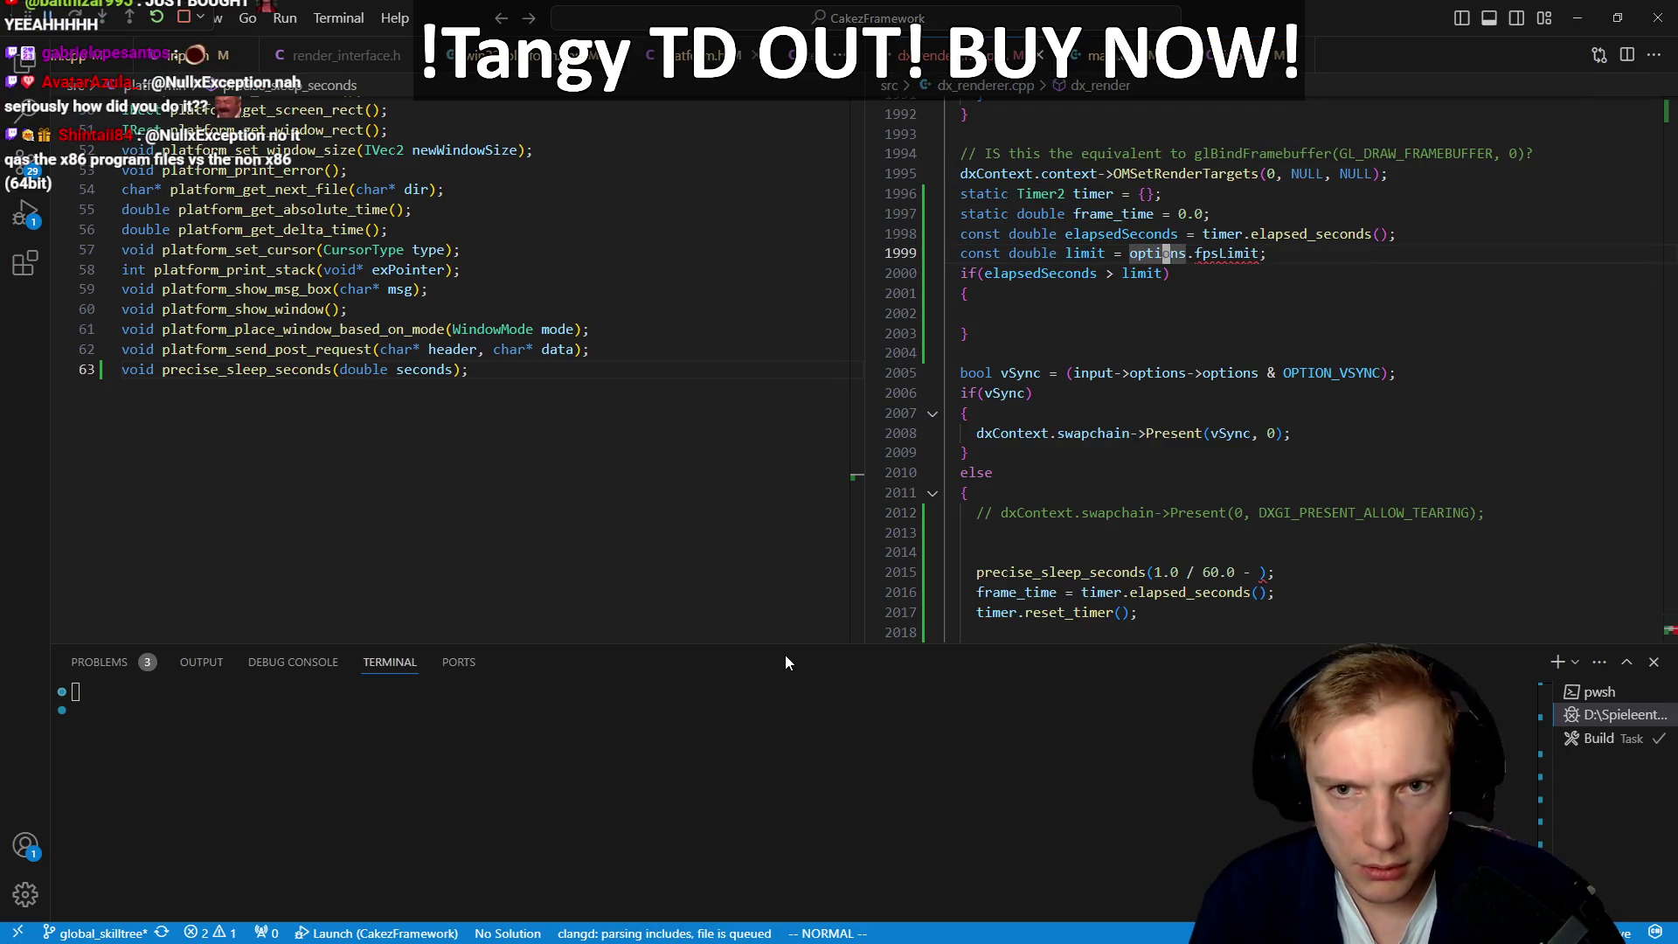
pyautogui.hotkey('ctrl', 'p')
pyautogui.write('save')
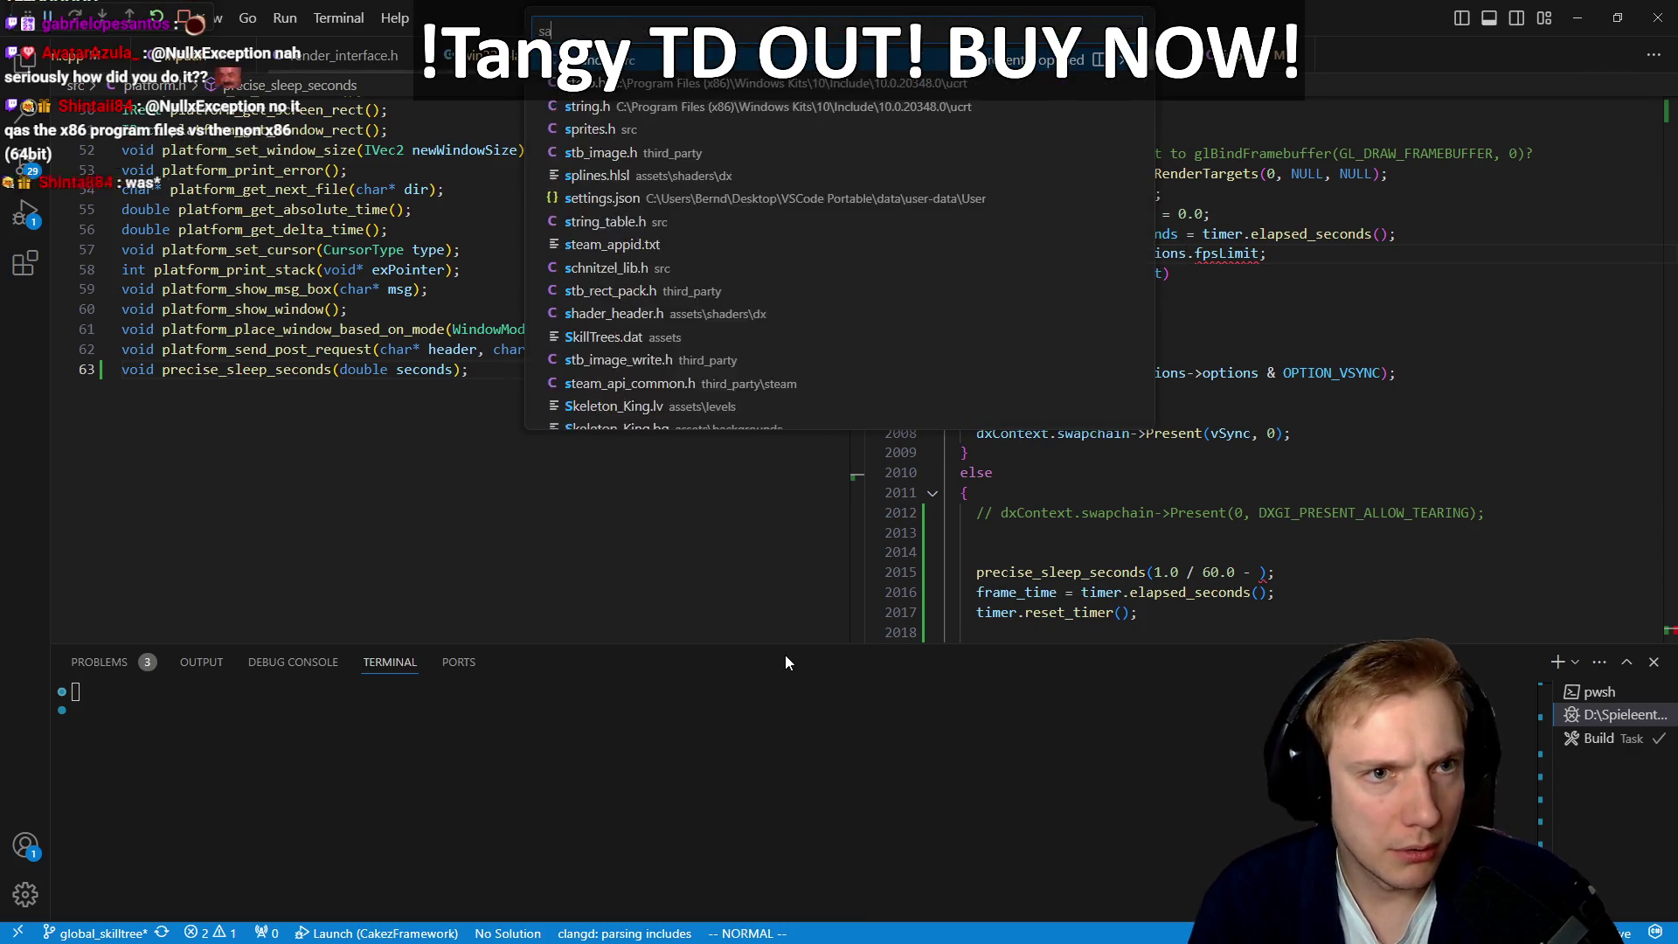
pyautogui.press('Escape')
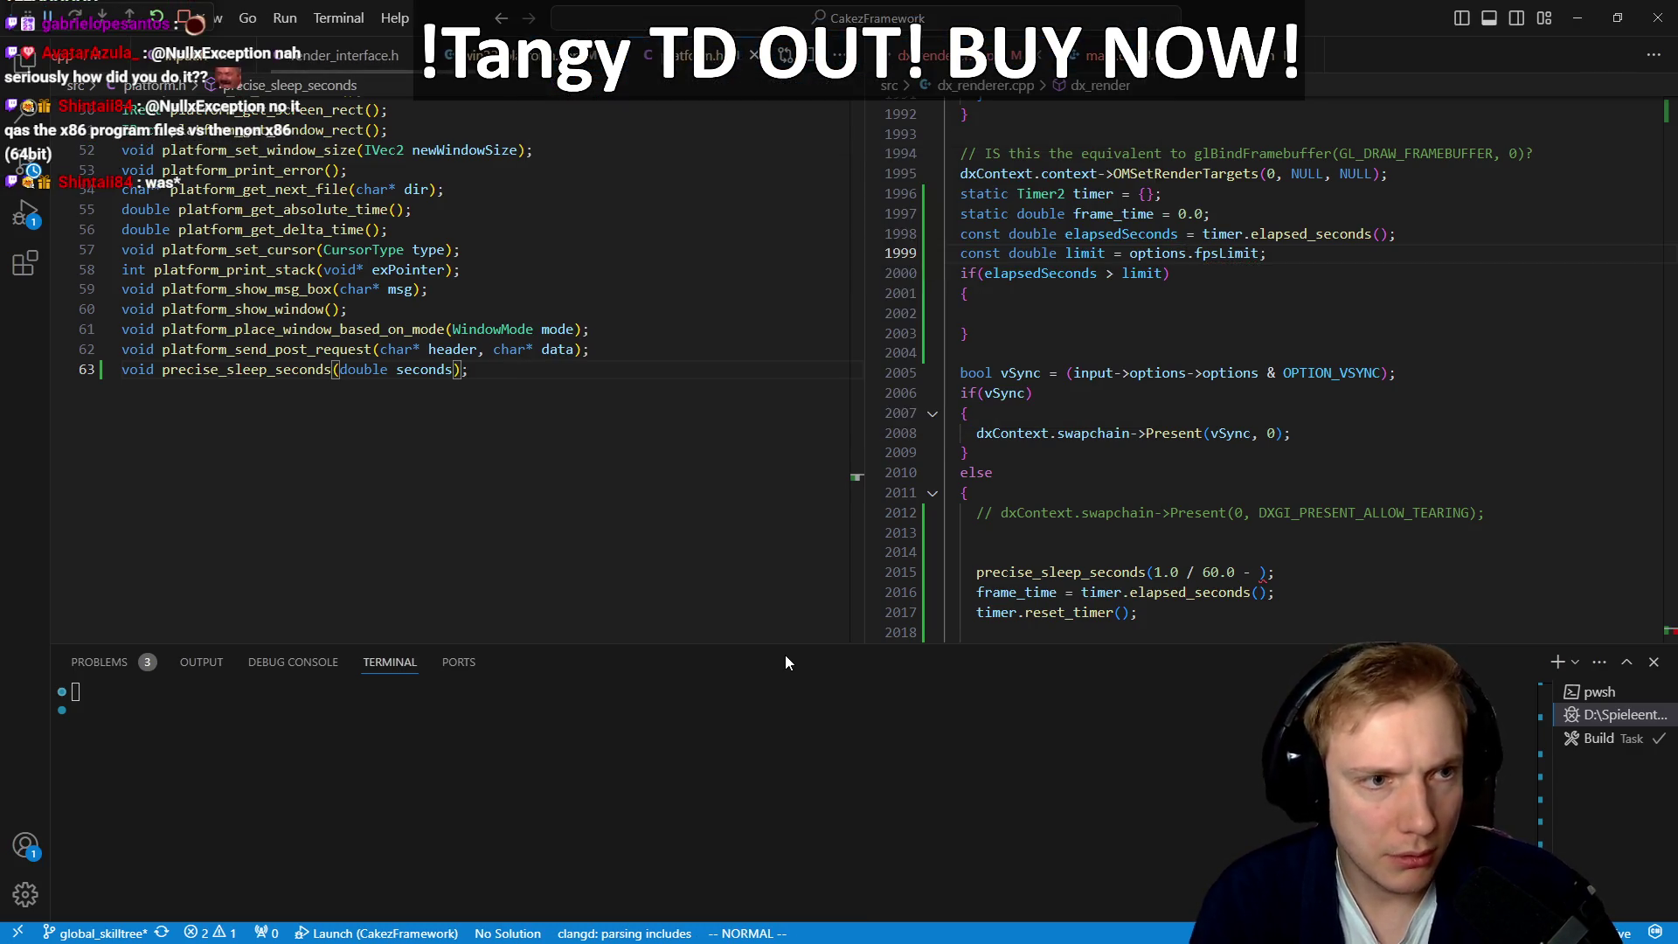
pyautogui.hotkey('ctrl', 'shift', 'f')
pyautogui.write('save_ini')
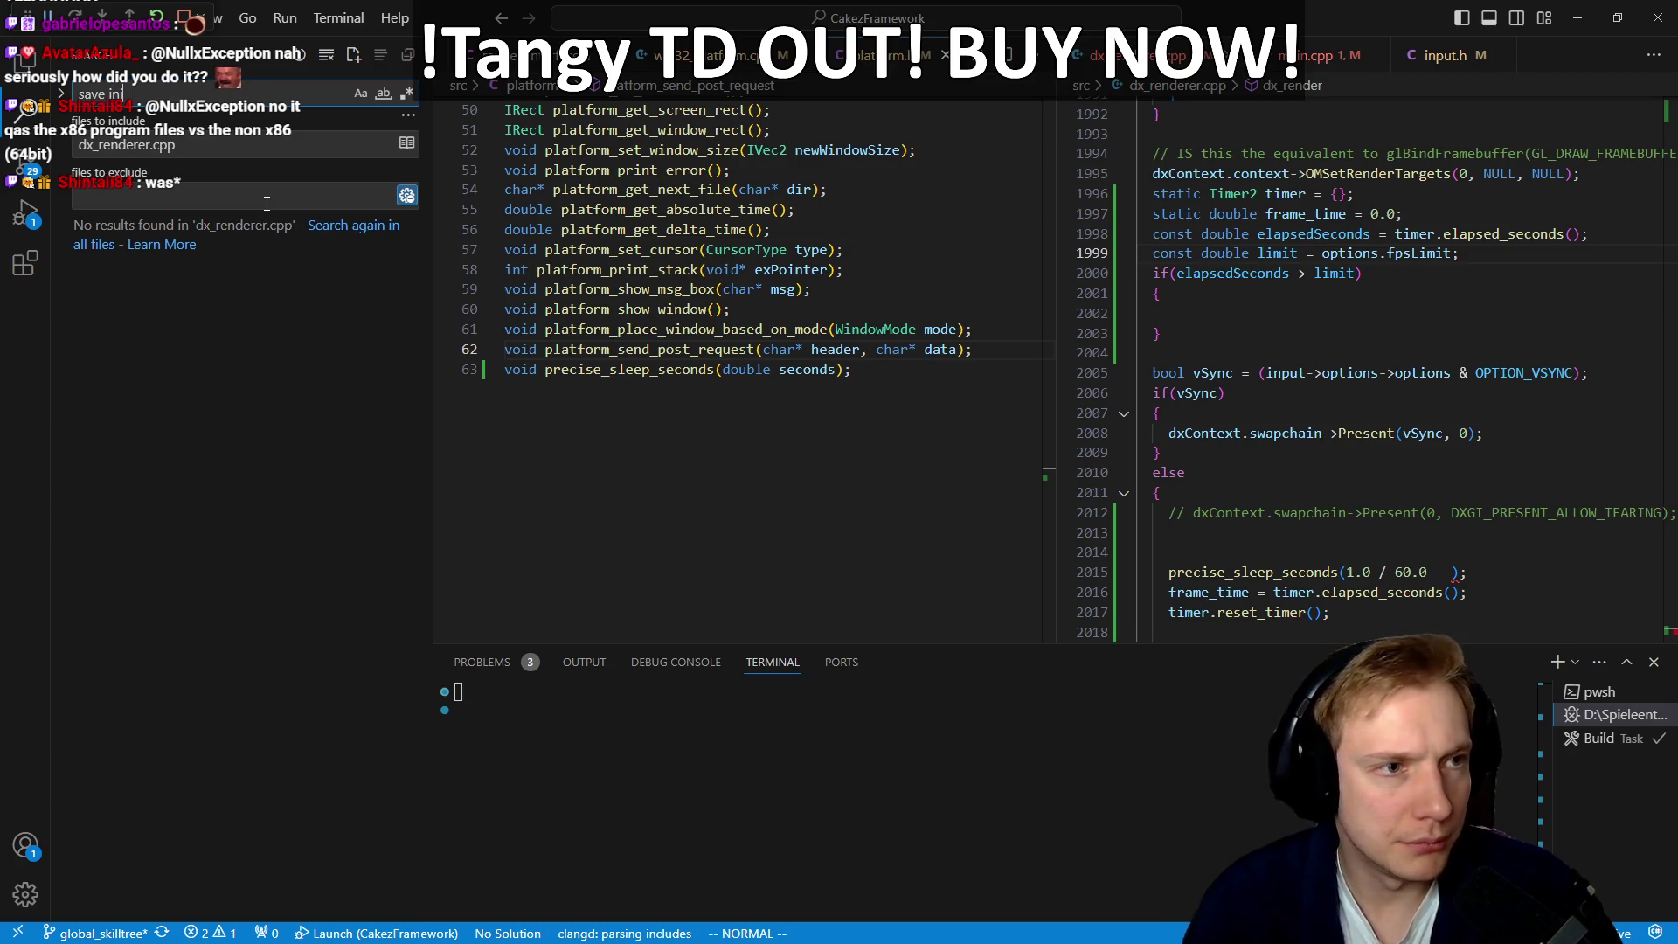
# Step: Search all files for save_ini and jump to its definition in input.h
pyautogui.tripleClick(175, 145)
pyautogui.press('BackSpace')
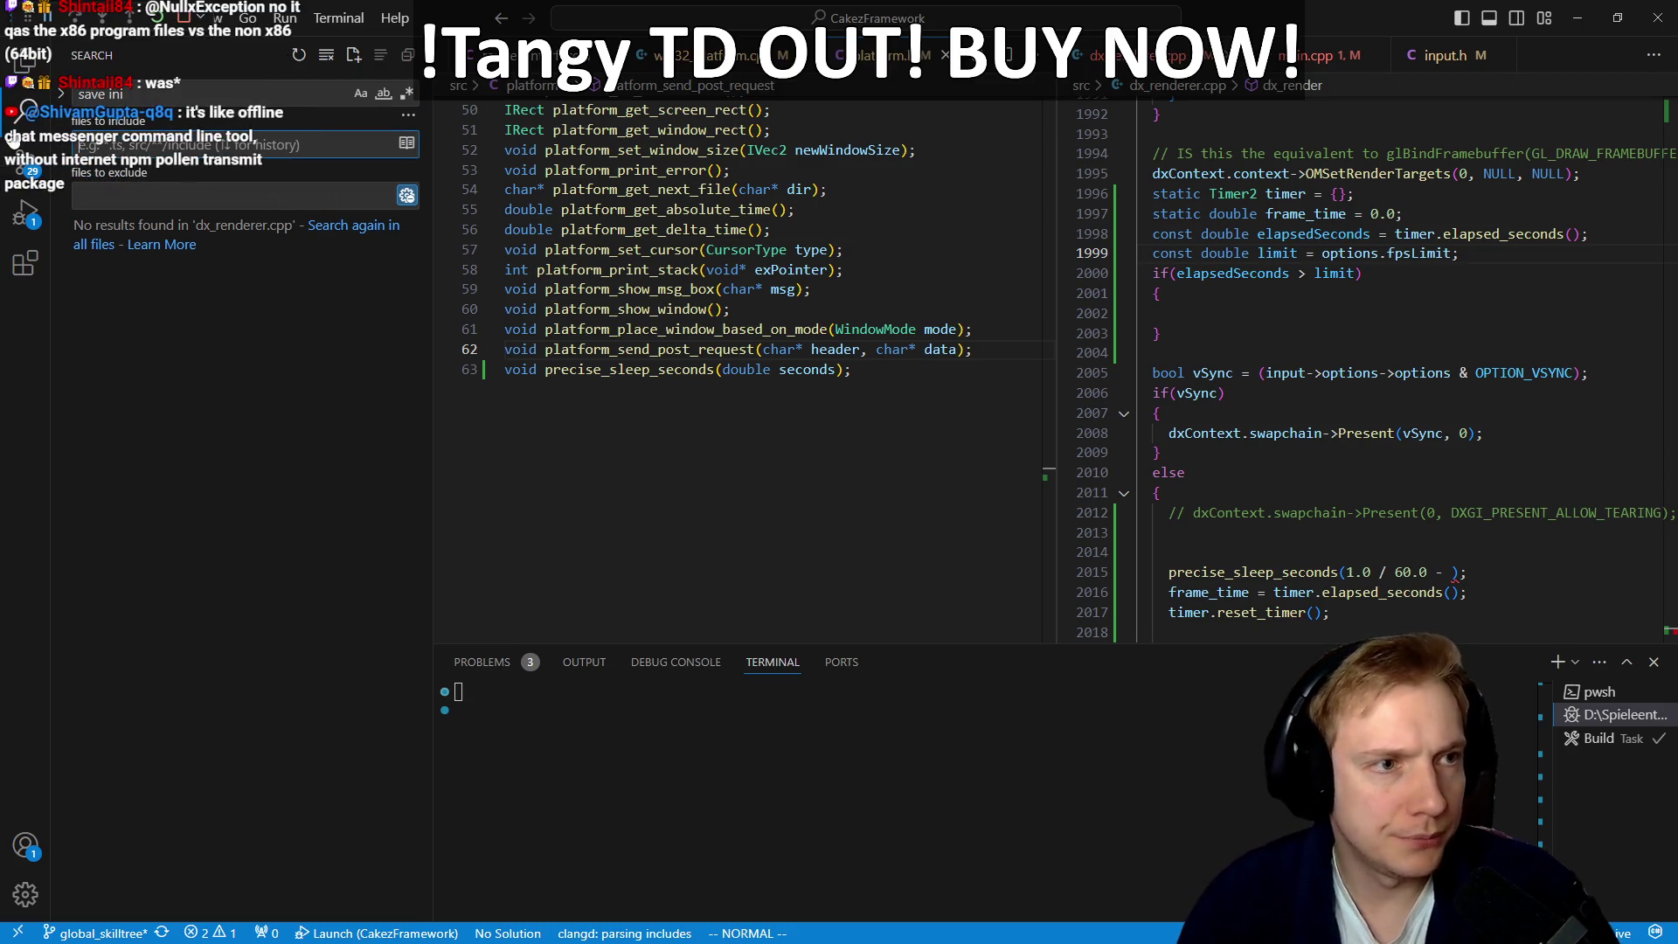
pyautogui.click(178, 99)
pyautogui.press('BackSpace')
pyautogui.press('BackSpace')
pyautogui.press('BackSpace')
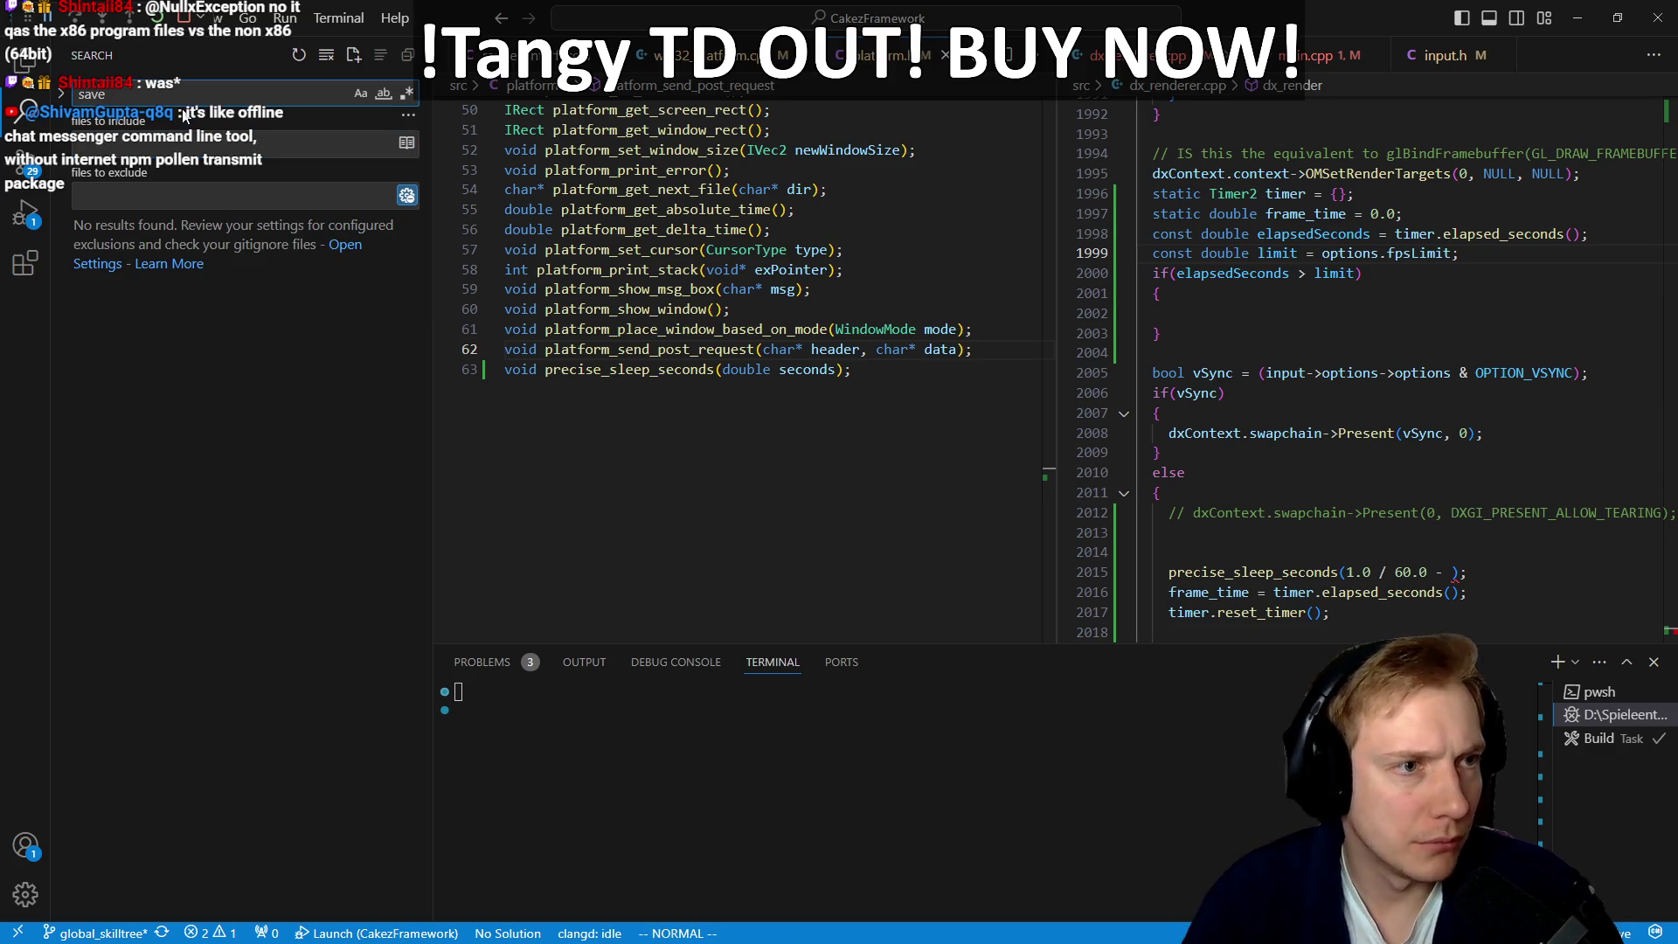
pyautogui.write('_ini')
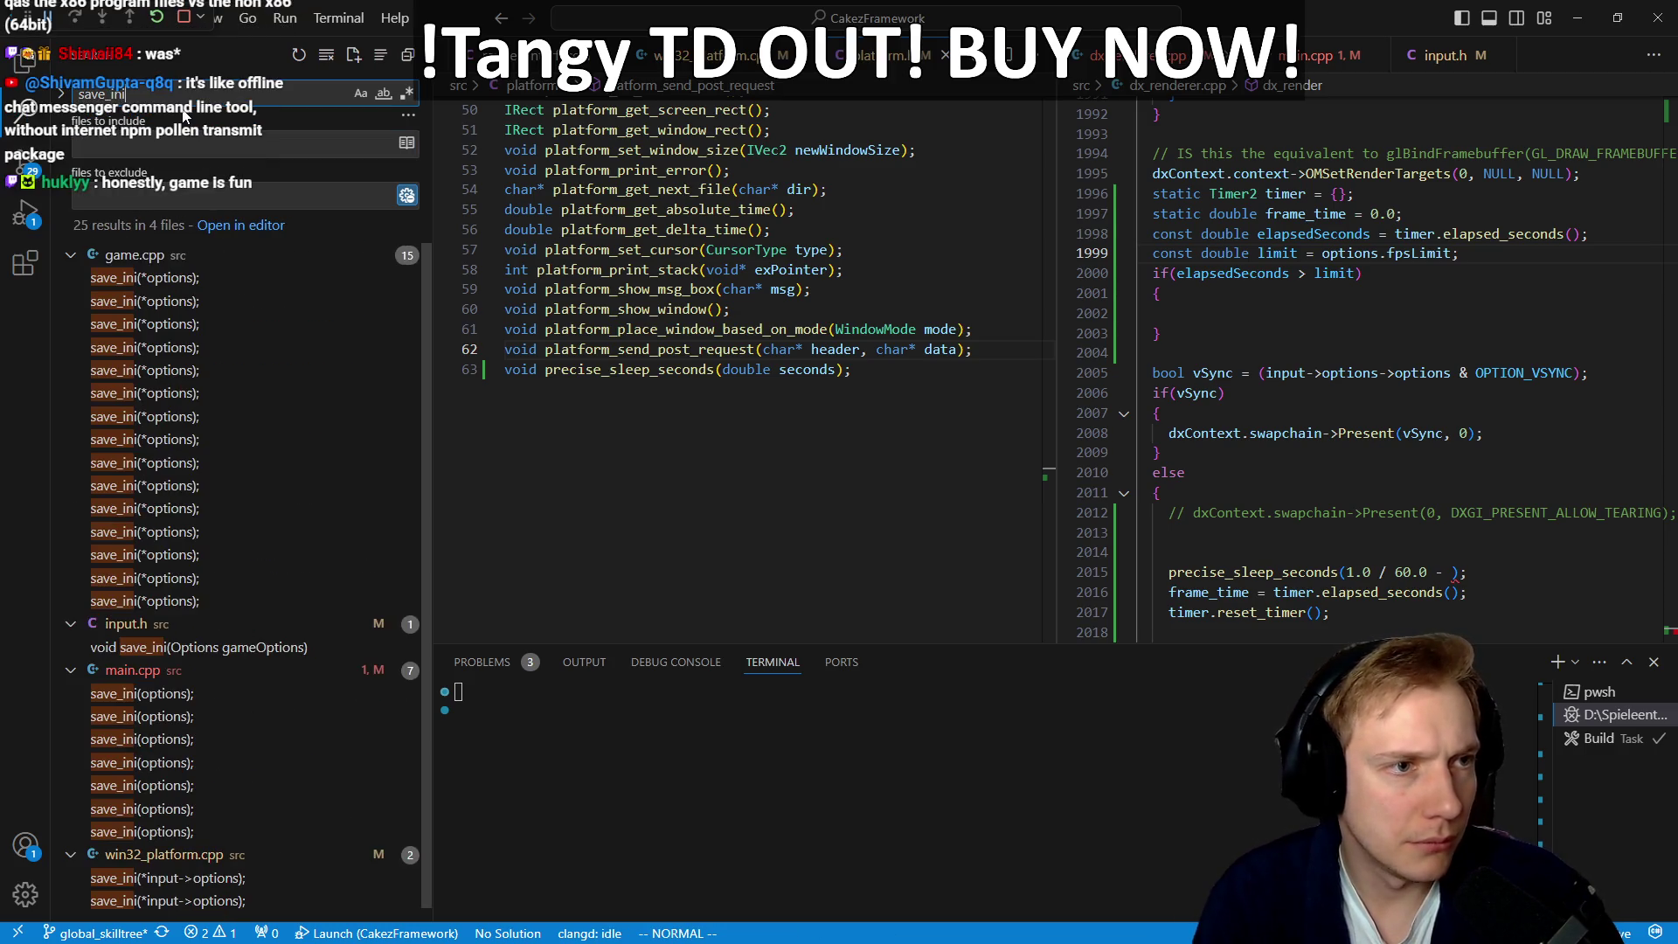
pyautogui.click(144, 277)
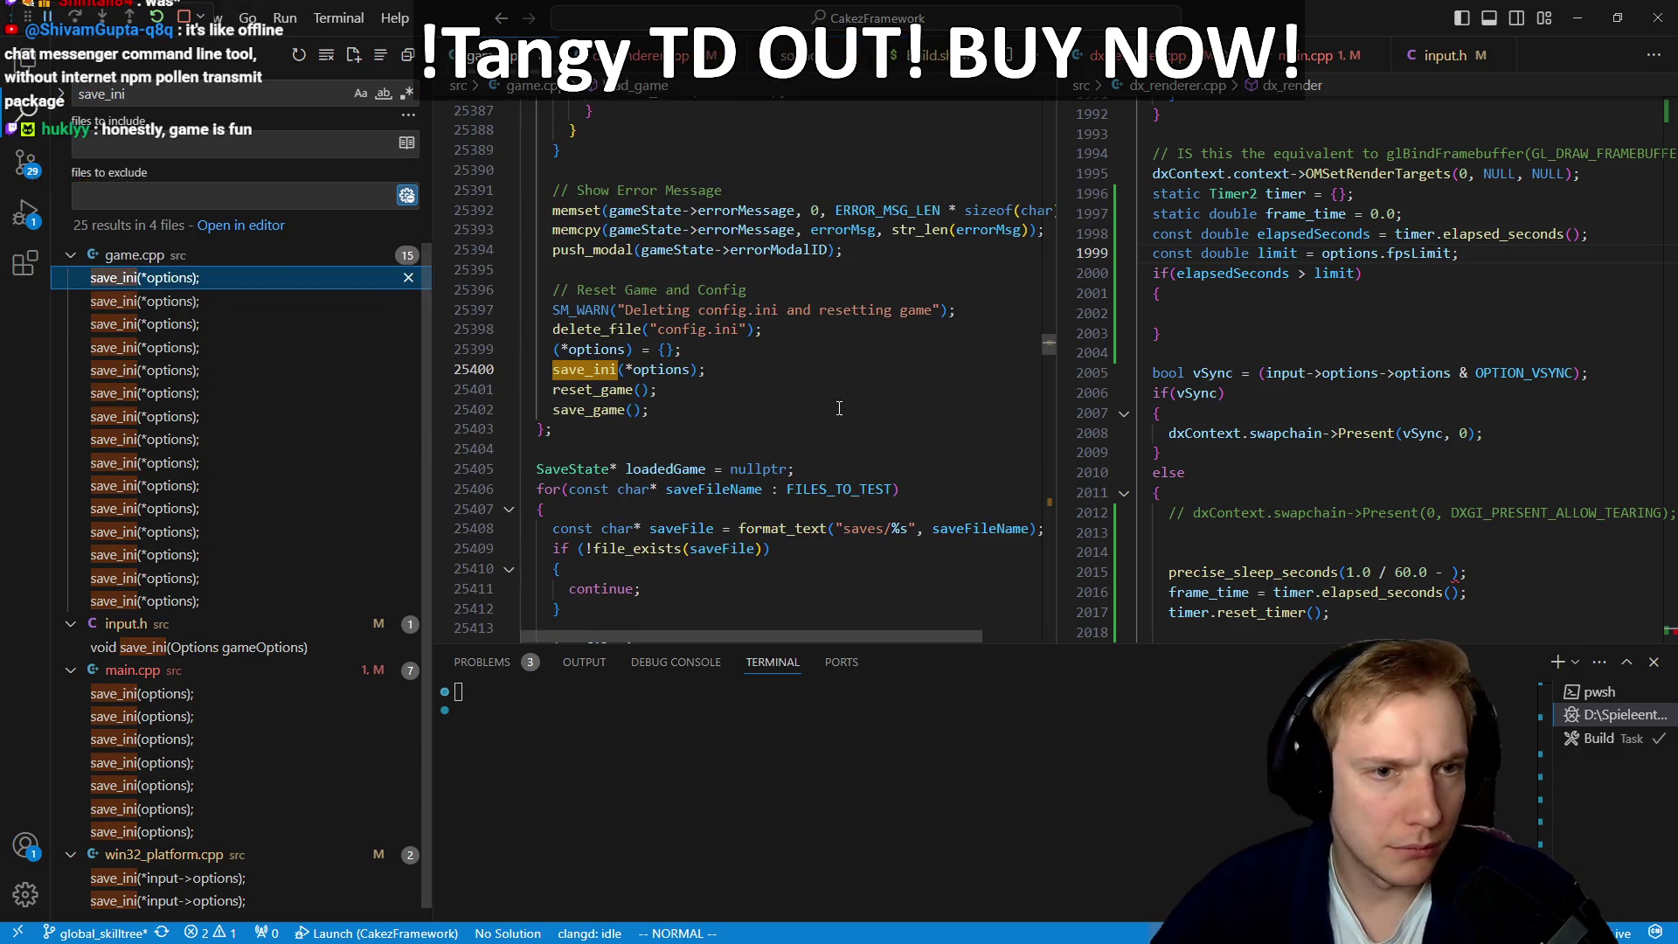
pyautogui.keyDown('ctrl'); pyautogui.click(580, 370); pyautogui.keyUp('ctrl')
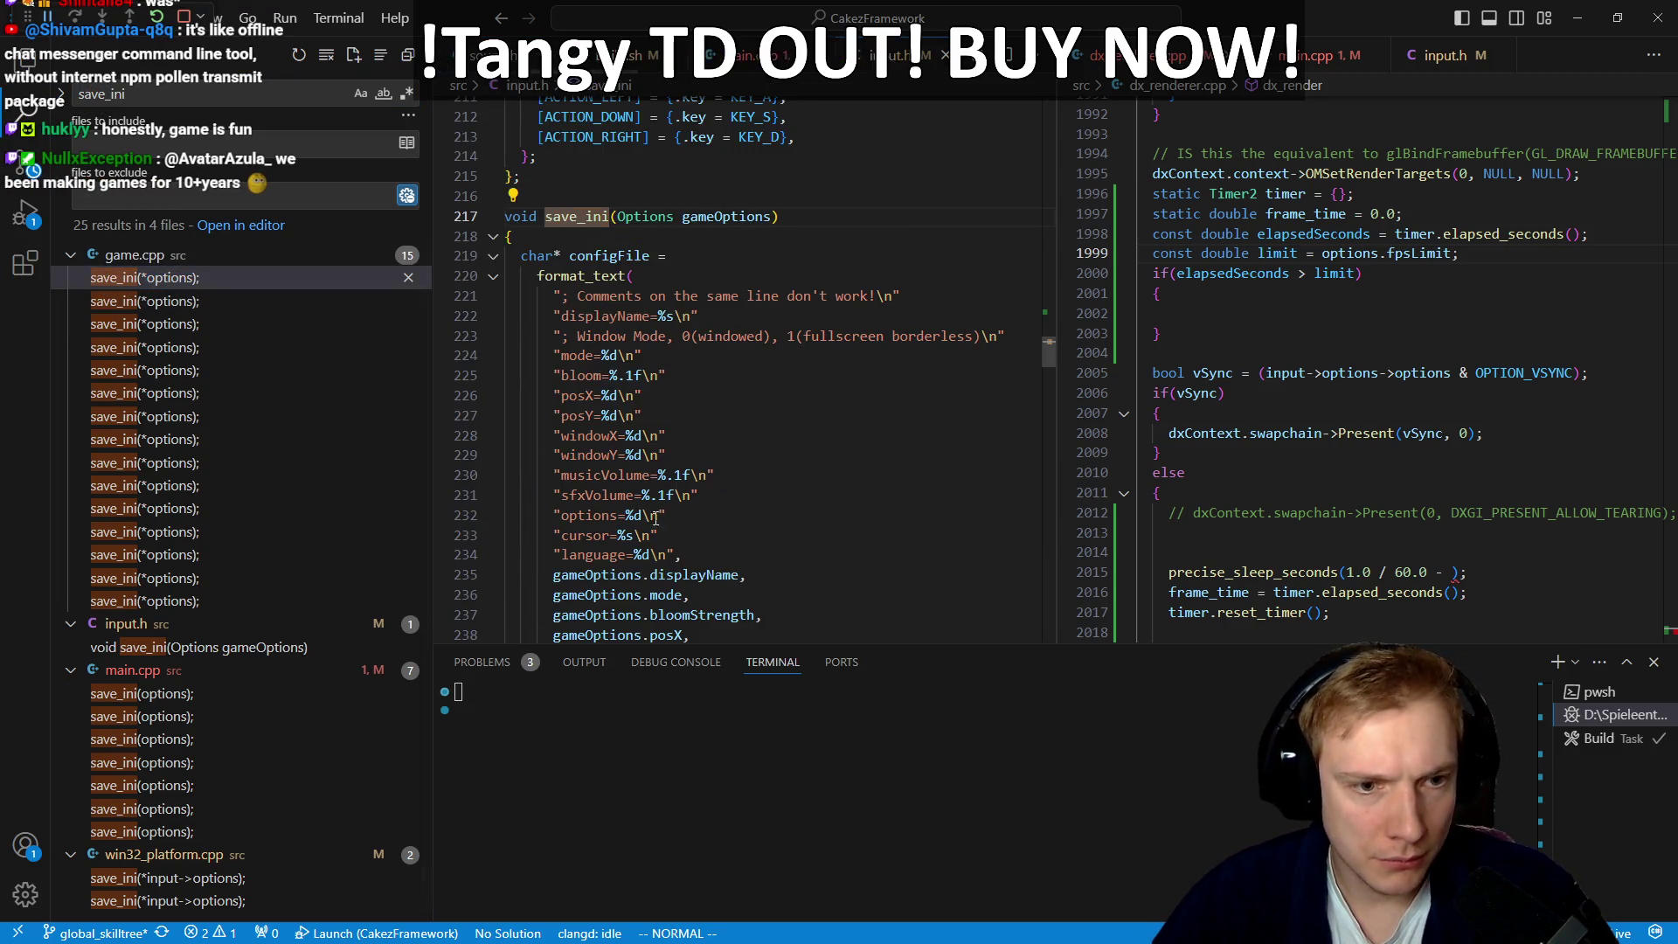
# Step: Add an "fpsLimit=%d\n" line to save_ini's format string and save input.h
pyautogui.click(657, 554)
pyautogui.write('o"')
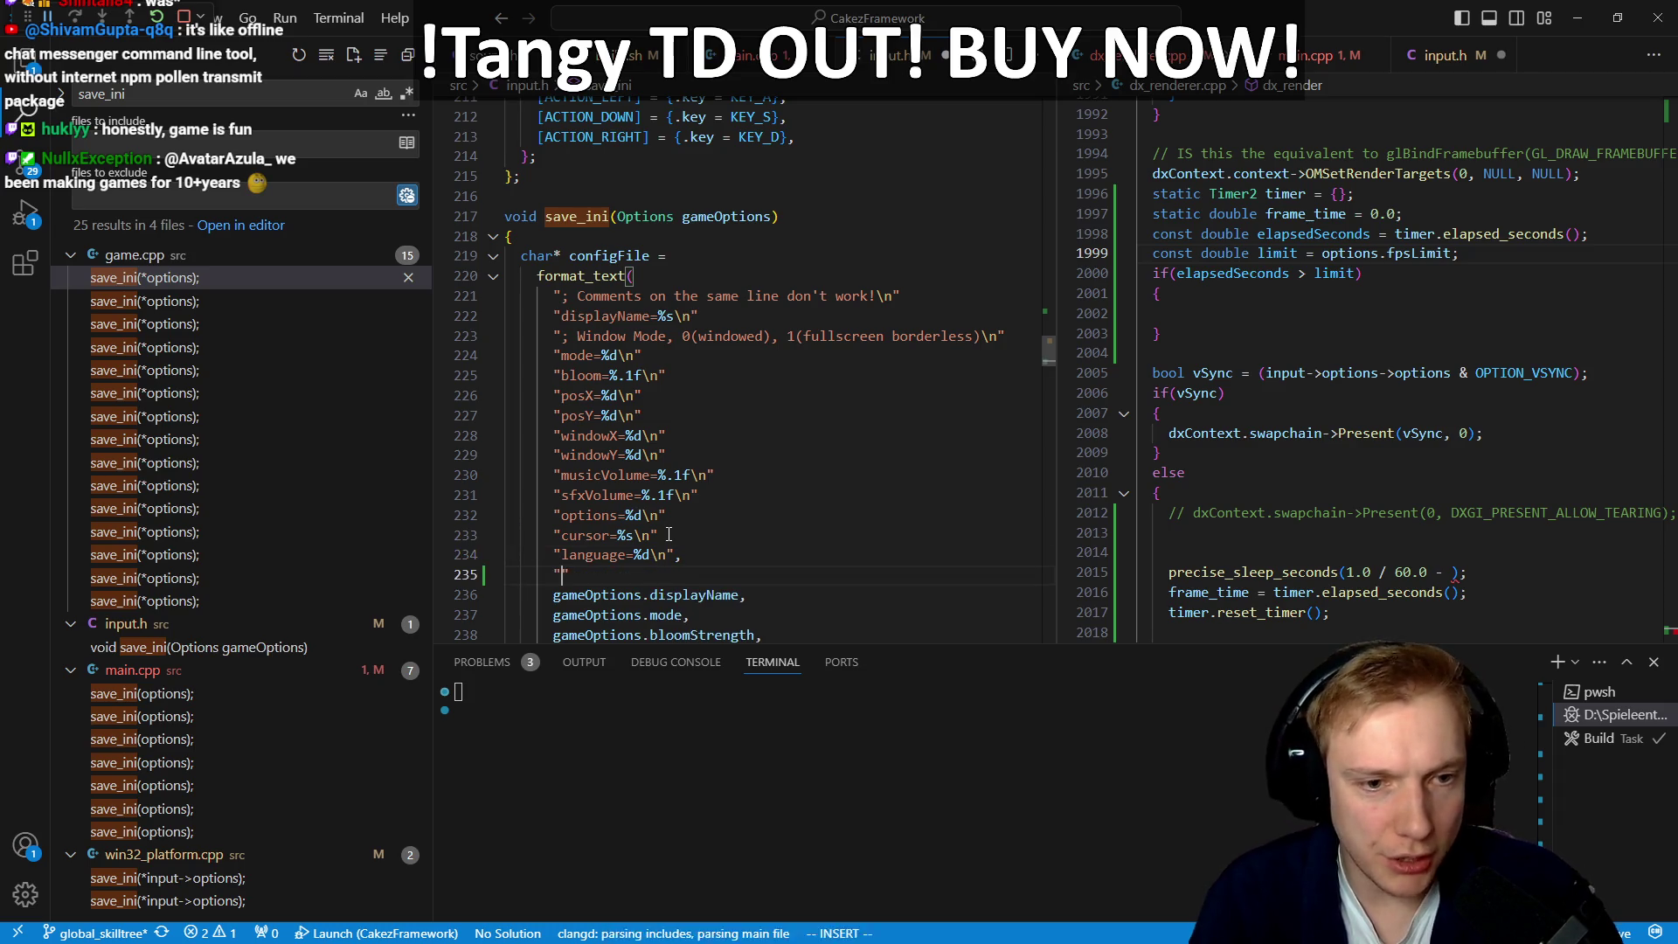
pyautogui.write('",')
pyautogui.write('fpsLimit')
pyautogui.write('=%d')
pyautogui.press('Escape')
pyautogui.hotkey('ctrl', 's')
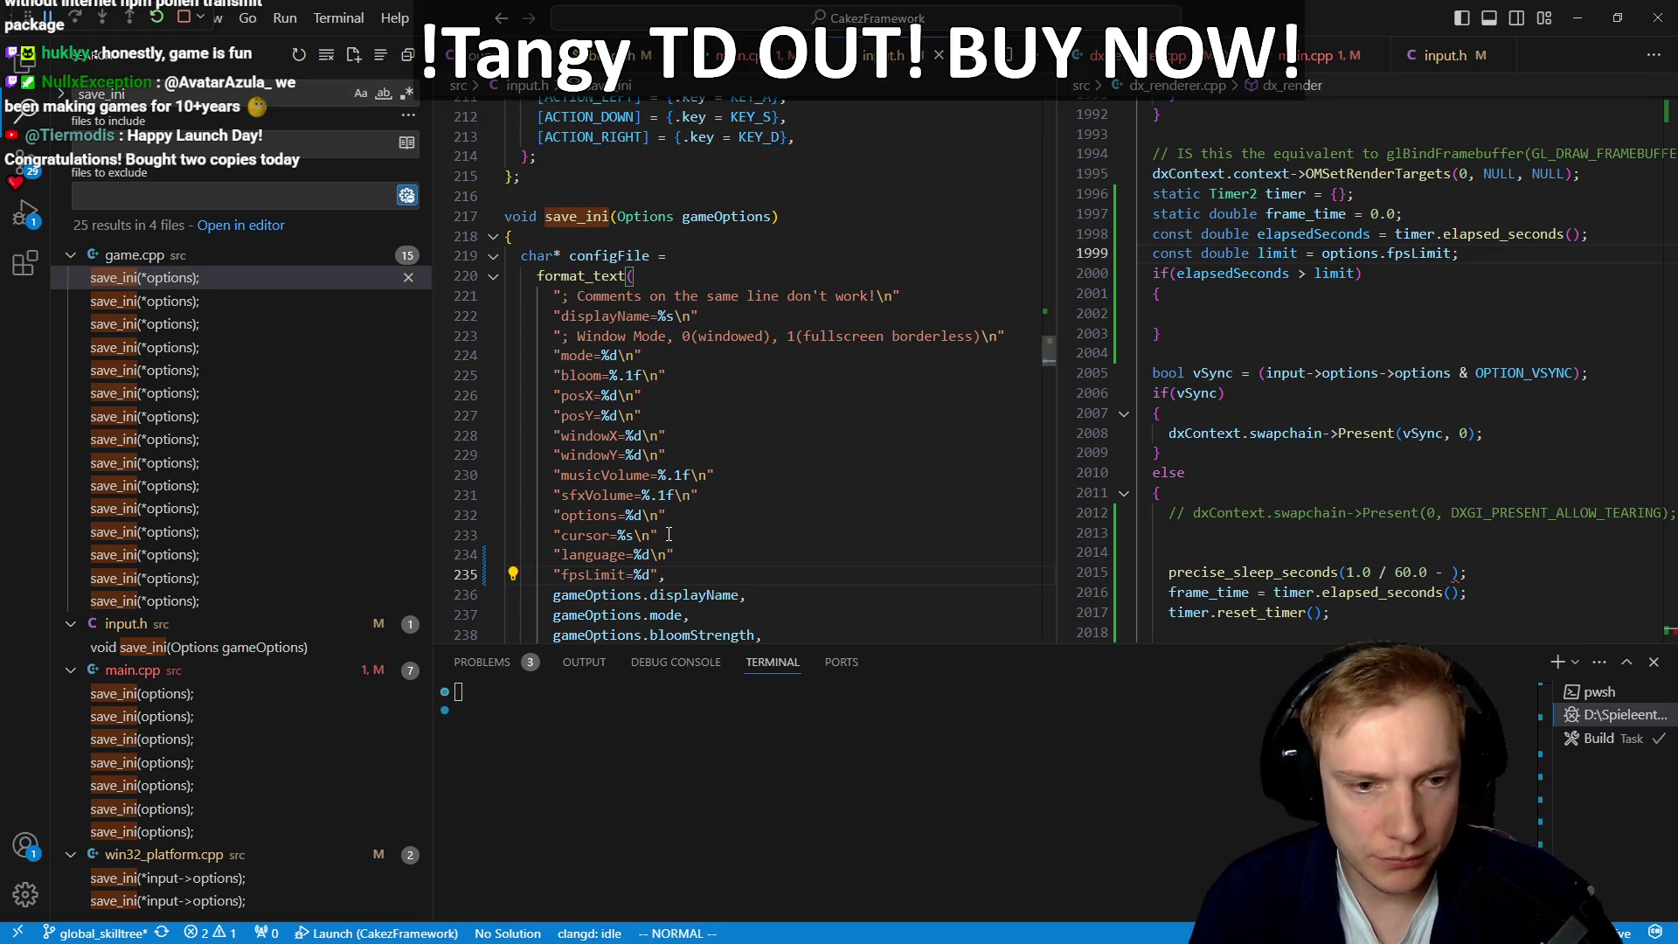
pyautogui.press('j')
pyautogui.press('j')
pyautogui.press('j')
pyautogui.press('k')
pyautogui.press('k')
pyautogui.press('k')
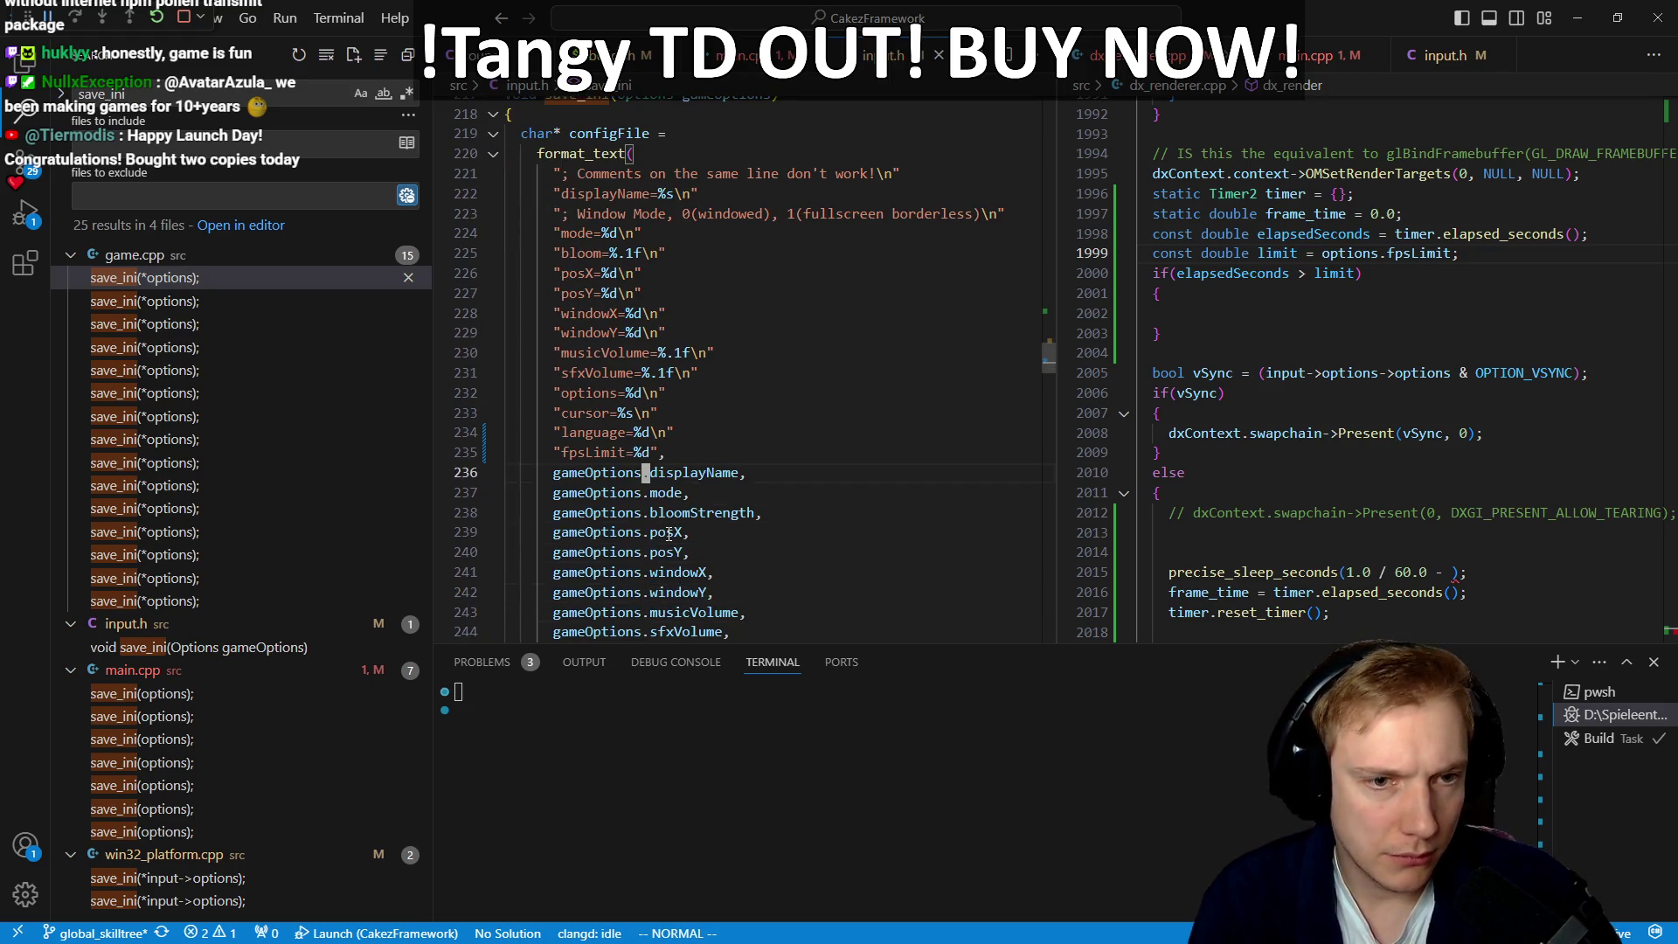
pyautogui.write('ja\\')
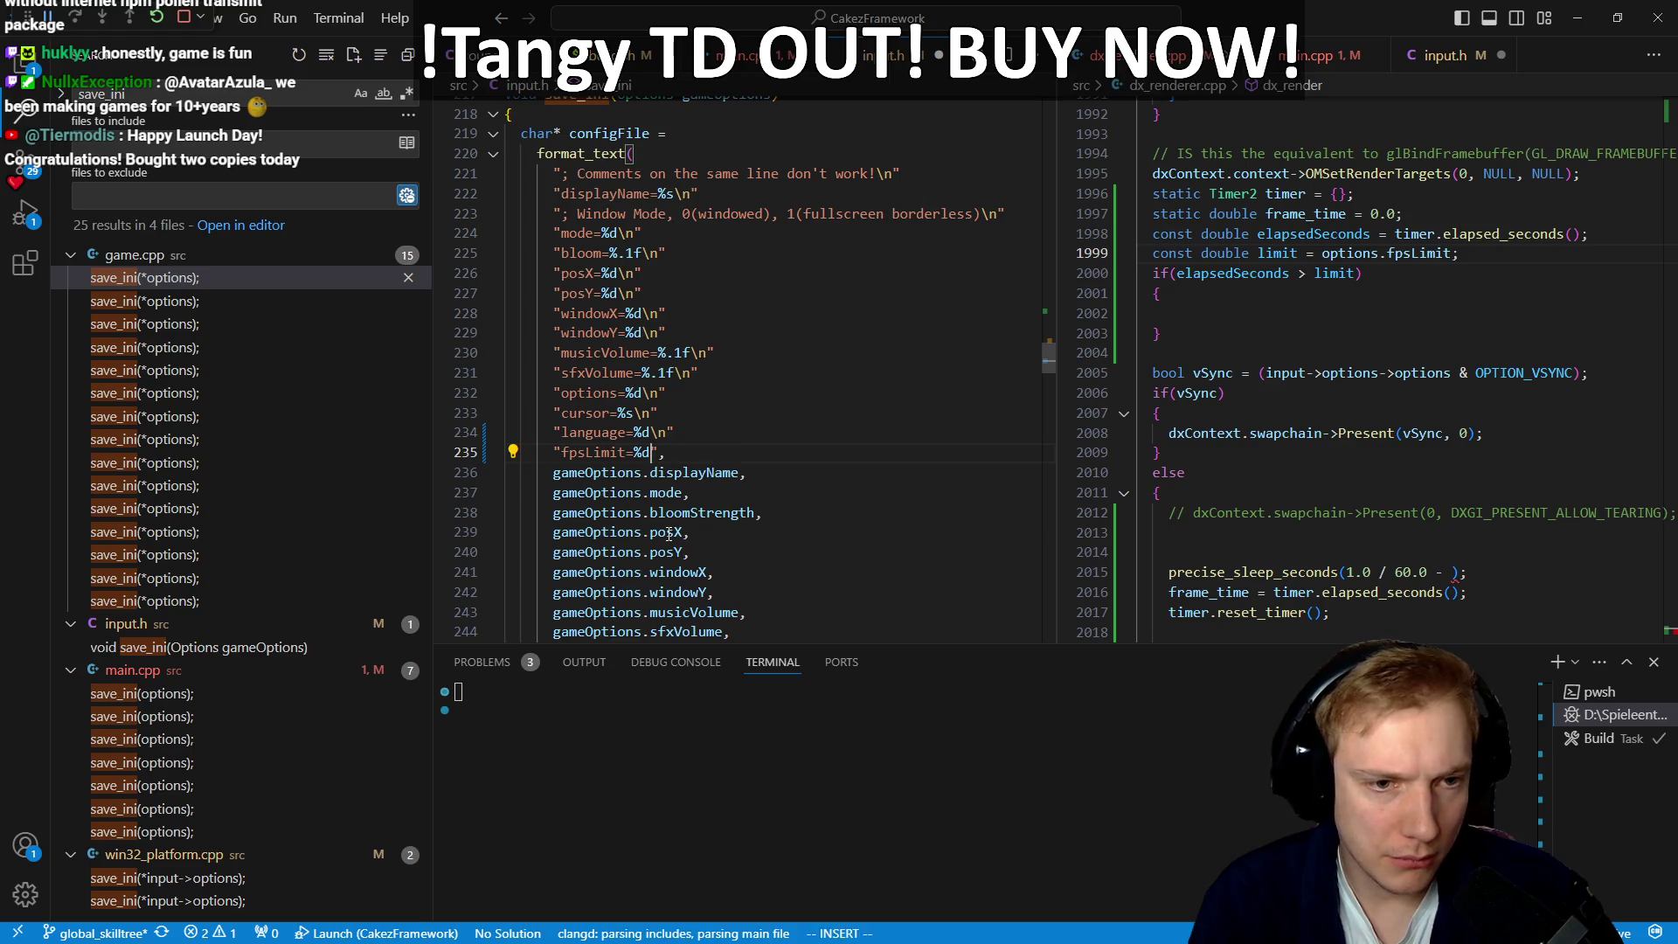
pyautogui.write('n')
pyautogui.press('Escape')
pyautogui.hotkey('ctrl', 's')
# Step: Append gameOptions.fpsLimit after the localization argument in save_ini's argument list
pyautogui.press('j')
pyautogui.press('j')
pyautogui.press('j')
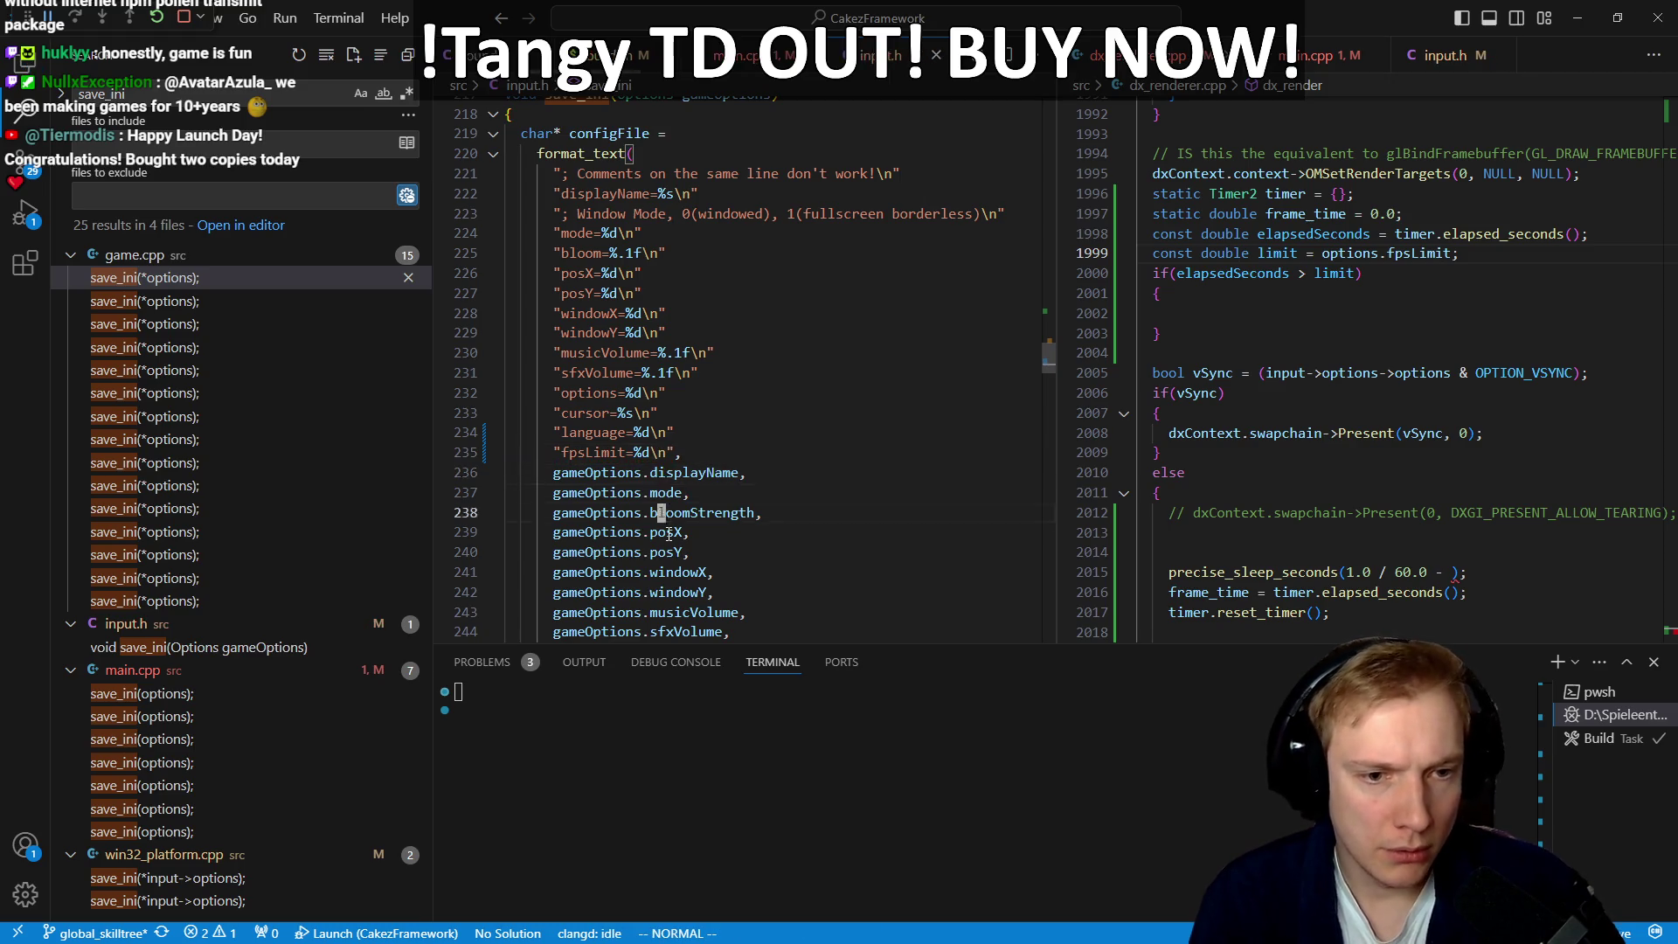
pyautogui.press('k')
pyautogui.press('k')
pyautogui.press('k')
pyautogui.press('f')
pyautogui.press(')')
pyautogui.write('ion,')
pyautogui.press('Return')
pyautogui.write('gameOpt')
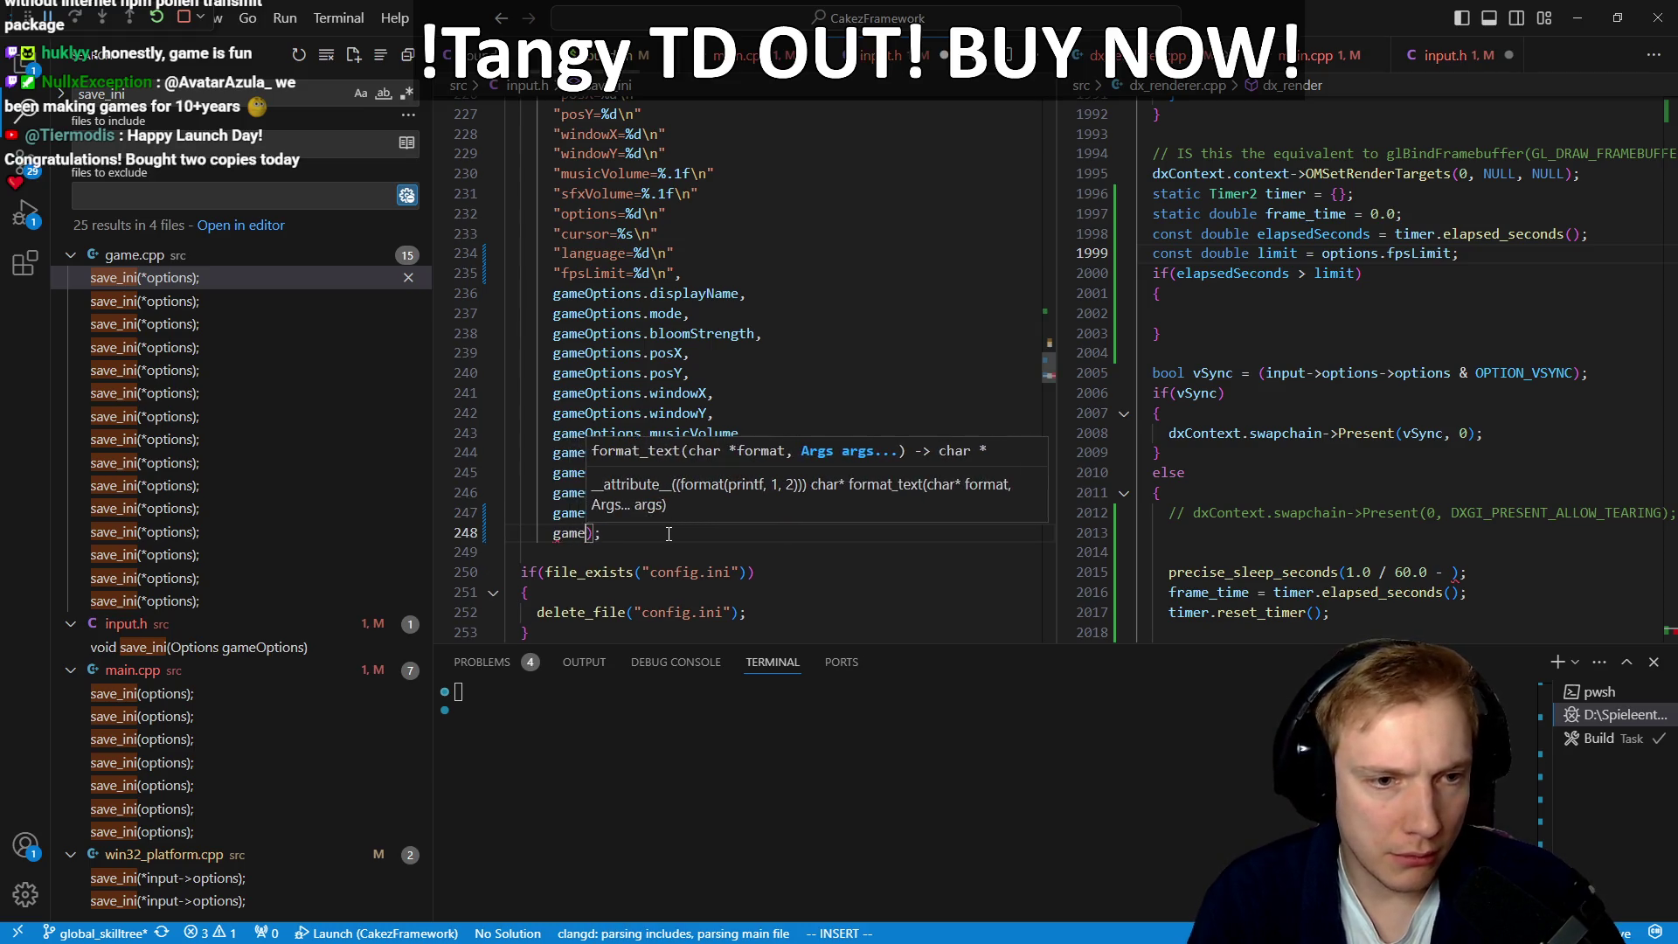
pyautogui.write('ions.fpsLimit')
pyautogui.press('Escape')
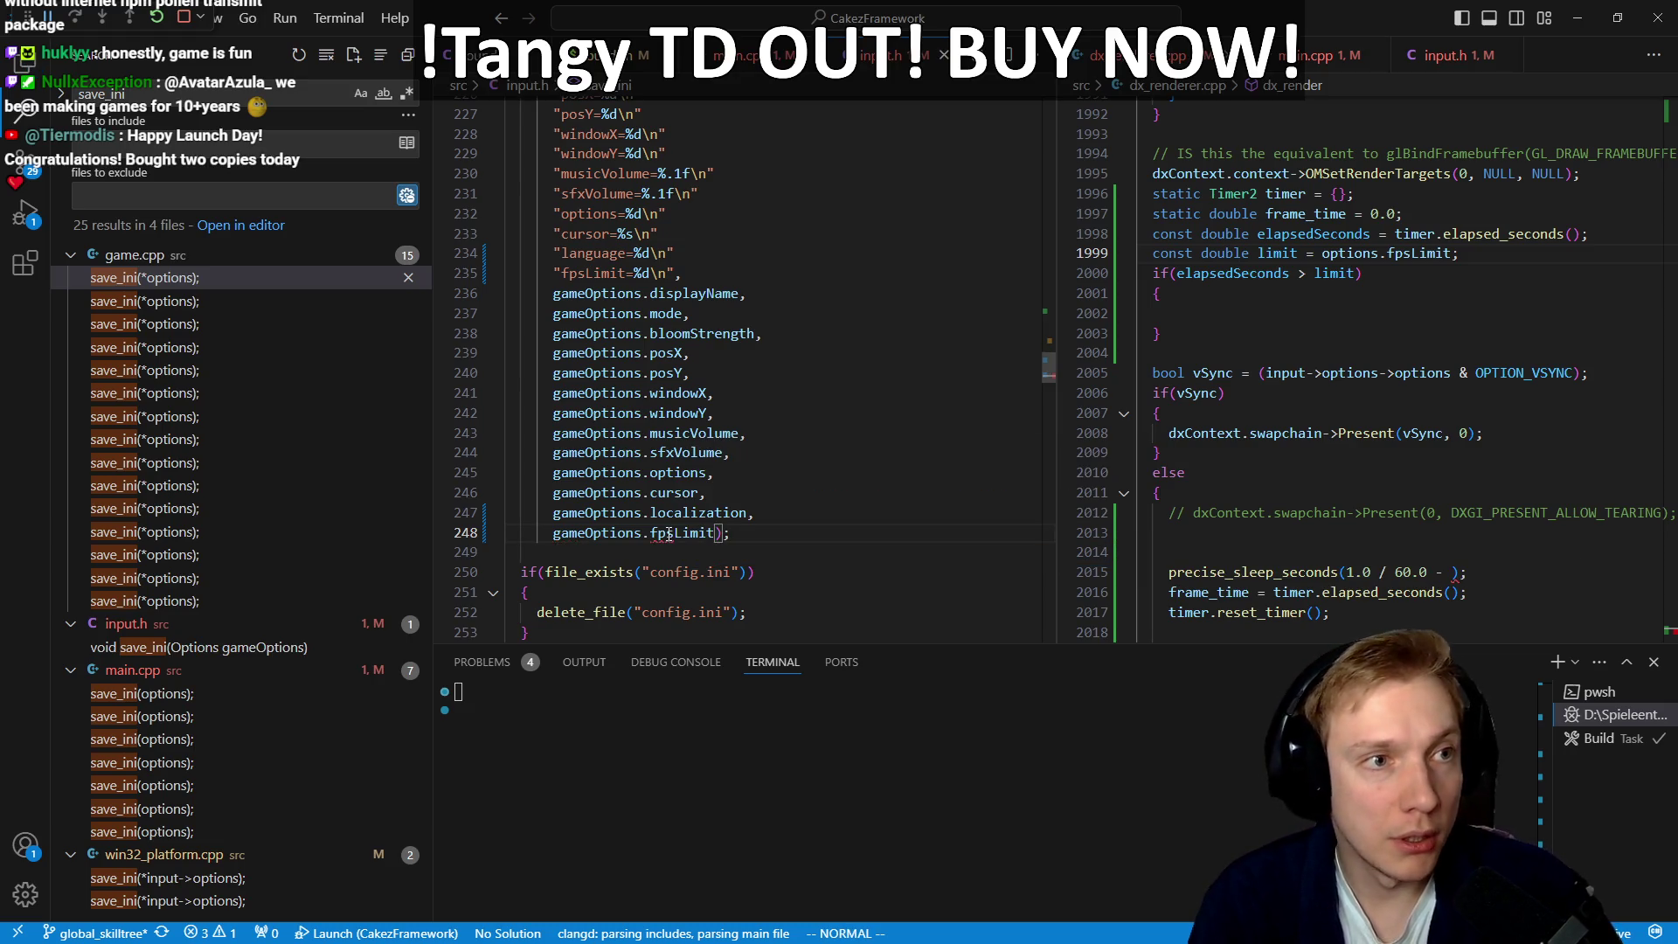
# Step: Switch to dx_renderer.cpp and move down to the sleep code in the else branch
pyautogui.hotkey('ctrl', 'w')
pyautogui.press('l')
pyautogui.press('j')
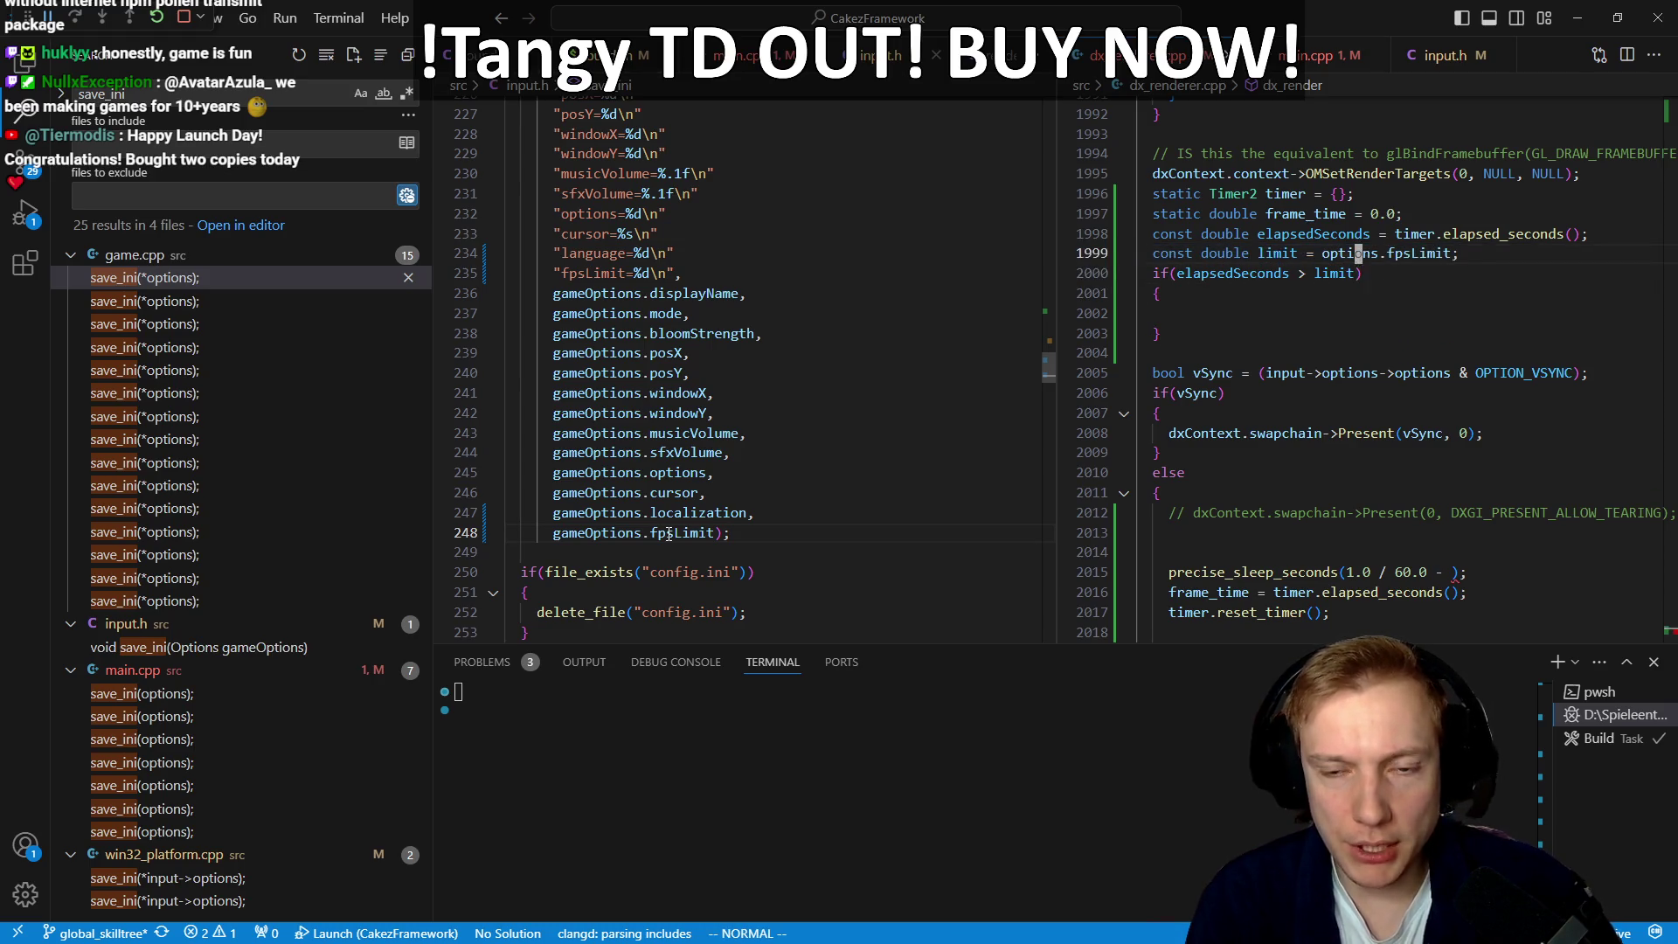
pyautogui.press('1')
pyautogui.press('2')
pyautogui.press('j')
pyautogui.press('j')
pyautogui.press('j')
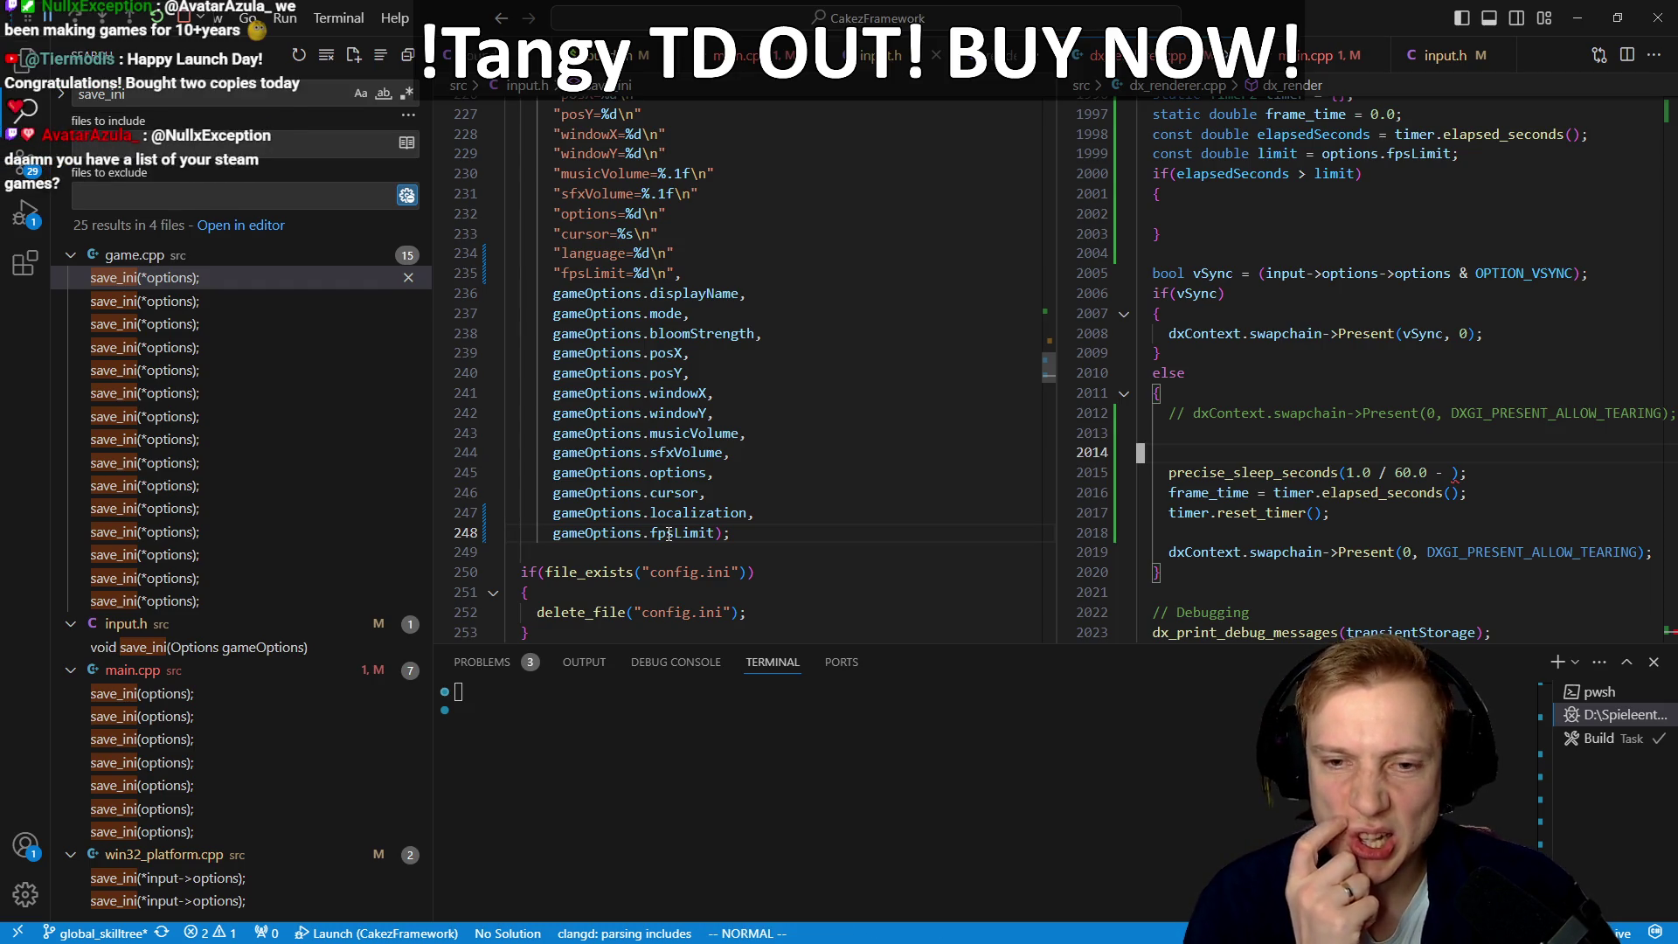
# Step: Move the sleep and Present lines into the elapsedSeconds > limit block
pyautogui.press('j')
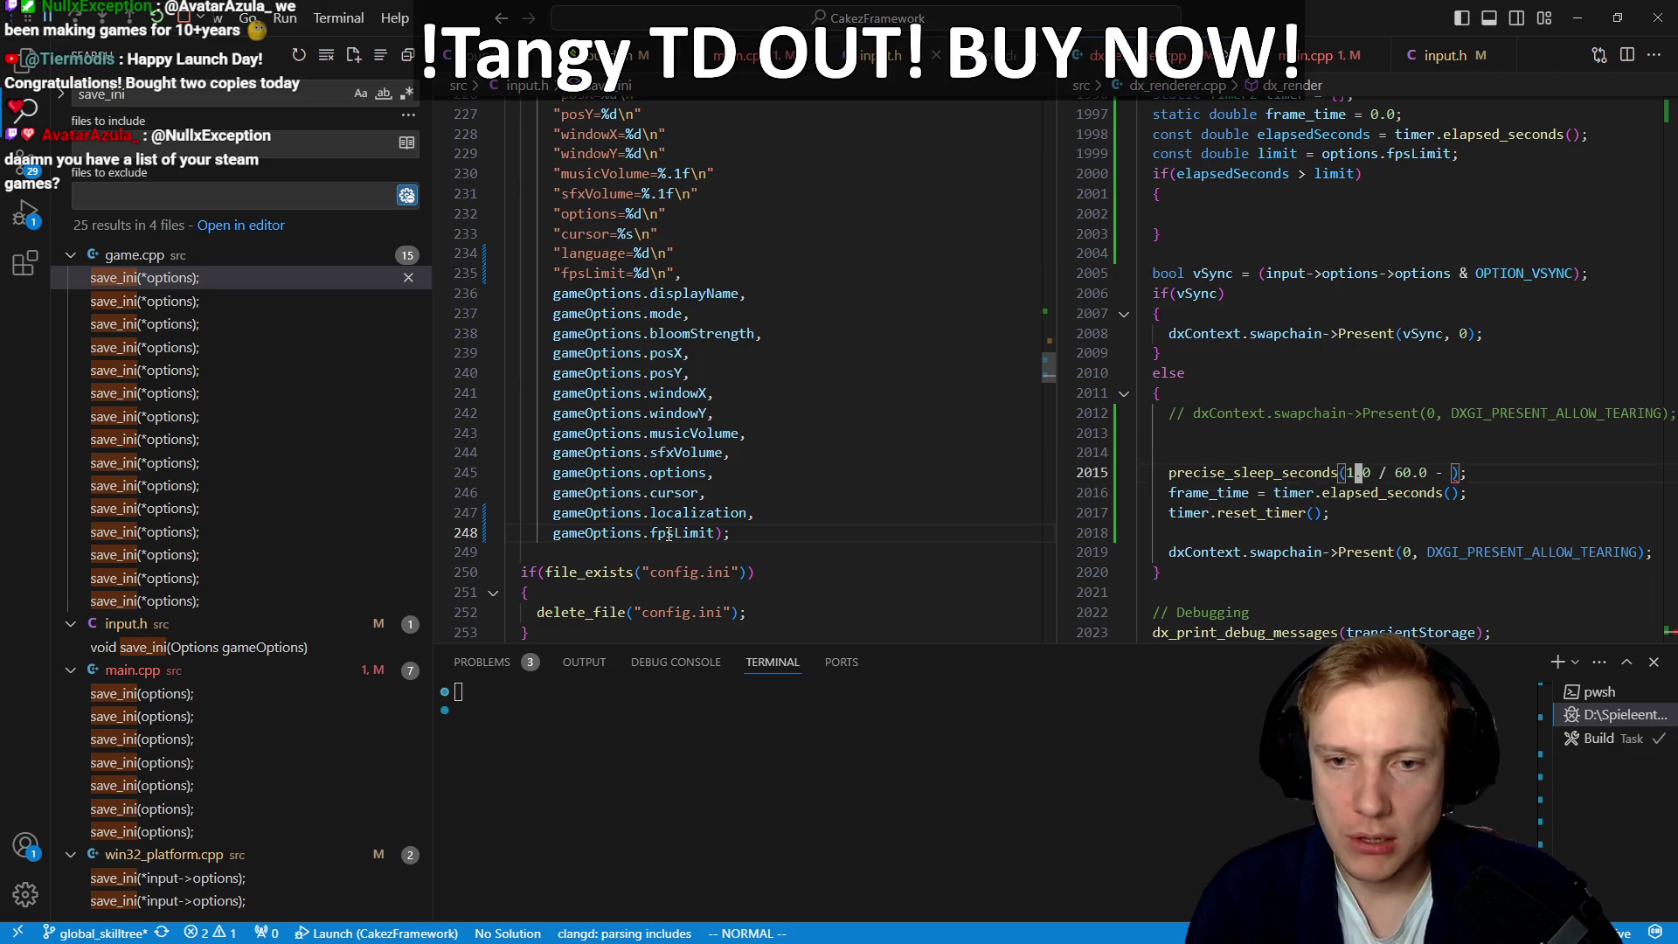
pyautogui.press('V')
pyautogui.press('j')
pyautogui.press('j')
pyautogui.press('j')
pyautogui.press('Escape')
pyautogui.press('V')
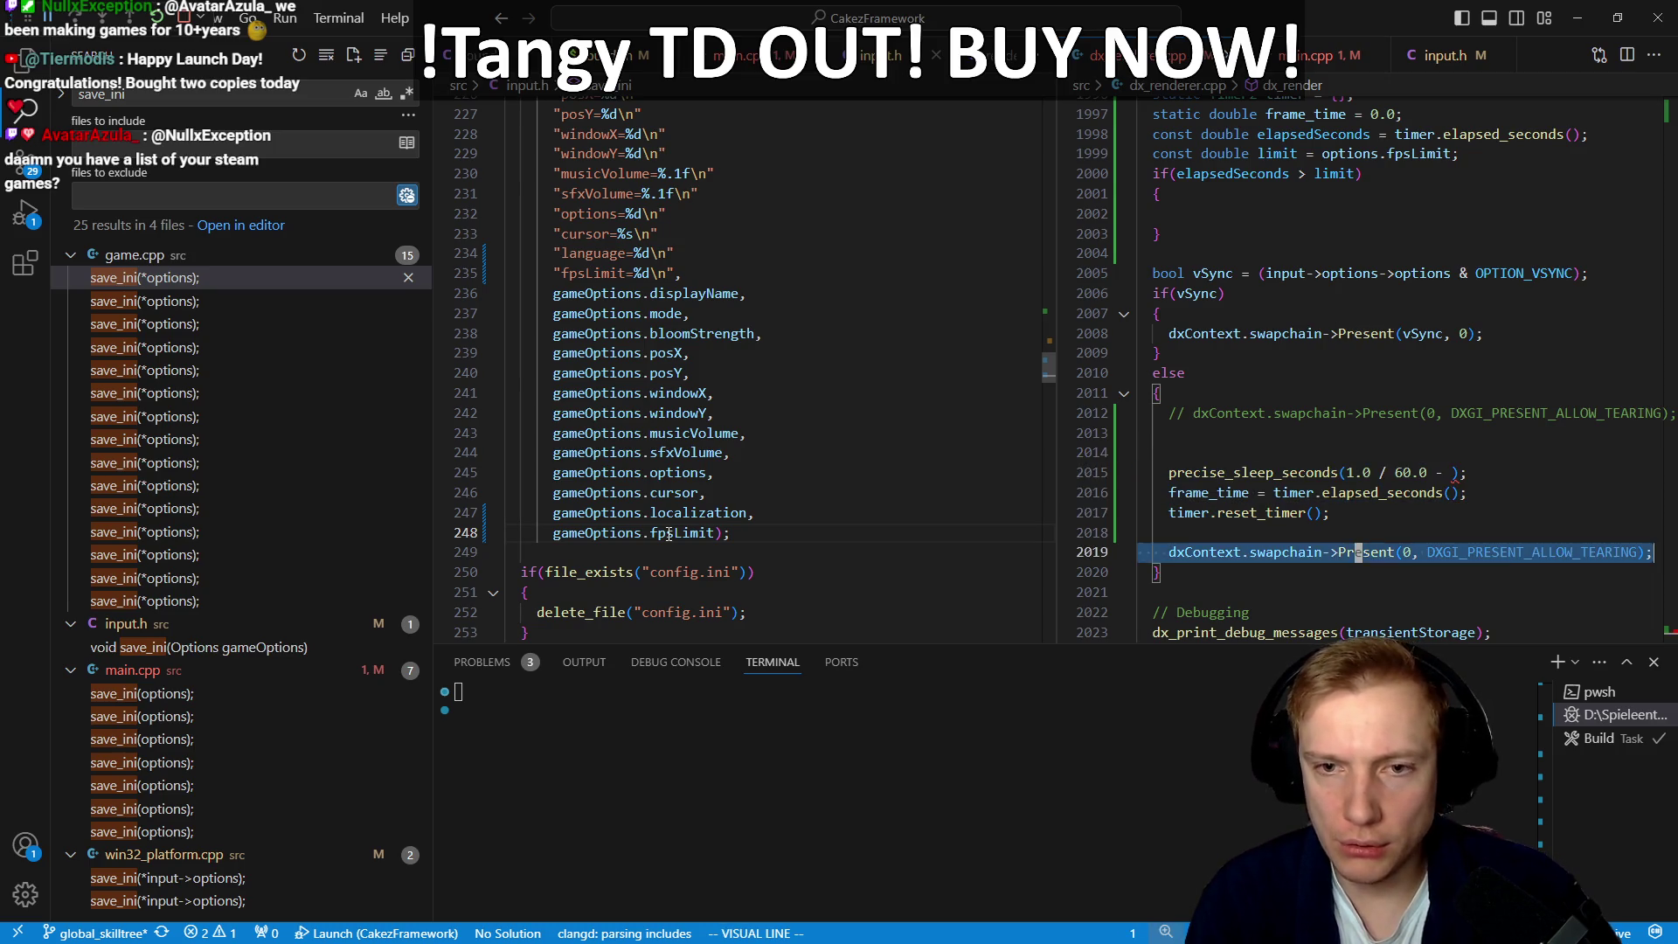
pyautogui.press('k')
pyautogui.press('k')
pyautogui.press('k')
pyautogui.press('d')
pyautogui.press('k')
pyautogui.press('k')
pyautogui.press('k')
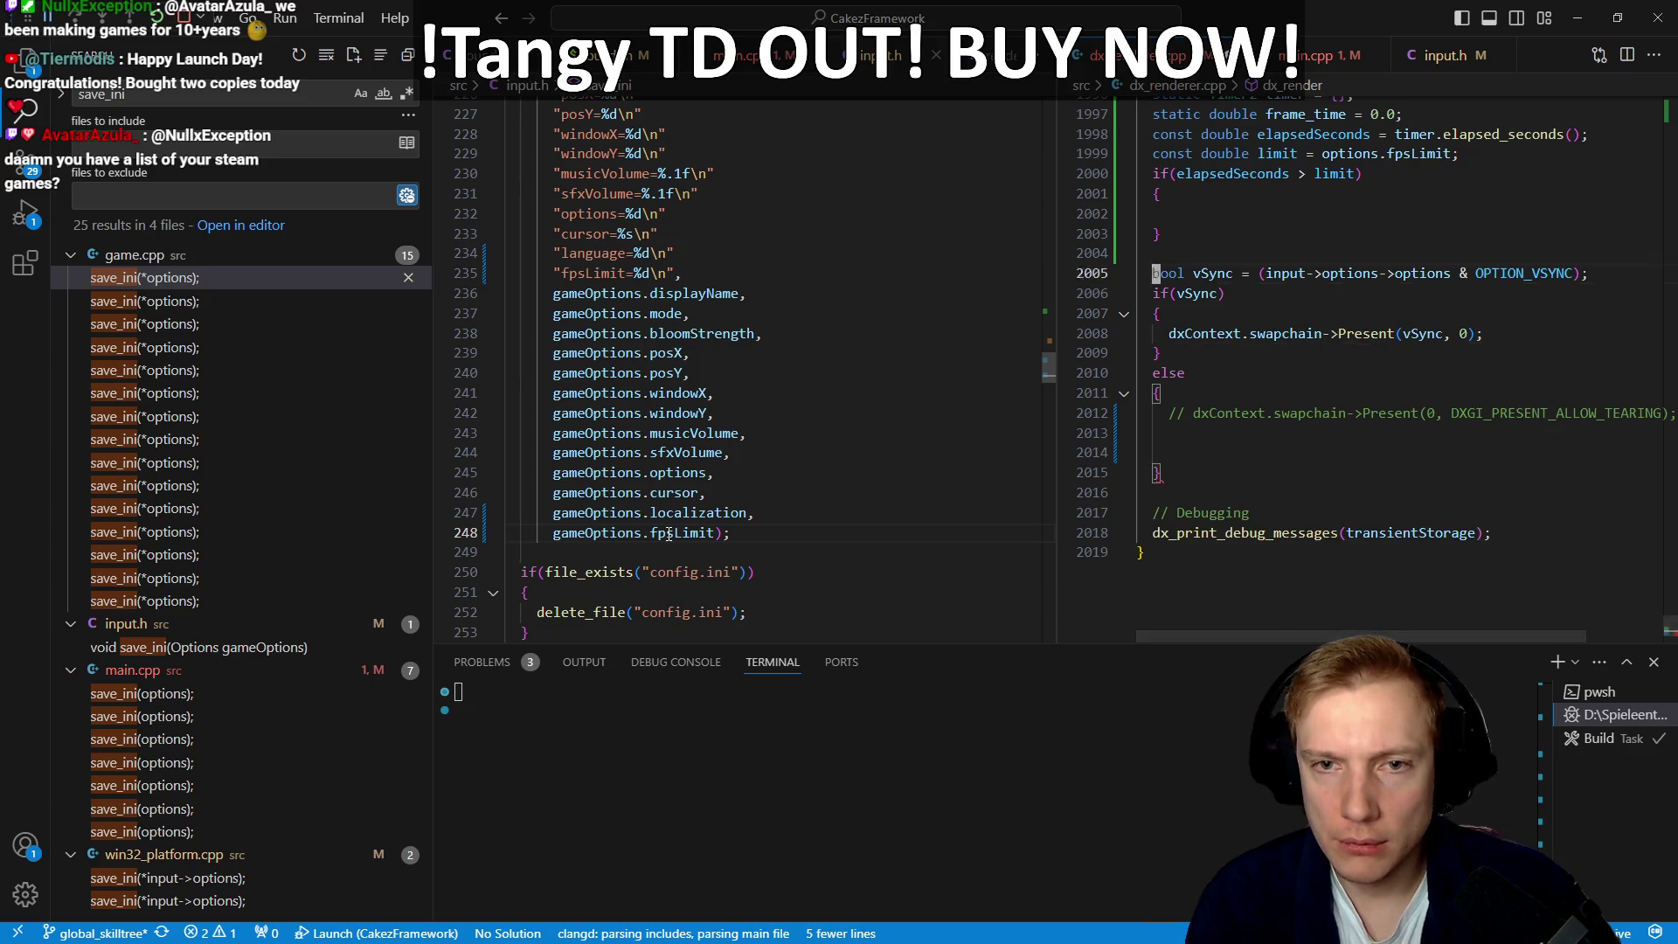
pyautogui.press('p')
pyautogui.press('k')
pyautogui.press('d')
pyautogui.press('d')
pyautogui.press('j')
pyautogui.press('j')
pyautogui.press('j')
# Step: Uncomment the tearing Present call and delete the empty lines around it
pyautogui.press('j')
pyautogui.press('j')
pyautogui.press('j')
pyautogui.press('k')
pyautogui.hotkey('ctrl', '/')
pyautogui.press('j')
pyautogui.press('d')
pyautogui.press('d')
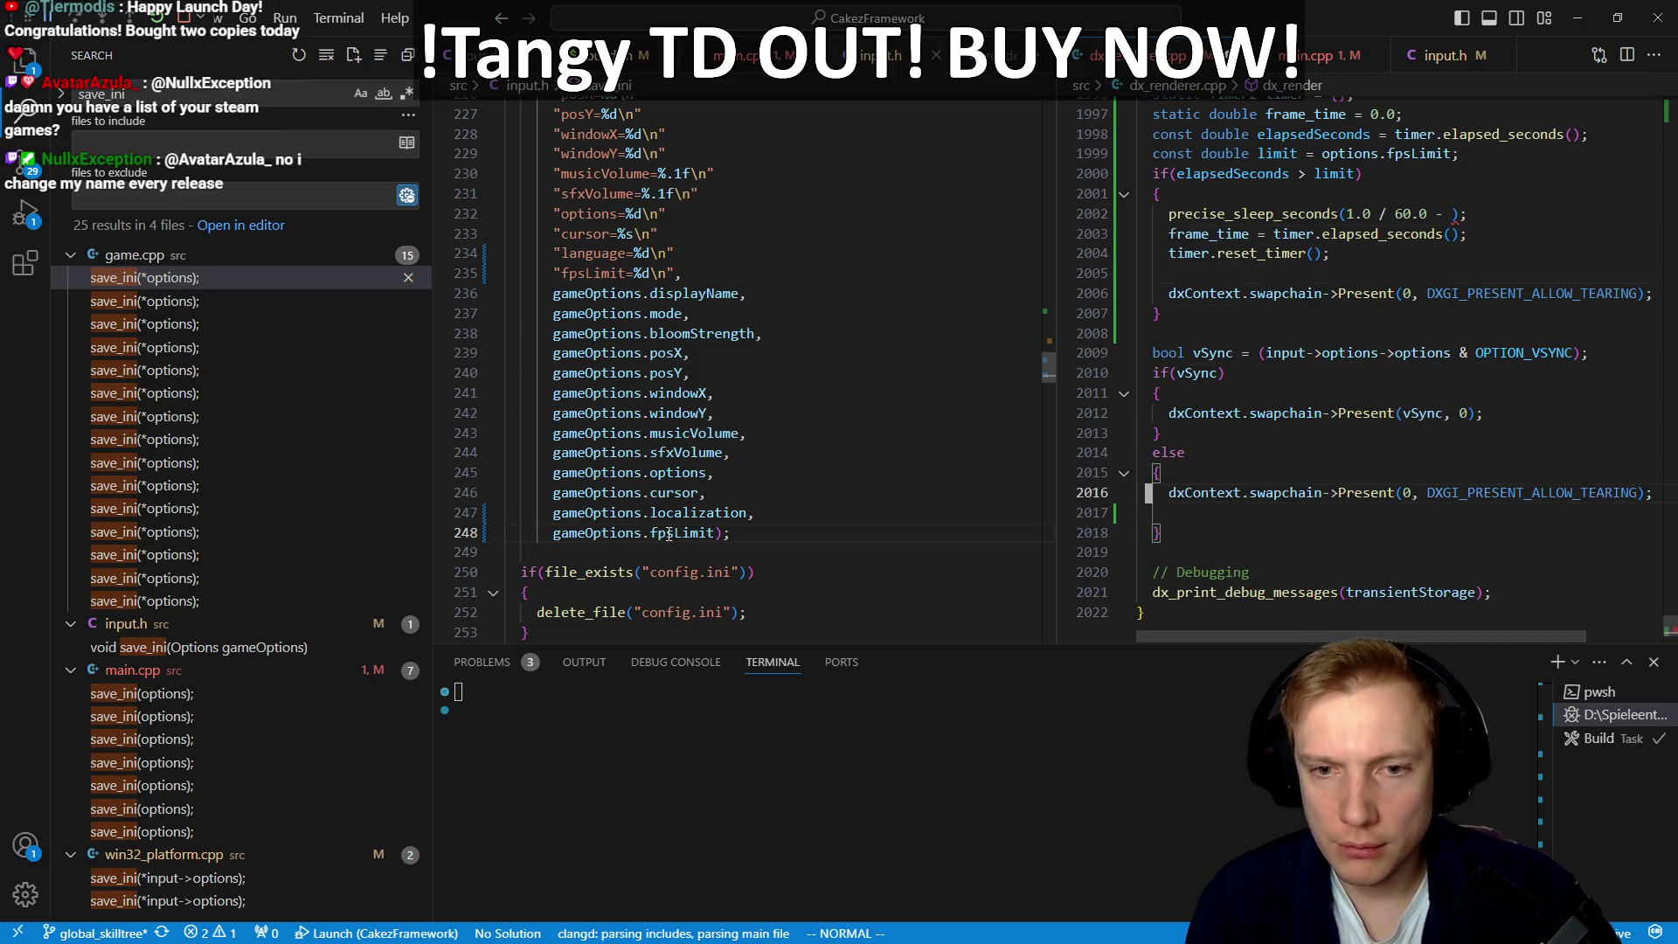
pyautogui.press('d')
pyautogui.press('d')
# Step: Add an empty else block right after the frame-limit check
pyautogui.press('k')
pyautogui.press('k')
pyautogui.press('k')
pyautogui.write('ielse')
pyautogui.press('Return')
pyautogui.write('{')
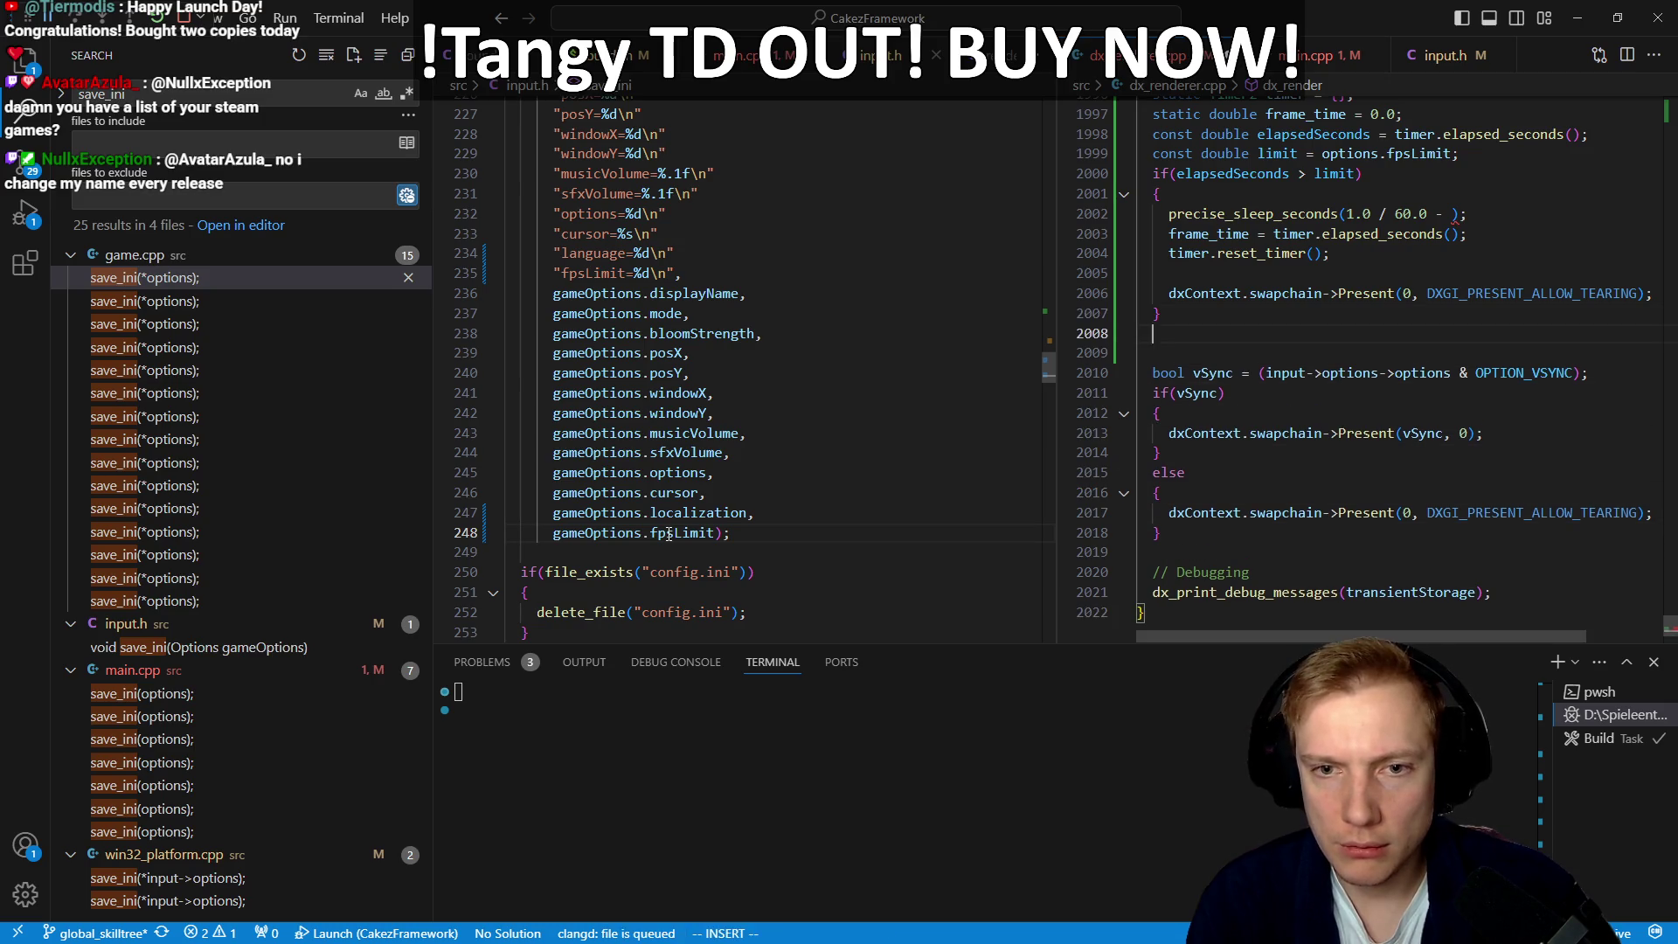
pyautogui.press('Return')
pyautogui.press('Escape')
pyautogui.press('j')
# Step: Move the vSync Present block inside the new else and indent it
pyautogui.press('j')
pyautogui.press('j')
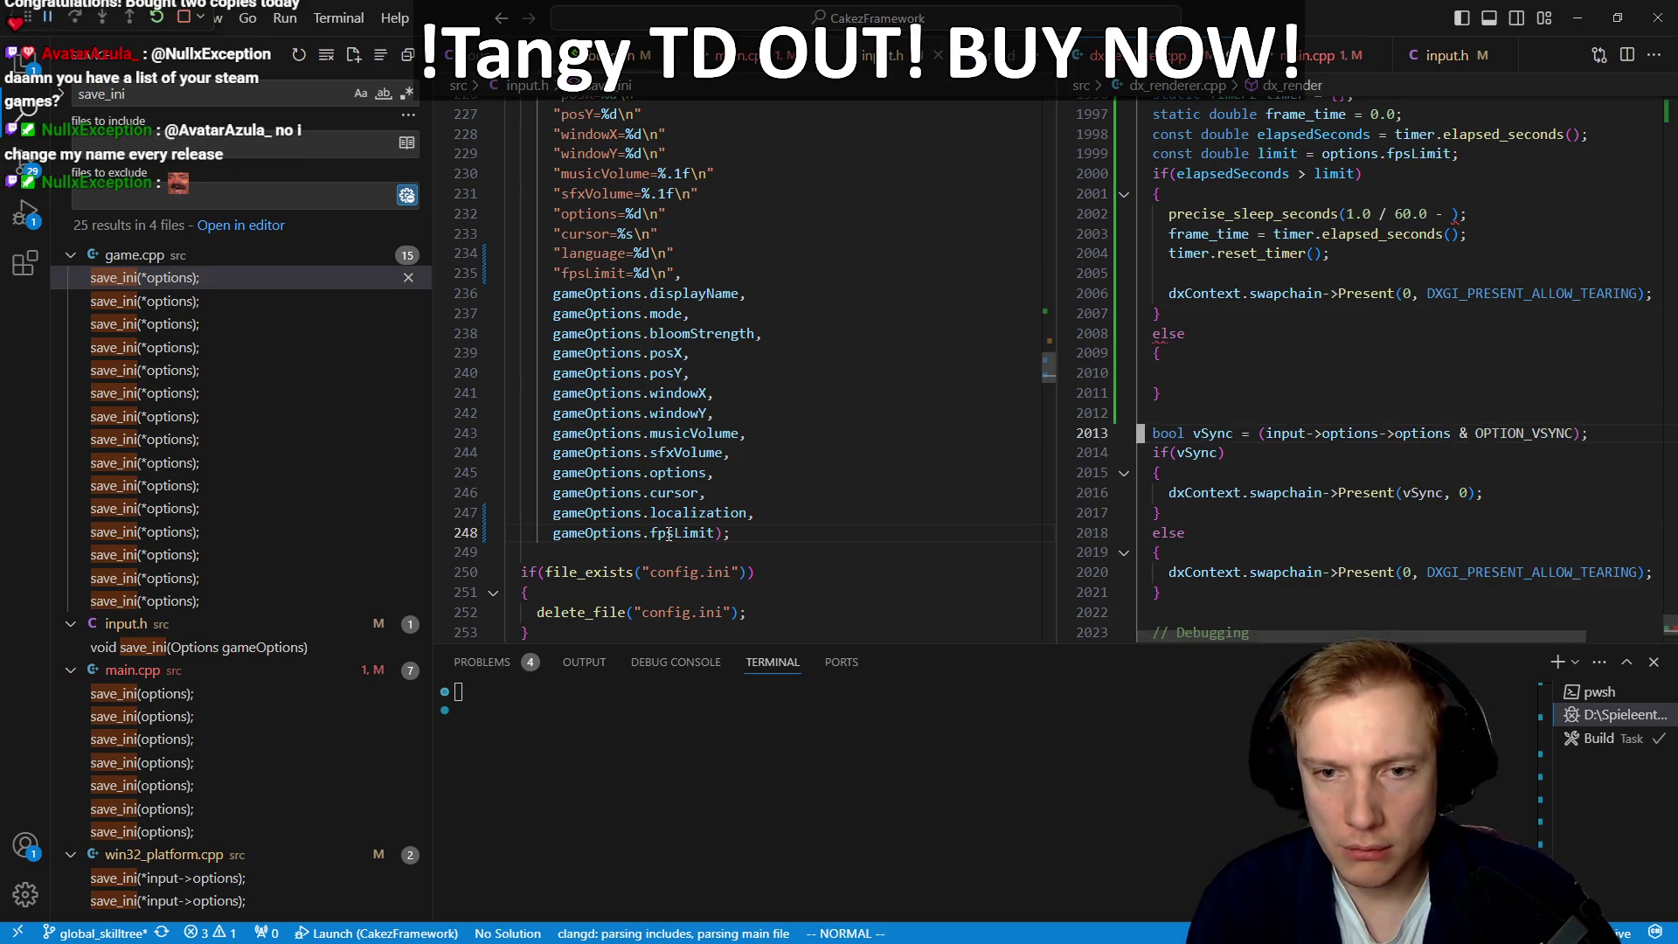
pyautogui.hotkey('shift', 'v')
pyautogui.press('j')
pyautogui.press('j')
pyautogui.press('j')
pyautogui.press('d')
pyautogui.press('k')
pyautogui.press('k')
pyautogui.press('k')
pyautogui.hotkey('shift', 'v')
pyautogui.press('p')
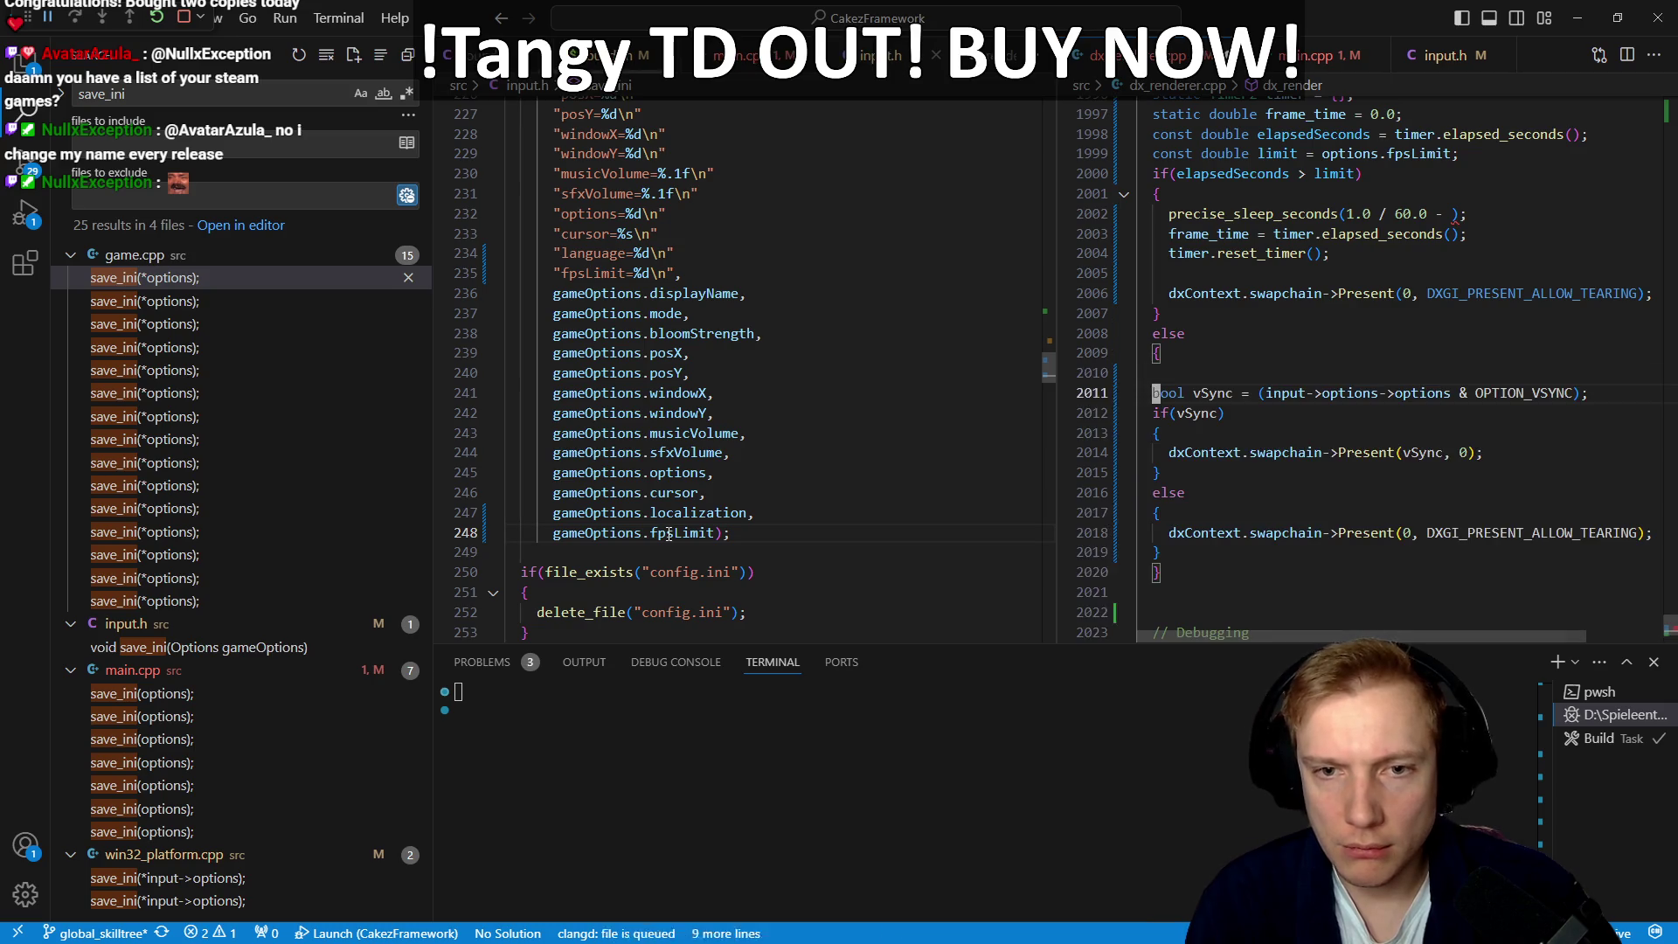
pyautogui.hotkey('shift', 'v')
pyautogui.press('j')
pyautogui.press('j')
pyautogui.press('j')
pyautogui.press('j')
pyautogui.press('j')
pyautogui.press('j')
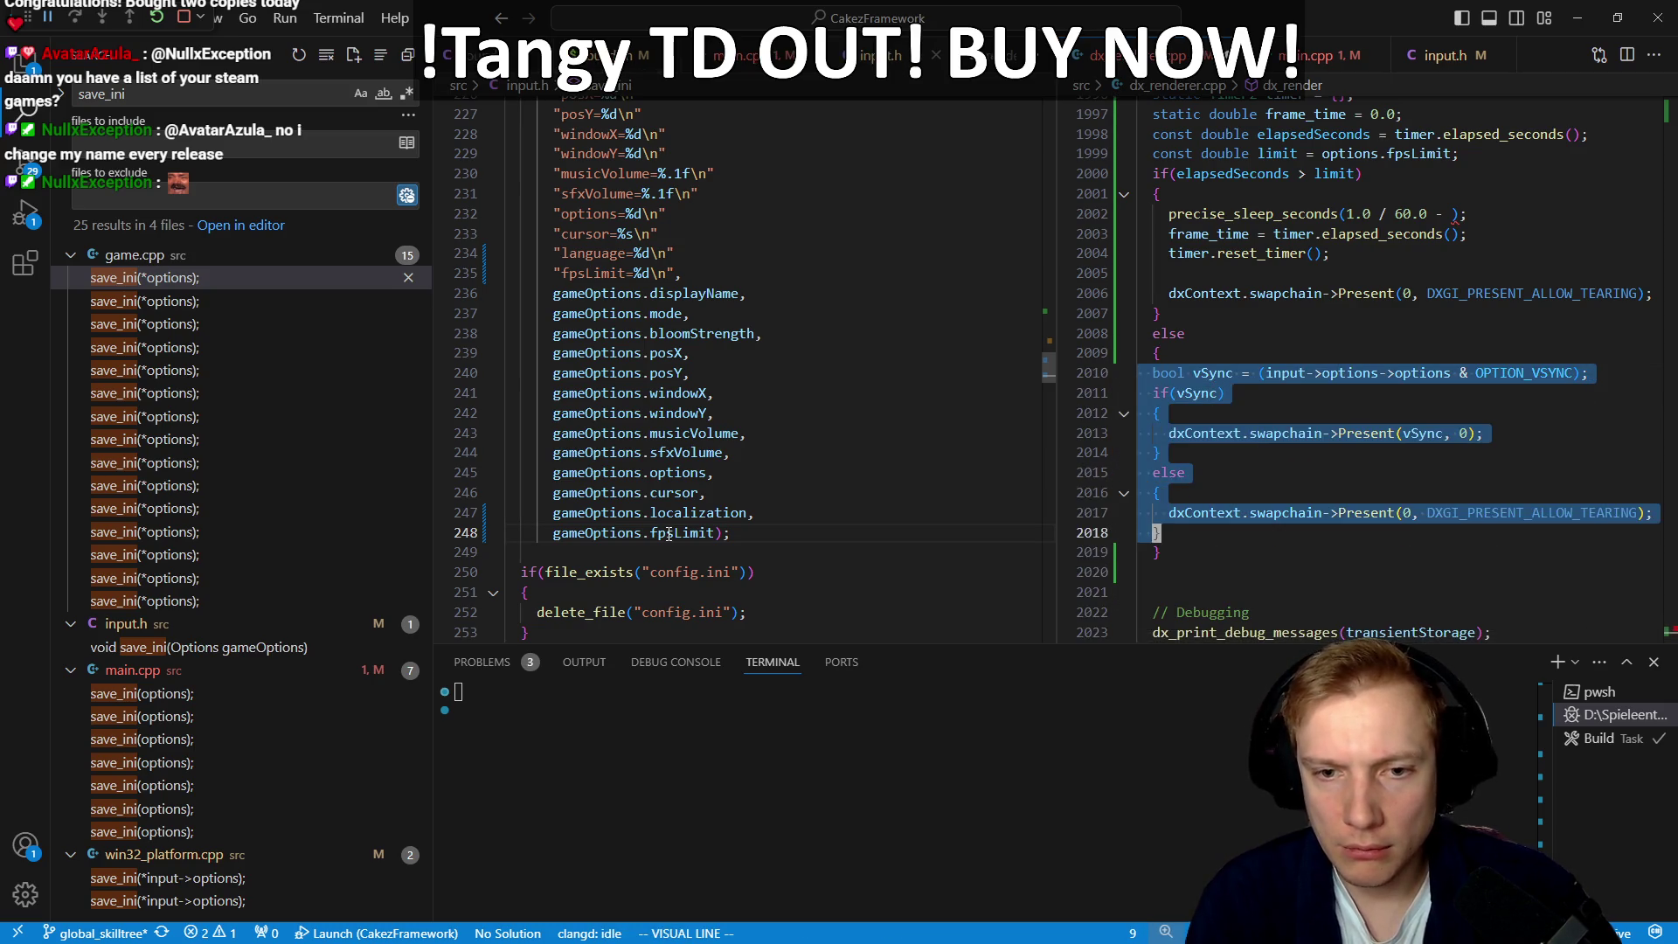
pyautogui.press('>')
pyautogui.press('k')
pyautogui.press('k')
pyautogui.press('k')
pyautogui.press('k')
pyautogui.press('k')
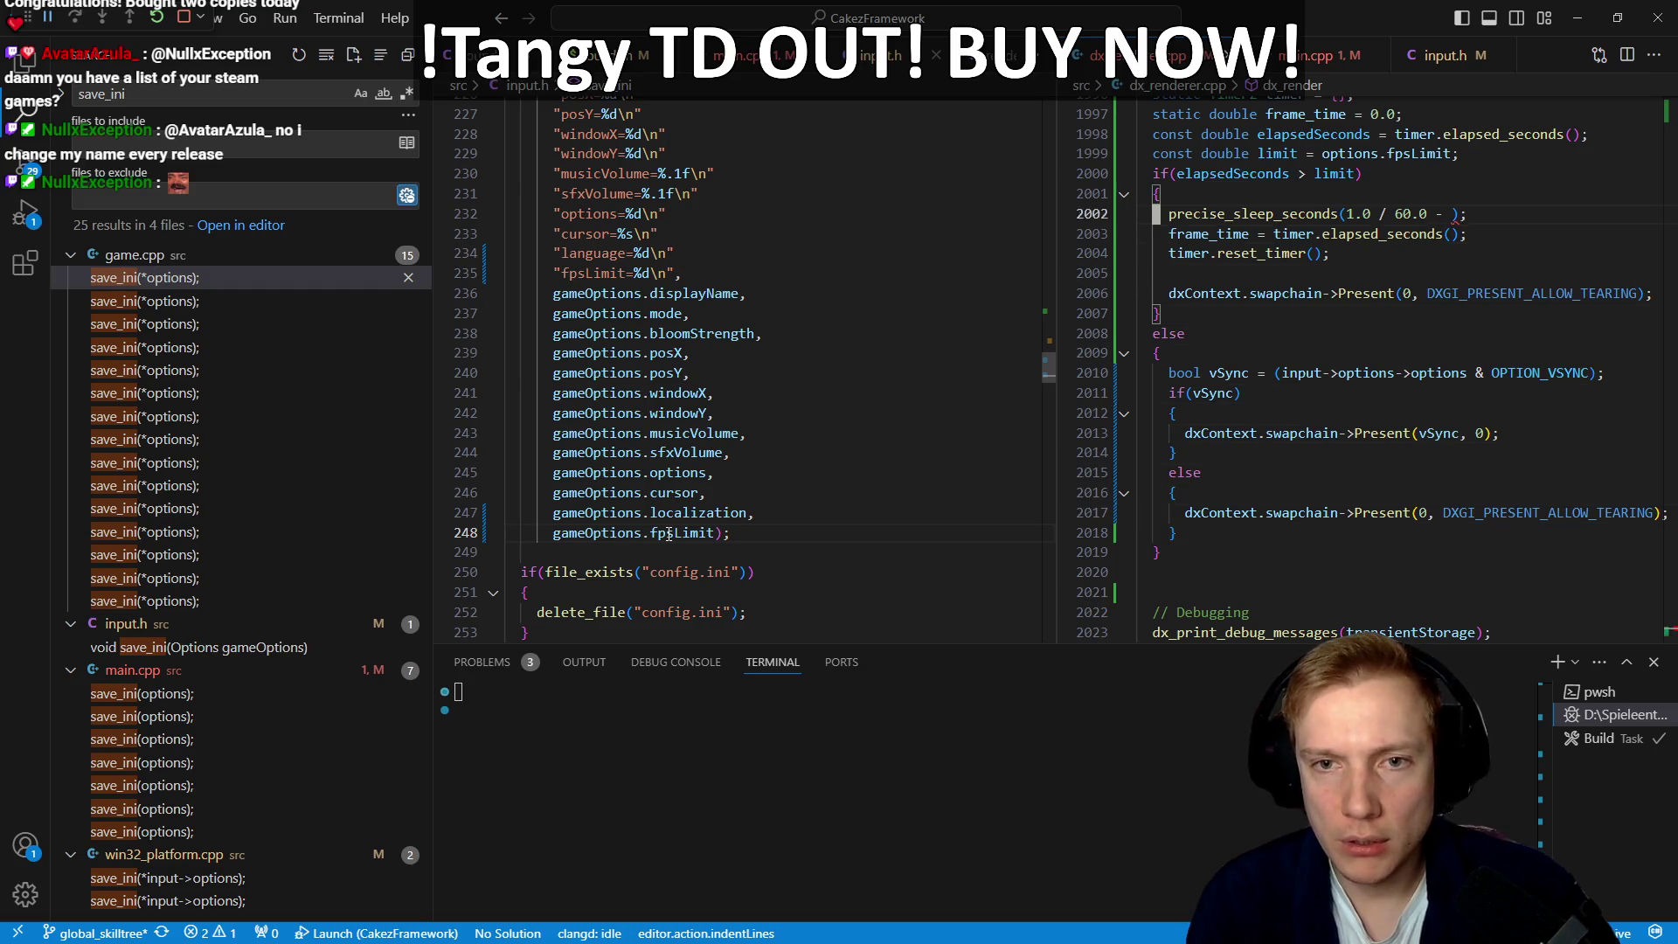
# Step: Make the sleep call's duration use elapsedSeconds
pyautogui.press('f')
pyautogui.press(')')
pyautogui.write('ise_sl')
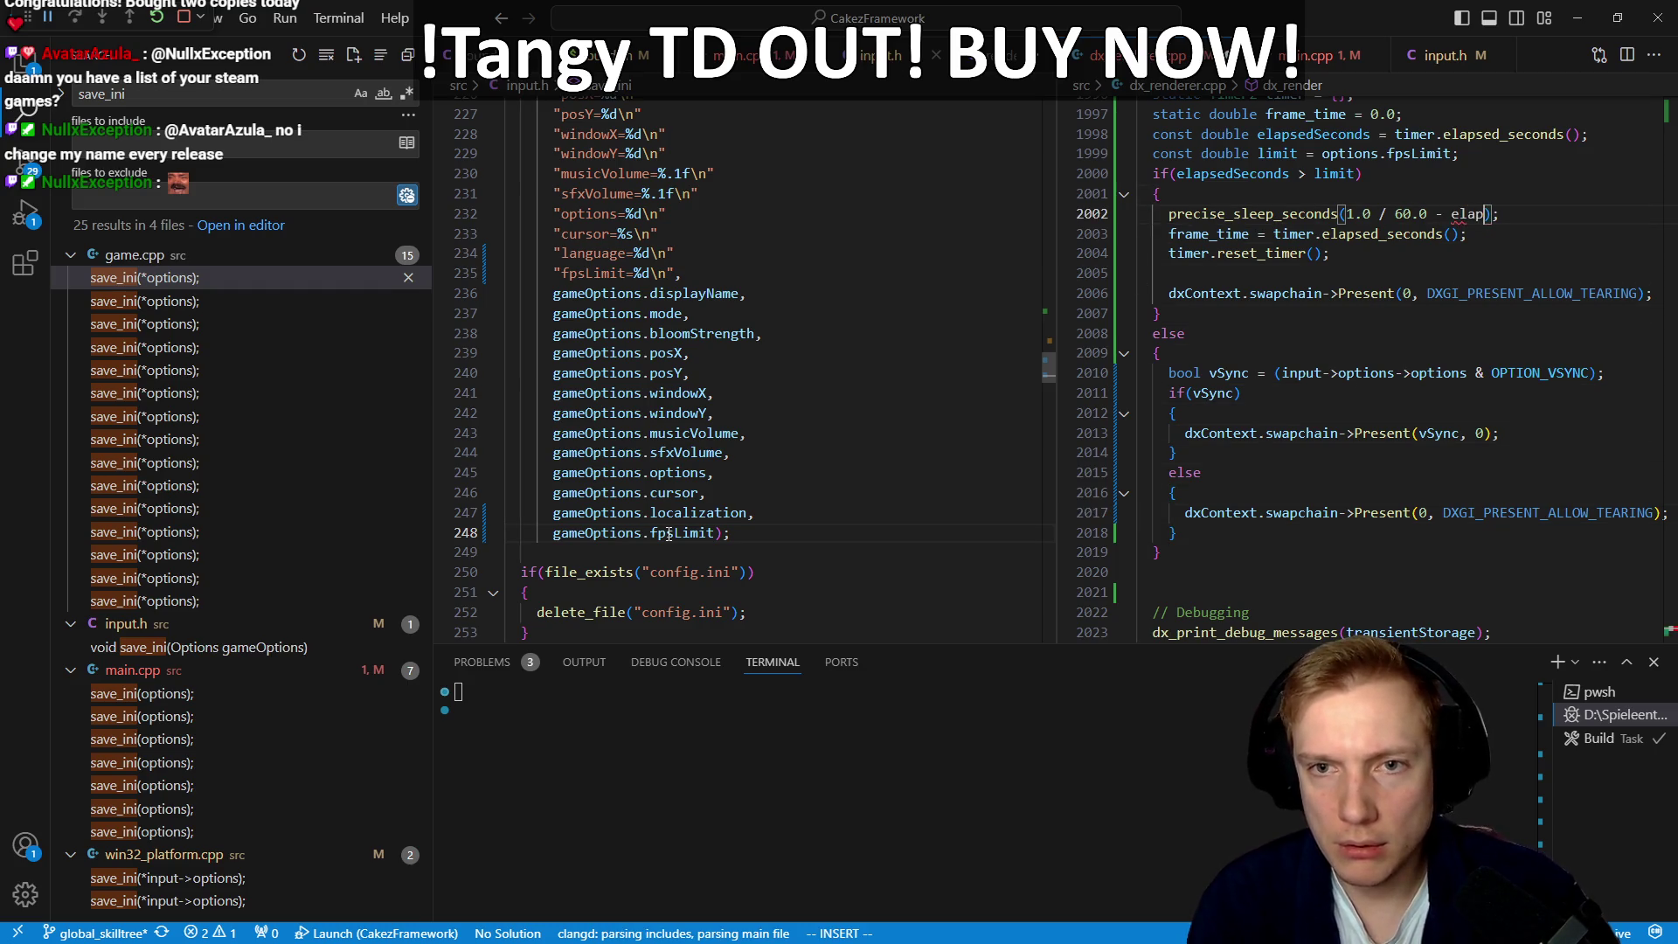
pyautogui.press('Tab')
pyautogui.press('Escape')
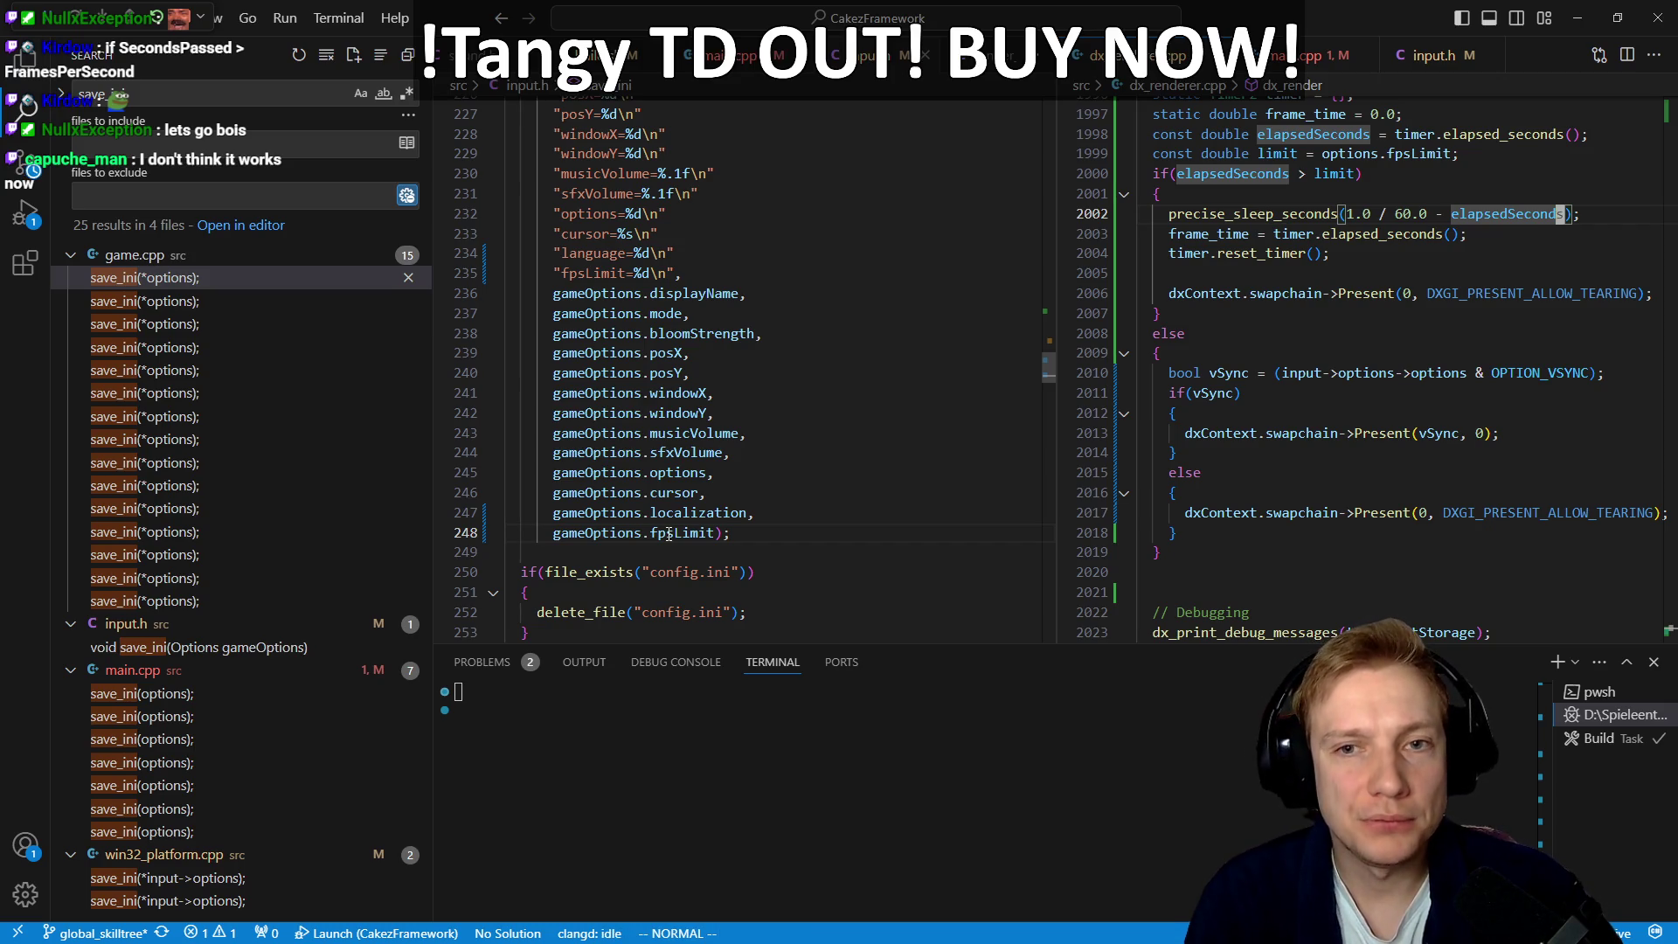
# Step: Open main.cpp and jump to the reported compile error
pyautogui.hotkey('ctrl', 'p')
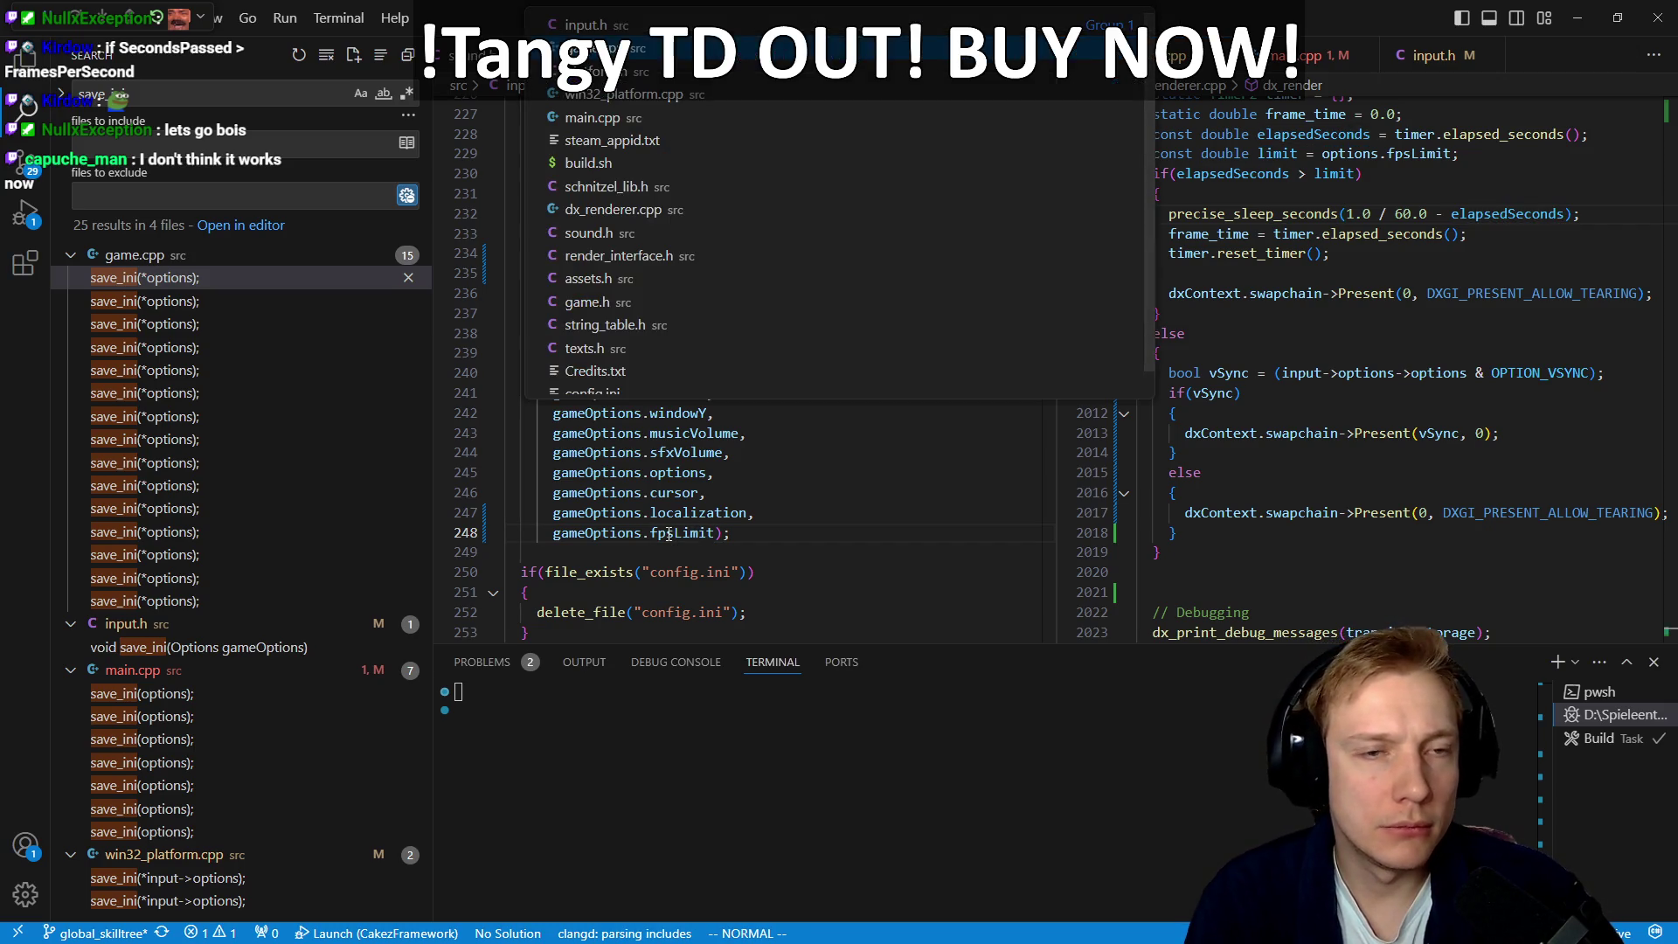
pyautogui.write('main')
pyautogui.press('Return')
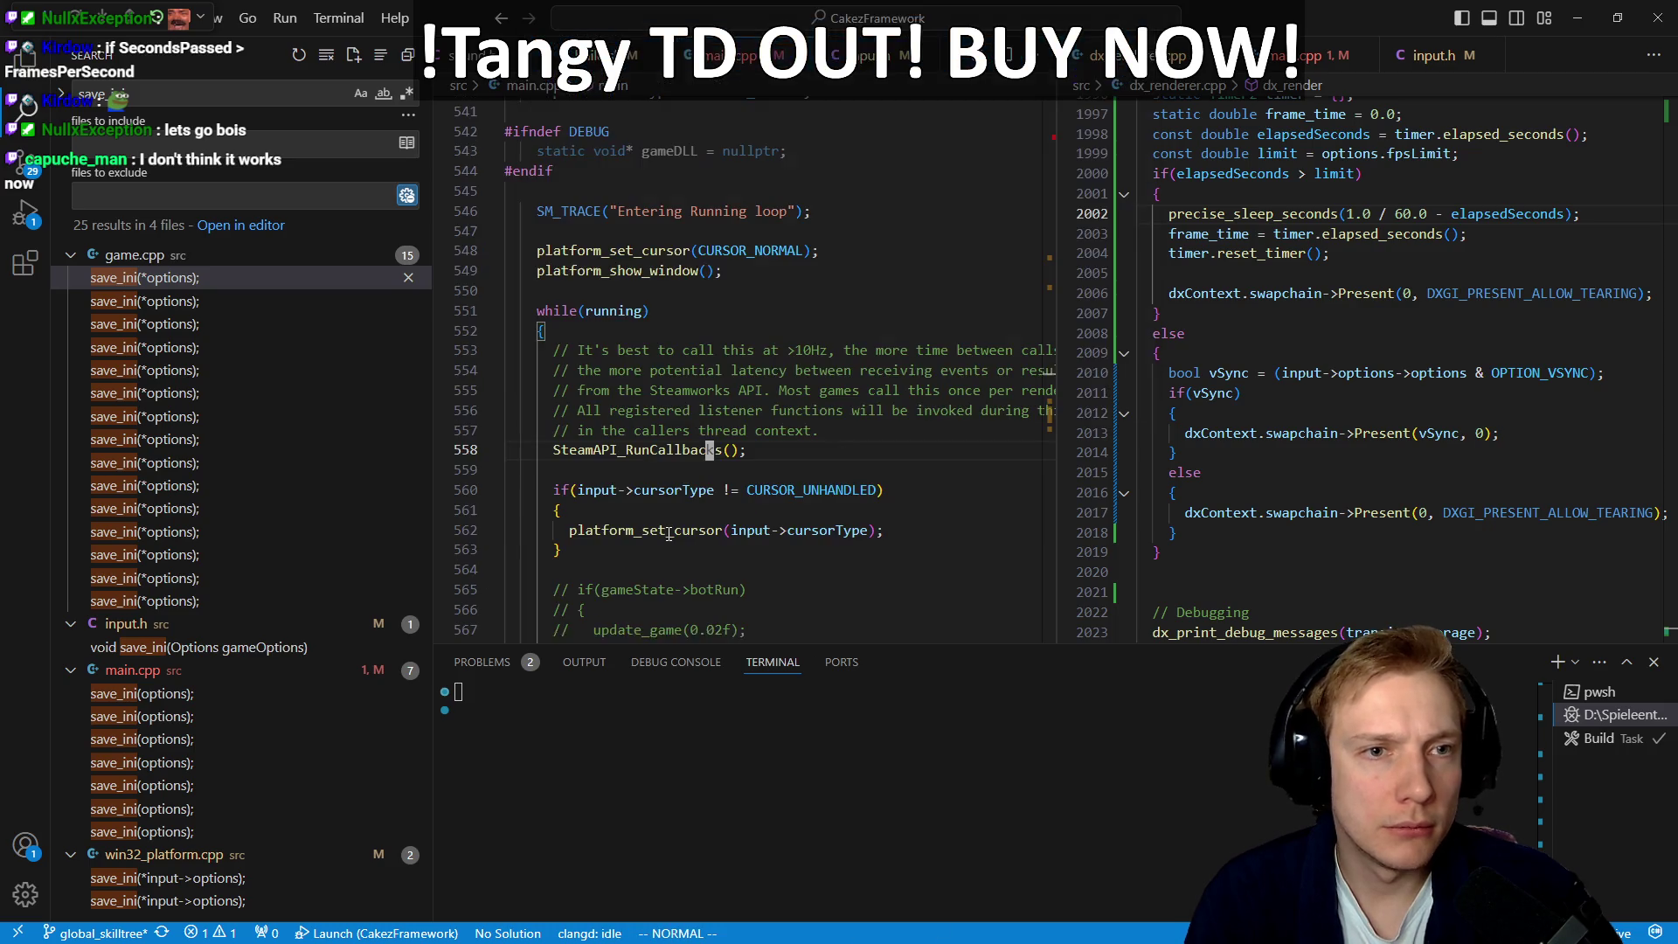
pyautogui.press('g')
pyautogui.press('g')
pyautogui.press('F8')
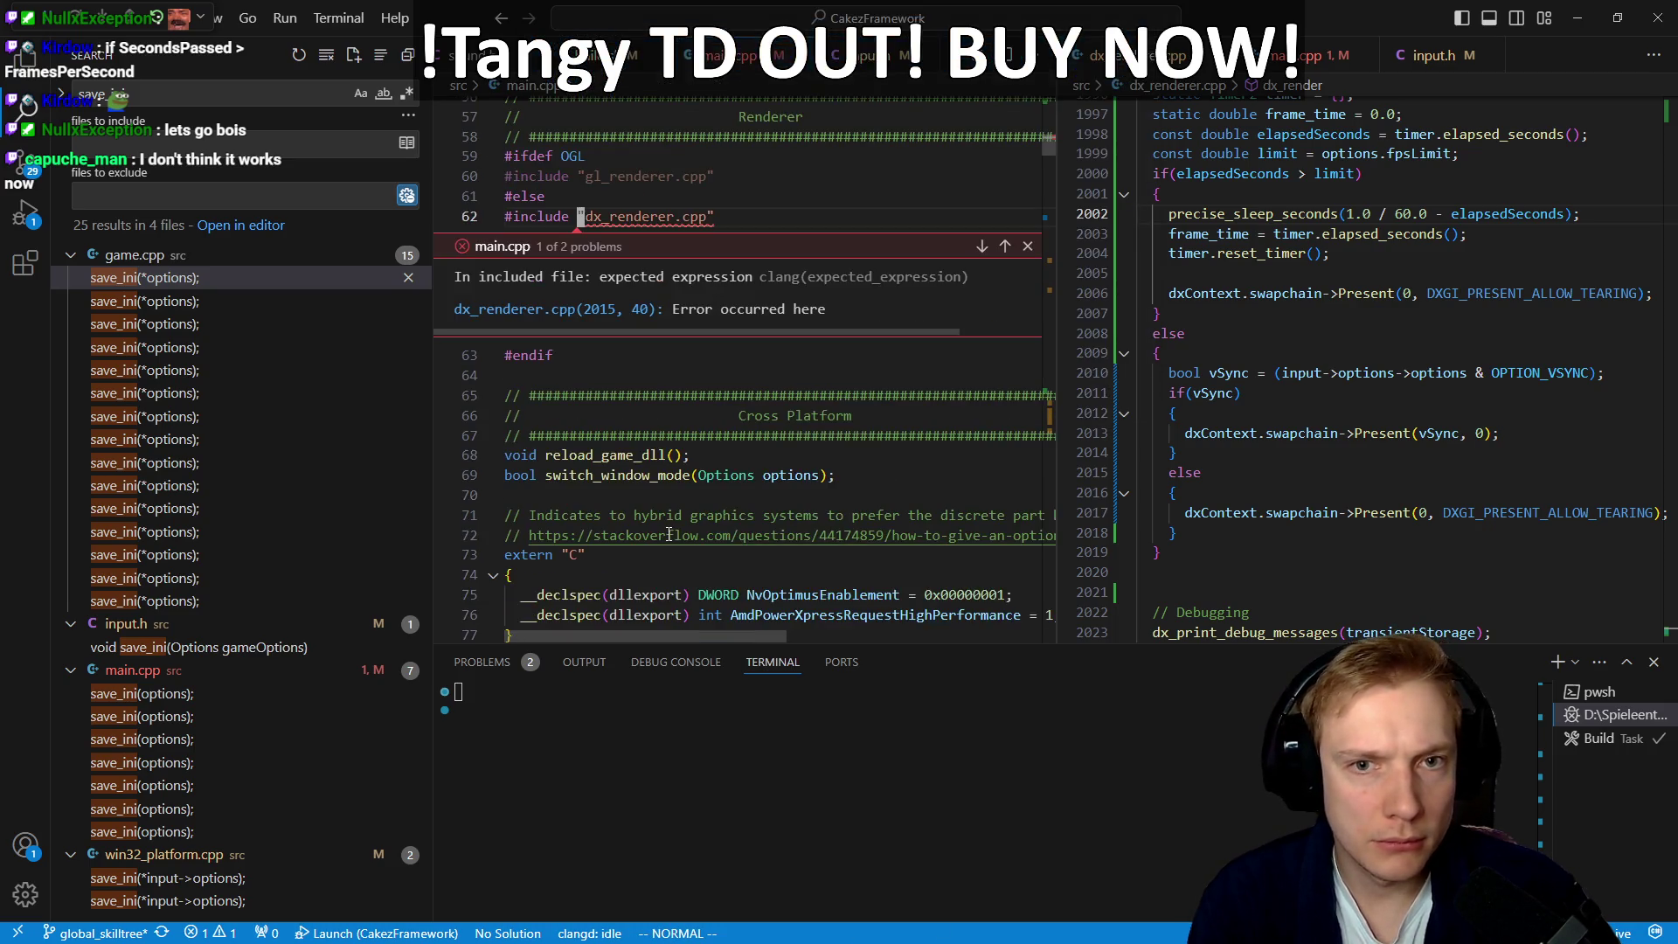
# Step: Follow the error link to open dx_renderer.cpp at the reported line
pyautogui.press('Escape')
pyautogui.hotkey('ctrl', 'l')
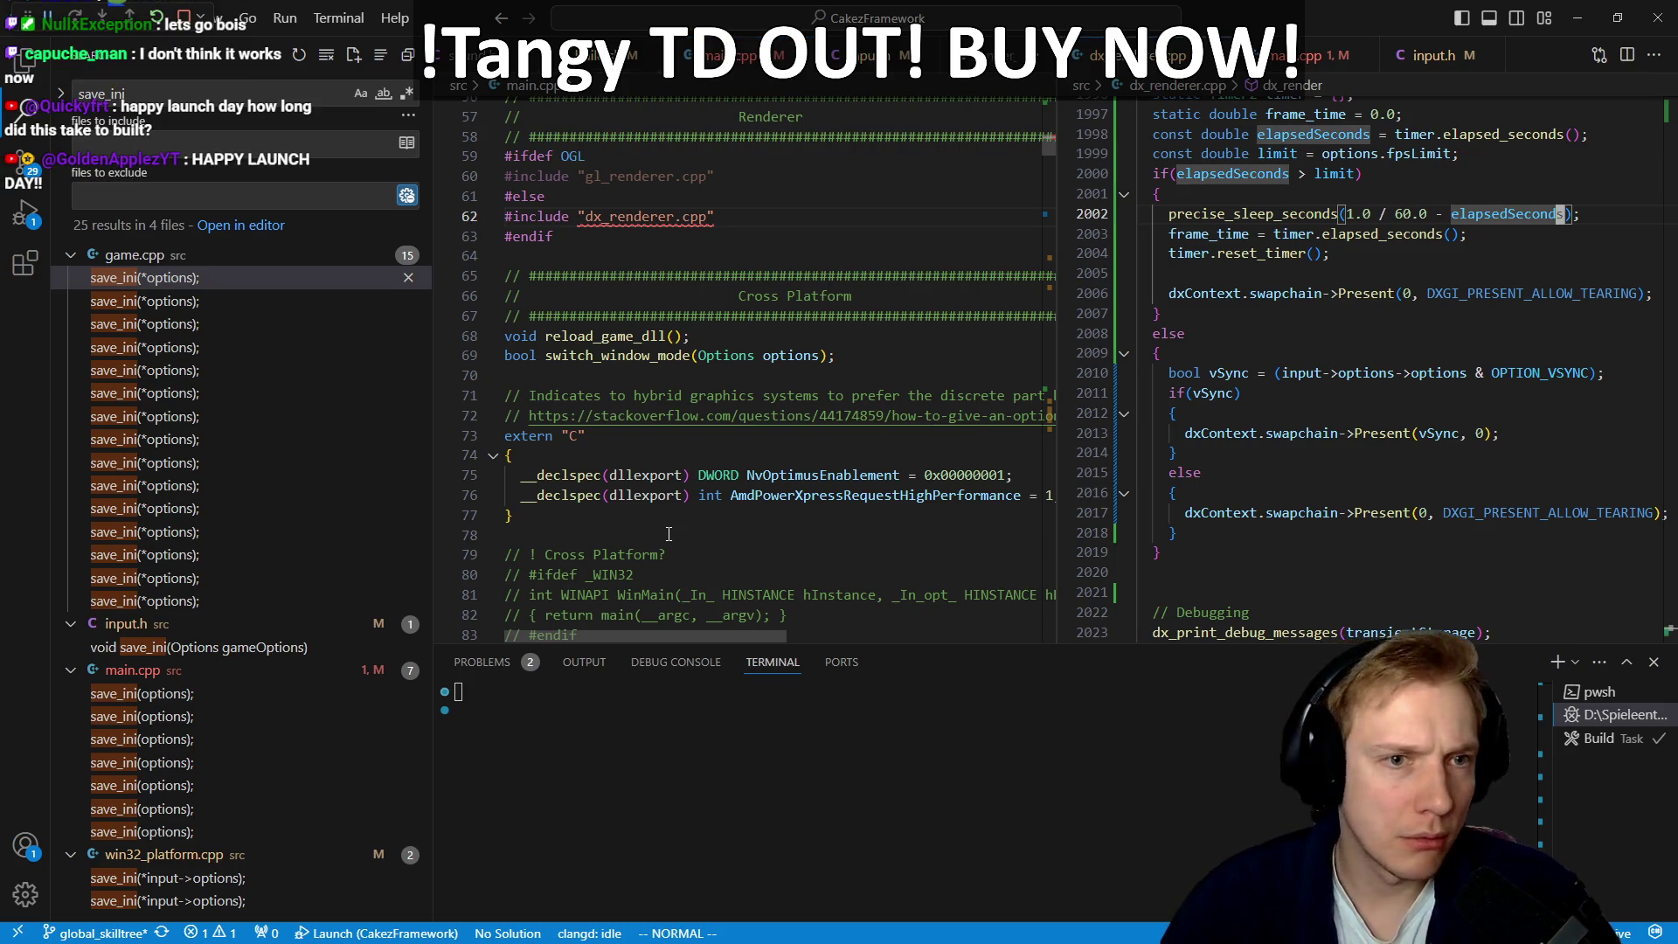
pyautogui.hotkey('ctrl', 'h')
pyautogui.moveTo(639, 215)
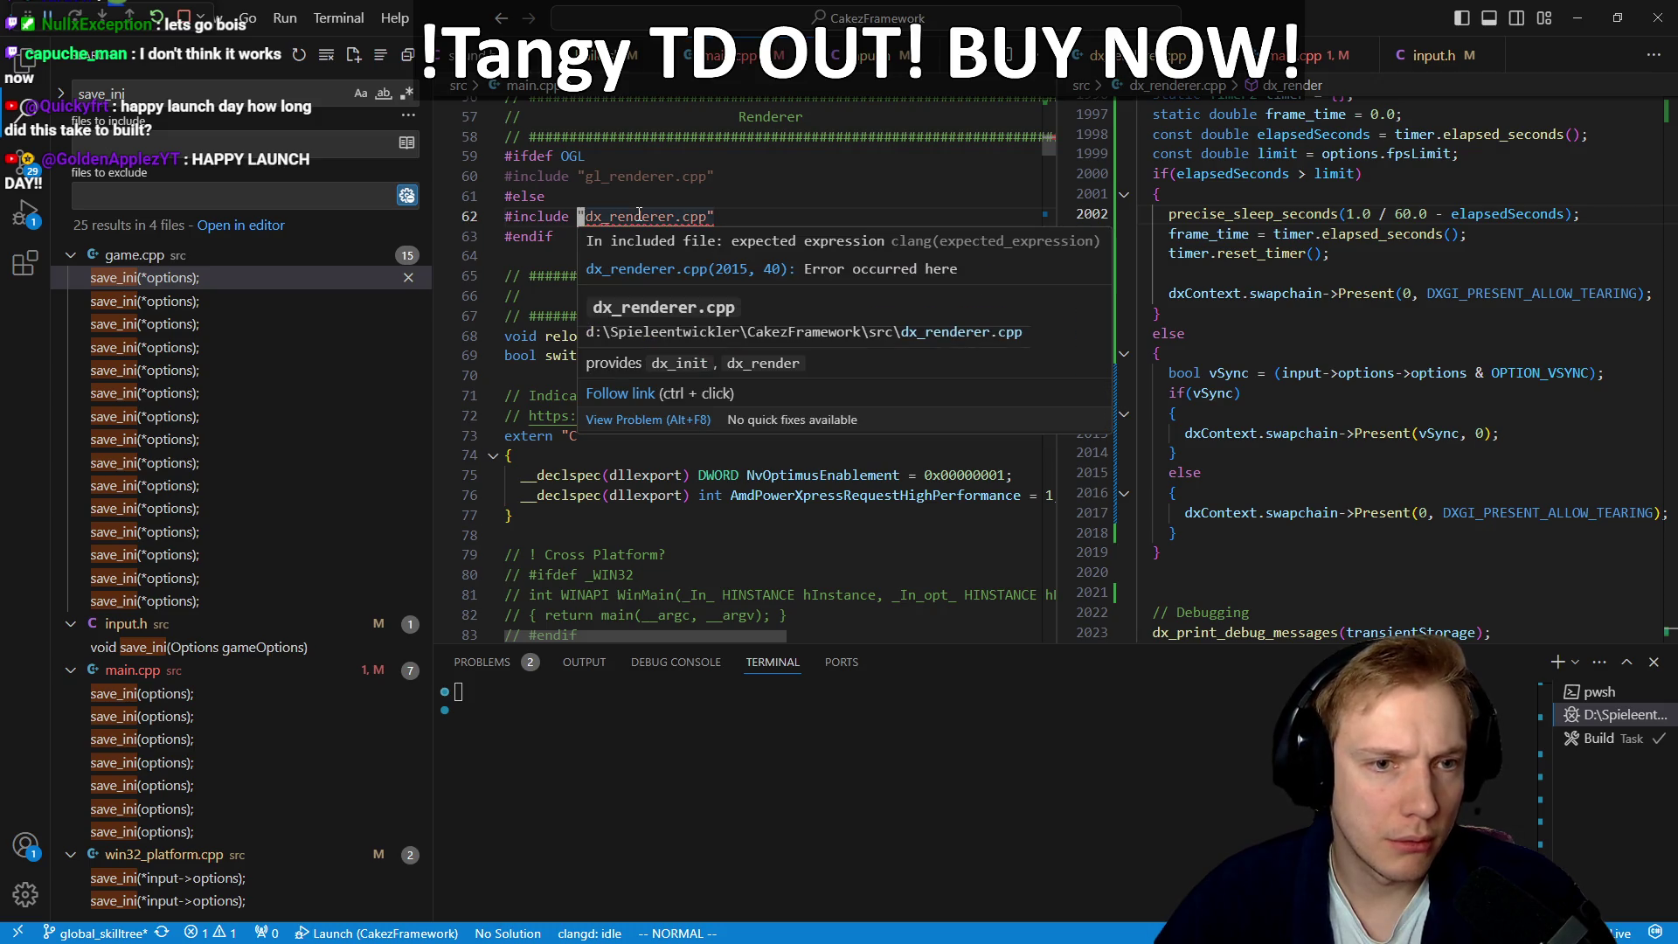
pyautogui.click(639, 269)
pyautogui.click(607, 354)
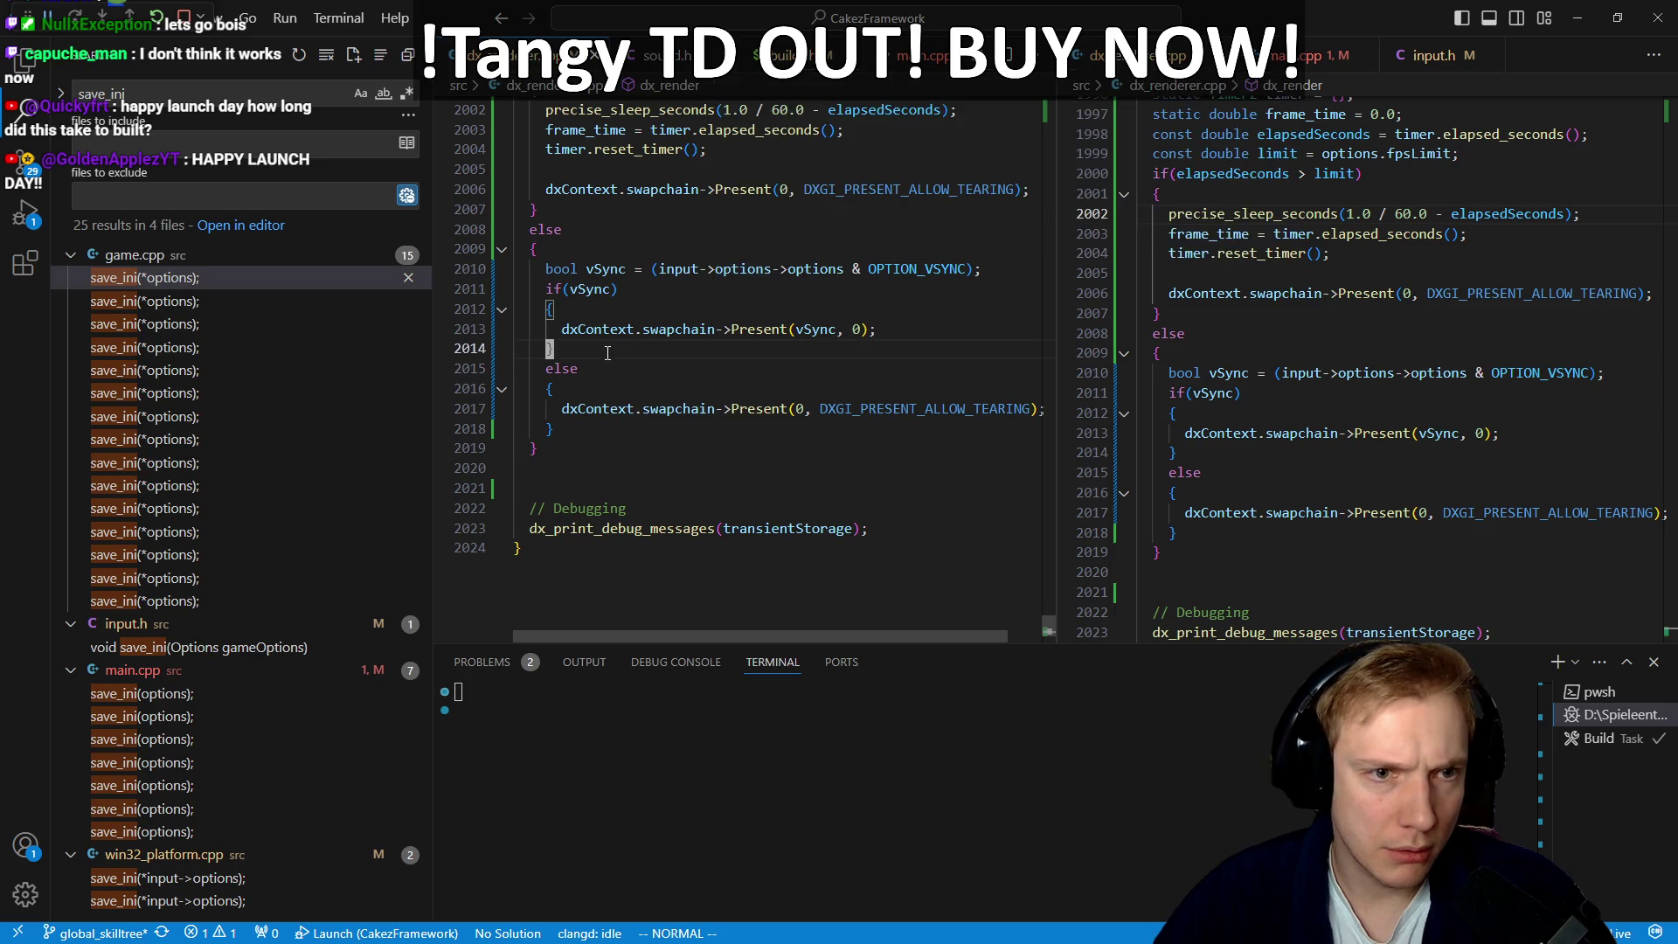
# Step: Review the limiter code, highlighting every use of timer and the reset_timer line
pyautogui.scroll(3, 607, 354)
pyautogui.scroll(2, 726, 370)
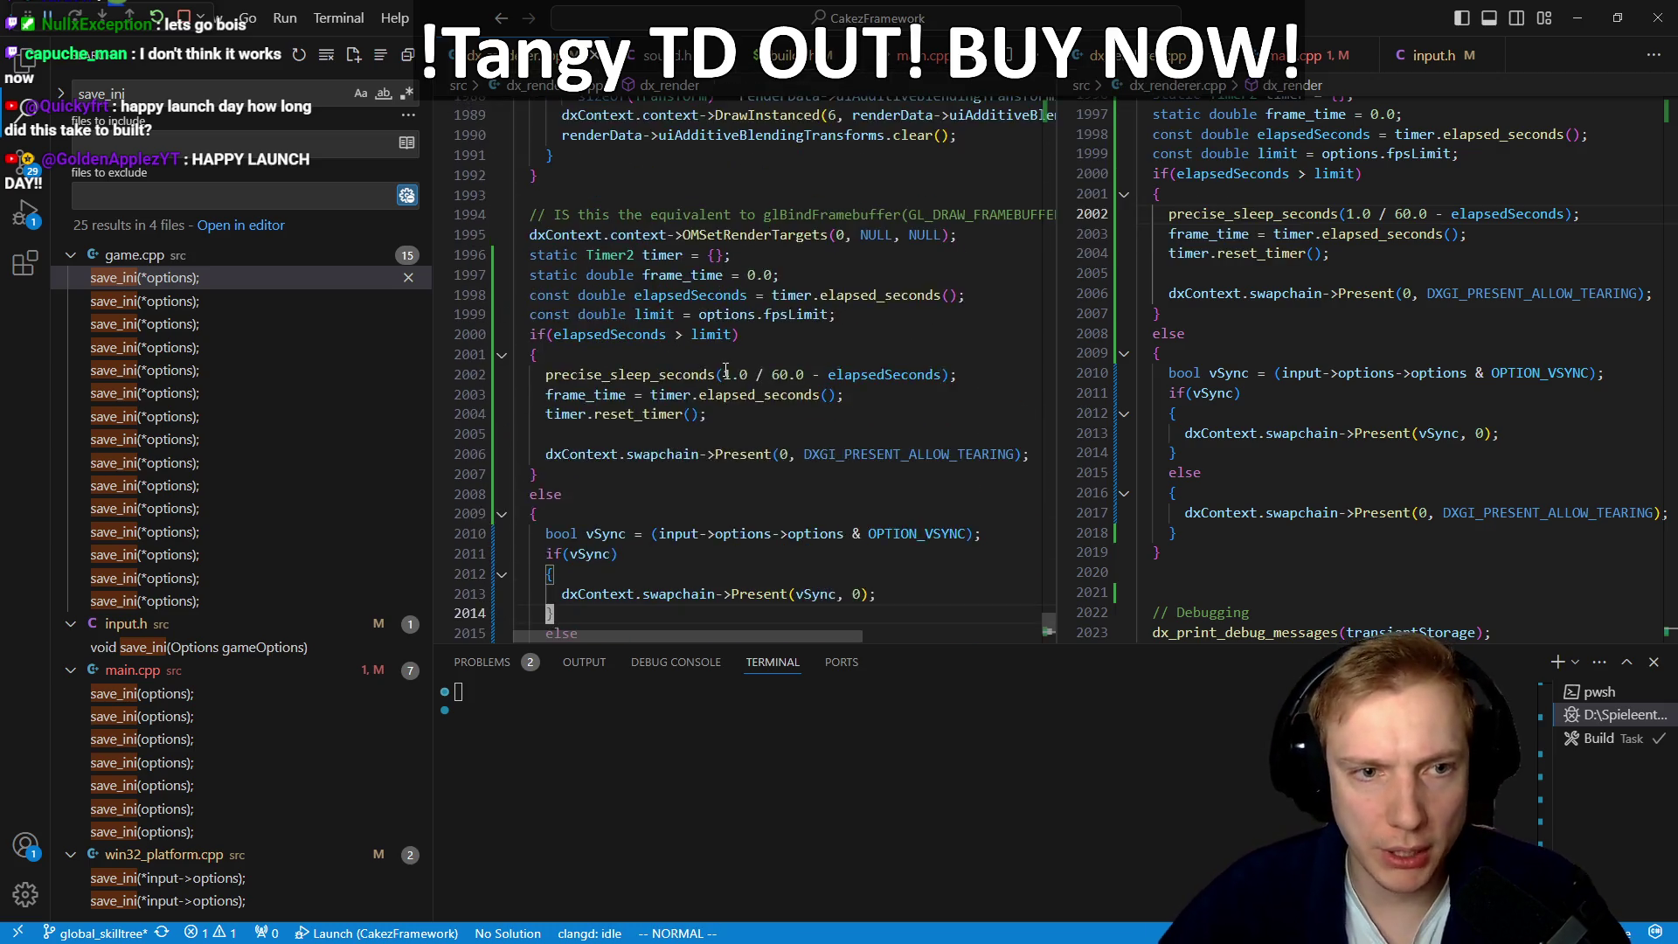
pyautogui.scroll(-1, 726, 369)
pyautogui.click(678, 348)
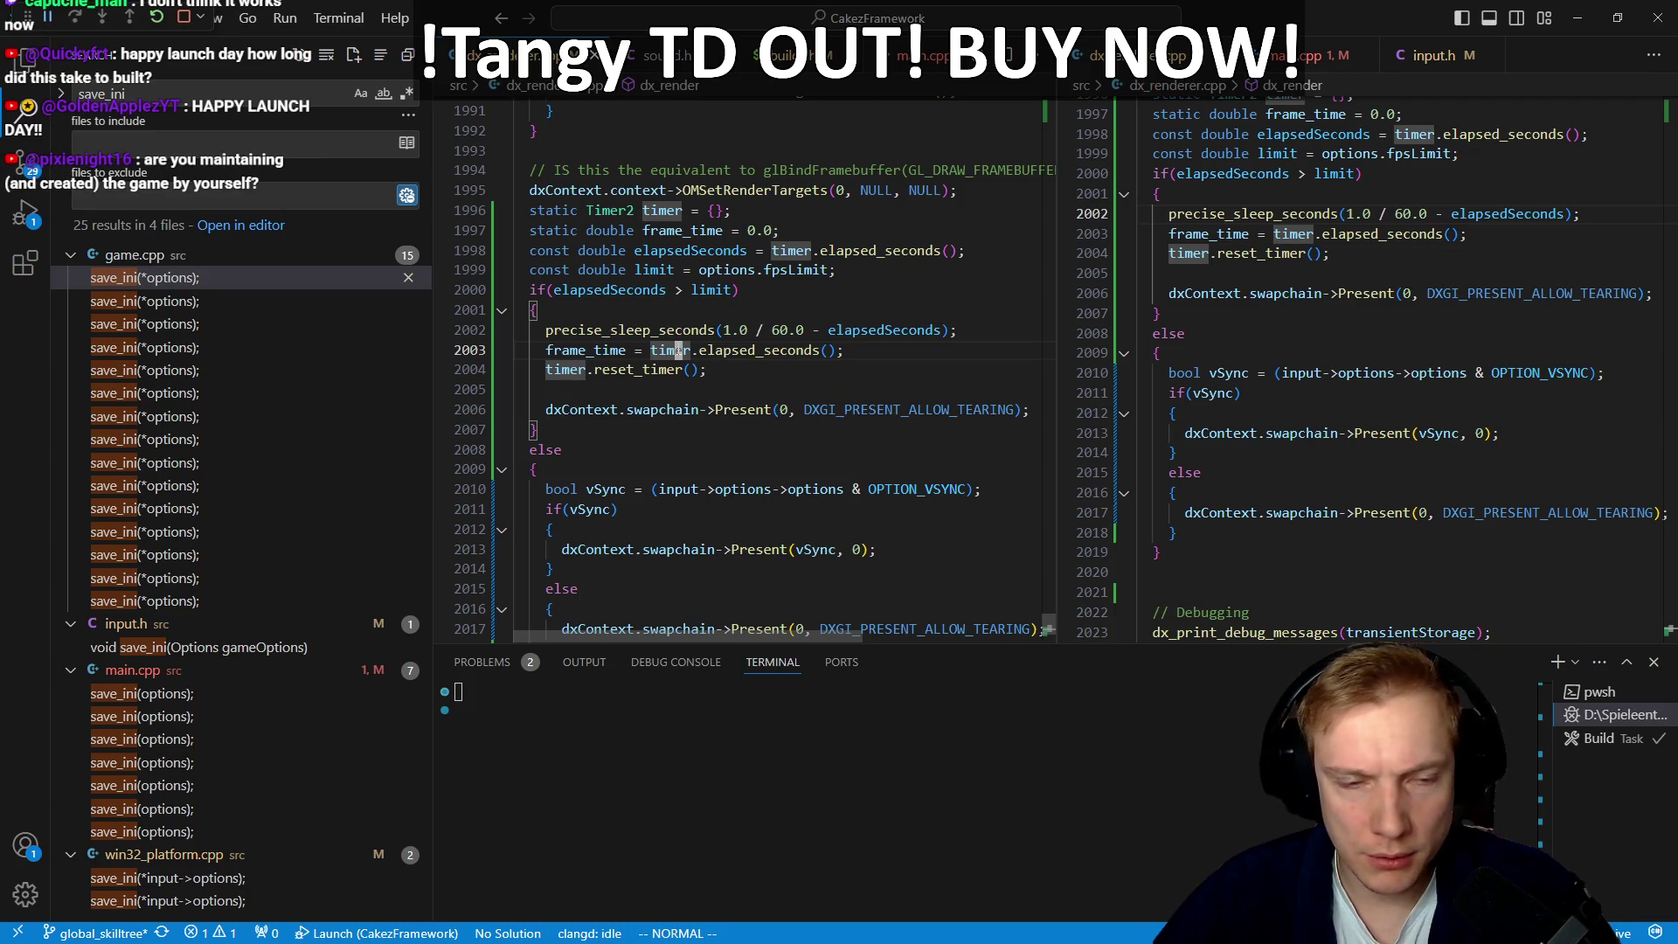
pyautogui.click(743, 370)
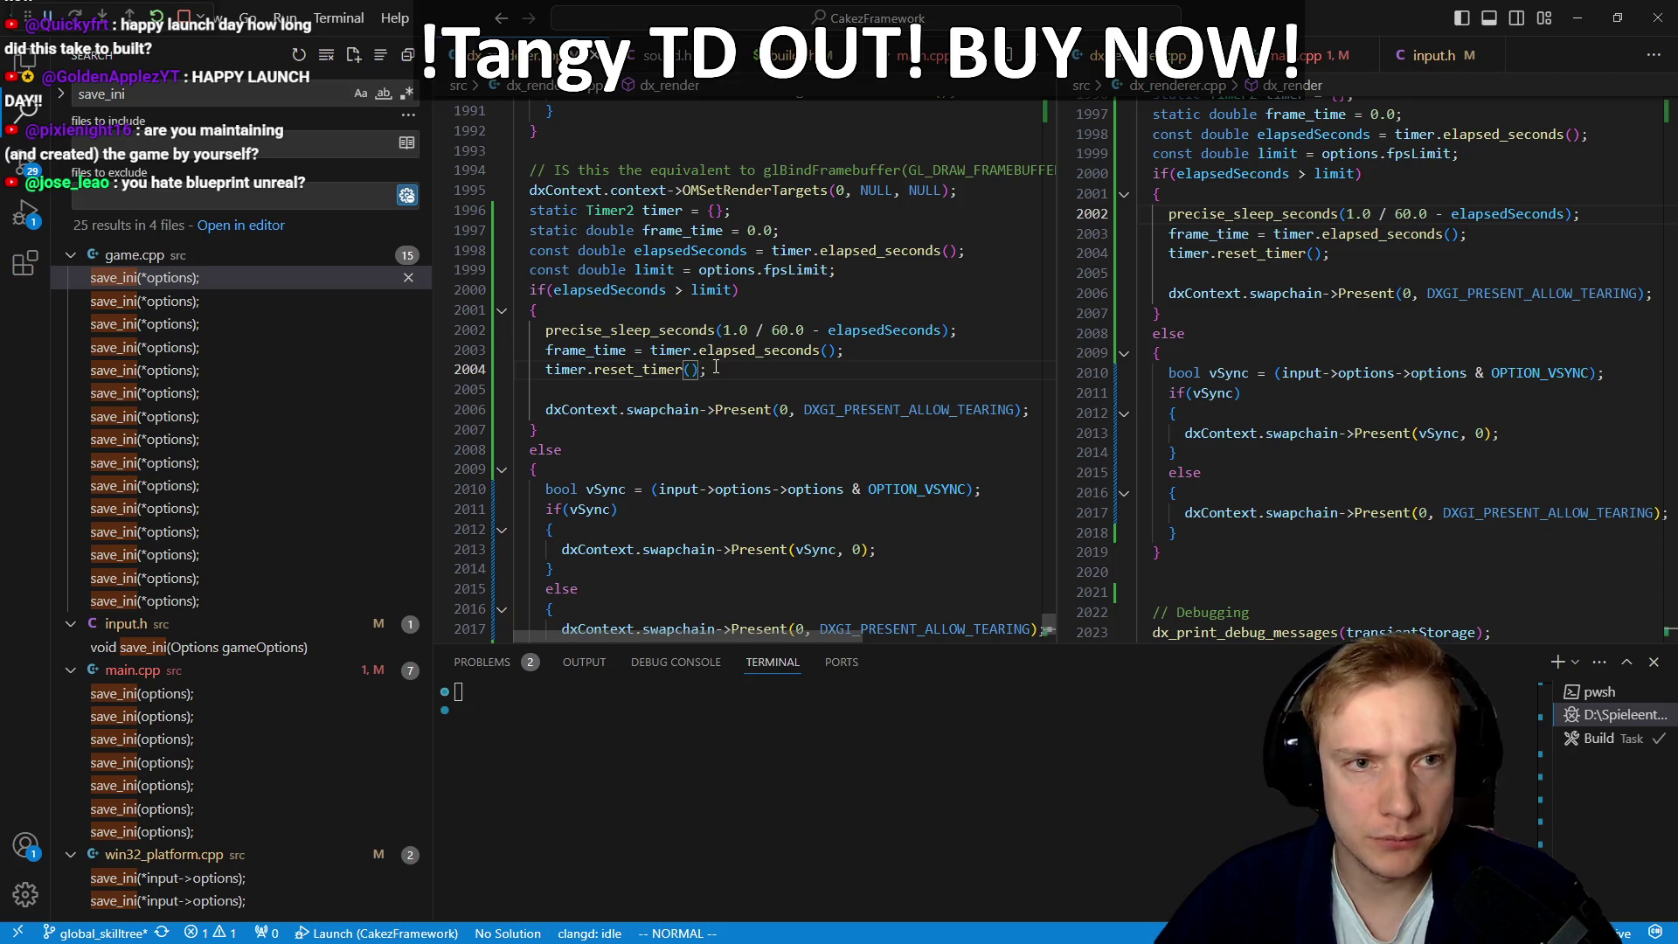
# Step: Switch back to main.cpp and jump to its load_config section
pyautogui.hotkey('ctrl', 'Tab')
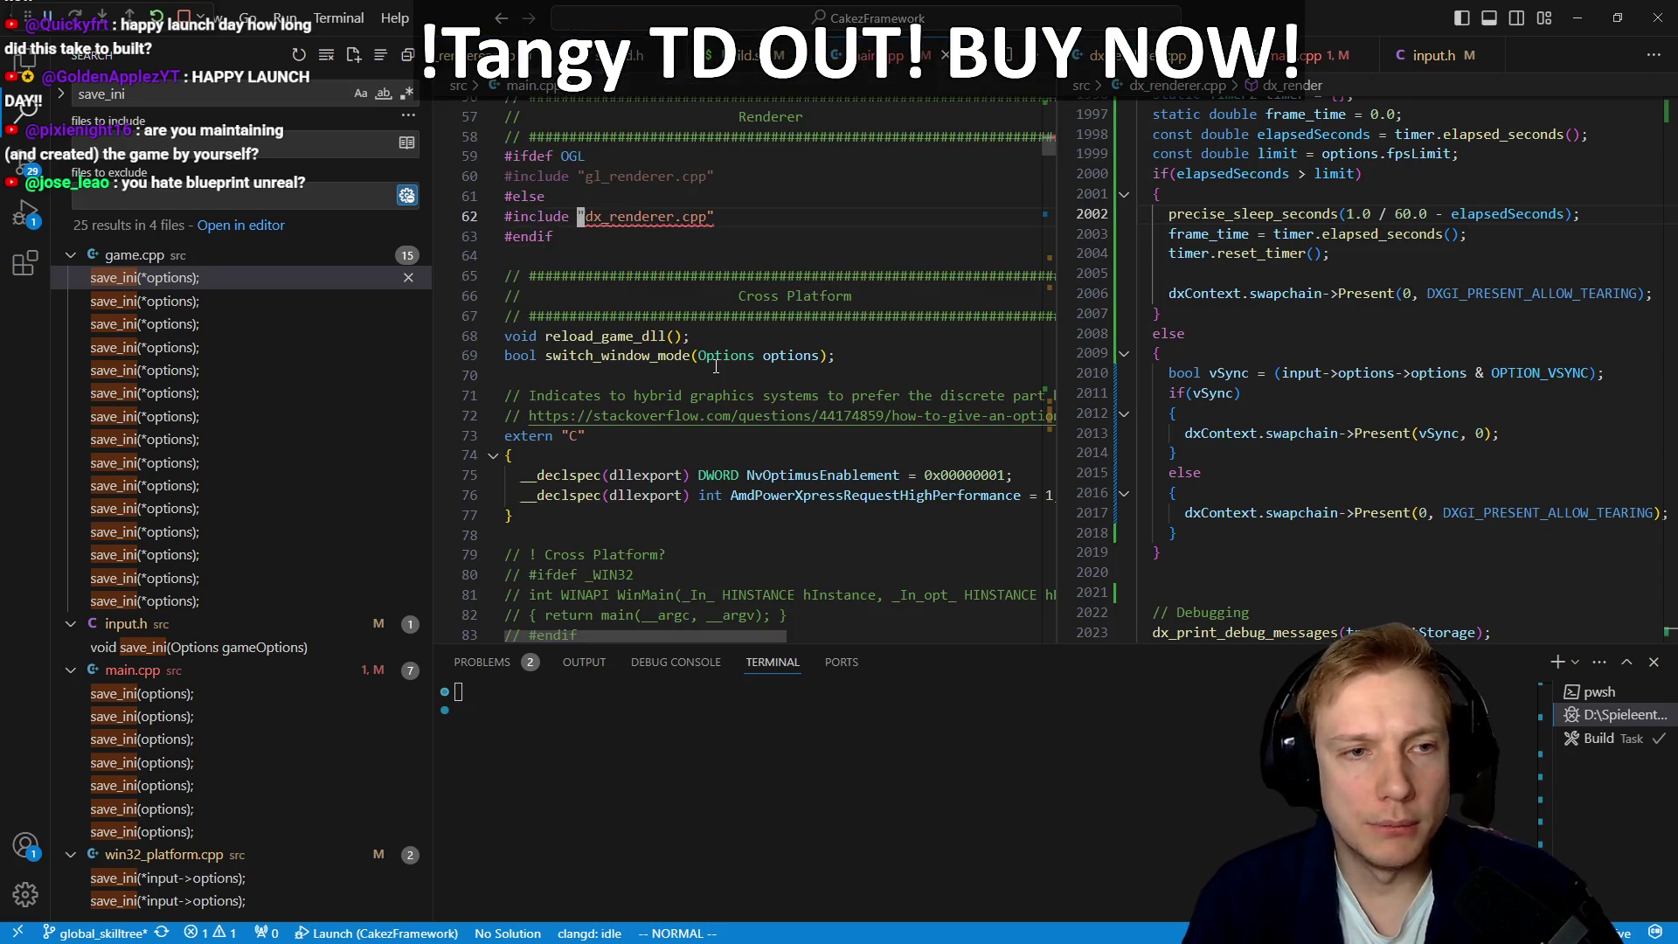
pyautogui.hotkey('ctrl', 'Tab')
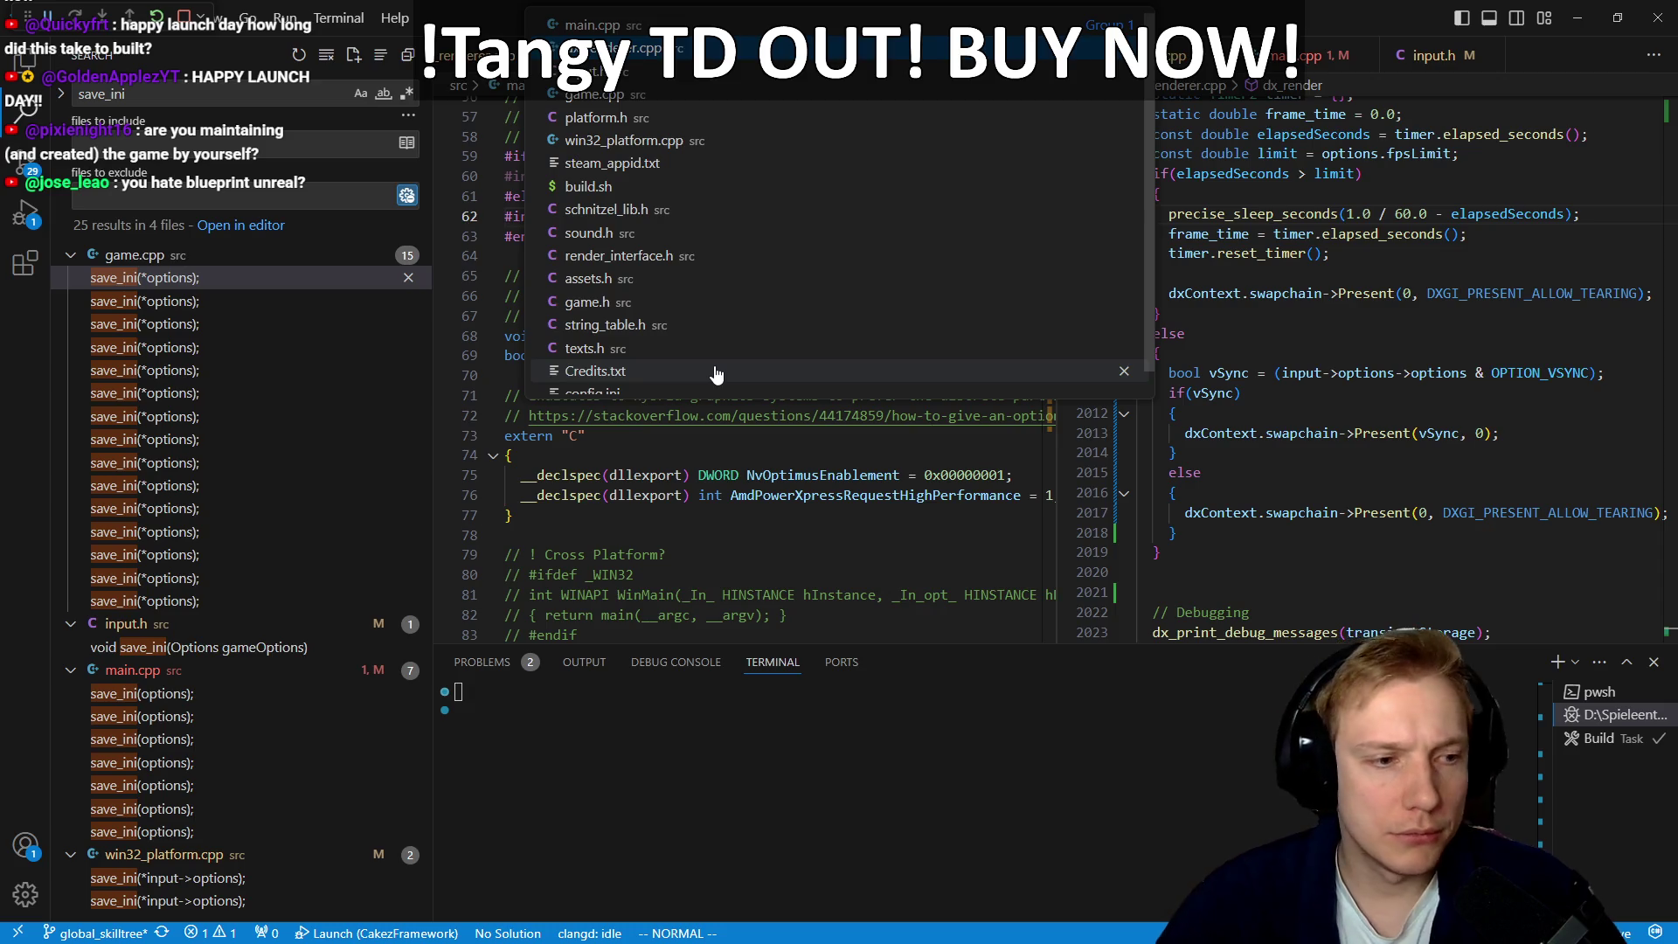
pyautogui.press('Return')
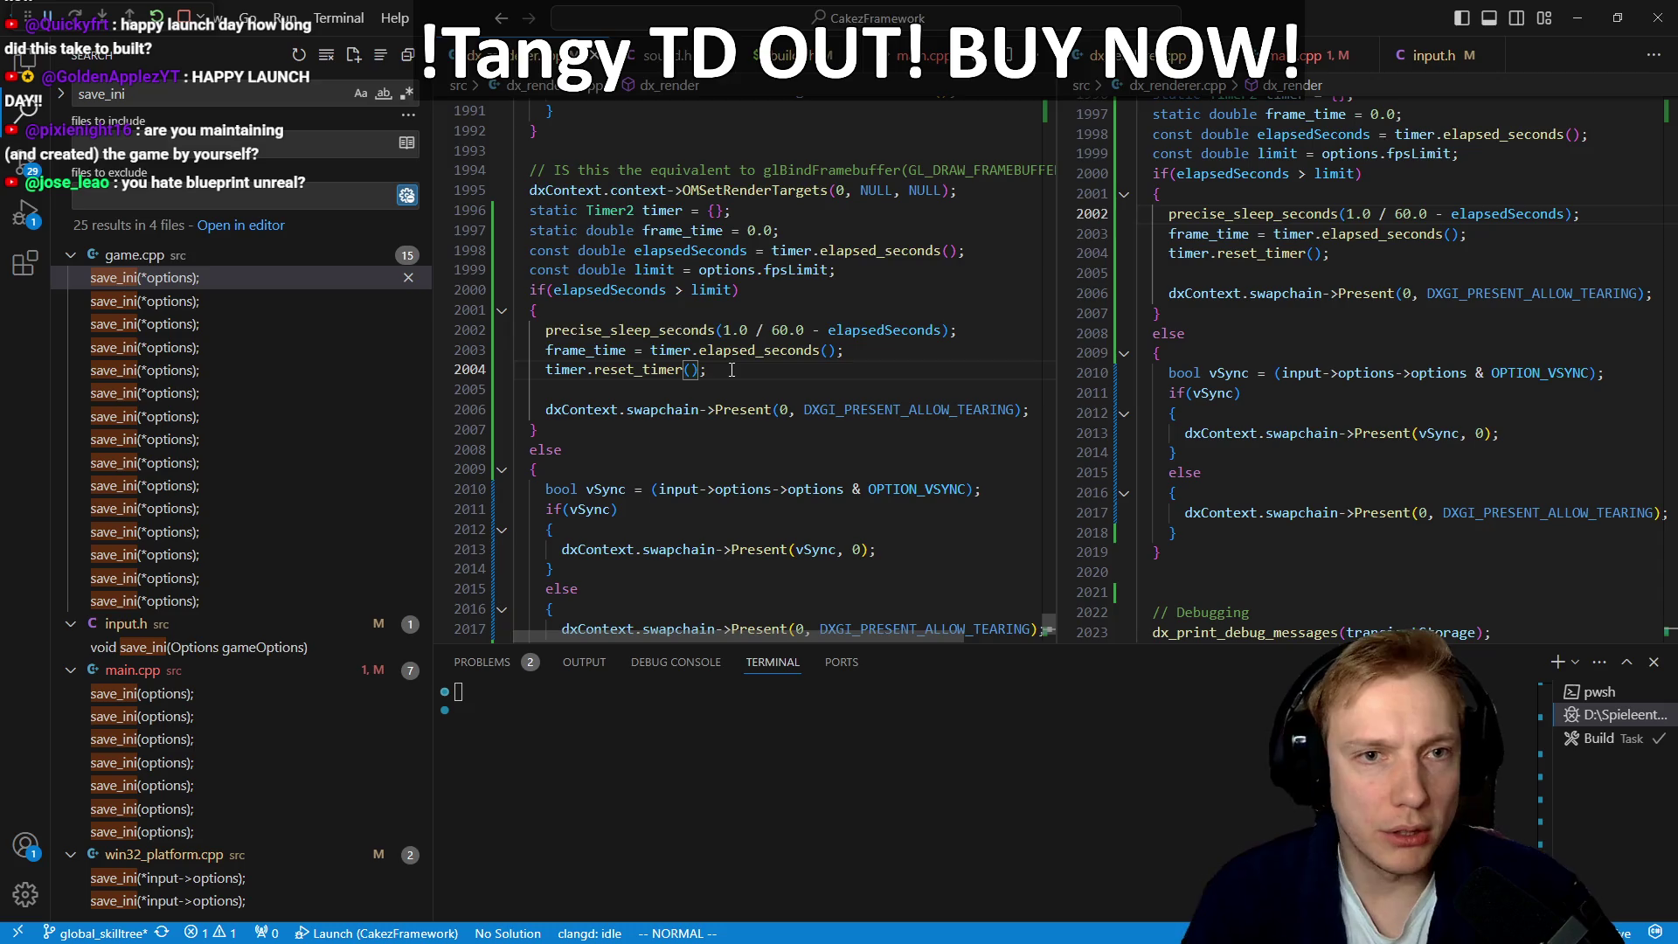
pyautogui.hotkey('ctrl', 'Tab')
pyautogui.write('/load_config')
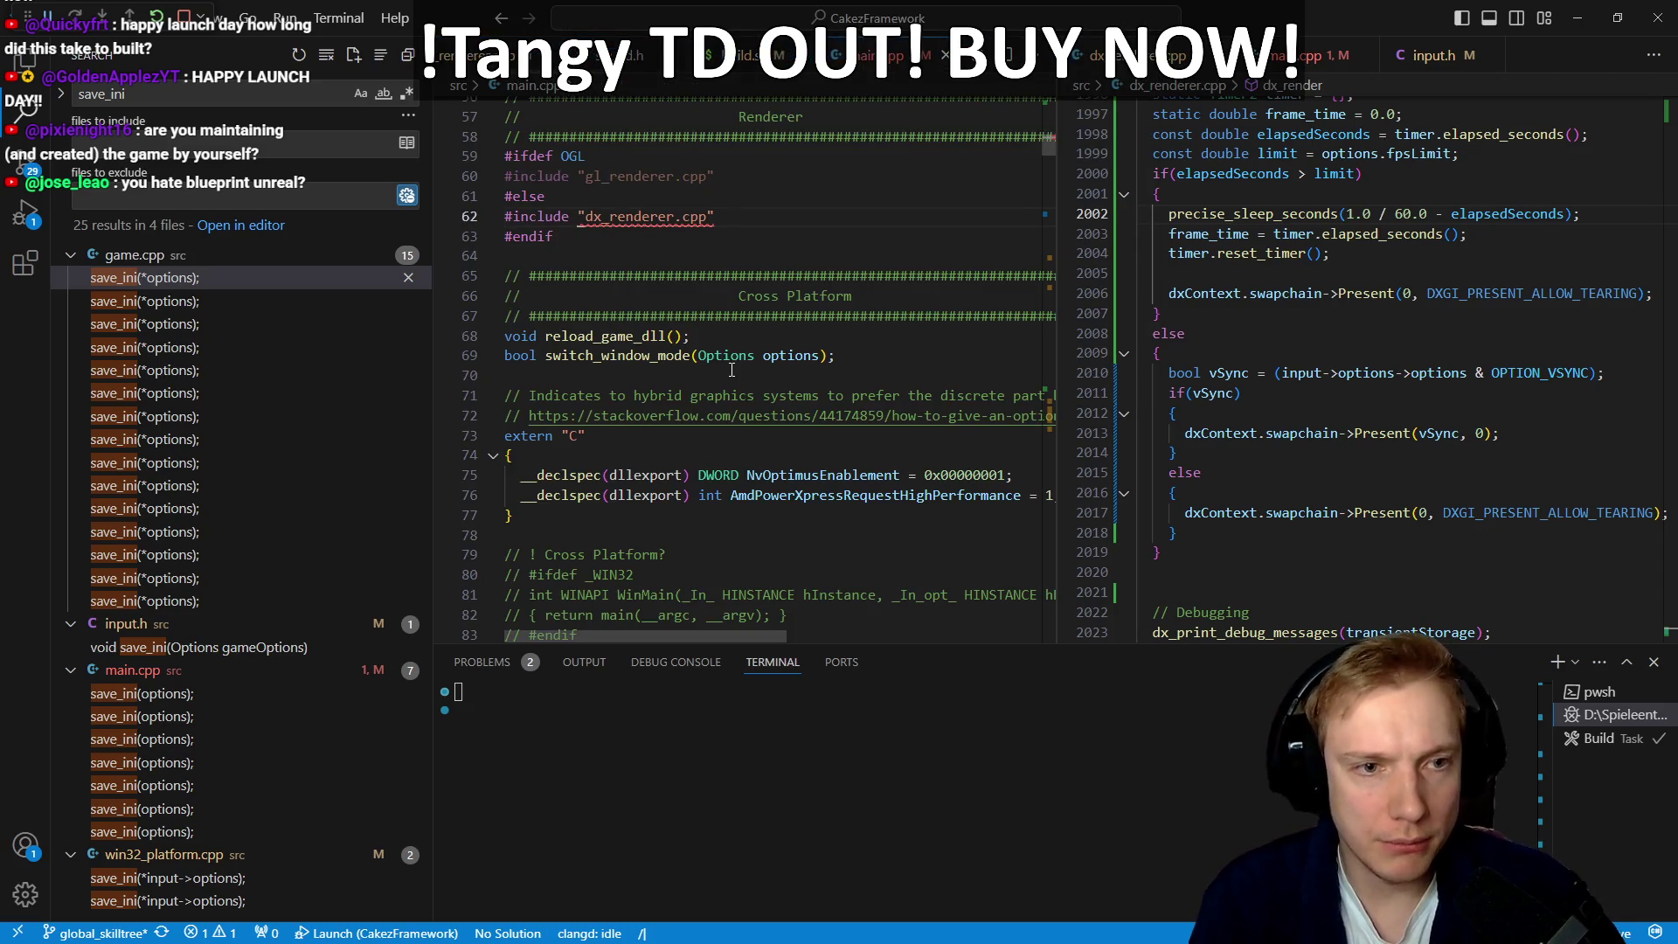
pyautogui.press('Return')
# Step: Unfold the config-parsing block and start a new else-if line after the language block
pyautogui.press('z')
pyautogui.press('o')
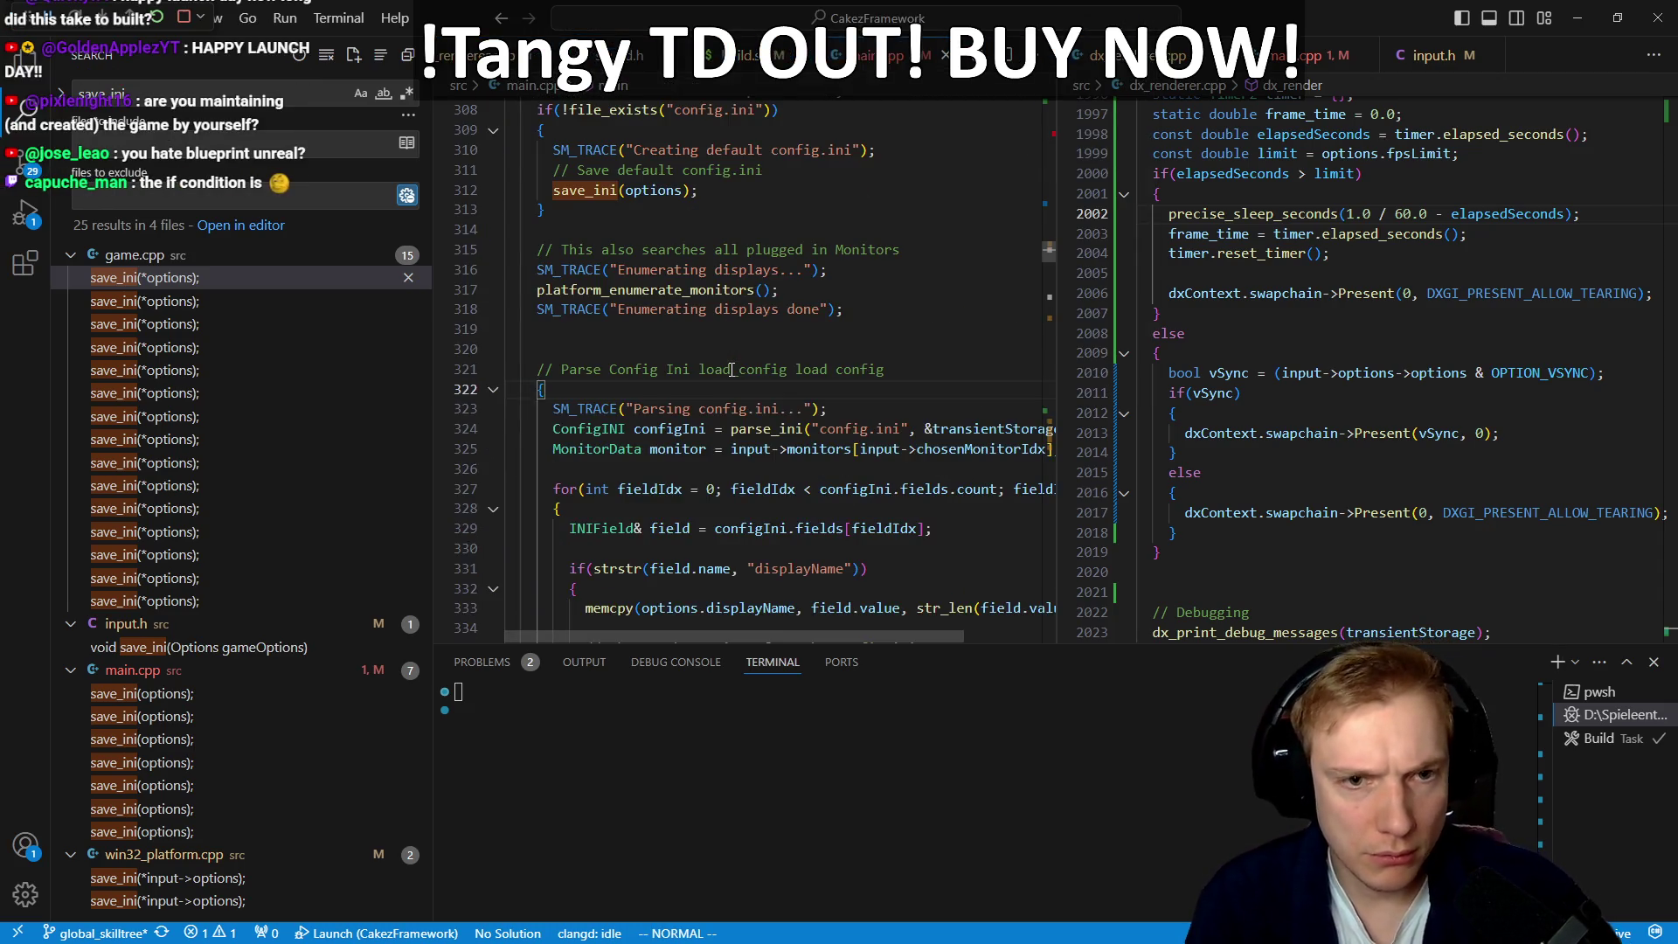
pyautogui.scroll(-10, 860, 358)
pyautogui.scroll(-12, 860, 359)
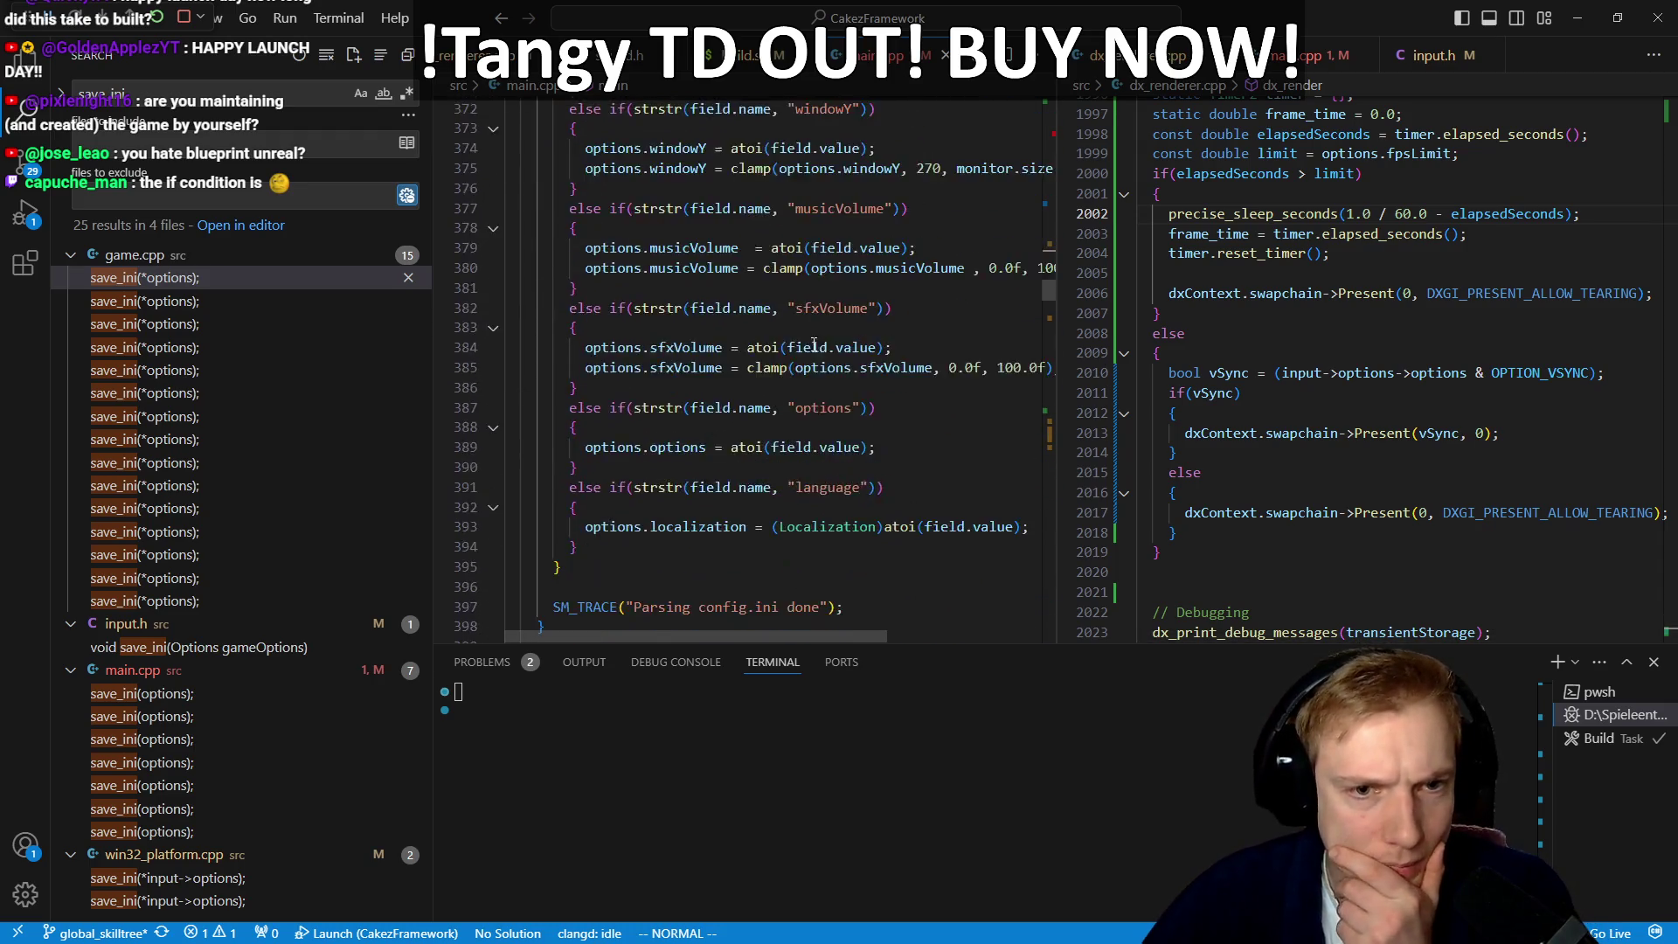
pyautogui.click(688, 323)
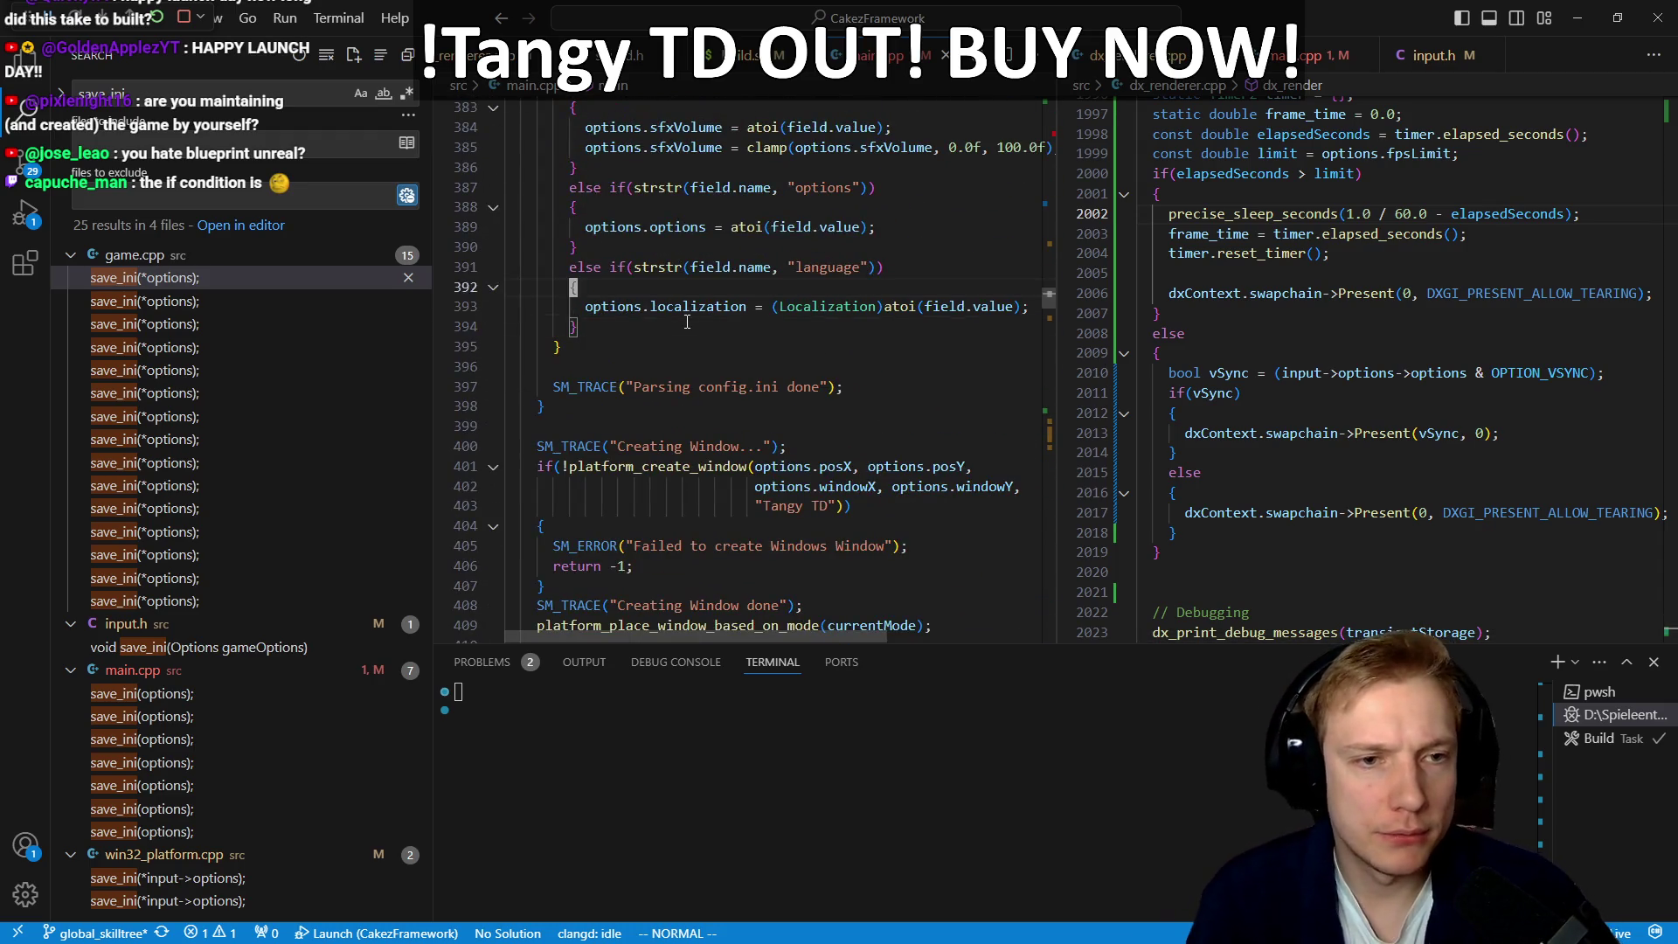
pyautogui.write('oelse if(str')
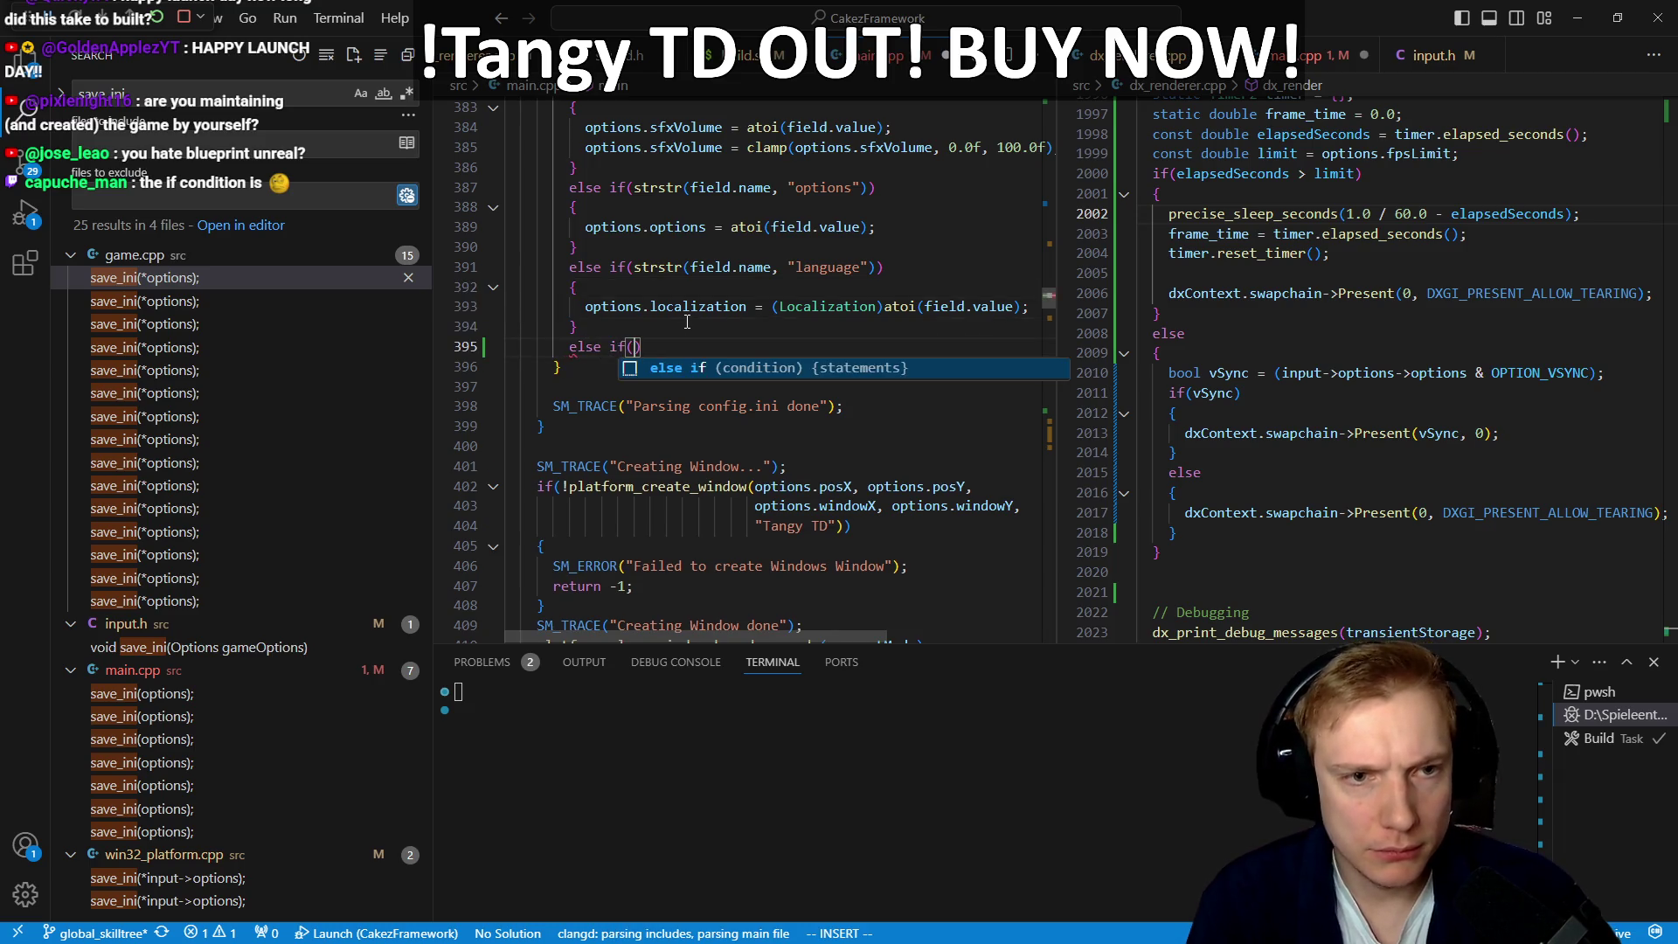
pyautogui.press('Escape')
# Step: Yank the 'language' else-if block and paste a duplicate directly below it
pyautogui.press('k')
pyautogui.press('k')
pyautogui.press('k')
pyautogui.hotkey('shift', 'v')
pyautogui.press('j')
pyautogui.press('j')
pyautogui.press('j')
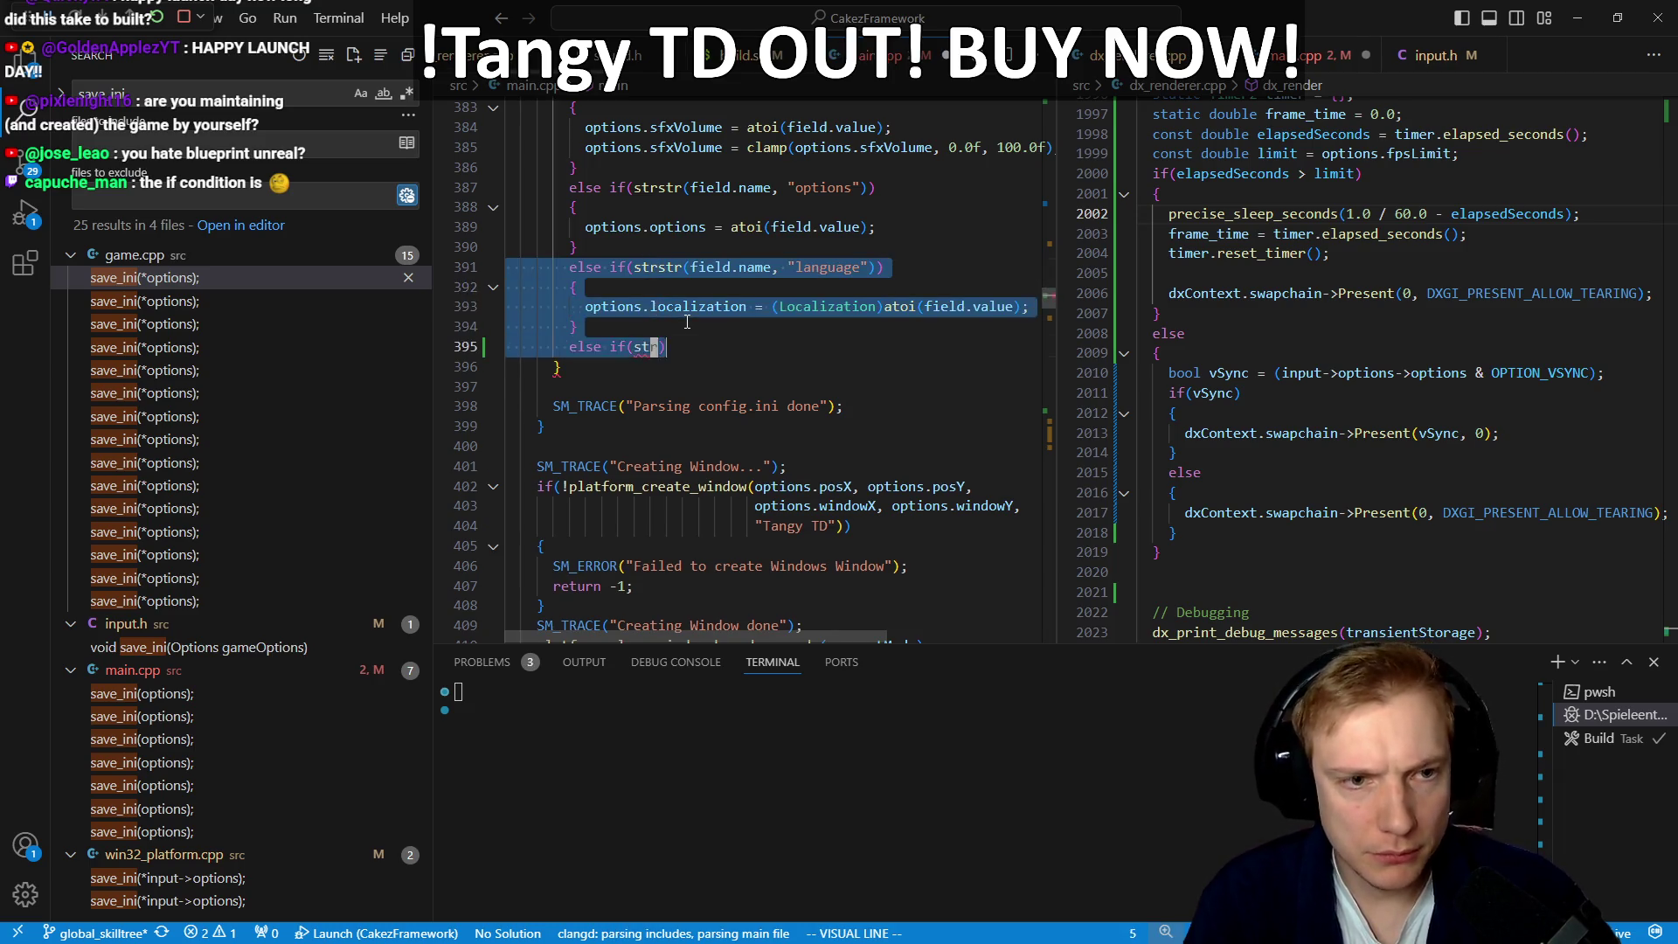
pyautogui.press('y')
pyautogui.press('j')
pyautogui.hotkey('shift', 'v')
pyautogui.press('j')
pyautogui.press('j')
pyautogui.press('j')
pyautogui.press('y')
pyautogui.press('j')
pyautogui.press('j')
pyautogui.press('j')
pyautogui.press('p')
# Step: Remove the leftover half-typed else-if line and open a blank line above the localization assignment
pyautogui.press('j')
pyautogui.press('j')
pyautogui.press('j')
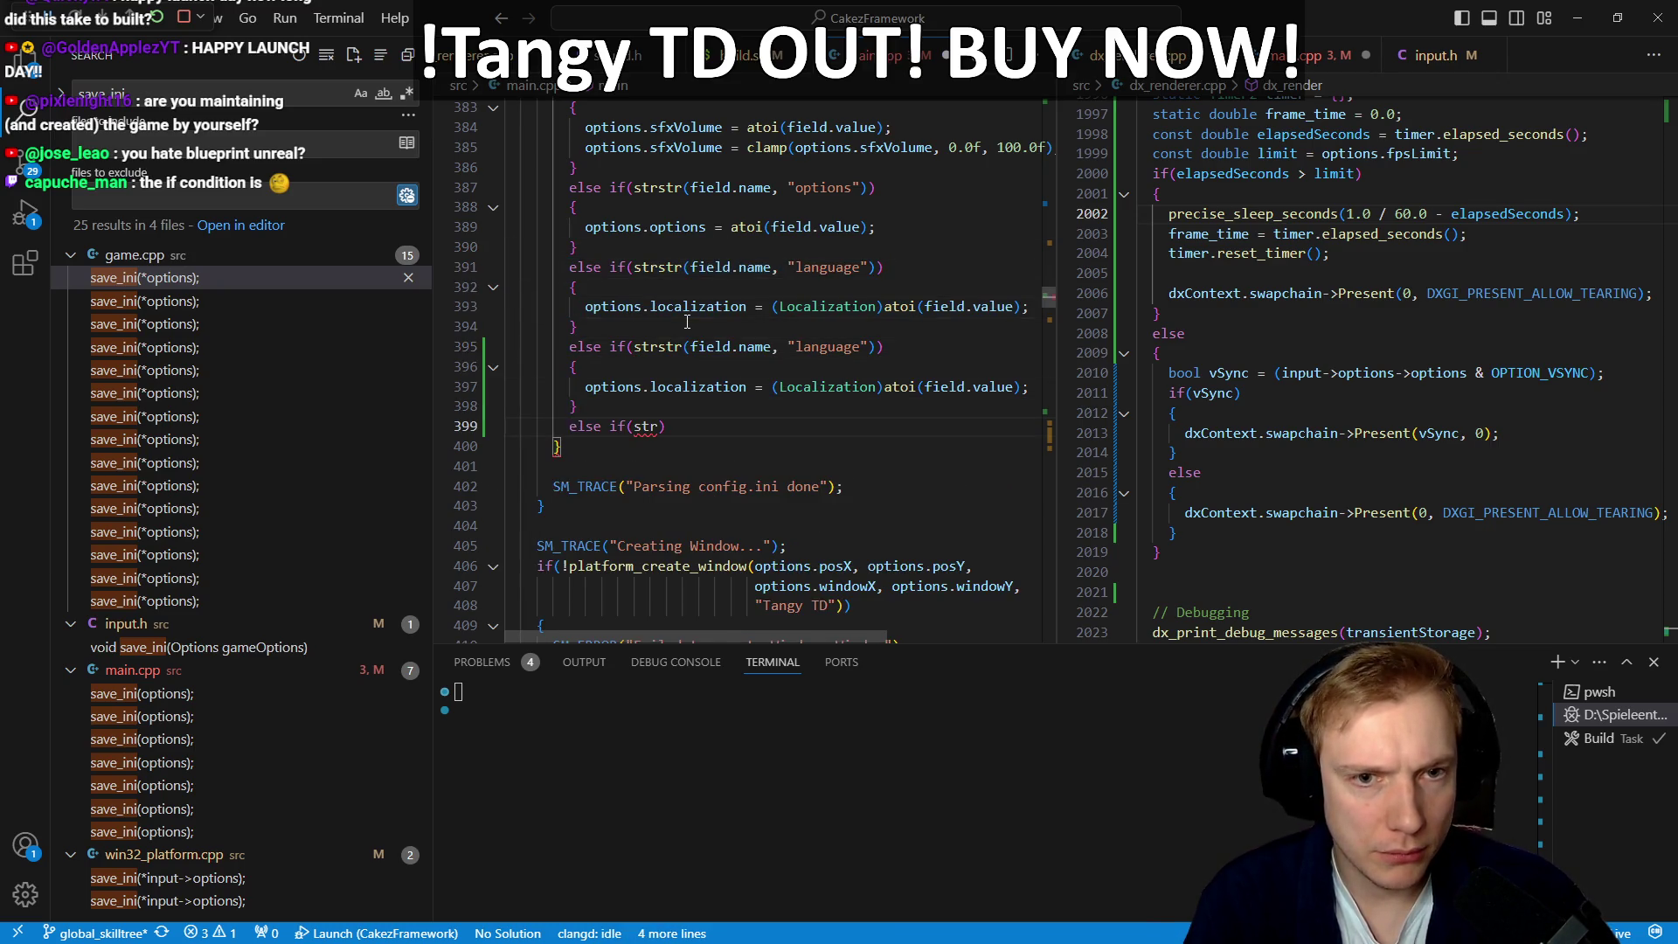
pyautogui.press('u')
pyautogui.press('k')
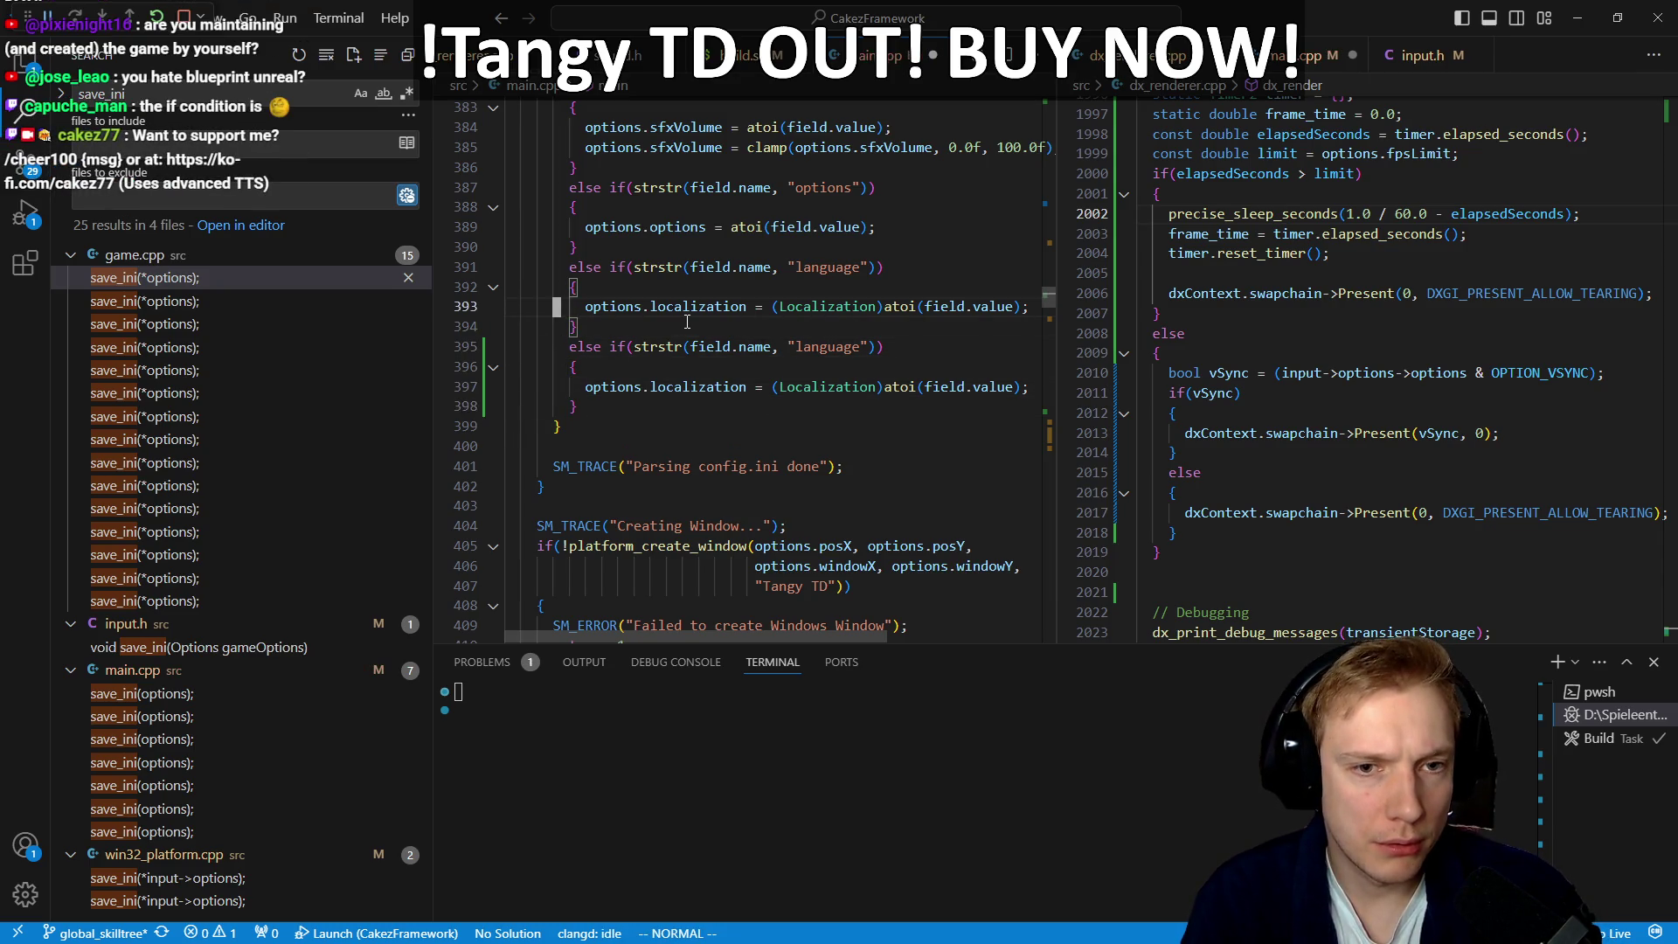
pyautogui.hotkey('shift', 'o')
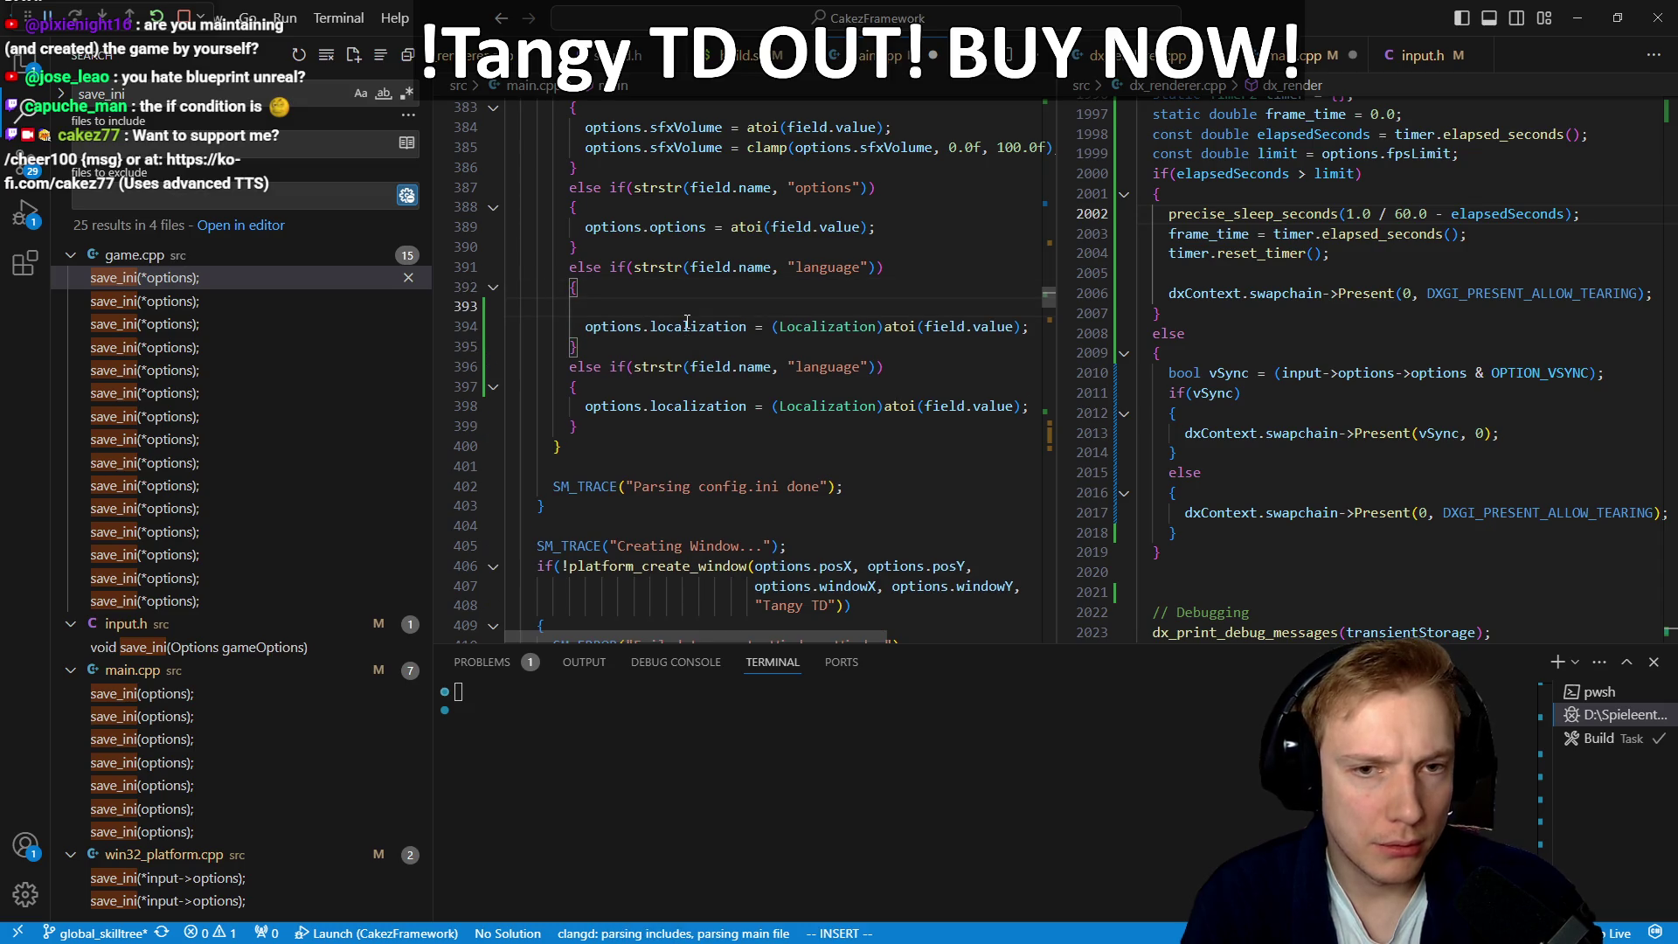
# Step: Begin a localization declaration line and cut atoi(field.value) out of the original assignment
pyautogui.write('clamp')
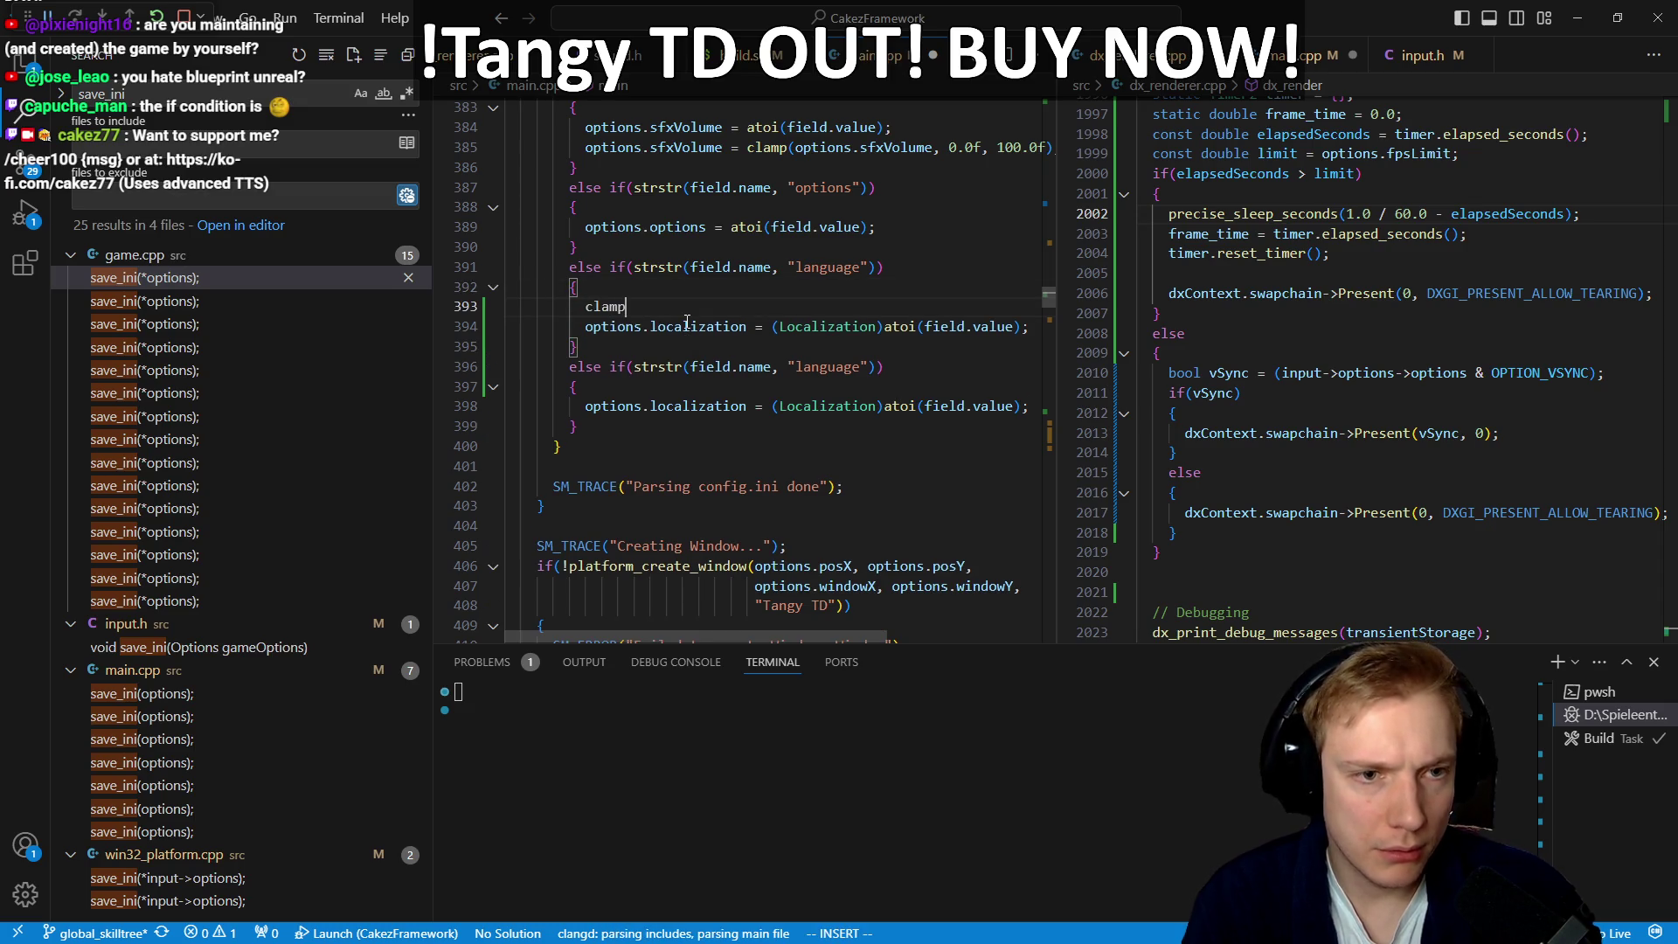
pyautogui.write('(')
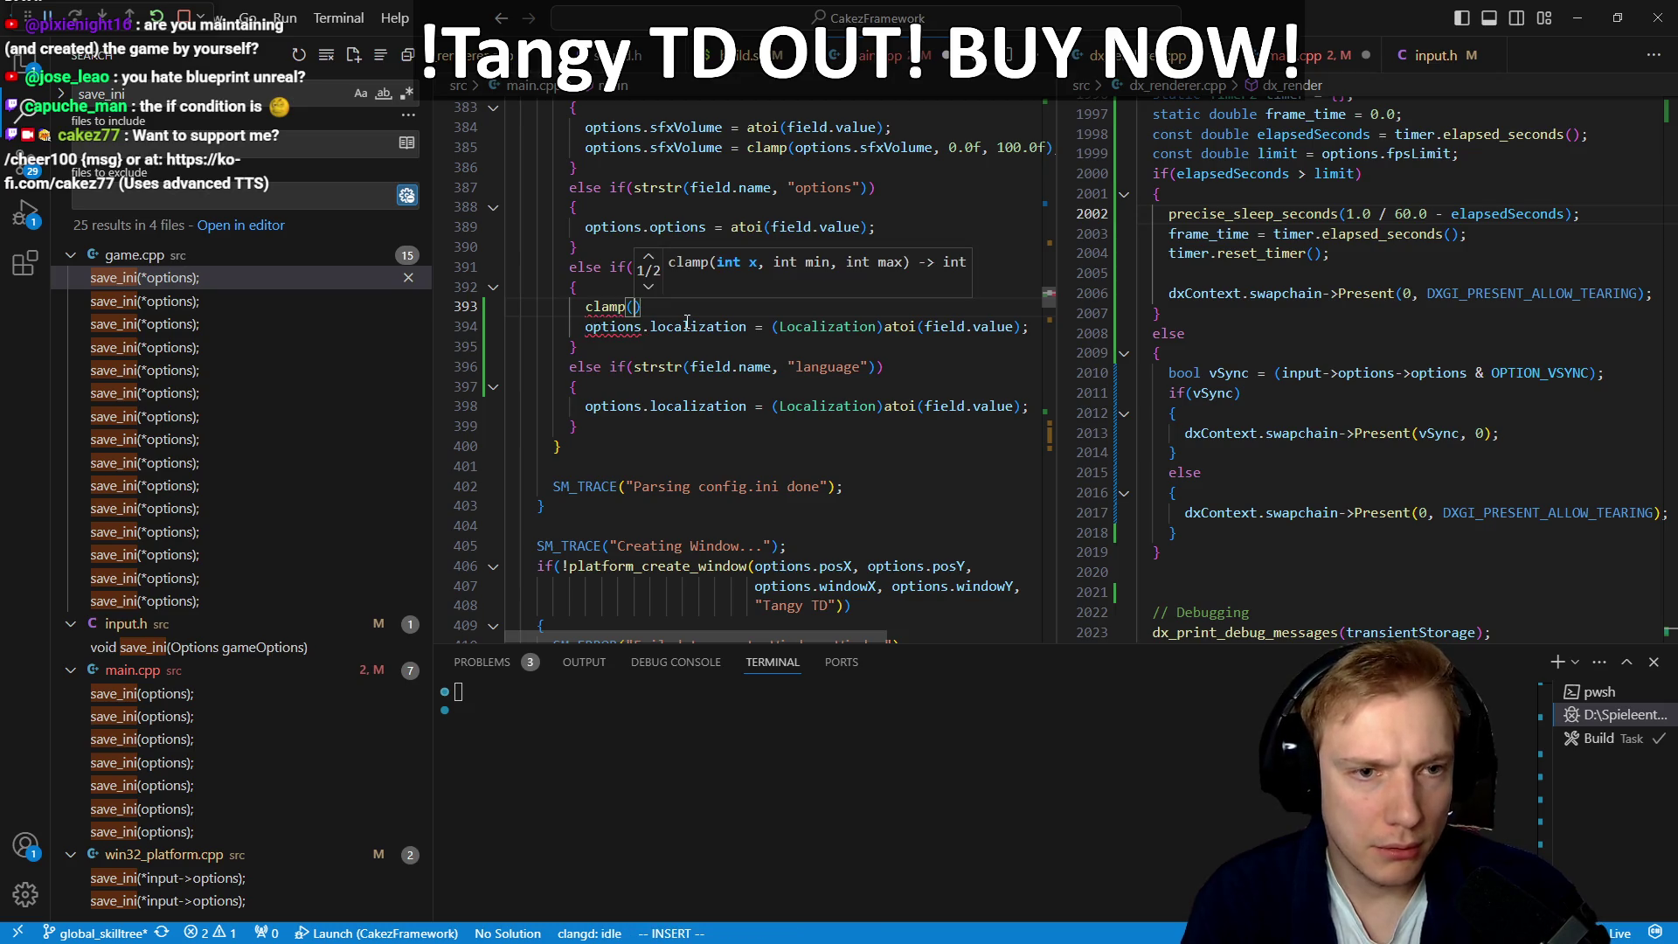
pyautogui.press('Escape')
pyautogui.hotkey('shift', 'o')
pyautogui.write('const int local')
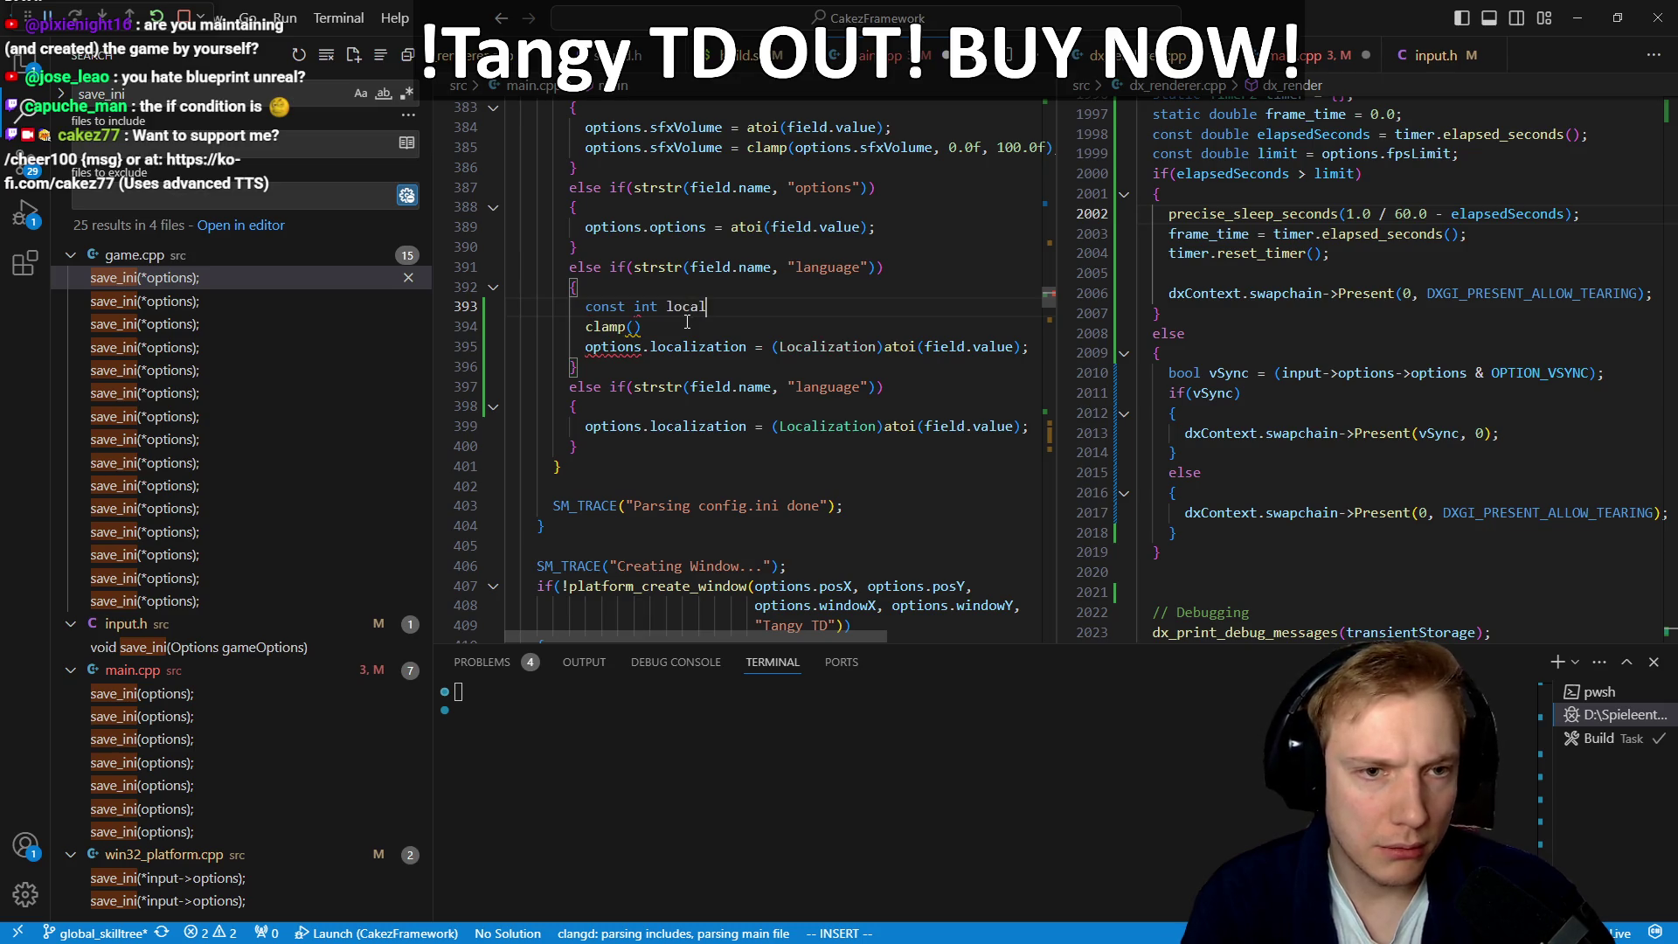
pyautogui.write('tion =')
pyautogui.press('Escape')
pyautogui.press('j')
pyautogui.press('j')
pyautogui.press('h')
pyautogui.press('v')
pyautogui.press('b')
pyautogui.press('b')
pyautogui.press('b')
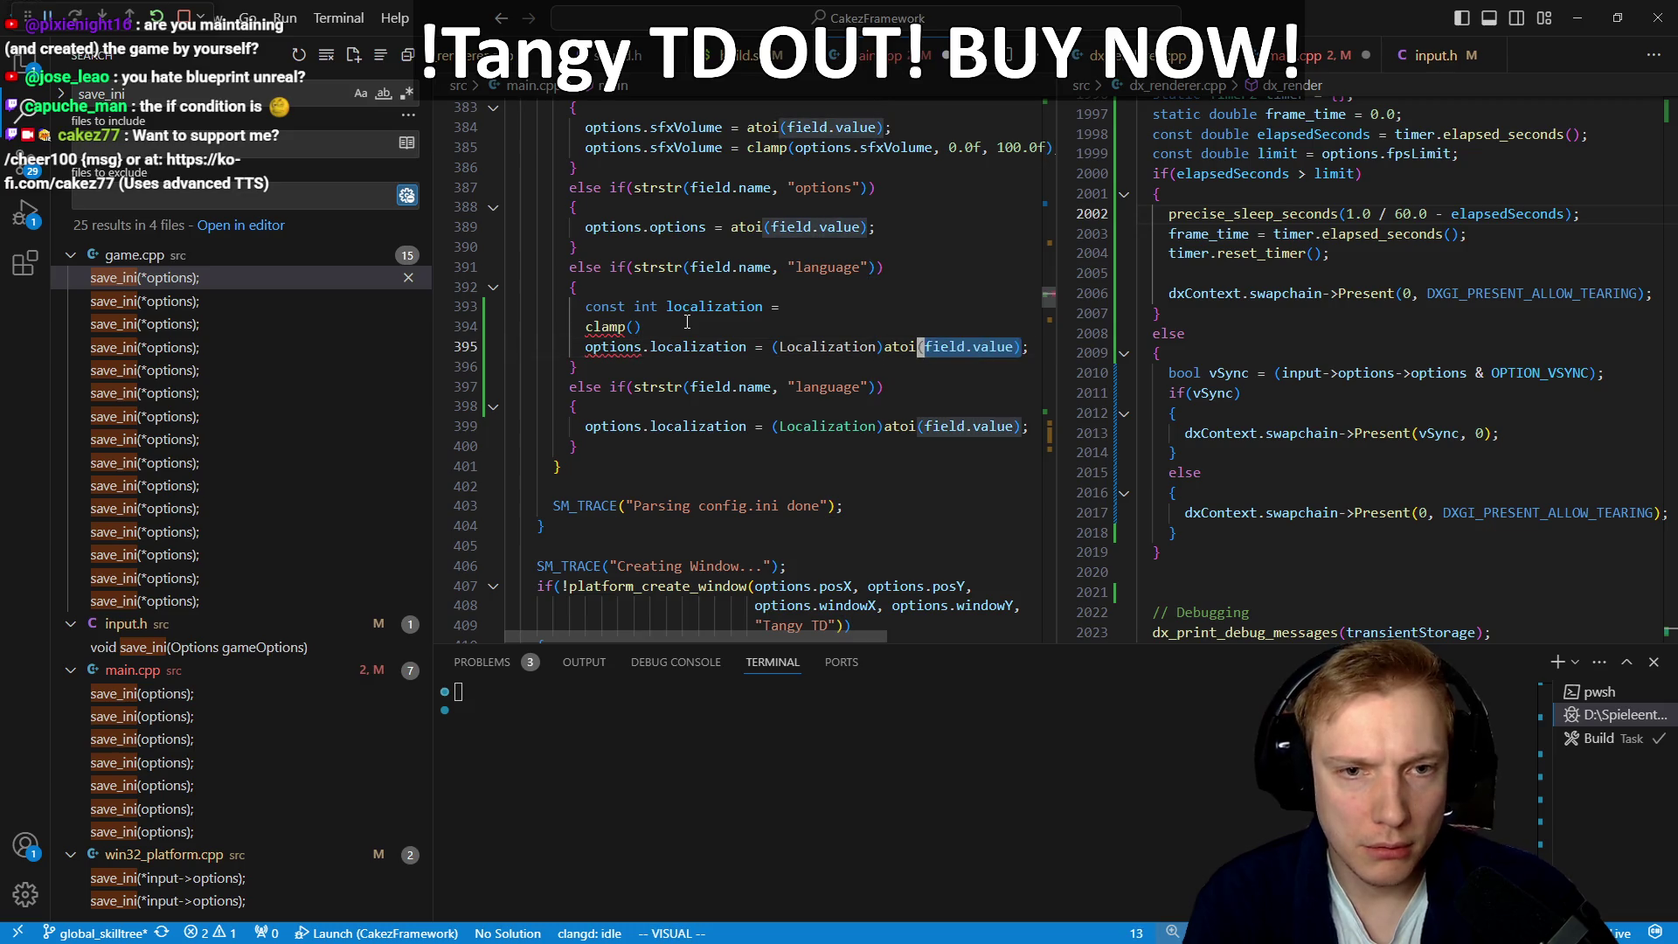
pyautogui.press('d')
pyautogui.press('k')
pyautogui.press('k')
# Step: Complete 'const int localization = clamp(atoi(field.value), 0, LOCALIZATION_COUNT);' and assign it to options.localization
pyautogui.write(' cla')
pyautogui.write(' cls')
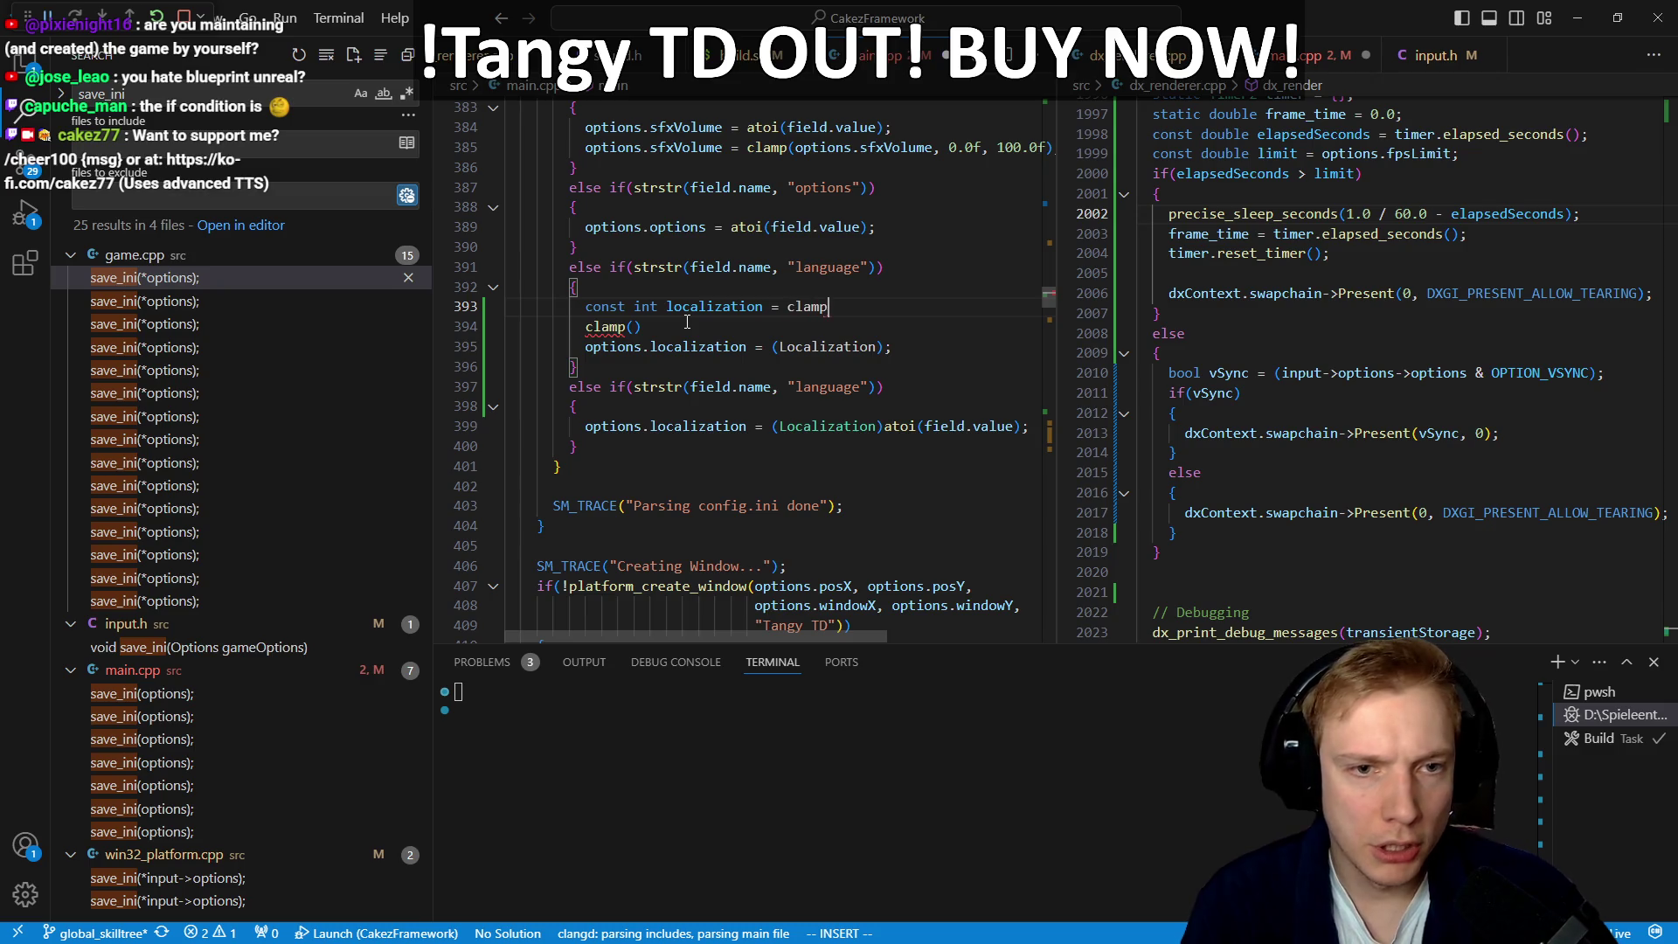
pyautogui.write('atoi(field.value), ')
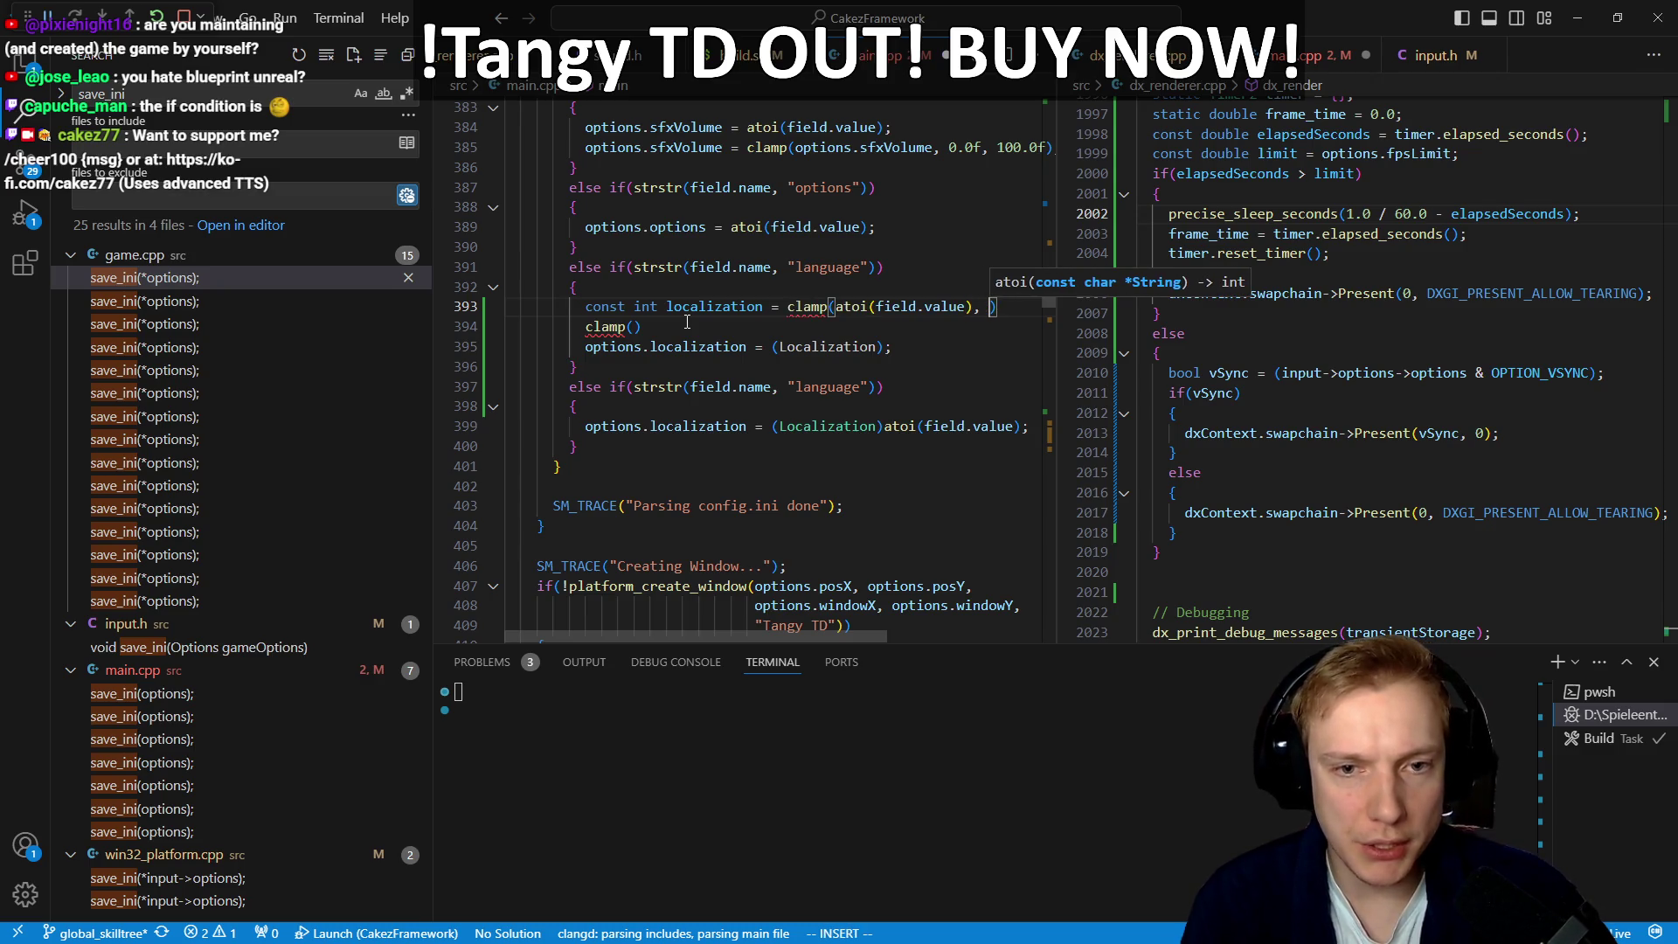
pyautogui.write('0, lo')
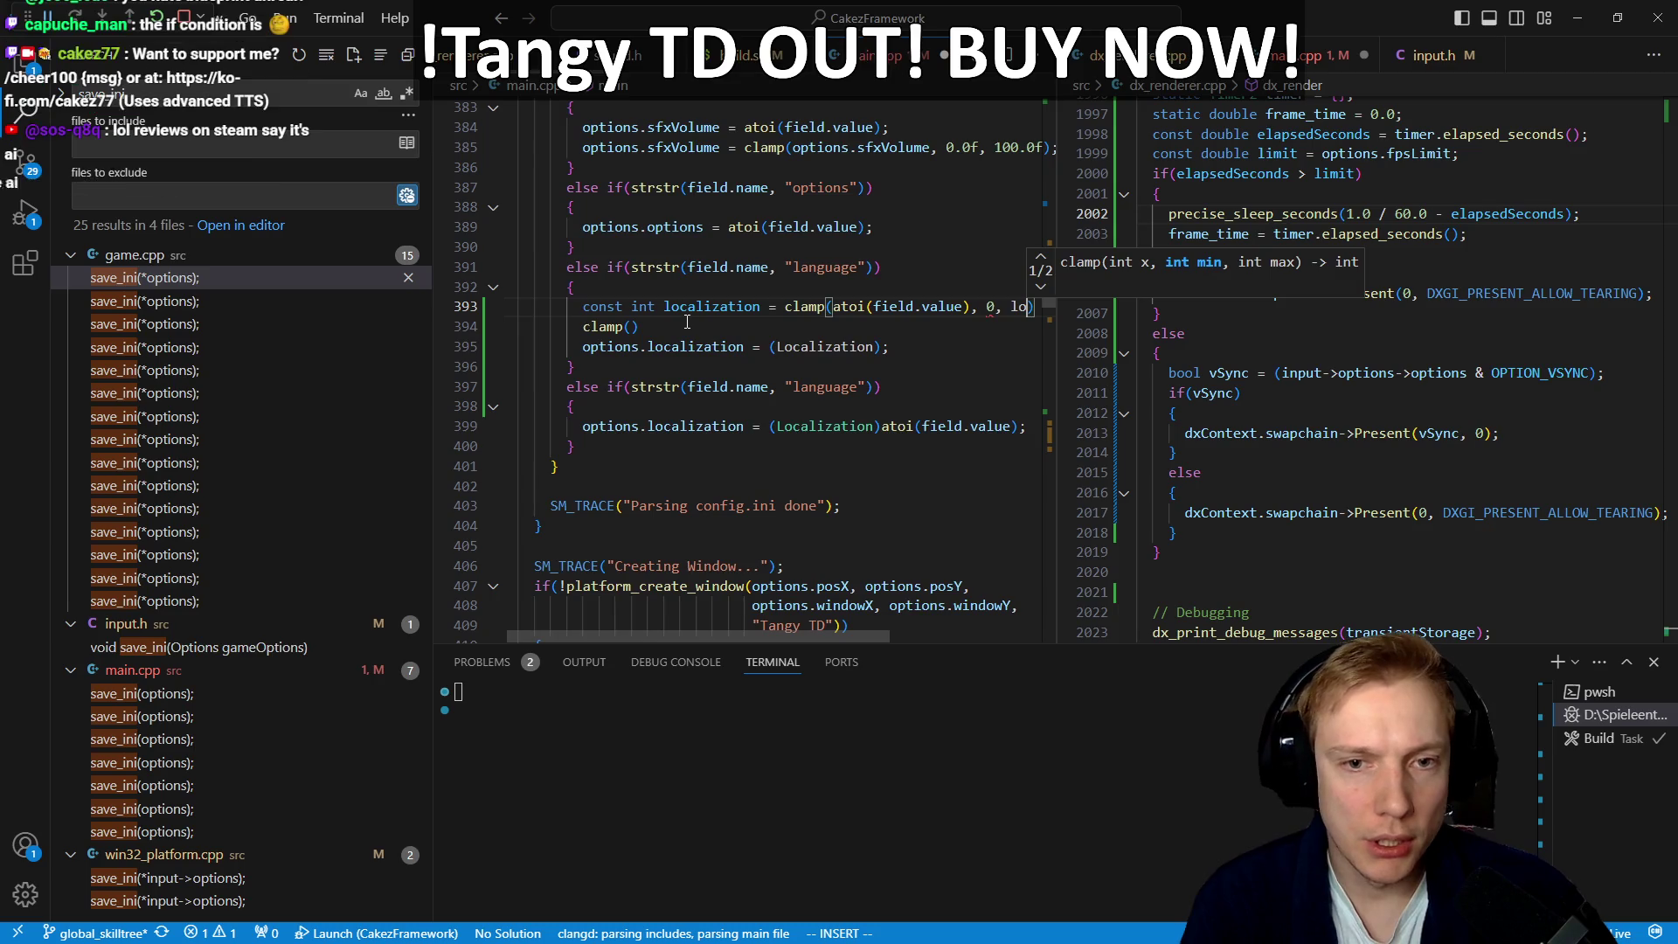
pyautogui.press('Down')
pyautogui.press('Tab')
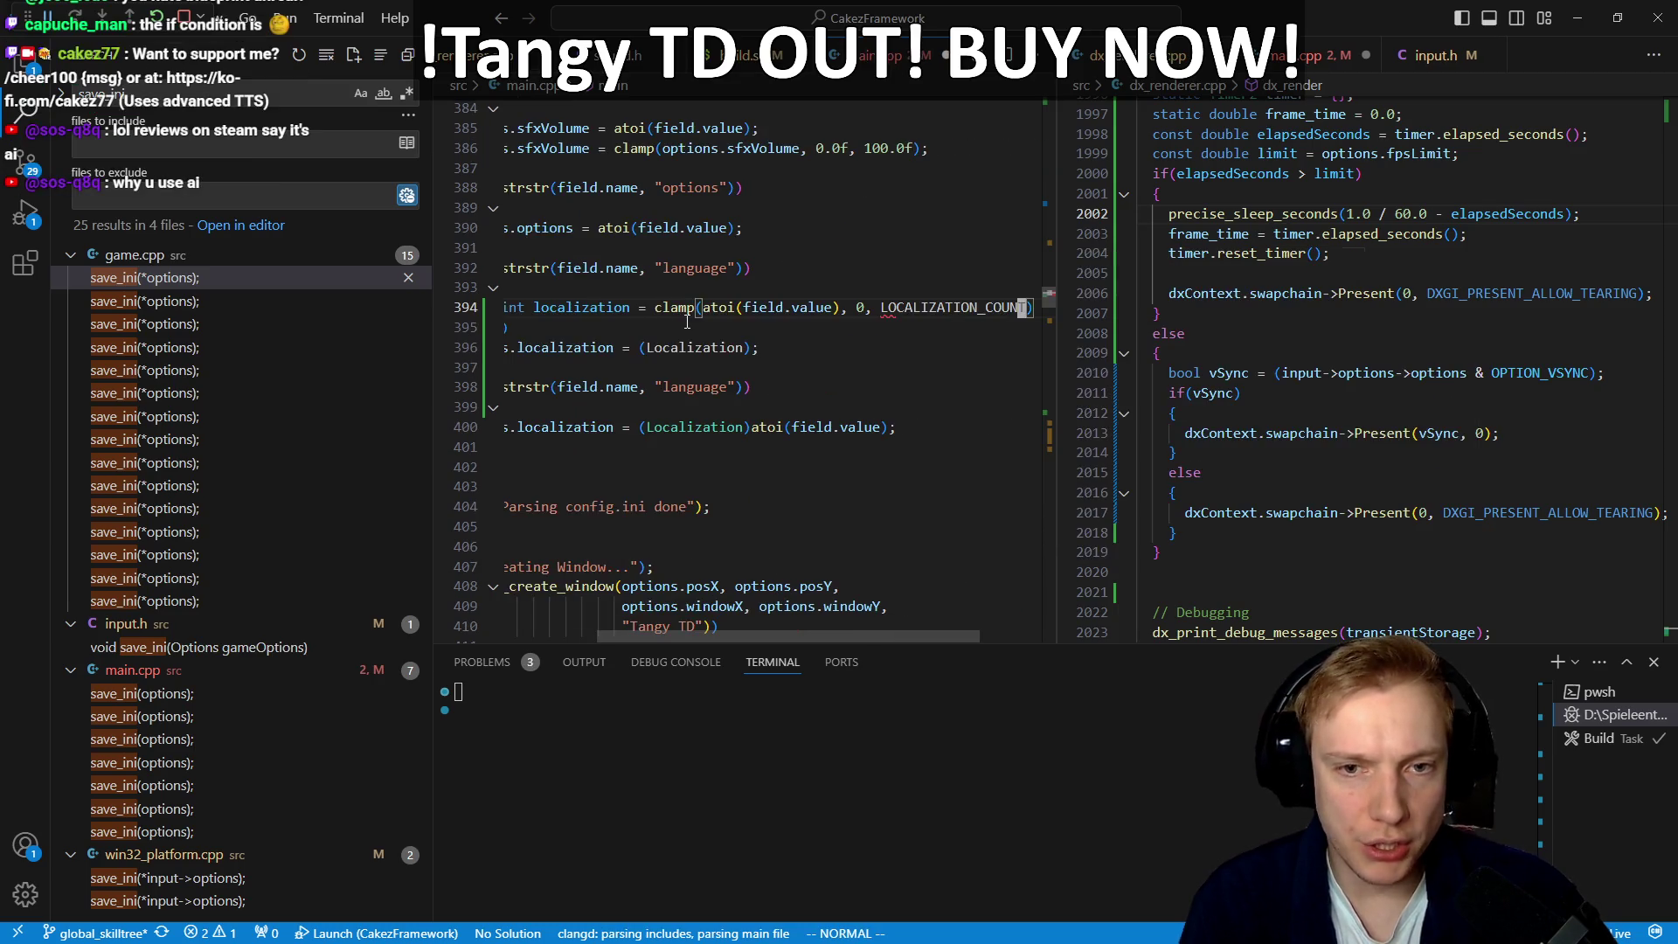
pyautogui.press('Down')
pyautogui.press('Escape')
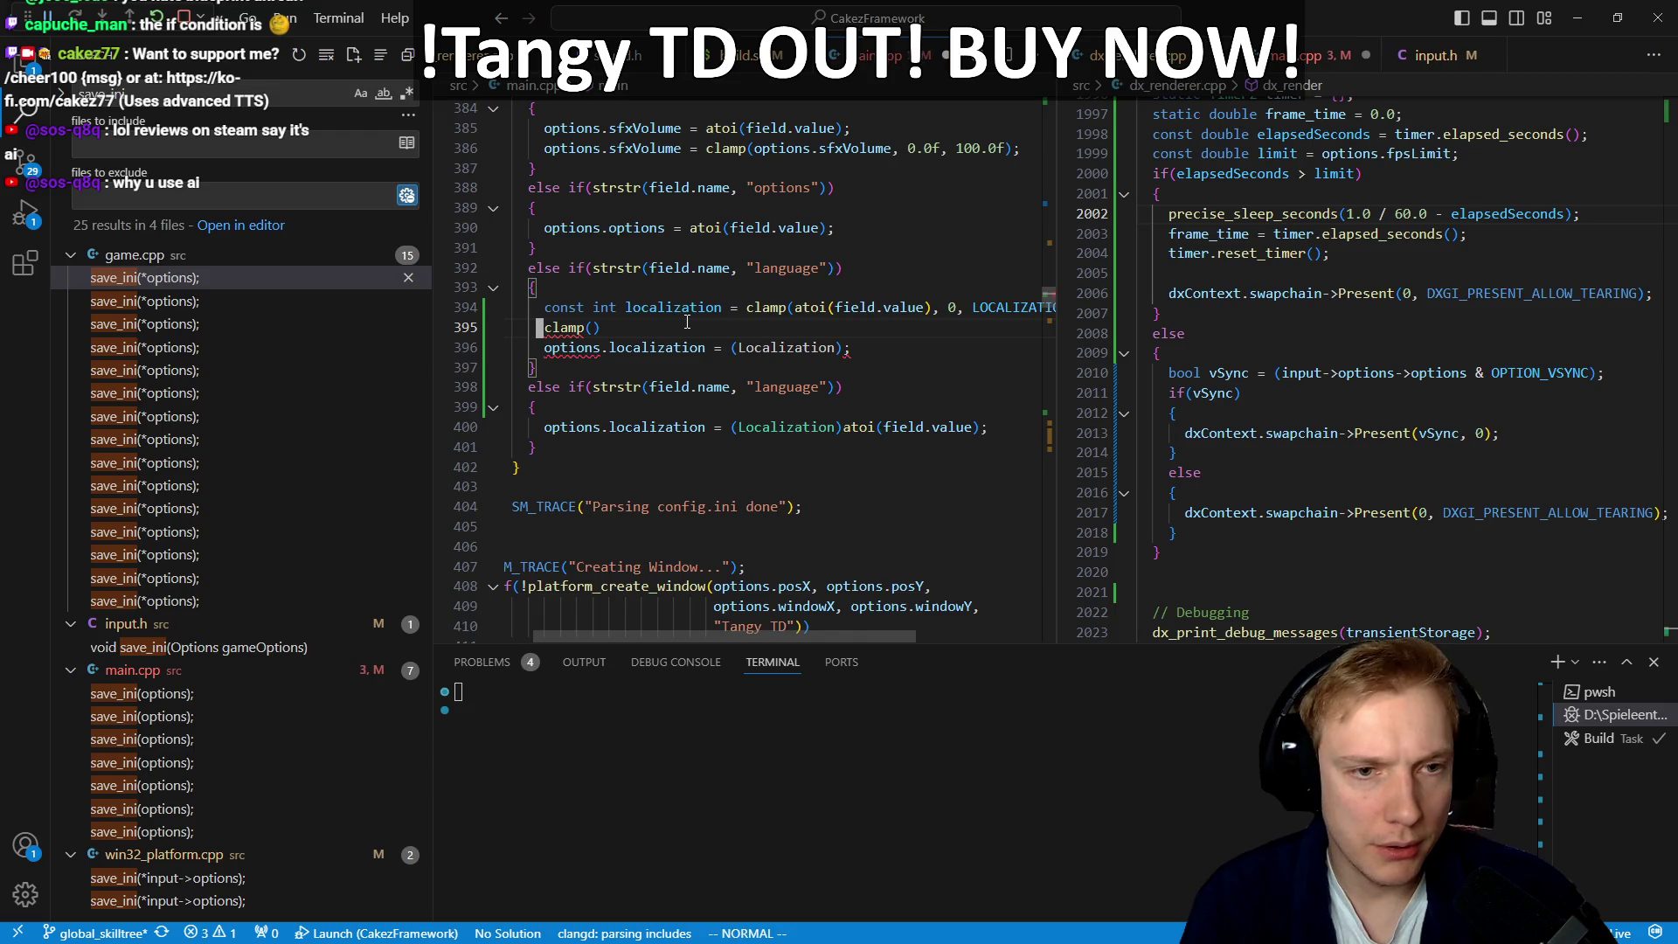
pyautogui.press('d')
pyautogui.press('d')
pyautogui.write('$il')
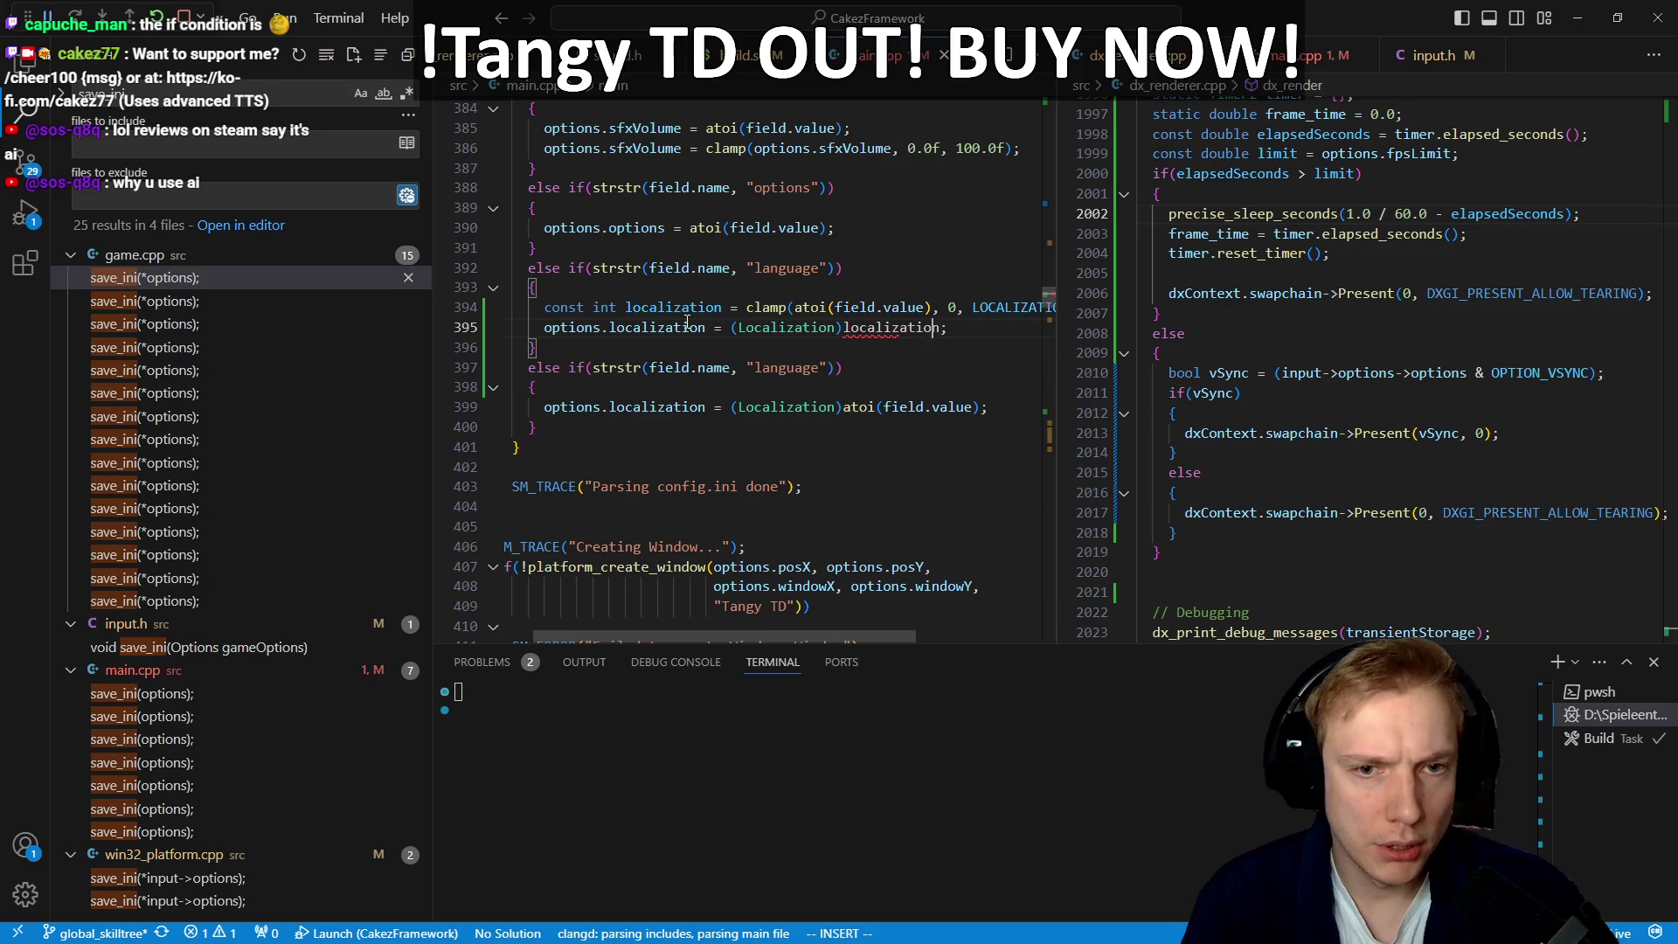
pyautogui.press('Escape')
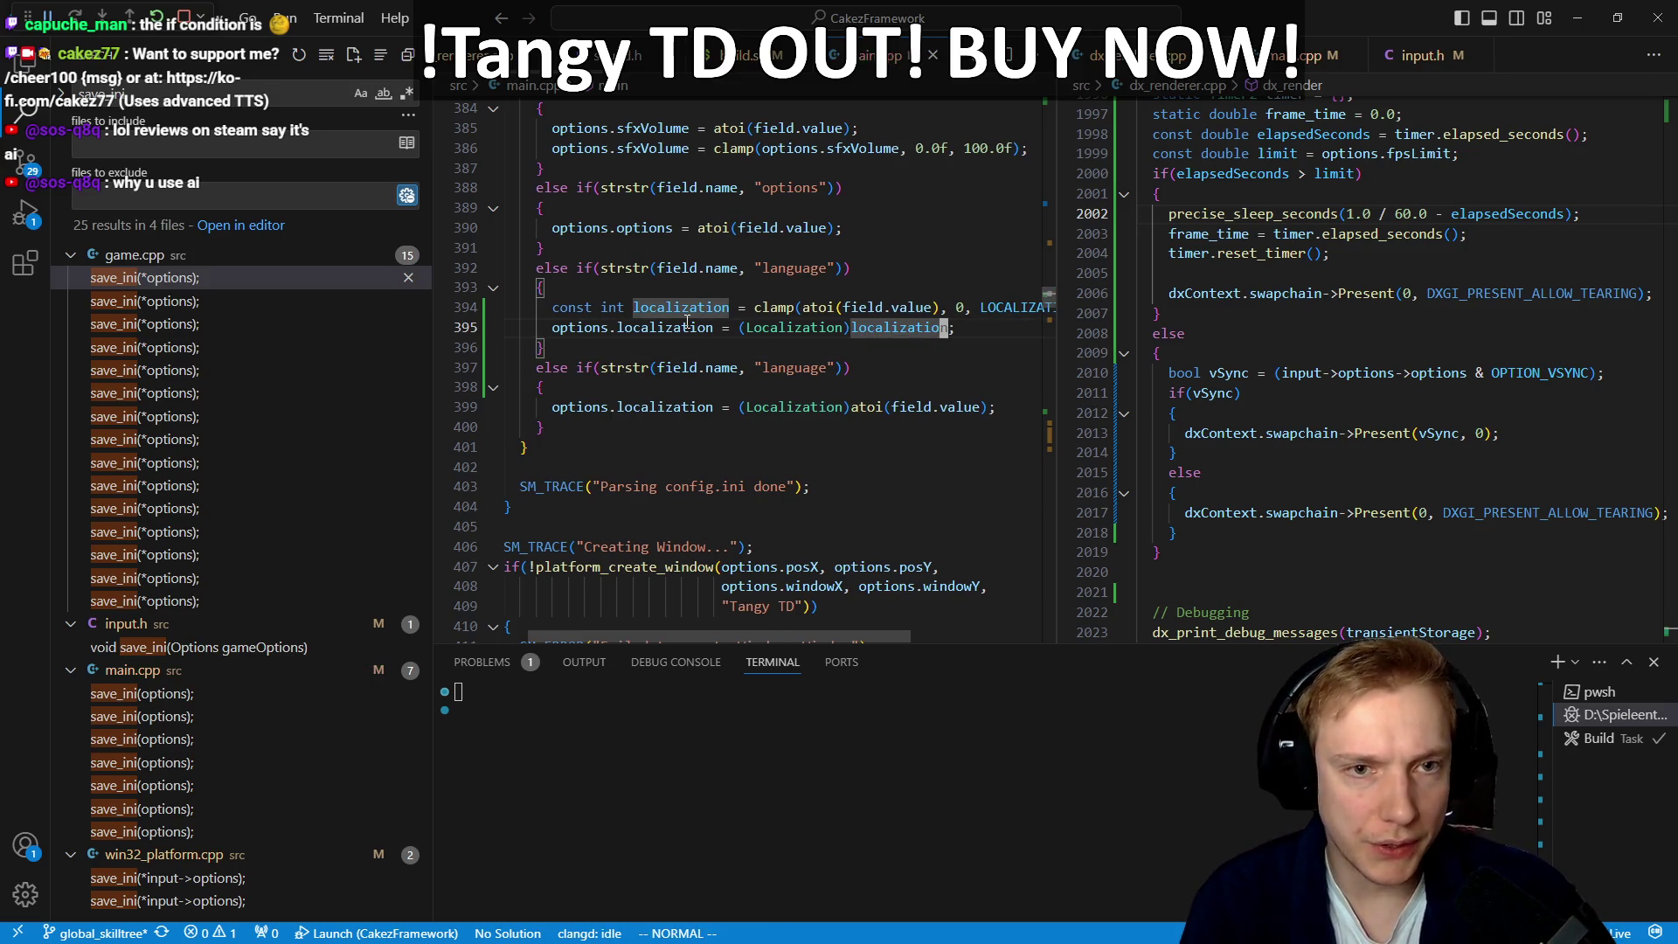
pyautogui.press('j')
pyautogui.press('j')
pyautogui.press('j')
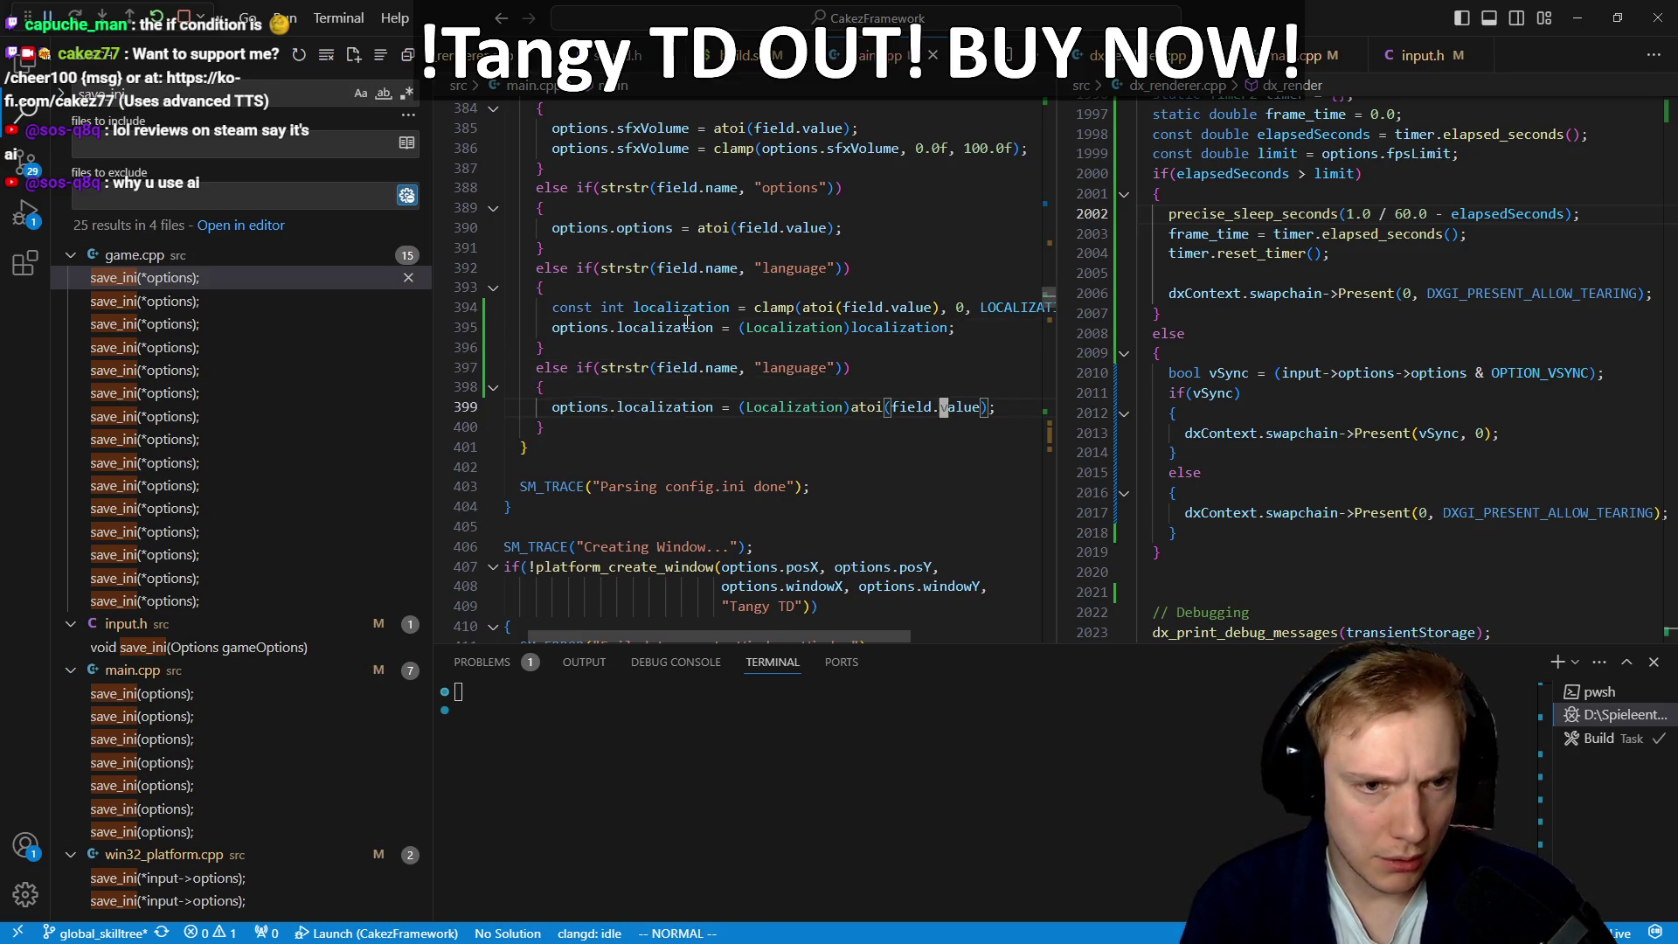
pyautogui.press('j')
pyautogui.press('f')
pyautogui.press('v')
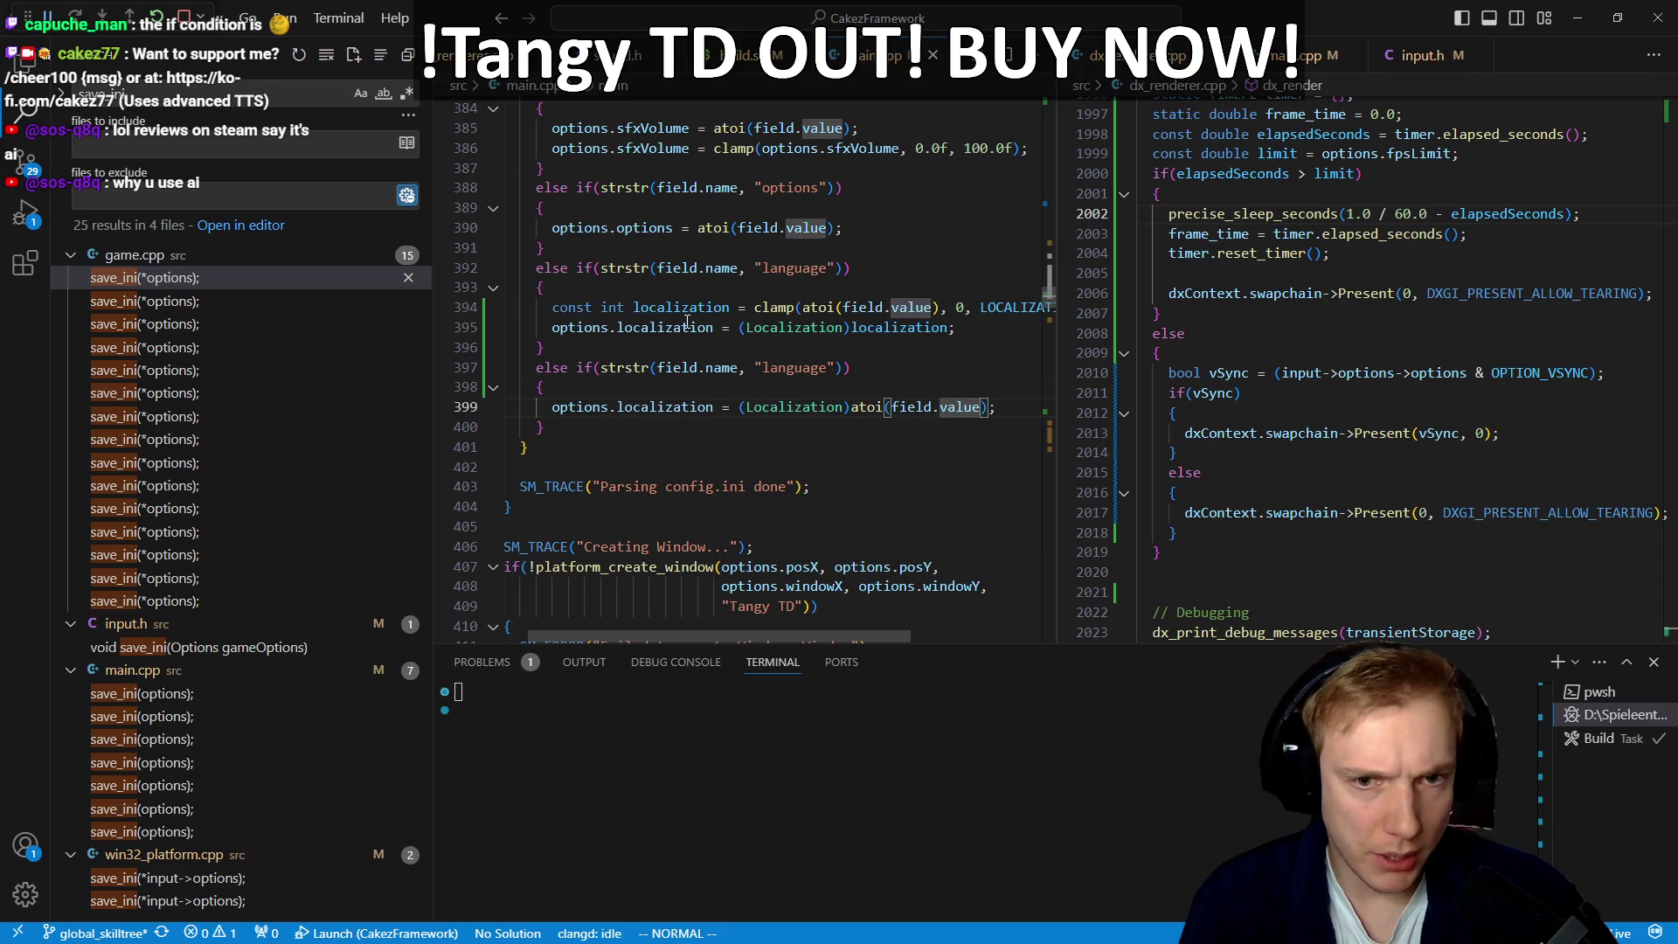
# Step: Rename the copied block's setting to 'fpsLimit' and add an fpsLimit line inside it
pyautogui.press('l')
pyautogui.press('k')
pyautogui.press('k')
pyautogui.hotkey('ctrl', 'w')
pyautogui.write('f')
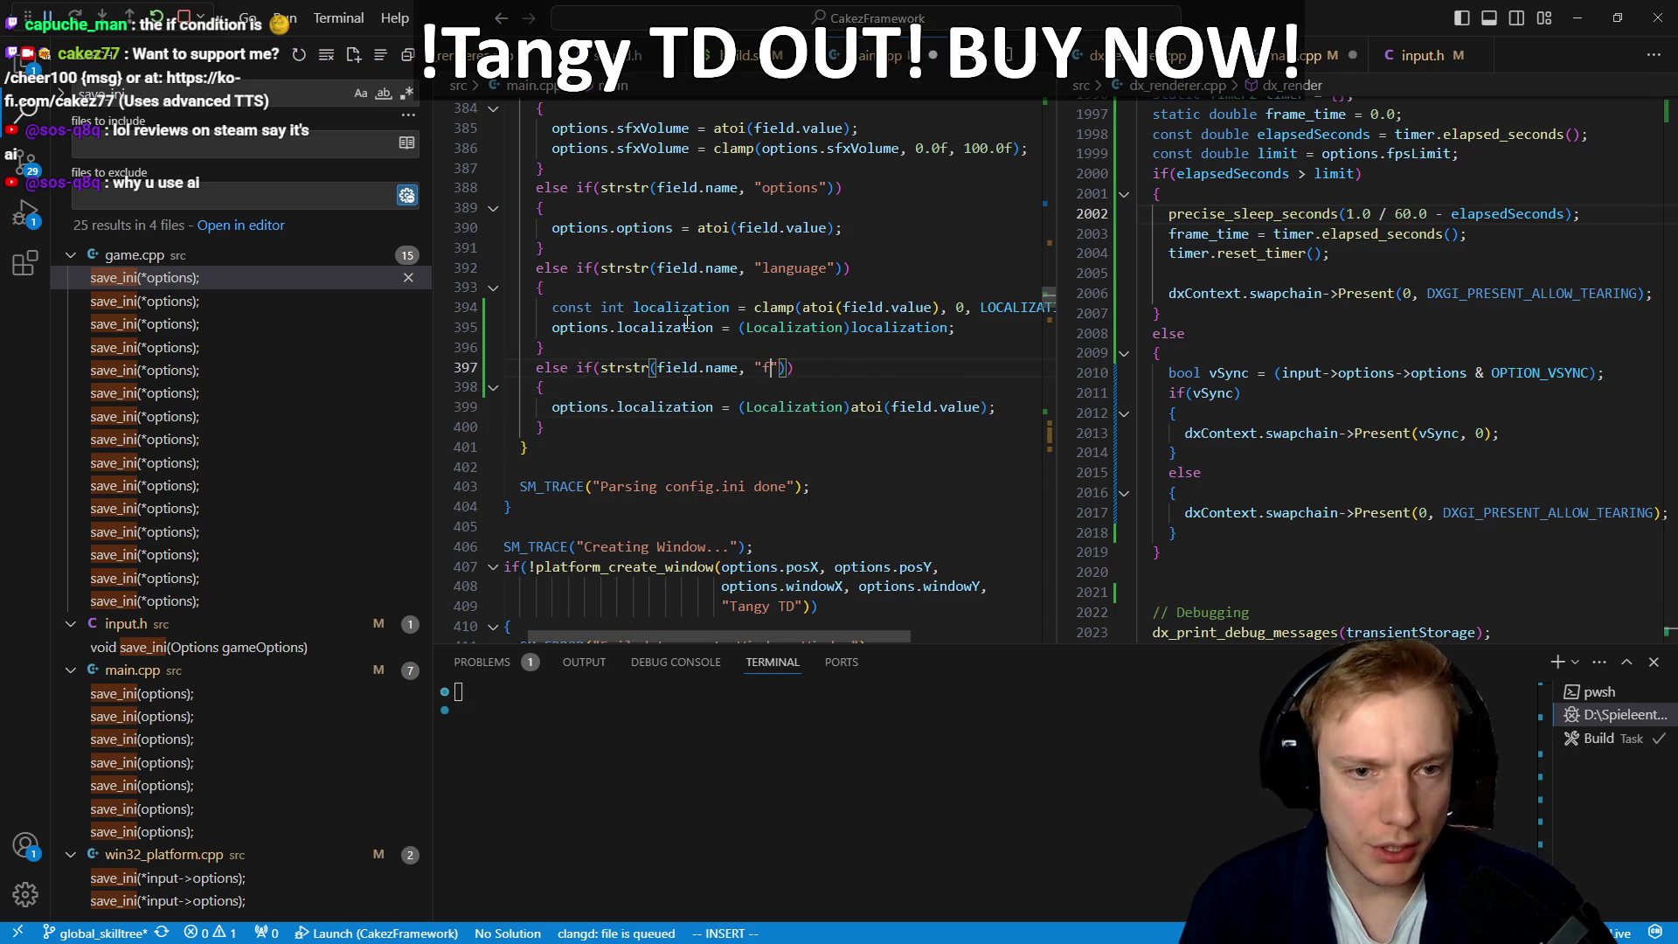
pyautogui.write('imit')
pyautogui.press('Escape')
pyautogui.press('j')
pyautogui.press('o')
pyautogui.press('Escape')
pyautogui.write('const int')
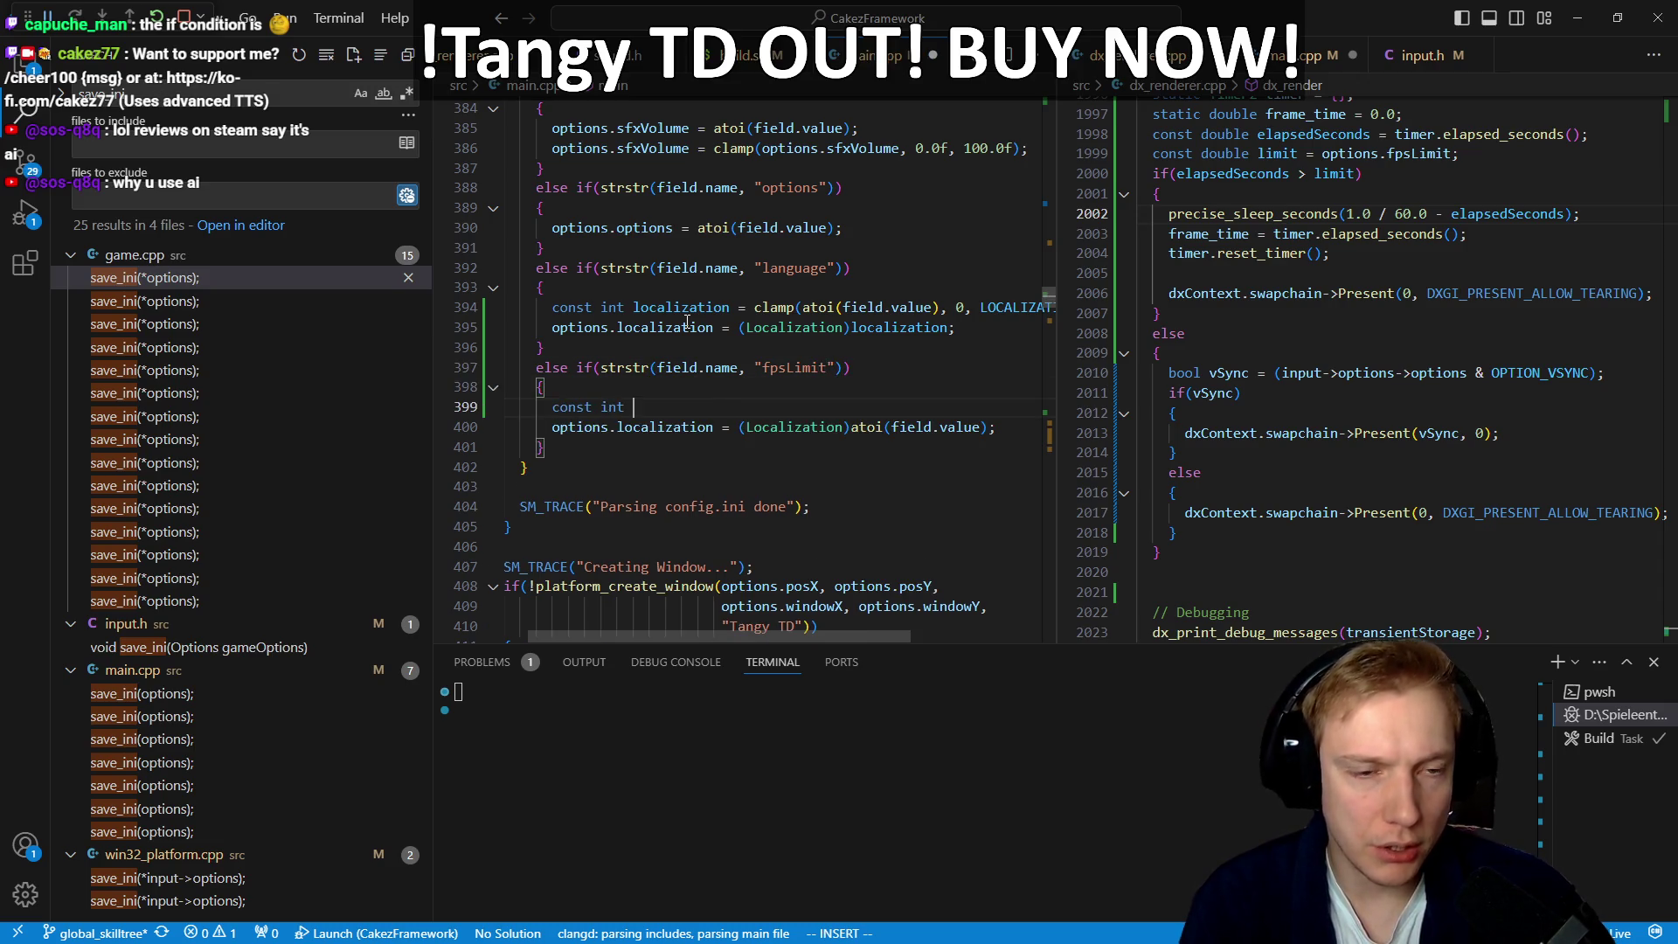
pyautogui.write('fps')
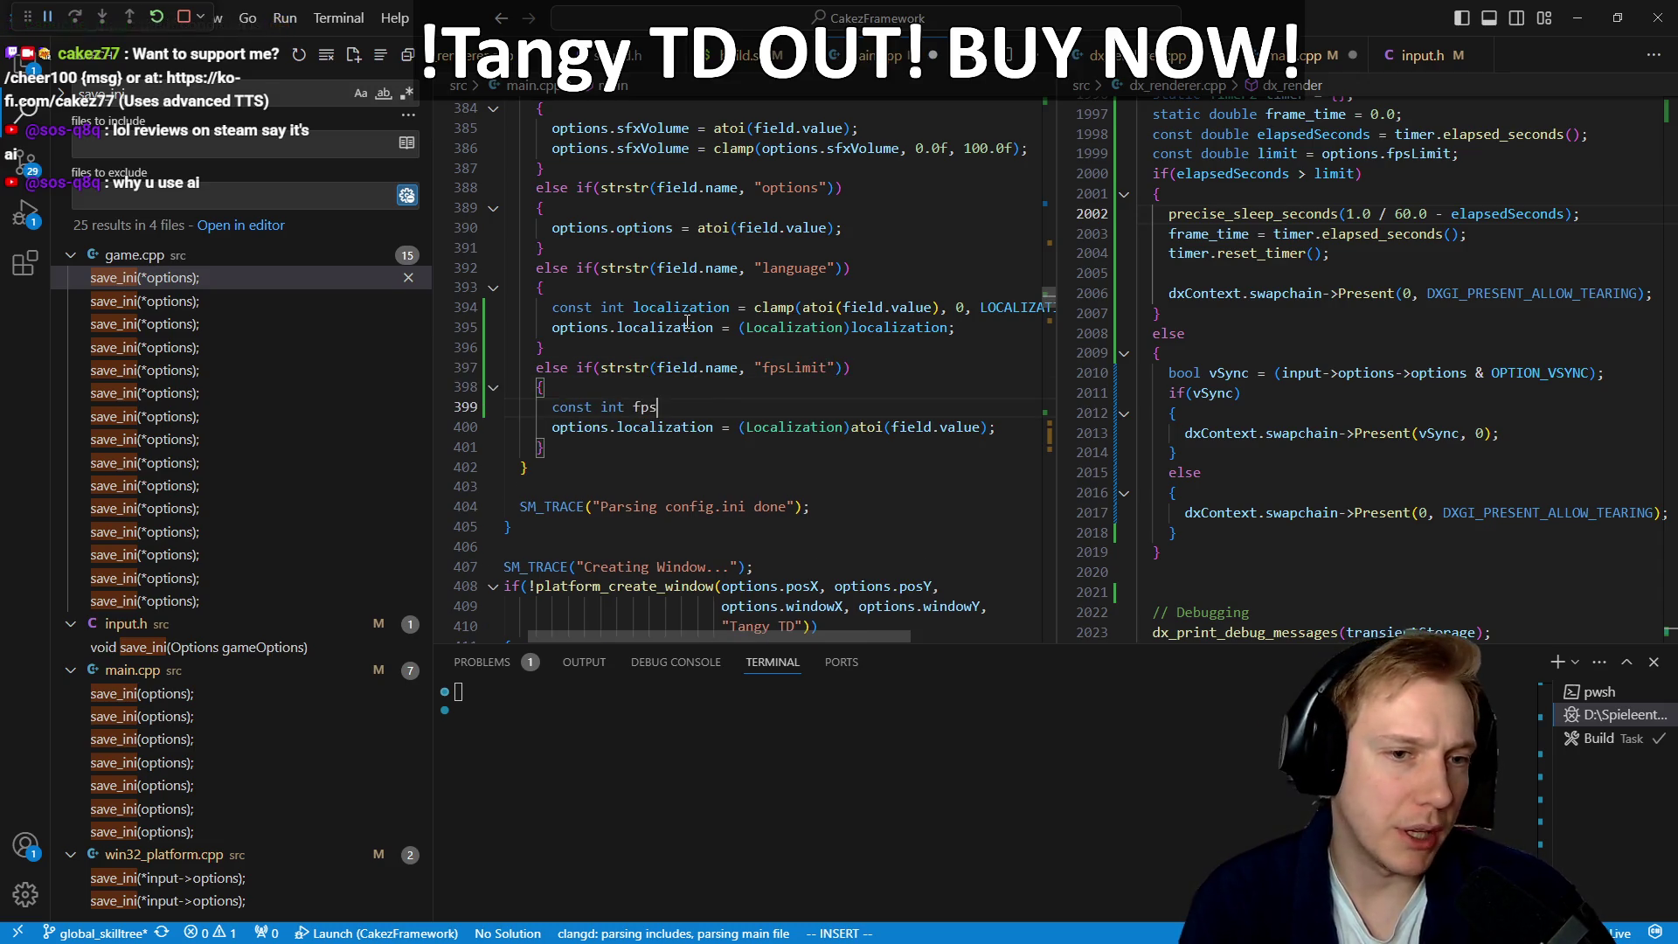
pyautogui.press('Escape')
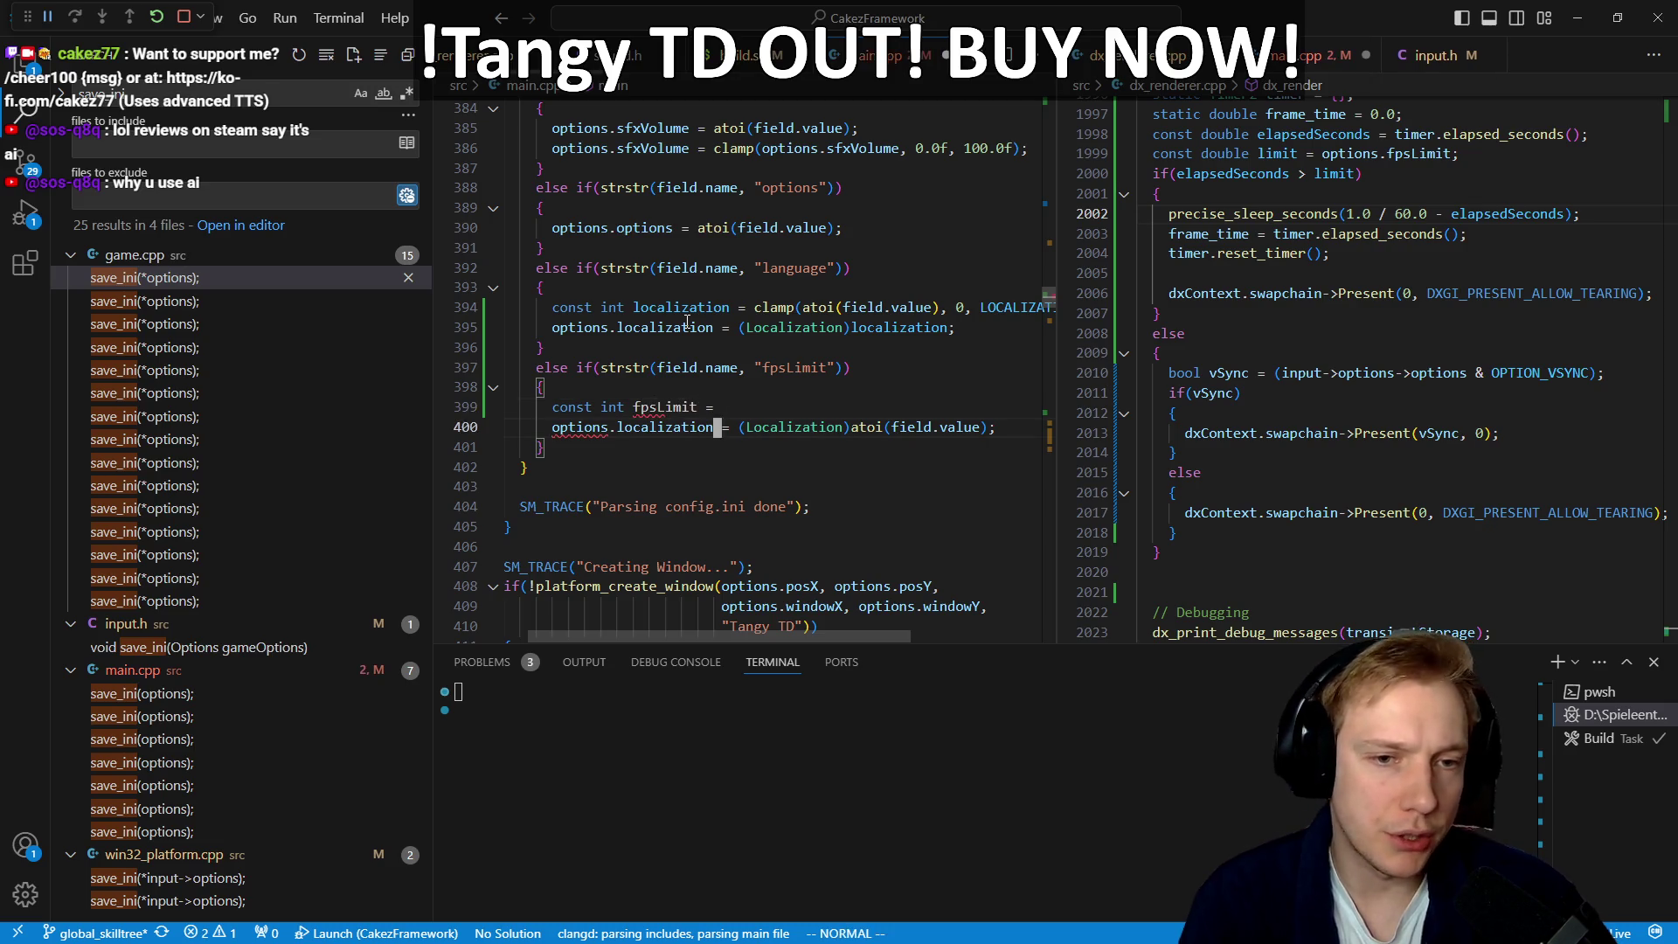
# Step: Build 'const int fpsLimit = clamp(atoi(field.value), 60, 244);' from the moved atoi call
pyautogui.press('j')
pyautogui.press('v')
pyautogui.press('b')
pyautogui.press('b')
pyautogui.press('b')
pyautogui.press('b')
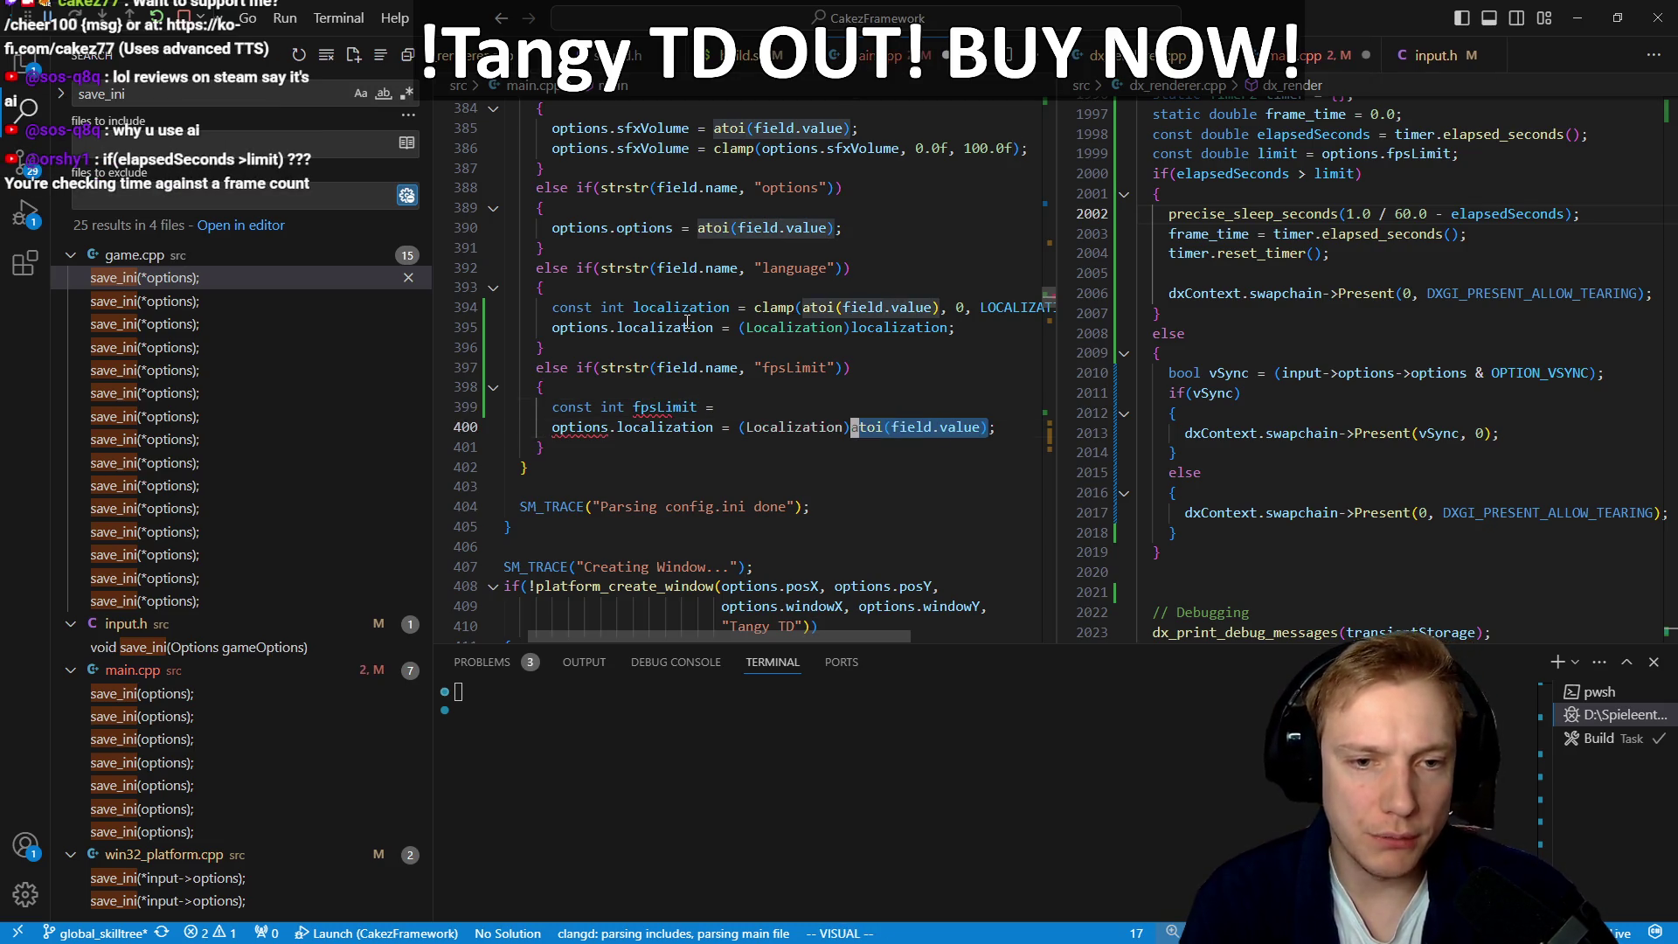
pyautogui.press('d')
pyautogui.press('k')
pyautogui.press('p')
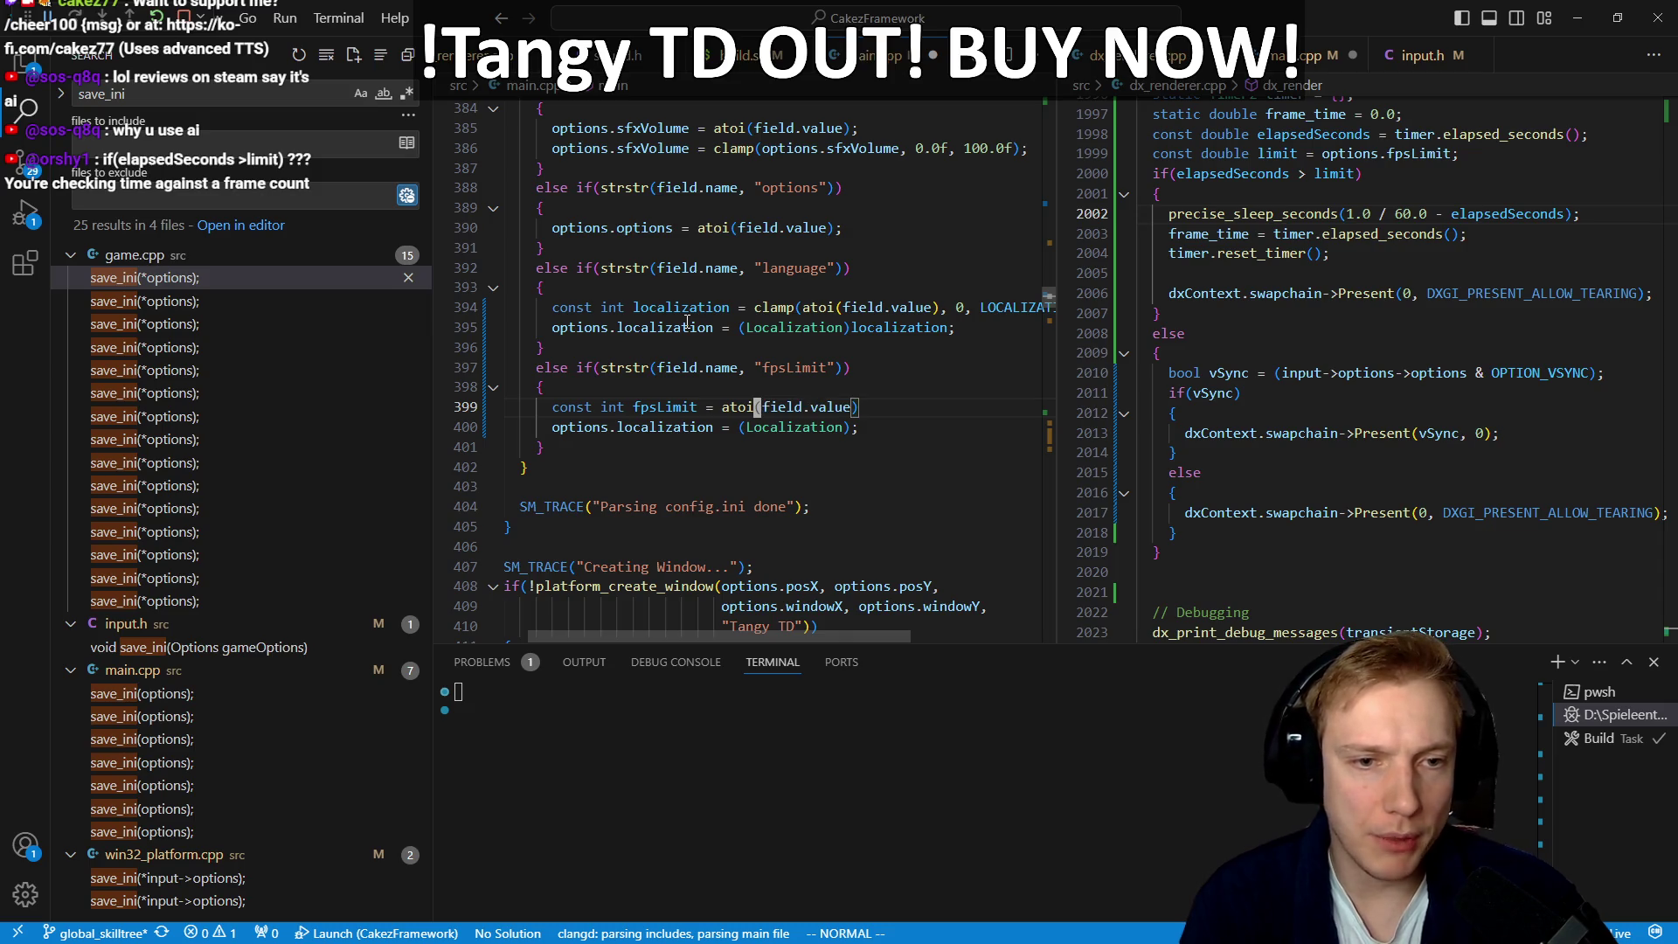
pyautogui.write('biclamp(')
pyautogui.press('Escape')
pyautogui.write('$a, ')
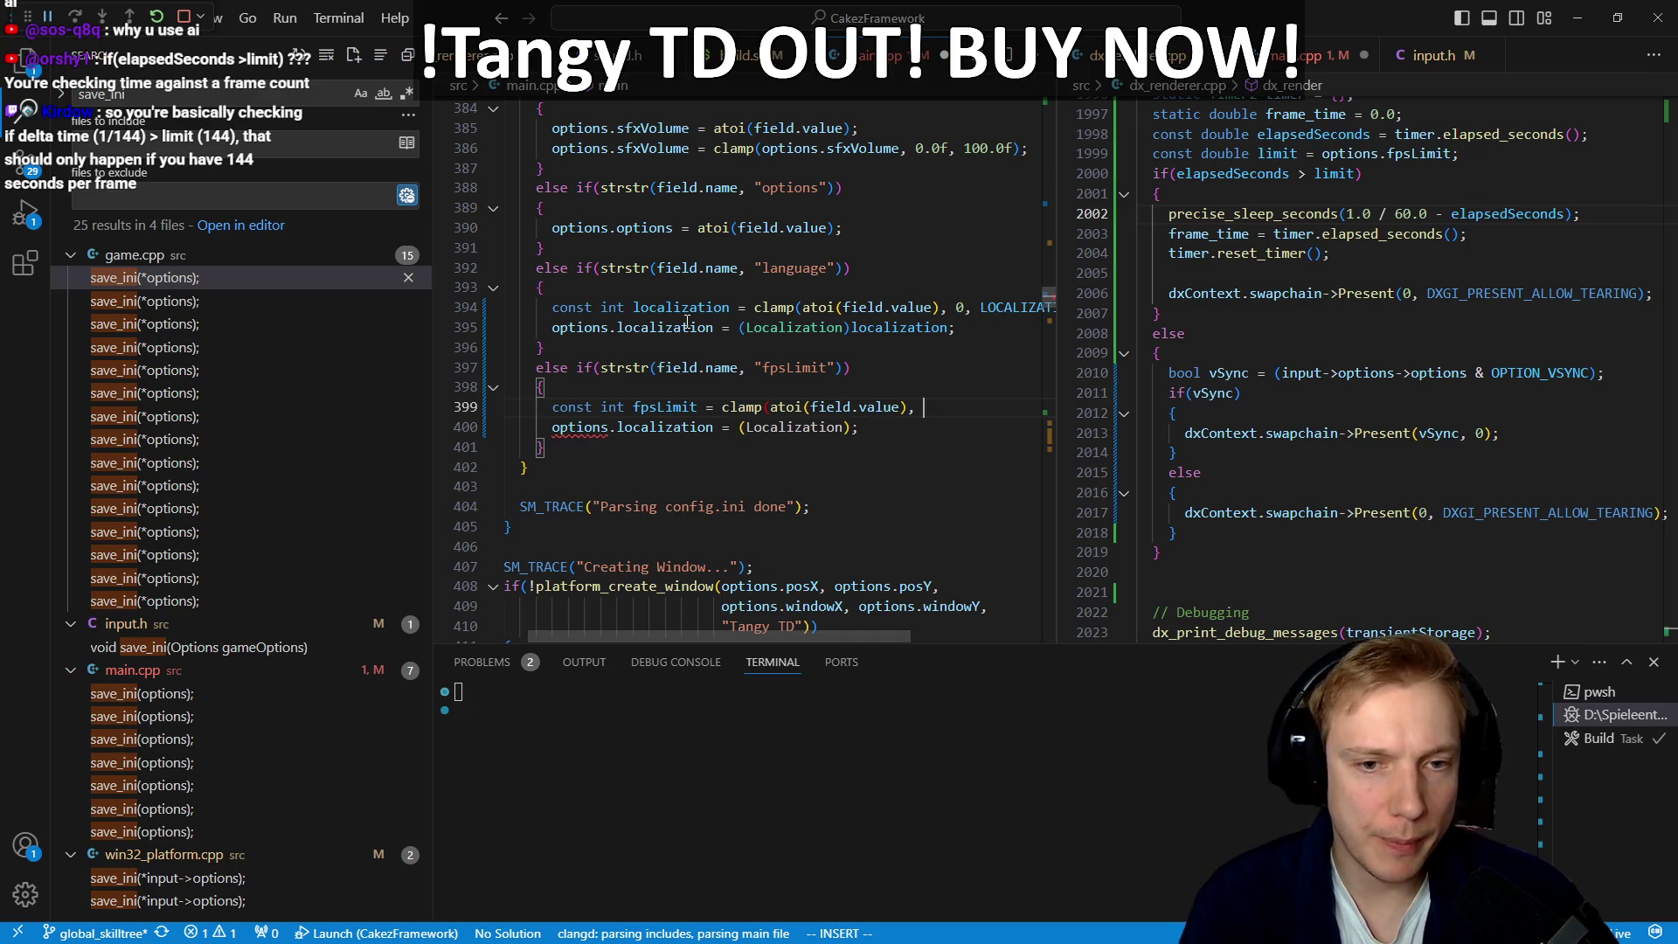
pyautogui.write('60, ')
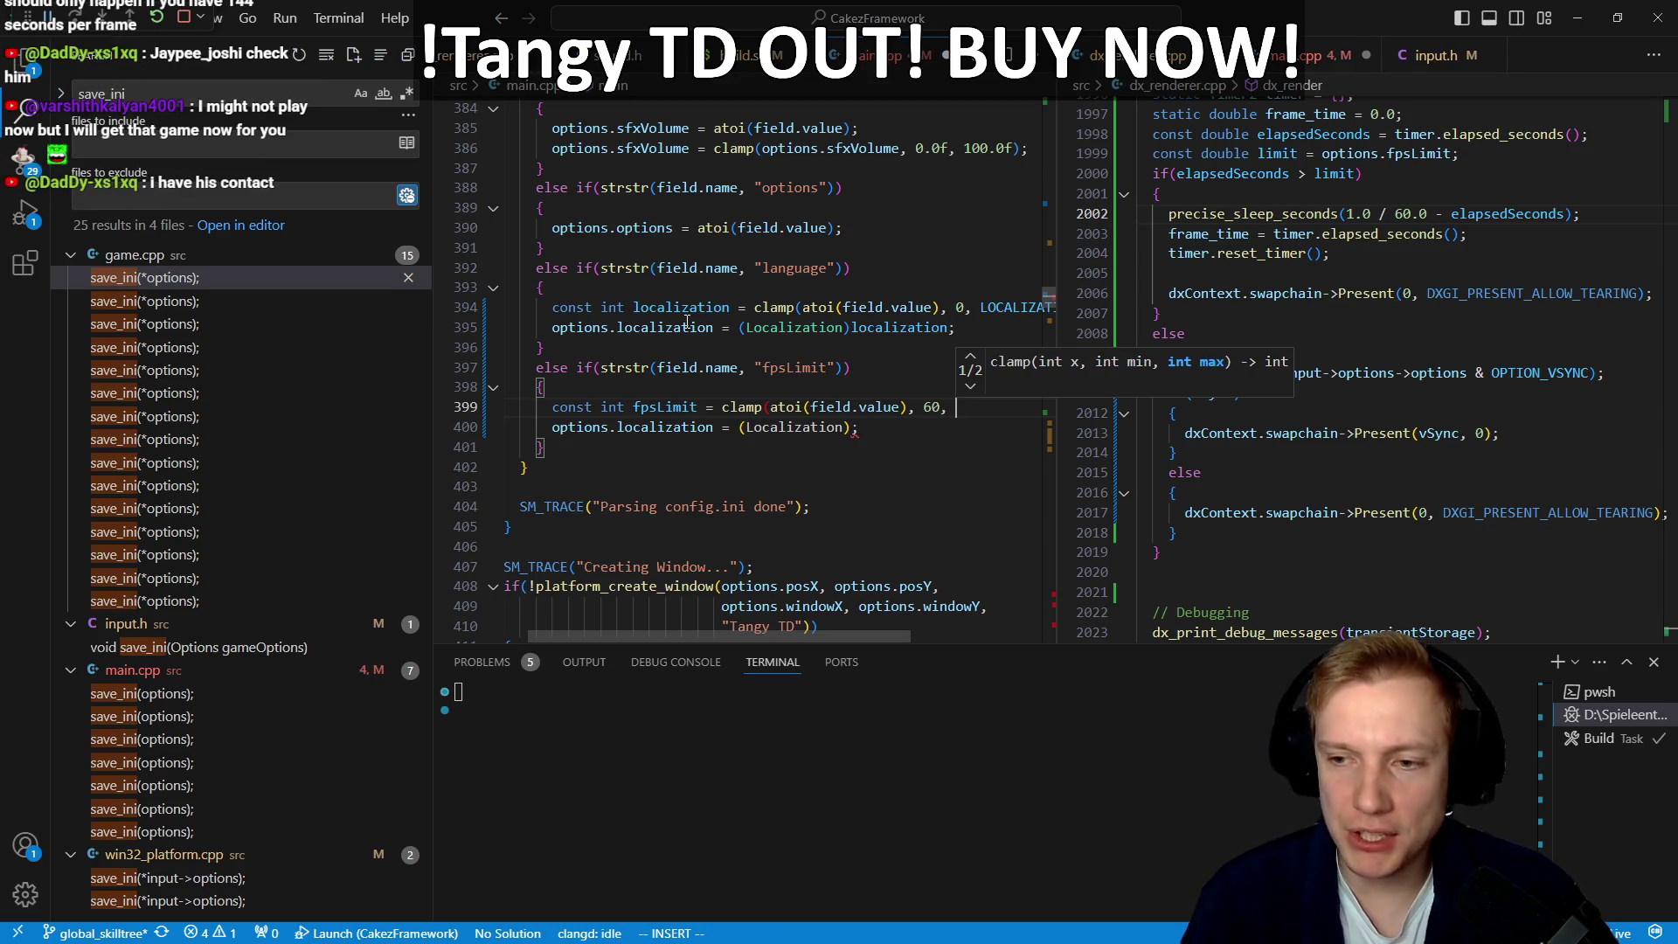
pyautogui.write('244);')
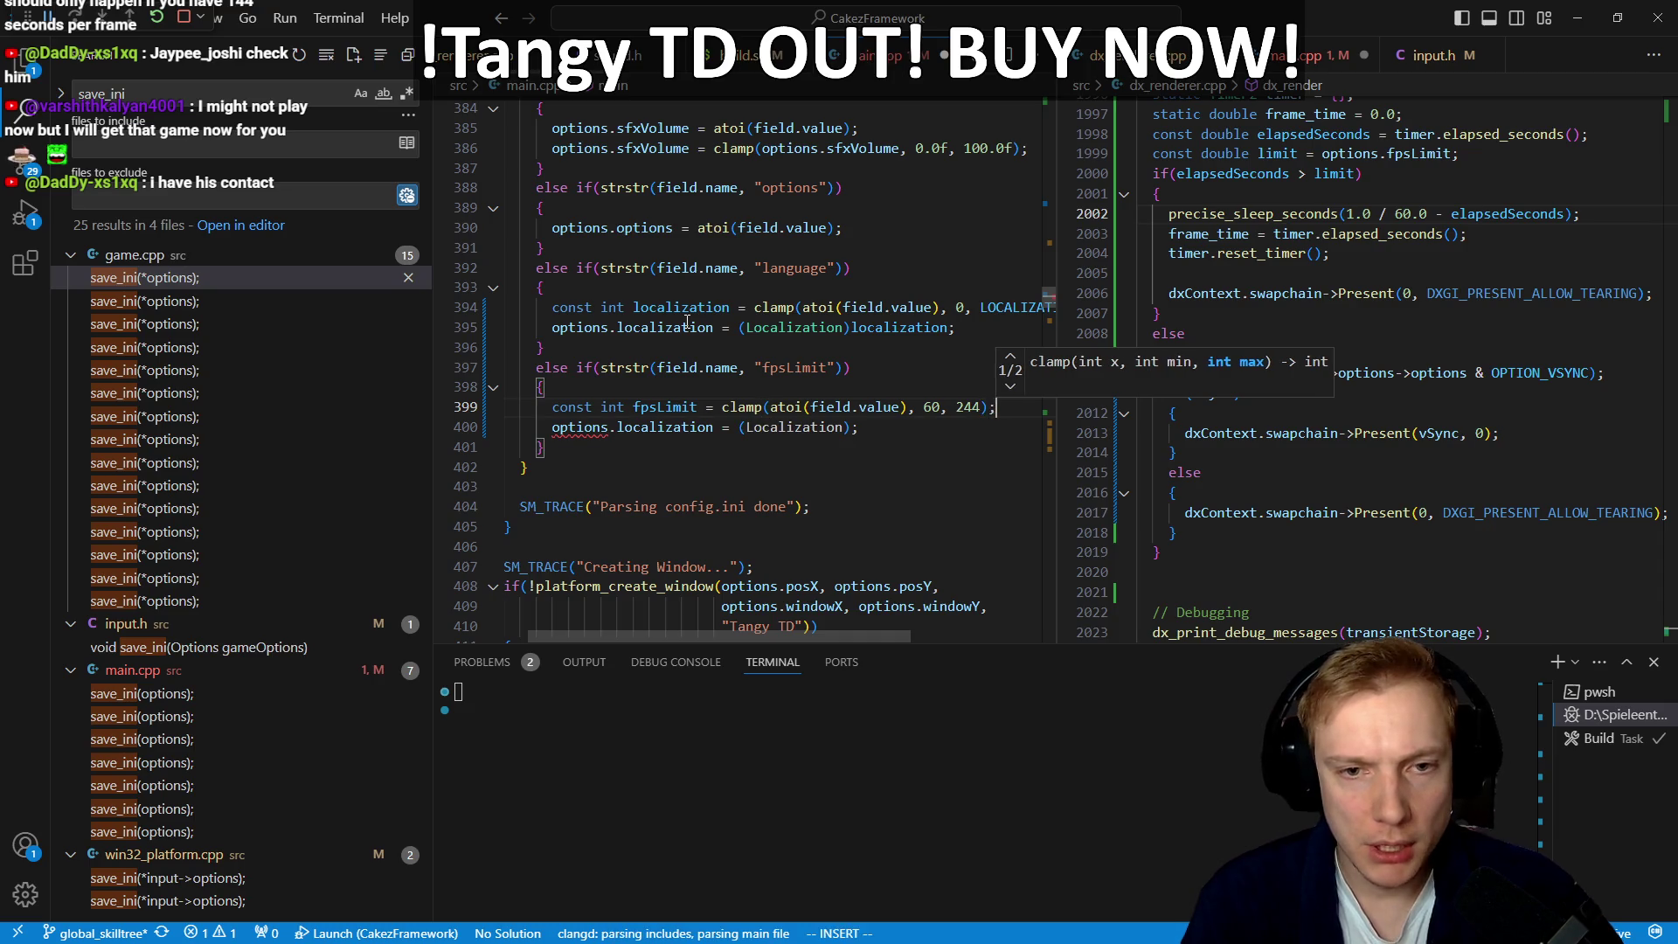
pyautogui.press('Escape')
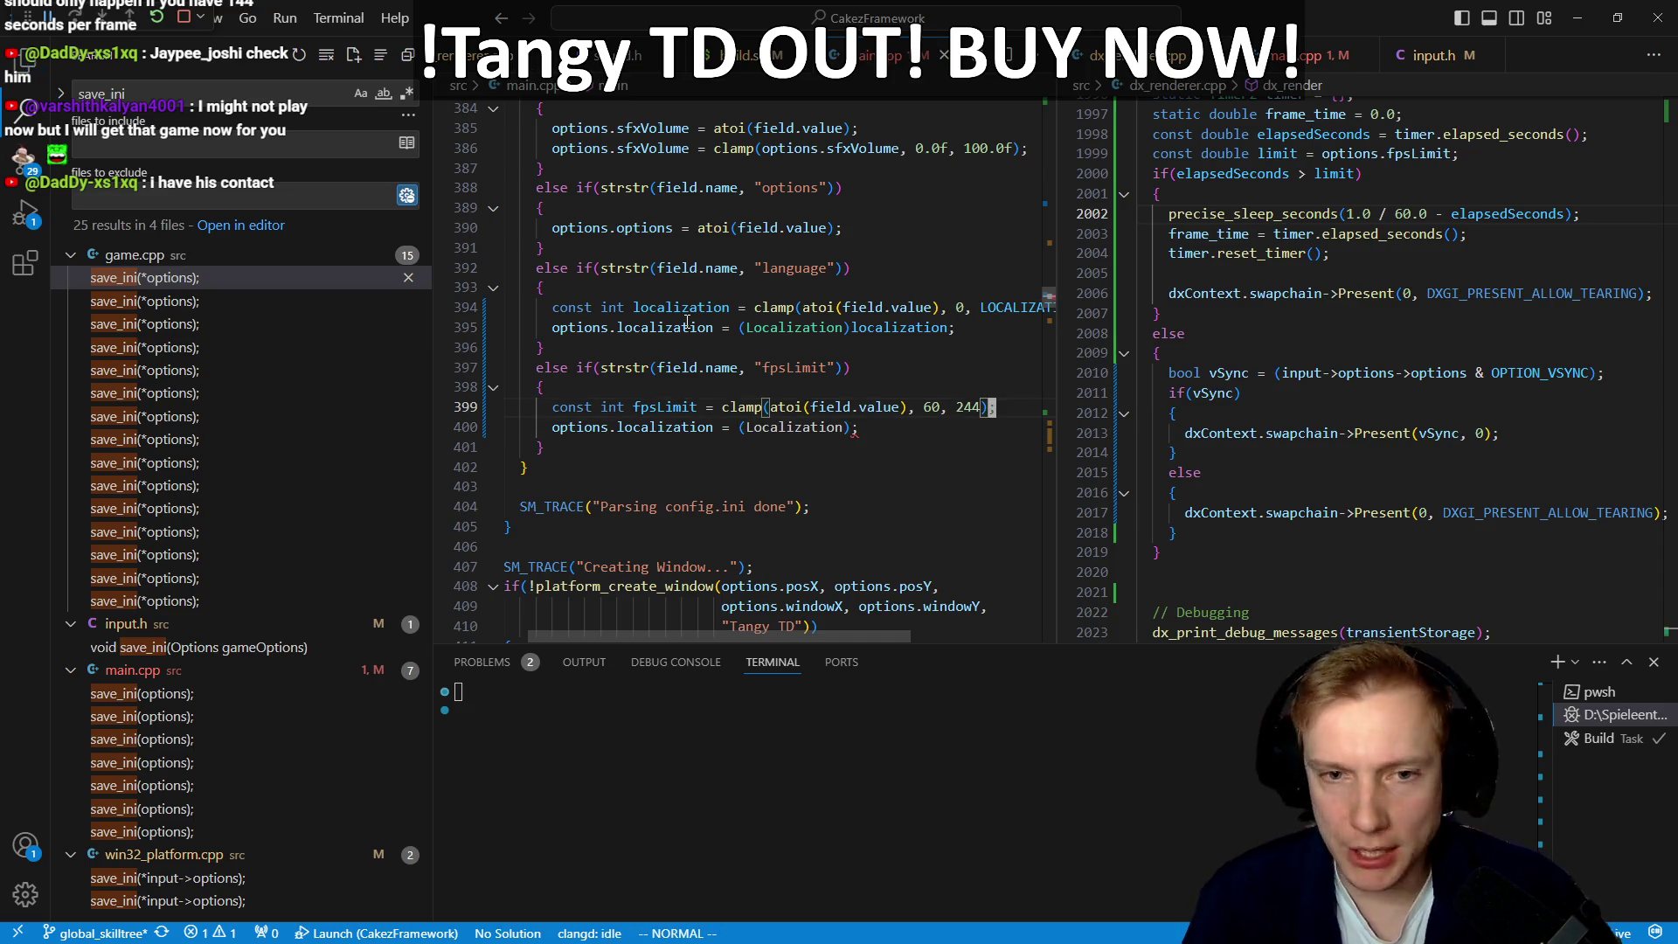
# Step: Change line 400's assignment to options.fpsLimit = fpsLimit and save main.cpp
pyautogui.press('j')
pyautogui.press('h')
pyautogui.press('a')
pyautogui.hotkey('ctrl', 'BackSpace')
pyautogui.hotkey('ctrl', 'BackSpace')
pyautogui.hotkey('ctrl', 'BackSpace')
pyautogui.write('fpsLimit = ;')
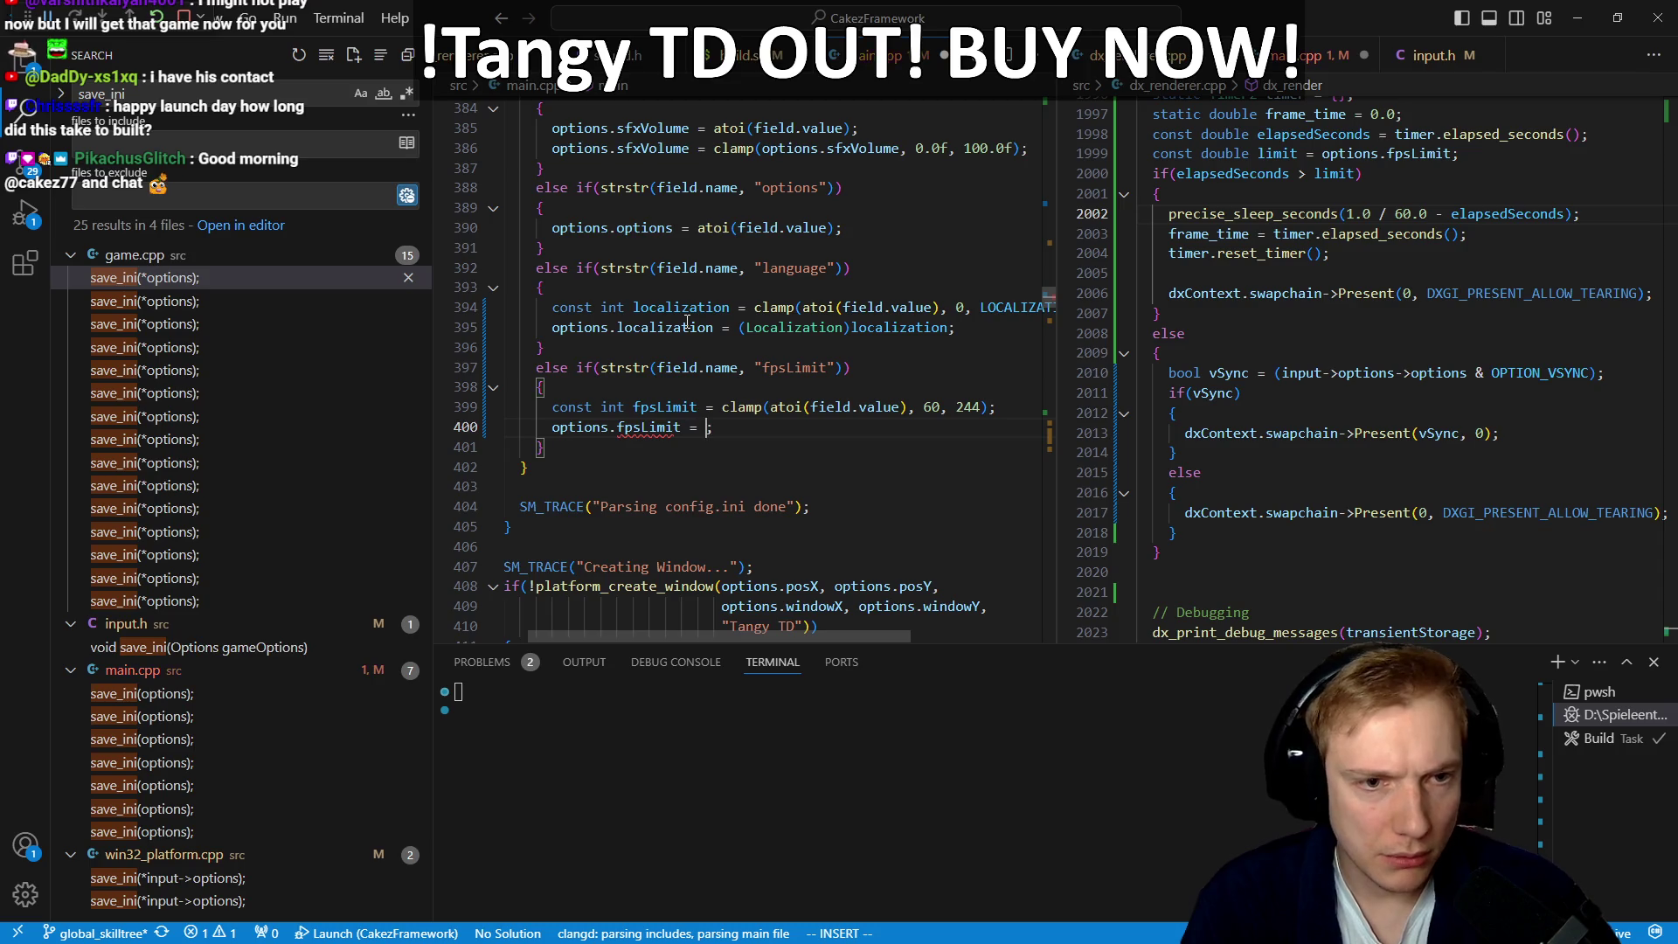
pyautogui.press('Escape')
pyautogui.hotkey('ctrl', 's')
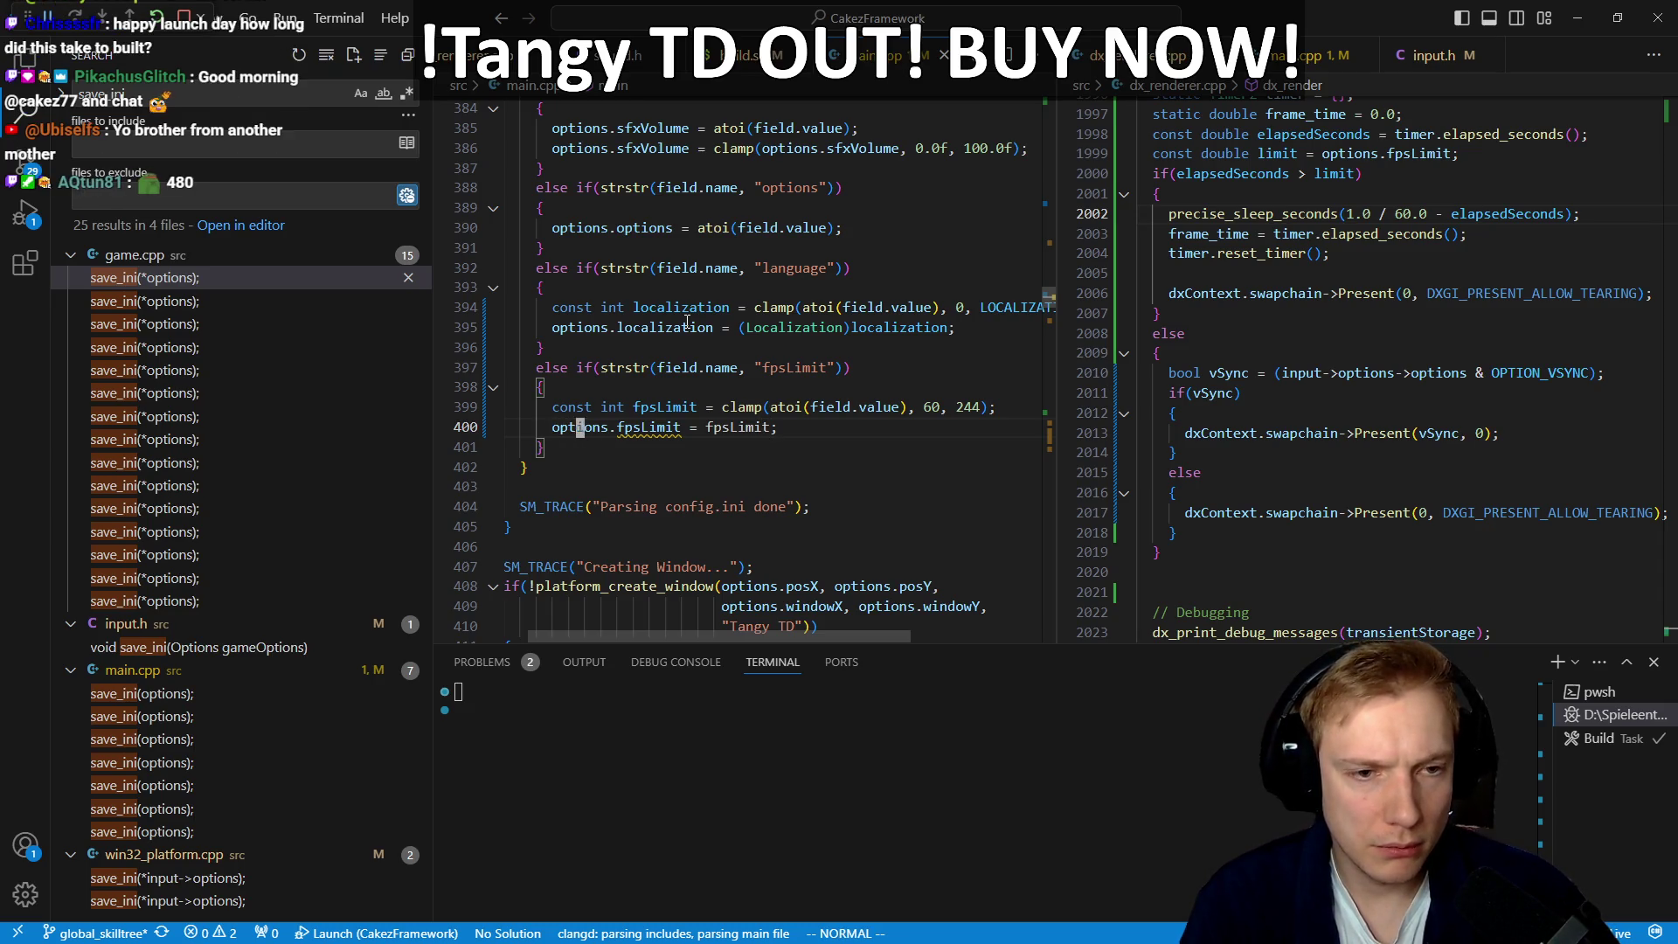
pyautogui.press('w')
pyautogui.press('w')
pyautogui.write('gdea =')
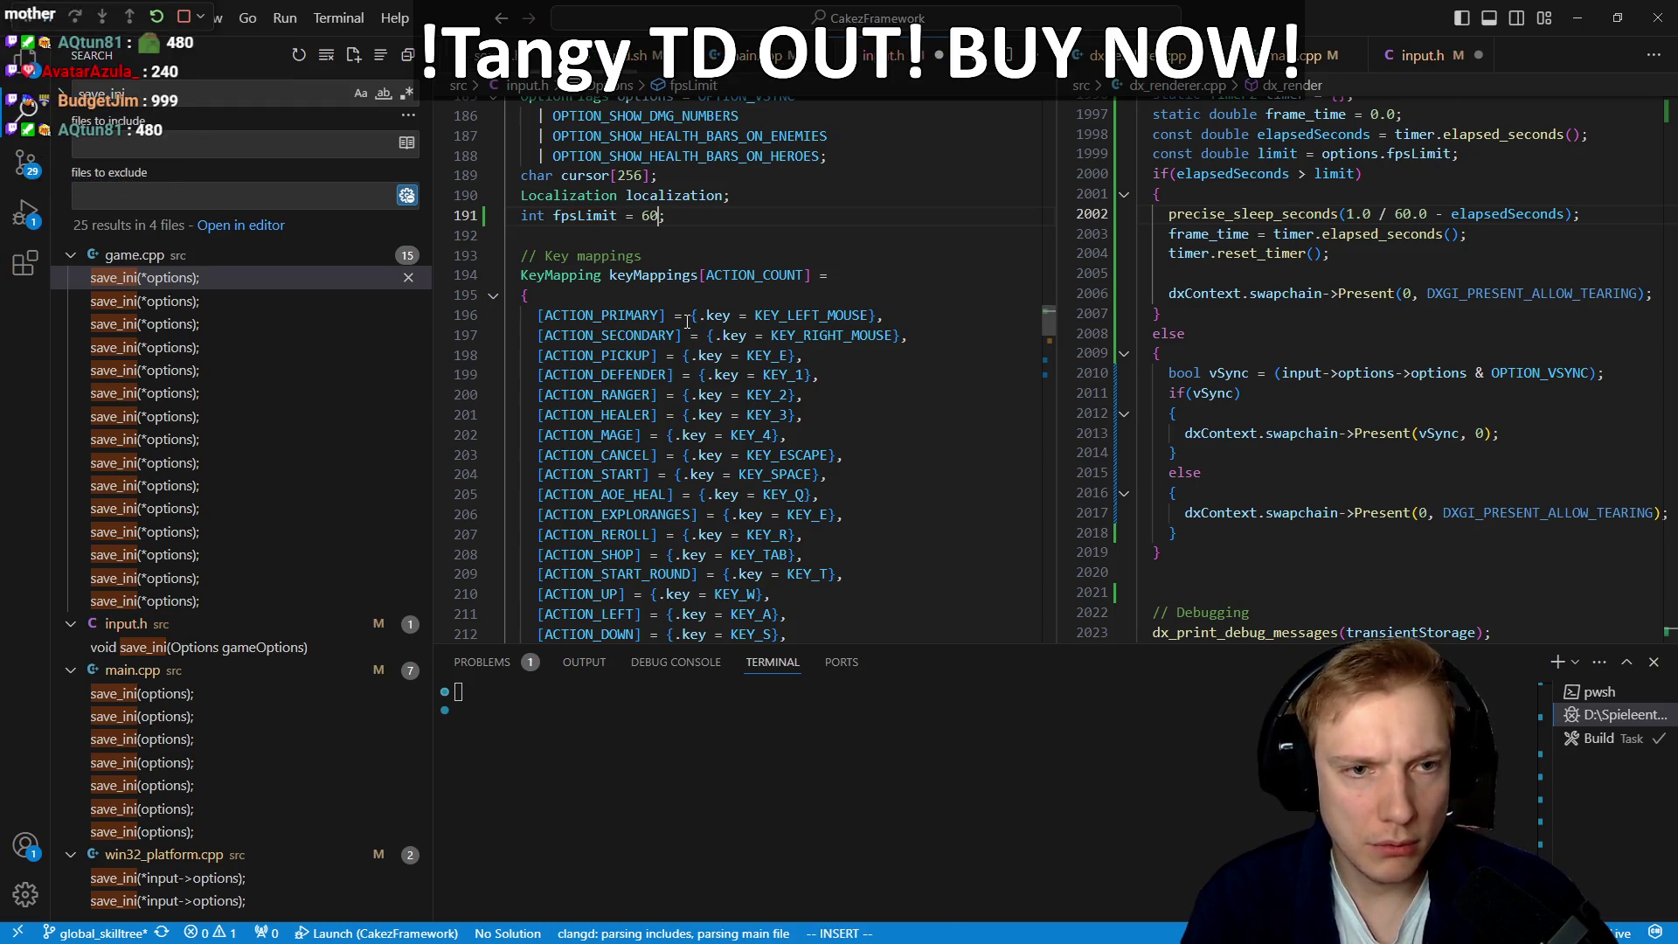
# Step: Change fpsLimit's default in input.h from 60 to 144 and save
pyautogui.press('Escape')
pyautogui.press('u')
pyautogui.hotkey('ctrl', 'o')
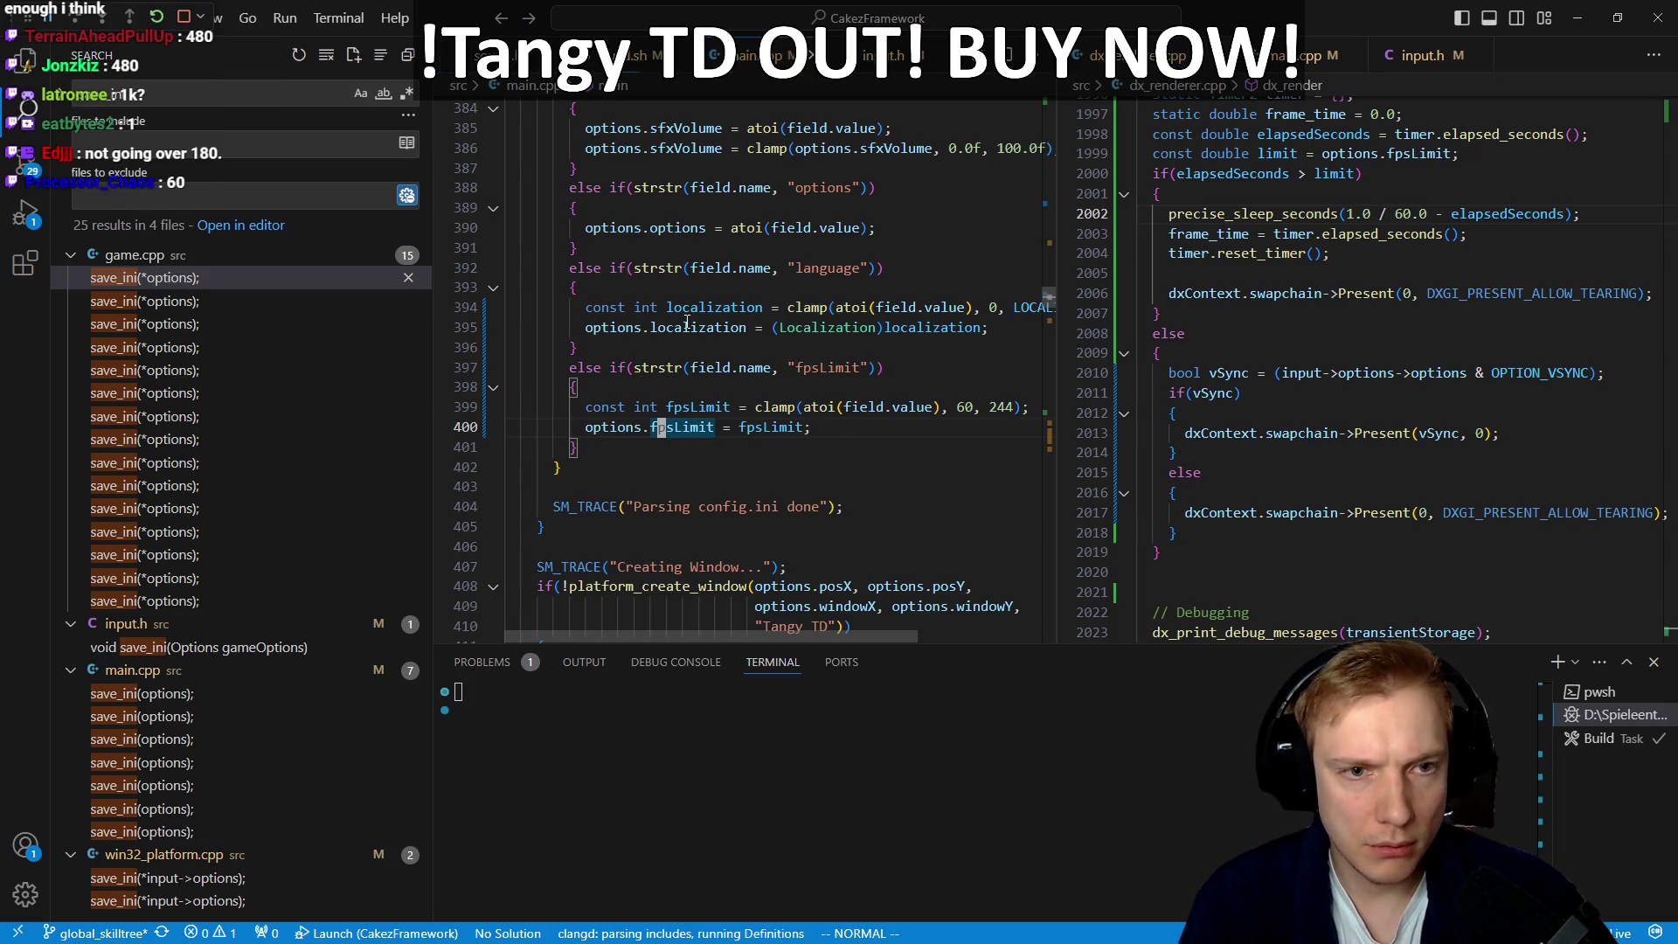
pyautogui.press('g')
pyautogui.press('d')
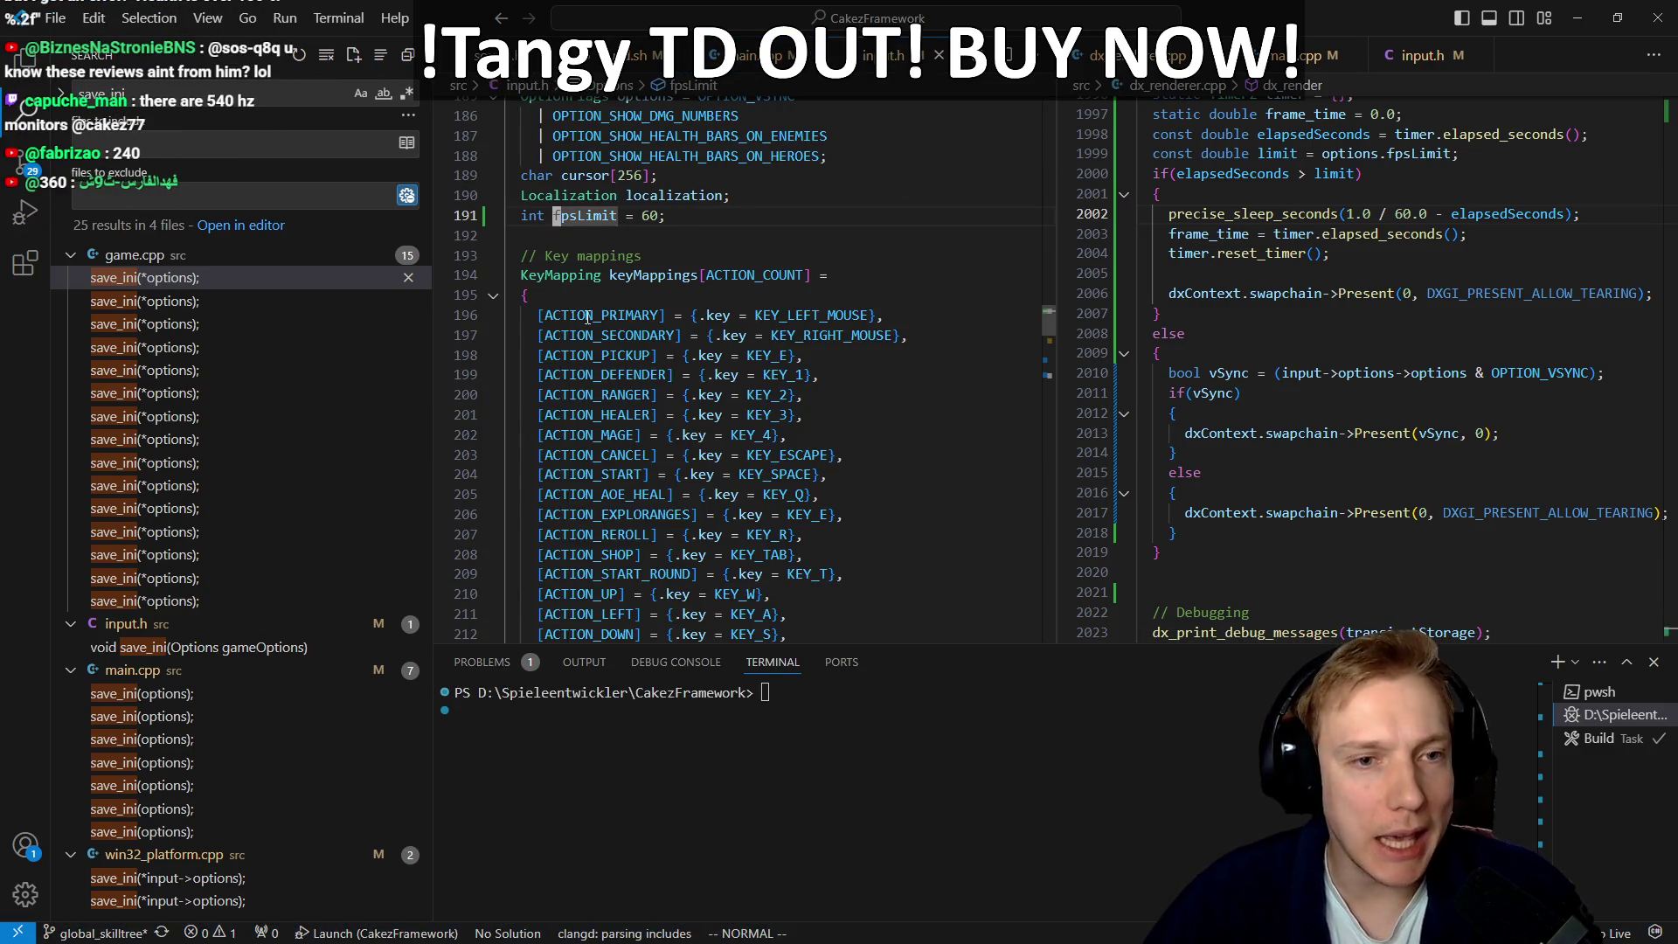
pyautogui.press('h')
pyautogui.write('ciw')
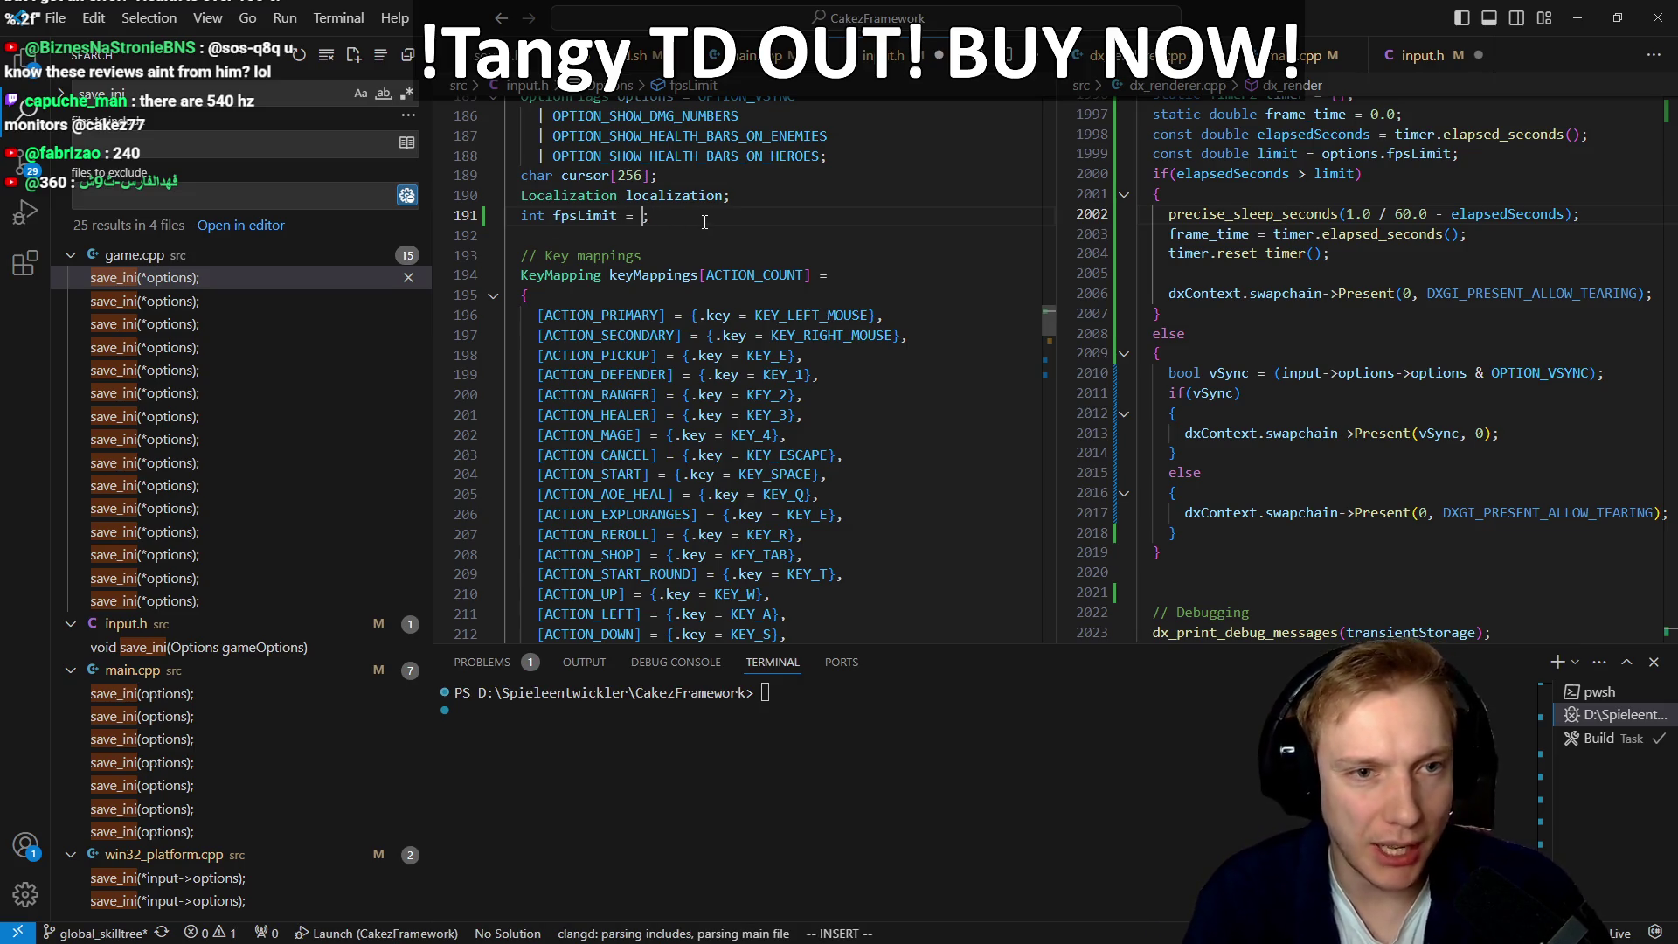
pyautogui.write('144')
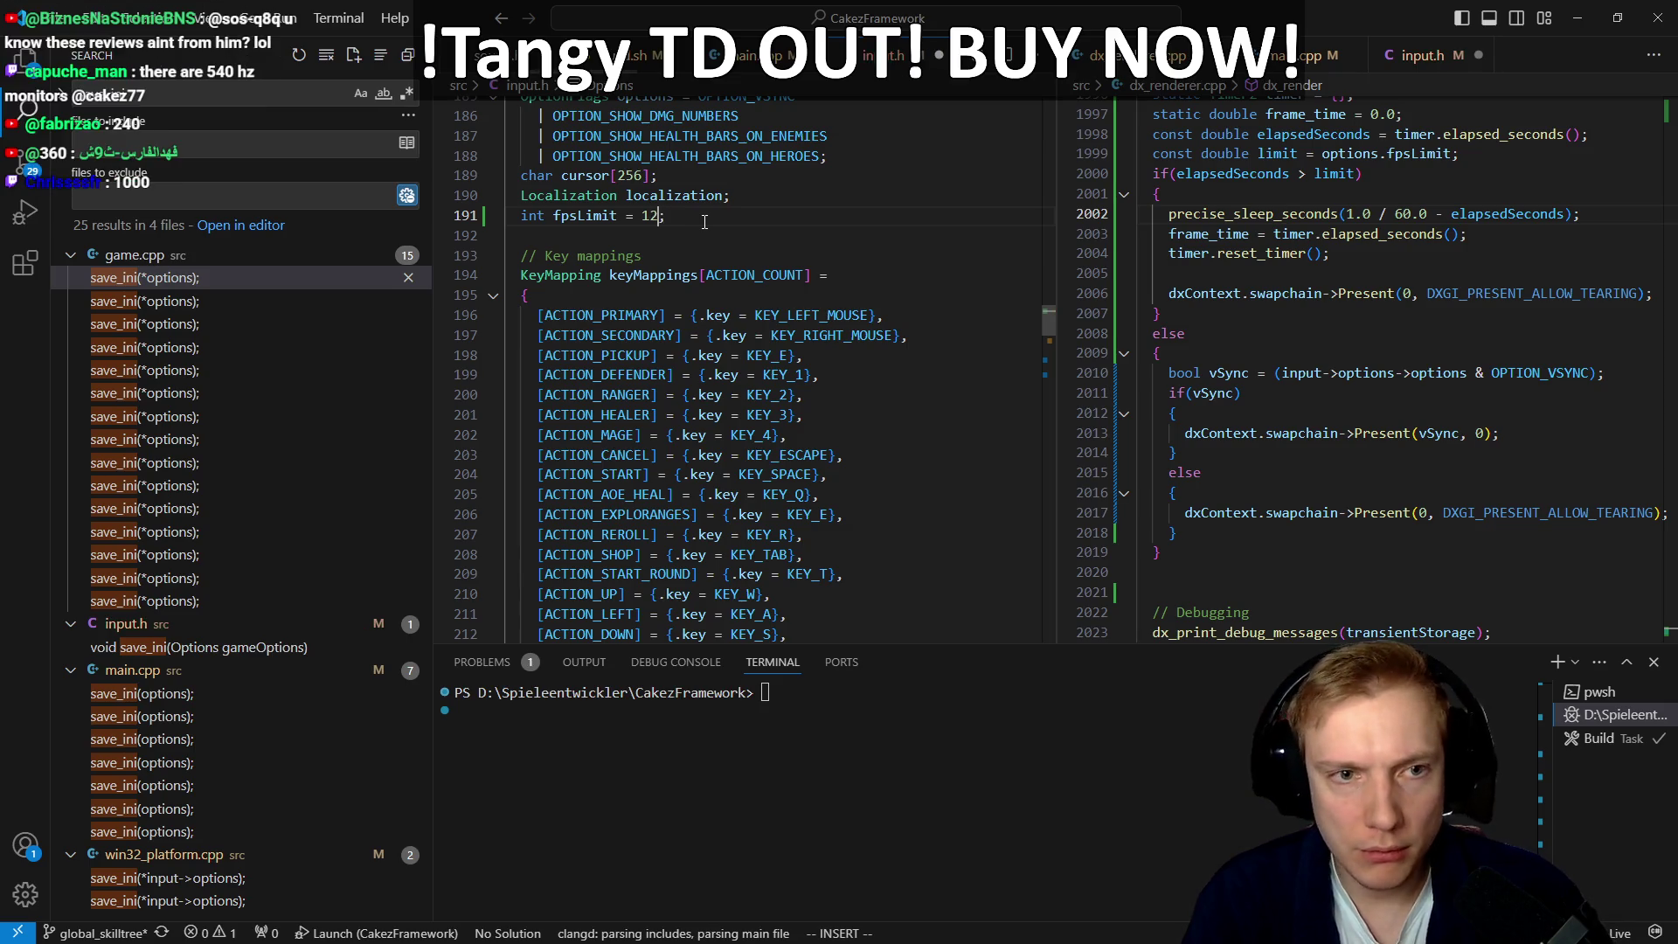
pyautogui.press('Escape')
# Step: Return to main.cpp's clamped fpsLimit parsing around line 399
pyautogui.hotkey('ctrl', 'o')
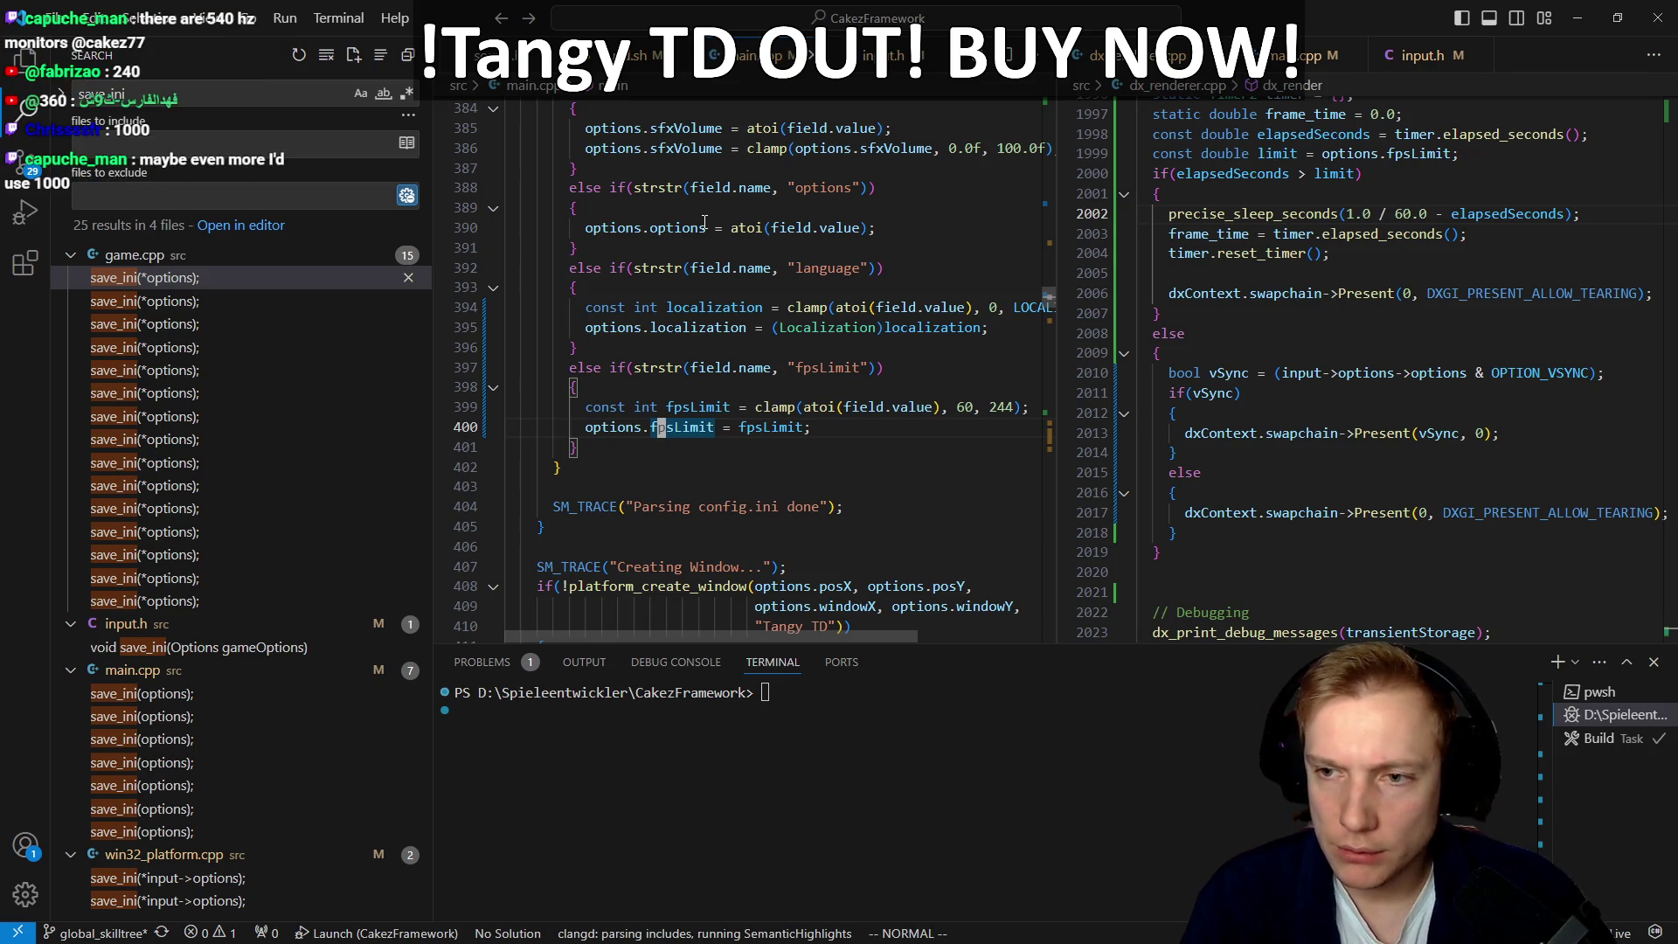
pyautogui.press('$')
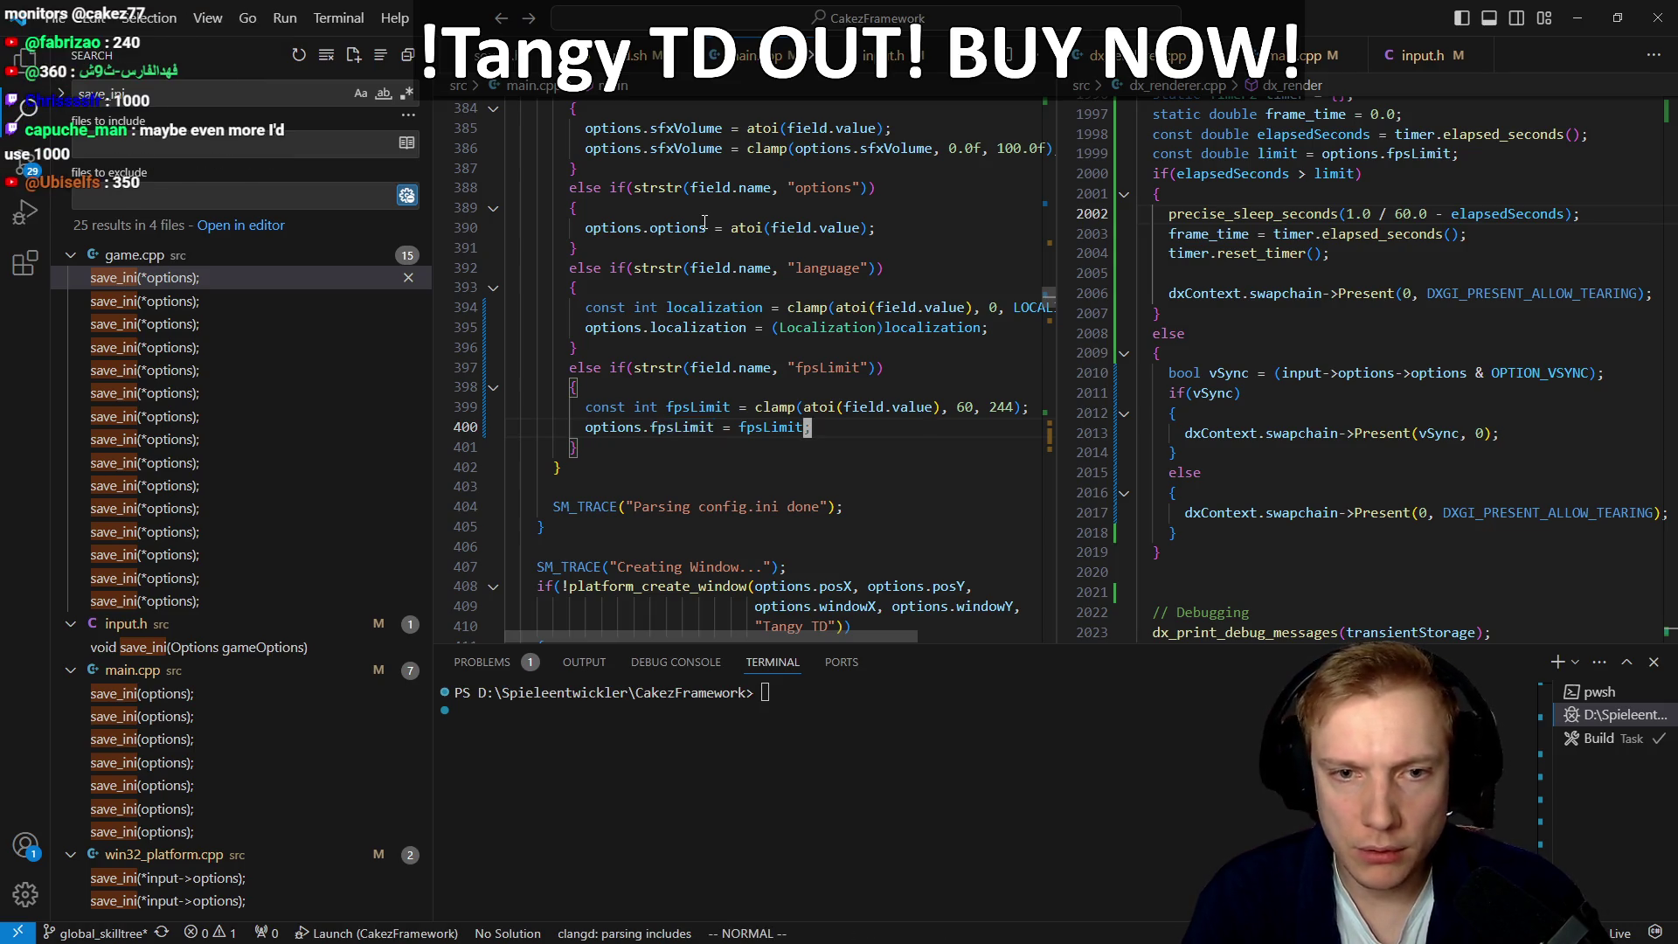
pyautogui.press('k')
pyautogui.press('h')
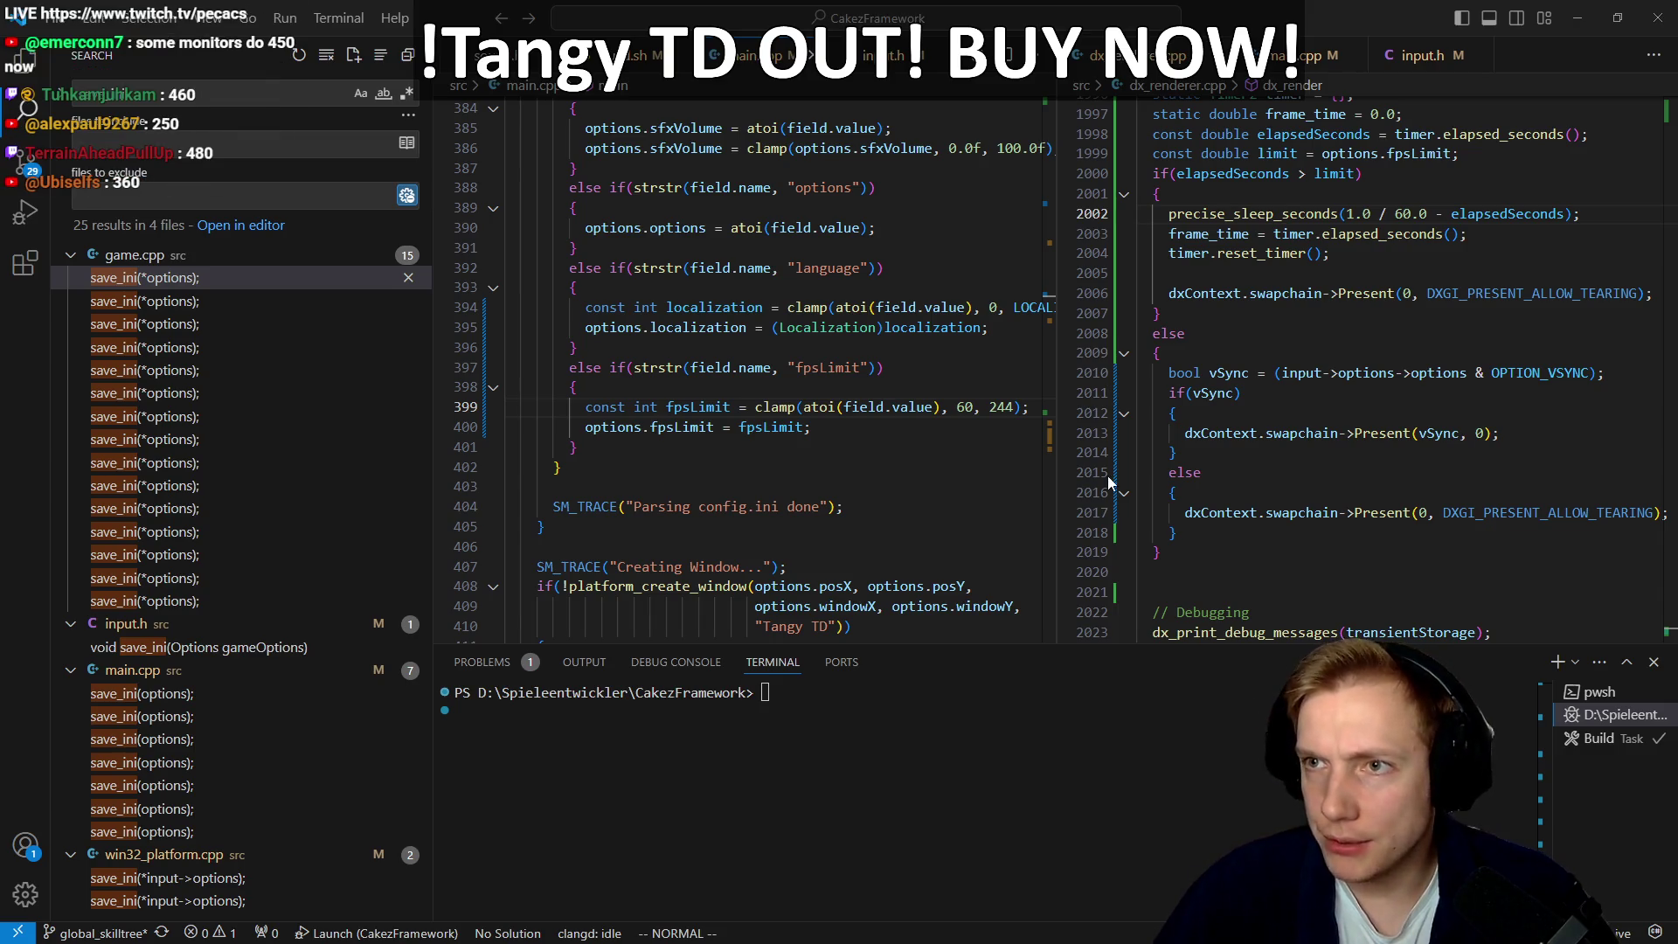
pyautogui.hotkey('alt', 'Tab')
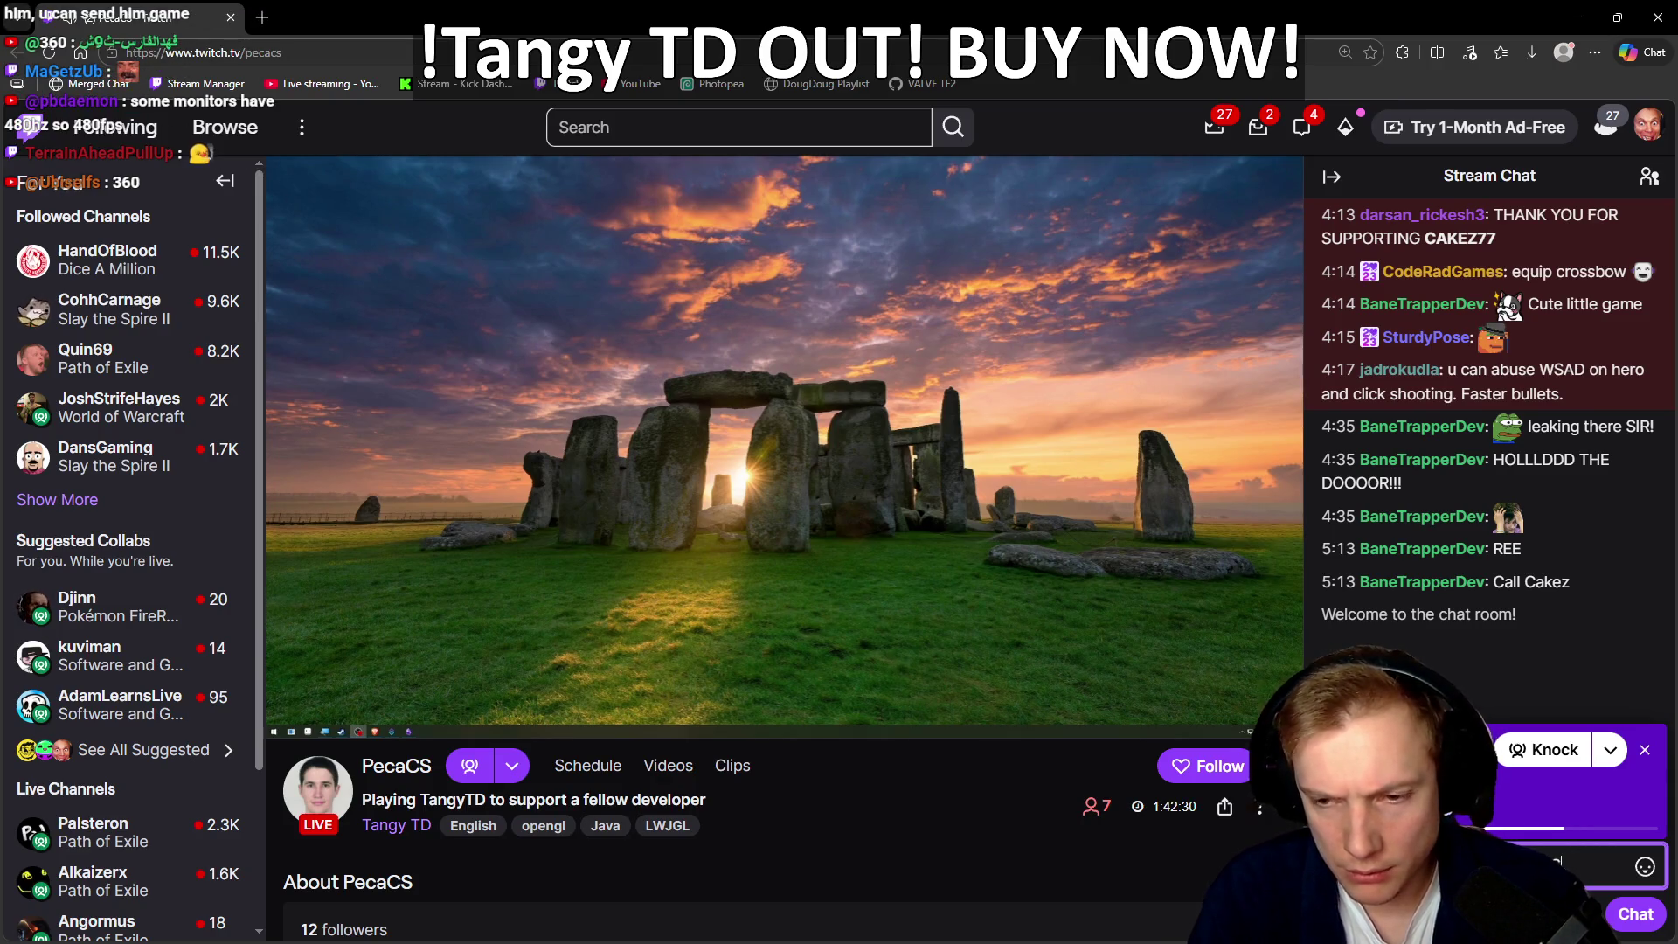
# Step: Post a chat message to the streamer and set the stream volume to 77%
pyautogui.write('eaving. Sorry')
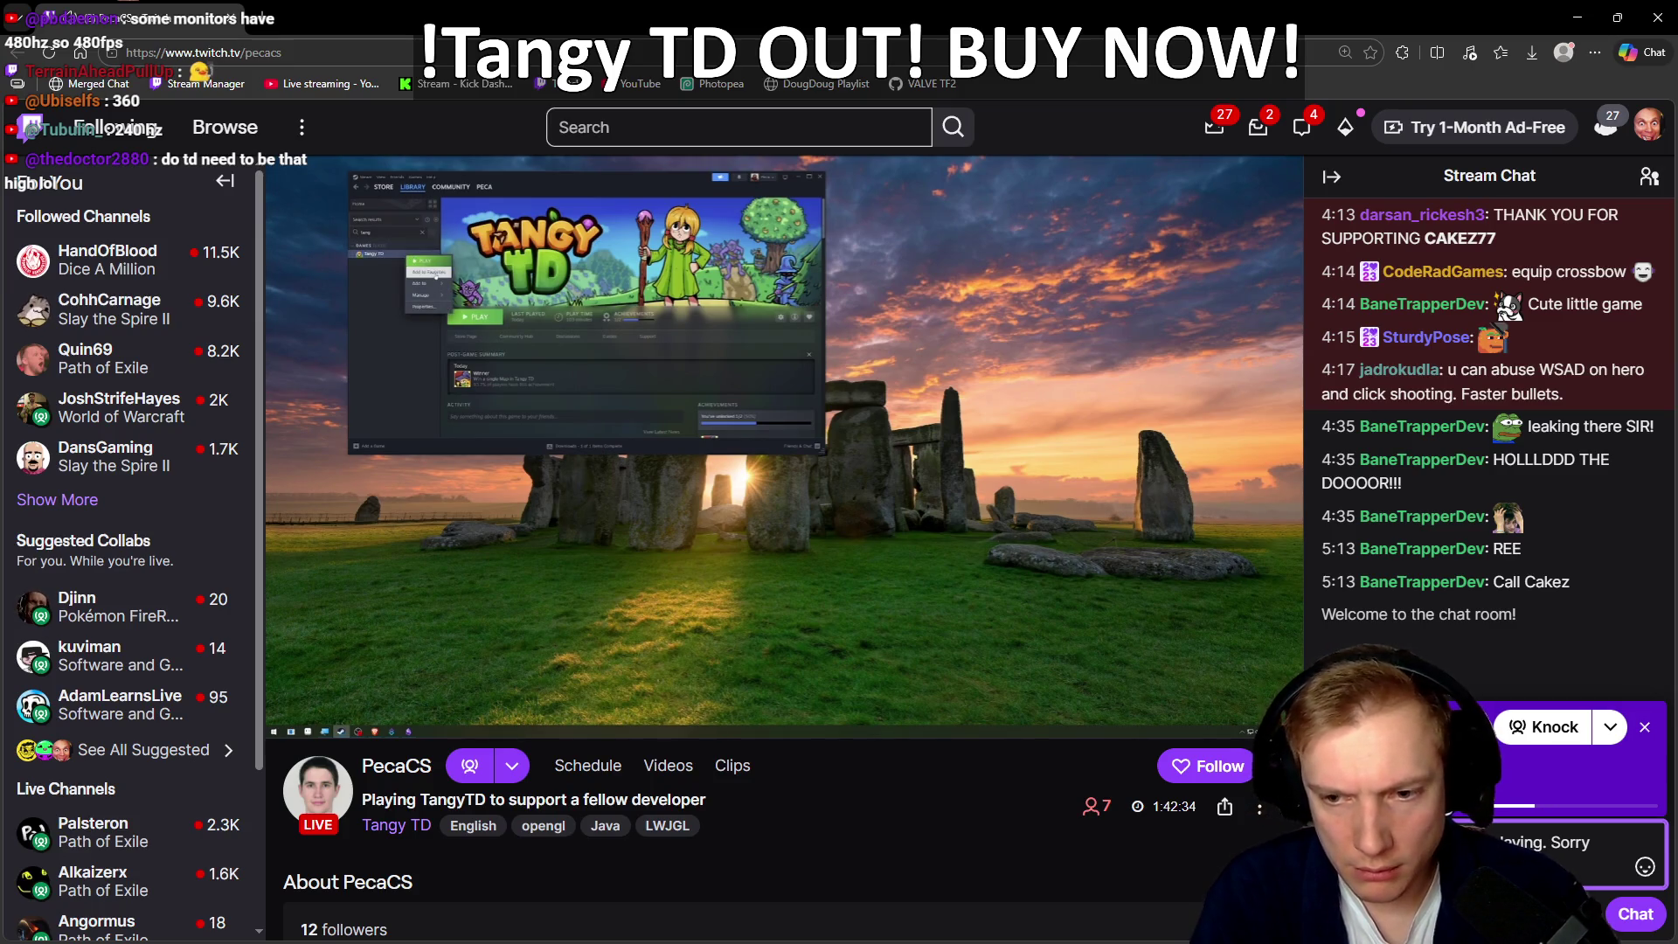
pyautogui.write(' been erro')
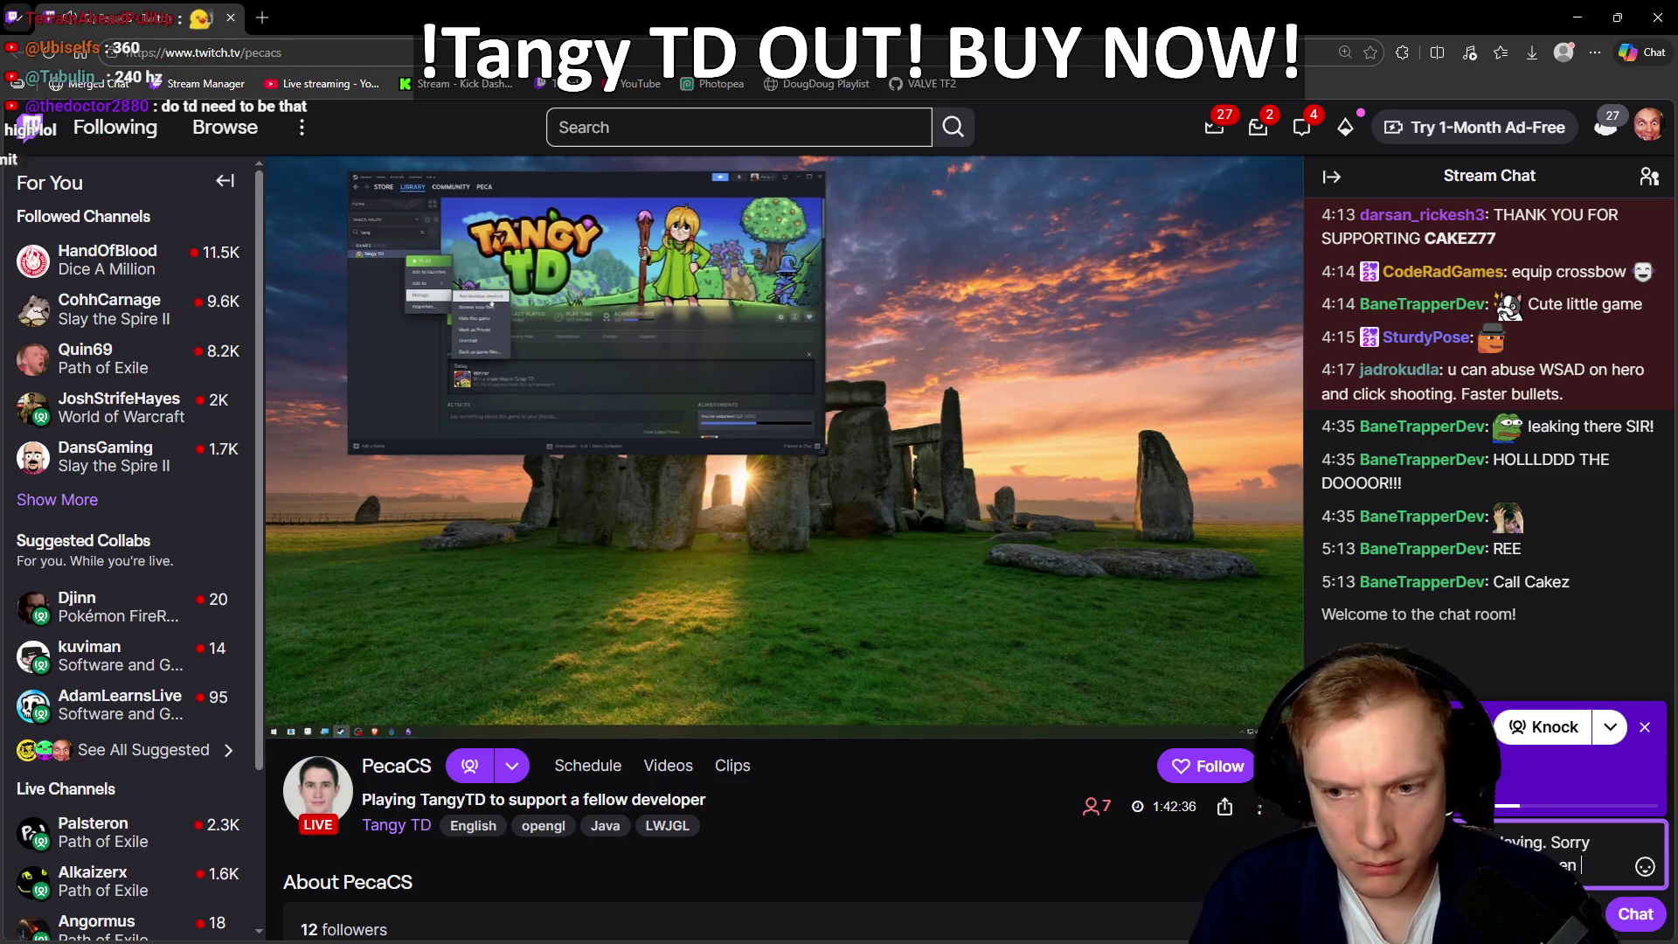
pyautogui.write('rrors')
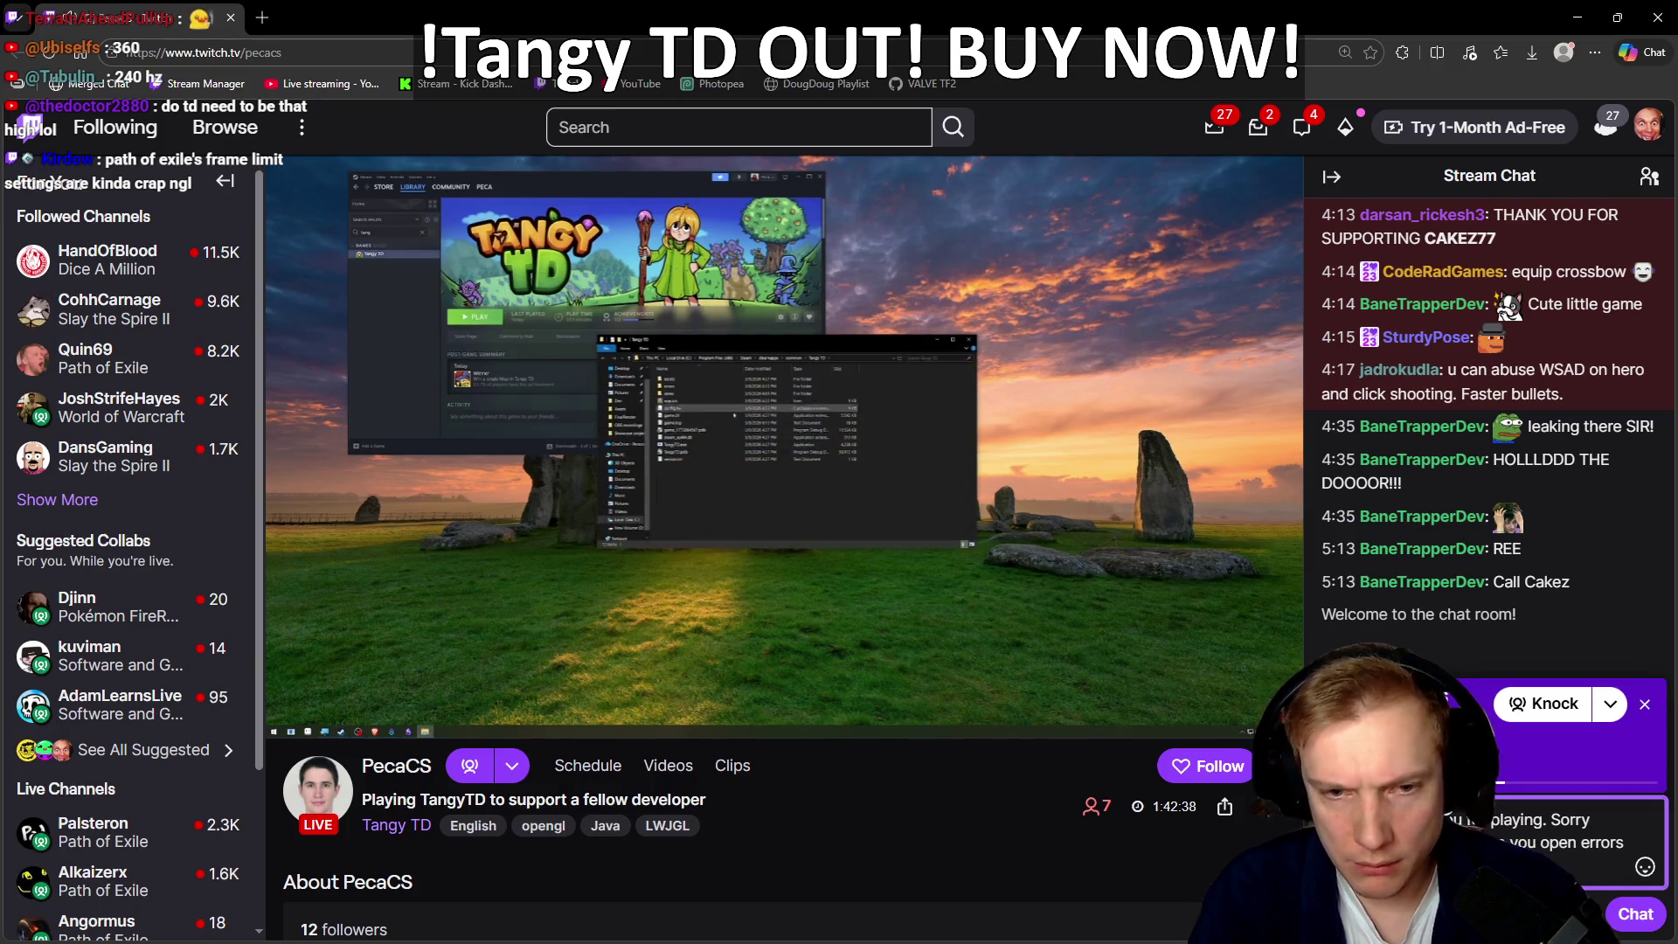
pyautogui.press('Return')
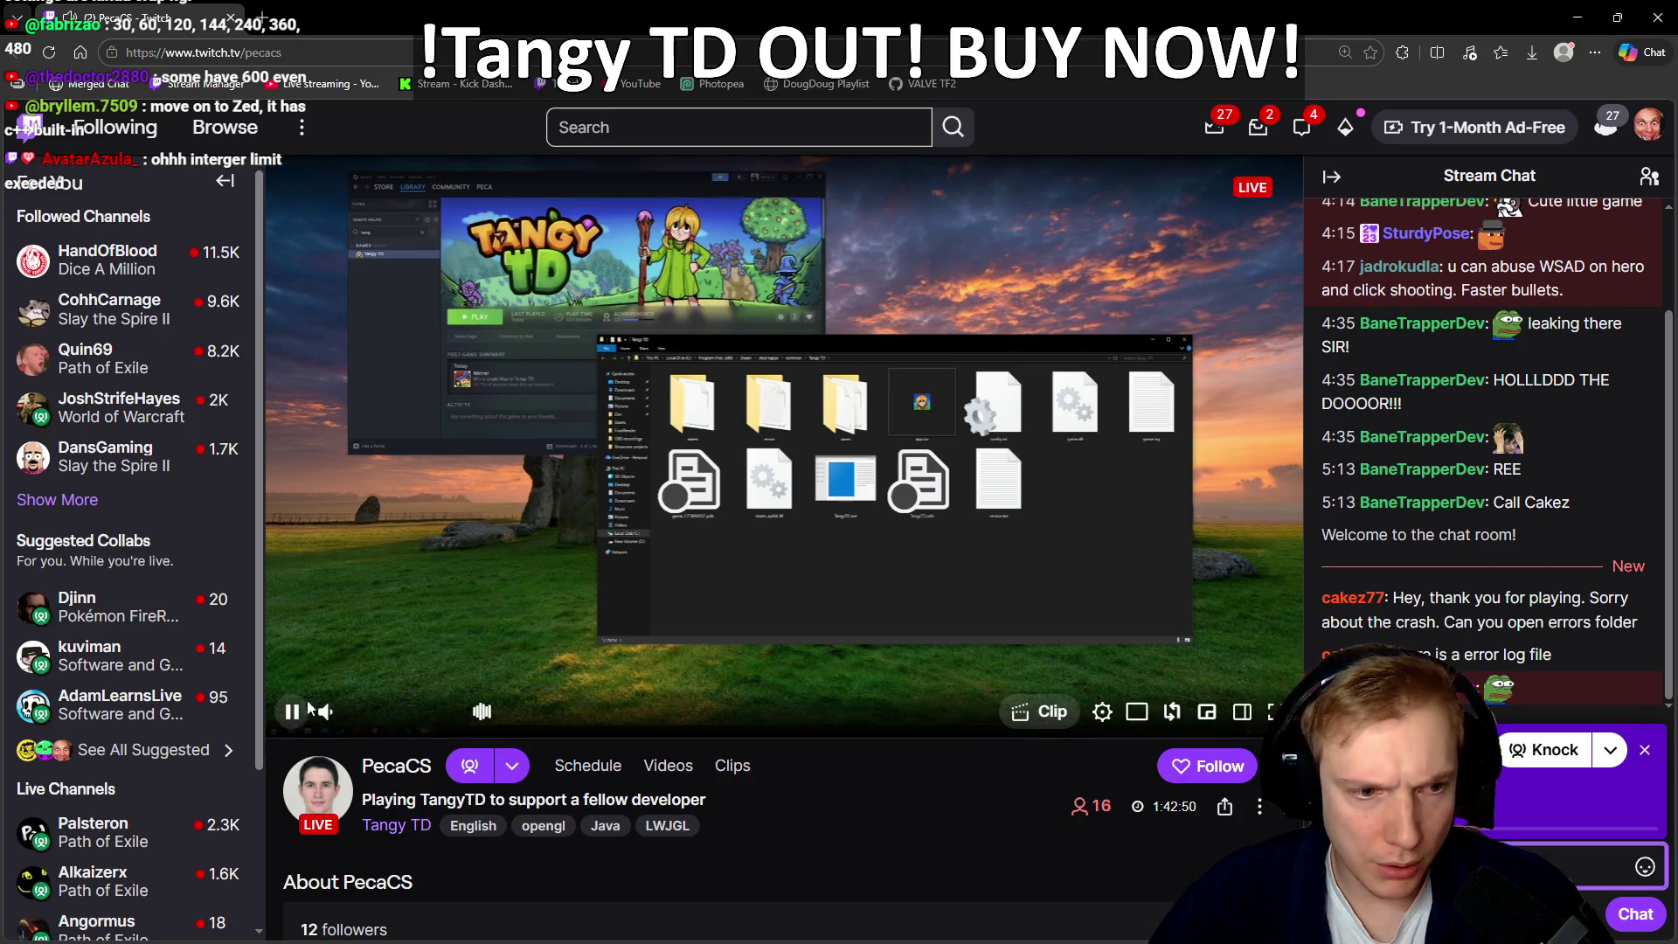
pyautogui.moveTo(394, 712); pyautogui.dragTo(435, 715)
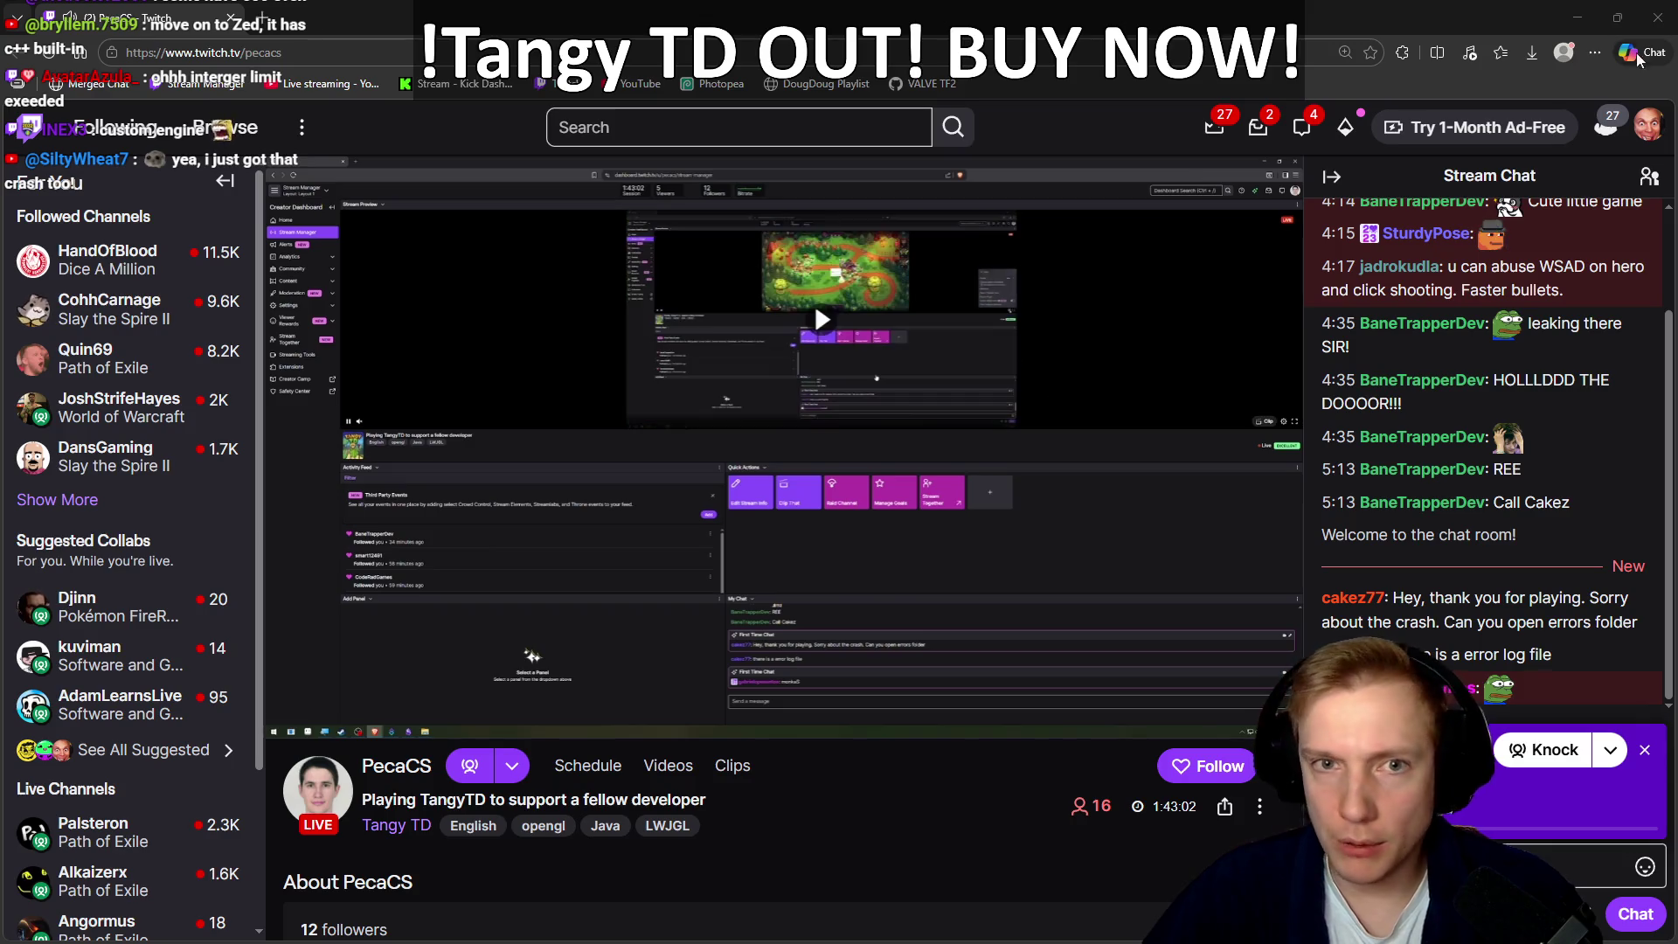
pyautogui.hotkey('alt', 'Tab')
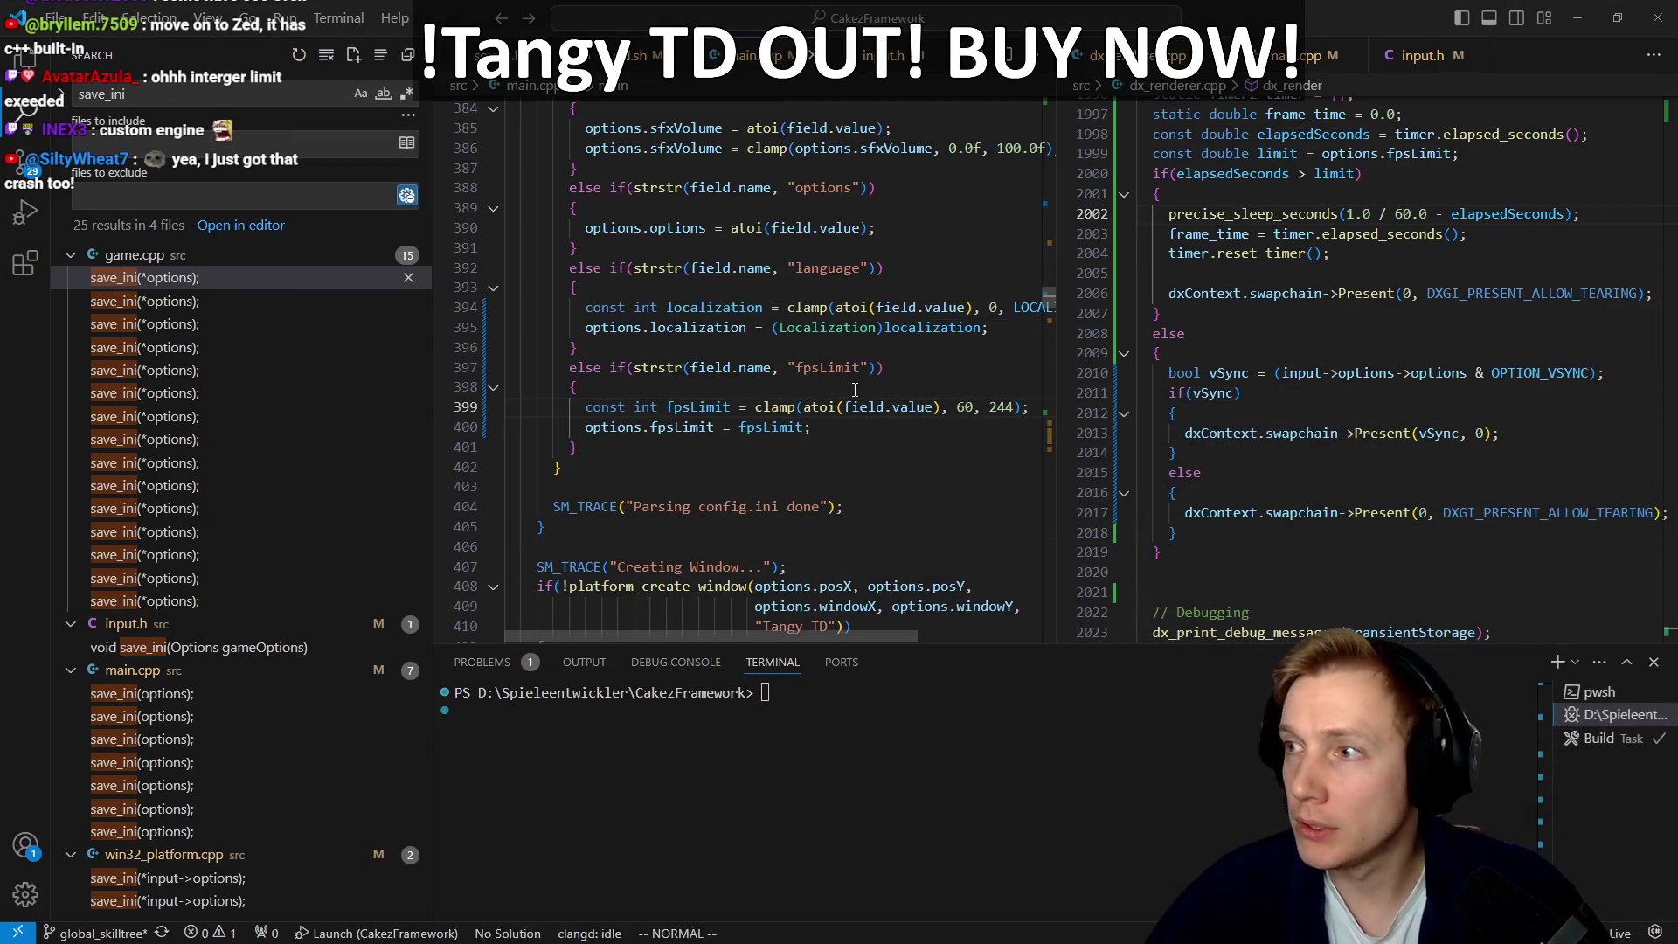
# Step: Mute the Twitch stream audio and come back to VS Code
pyautogui.hotkey('alt', 'Tab')
pyautogui.click(327, 712)
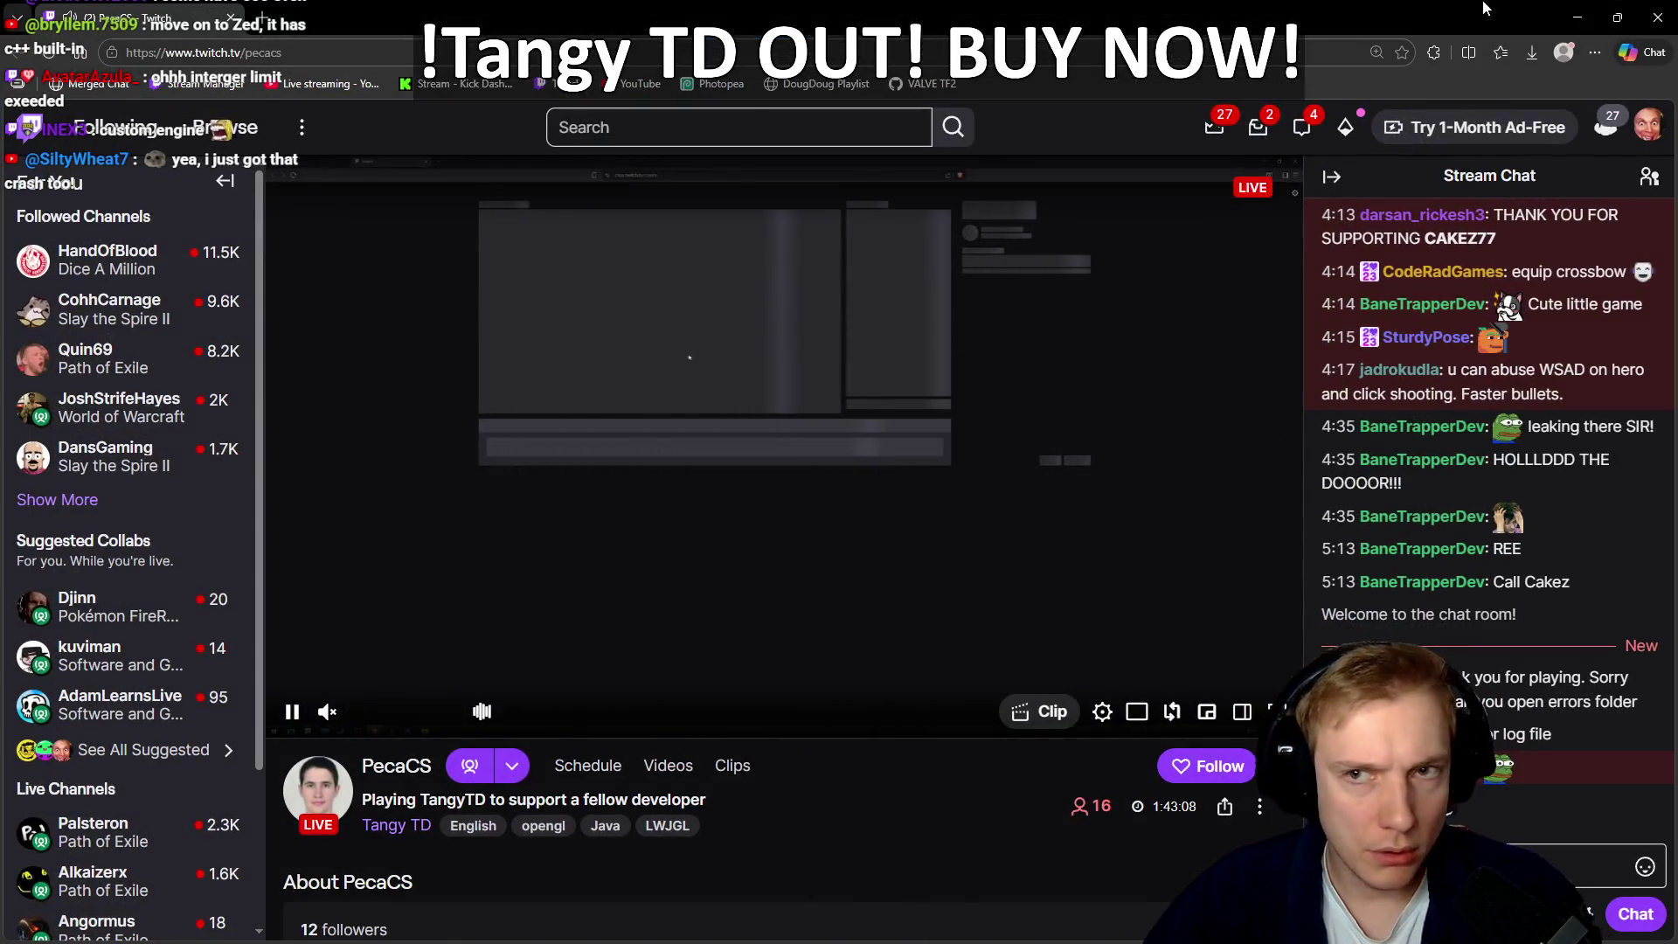
pyautogui.hotkey('alt', 'Tab')
# Step: Start the game build and open build.sh from the quick file finder
pyautogui.moveTo(887, 410)
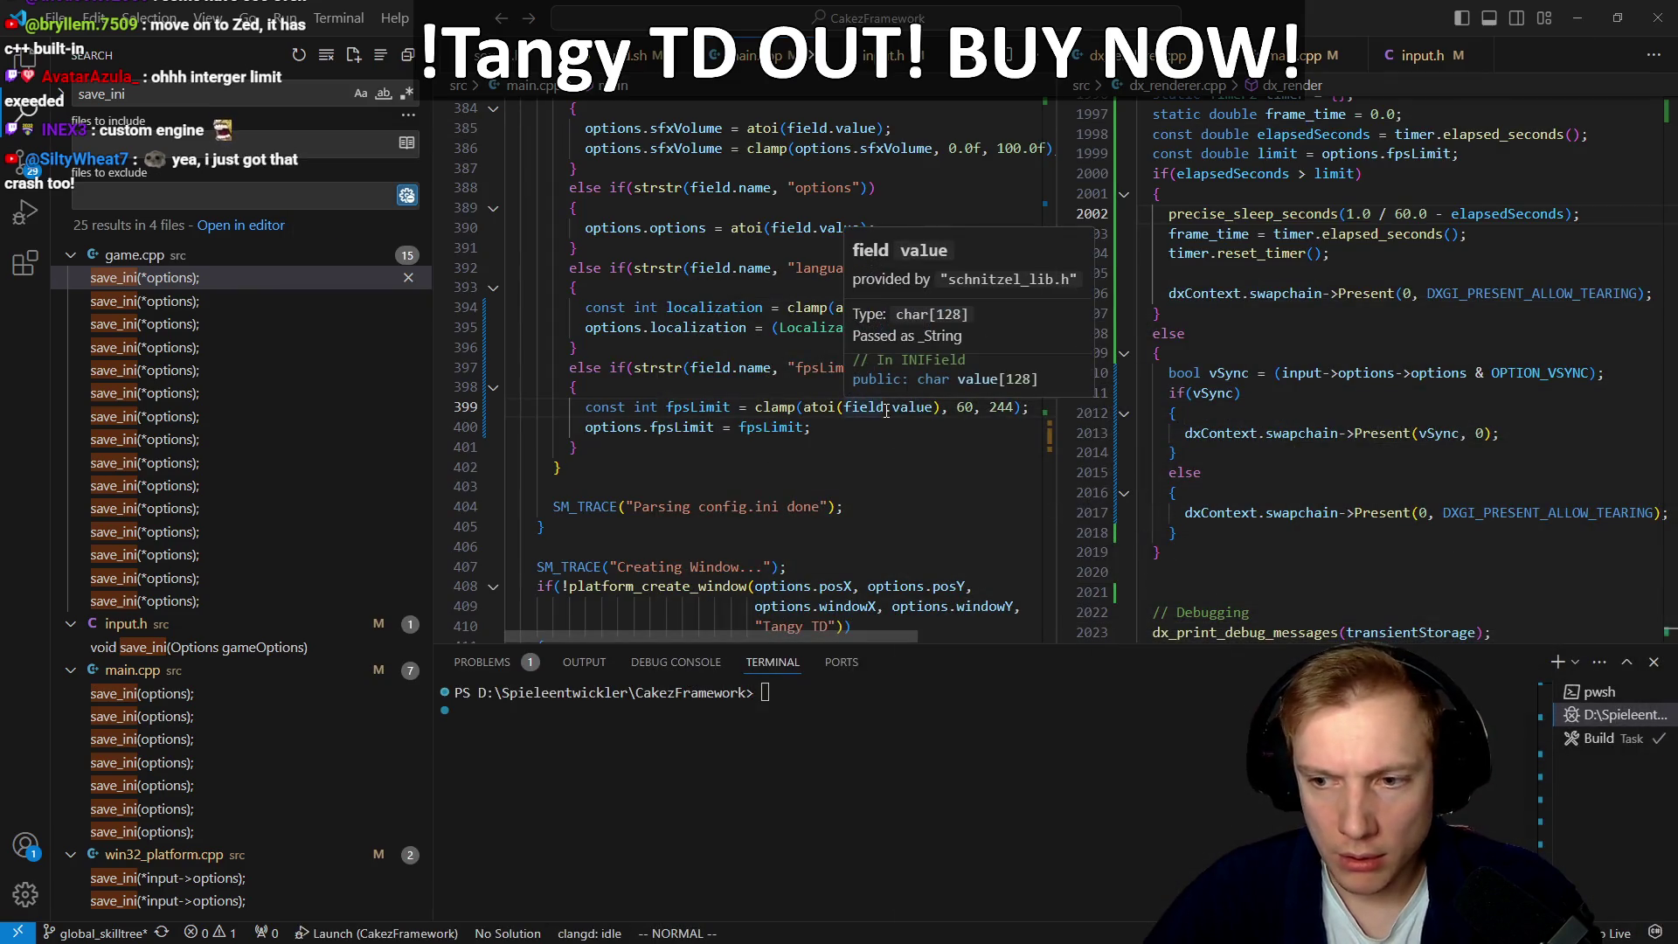
pyautogui.click(752, 480)
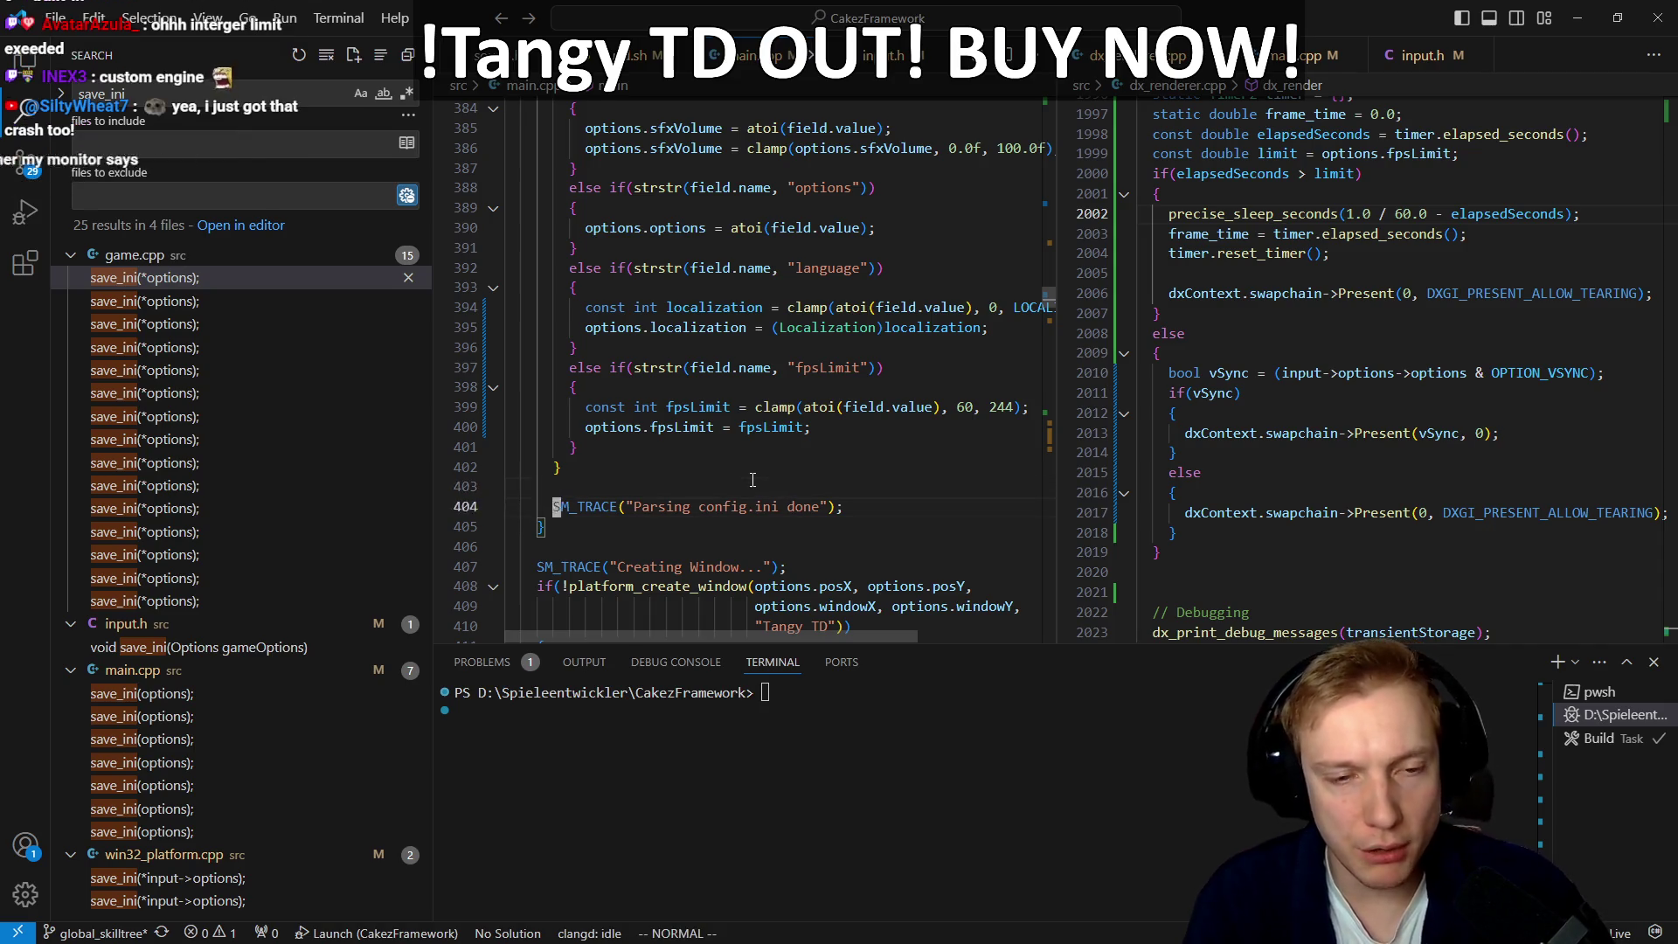
pyautogui.hotkey('ctrl', 'shift', 'b')
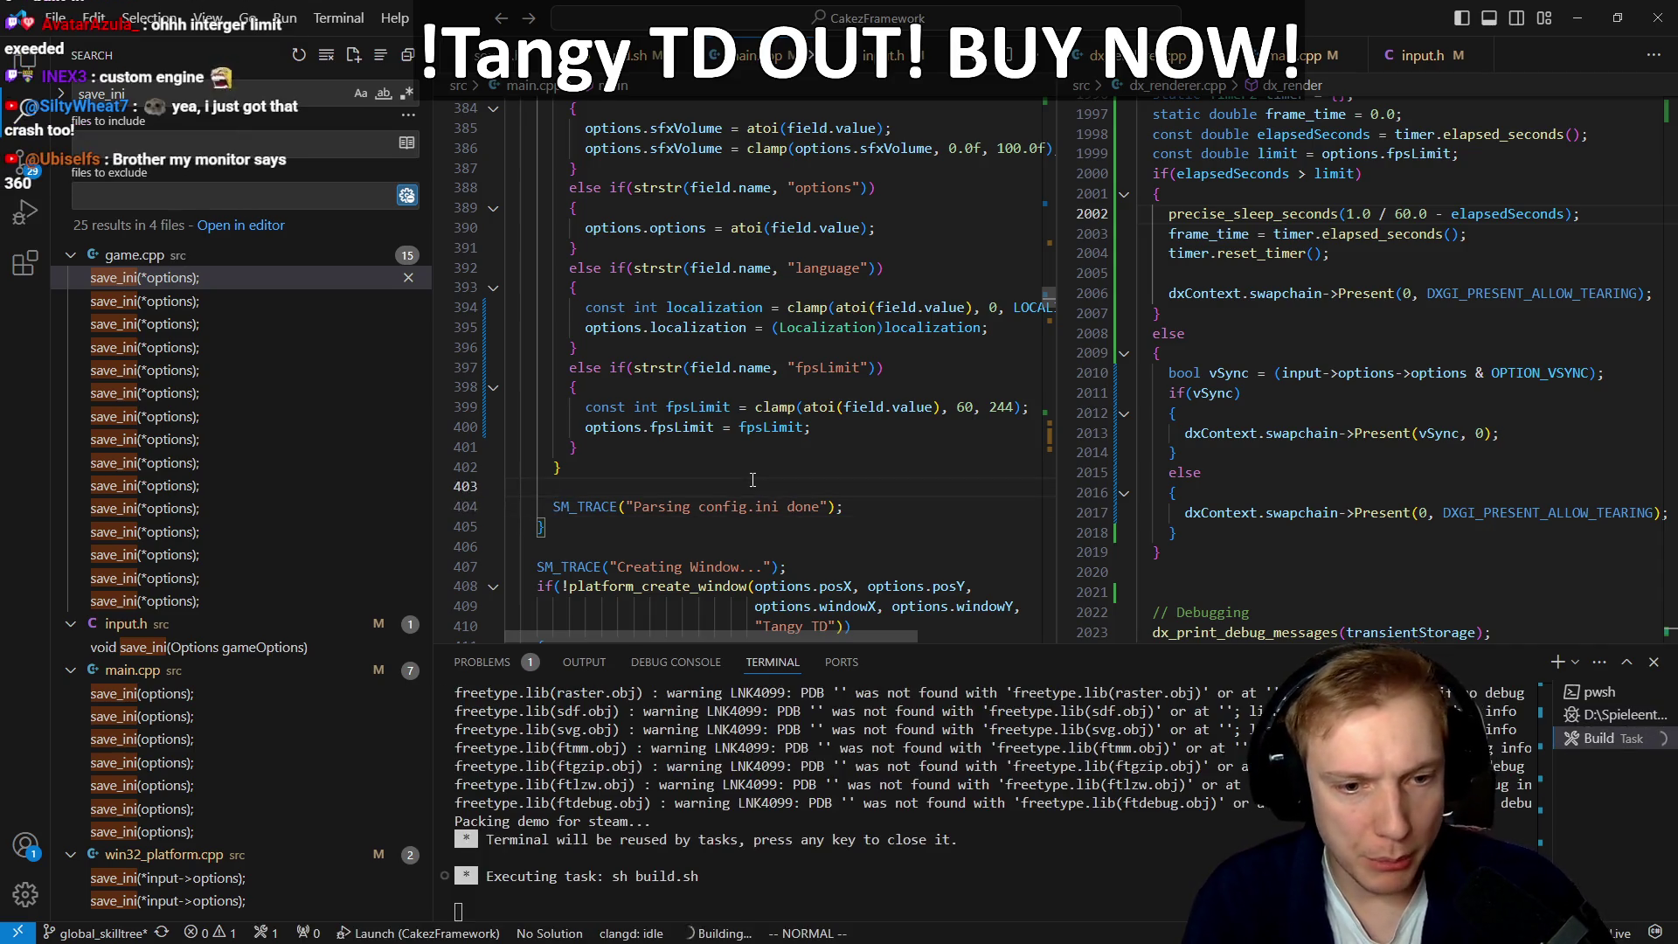
pyautogui.hotkey('ctrl', 'p')
pyautogui.press('Down')
pyautogui.press('Down')
pyautogui.press('Down')
pyautogui.press('Down')
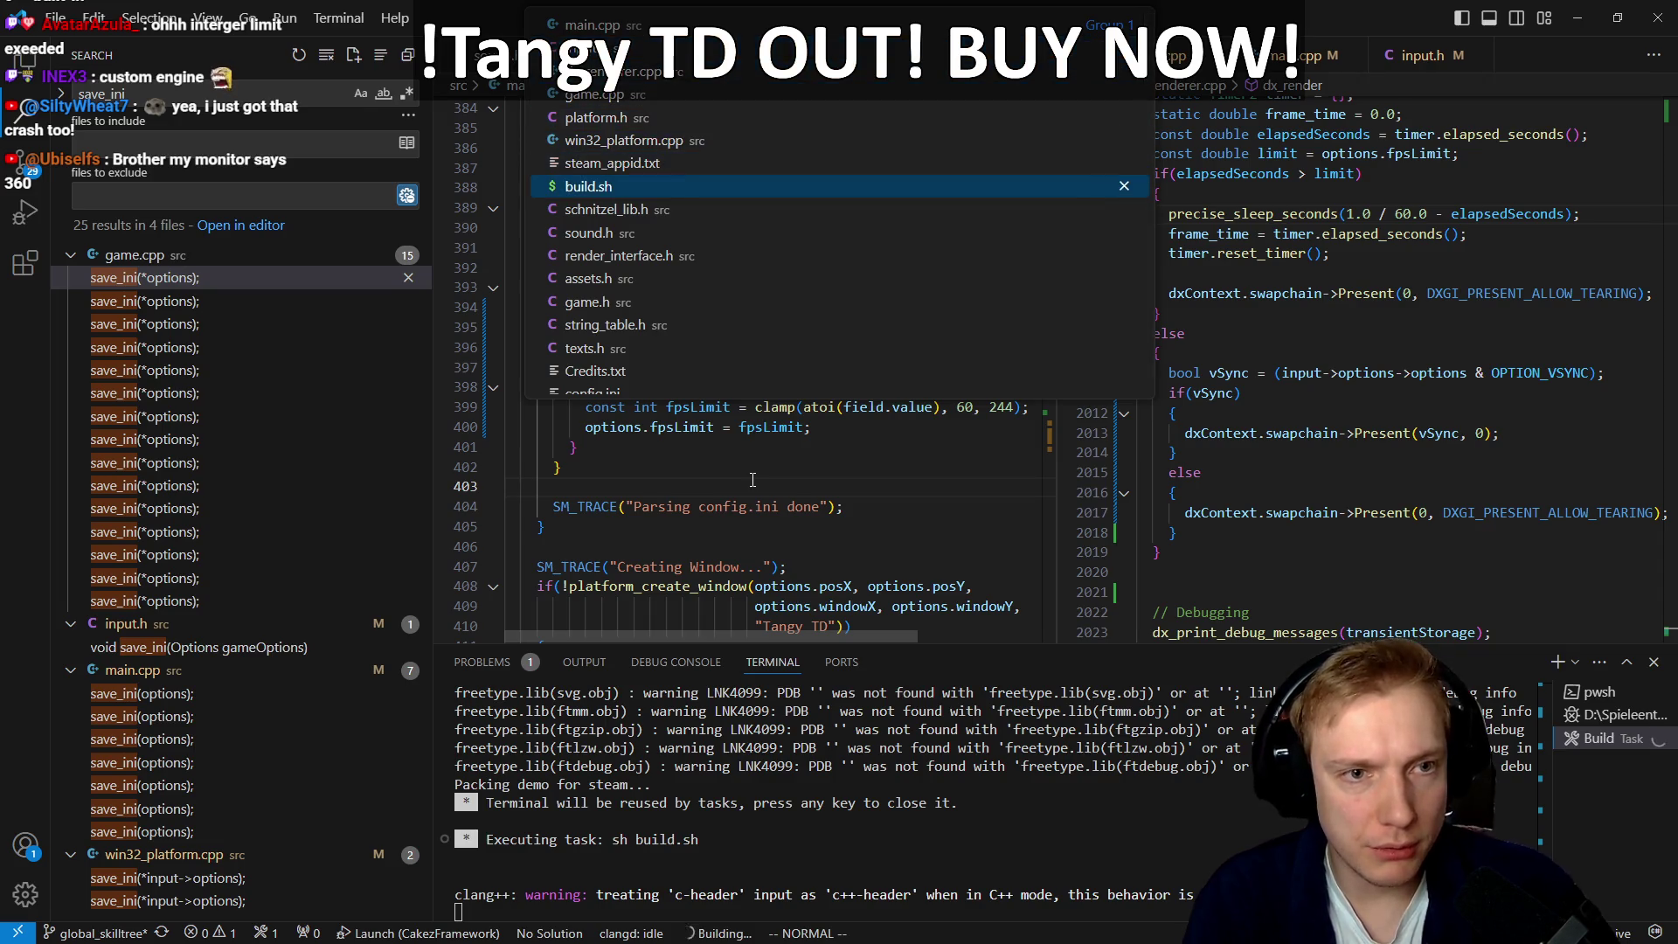
pyautogui.press('Return')
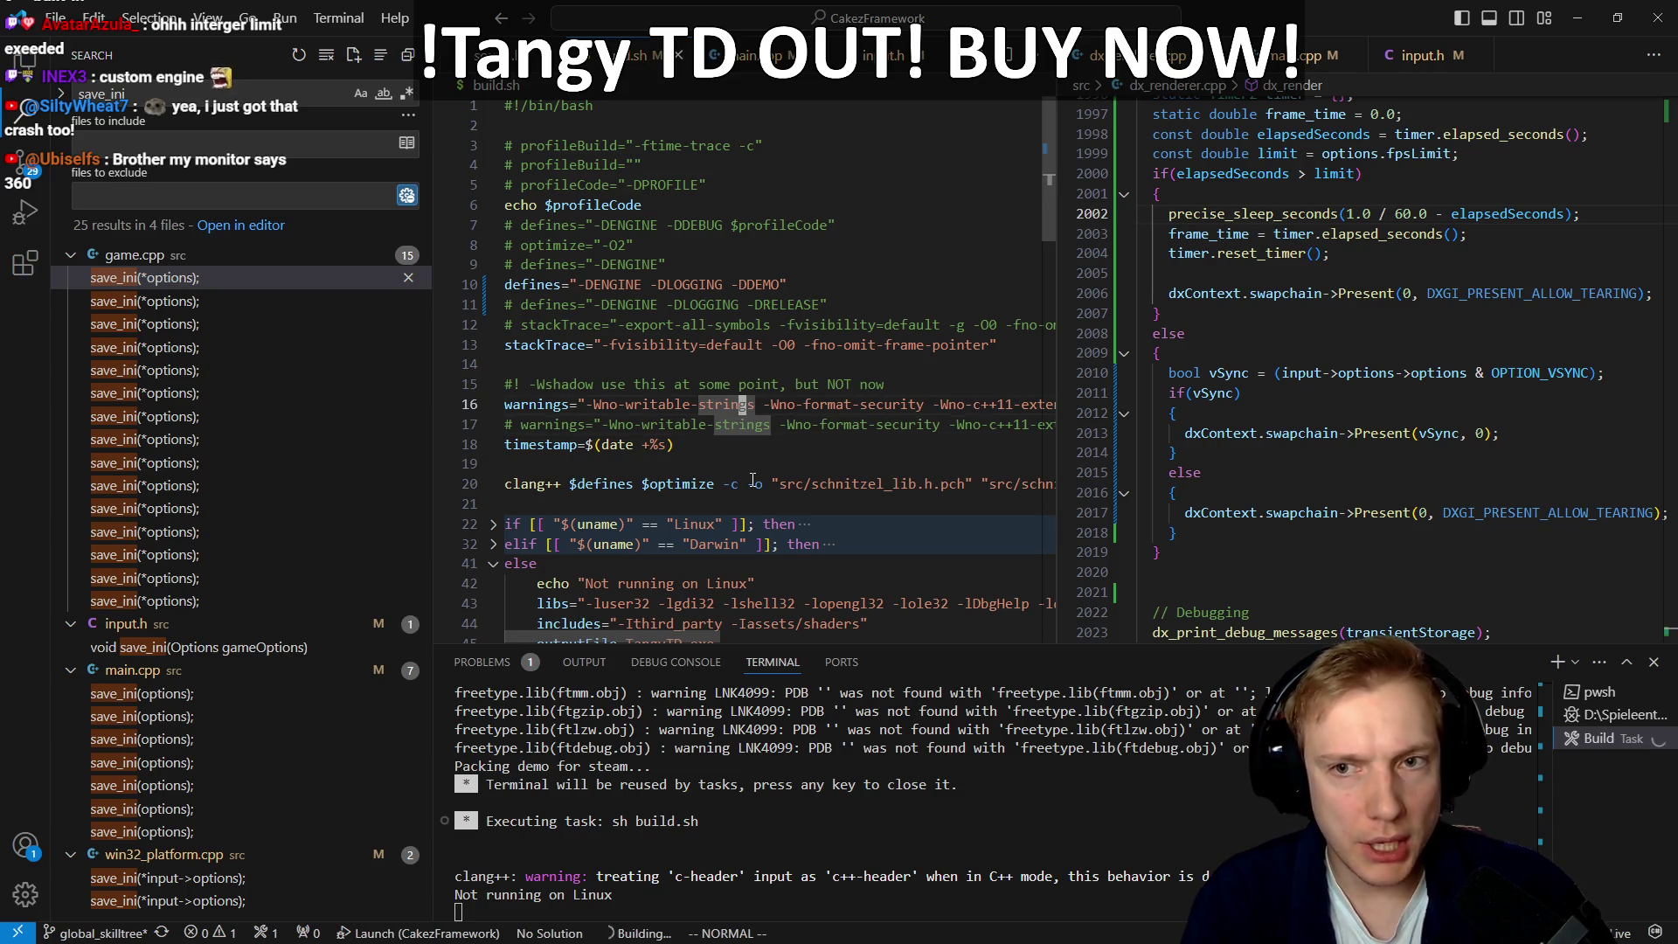
# Step: Delete the hardcoded 60.0 on line 2002 and add a (double) cast on line 1999
pyautogui.press('k')
pyautogui.press('k')
pyautogui.press('k')
pyautogui.hotkey('ctrl', 'l')
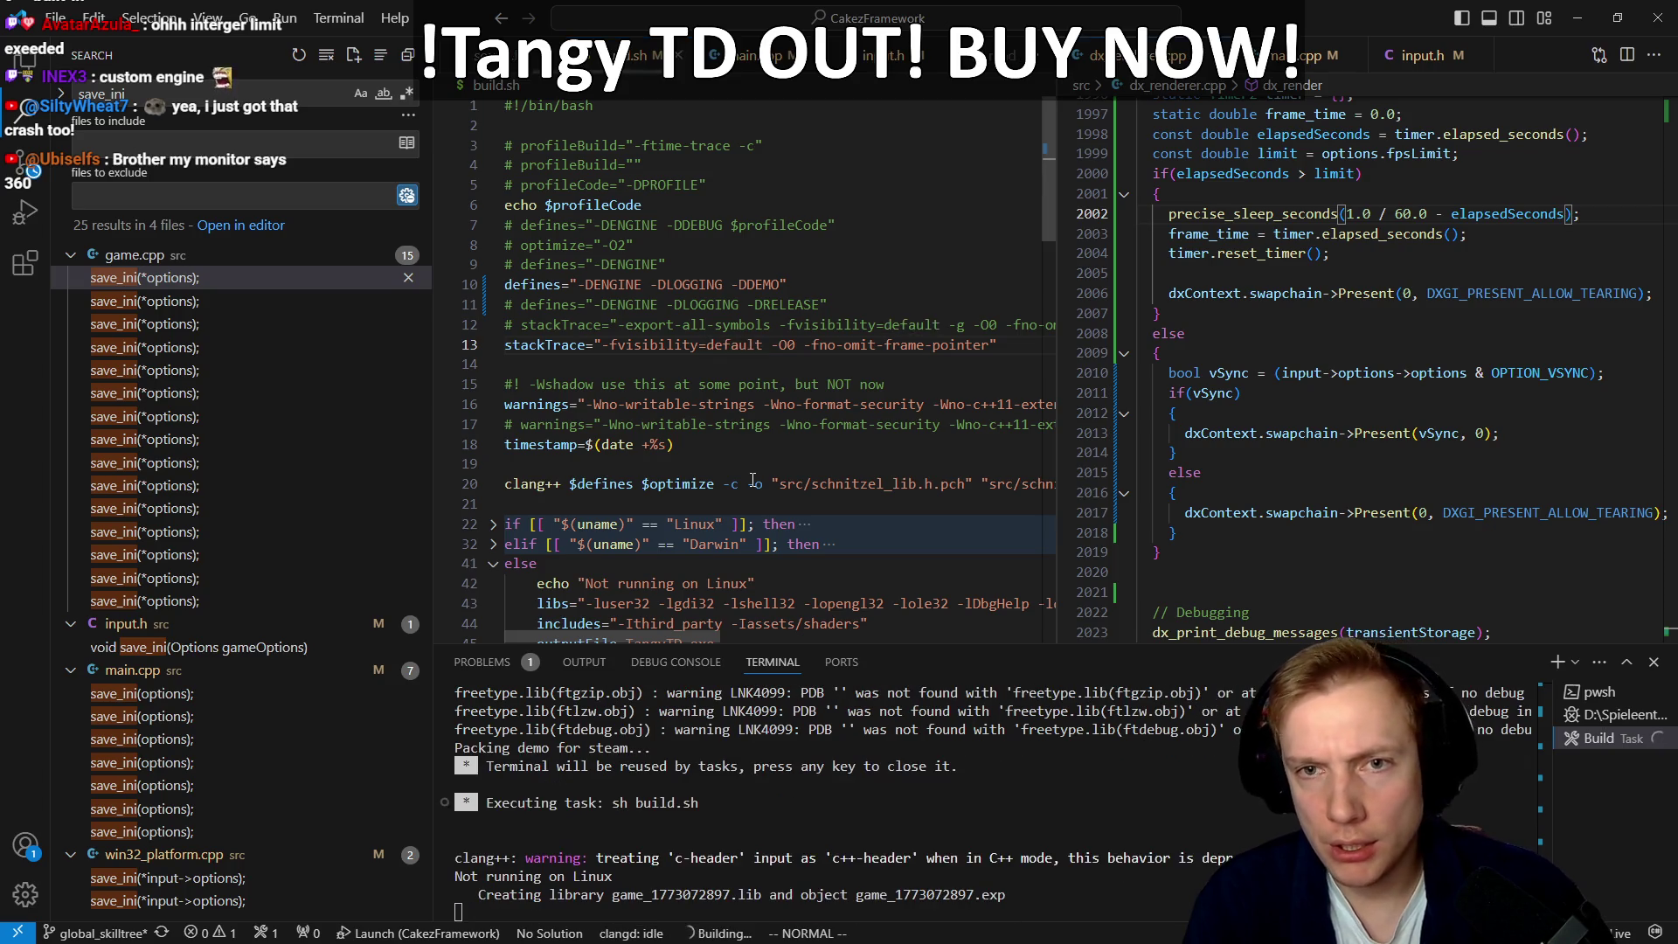
pyautogui.press('b')
pyautogui.press('b')
pyautogui.press('b')
pyautogui.press('c')
pyautogui.press('i')
pyautogui.press('W')
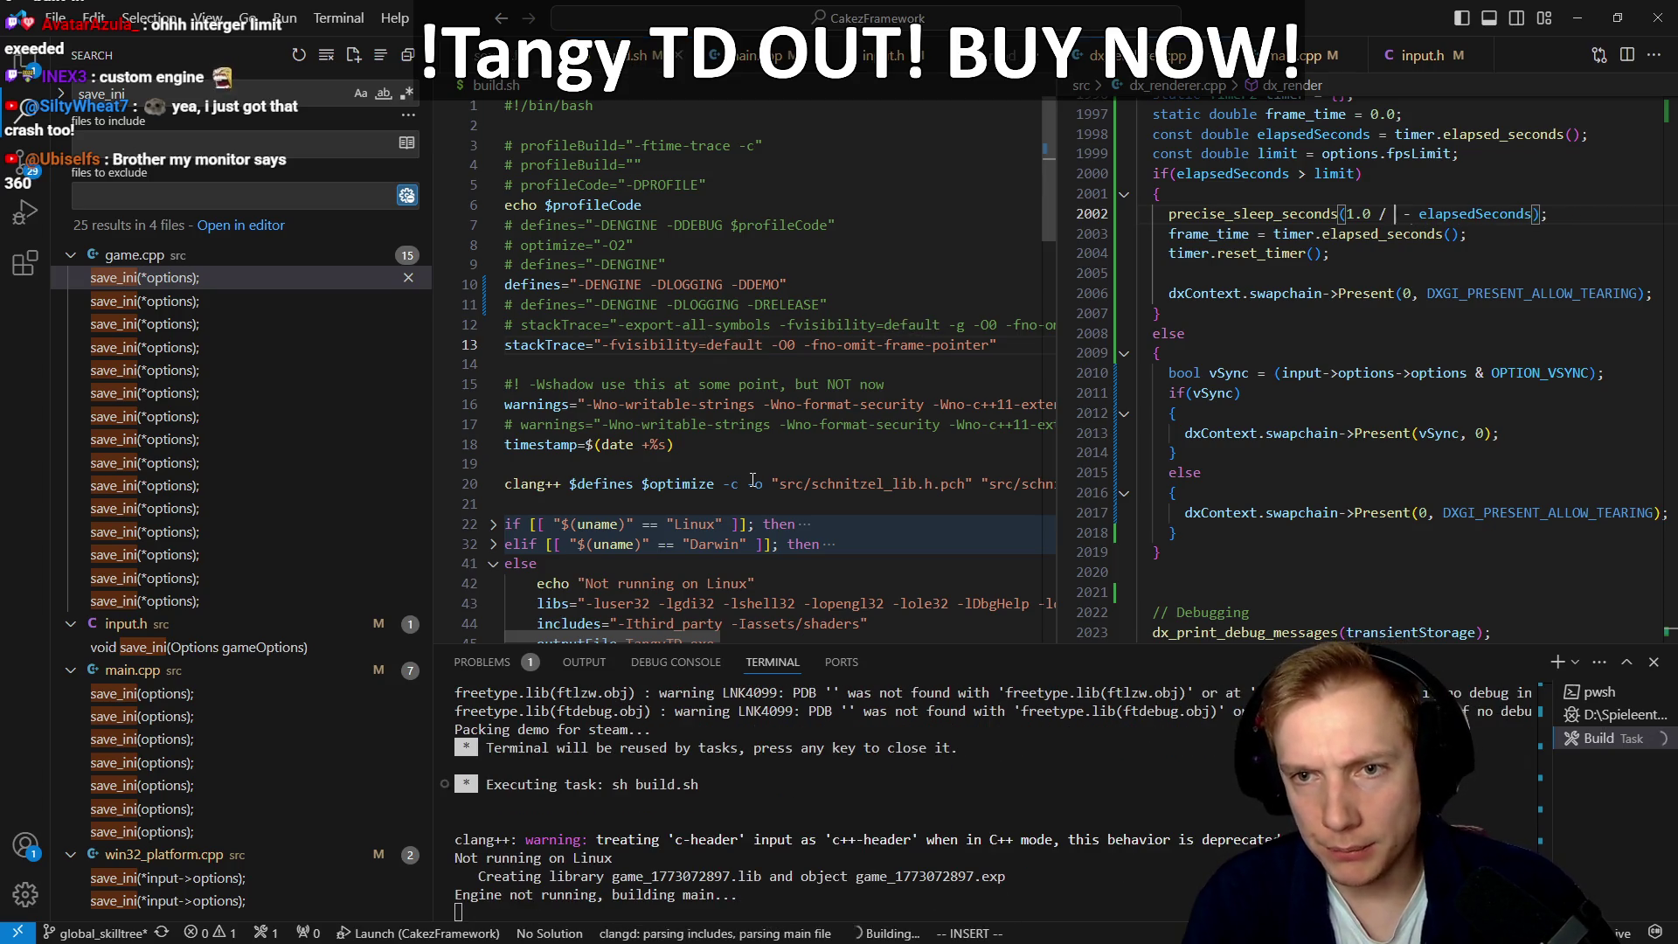
pyautogui.press('Escape')
pyautogui.press('k')
pyautogui.press('k')
pyautogui.press('k')
pyautogui.write('b')
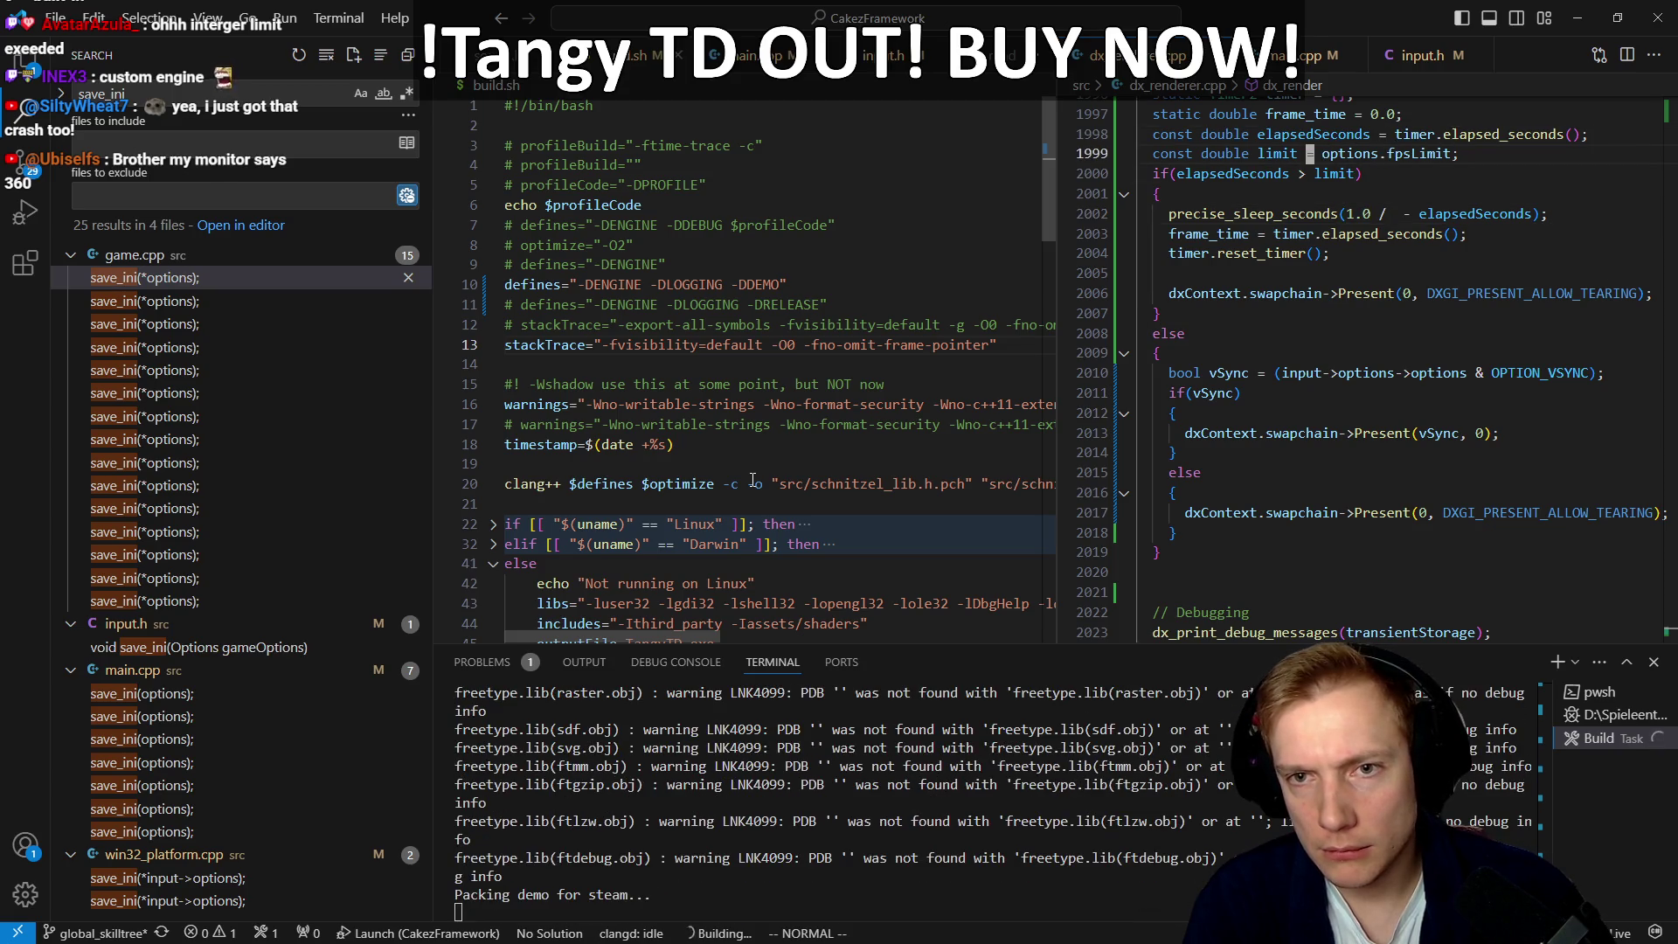
pyautogui.write('(double')
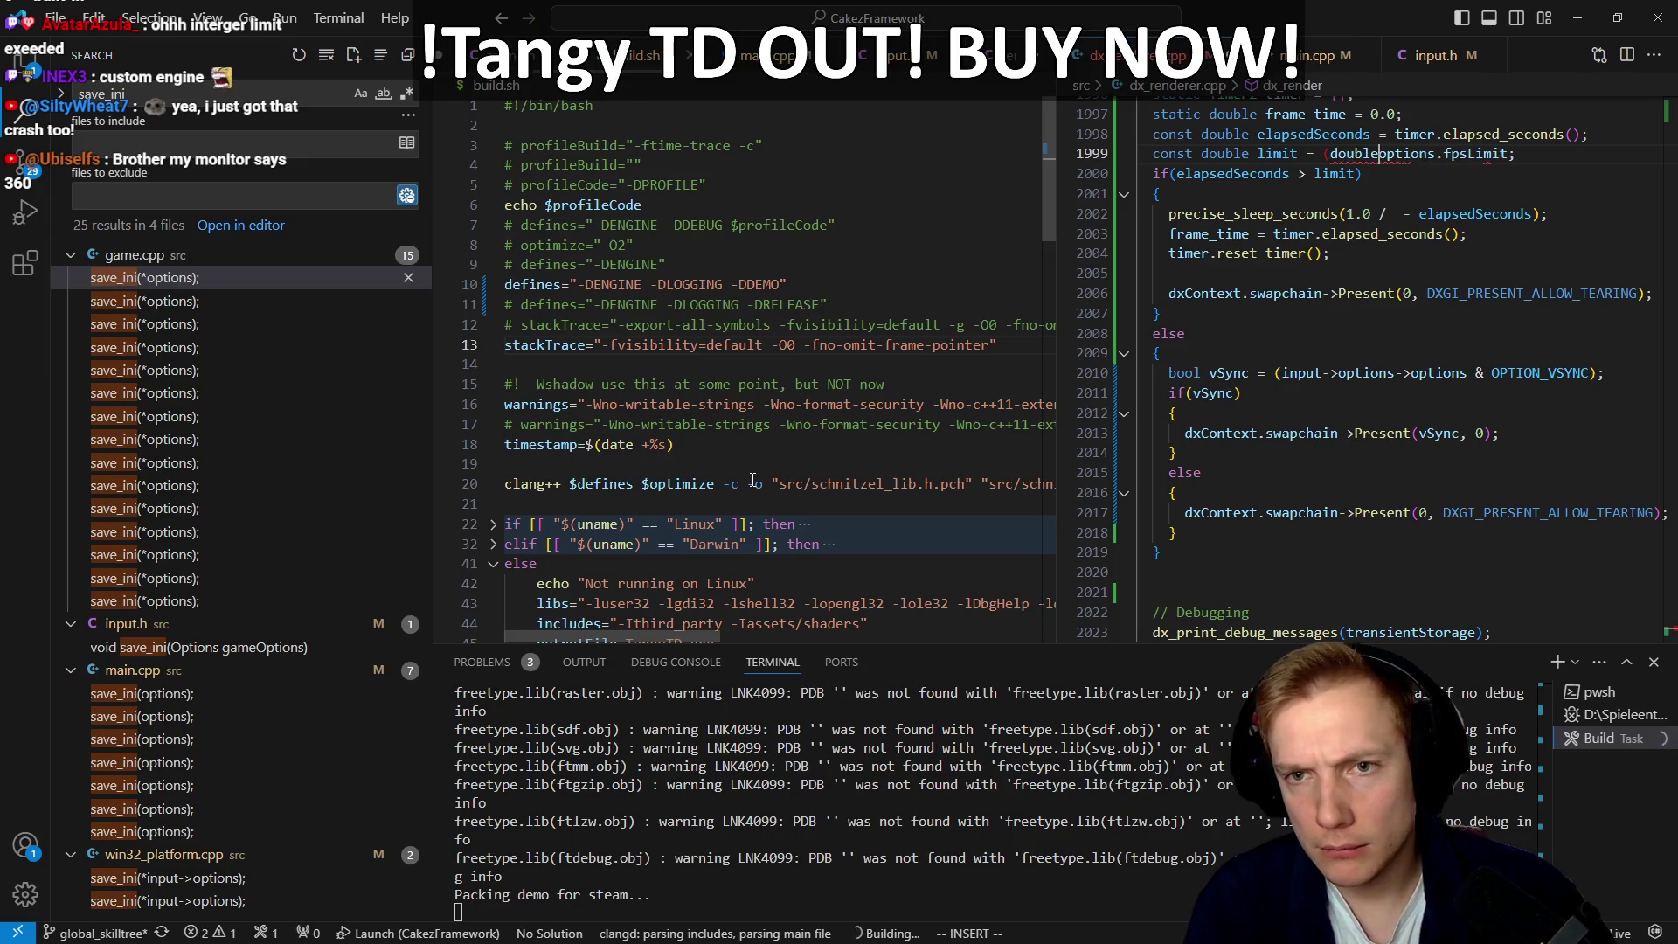
pyautogui.press('Escape')
# Step: Make the sleep divide 1.0 by limit, then rebuild the game
pyautogui.press('j')
pyautogui.press('j')
pyautogui.press('j')
pyautogui.write('limit')
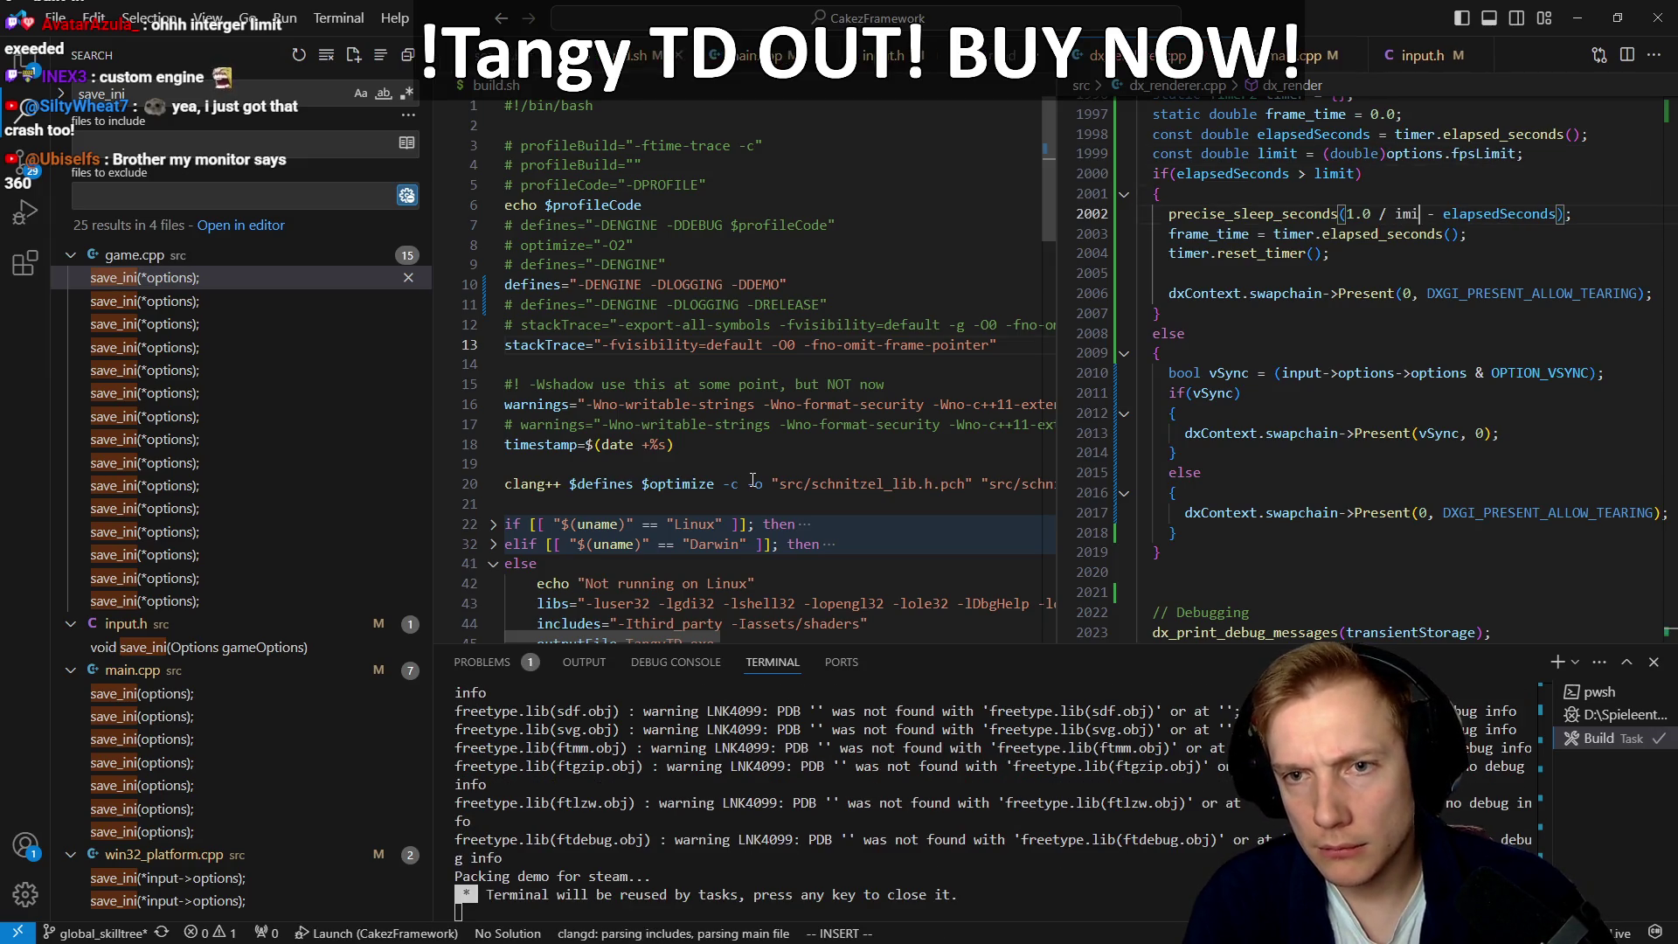
pyautogui.write('bil')
pyautogui.press('Escape')
pyautogui.press('e')
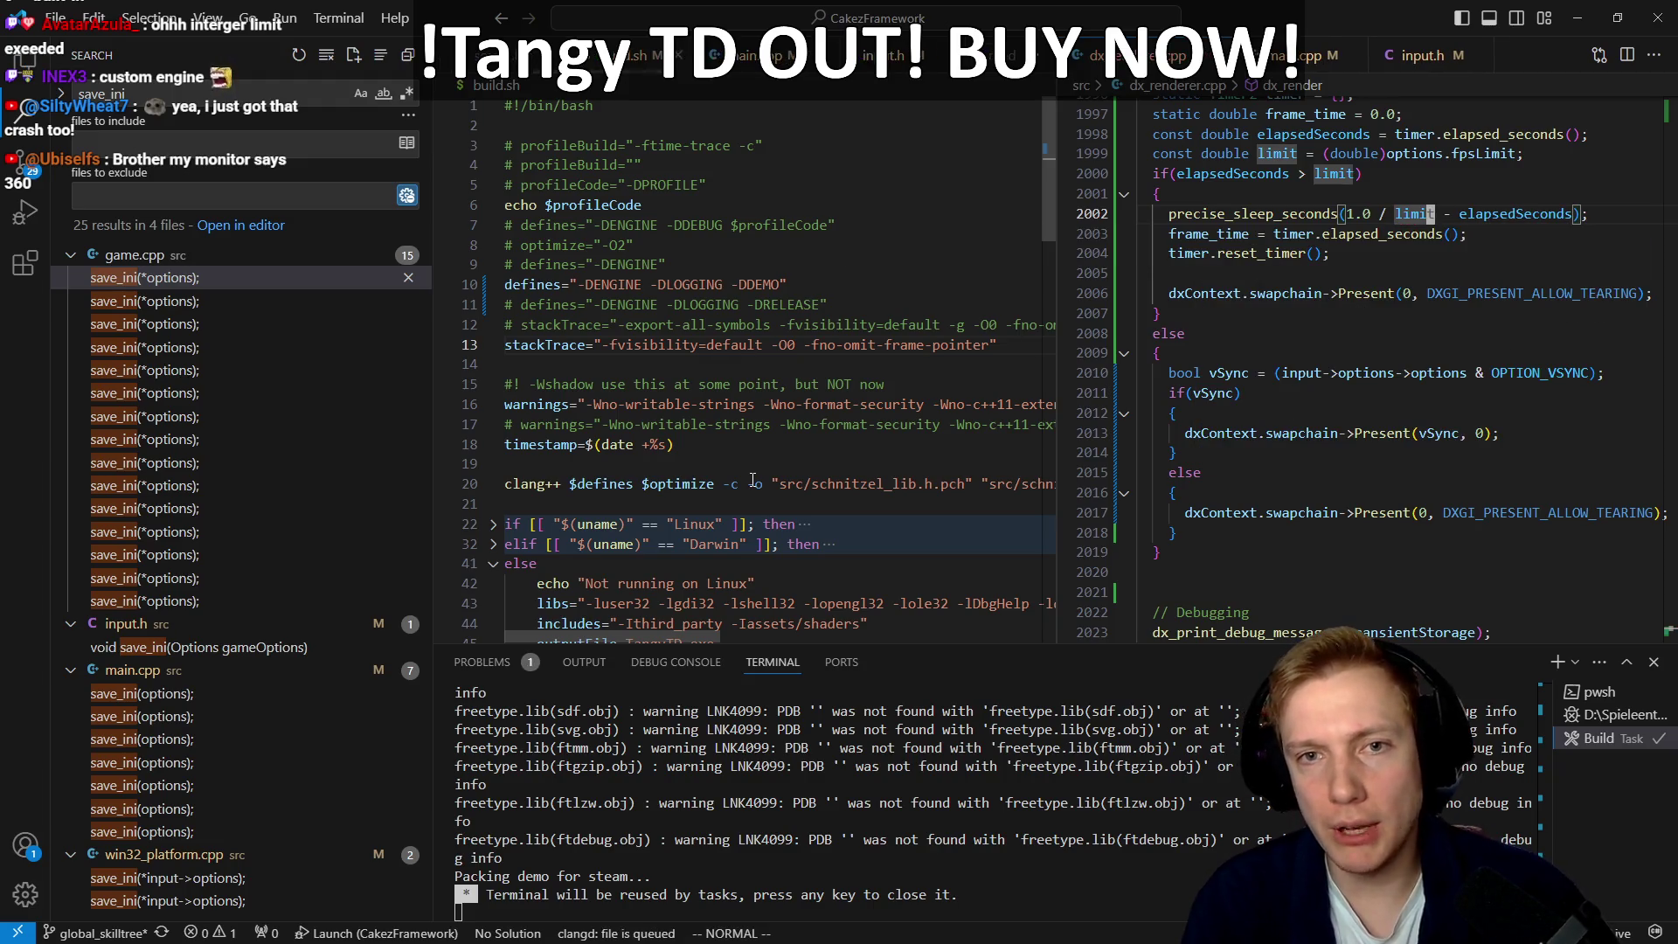
pyautogui.hotkey('ctrl', 'shift', 'b')
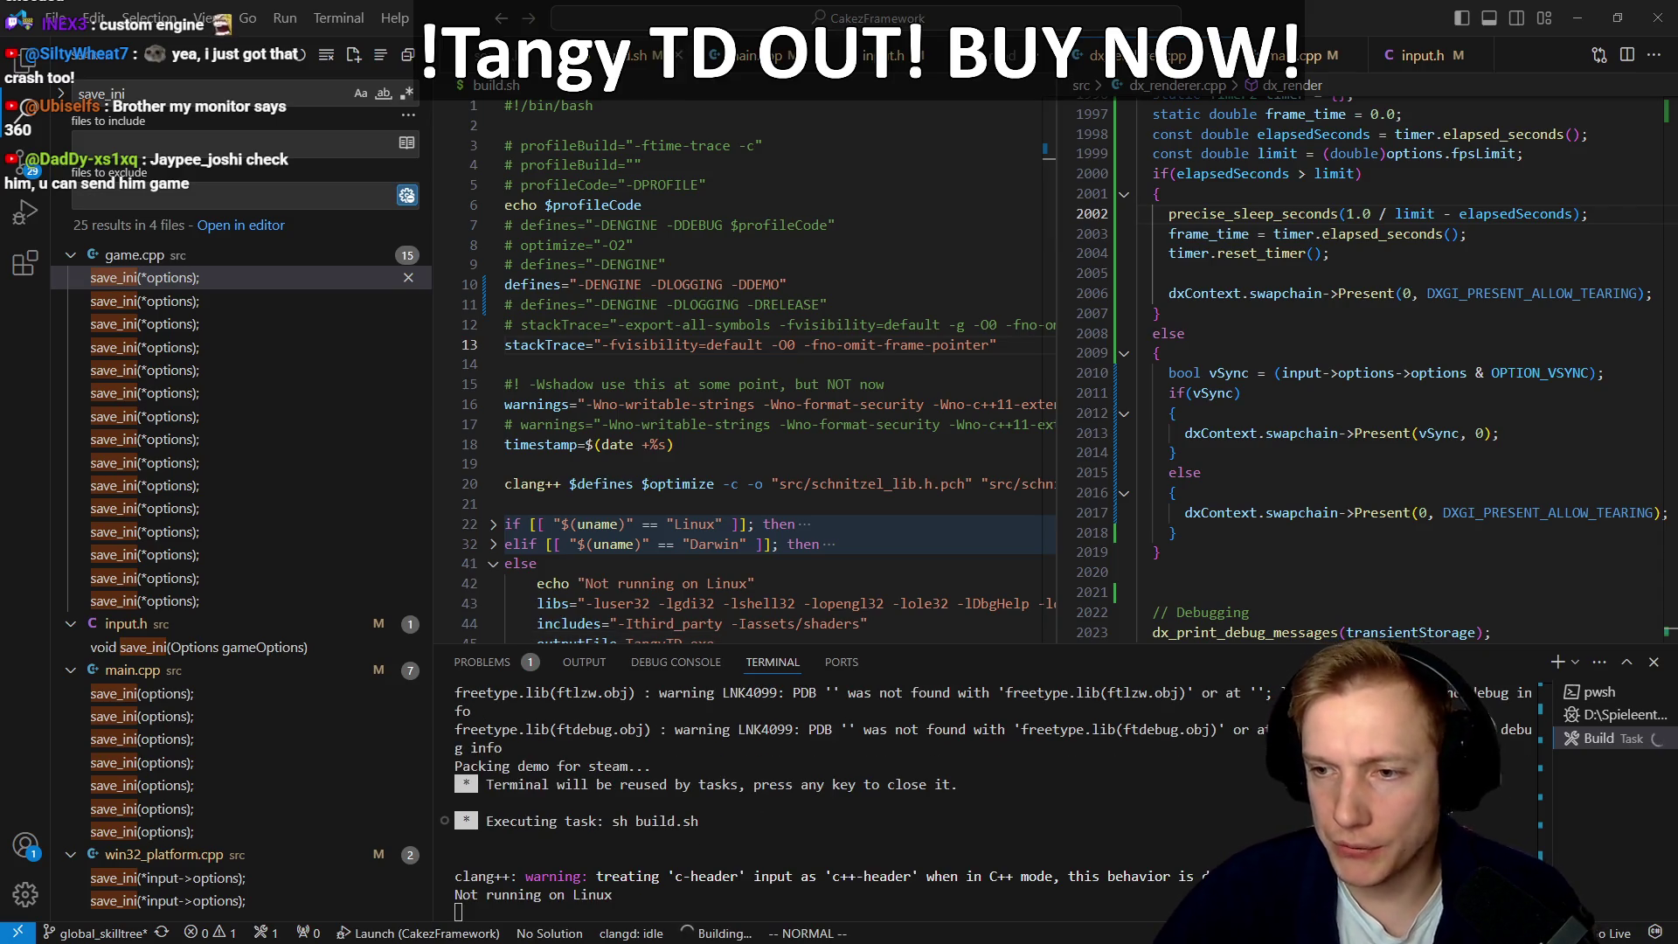
pyautogui.hotkey('alt', 'Tab')
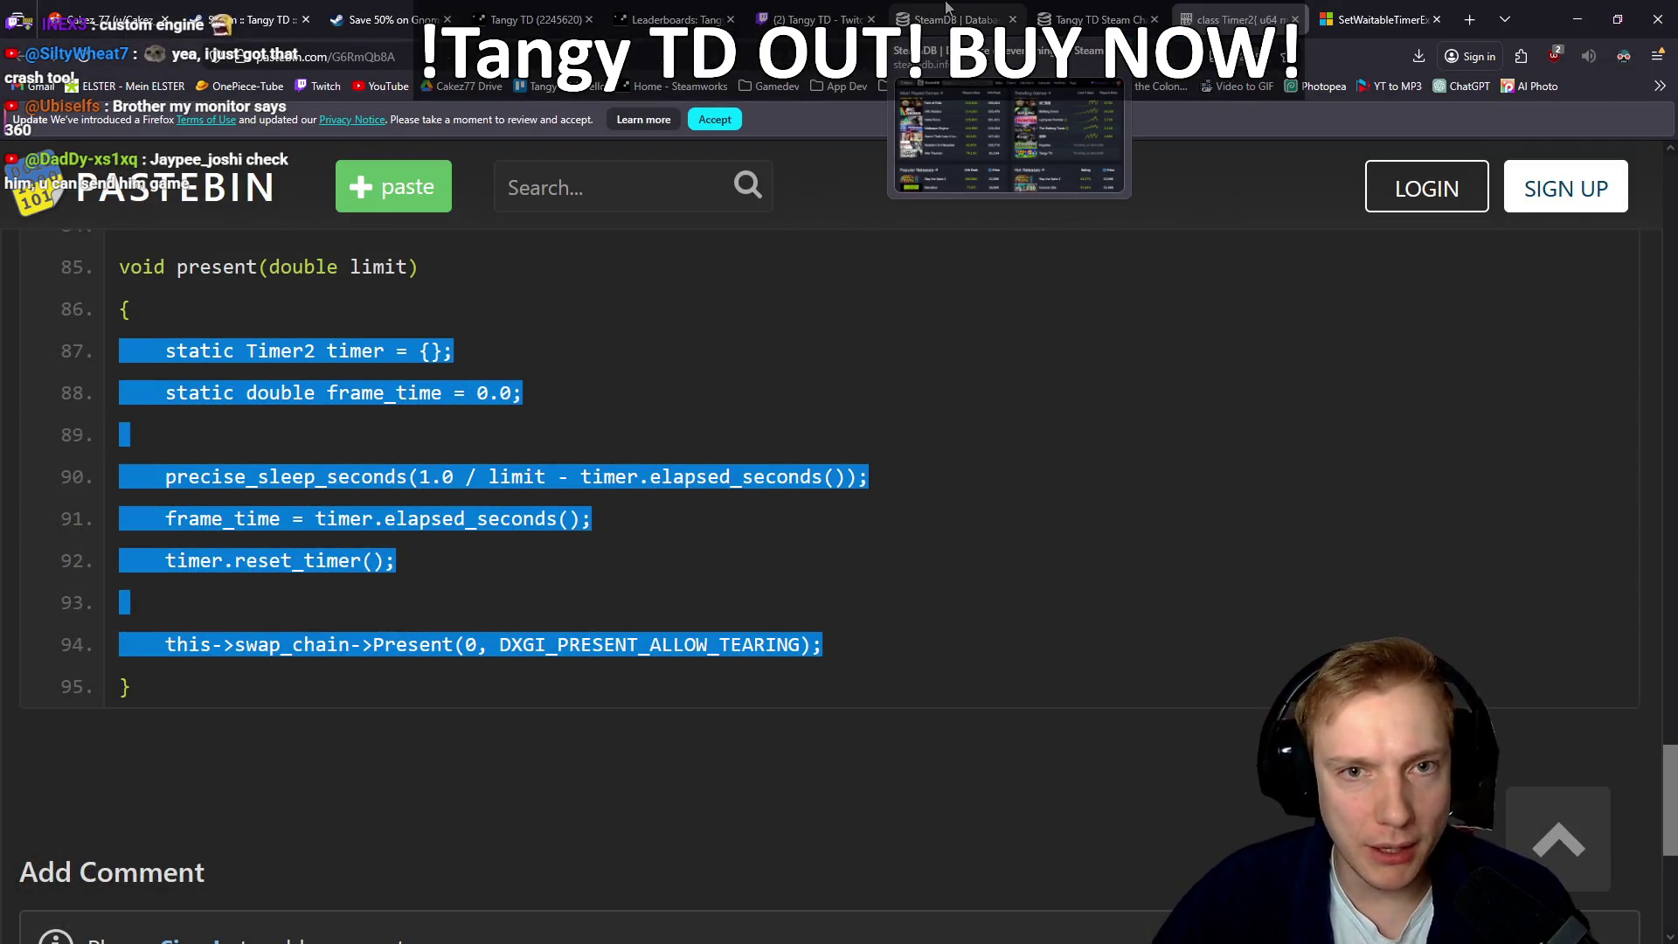
# Step: View Tangy TD's SteamDB page showing 97 players in-game and a 59.42% rating
pyautogui.click(1093, 9)
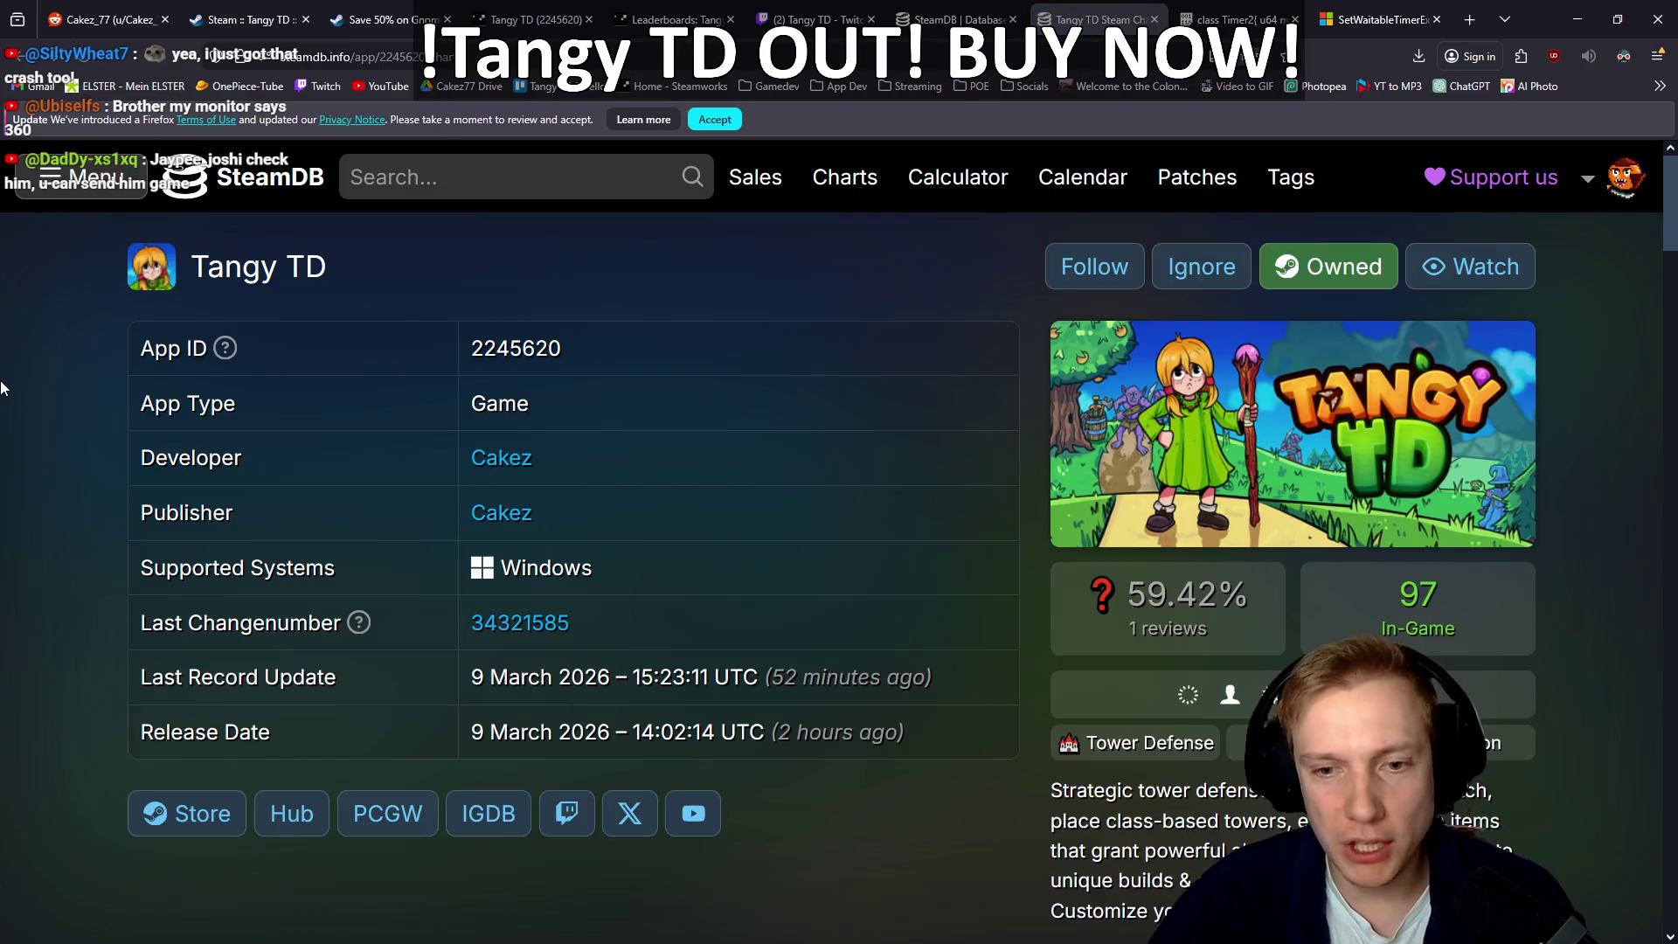
pyautogui.scroll(-3, 144, 440)
pyautogui.scroll(-1, 144, 440)
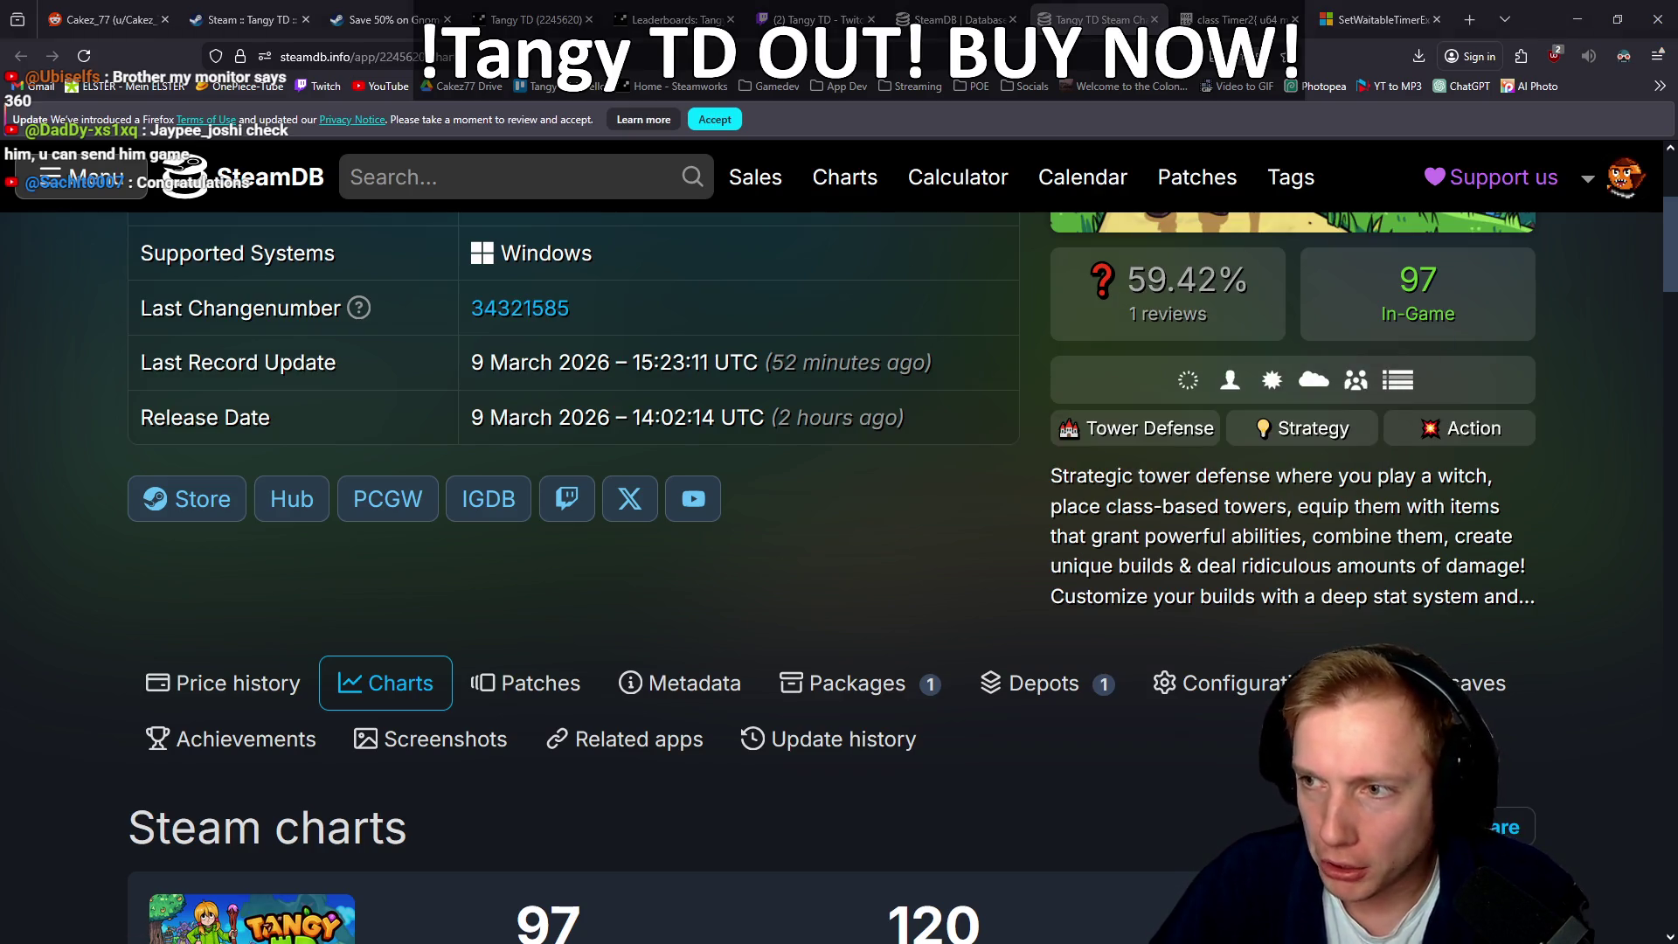
pyautogui.hotkey('alt', 'Tab')
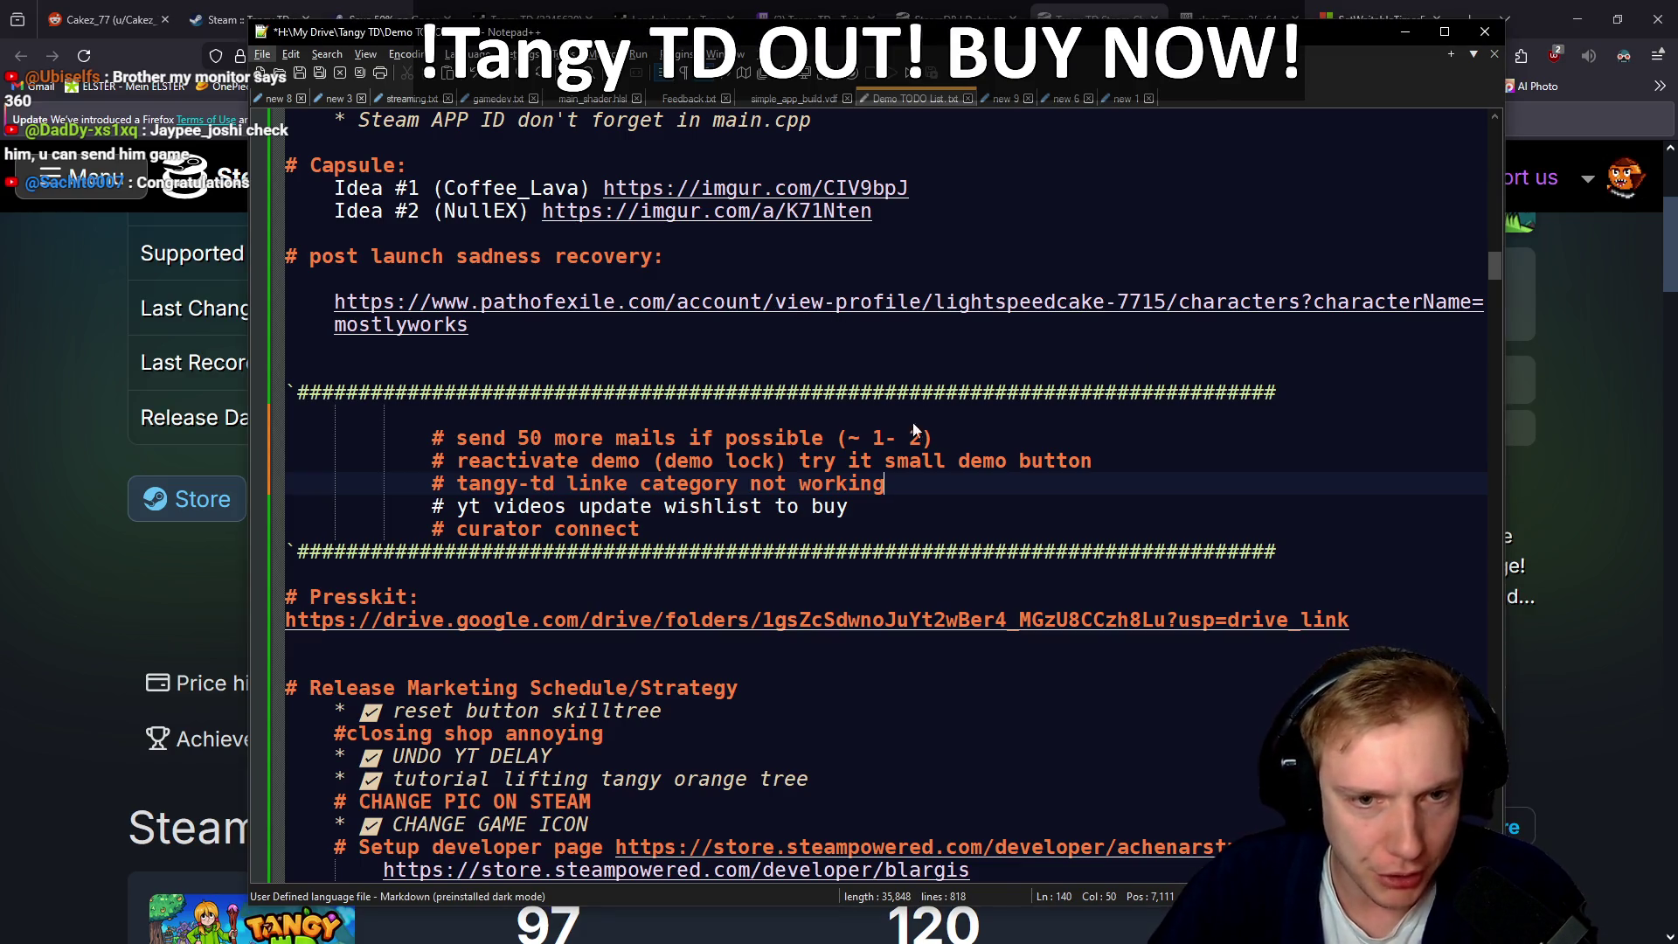
# Step: Copy the YouTube_LIVE and Twitch_LIVE 'BUY TangyTD' link lines, then minimize Notepad++
pyautogui.scroll(7, 914, 430)
pyautogui.click(1436, 487)
pyautogui.moveTo(1436, 487); pyautogui.dragTo(337, 487)
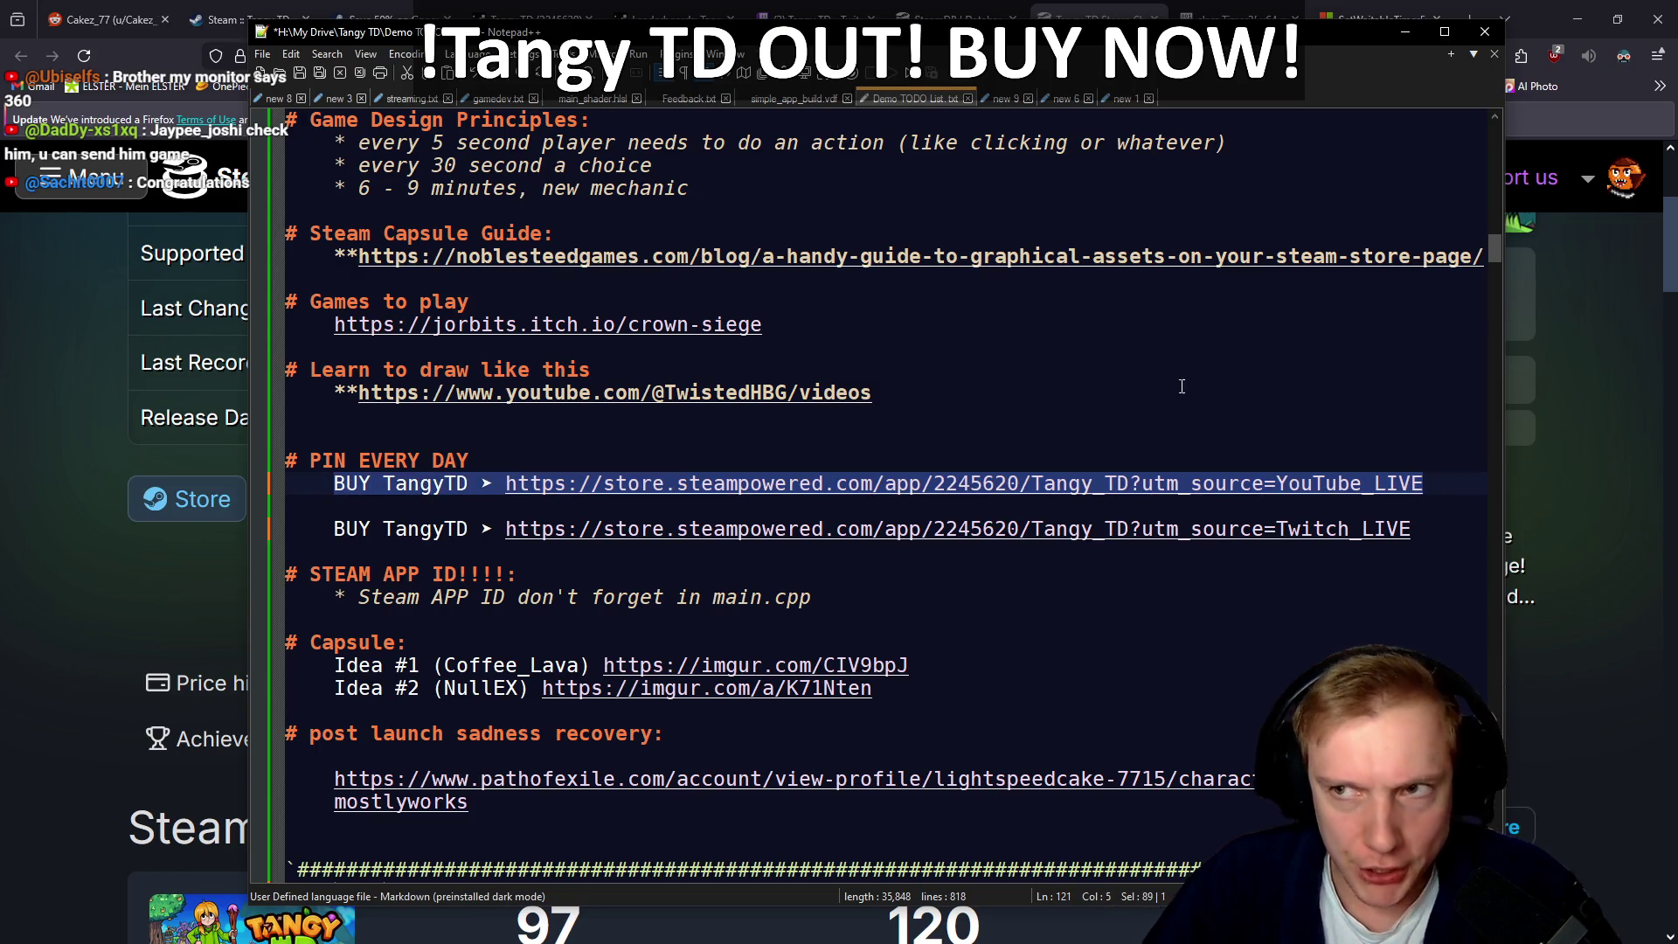
pyautogui.hotkey('alt', 'Tab')
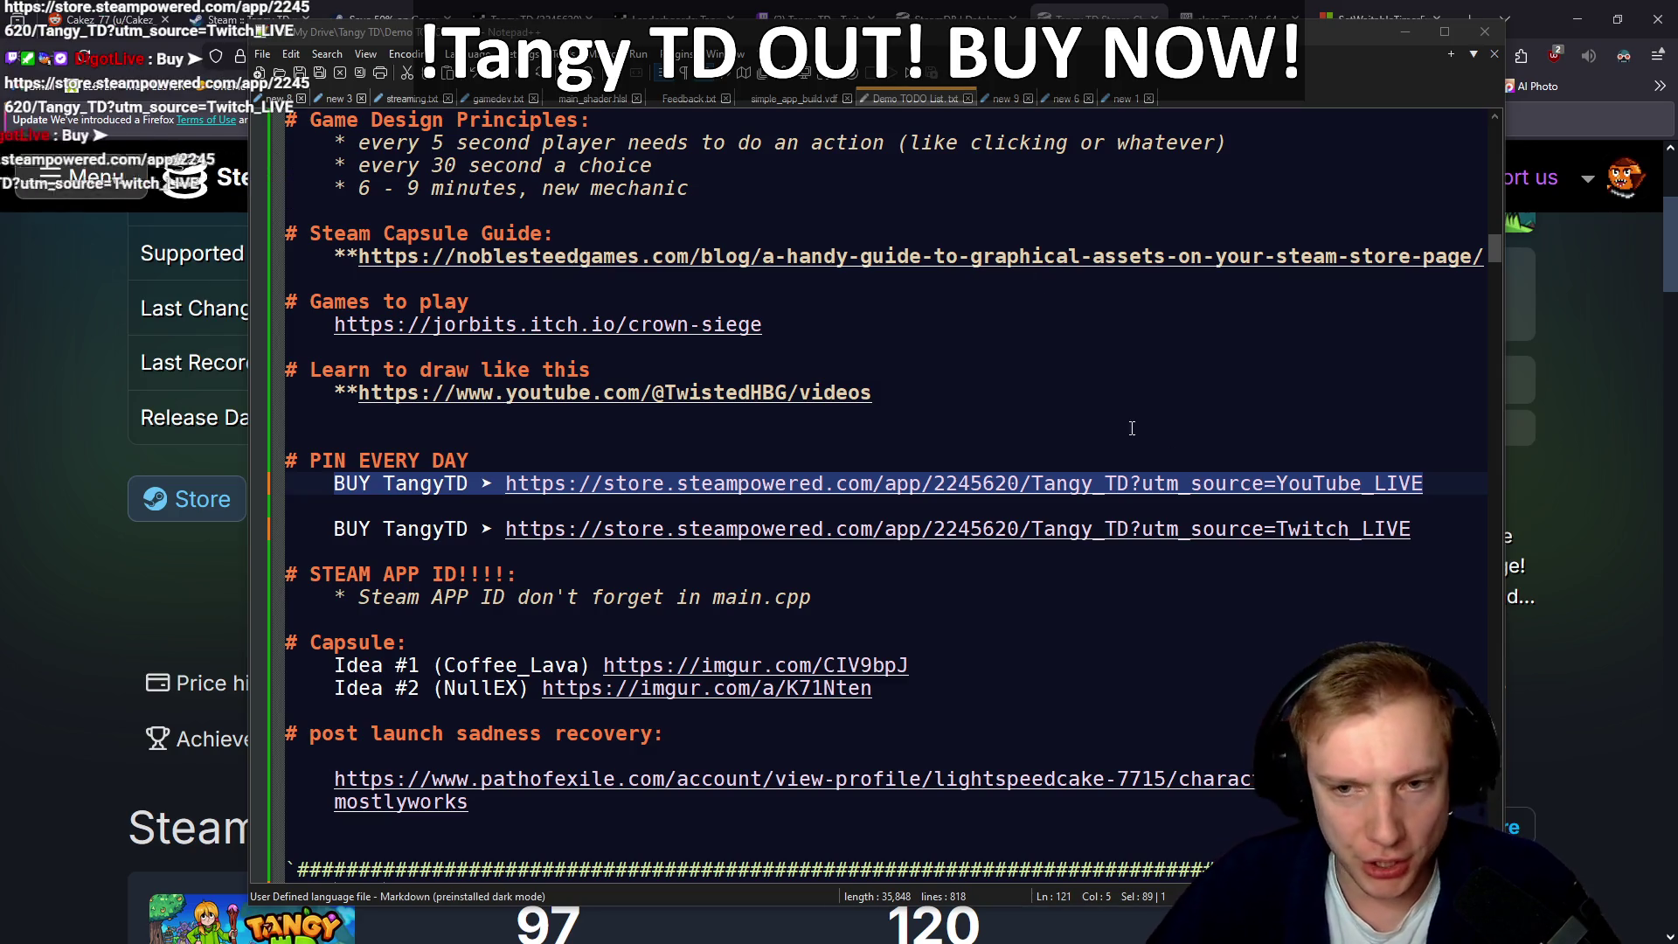
pyautogui.moveTo(1181, 534); pyautogui.dragTo(973, 557)
pyautogui.moveTo(377, 544); pyautogui.dragTo(335, 530)
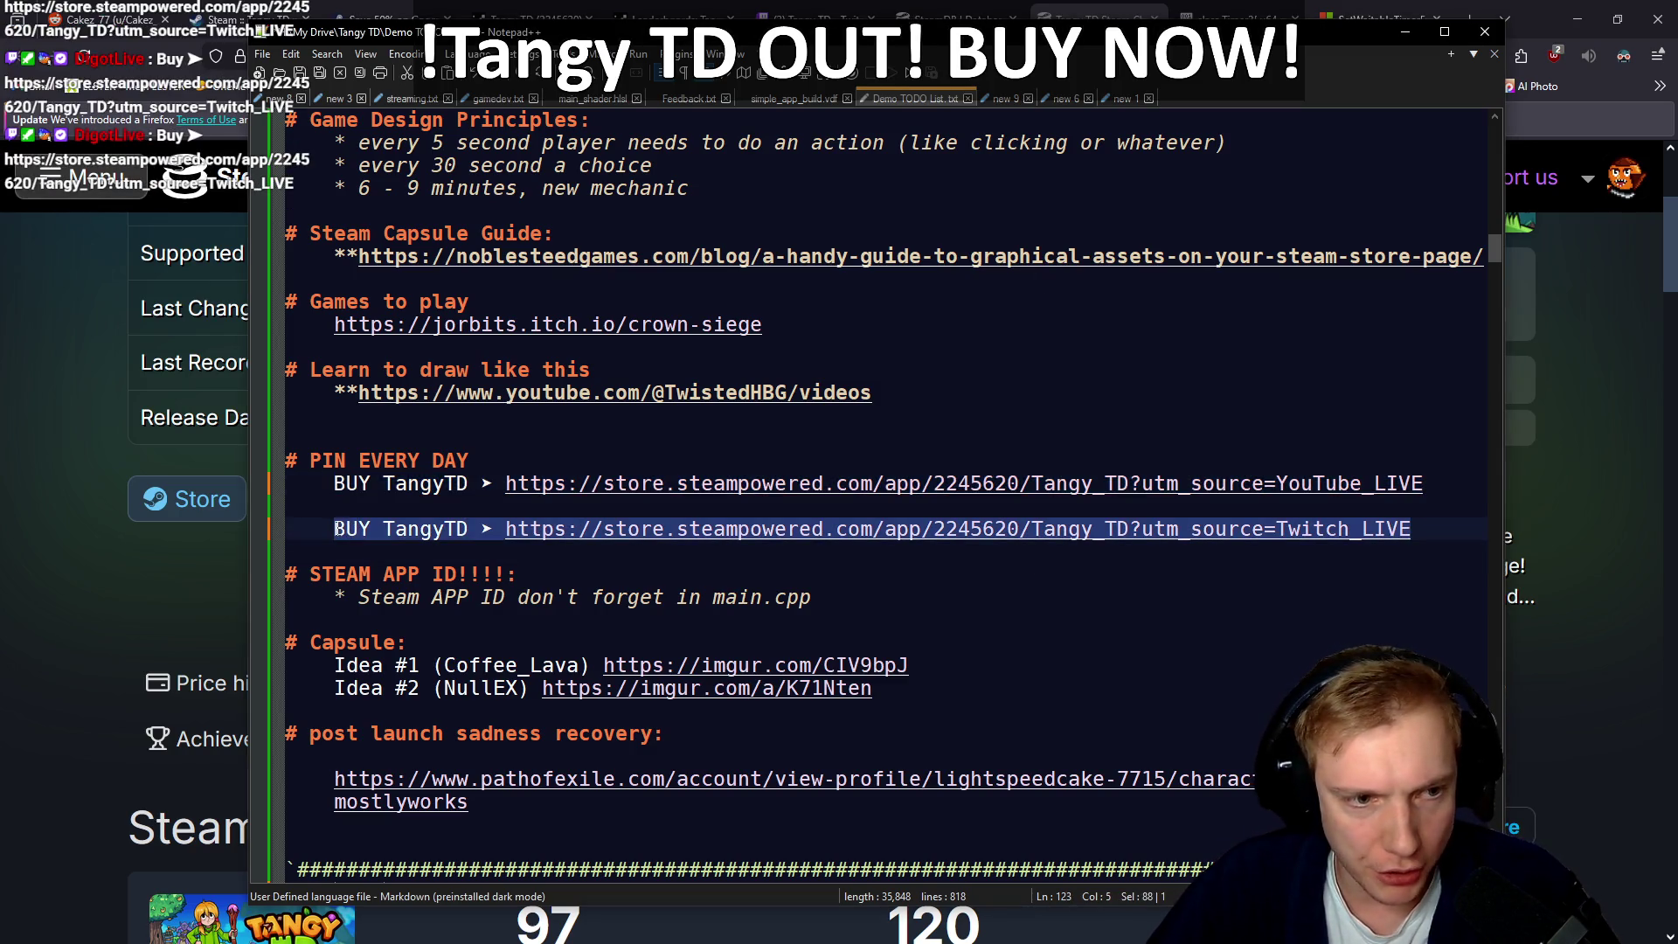
pyautogui.hotkey('alt', 'Tab')
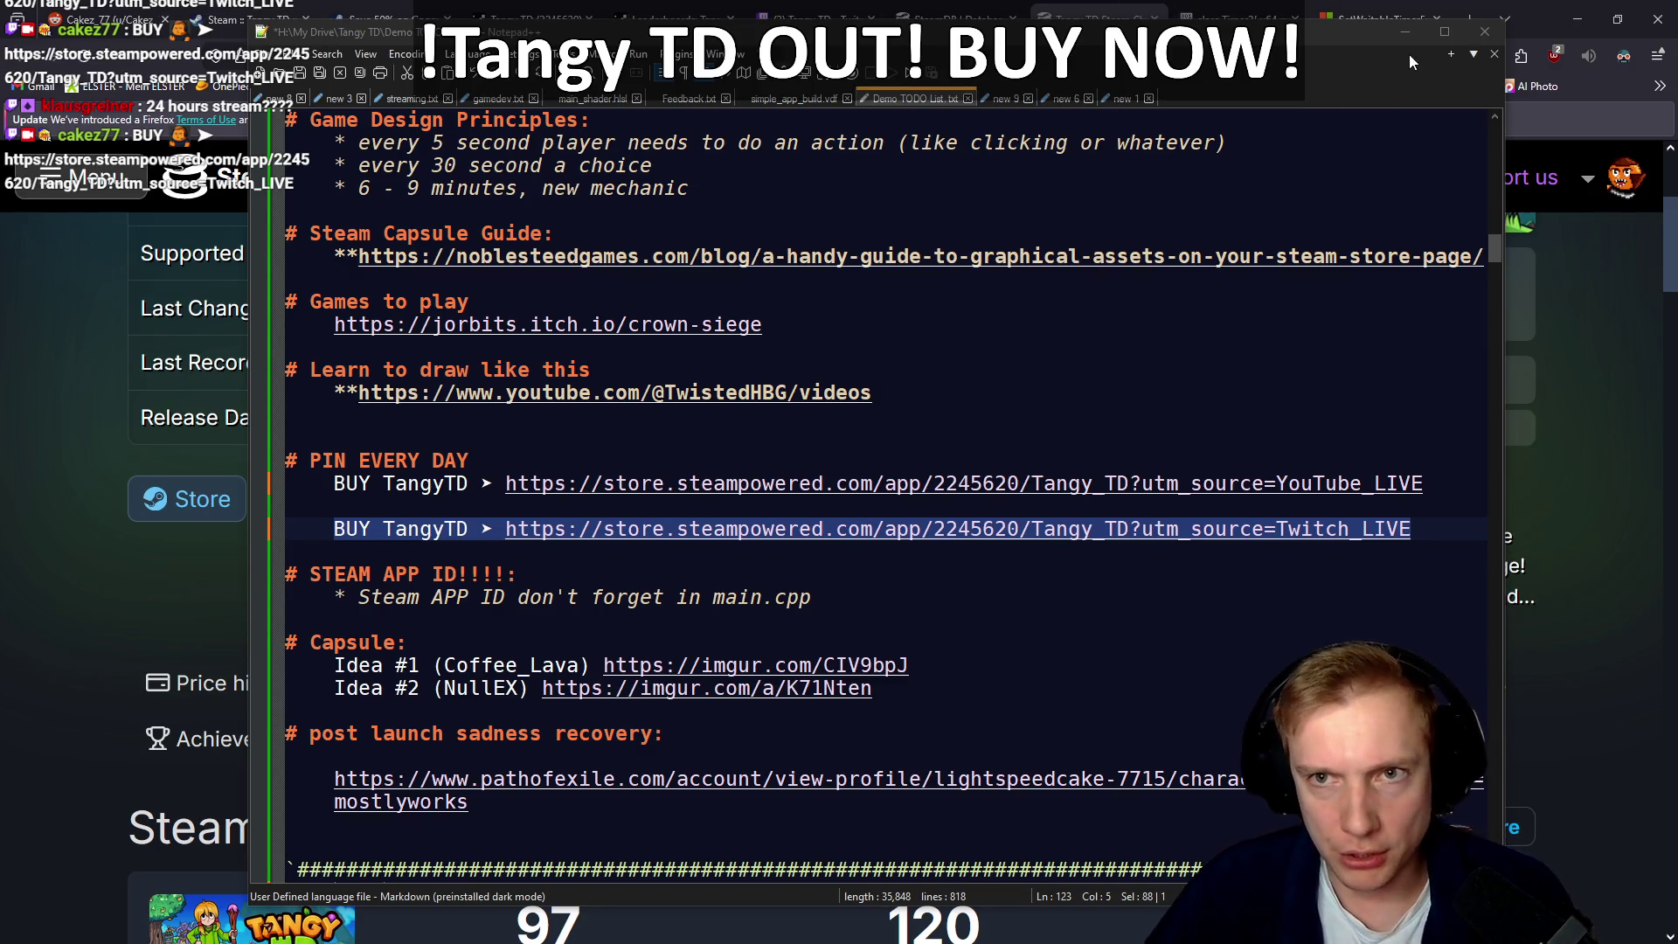
pyautogui.click(1405, 32)
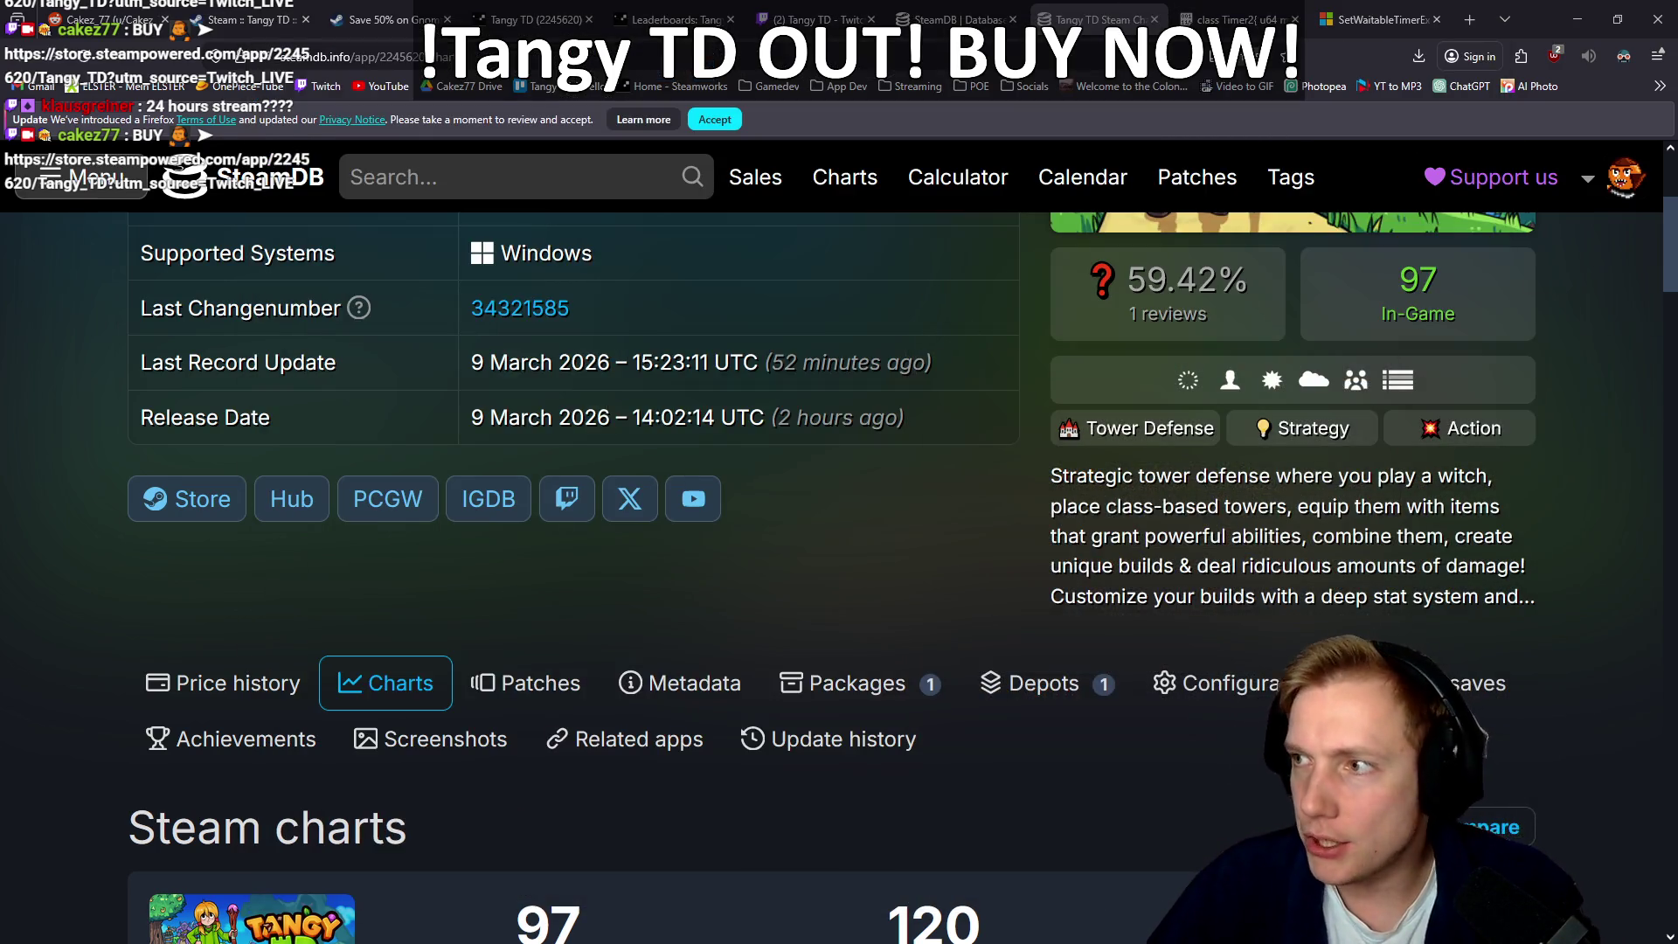
# Step: Launch the debug build with F5, open and close Optionen, then quit the game
pyautogui.hotkey('alt', 'Tab')
pyautogui.press('F5')
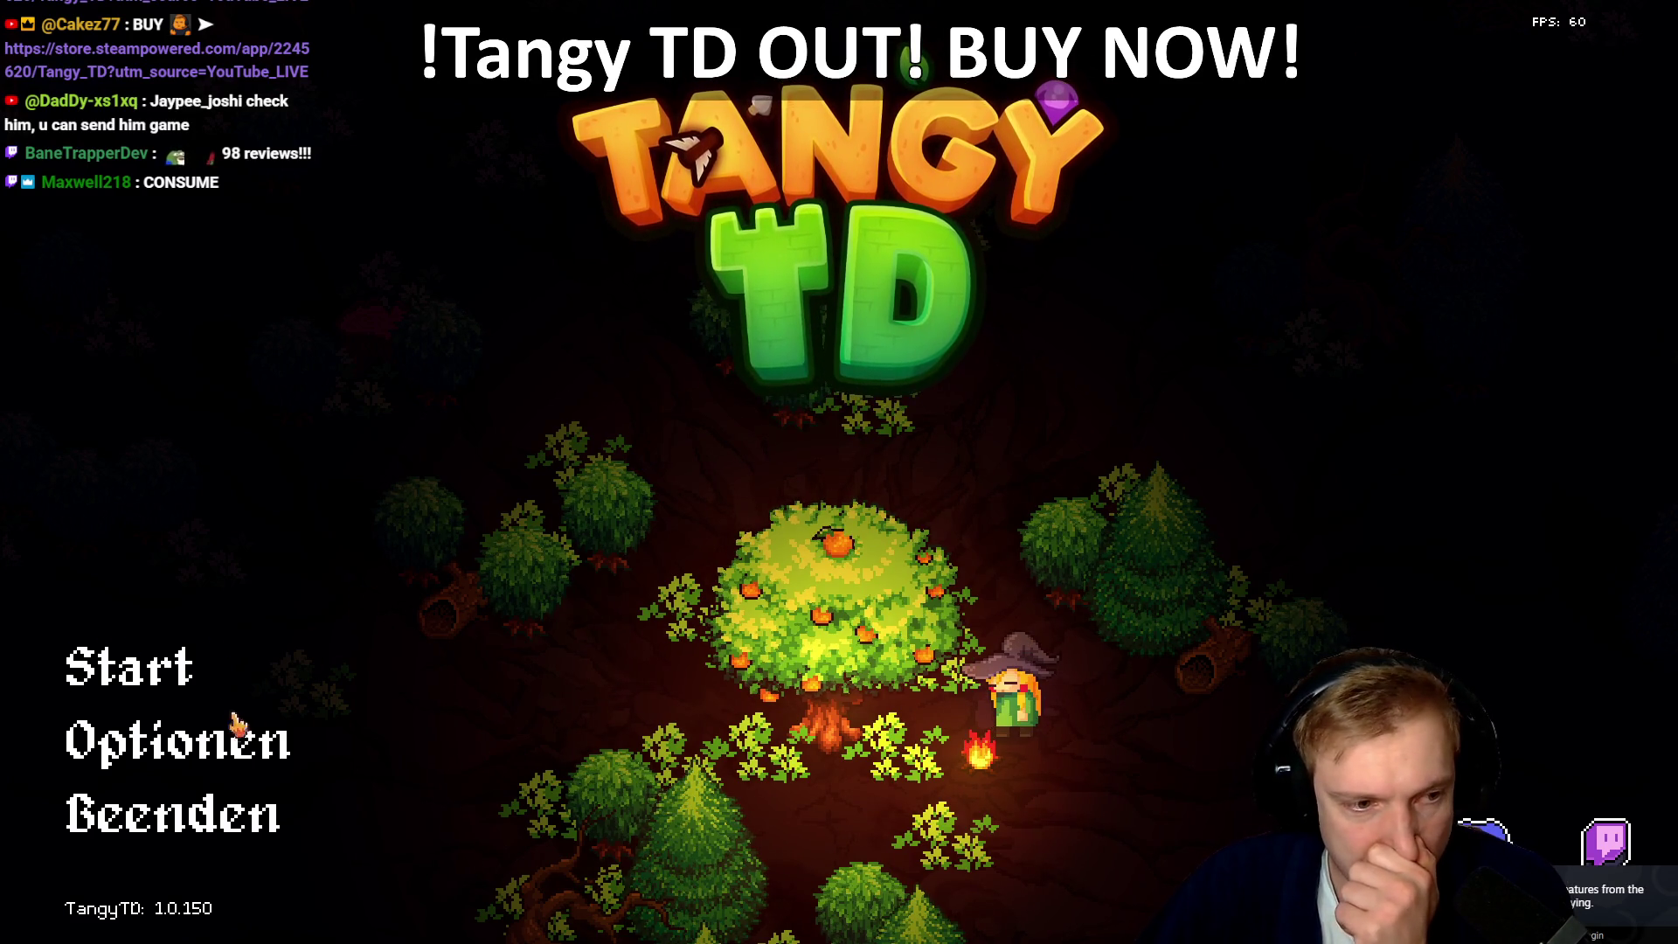
pyautogui.click(230, 736)
pyautogui.click(1176, 259)
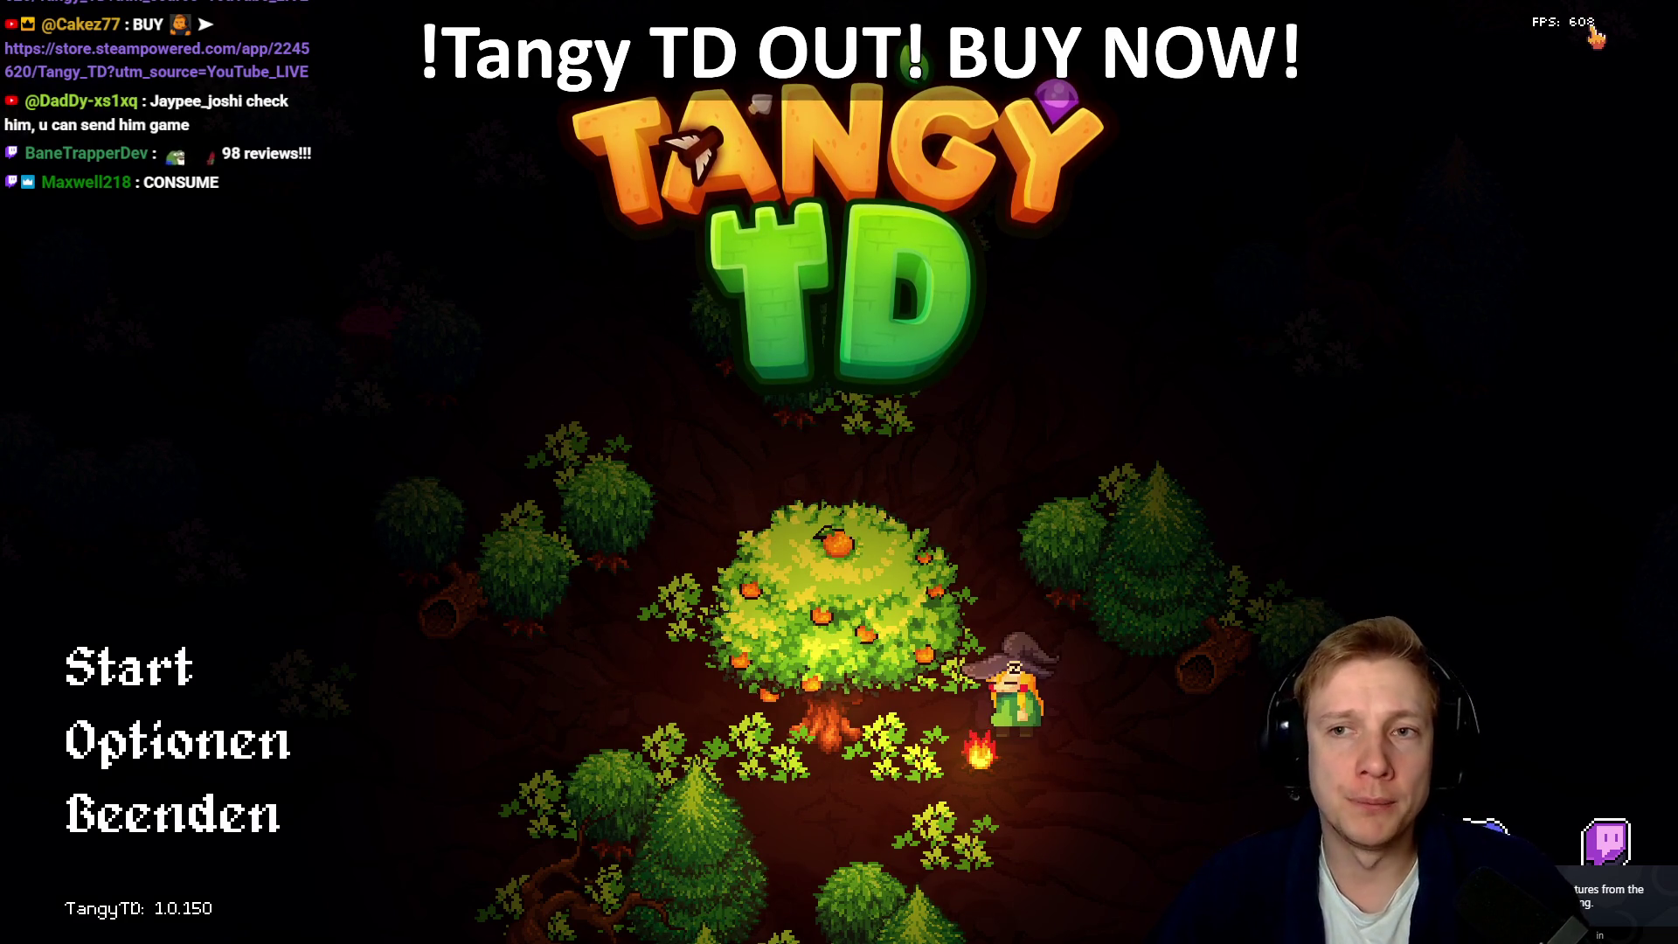
pyautogui.hotkey('alt', 'F4')
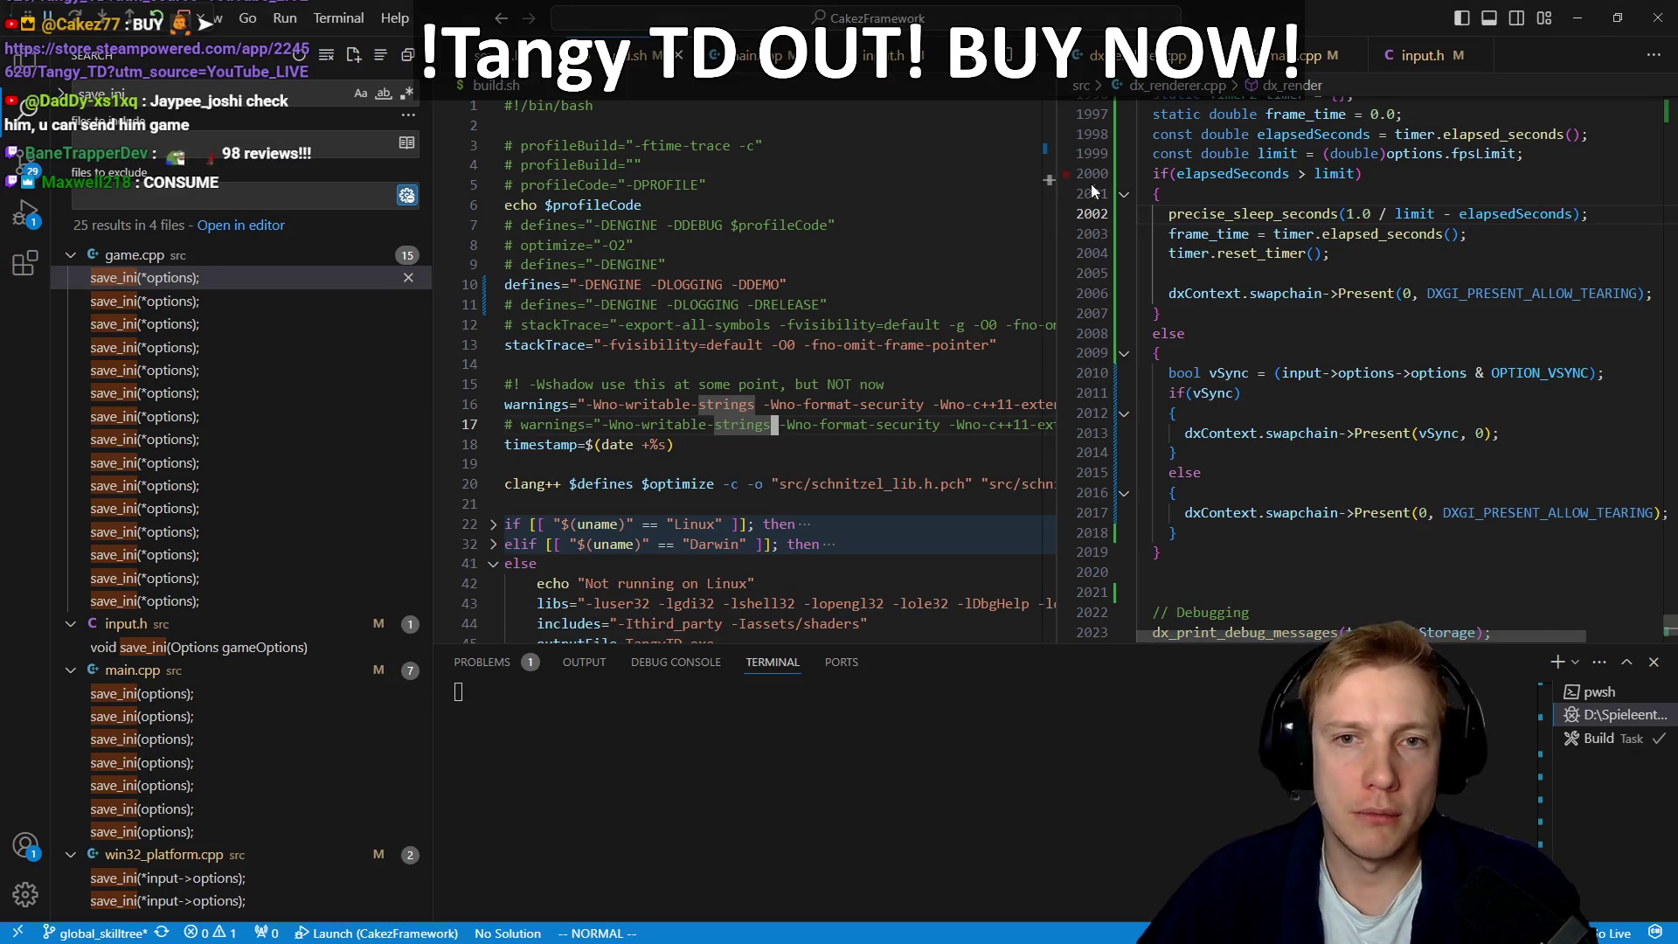
# Step: Break on line 2000 and insert 1.0/ before limit in the frame-limit check
pyautogui.click(1071, 175)
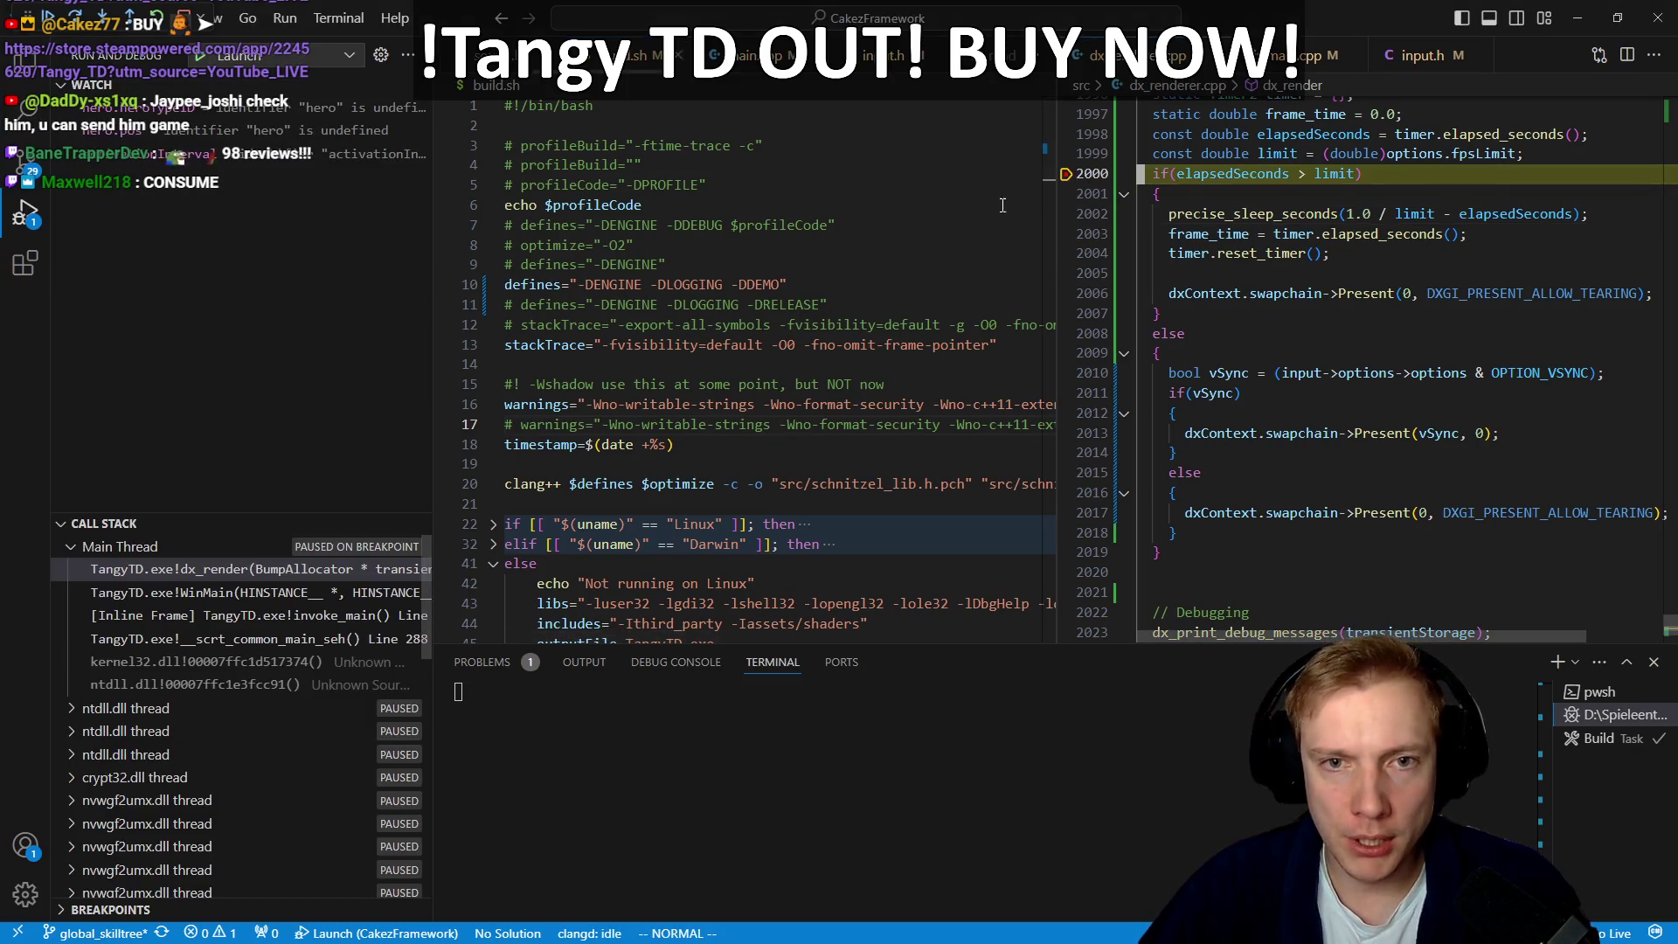
pyautogui.moveTo(432, 224)
pyautogui.mouseDown()
pyautogui.moveTo(210, 224)
pyautogui.moveTo(229, 224)
pyautogui.mouseUp()
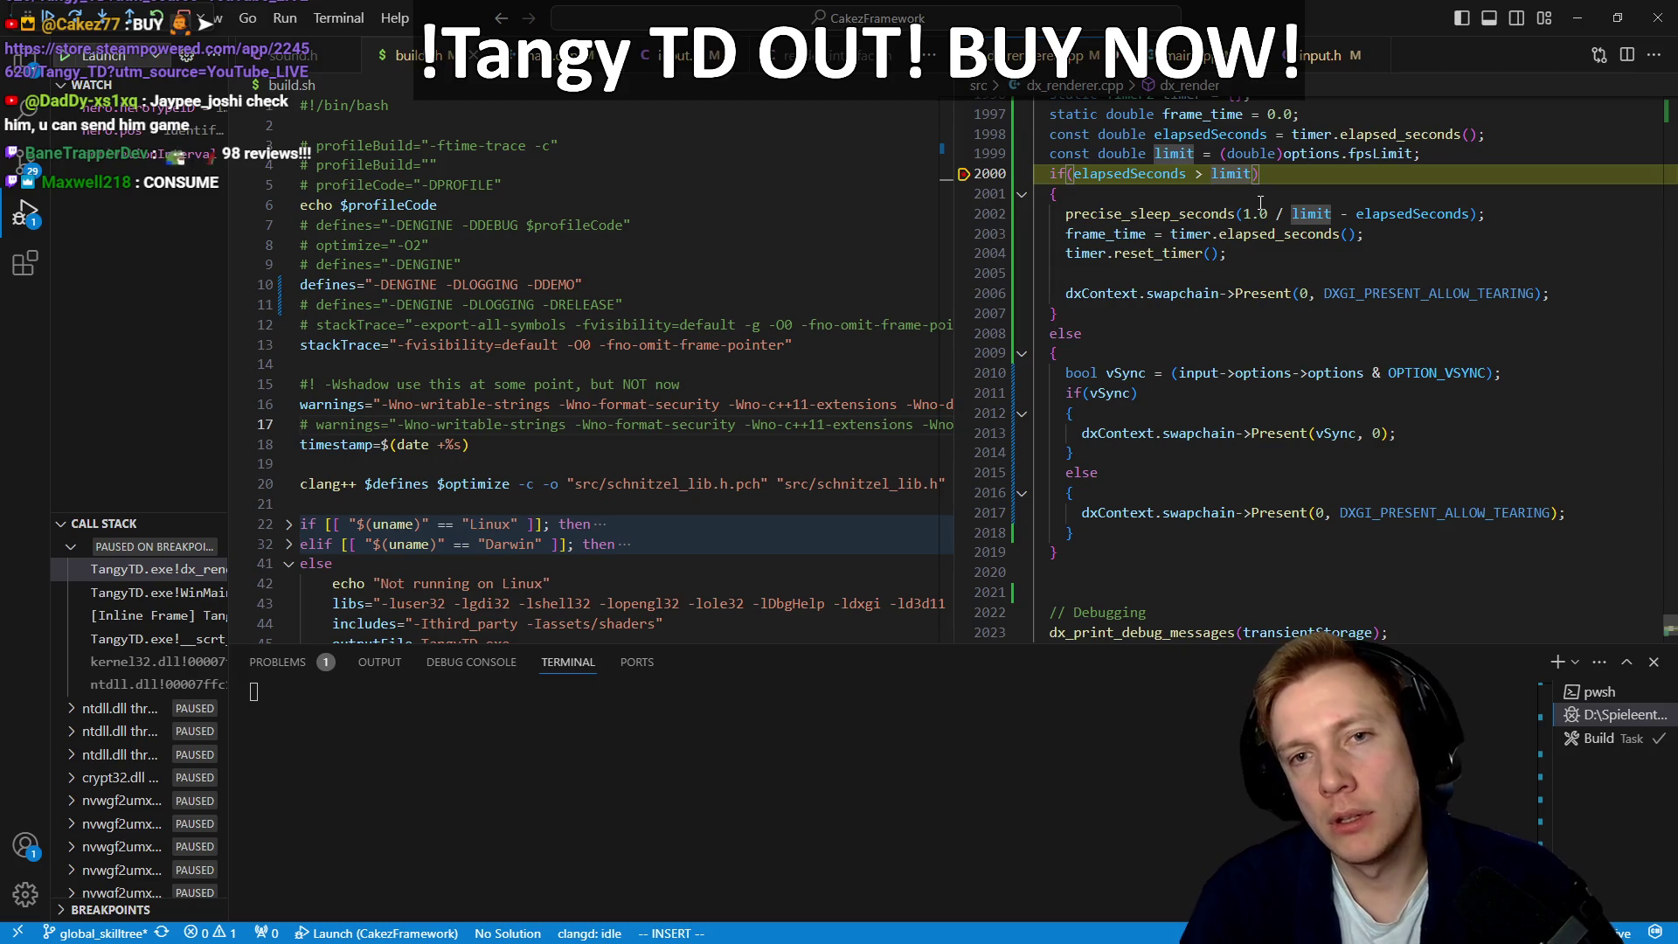
pyautogui.press('Escape')
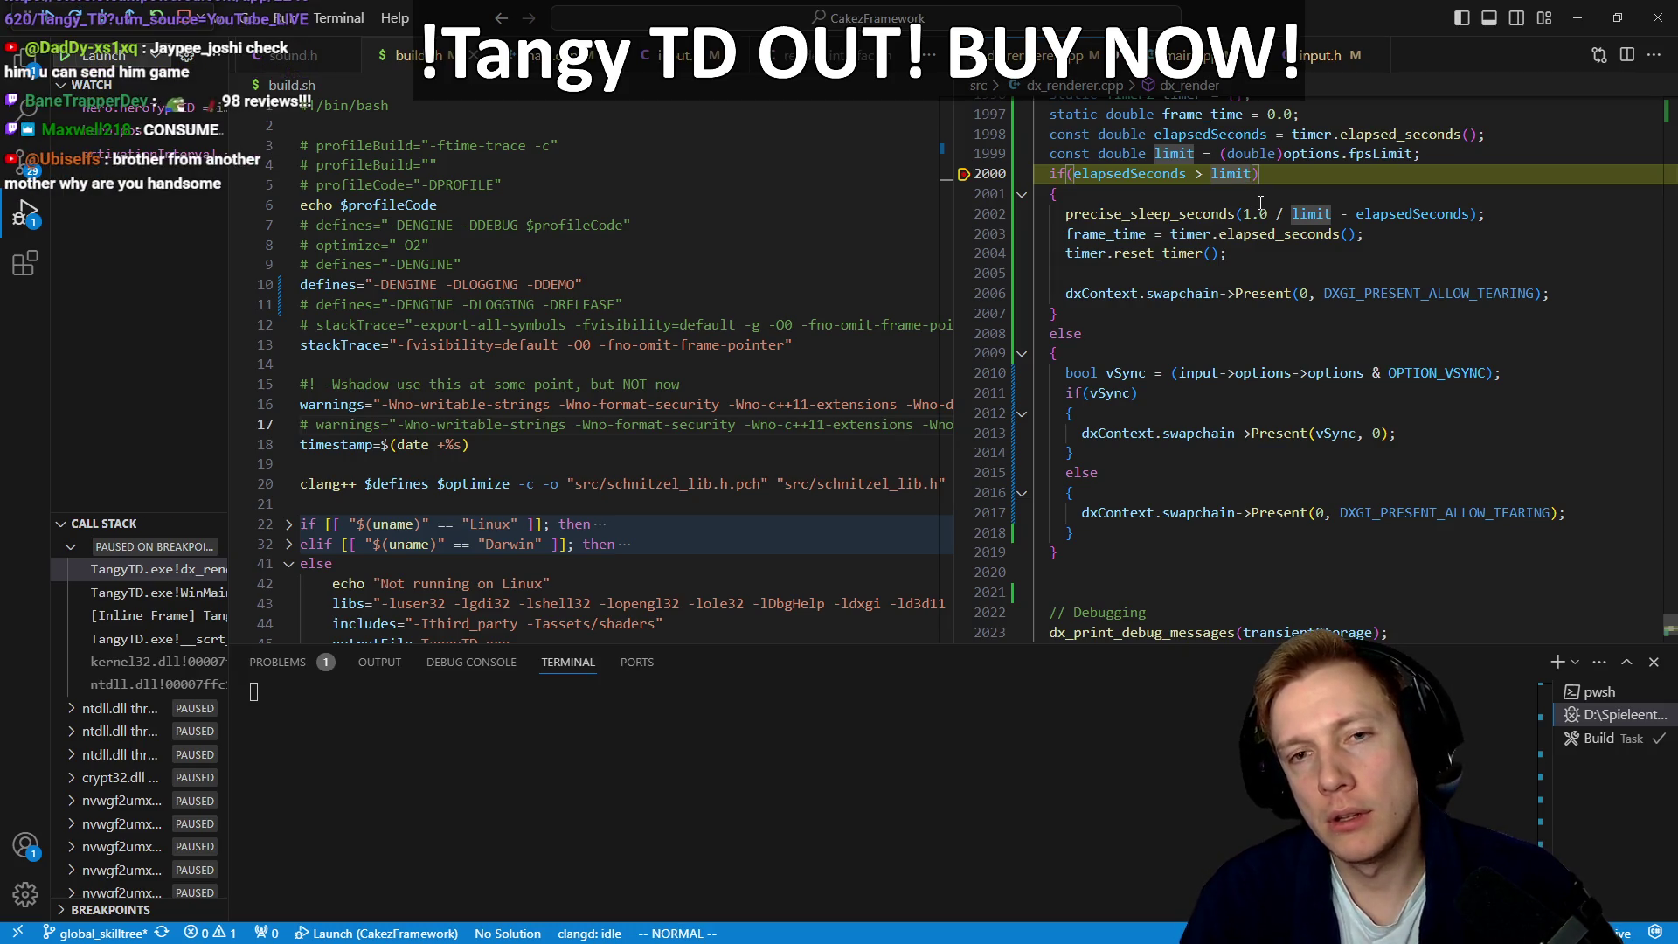
pyautogui.write('1/1.0/')
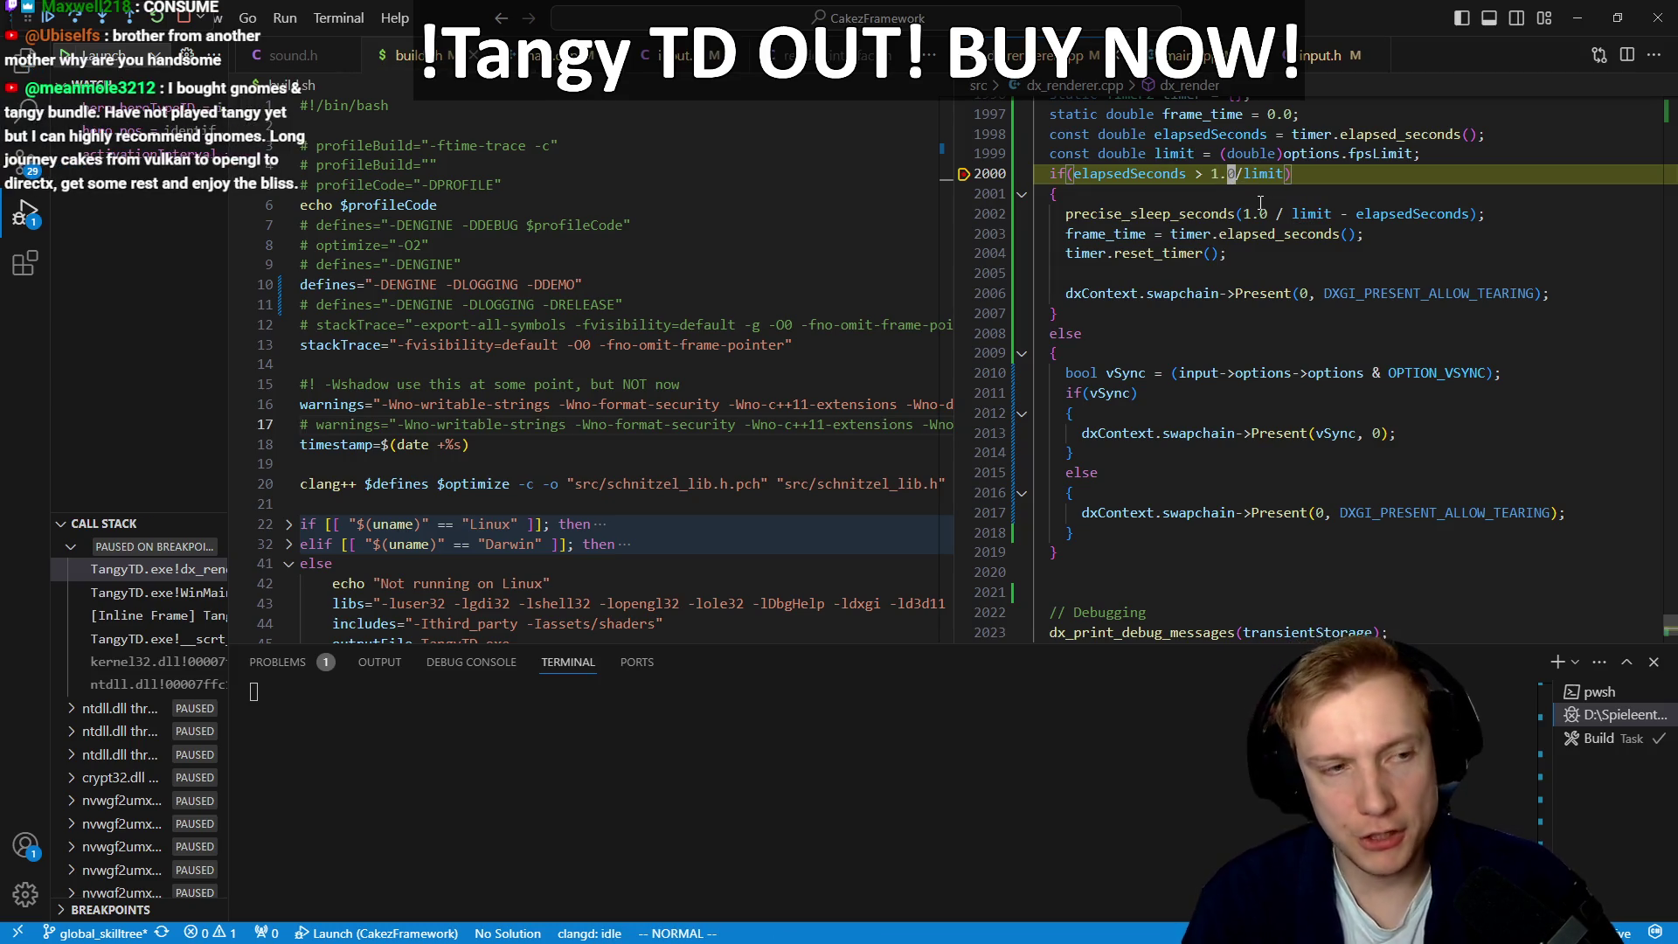
# Step: Stop the paused debug session and rebuild the game with the new check
pyautogui.hotkey('shift', 'F5')
pyautogui.press('Escape')
pyautogui.press('F5')
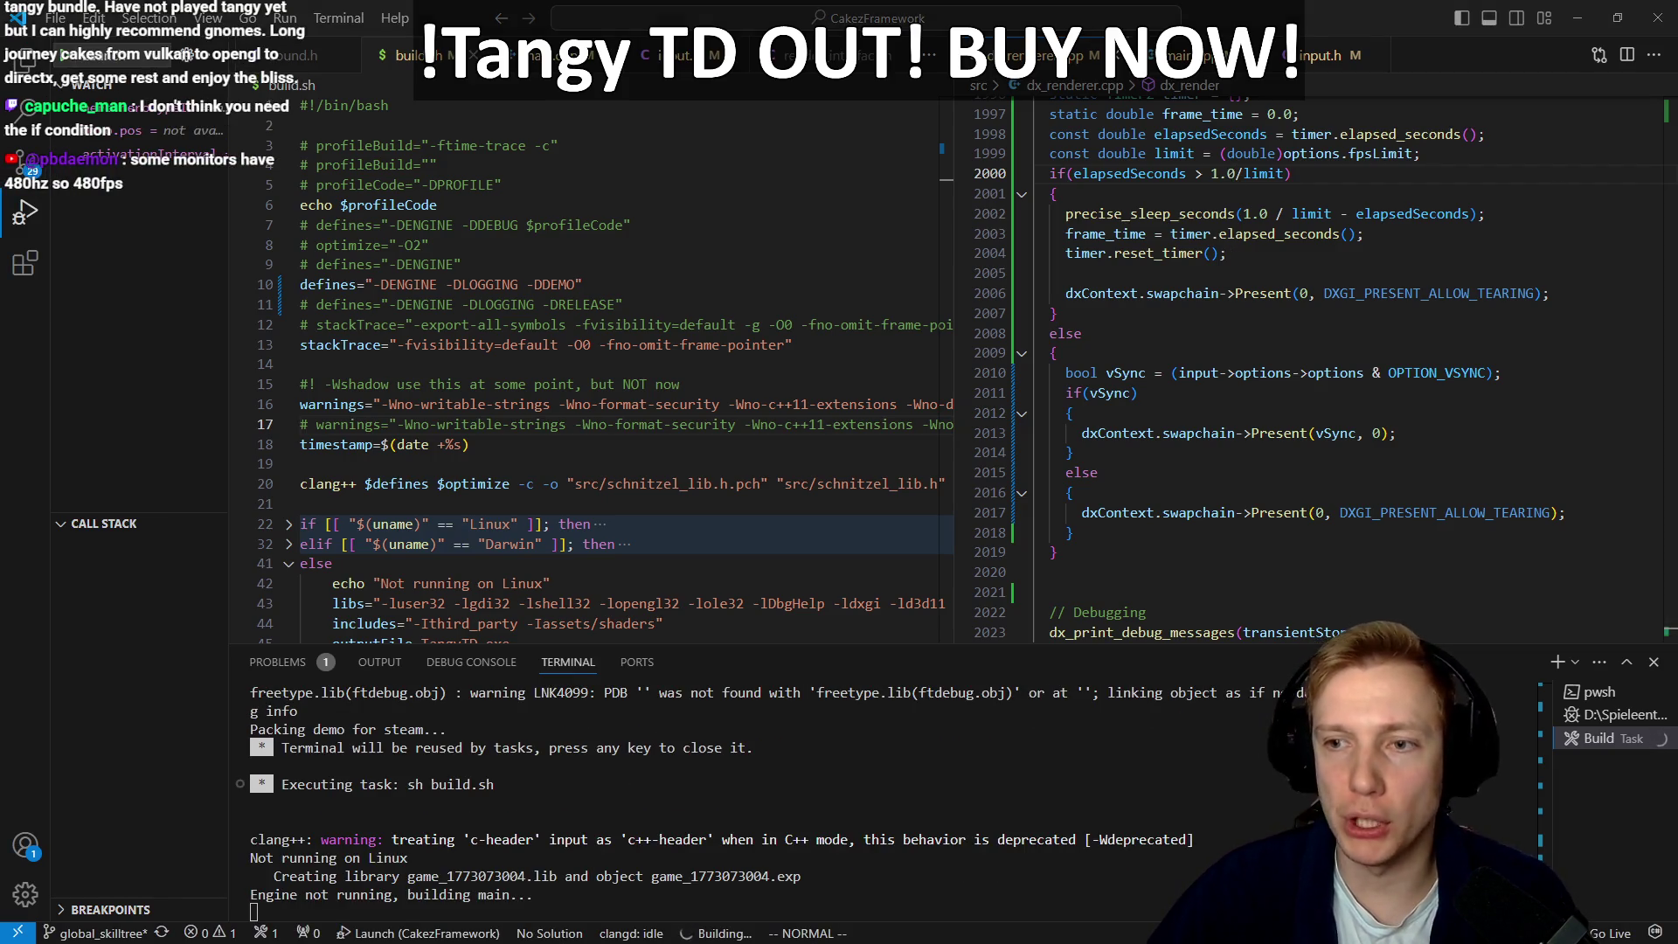
# Step: Launch the rebuilt Tangy TD 1.0.151 under the debugger, note its ~544–604 FPS, and quit via Beenden
pyautogui.click(1156, 373)
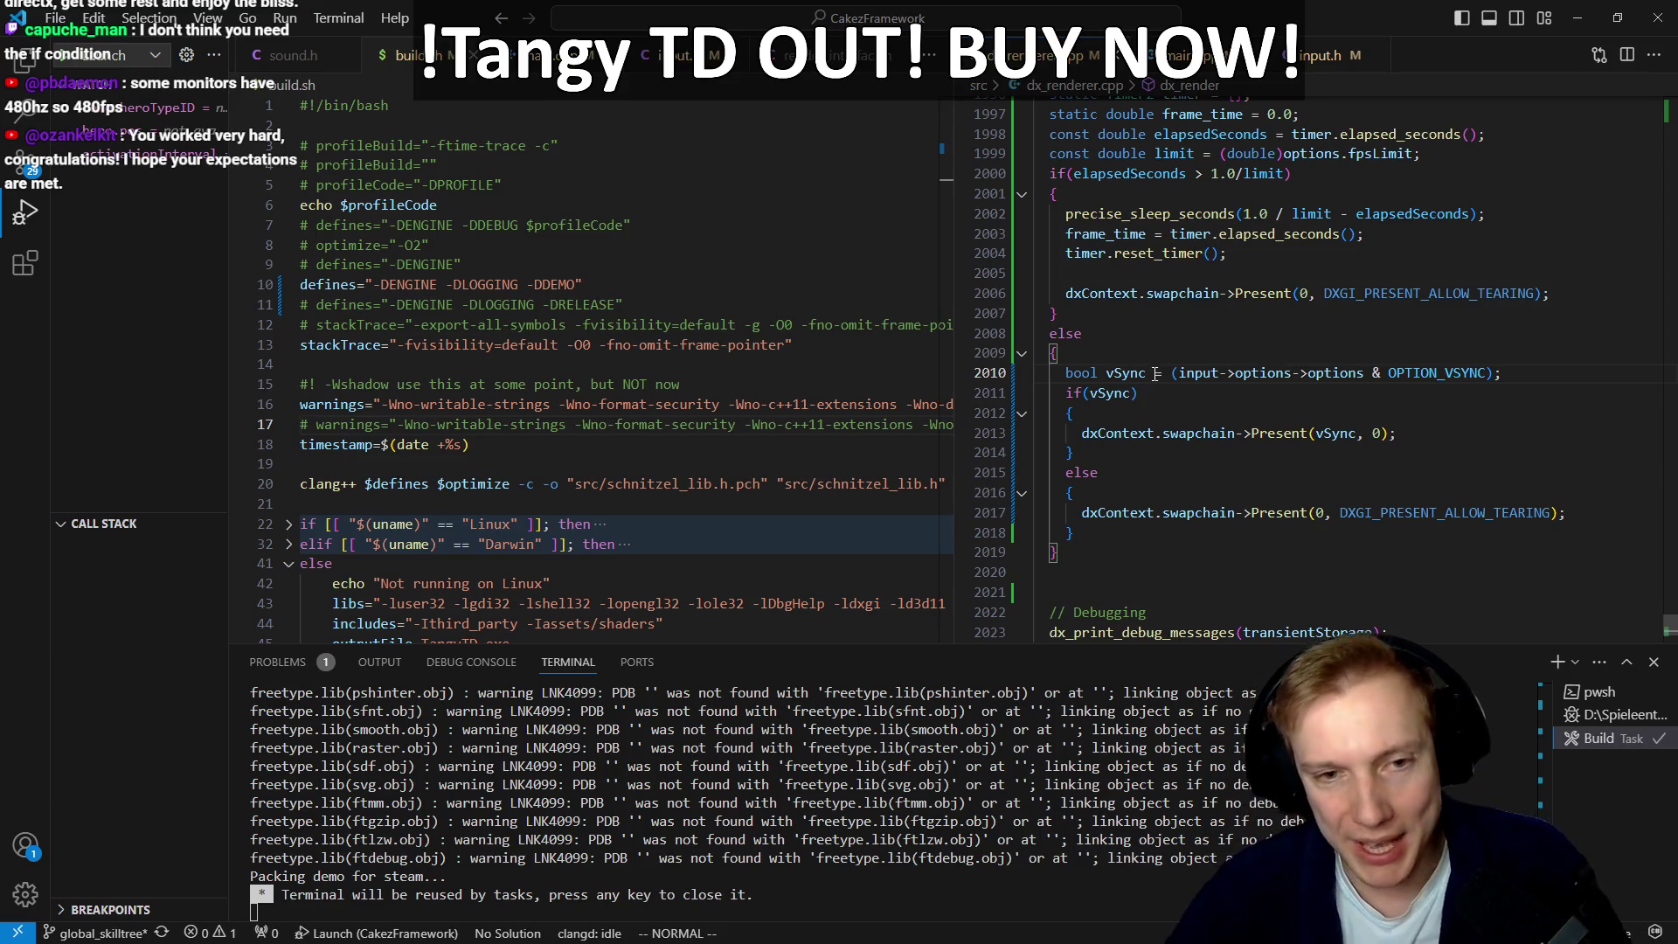
pyautogui.click(1174, 374)
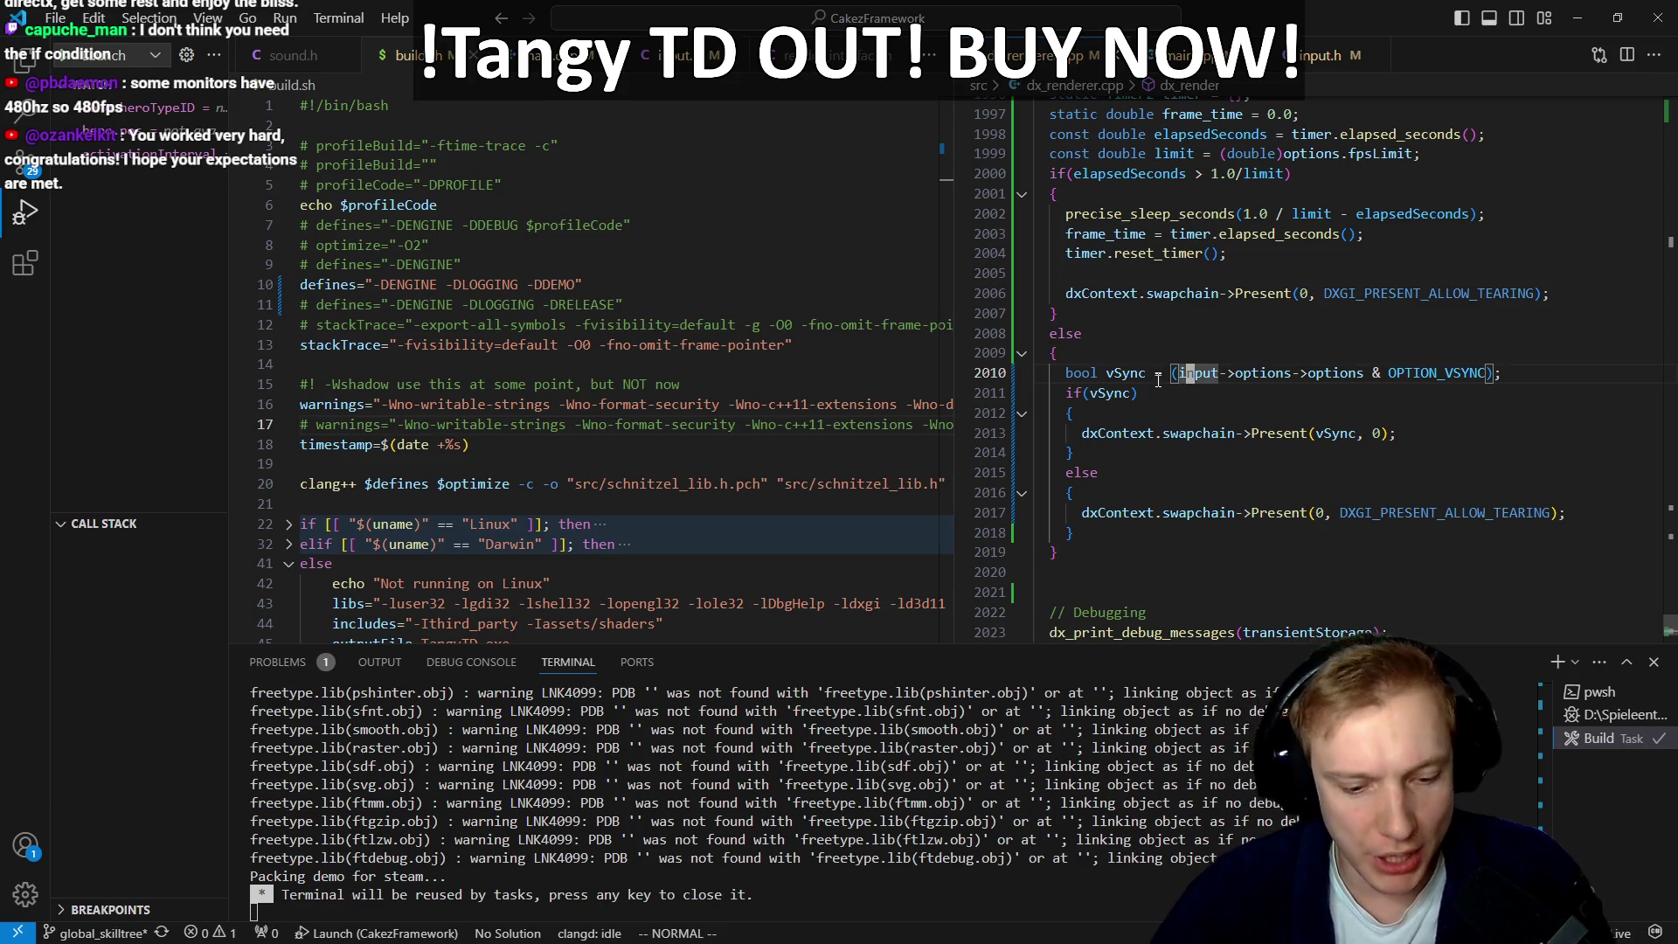
pyautogui.press('F5')
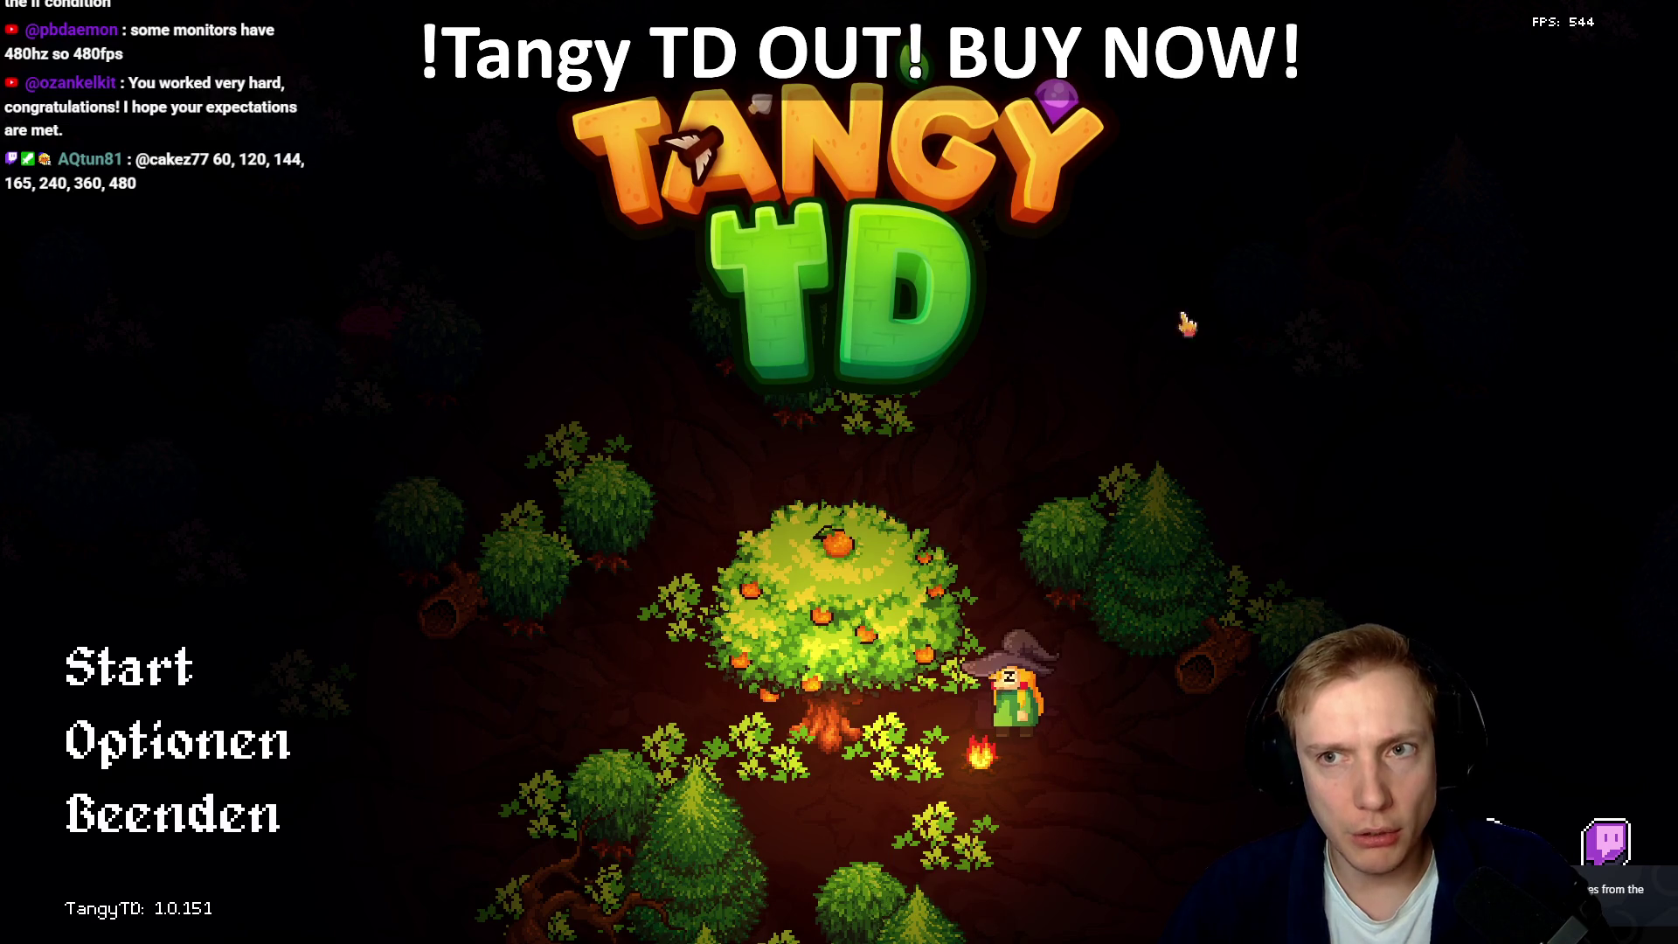
pyautogui.click(427, 810)
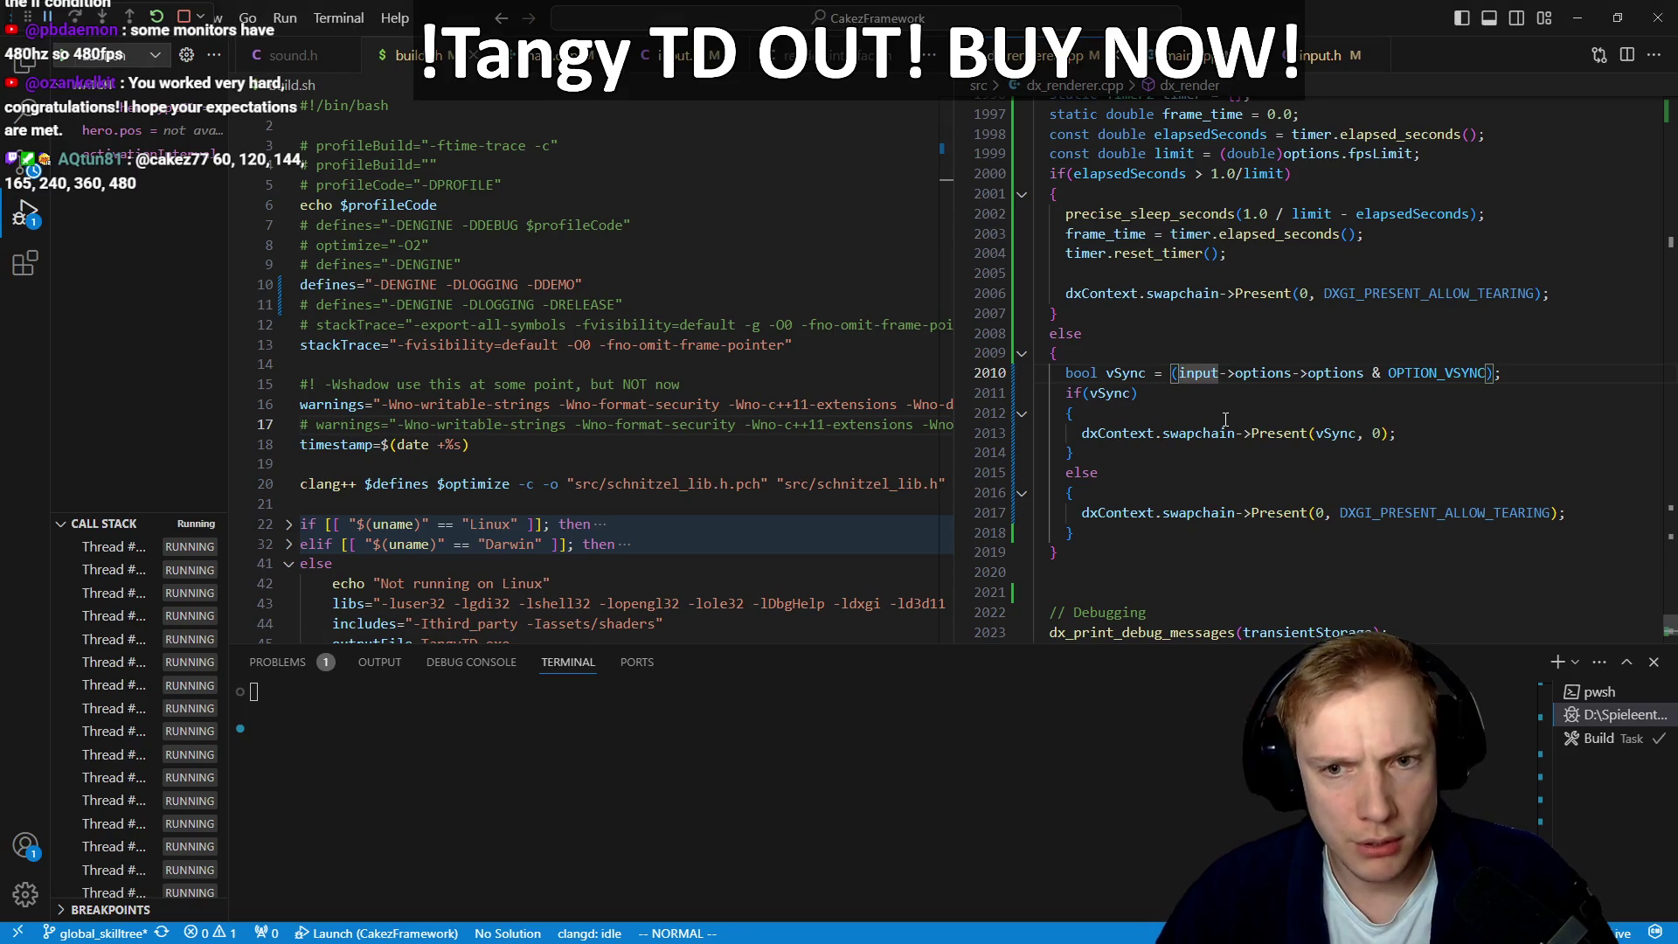
# Step: Pause the game at the line 2000 frame-limit check, inspect elapsedSeconds, and resume
pyautogui.scroll(2, 1206, 369)
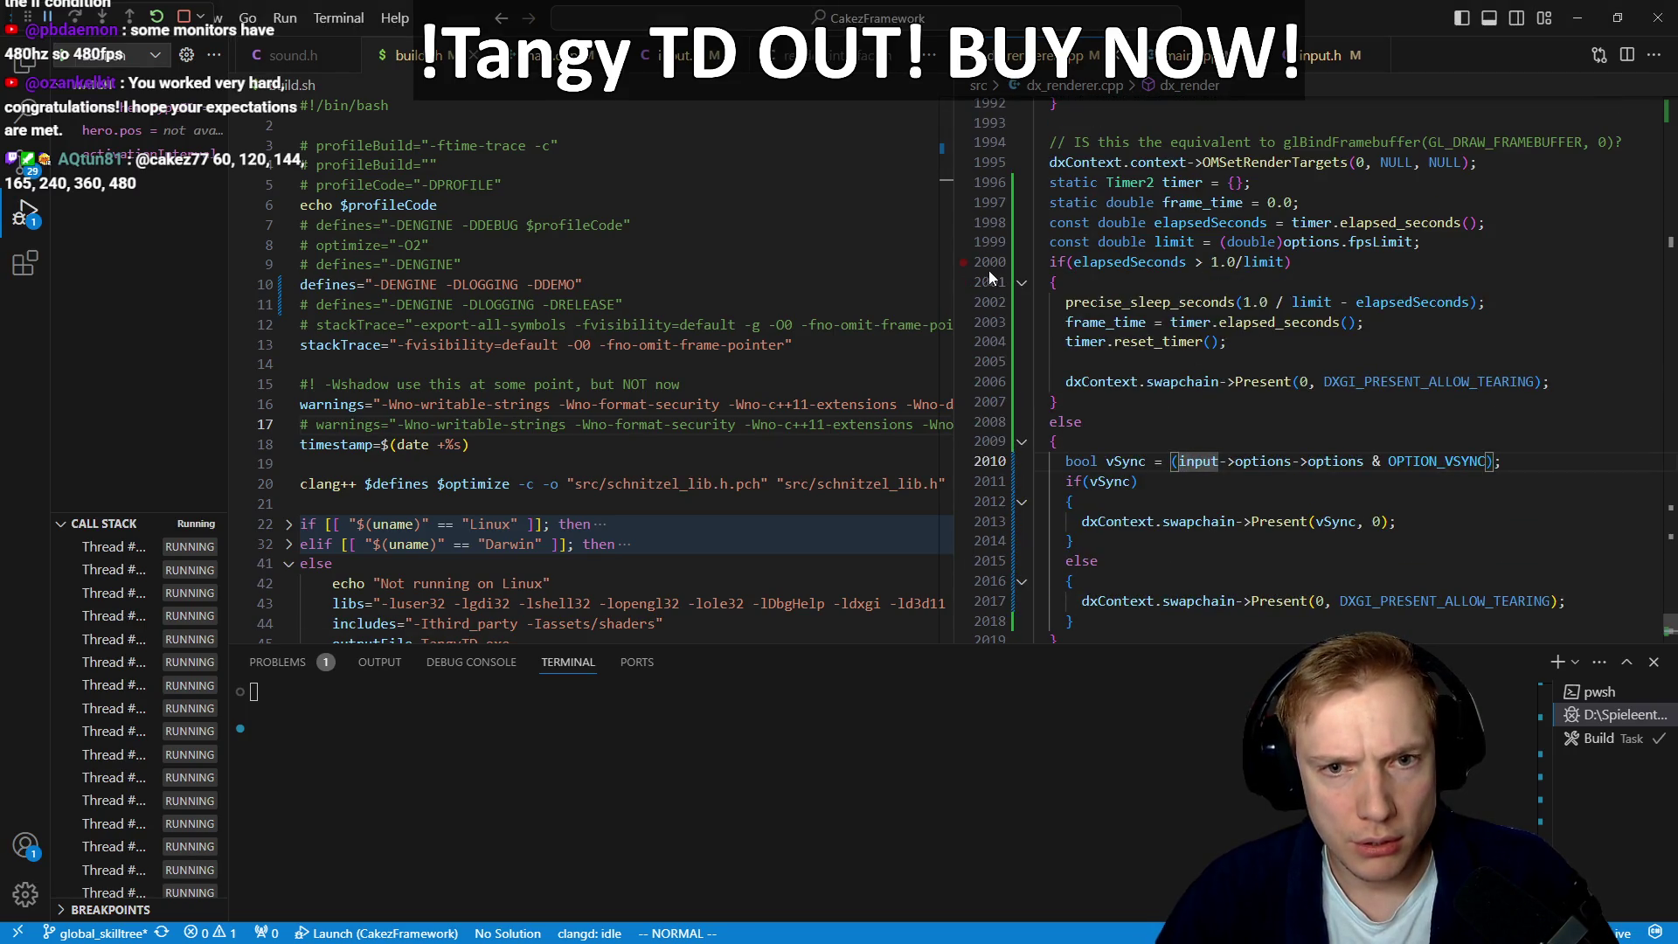
pyautogui.click(963, 265)
pyautogui.moveTo(1132, 268)
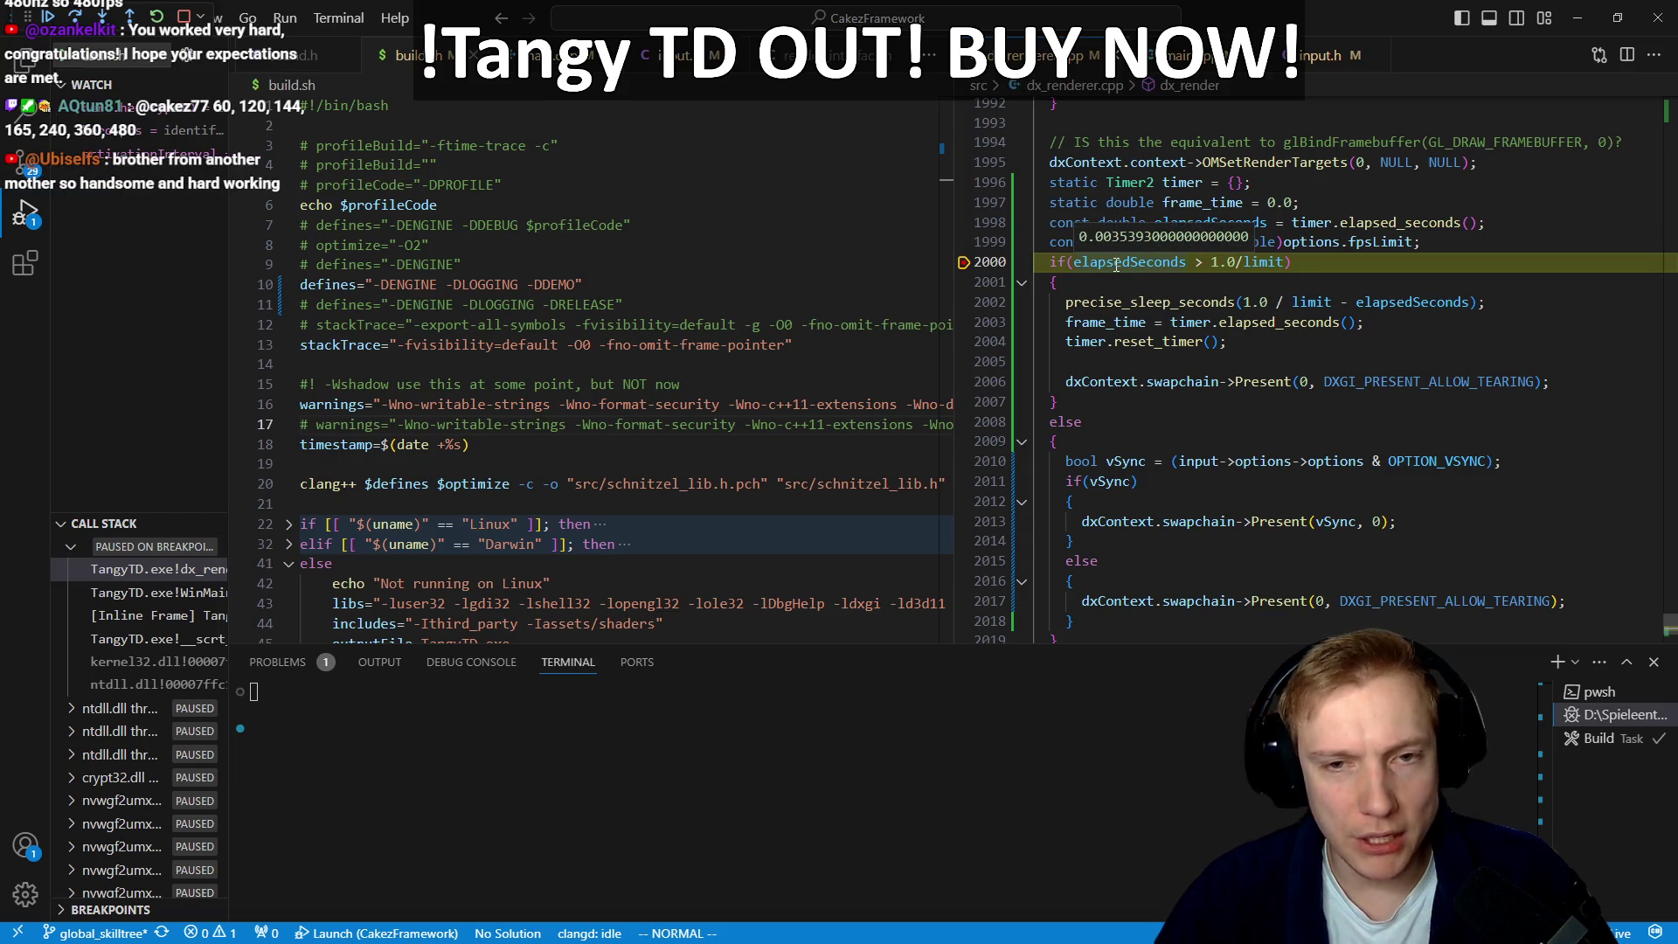
pyautogui.press('F5')
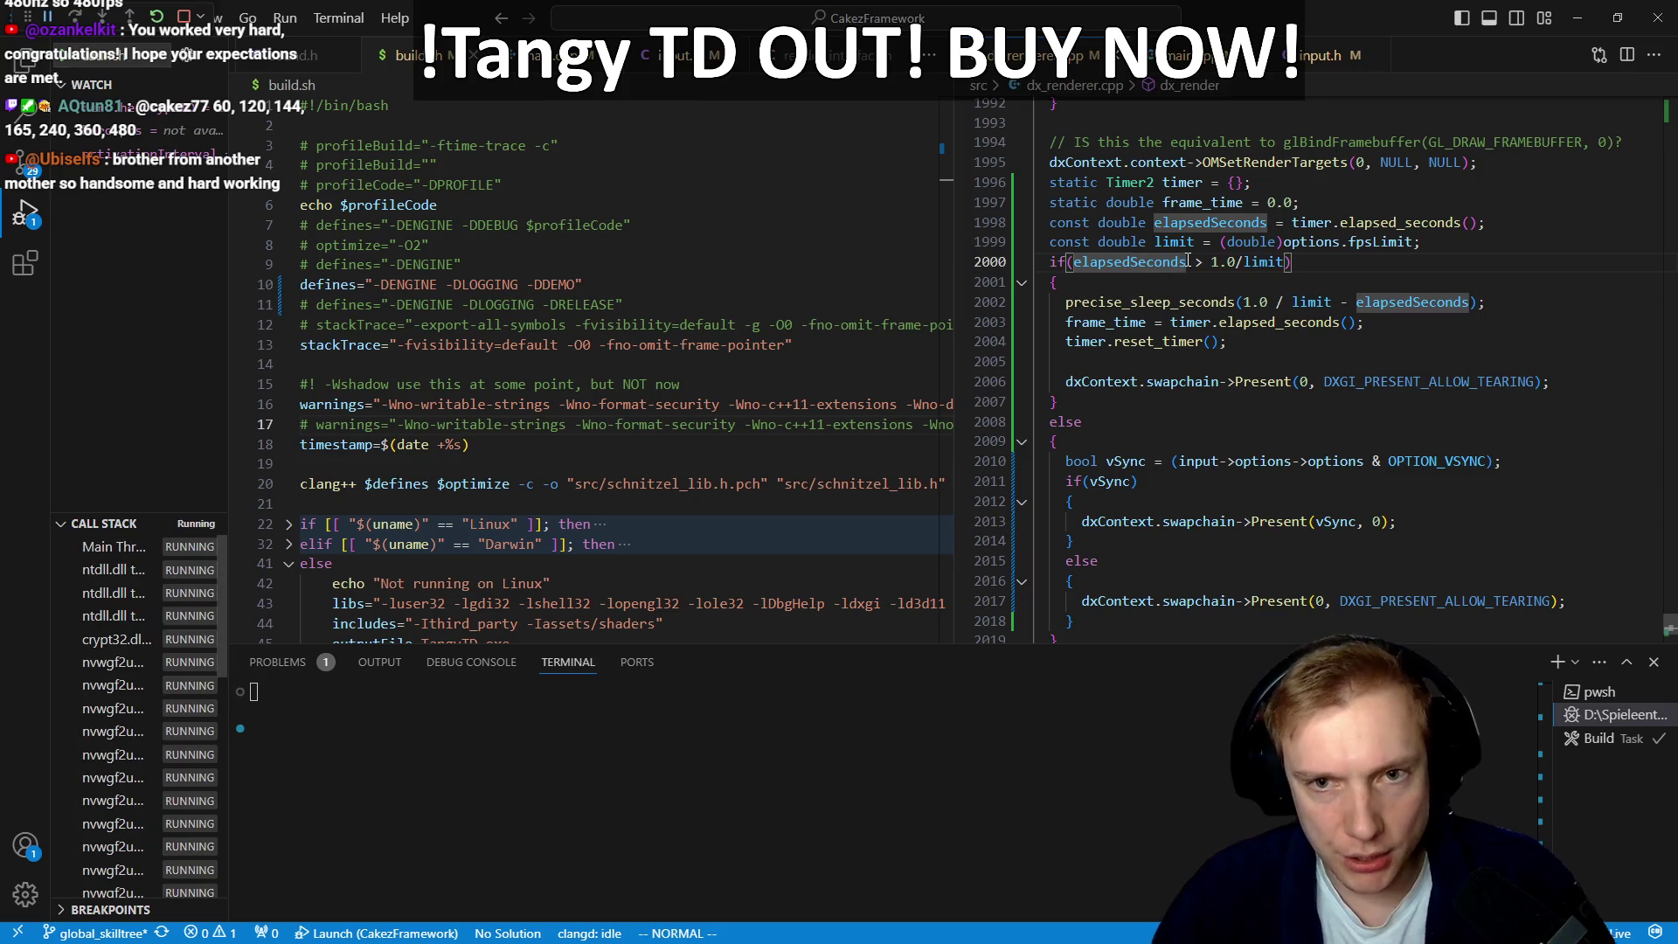
# Step: Change the check to elapsedSeconds < 1.0/limit, rebuild, and bring up game.cpp in the left editor
pyautogui.click(1201, 262)
pyautogui.write('s <')
pyautogui.press('Escape')
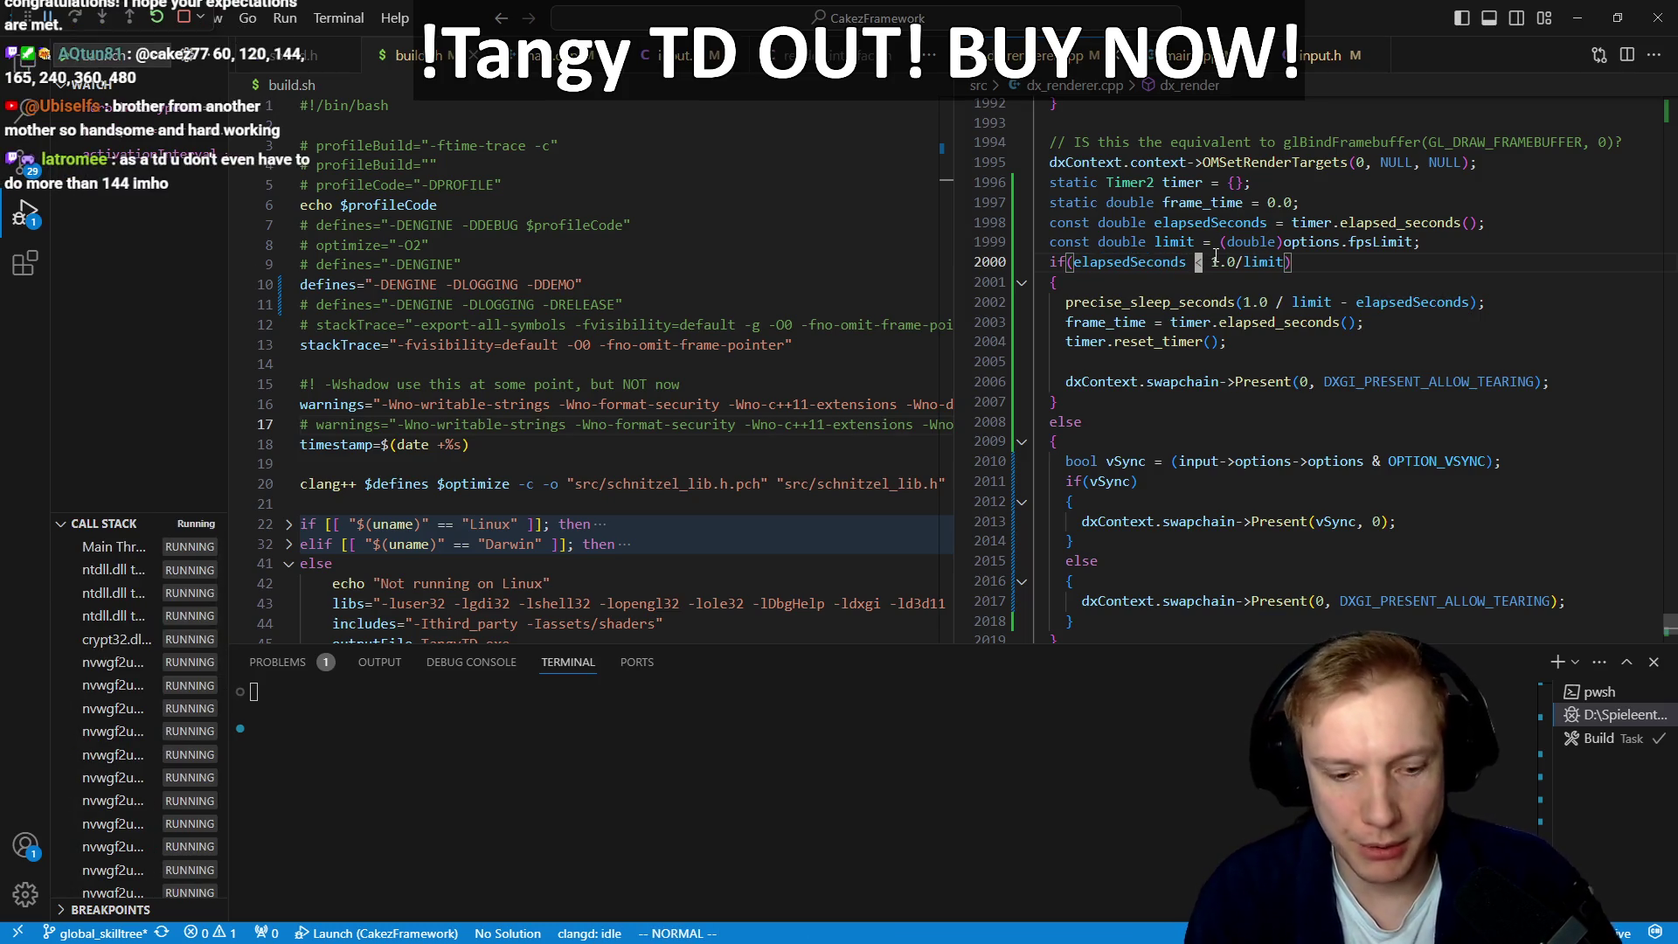
pyautogui.press('F5')
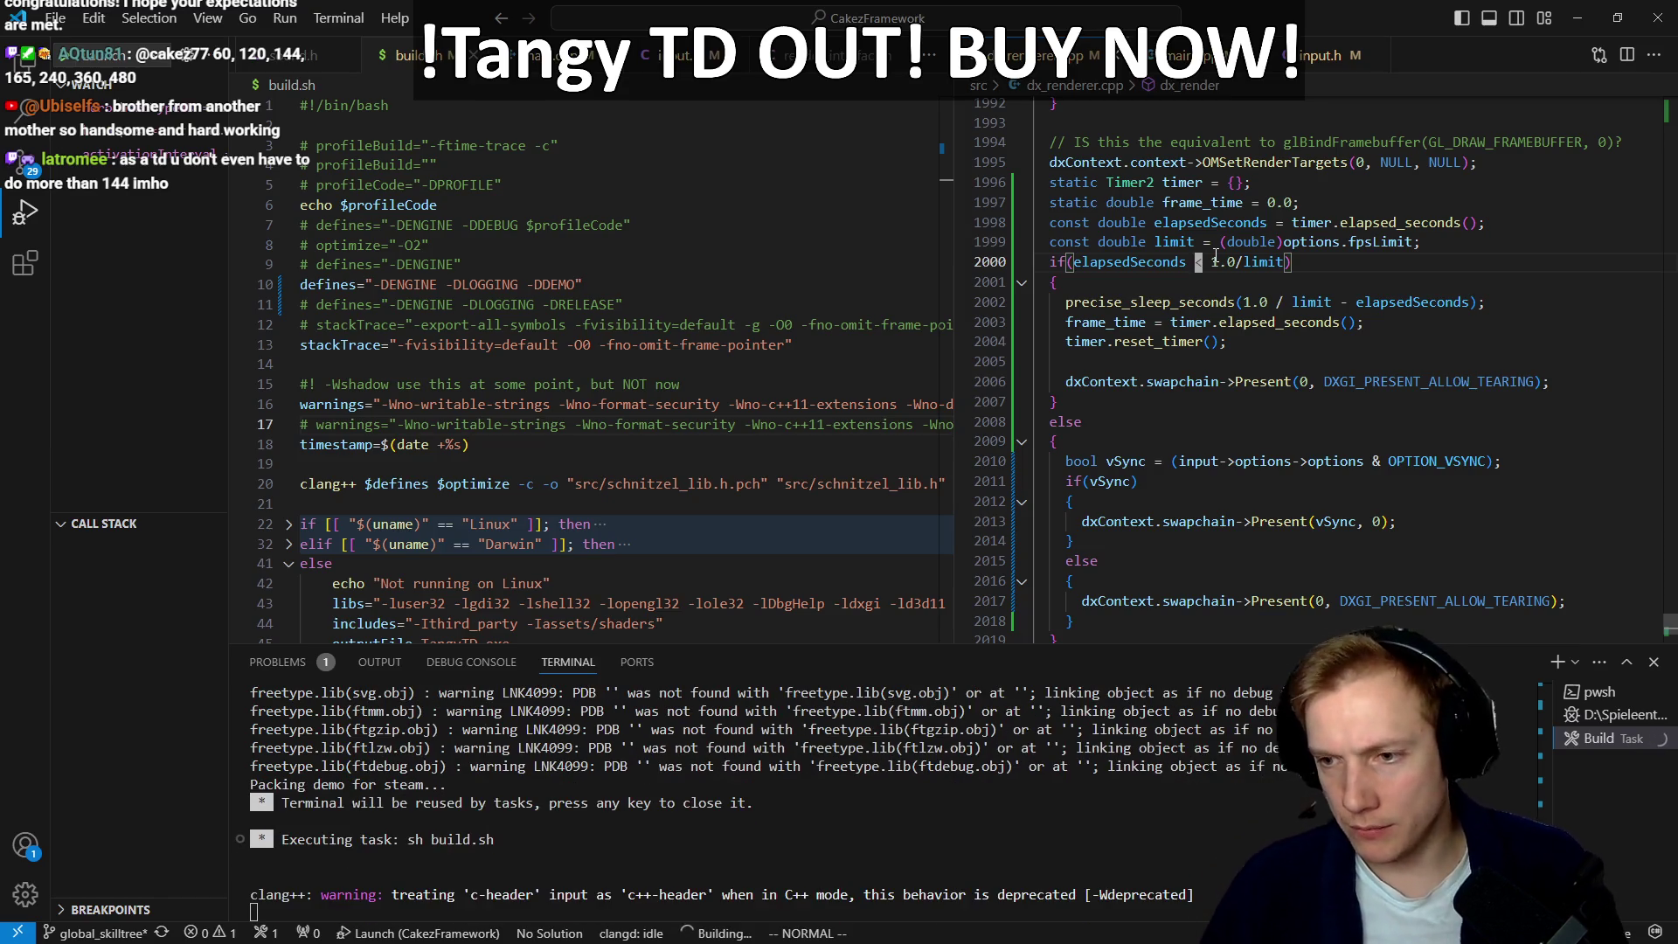
pyautogui.click(1199, 262)
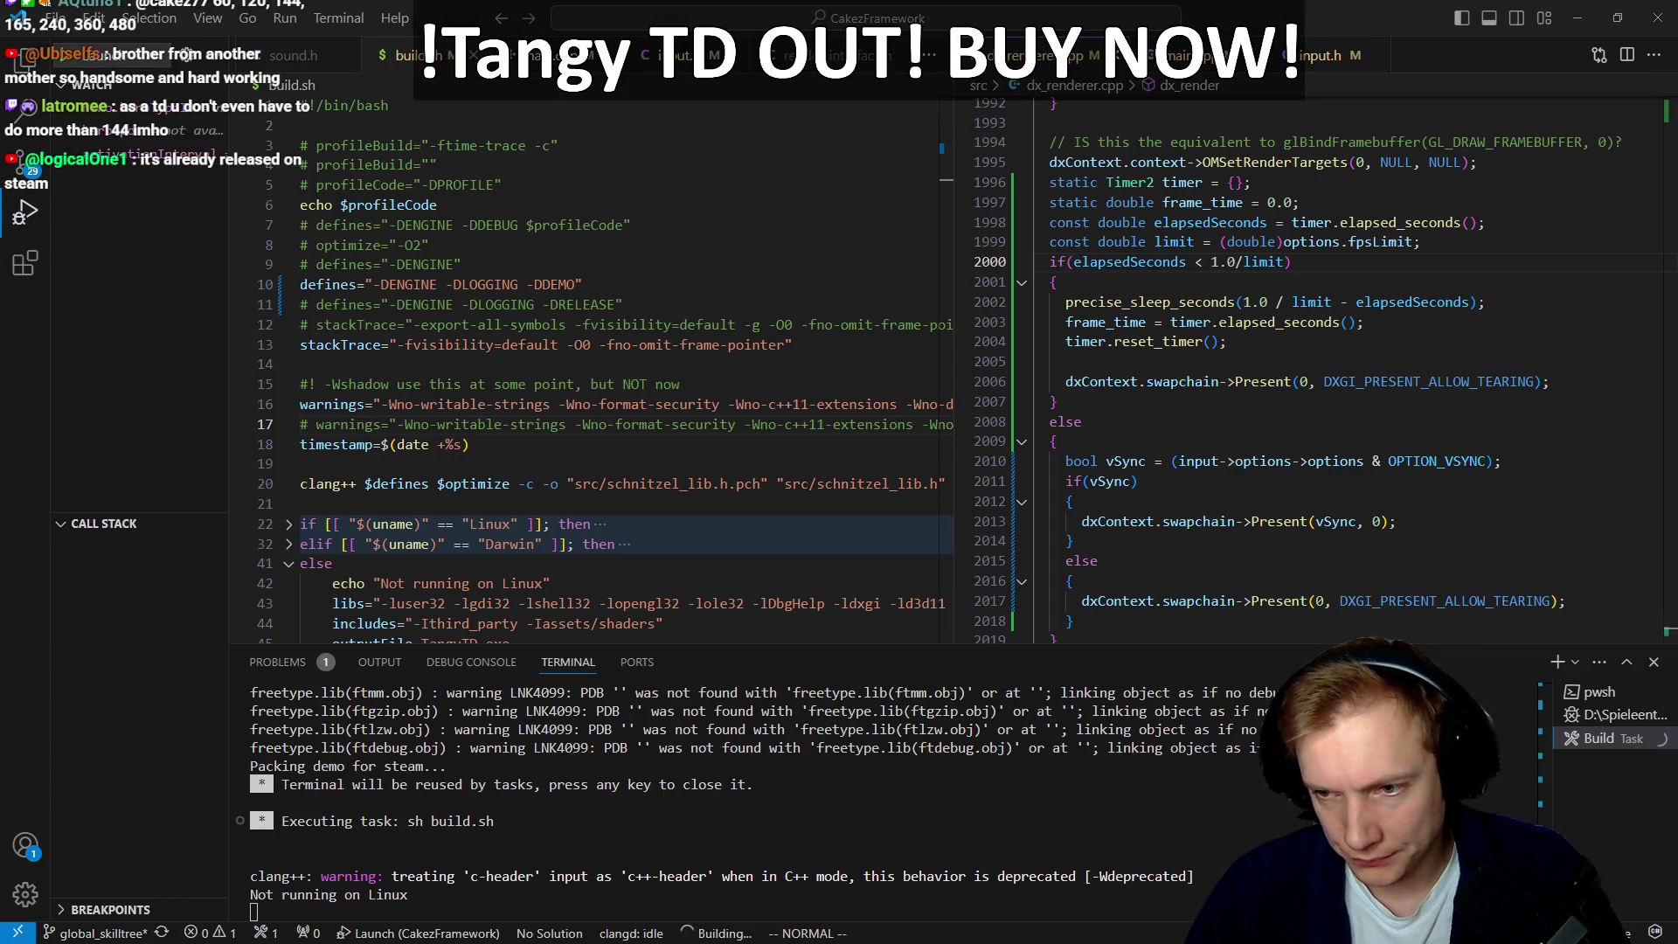
pyautogui.click(496, 451)
pyautogui.hotkey('ctrl', 'Tab')
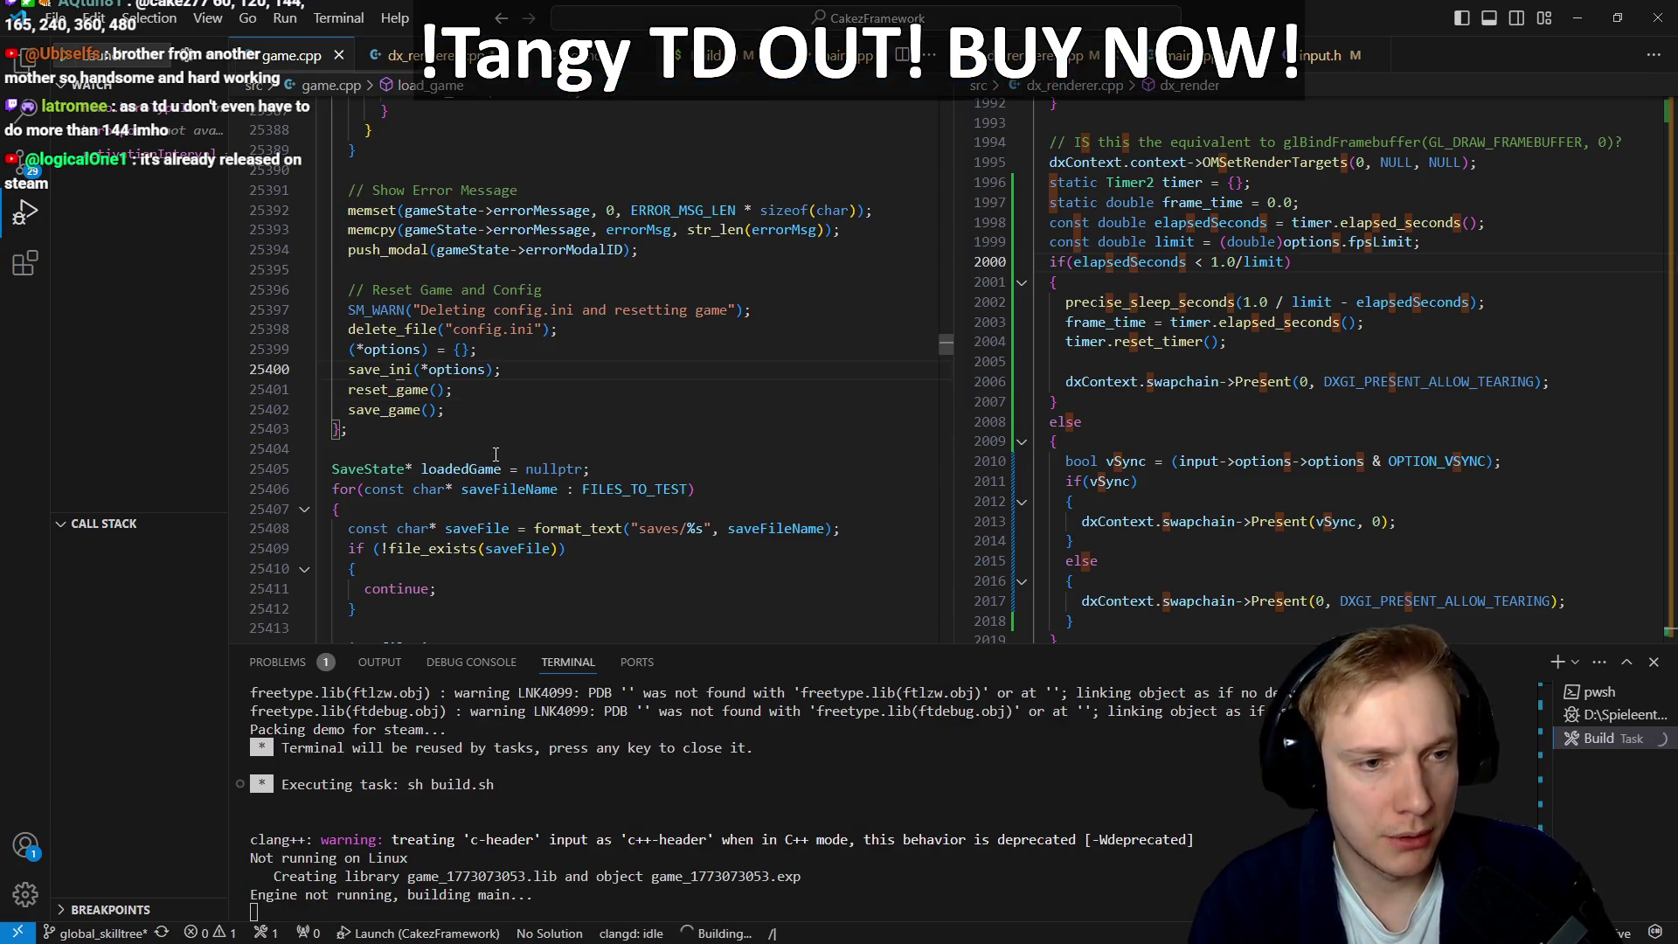
# Step: Find display_options in game.cpp and fold the monitor, language and window mode dropdown blocks
pyautogui.scroll(-1, 496, 455)
pyautogui.write('/display_options')
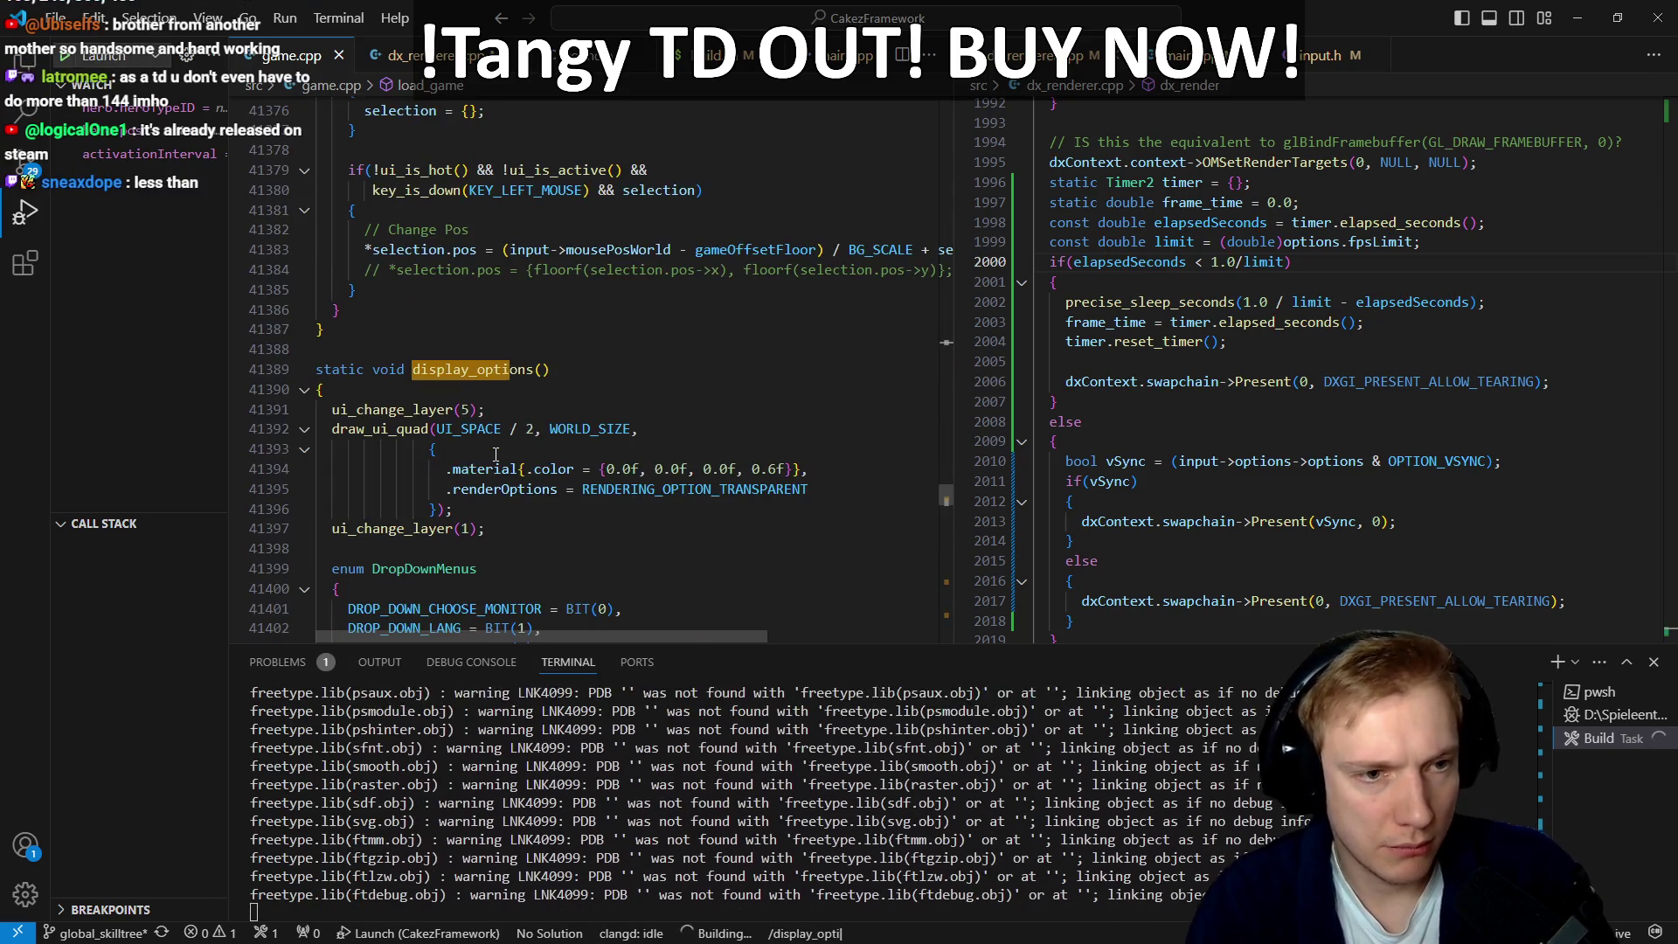
pyautogui.press('Return')
pyautogui.press('j')
pyautogui.press('j')
pyautogui.press('j')
pyautogui.press('j')
pyautogui.press('j')
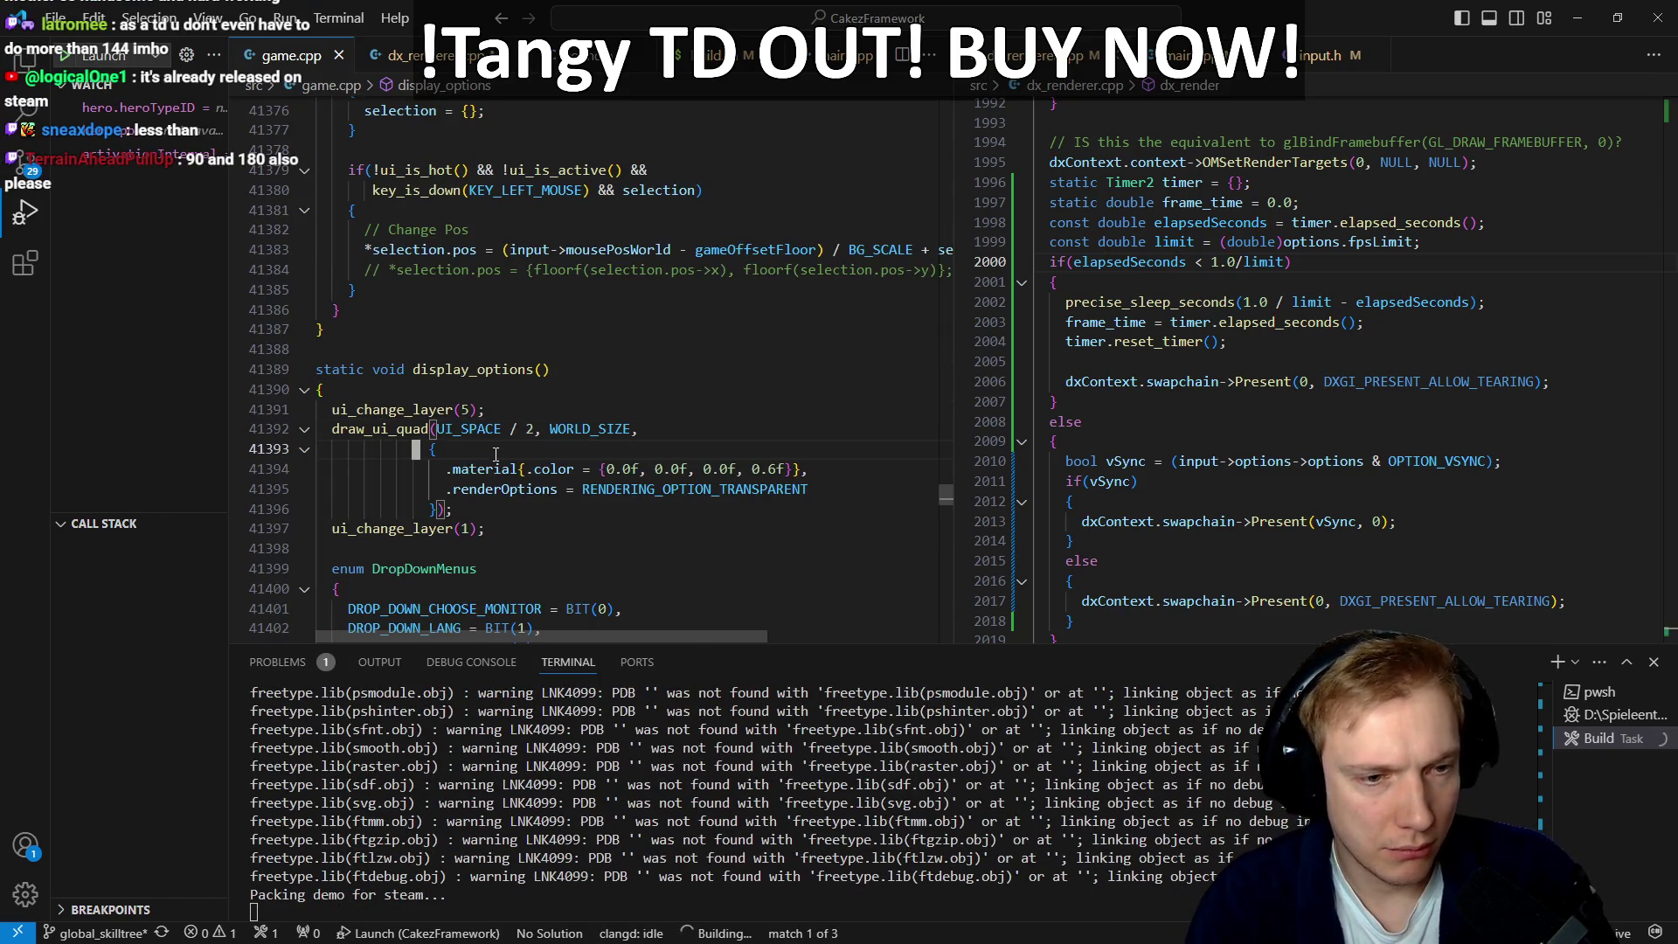
pyautogui.press('j')
pyautogui.press('j')
pyautogui.press('j')
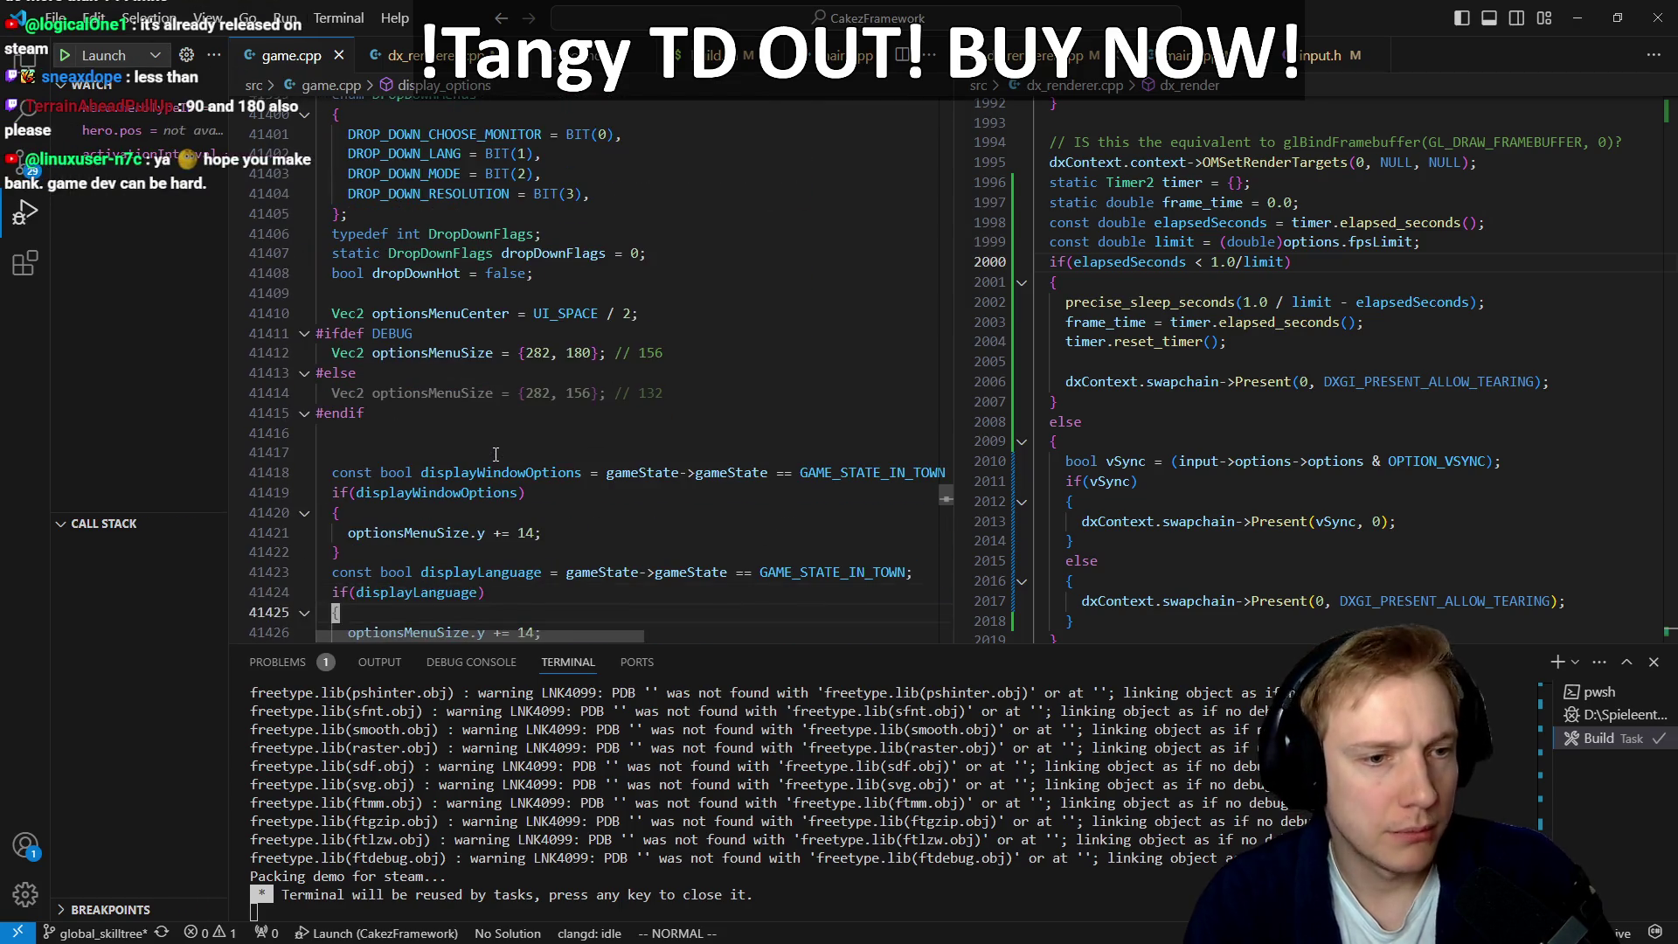
pyautogui.press('j')
pyautogui.press('j')
pyautogui.press('j')
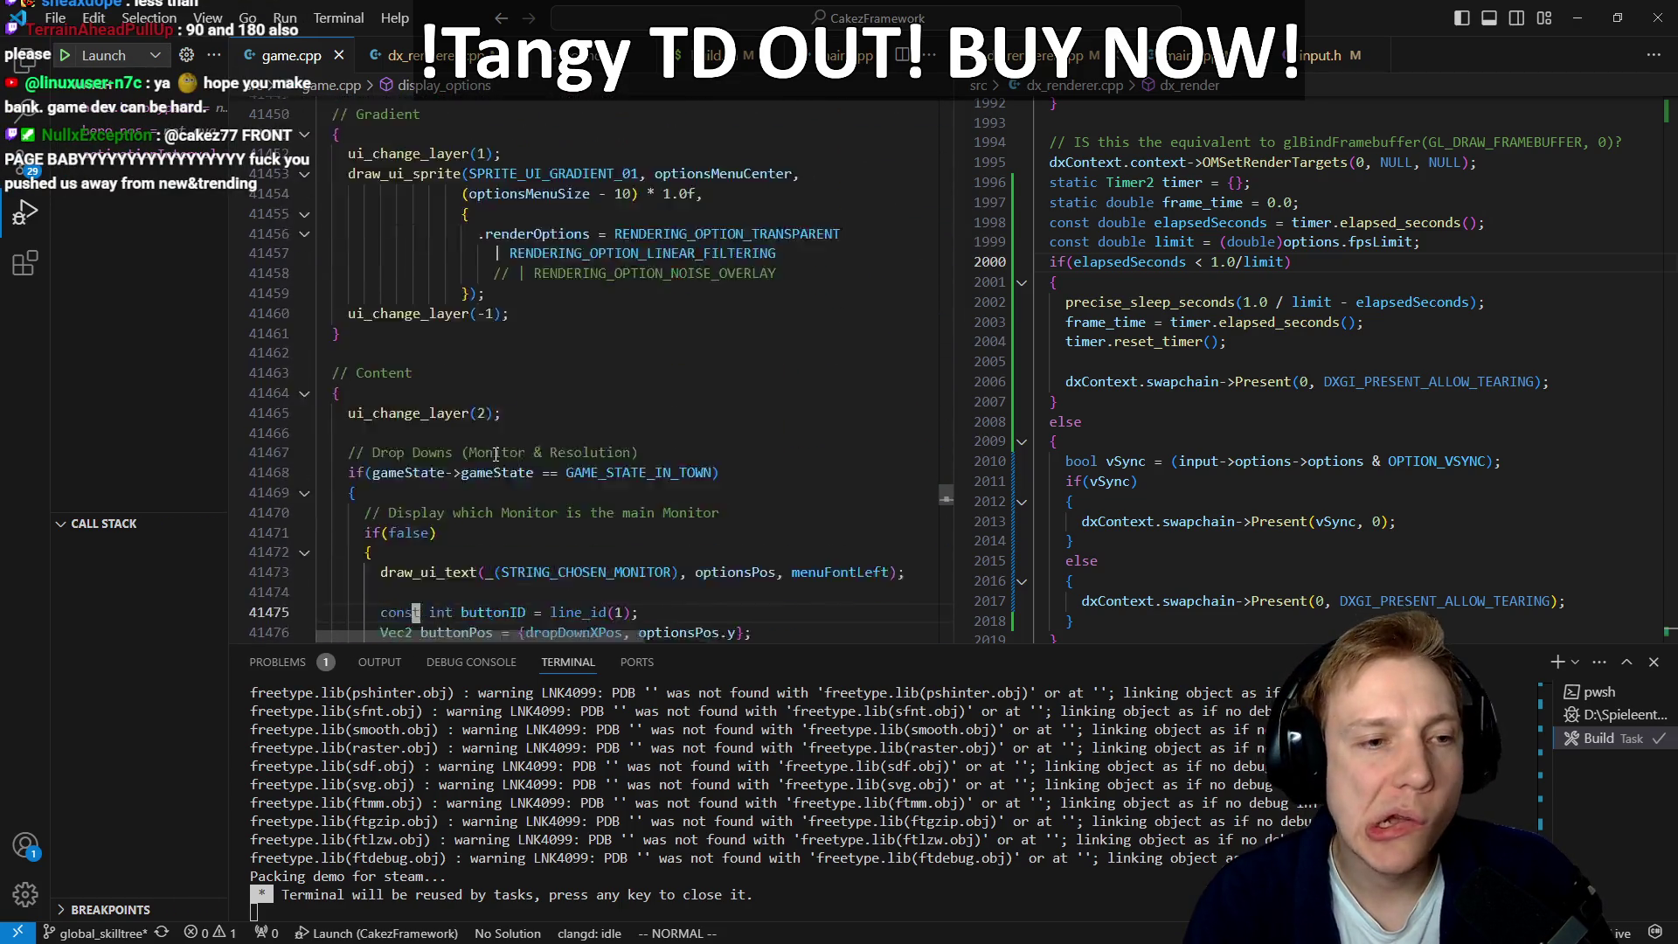
pyautogui.press('k')
pyautogui.press('k')
pyautogui.press('k')
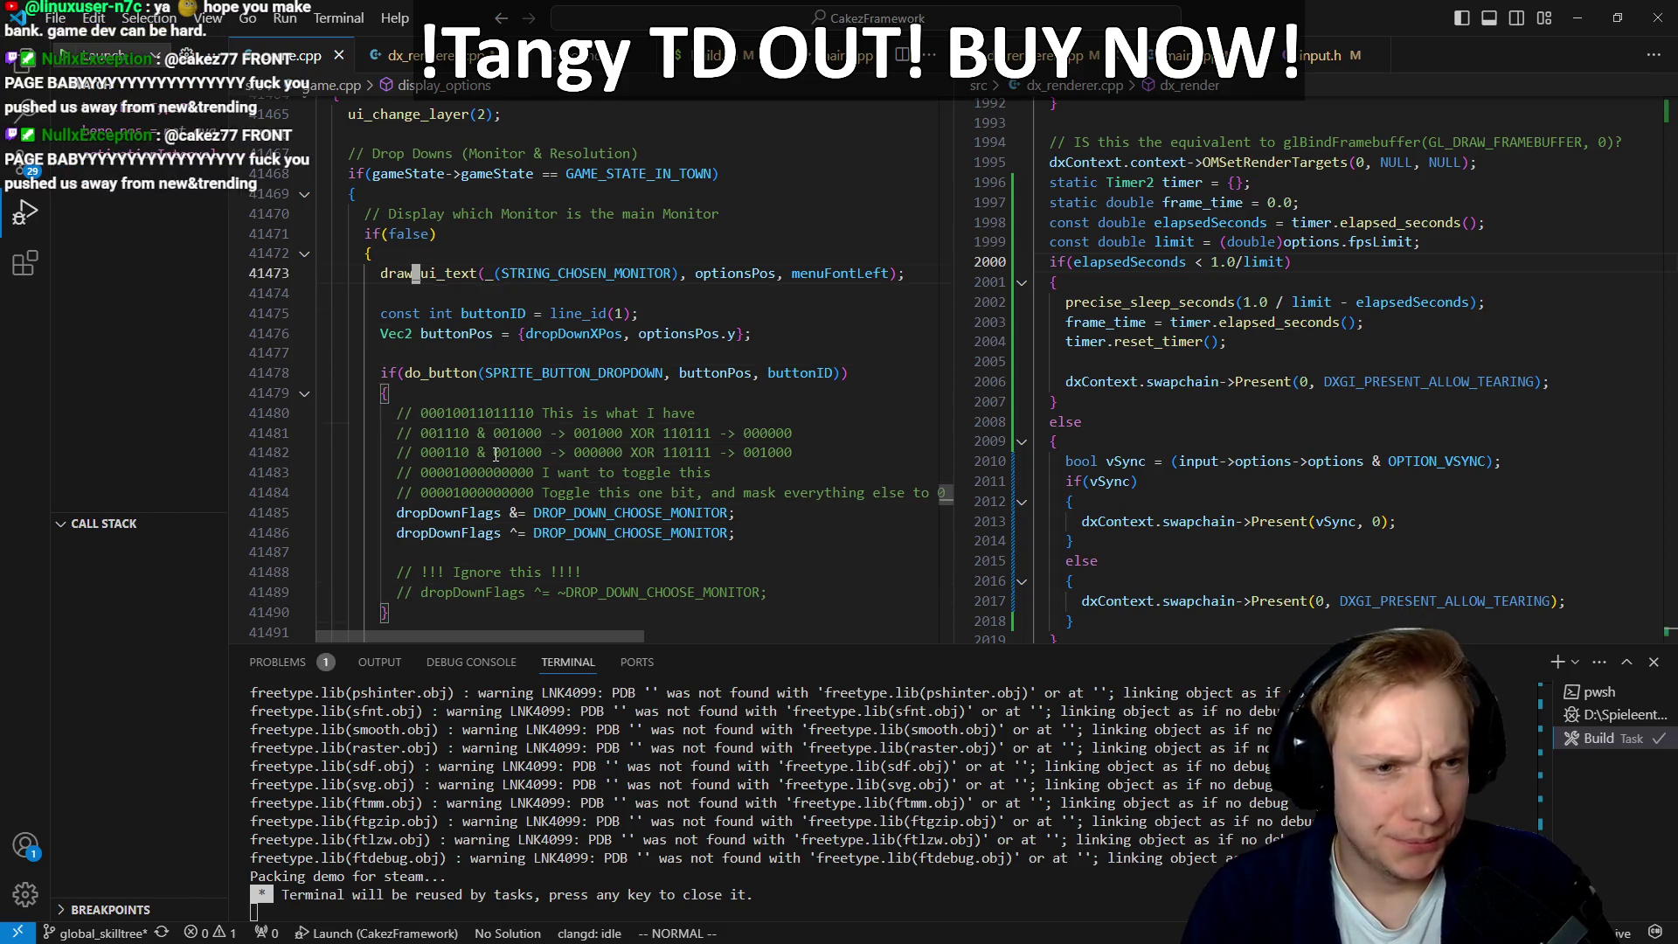
pyautogui.press('z')
pyautogui.press('c')
pyautogui.press('j')
pyautogui.press('j')
pyautogui.press('j')
pyautogui.press('j')
pyautogui.press('z')
pyautogui.press('c')
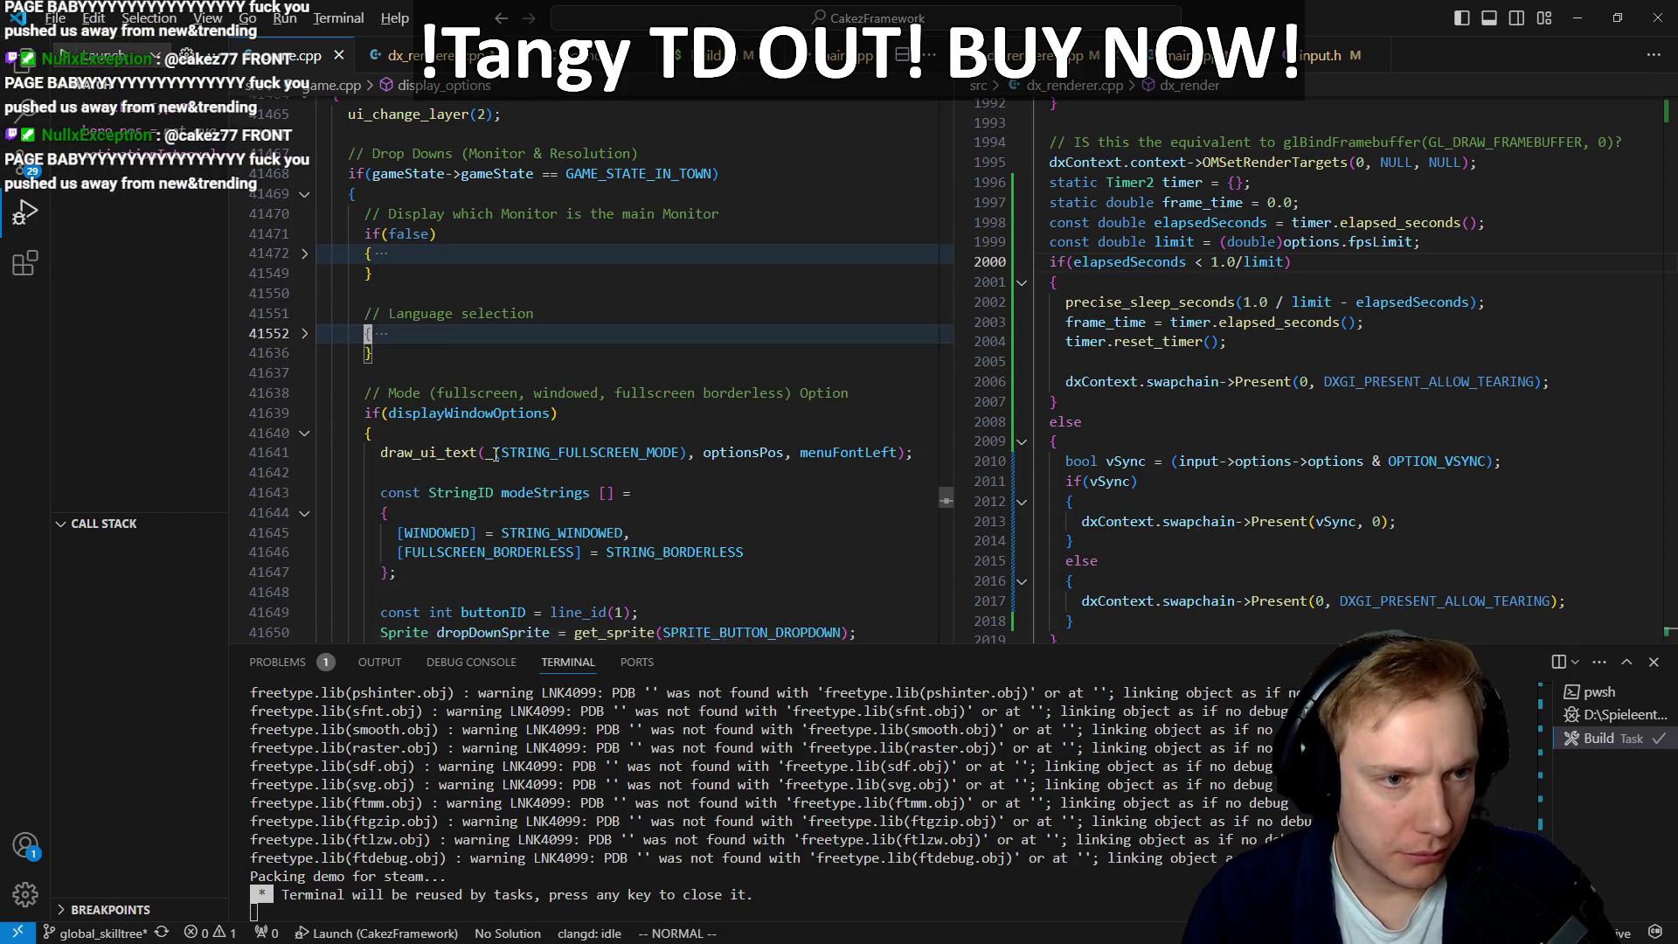
pyautogui.press('j')
pyautogui.press('j')
pyautogui.press('j')
pyautogui.press('z')
pyautogui.press('c')
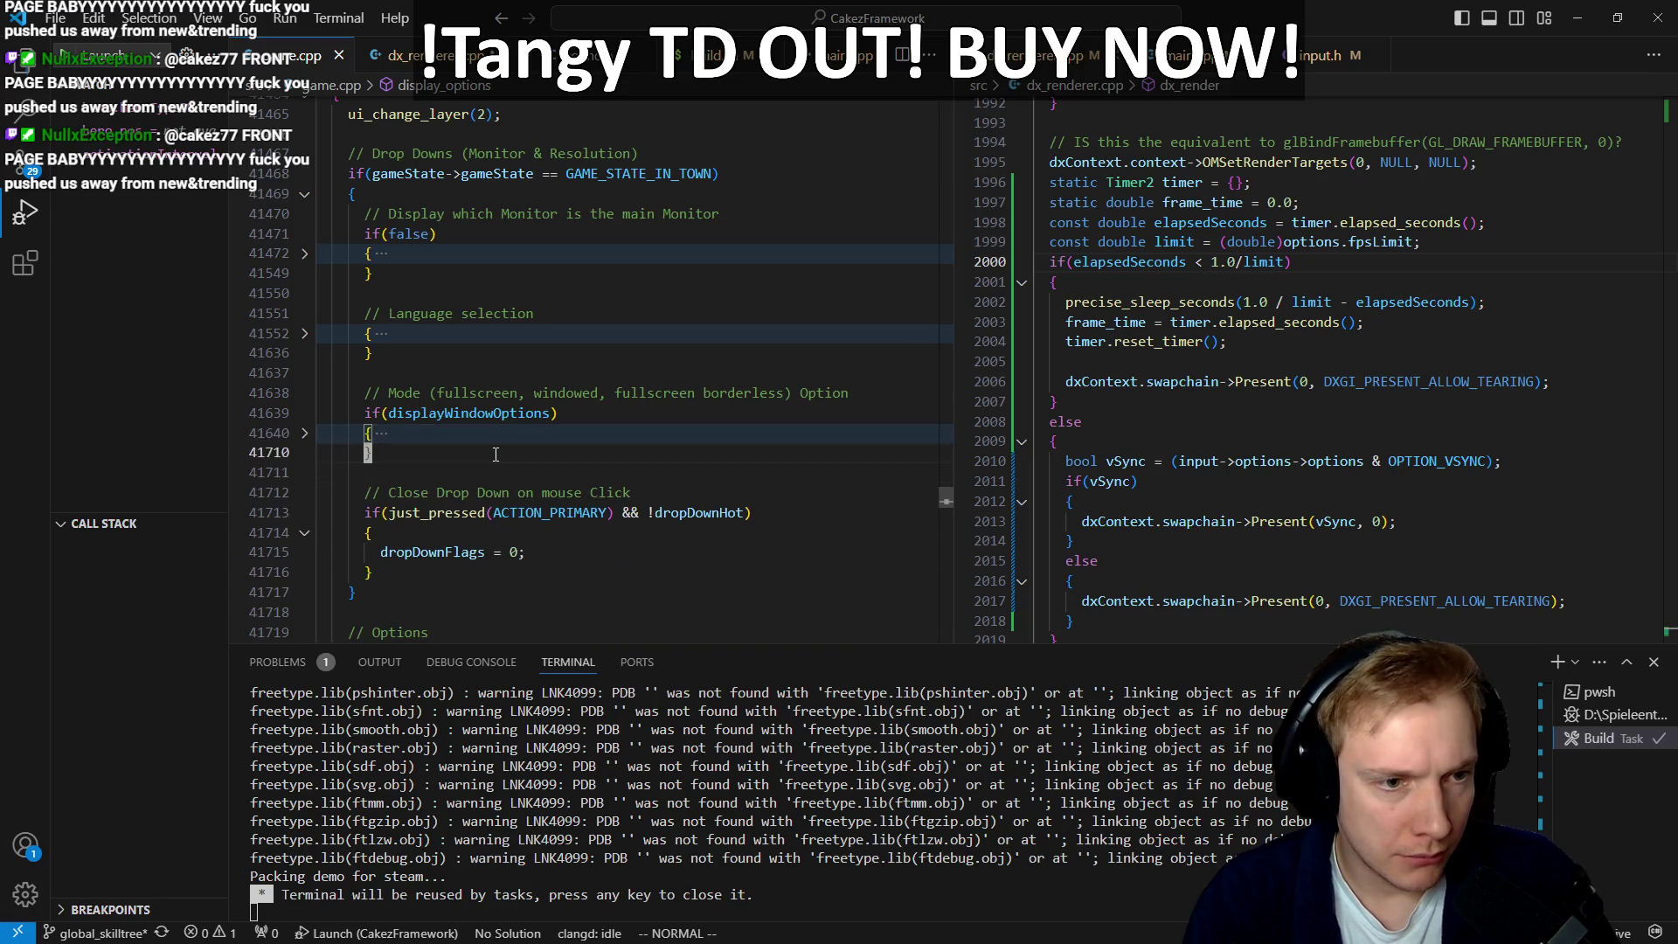
# Step: Add an FPS Limit comment after the window mode block with a commented 60–480 rate list
pyautogui.press('o')
pyautogui.press('Return')
pyautogui.write('// F')
pyautogui.write('PS LImit')
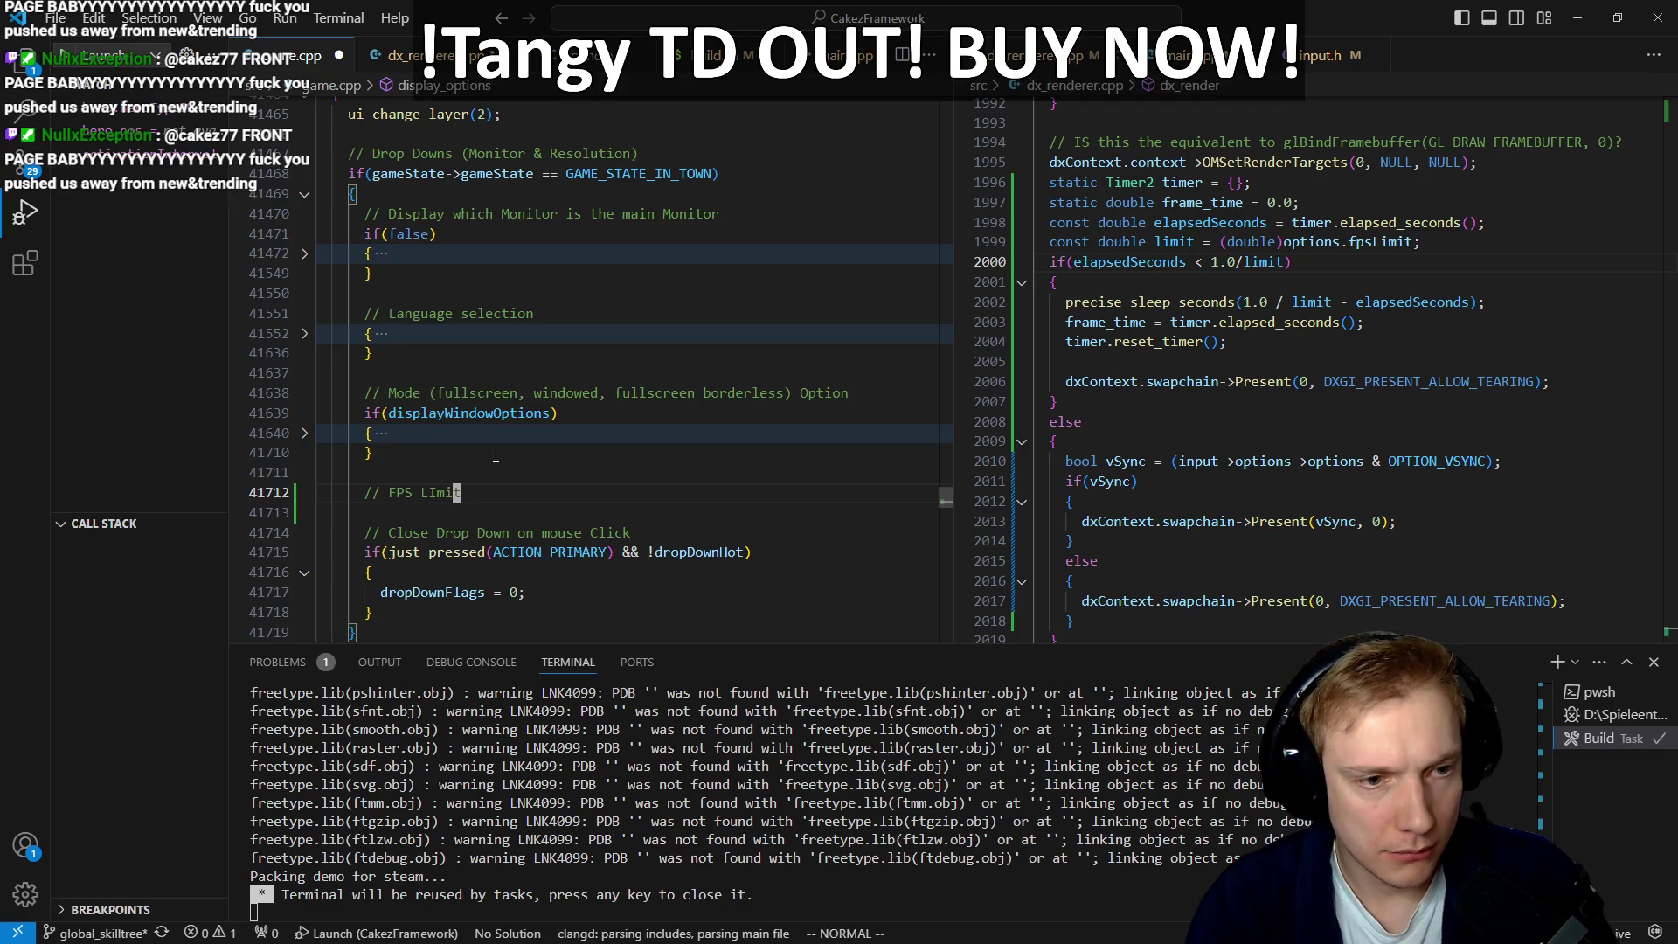
pyautogui.write('p')
pyautogui.hotkey('ctrl', '/')
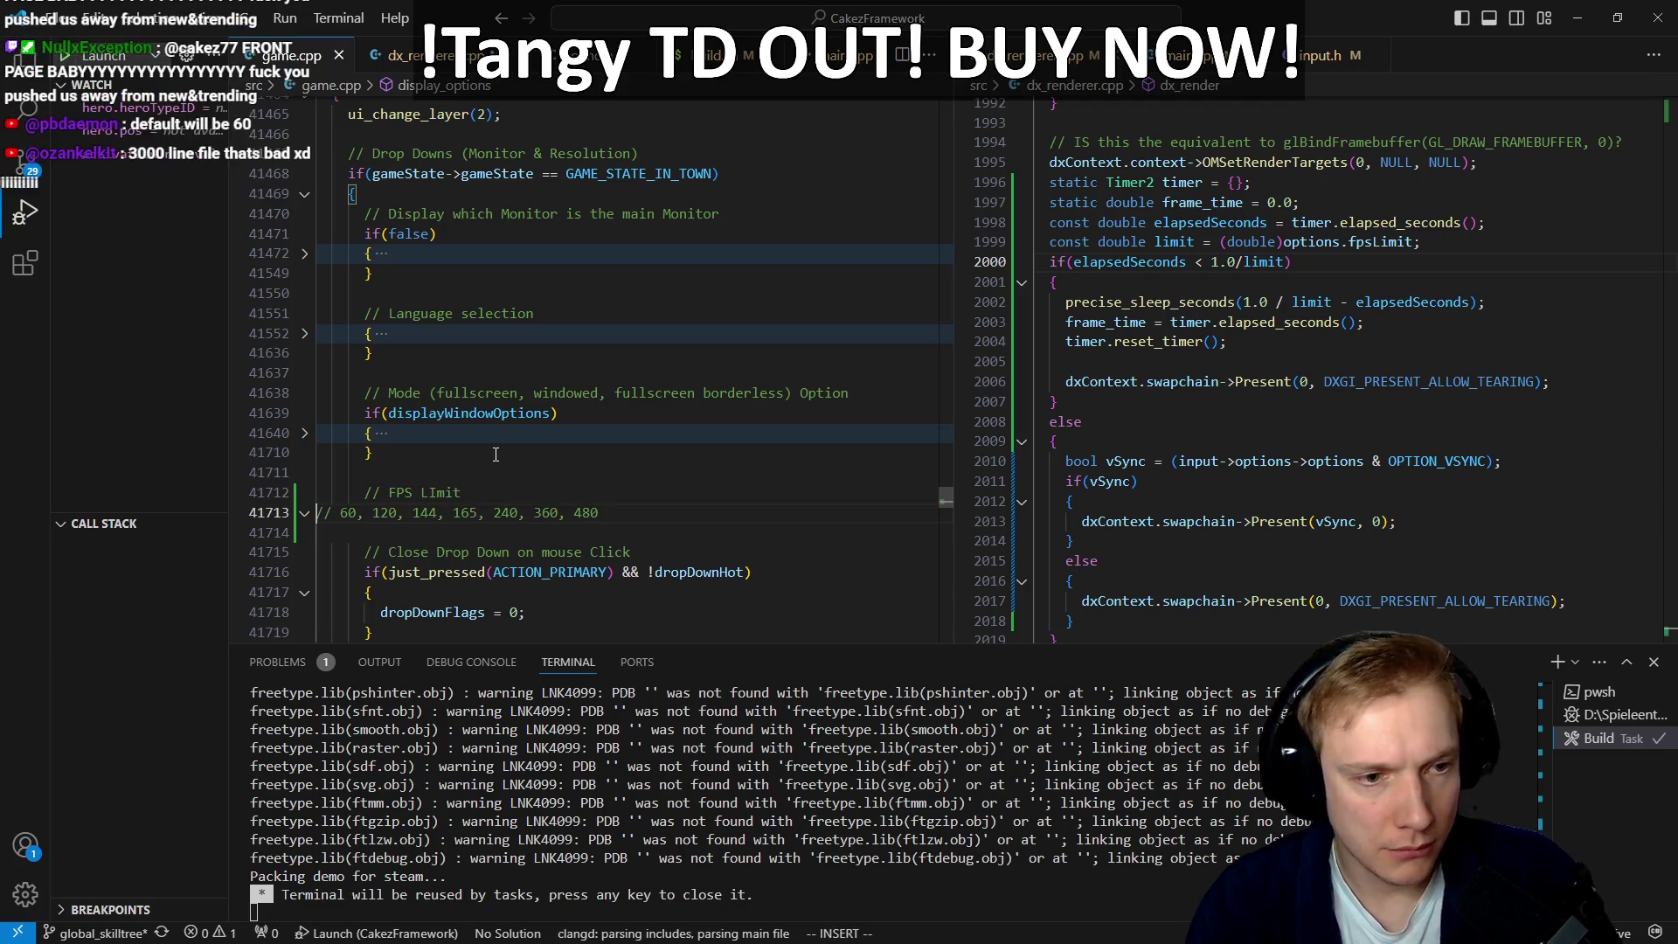
pyautogui.press('I')
# Step: Save game.cpp, start a fresh build, and switch to Firefox's SteamDB page
pyautogui.hotkey('ctrl', 's')
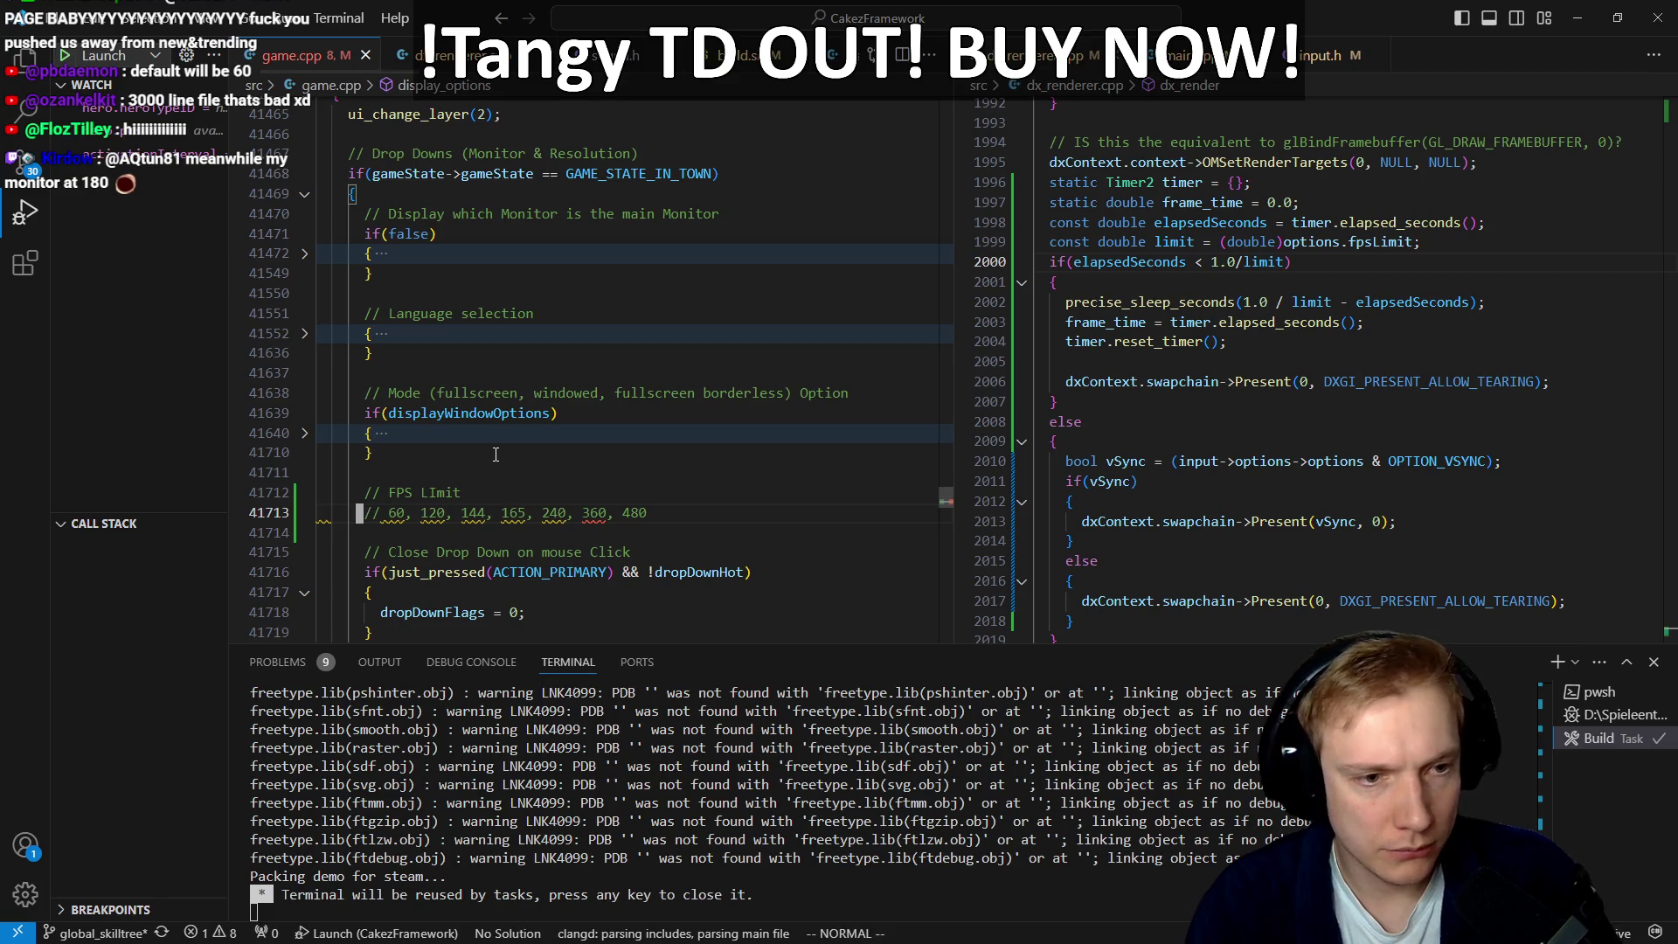
pyautogui.hotkey('ctrl', 'shift', 'b')
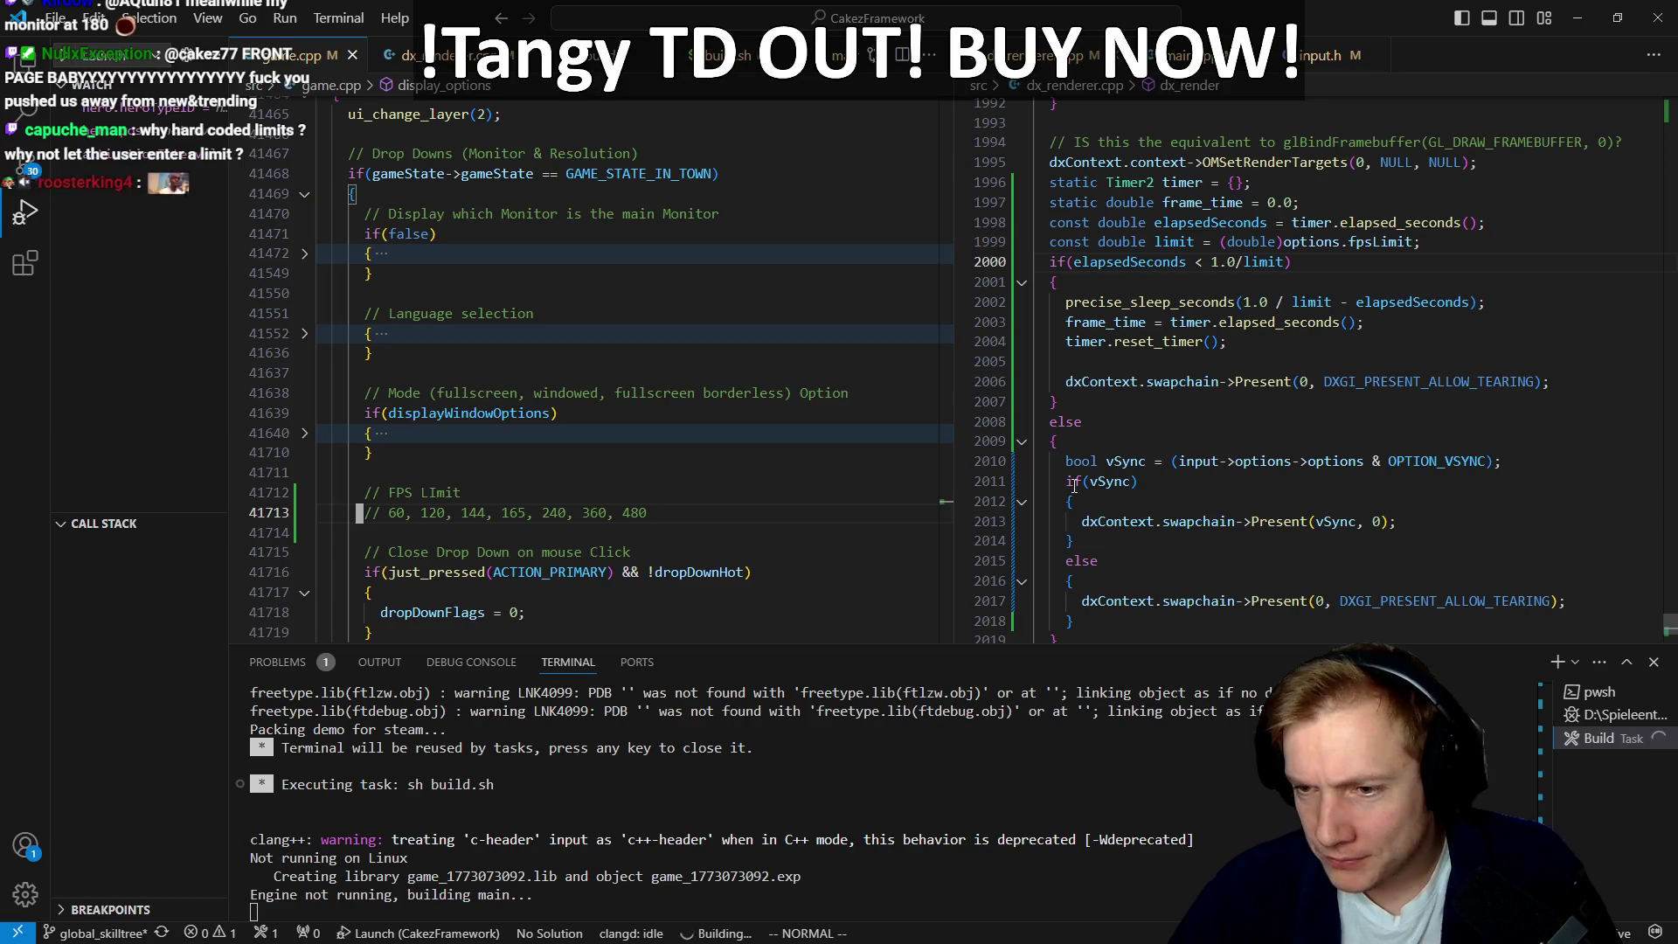
pyautogui.hotkey('alt', 'Tab')
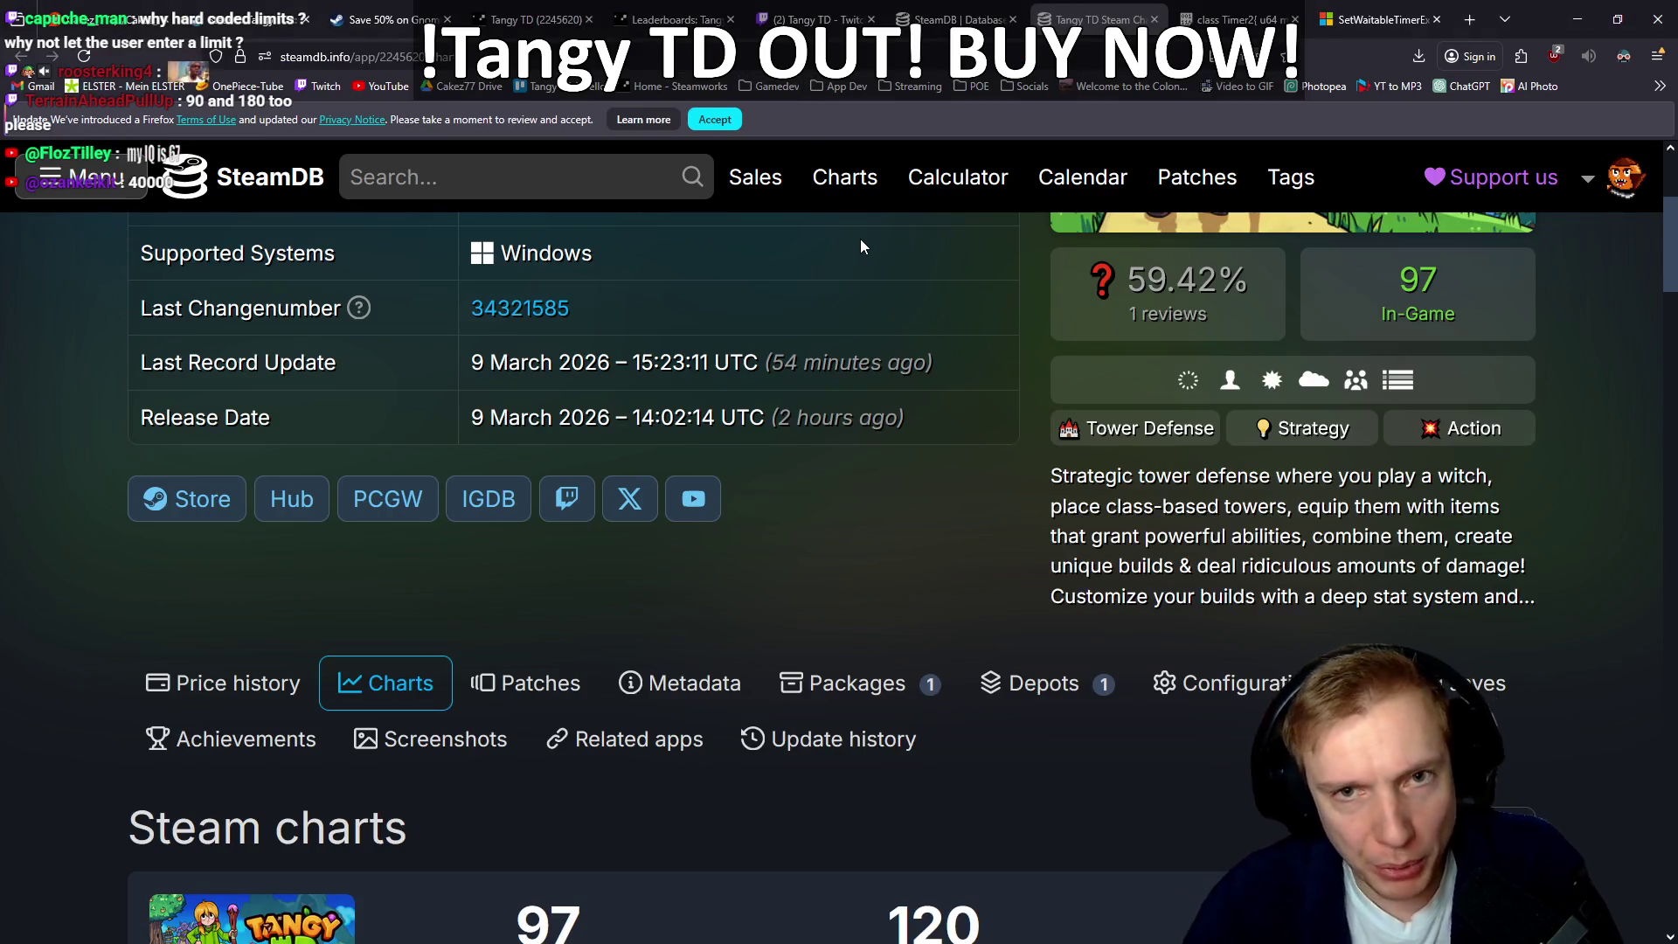
# Step: Open a new private Firefox window and go to steamdb.info
pyautogui.click(1658, 59)
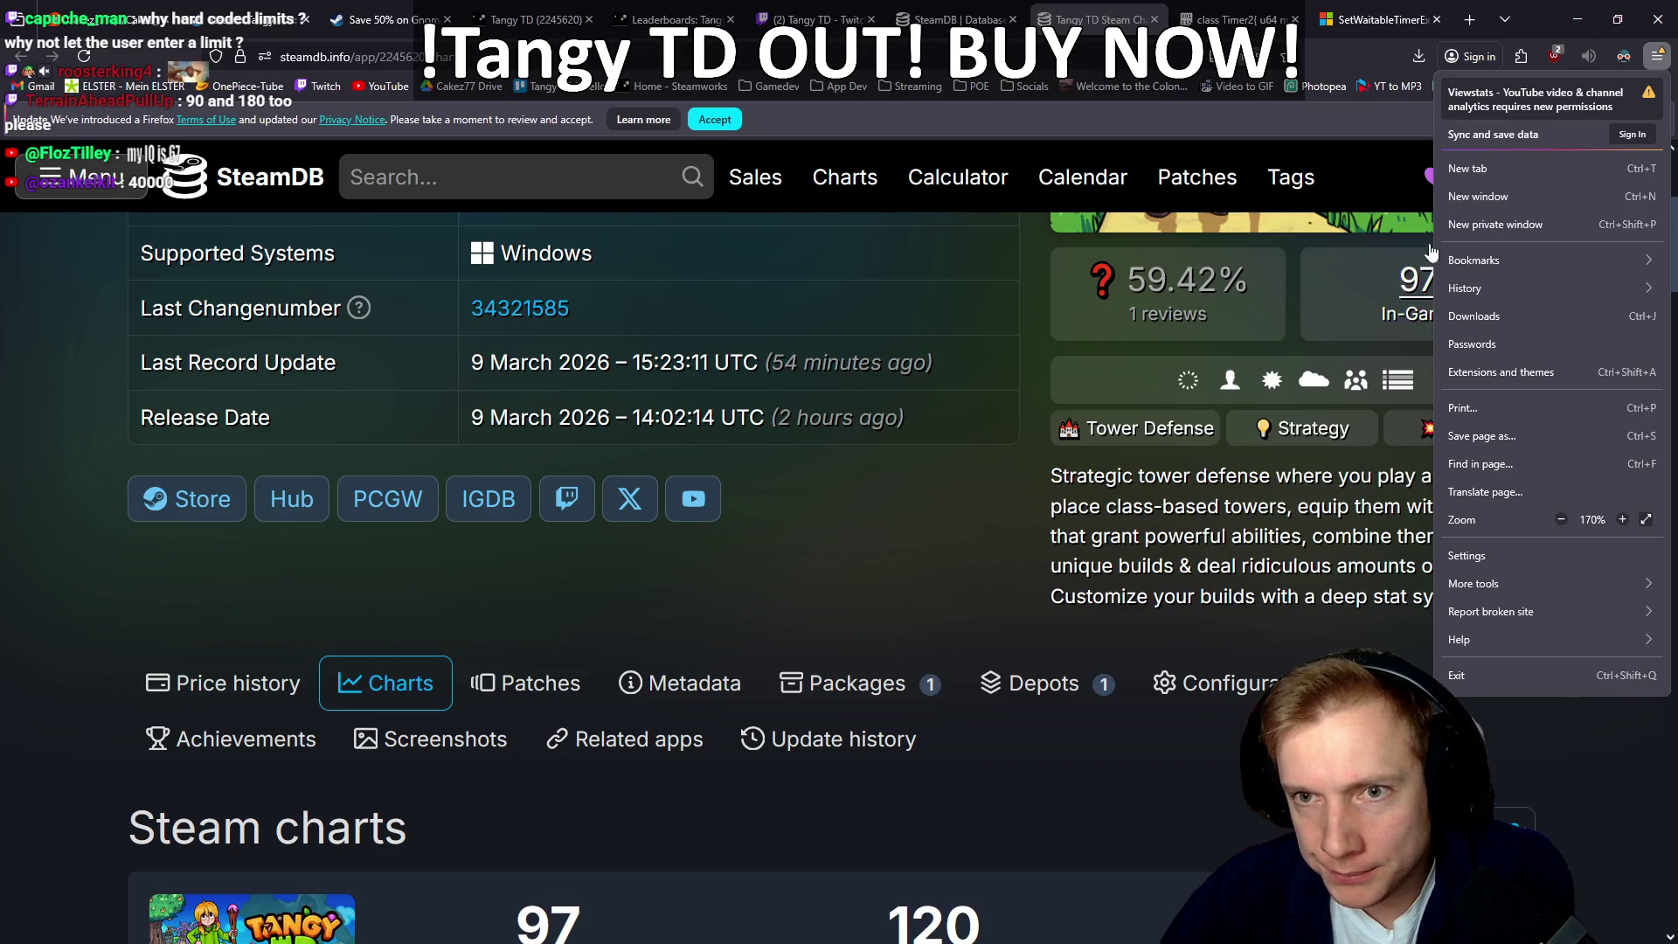
pyautogui.click(1502, 226)
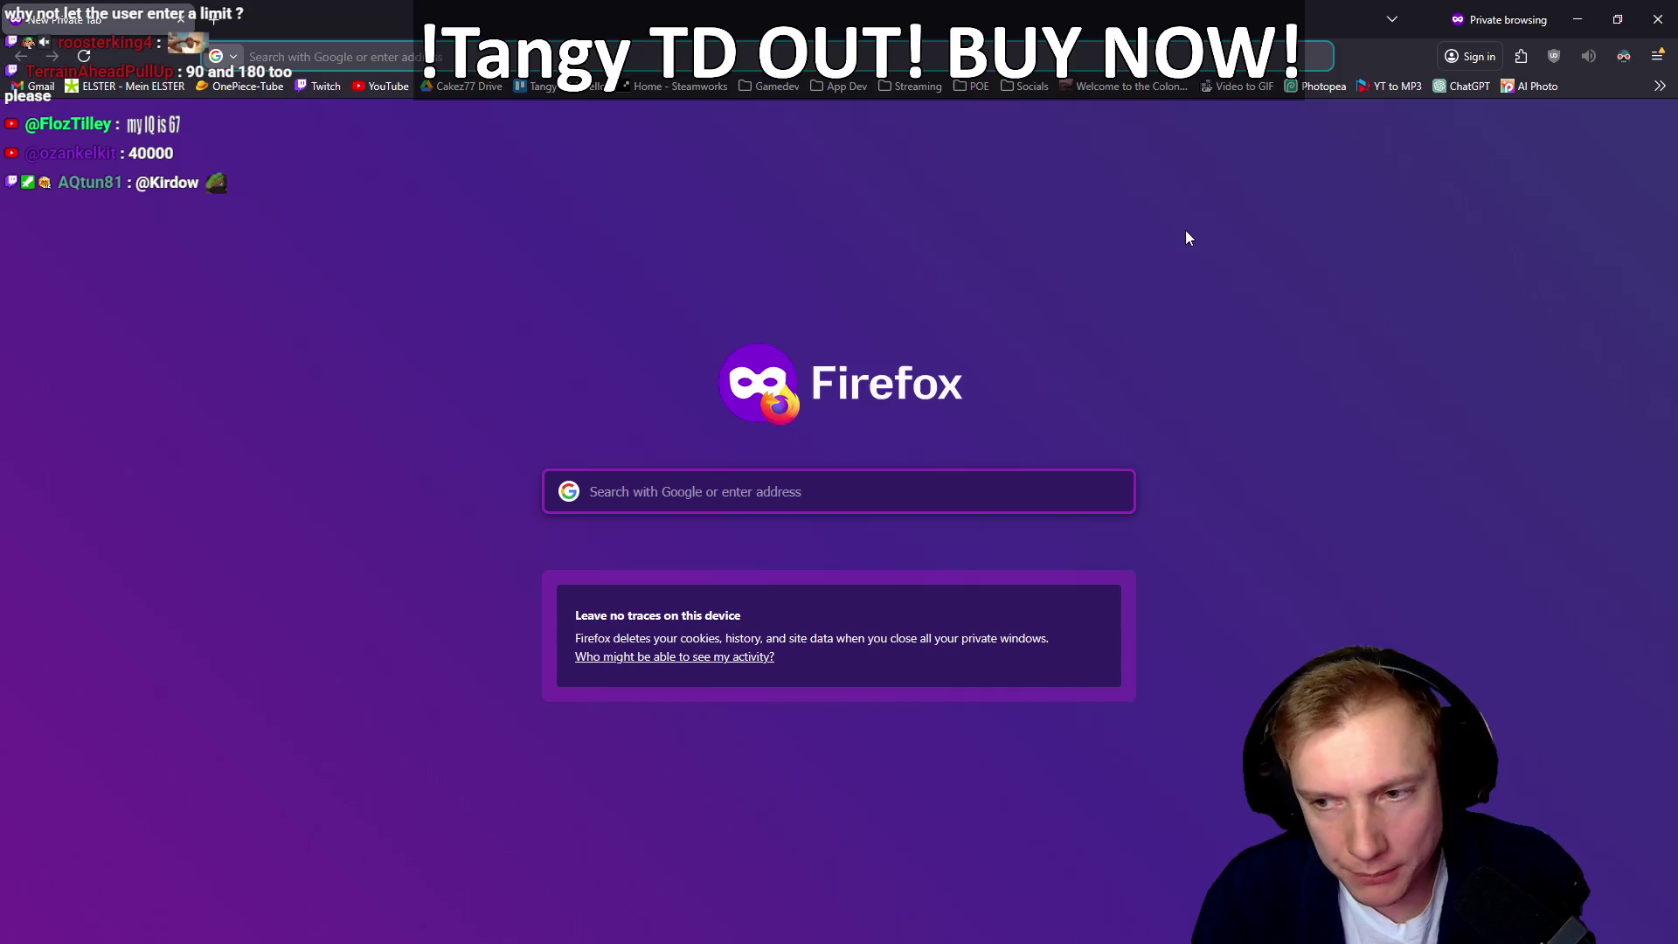
pyautogui.write('steamdb.info')
pyautogui.press('Return')
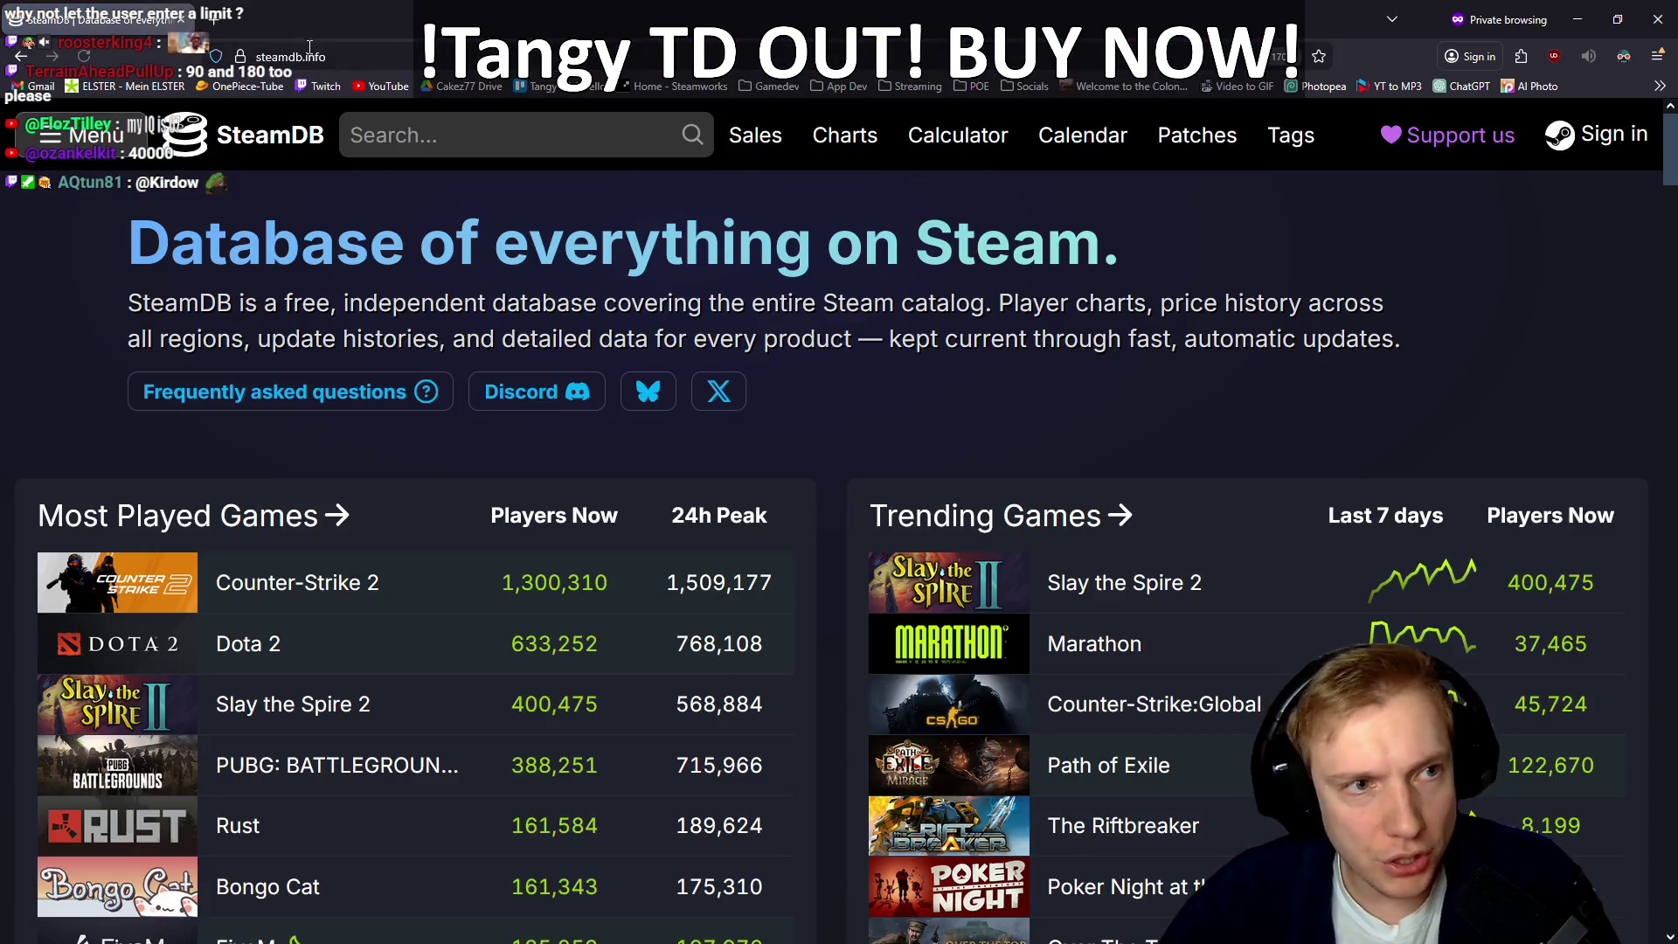
# Step: Search Google for steam and open the Steam store from the results
pyautogui.click(293, 56)
pyautogui.write('steam')
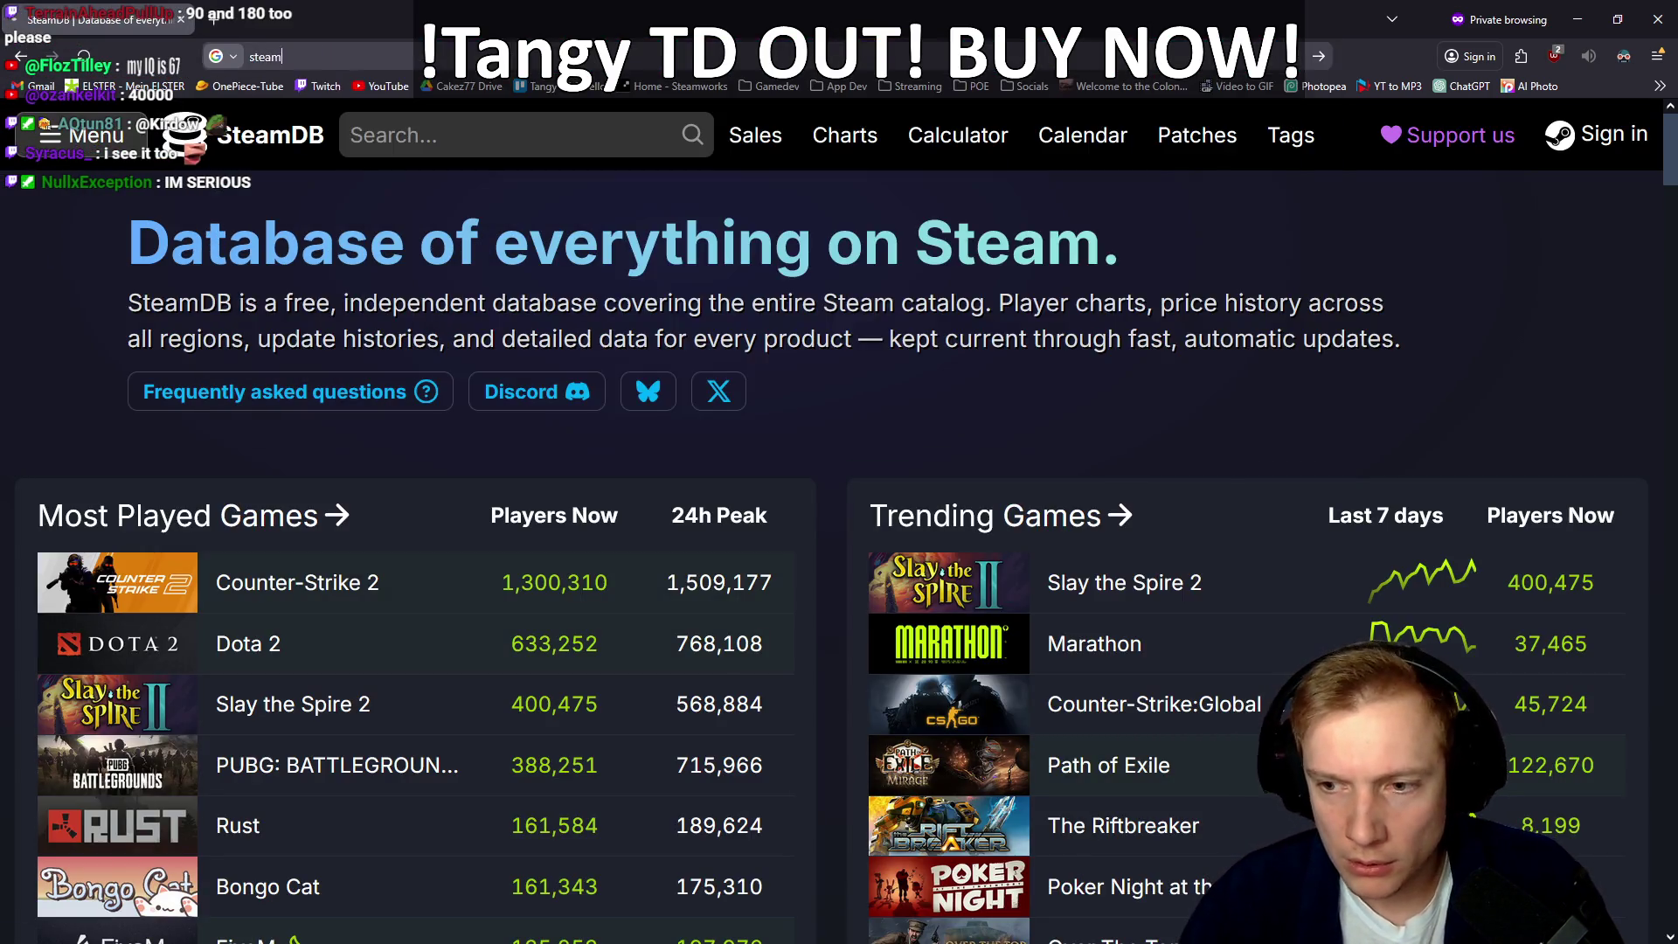
pyautogui.press('Return')
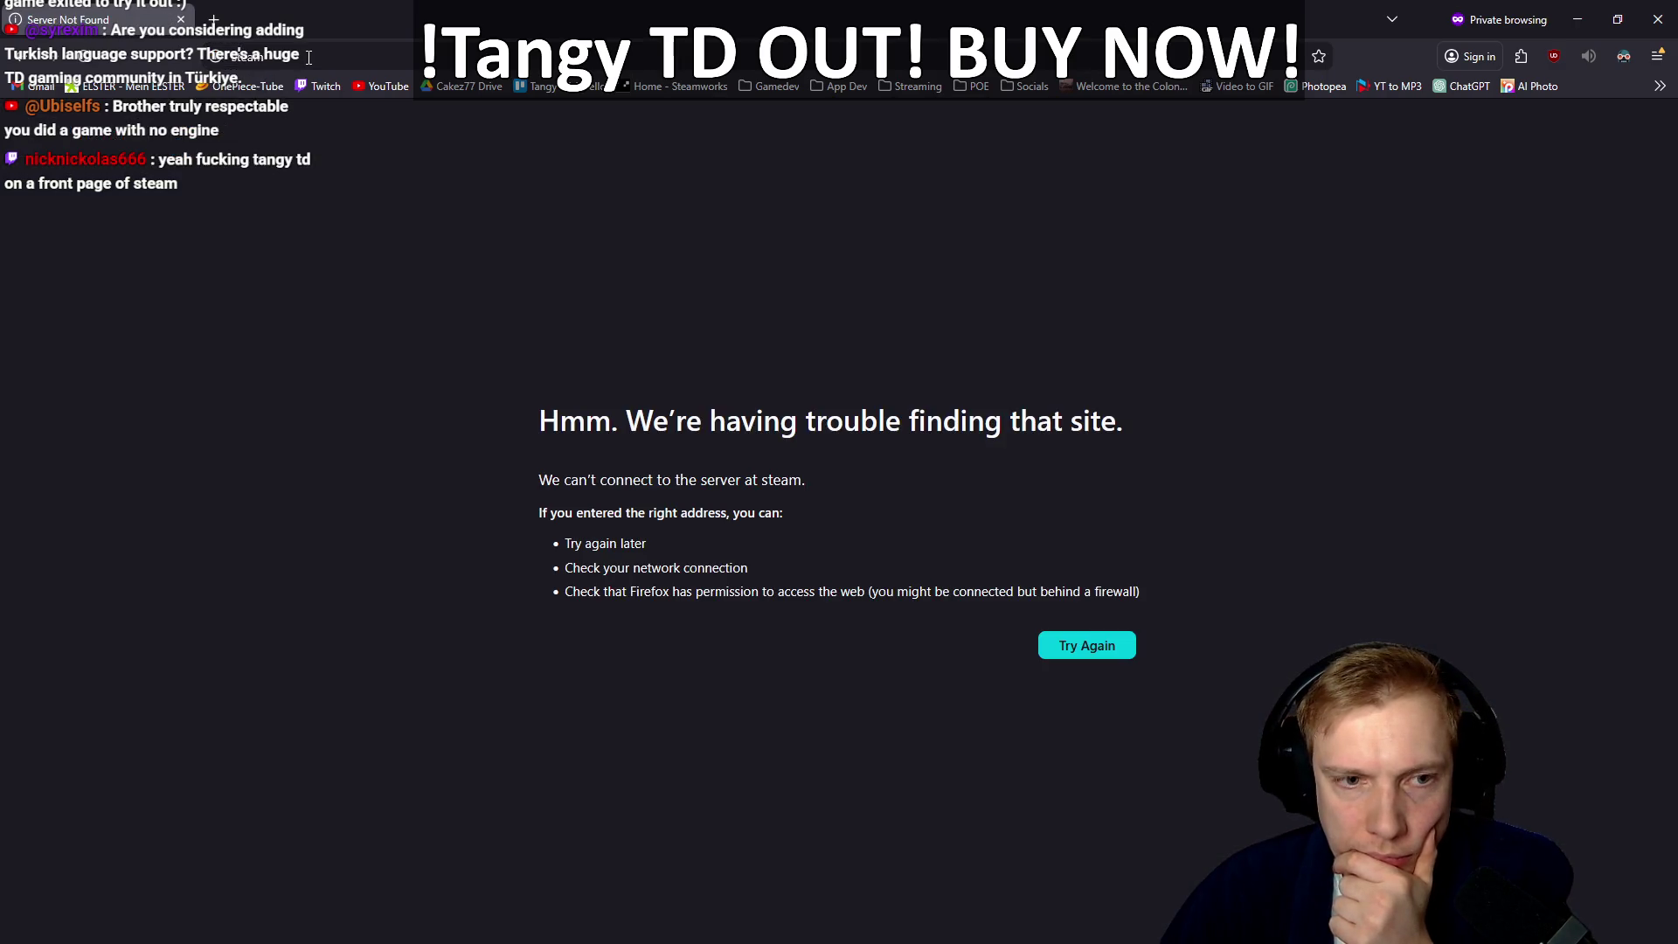
pyautogui.click(308, 57)
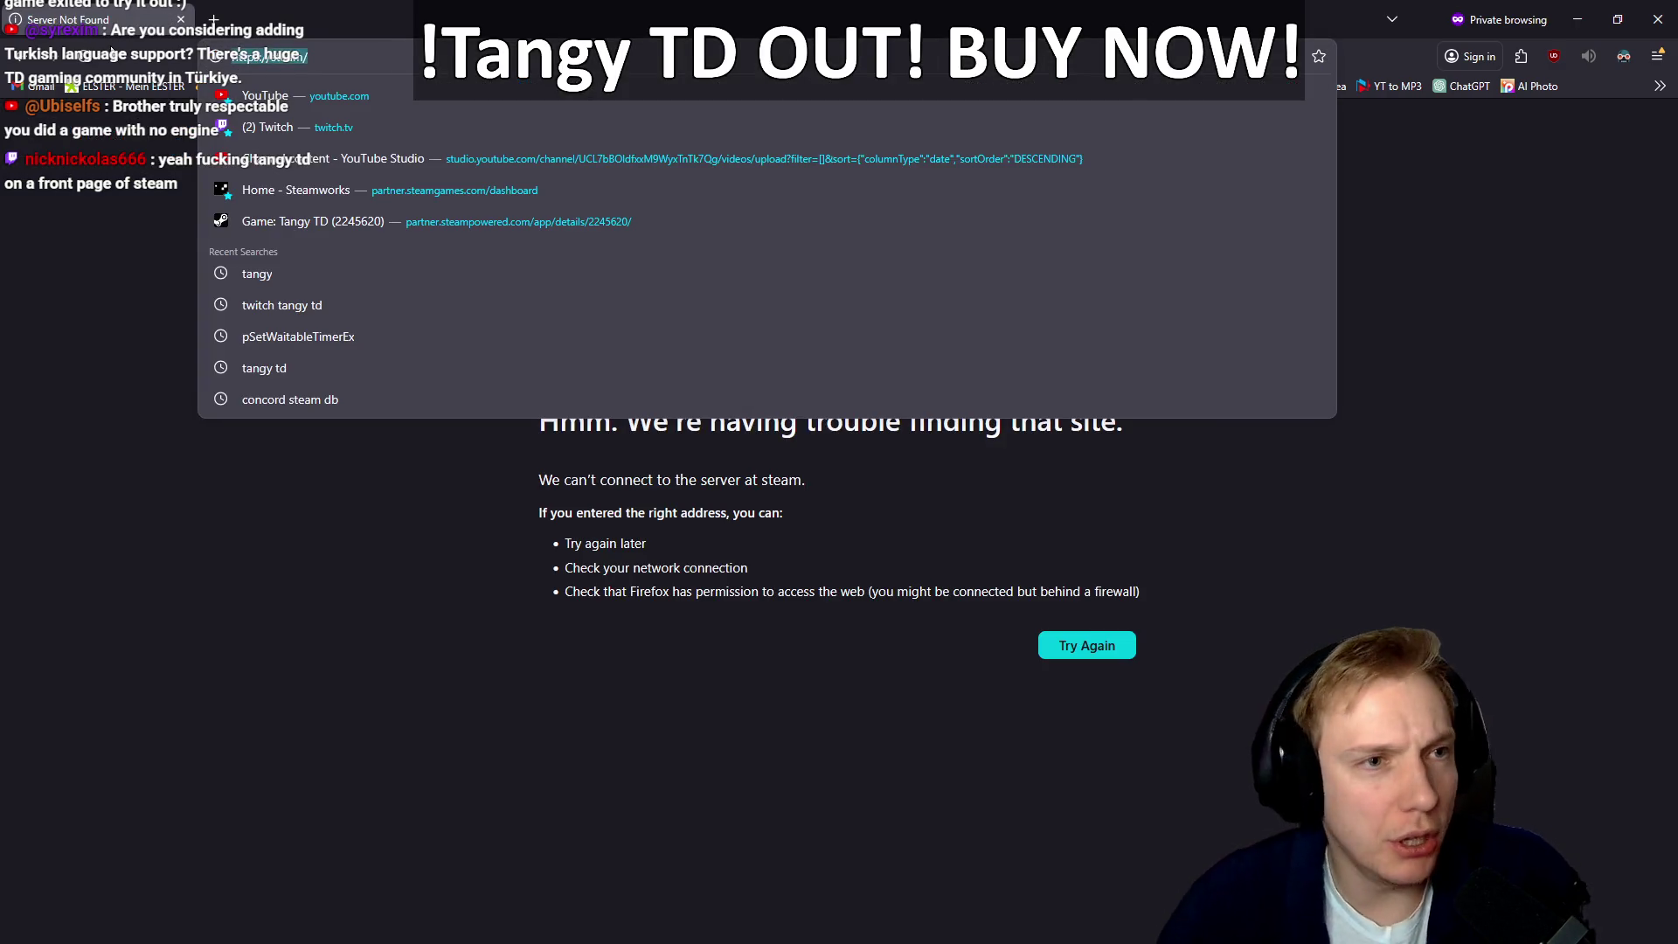
pyautogui.write('steam')
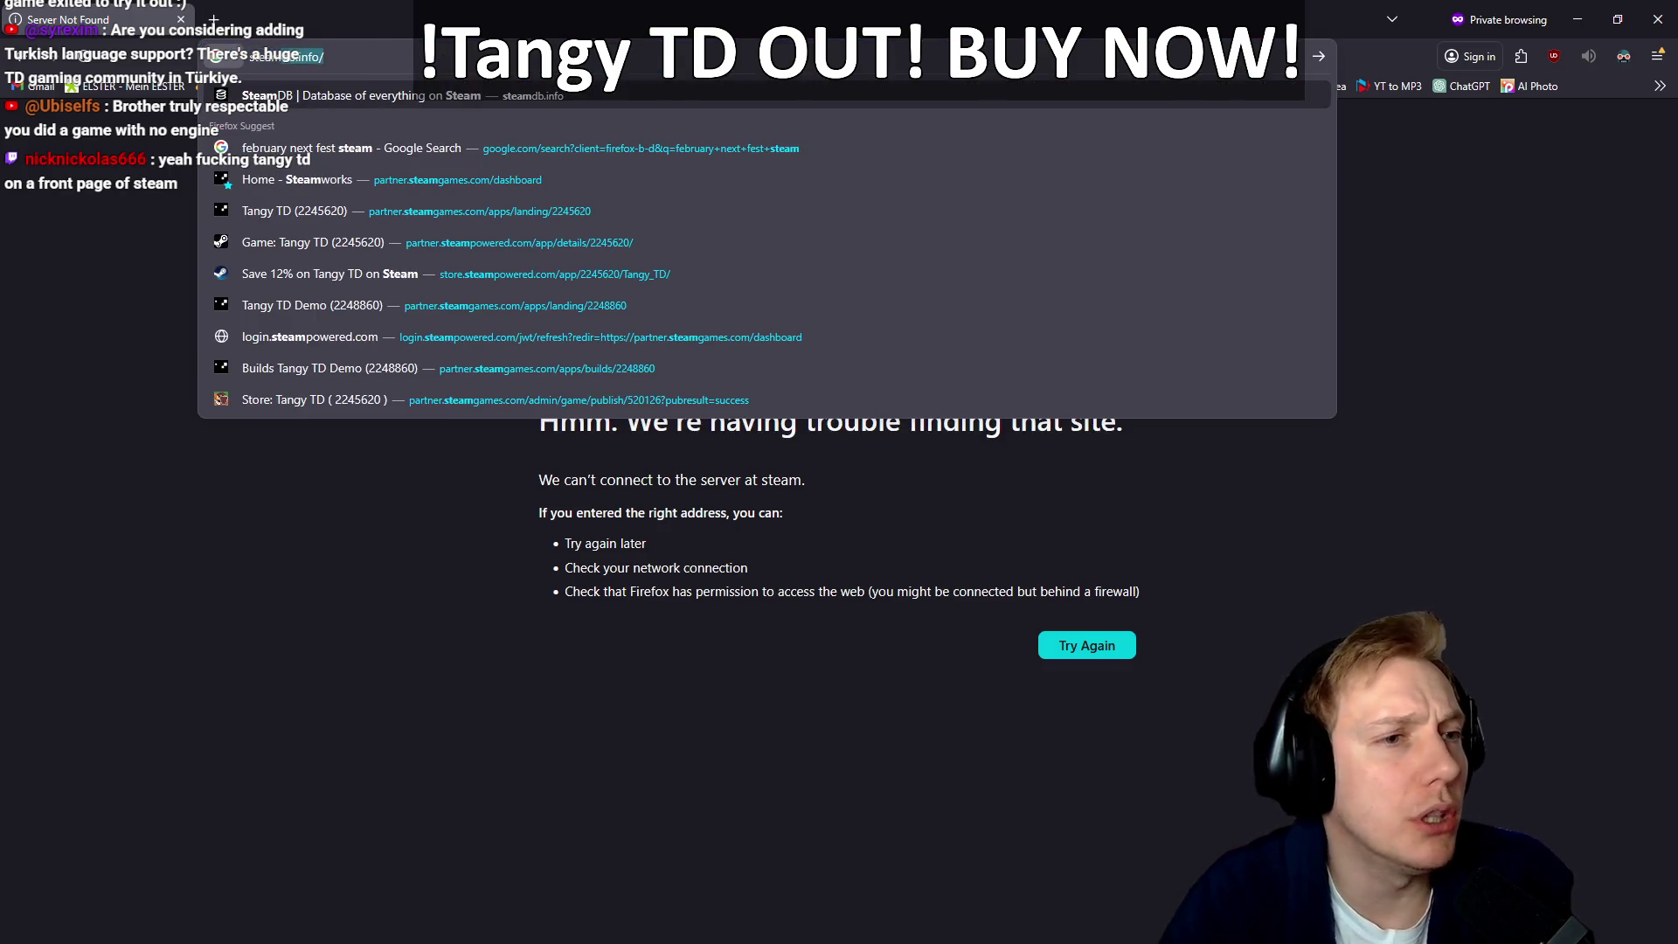
pyautogui.press('Delete')
pyautogui.press('Return')
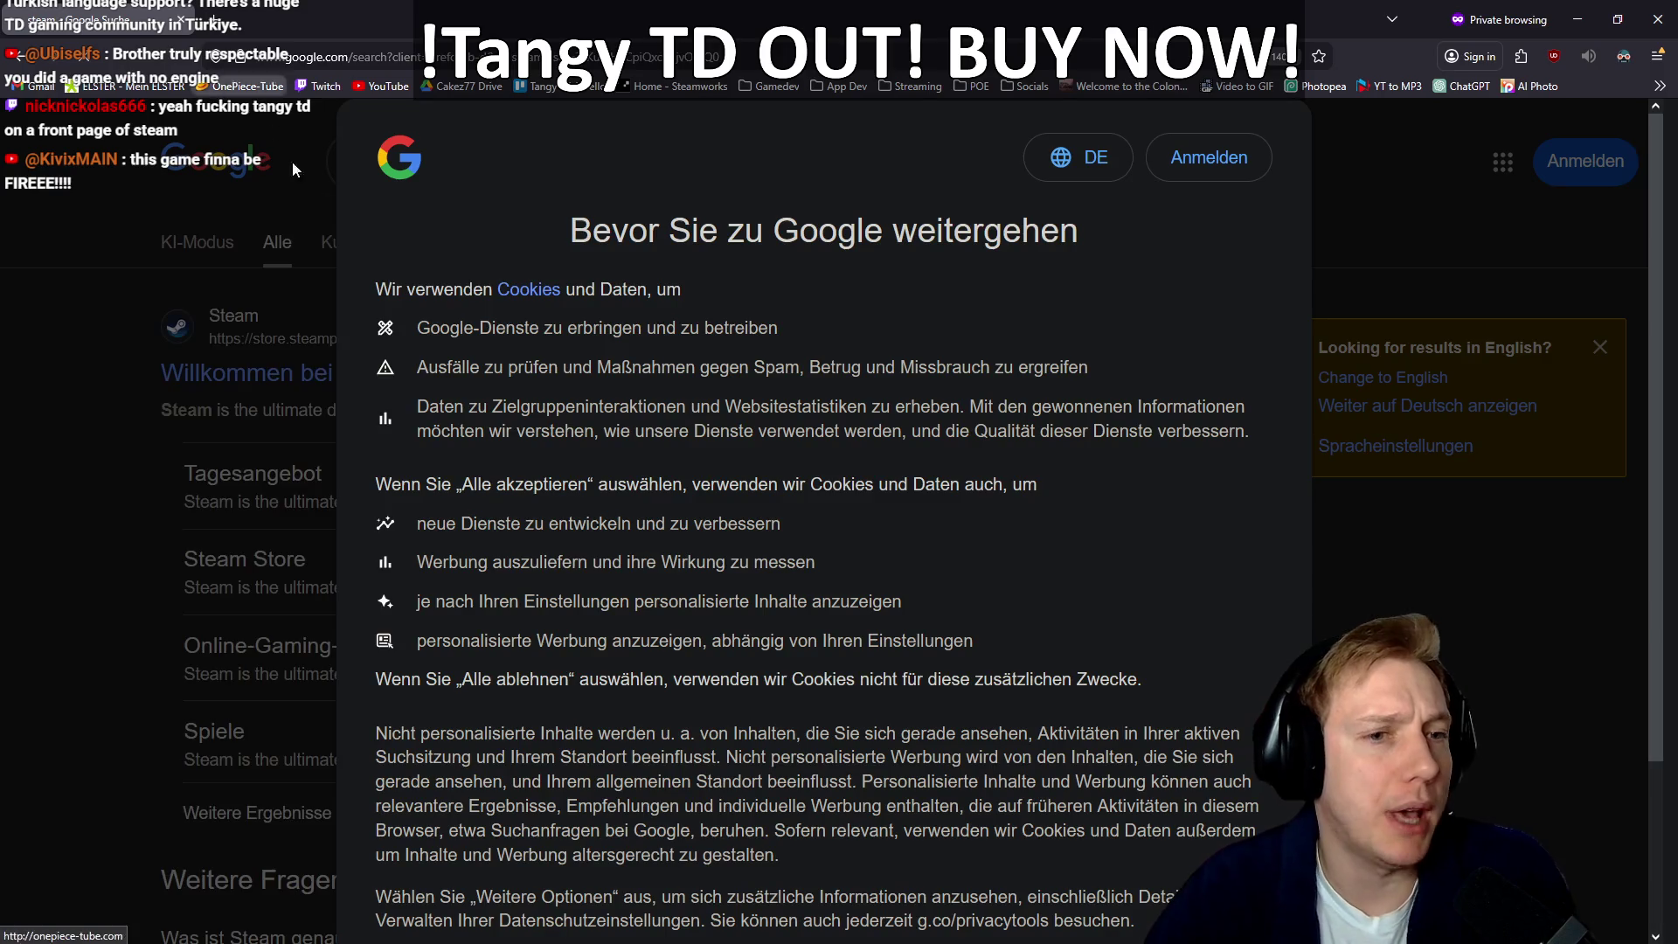
pyautogui.scroll(-4, 567, 427)
pyautogui.scroll(4, 532, 433)
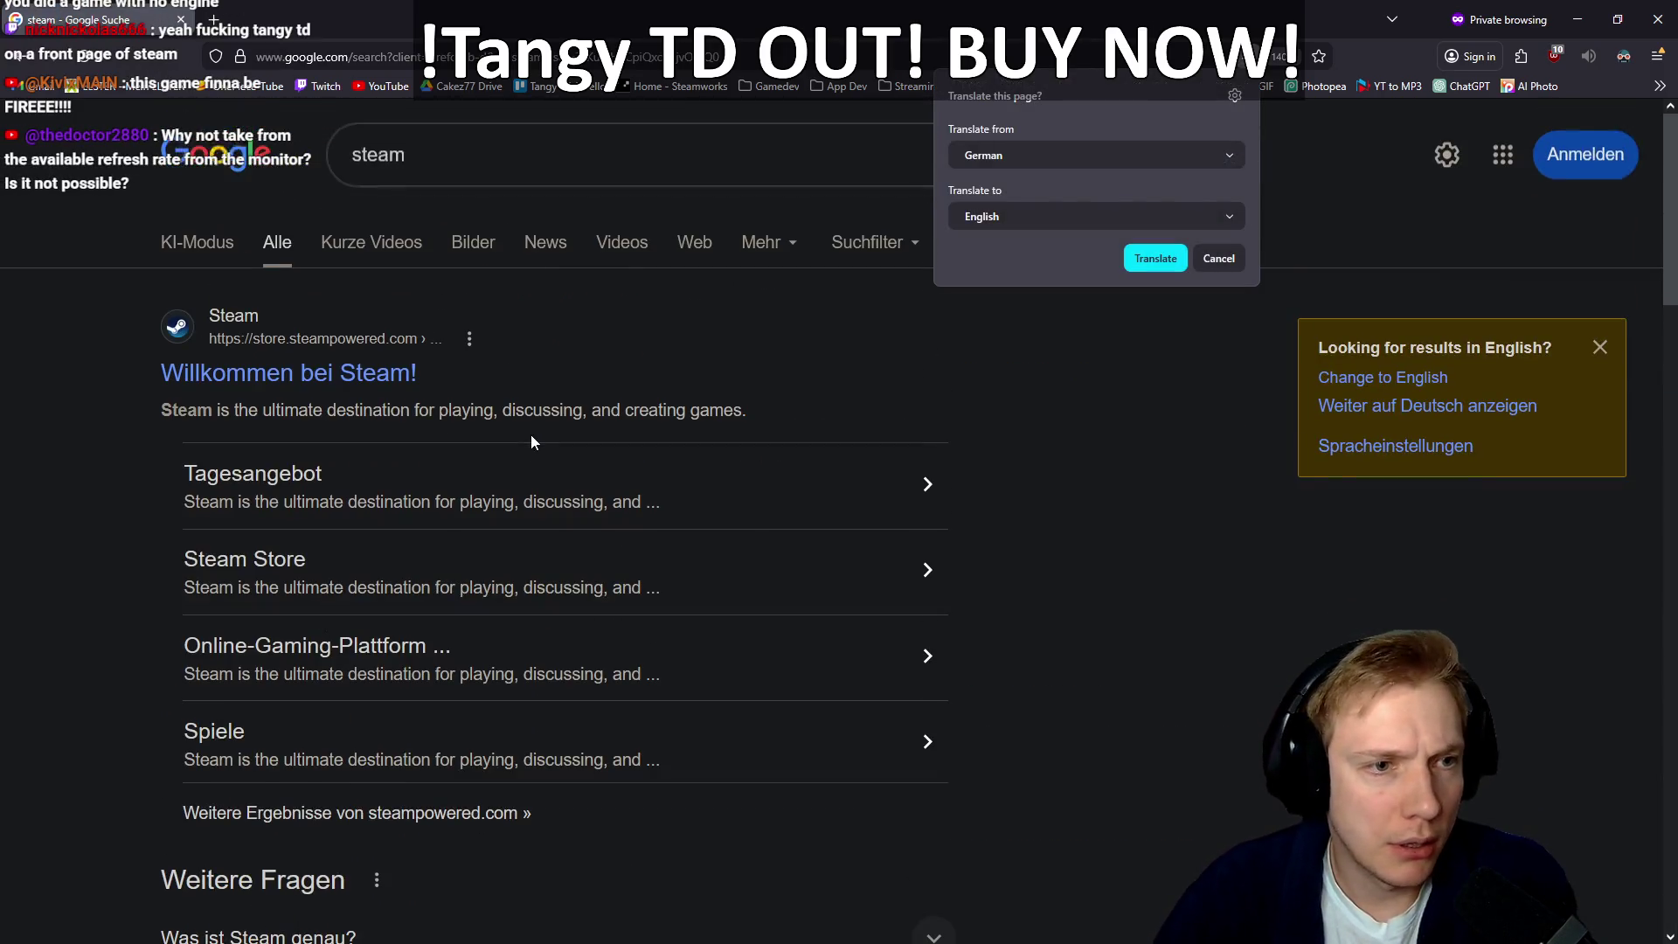
pyautogui.click(267, 371)
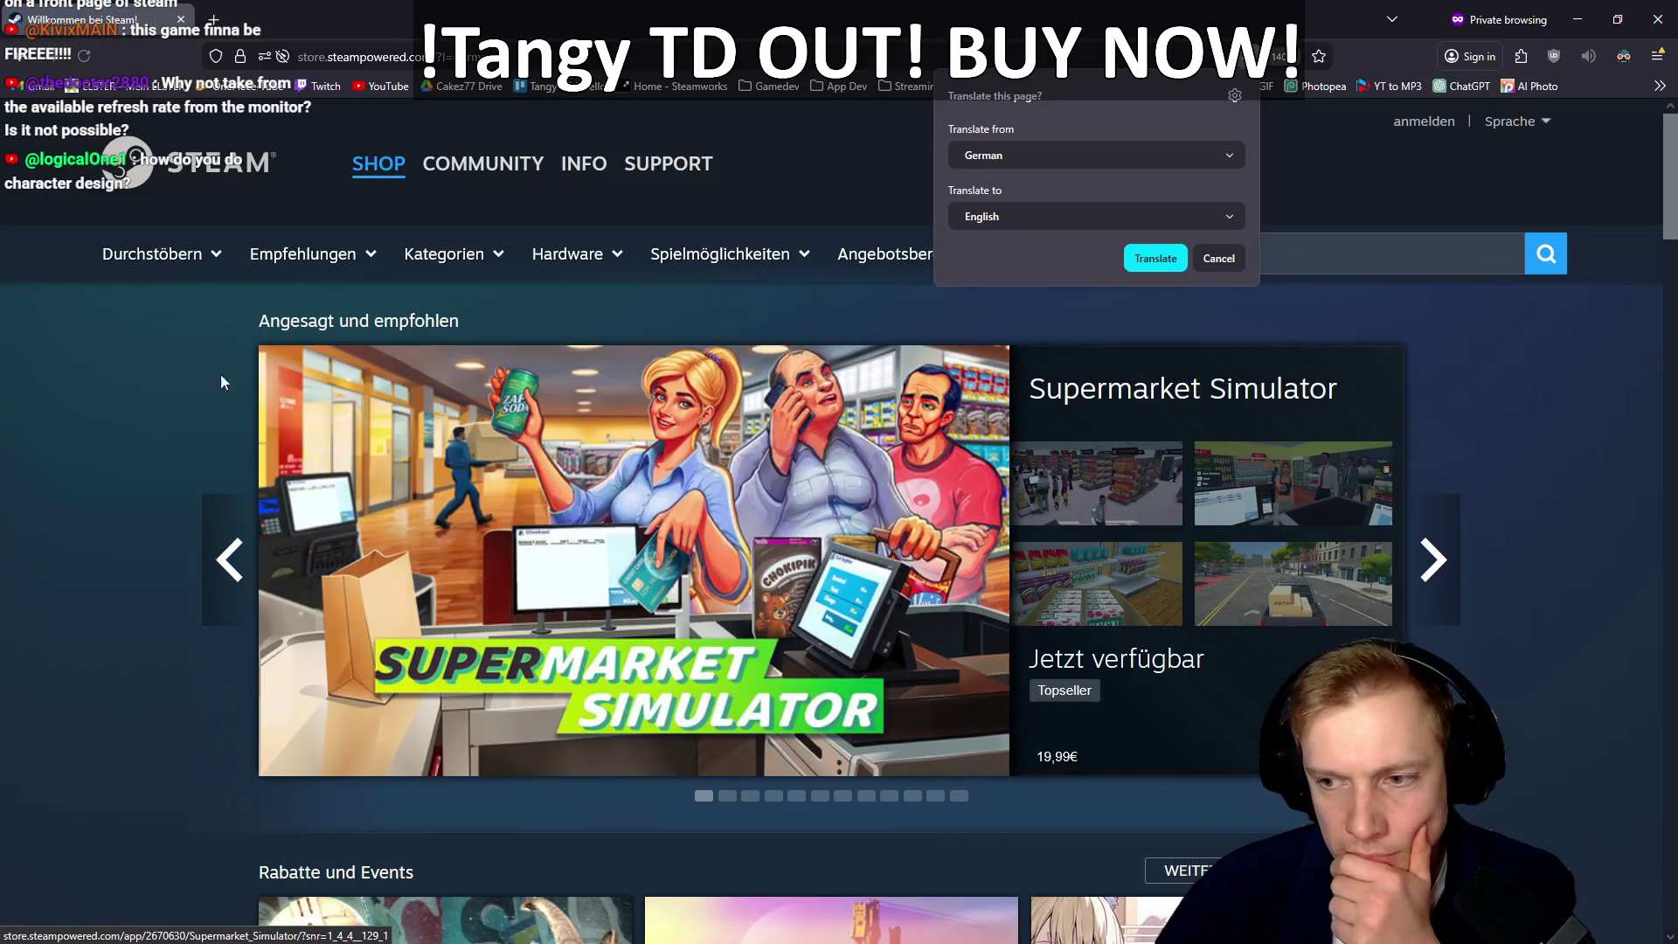
# Step: Dismiss the translation offer and scroll the German Steam homepage past the featured carousel
pyautogui.click(64, 362)
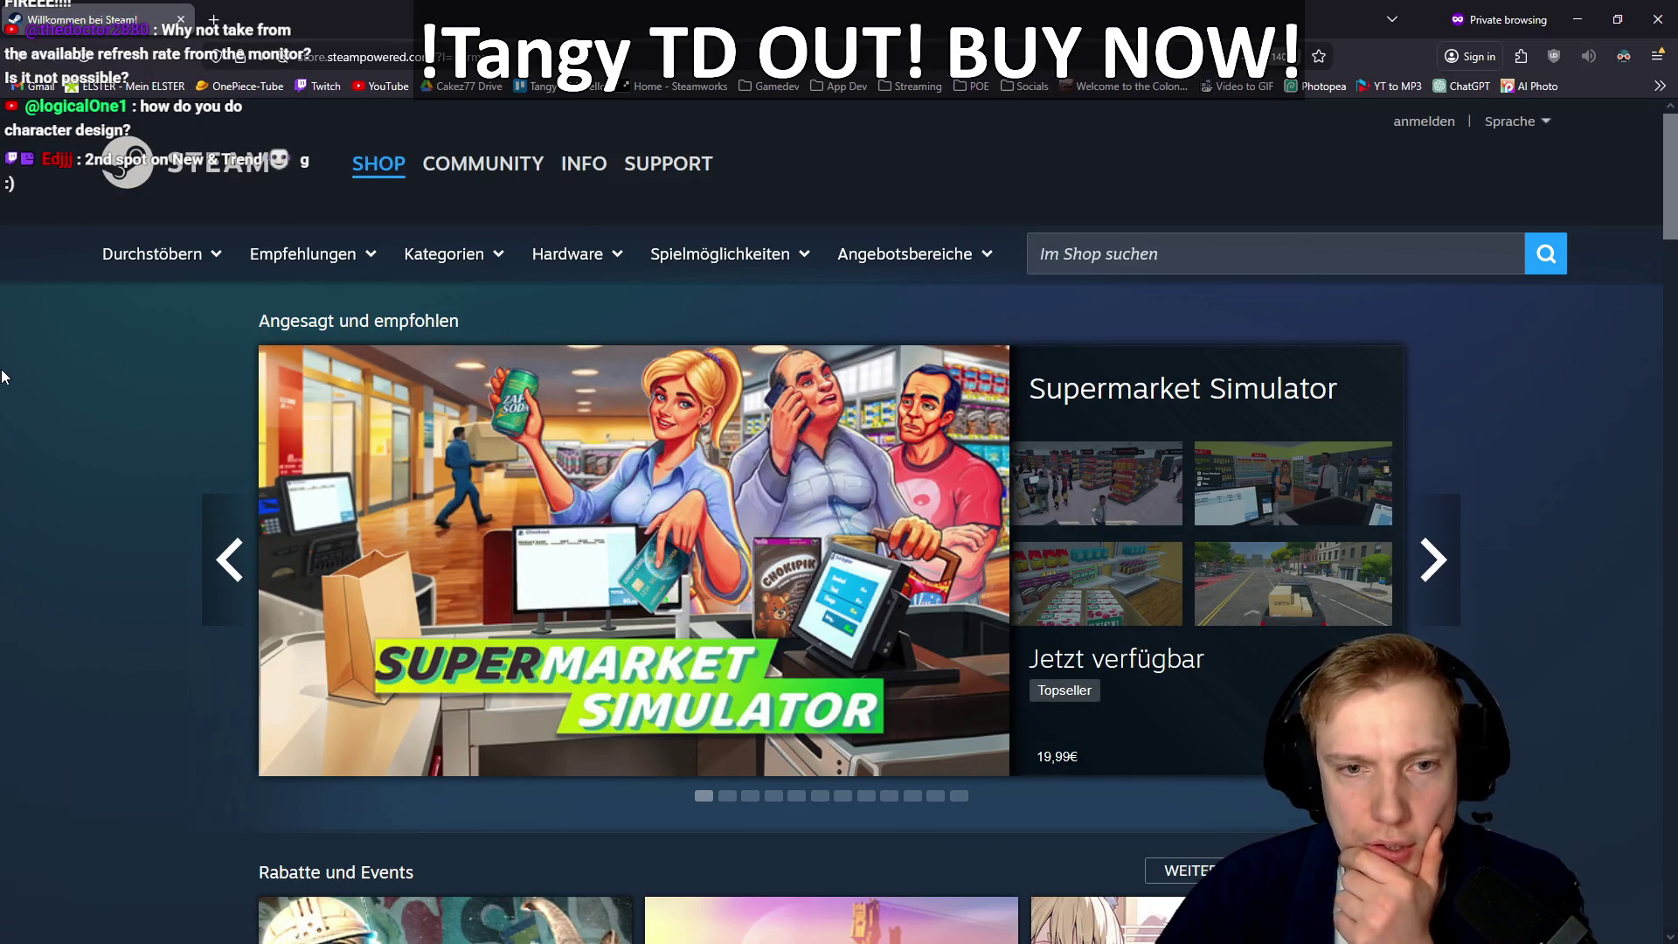
pyautogui.scroll(-3, 59, 375)
pyautogui.scroll(-15, 48, 359)
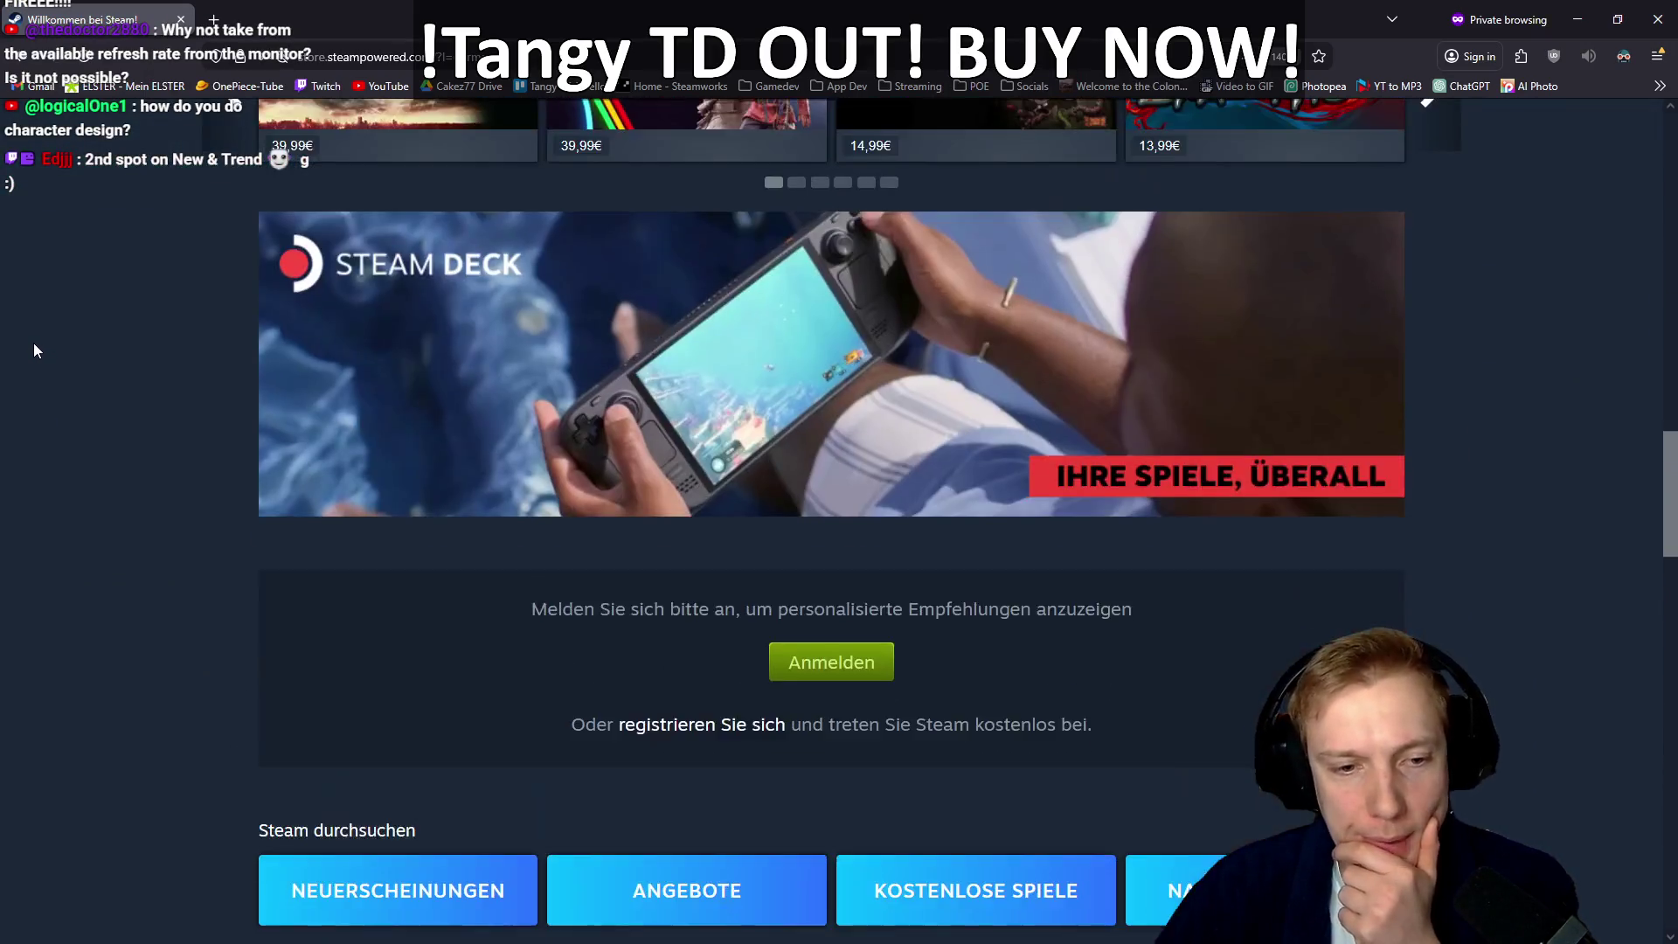
pyautogui.scroll(-5, 35, 350)
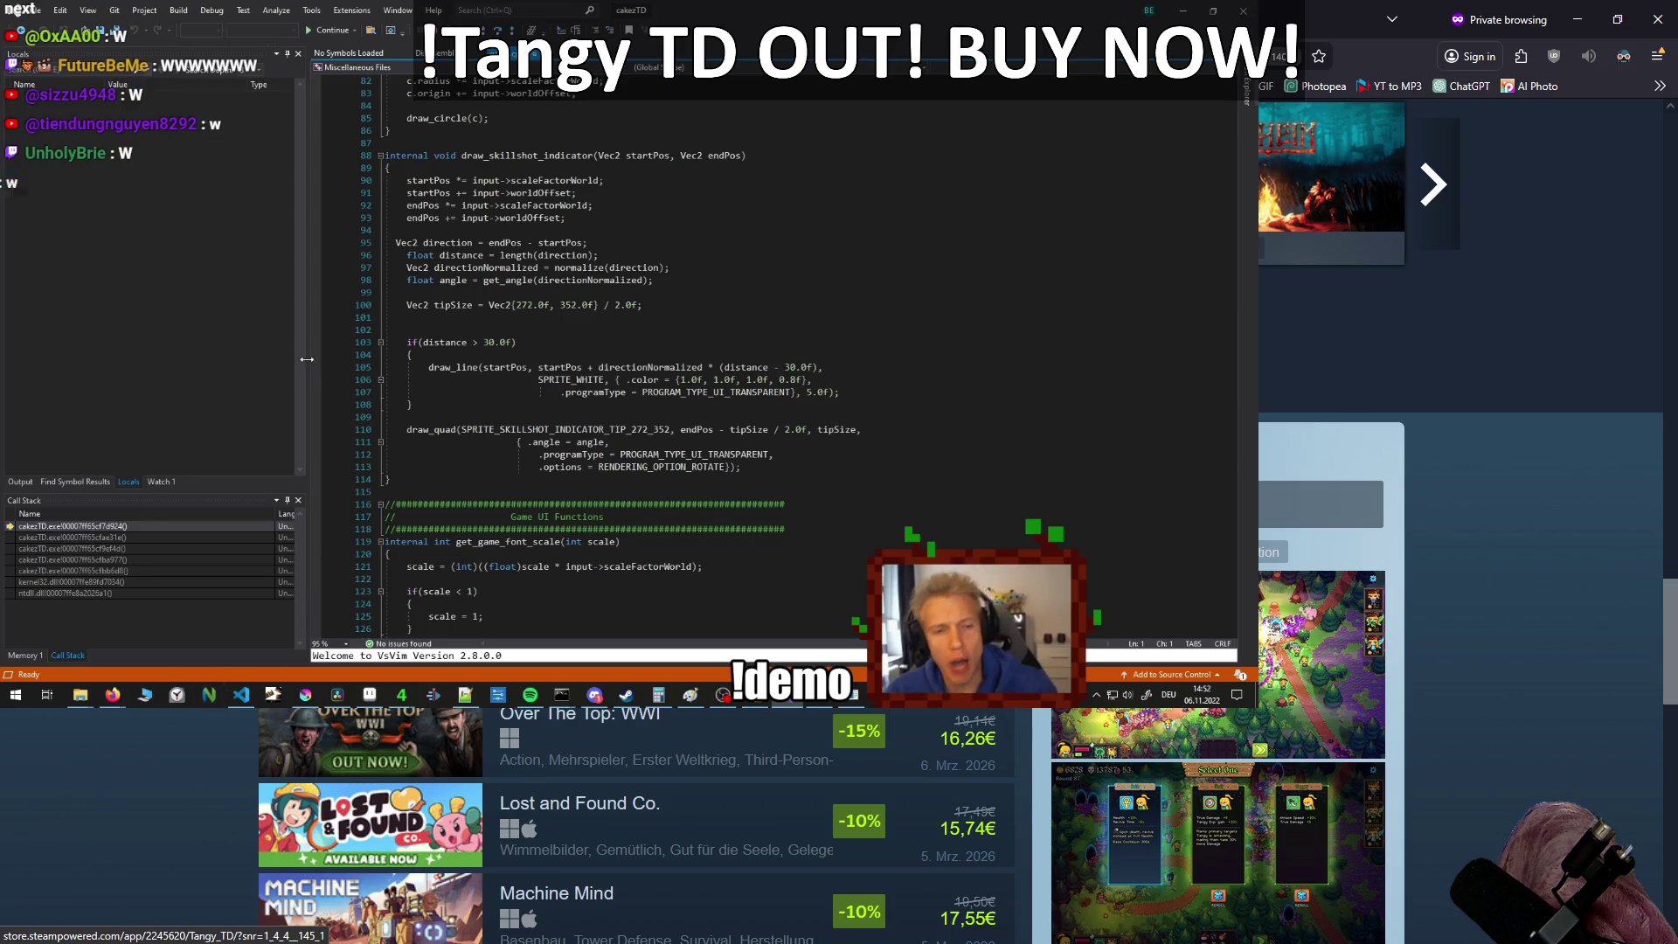
# Step: Widen the debug panels beside the code by dragging the panel divider
pyautogui.moveTo(390, 363); pyautogui.dragTo(385, 367)
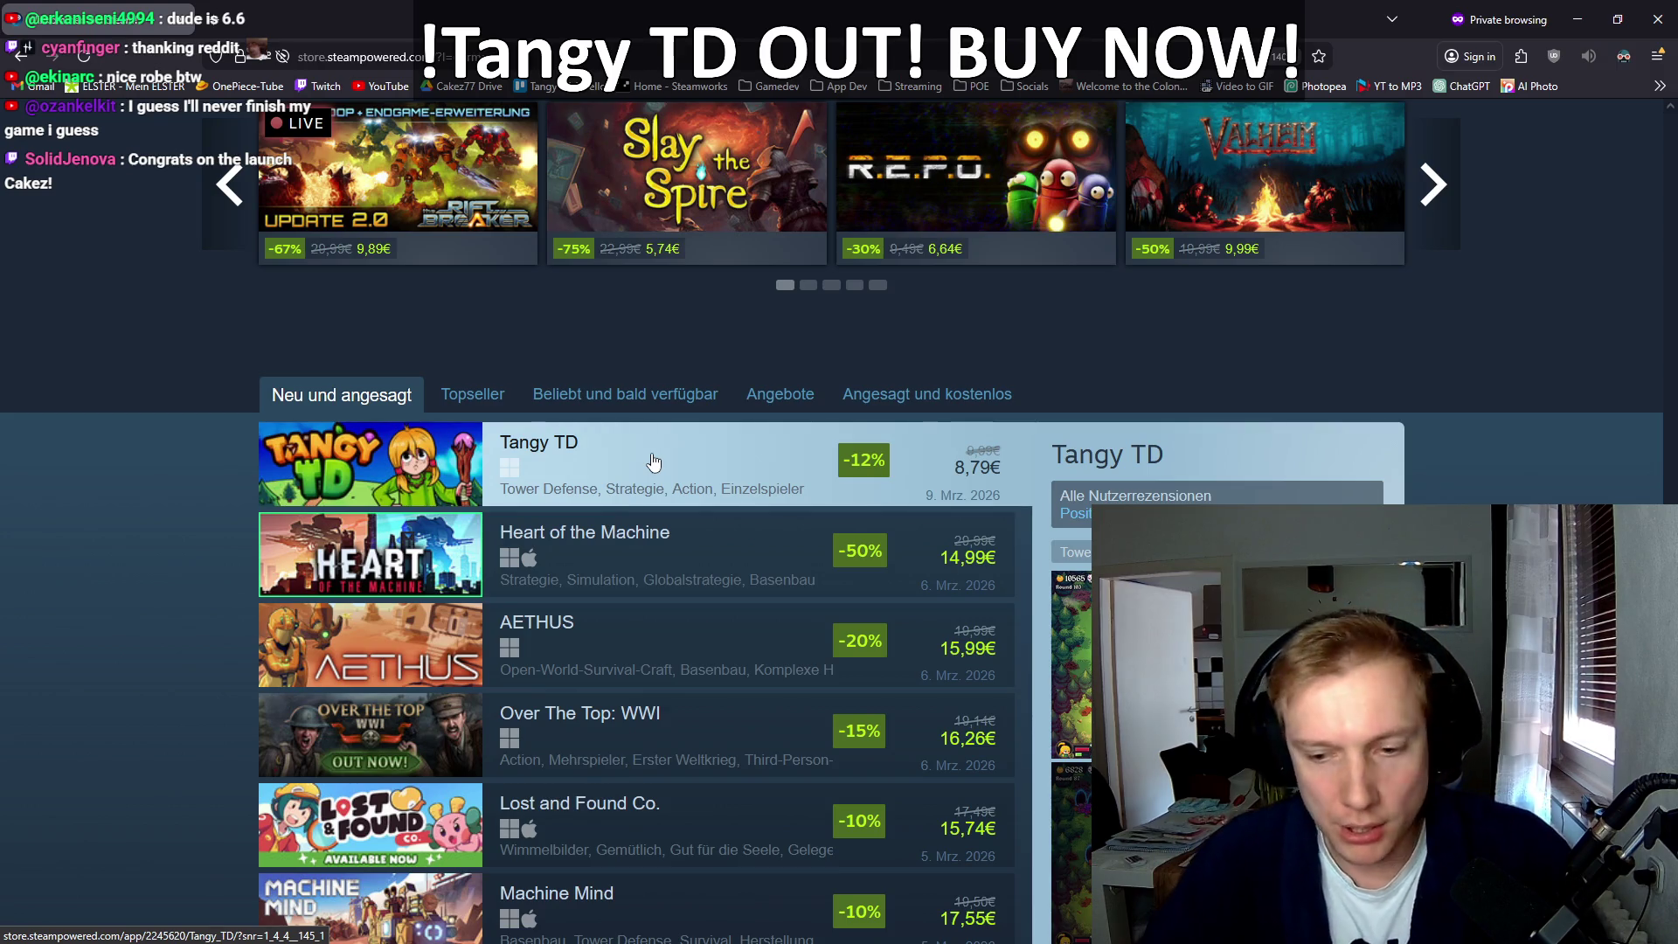
# Step: Edit the Steam store address to switch its language from German to English and reload
pyautogui.click(865, 56)
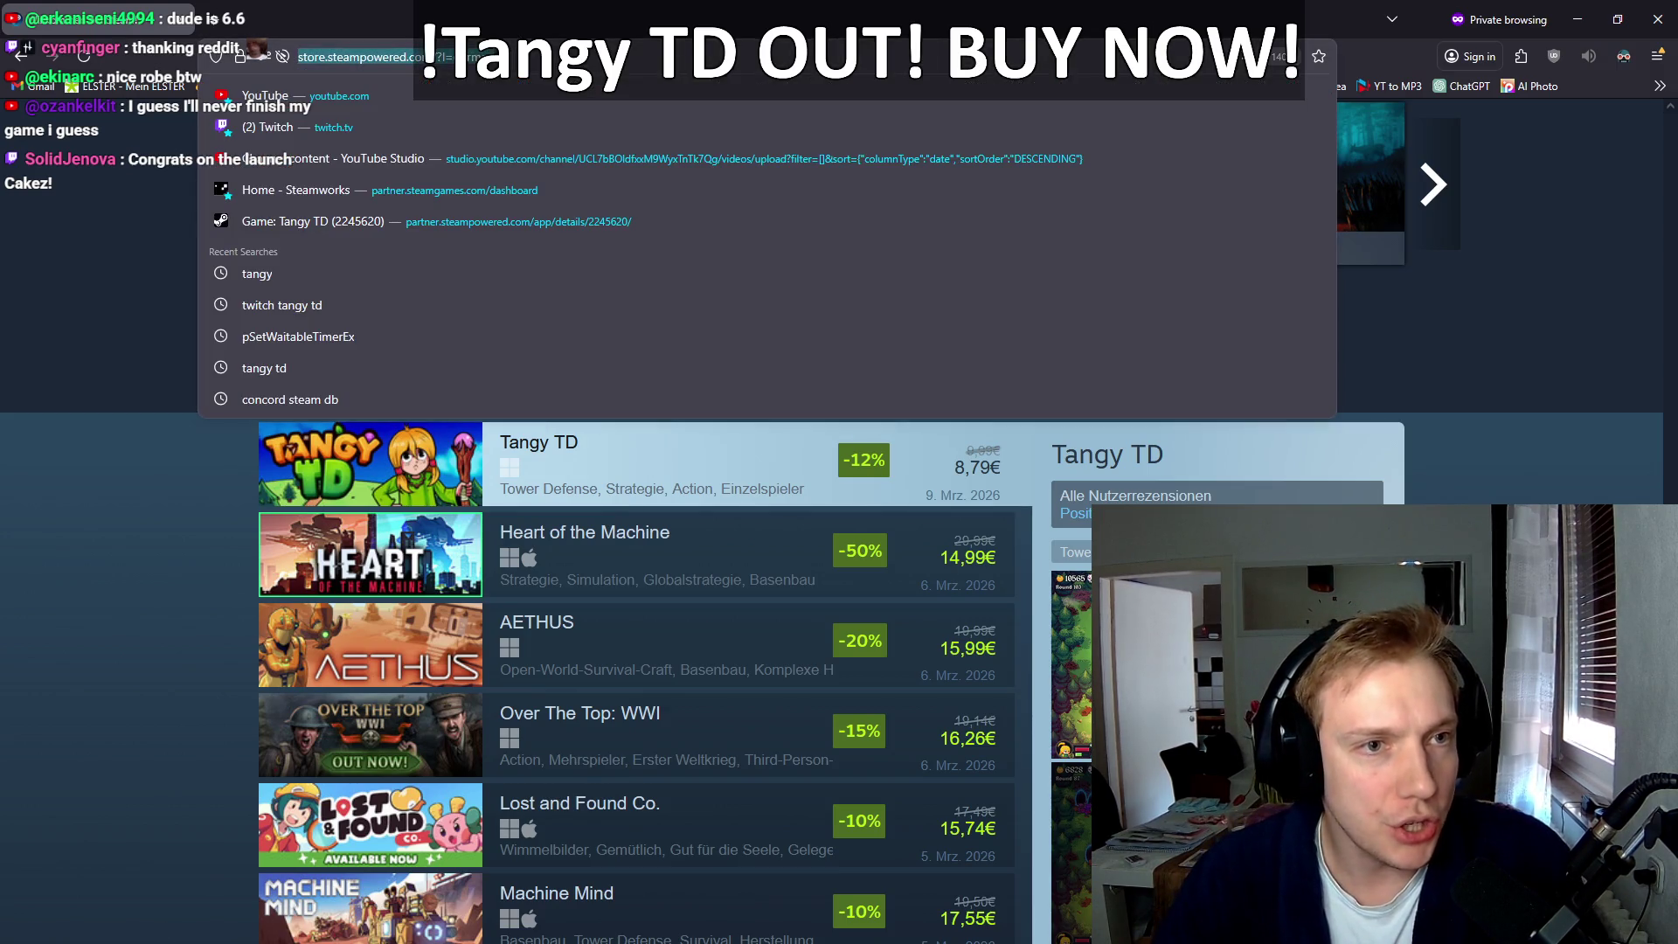
pyautogui.press('End')
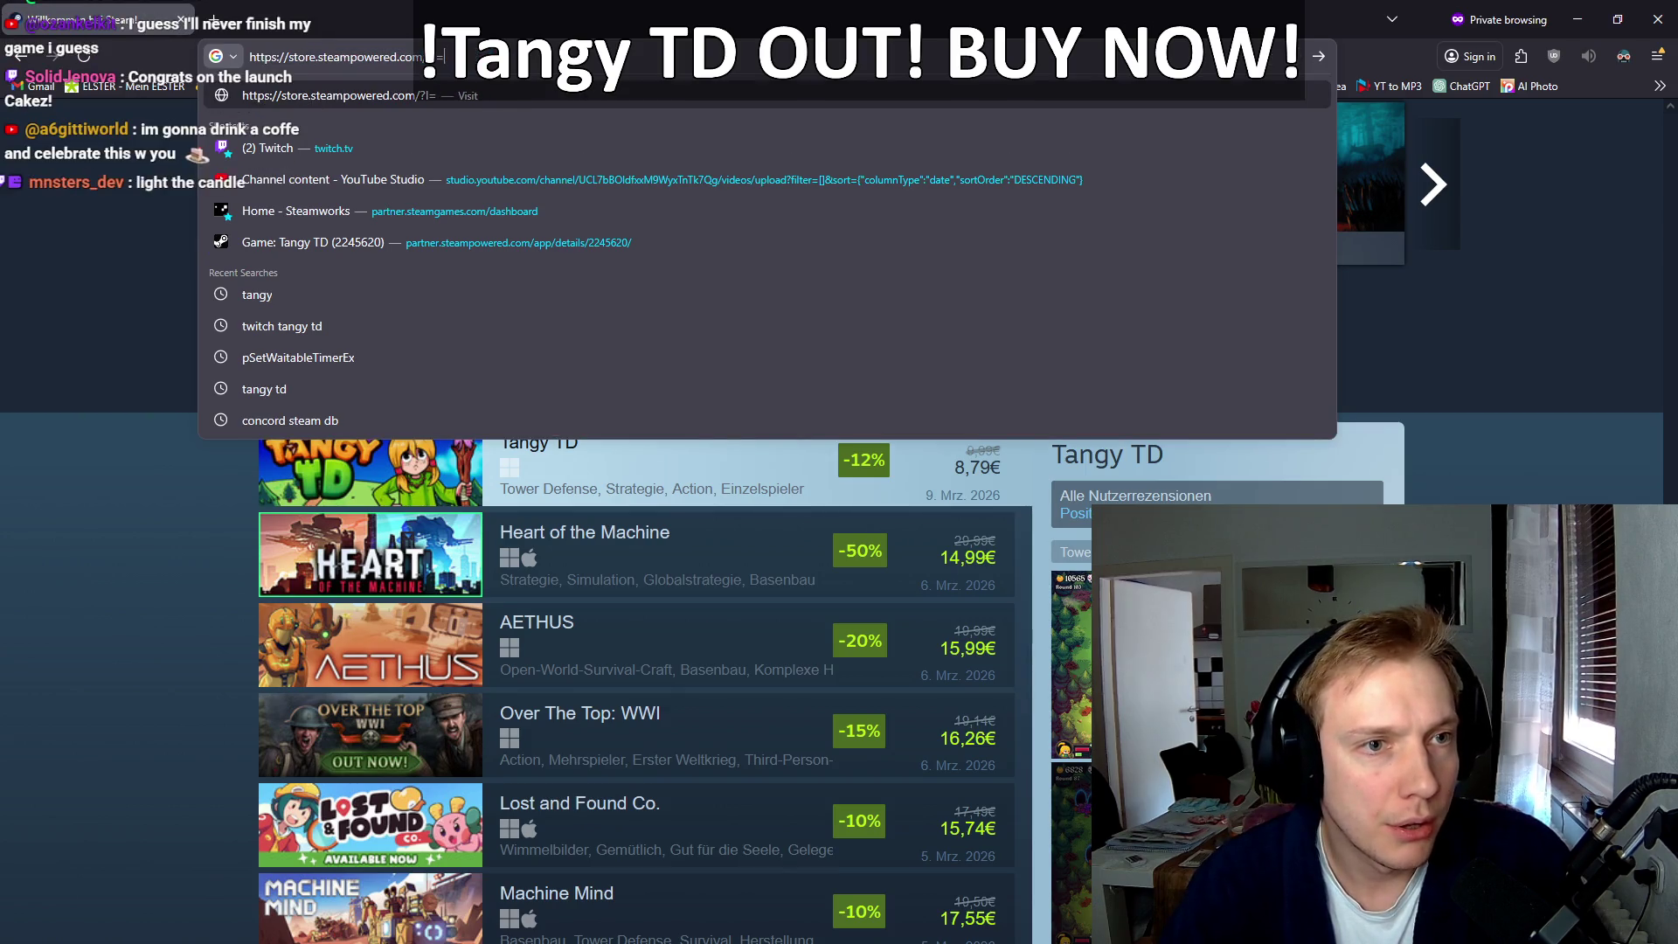
pyautogui.press('BackSpace')
pyautogui.press('BackSpace')
pyautogui.press('BackSpace')
pyautogui.write('eng')
pyautogui.press('BackSpace')
pyautogui.press('BackSpace')
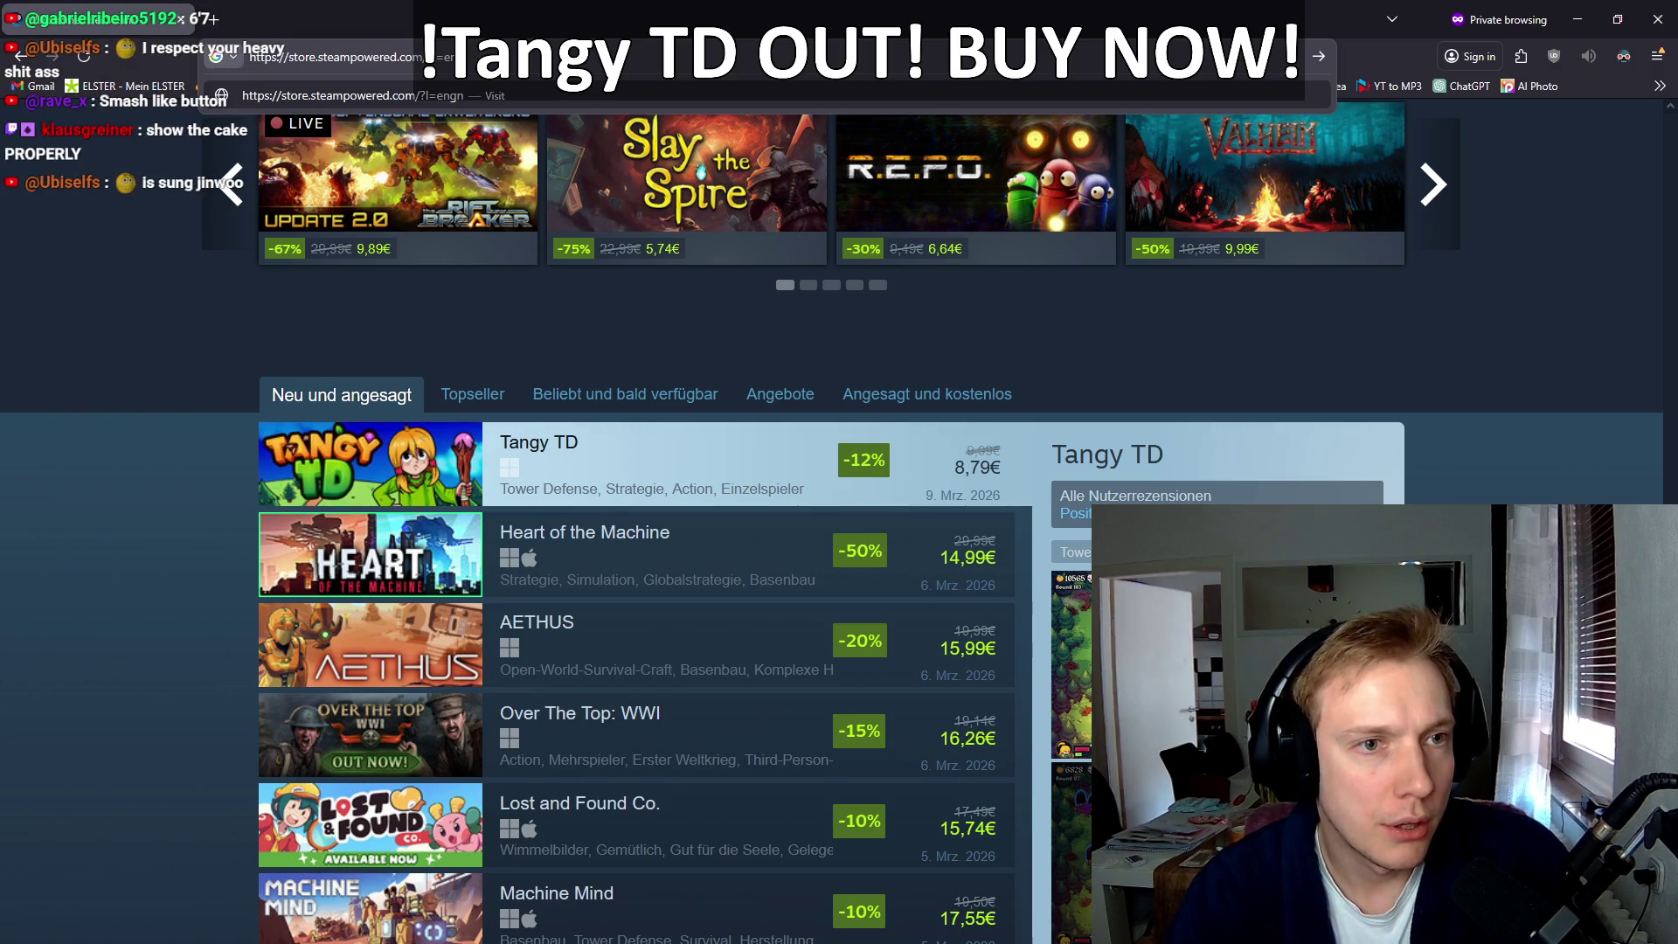
pyautogui.press('Return')
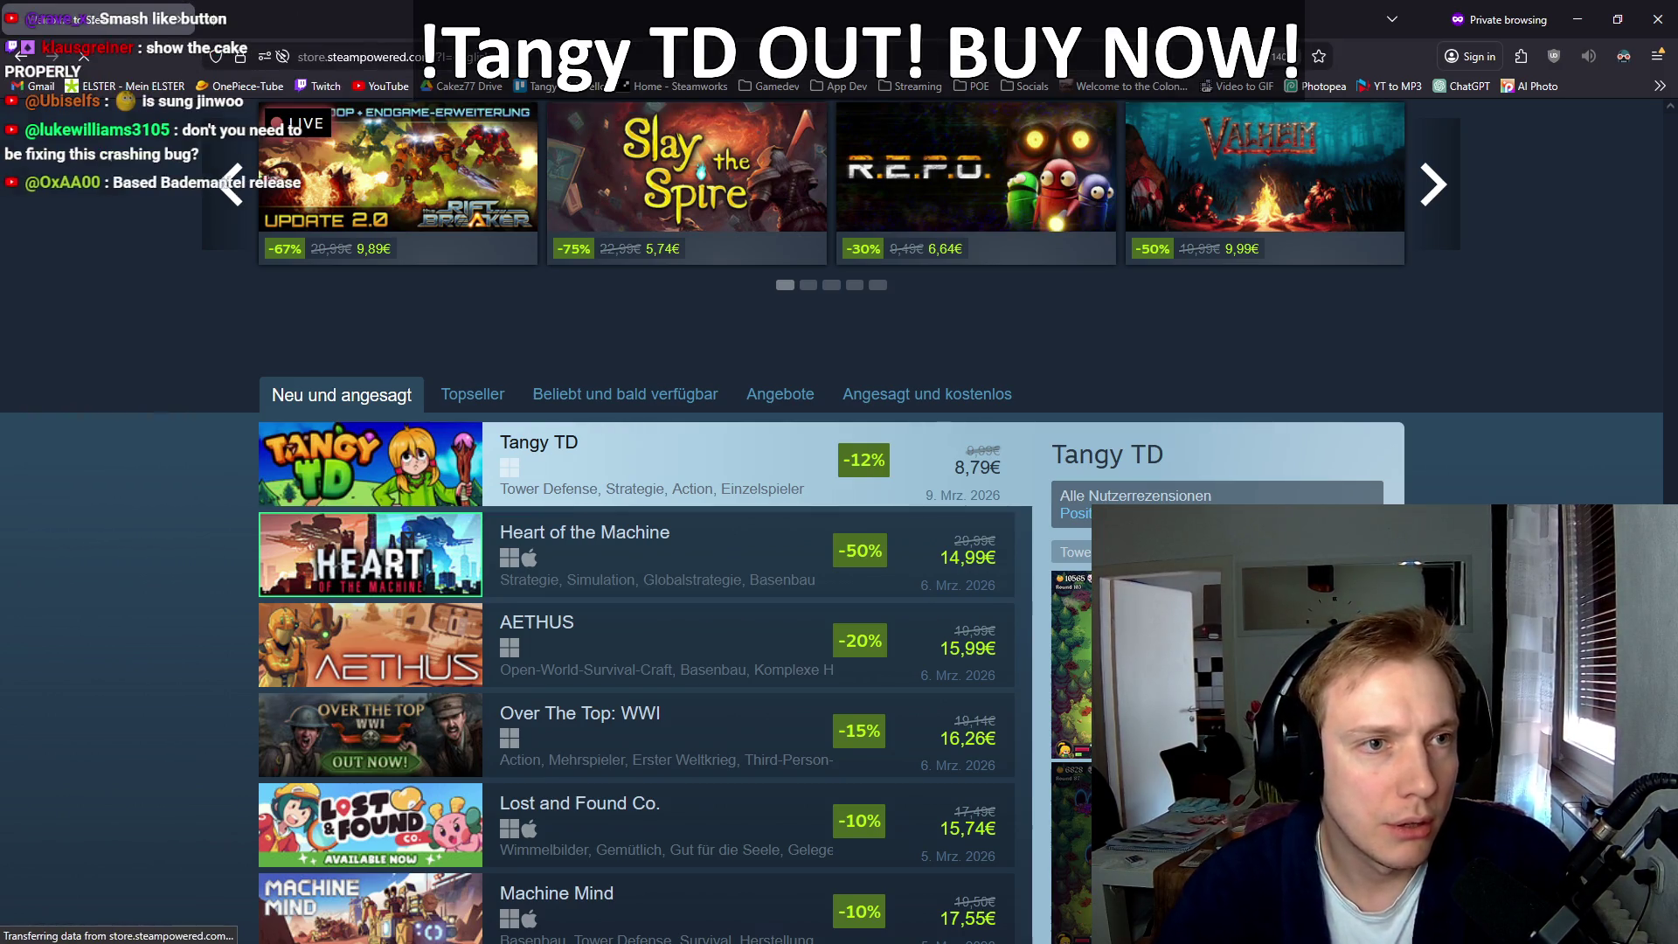
# Step: Zoom in and scroll to New & Trending, where Tangy TD leads at 8,79€ (-12%)
pyautogui.scroll(-20, 182, 327)
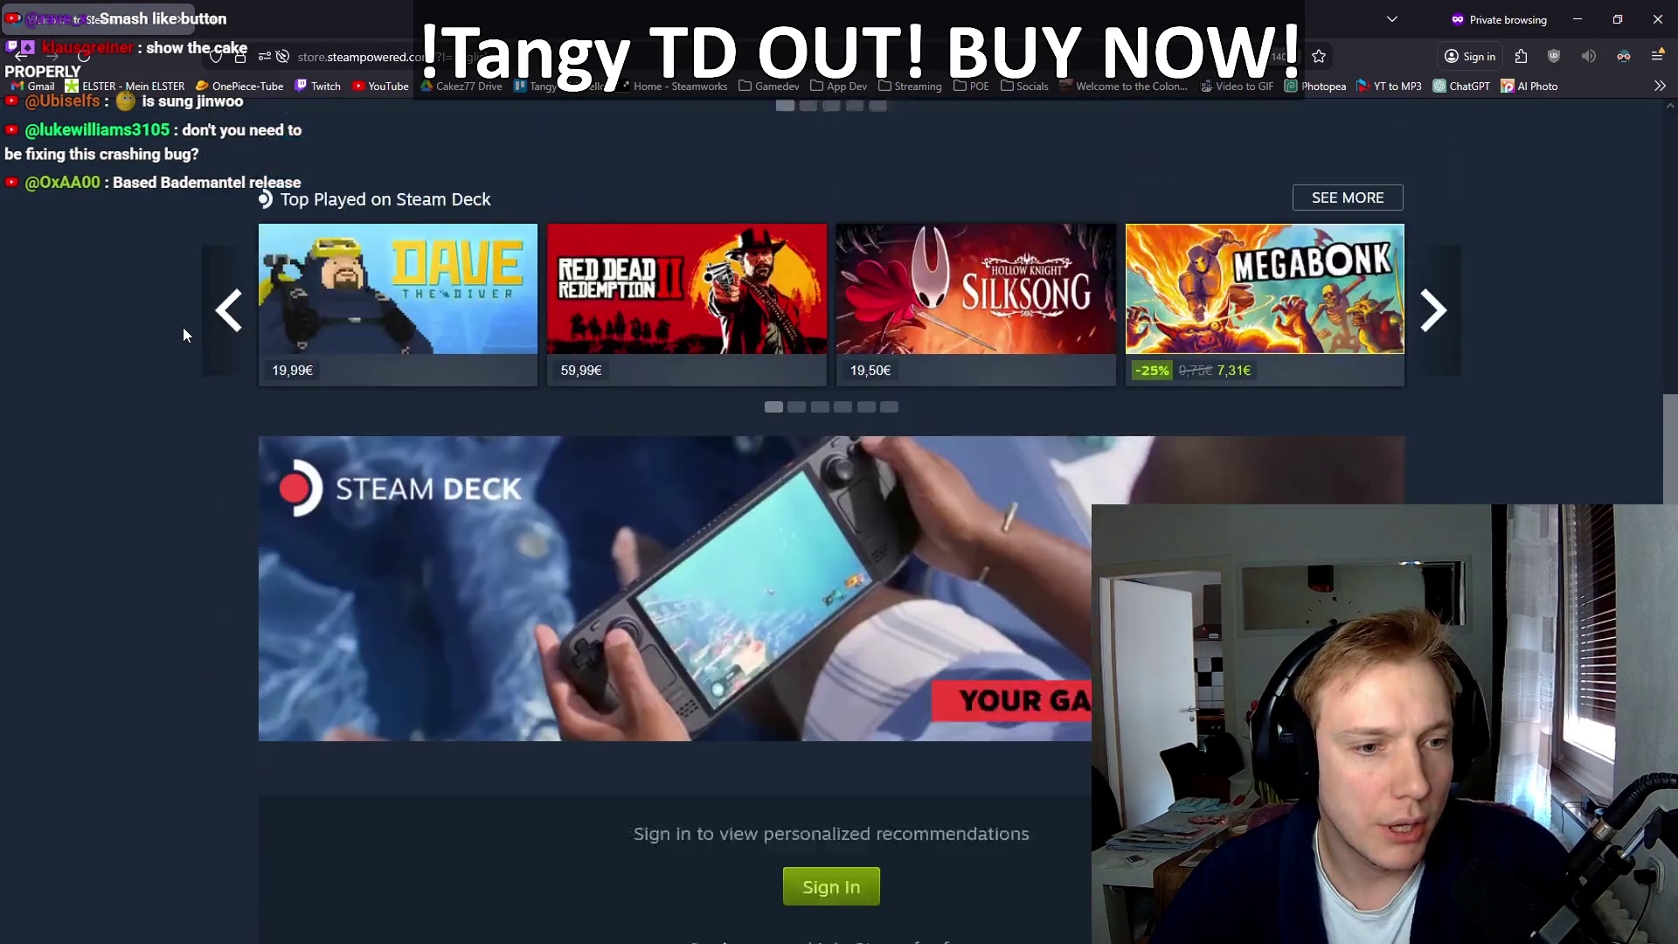
pyautogui.scroll(-6, 181, 330)
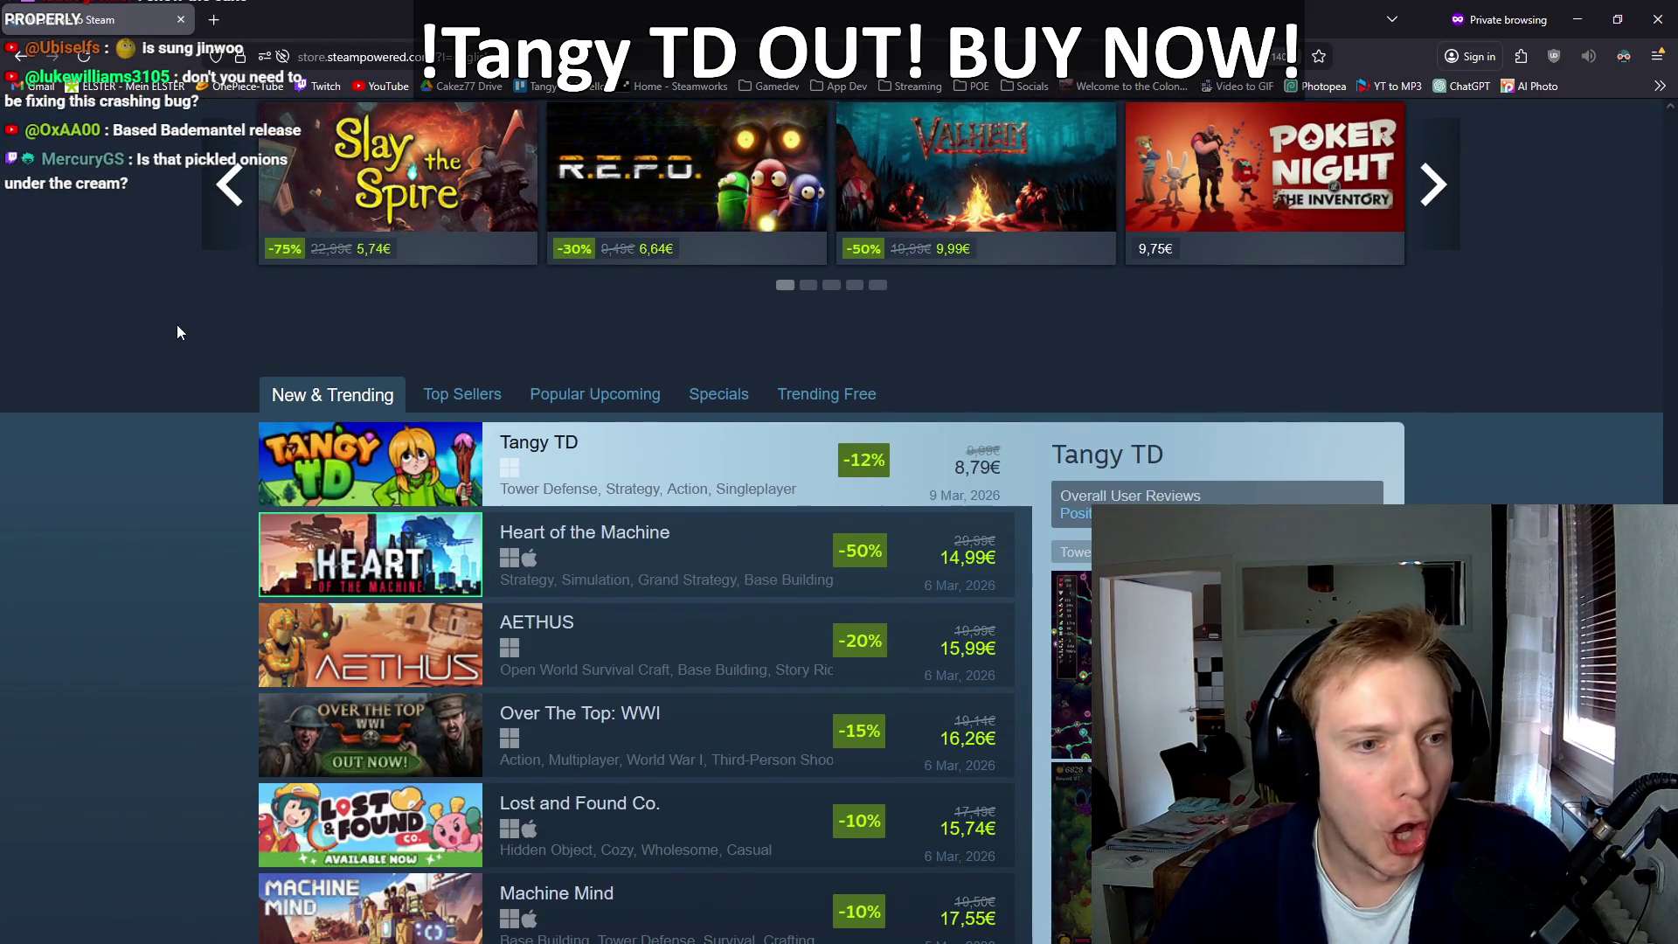
pyautogui.scroll(-2, 177, 331)
pyautogui.scroll(1, 177, 332)
pyautogui.scroll(-1, 177, 333)
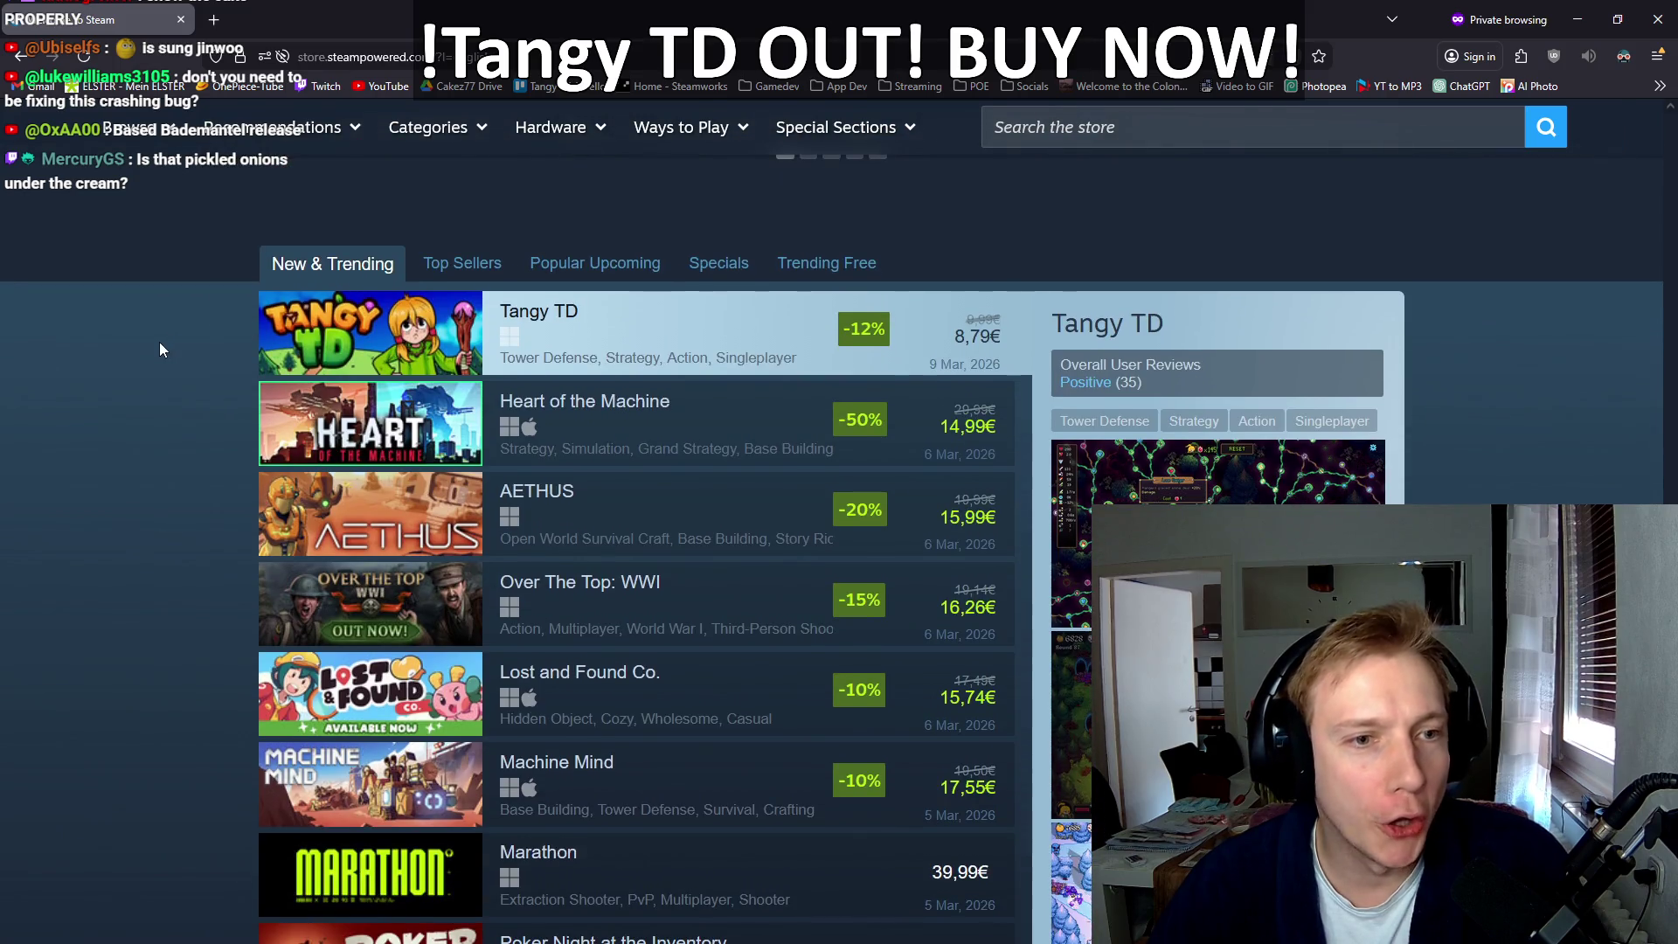
pyautogui.hotkey('ctrl', '+')
pyautogui.hotkey('ctrl', '+')
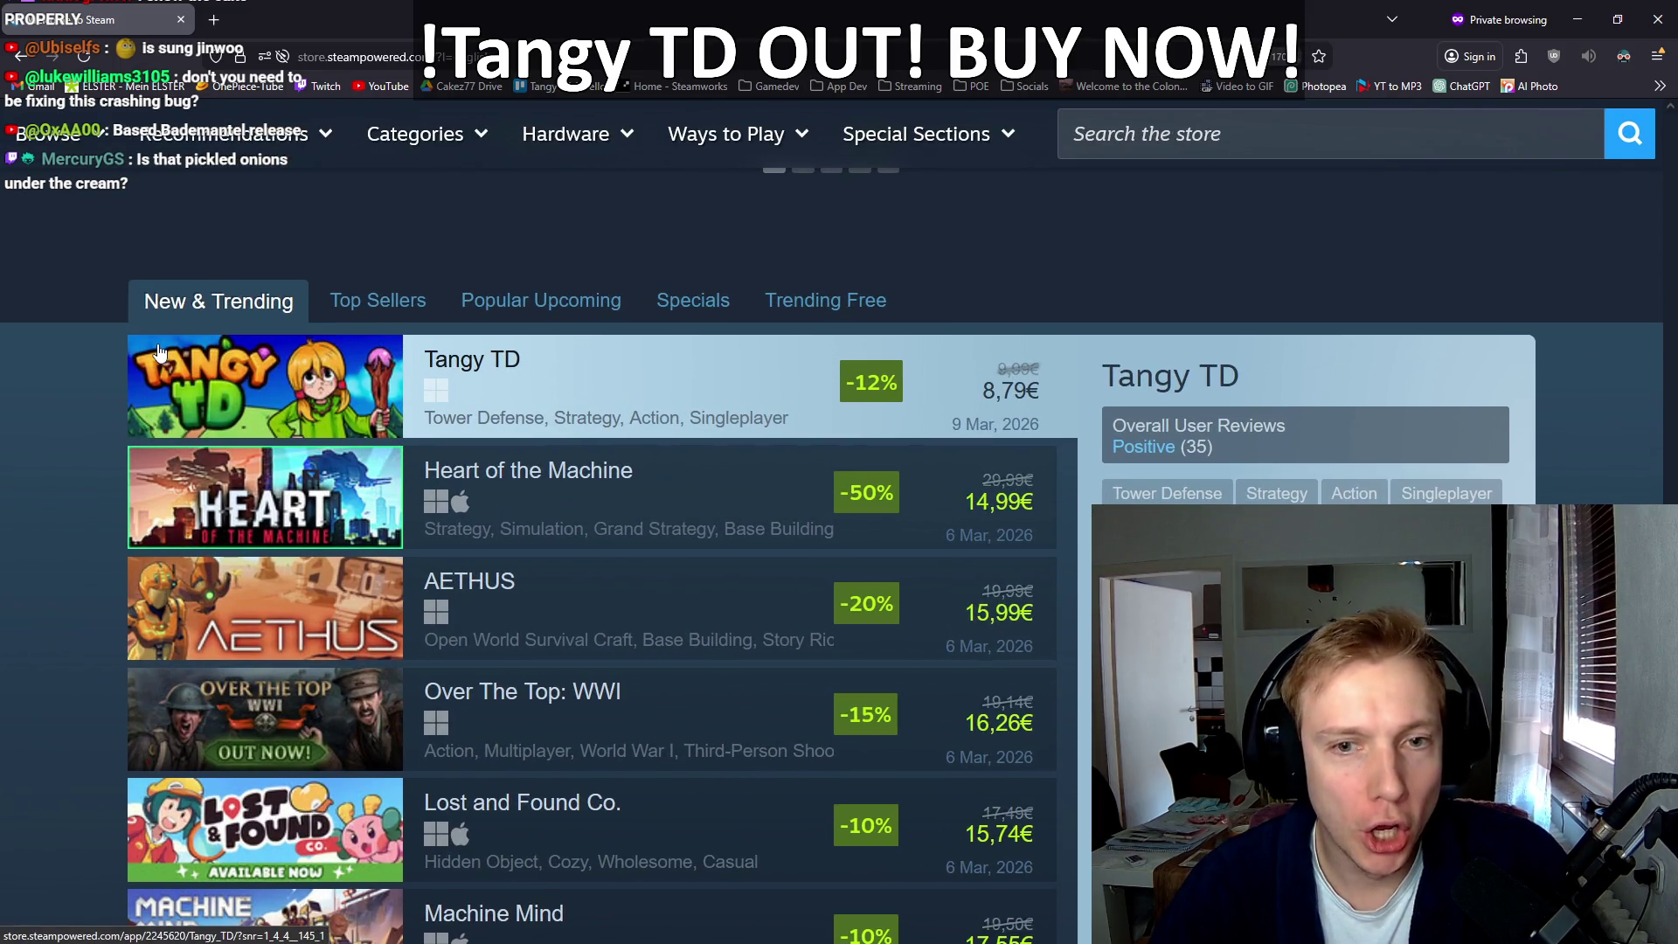
pyautogui.scroll(-2, 137, 363)
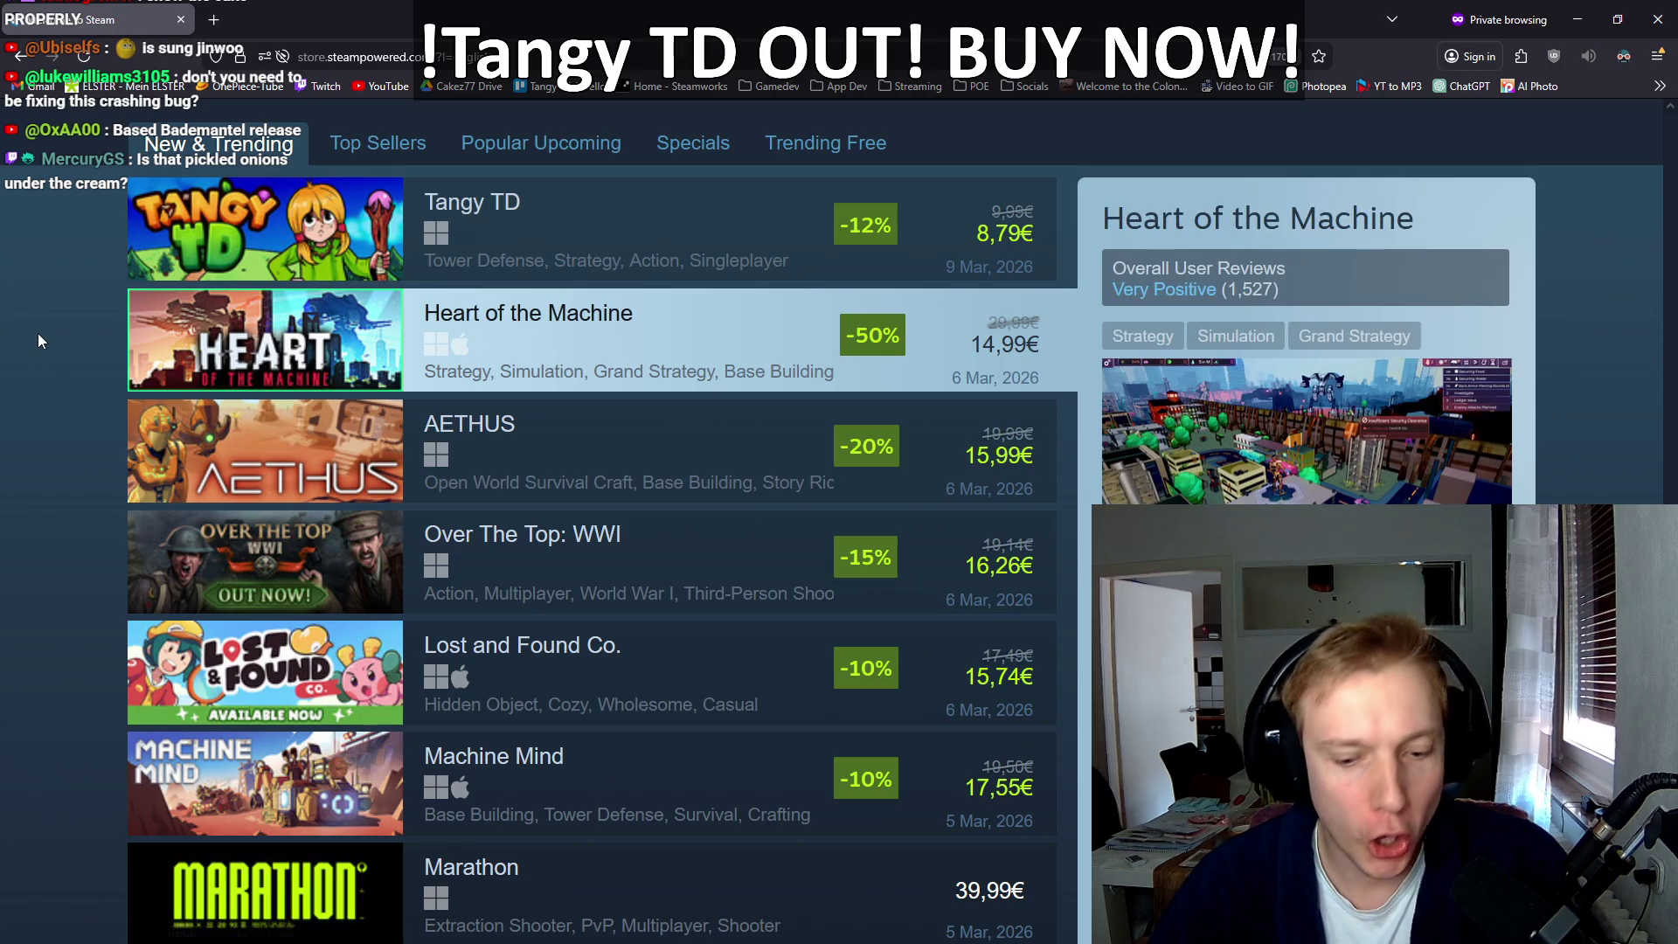
pyautogui.scroll(-1, 39, 333)
pyautogui.scroll(2, 141, 296)
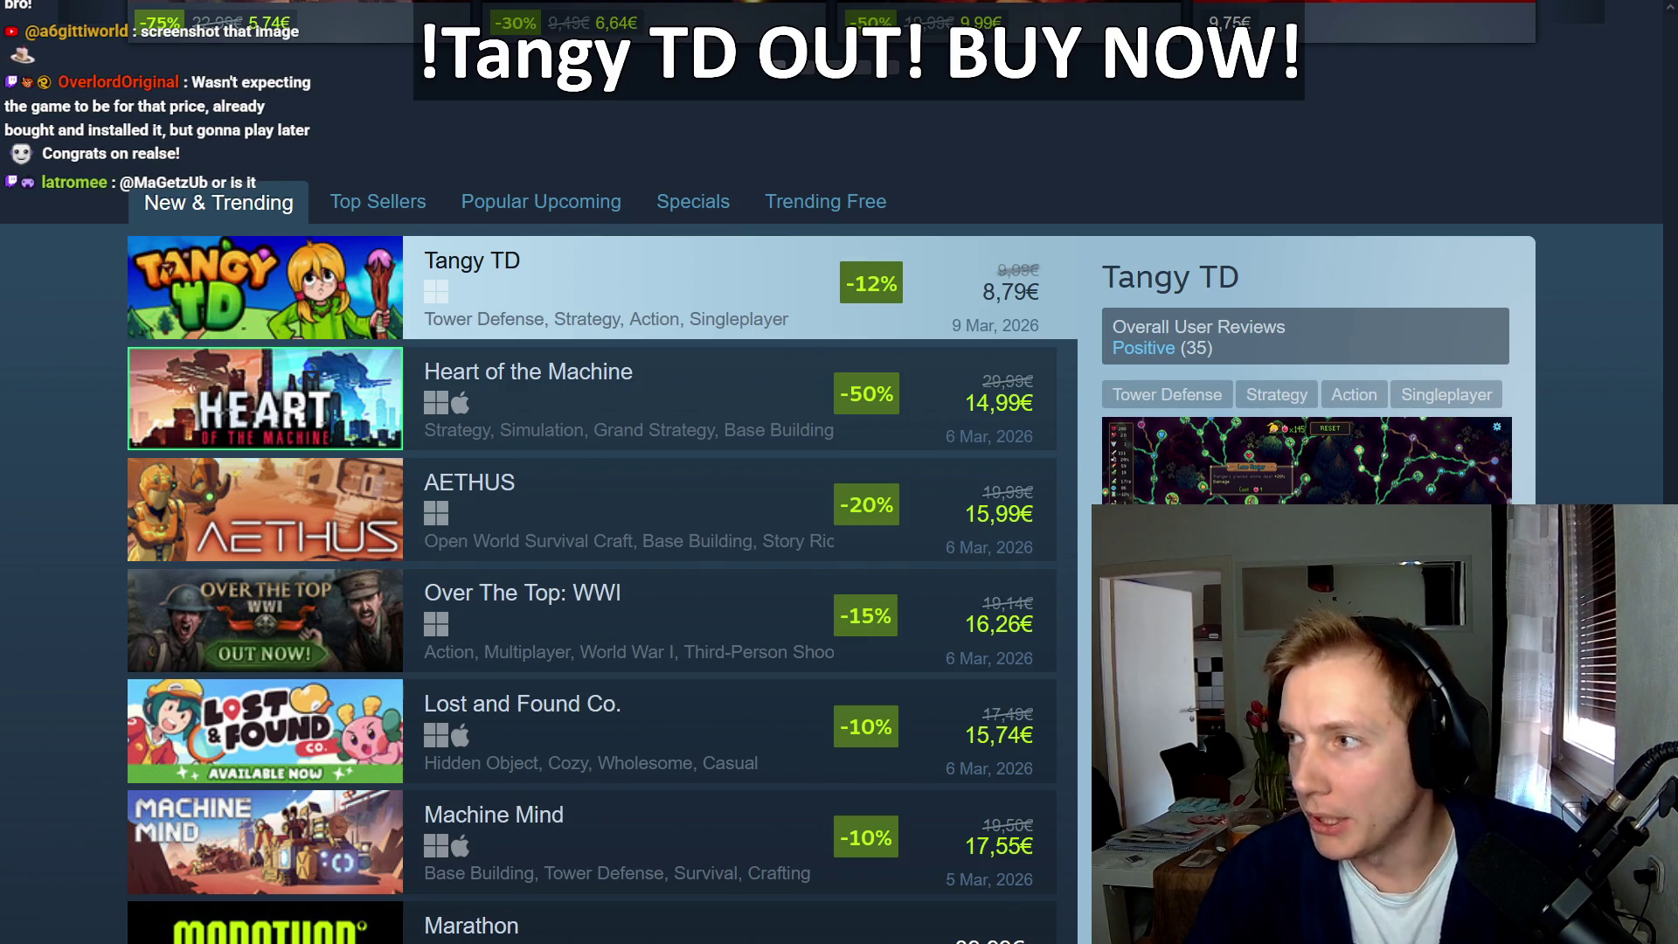
pyautogui.hotkey('alt', 'Tab')
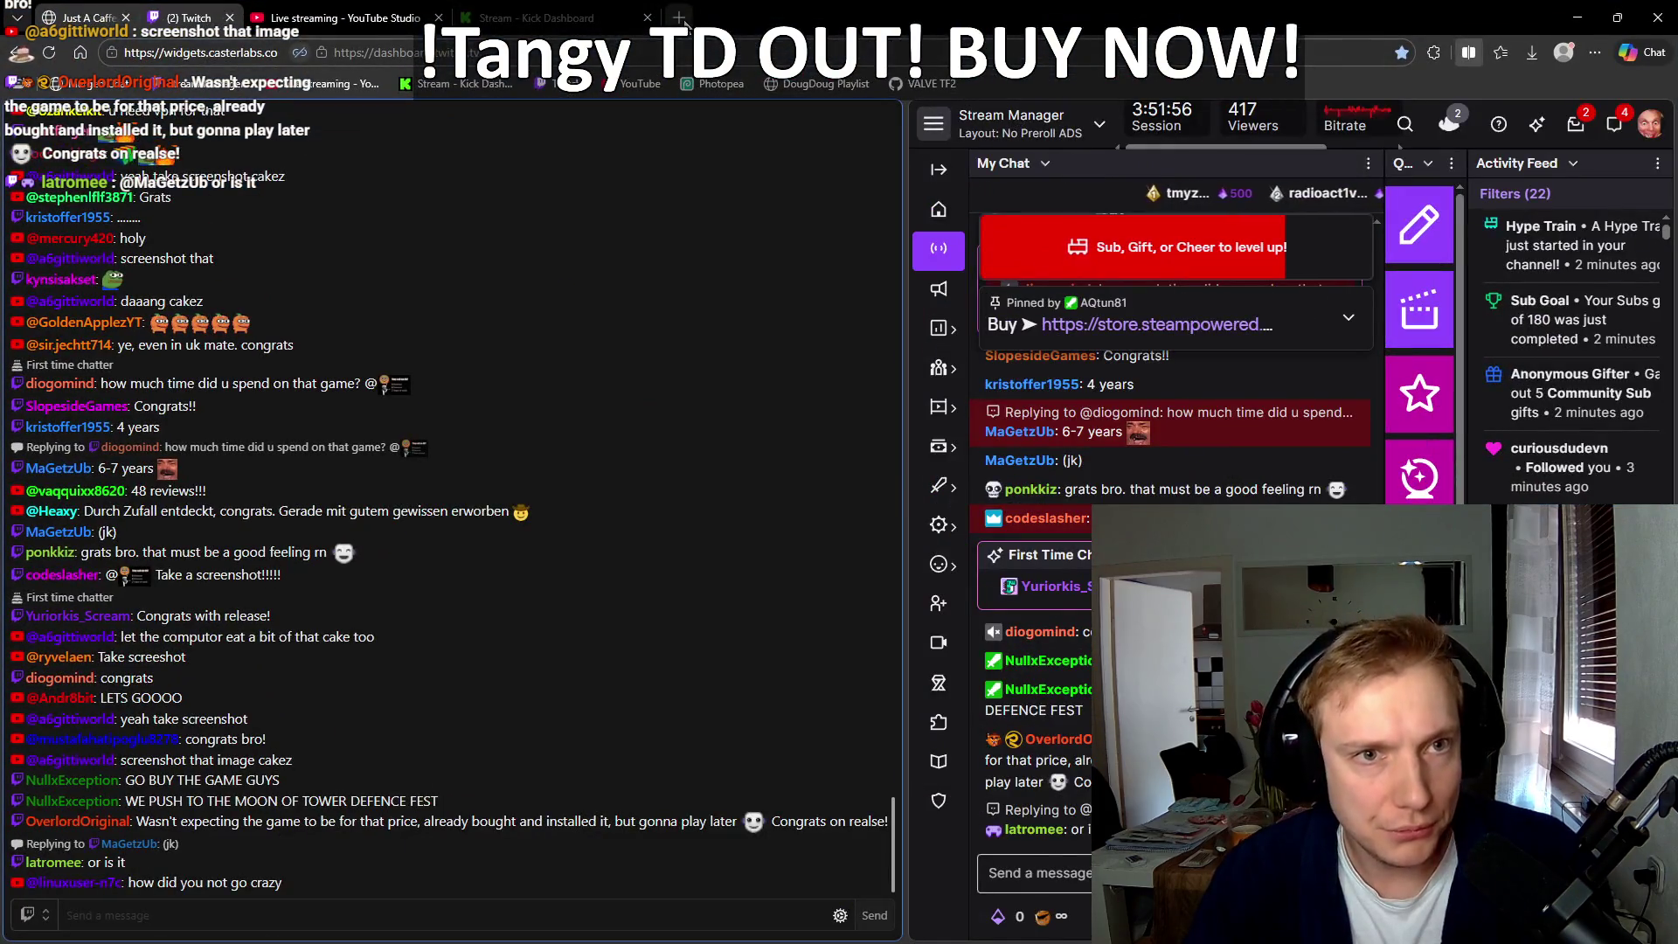
# Step: Search Google for 'thank you' in a new tab, then return to the Stream Manager tab
pyautogui.click(691, 18)
pyautogui.write('thank yo')
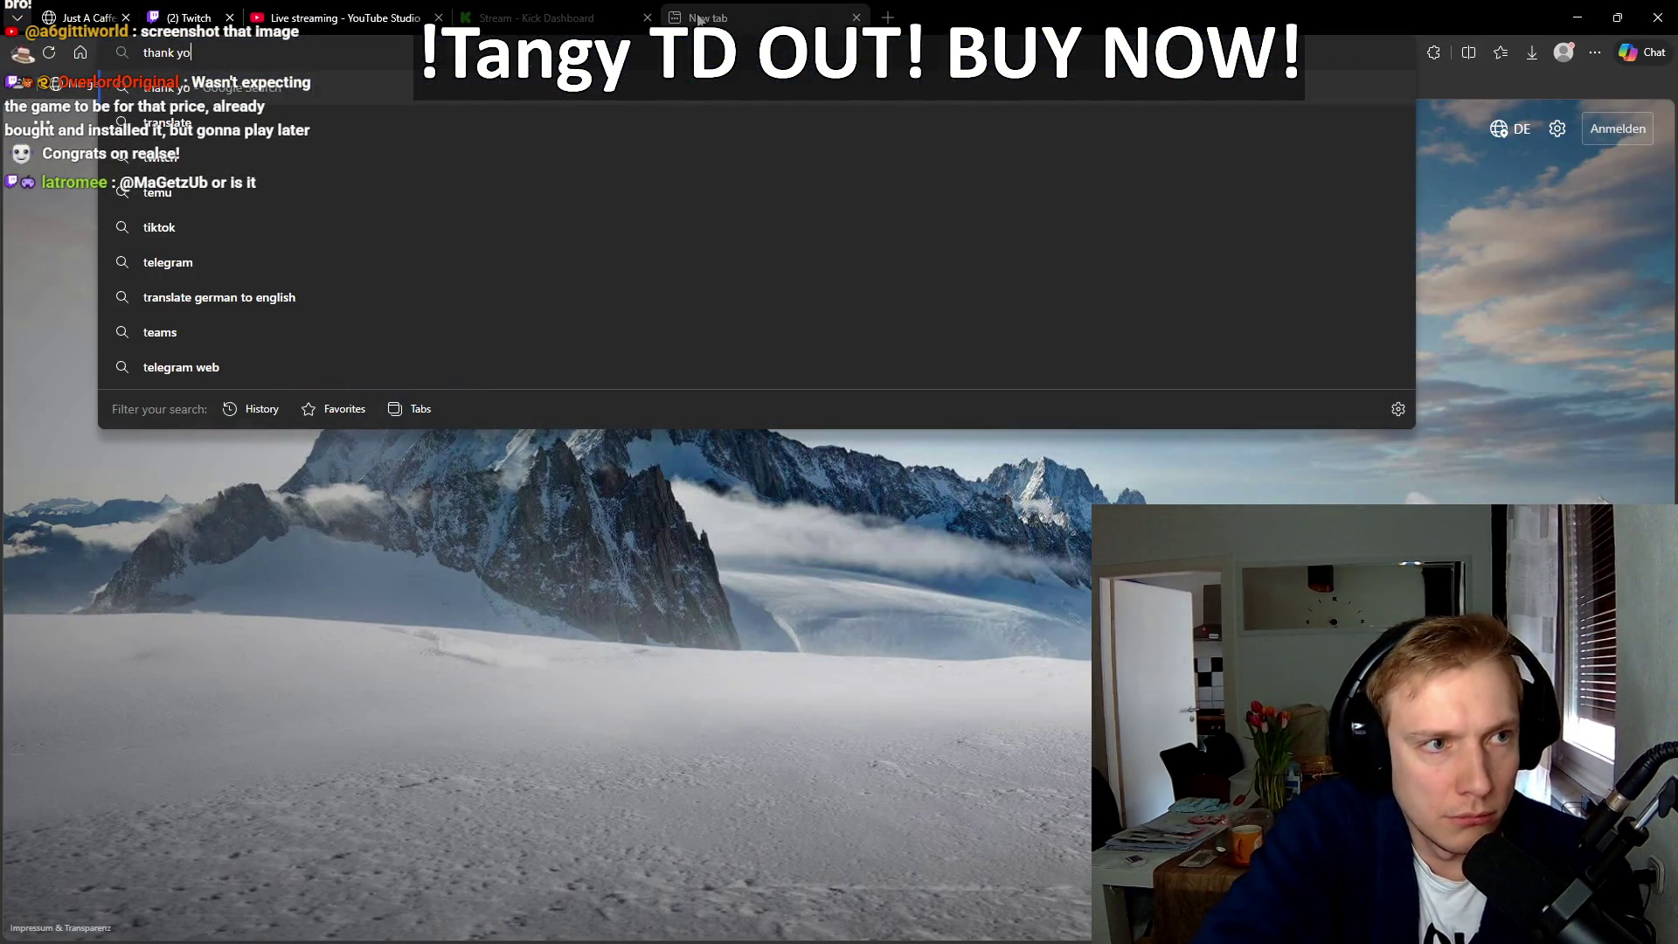
pyautogui.press('Return')
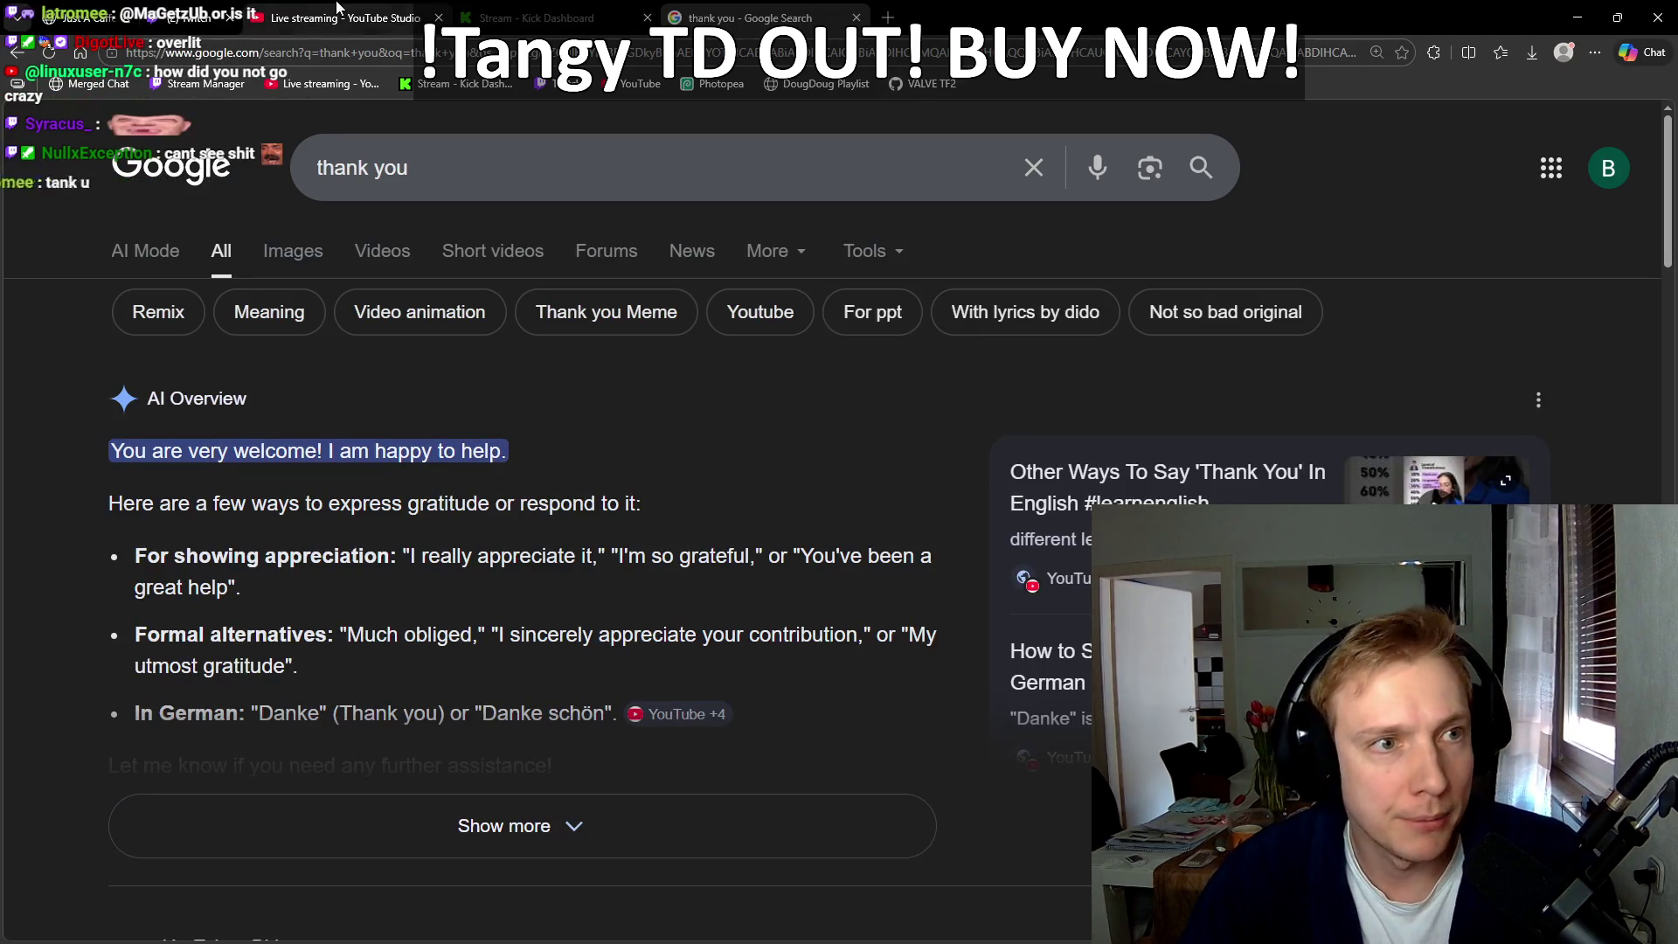
pyautogui.click(856, 17)
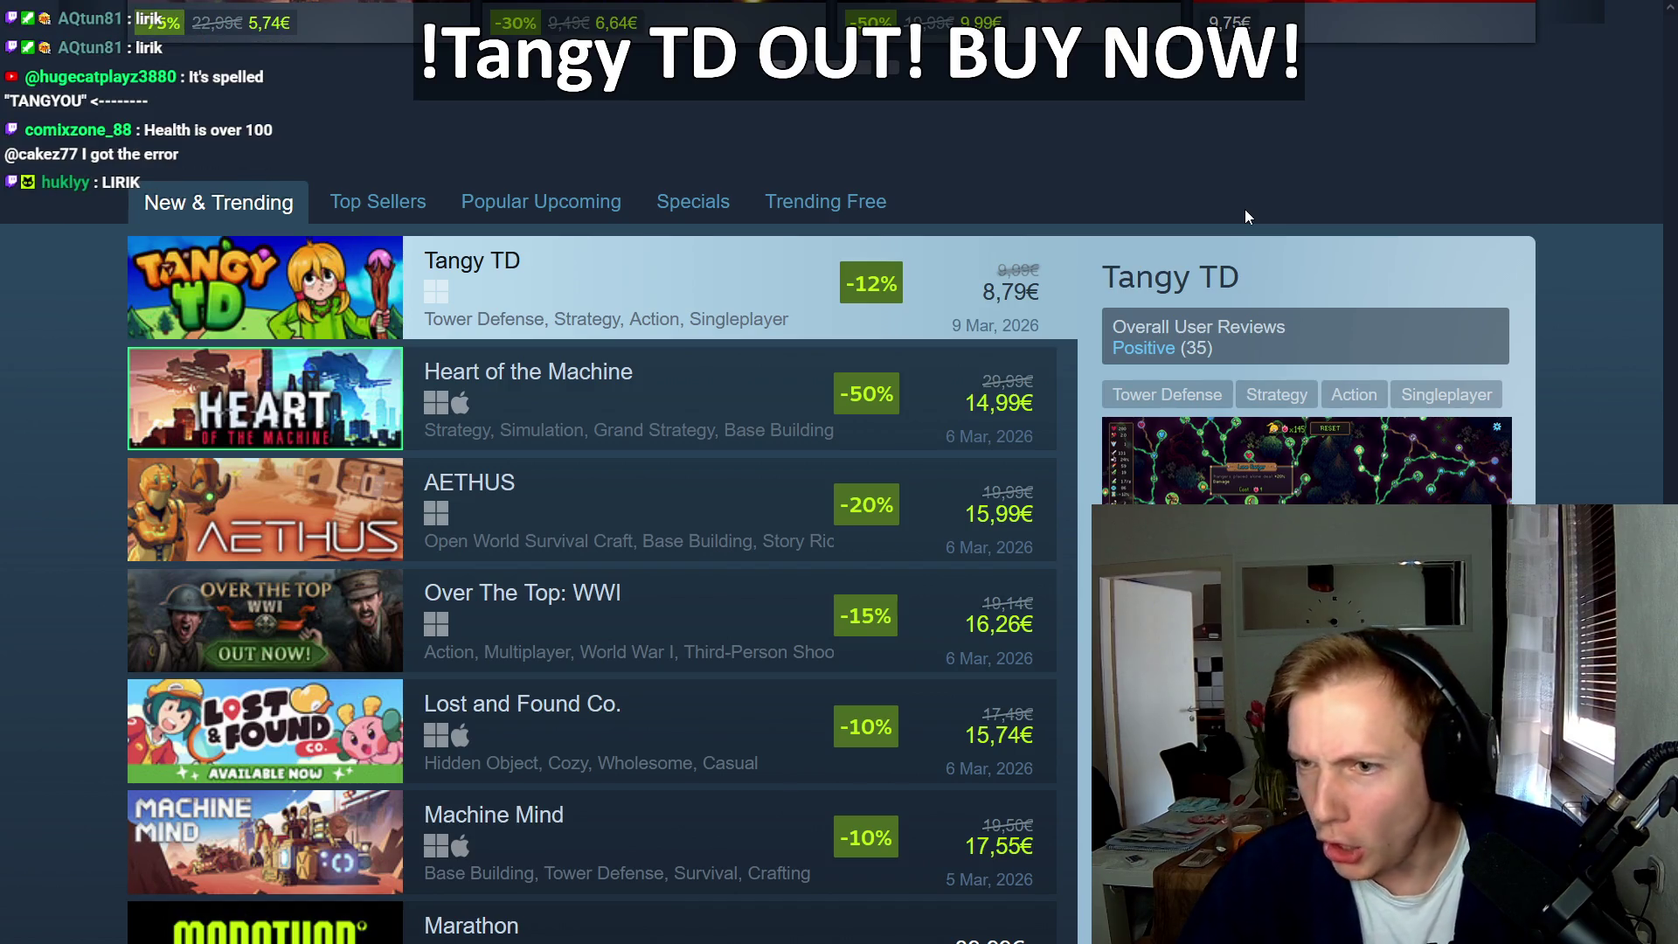
# Step: Check YouTube Studio's live analytics showing 620 concurrent viewers, then return to the merged chat window
pyautogui.hotkey('alt', 'Tab')
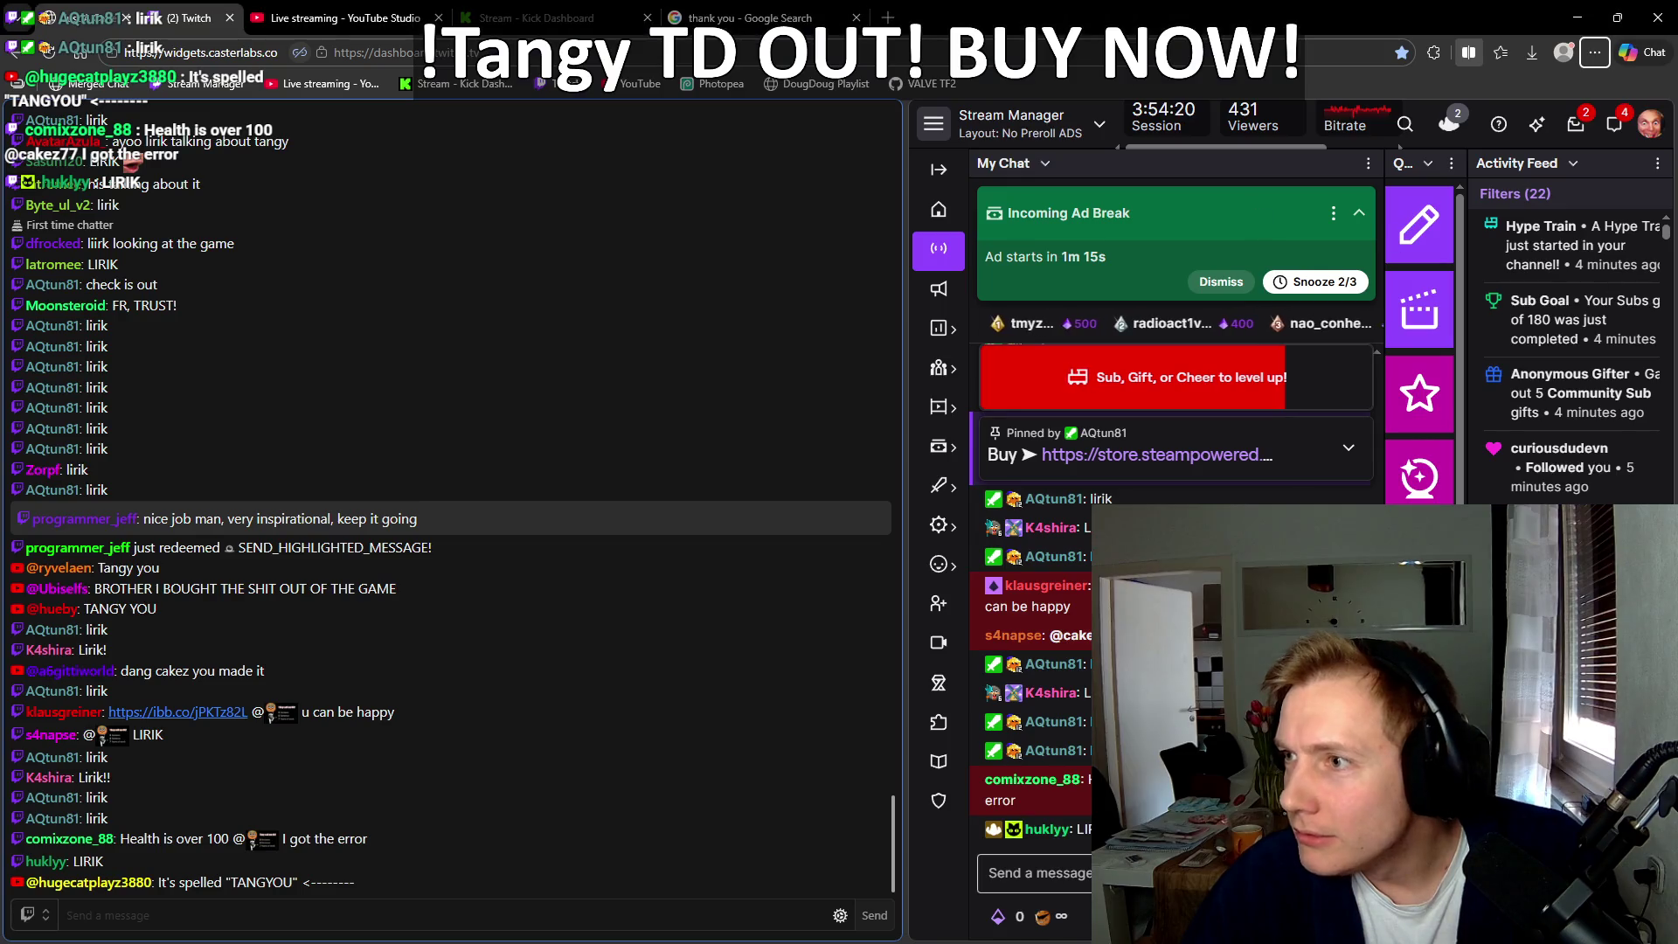
pyautogui.click(356, 26)
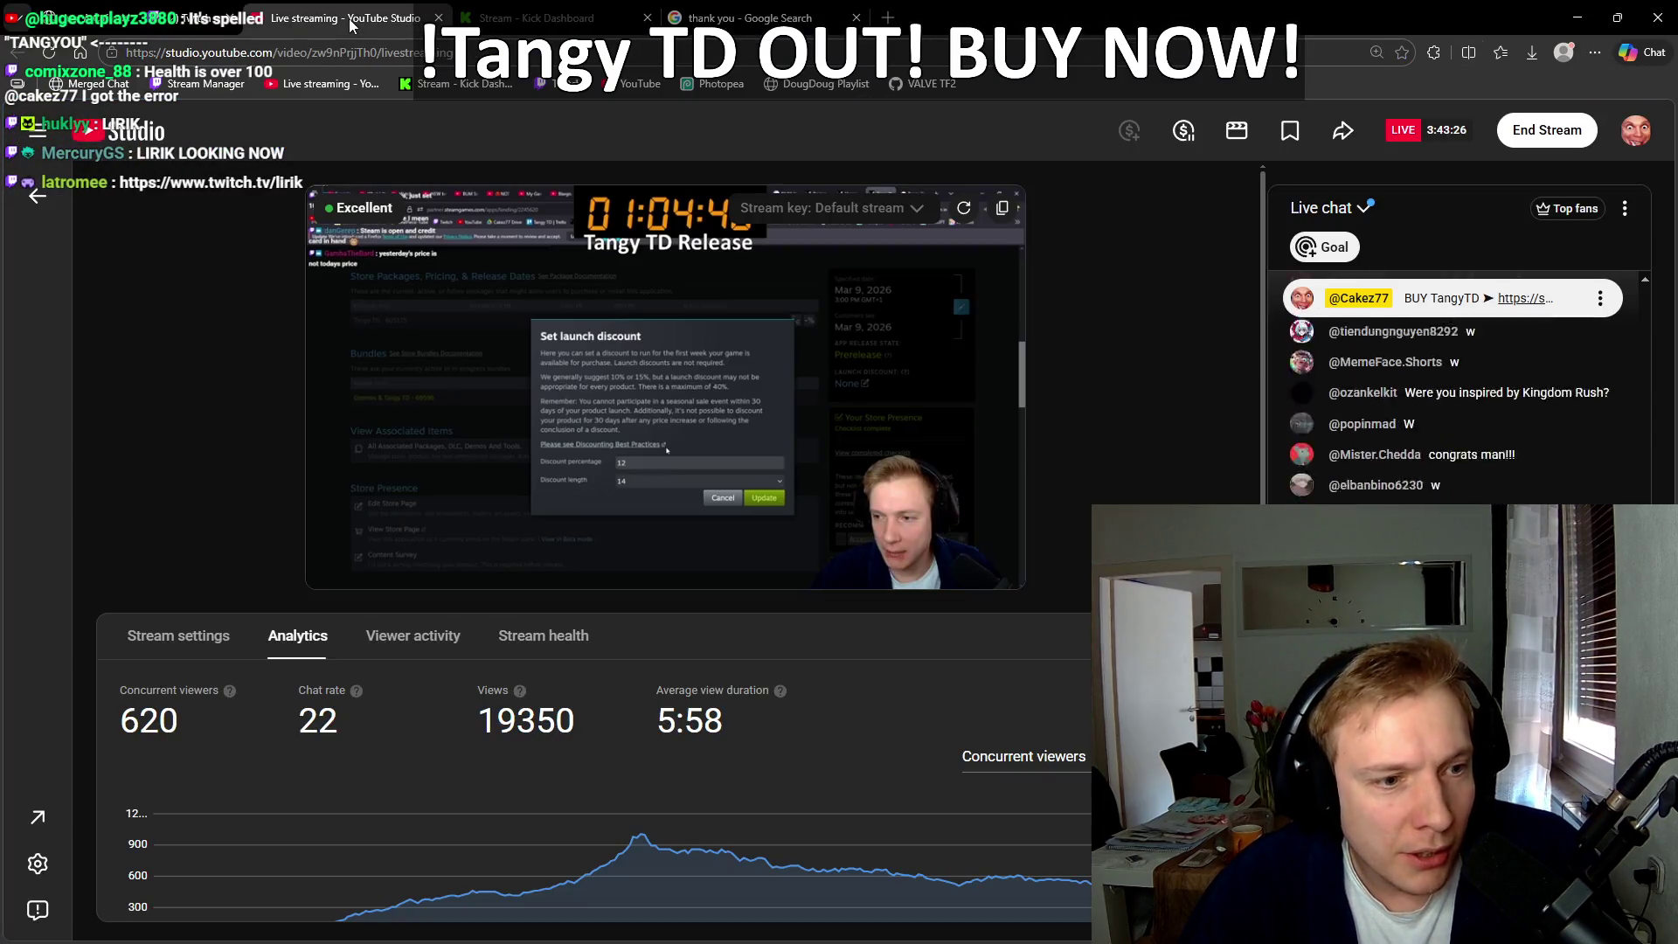
pyautogui.moveTo(667, 449)
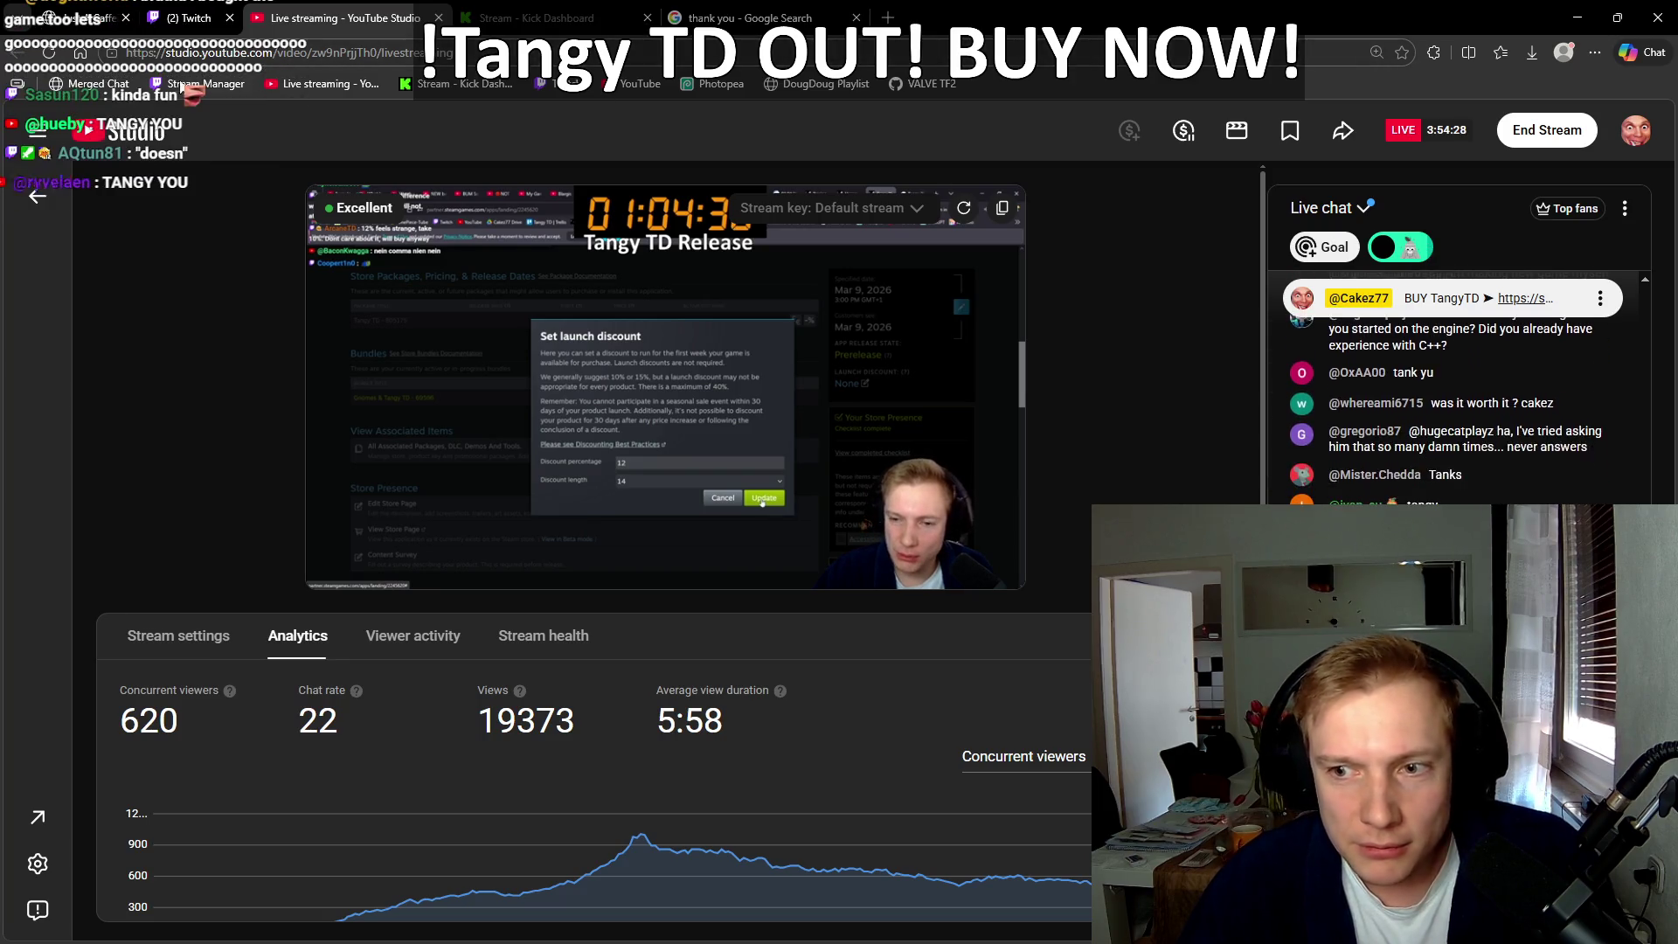
pyautogui.hotkey('alt', 'Tab')
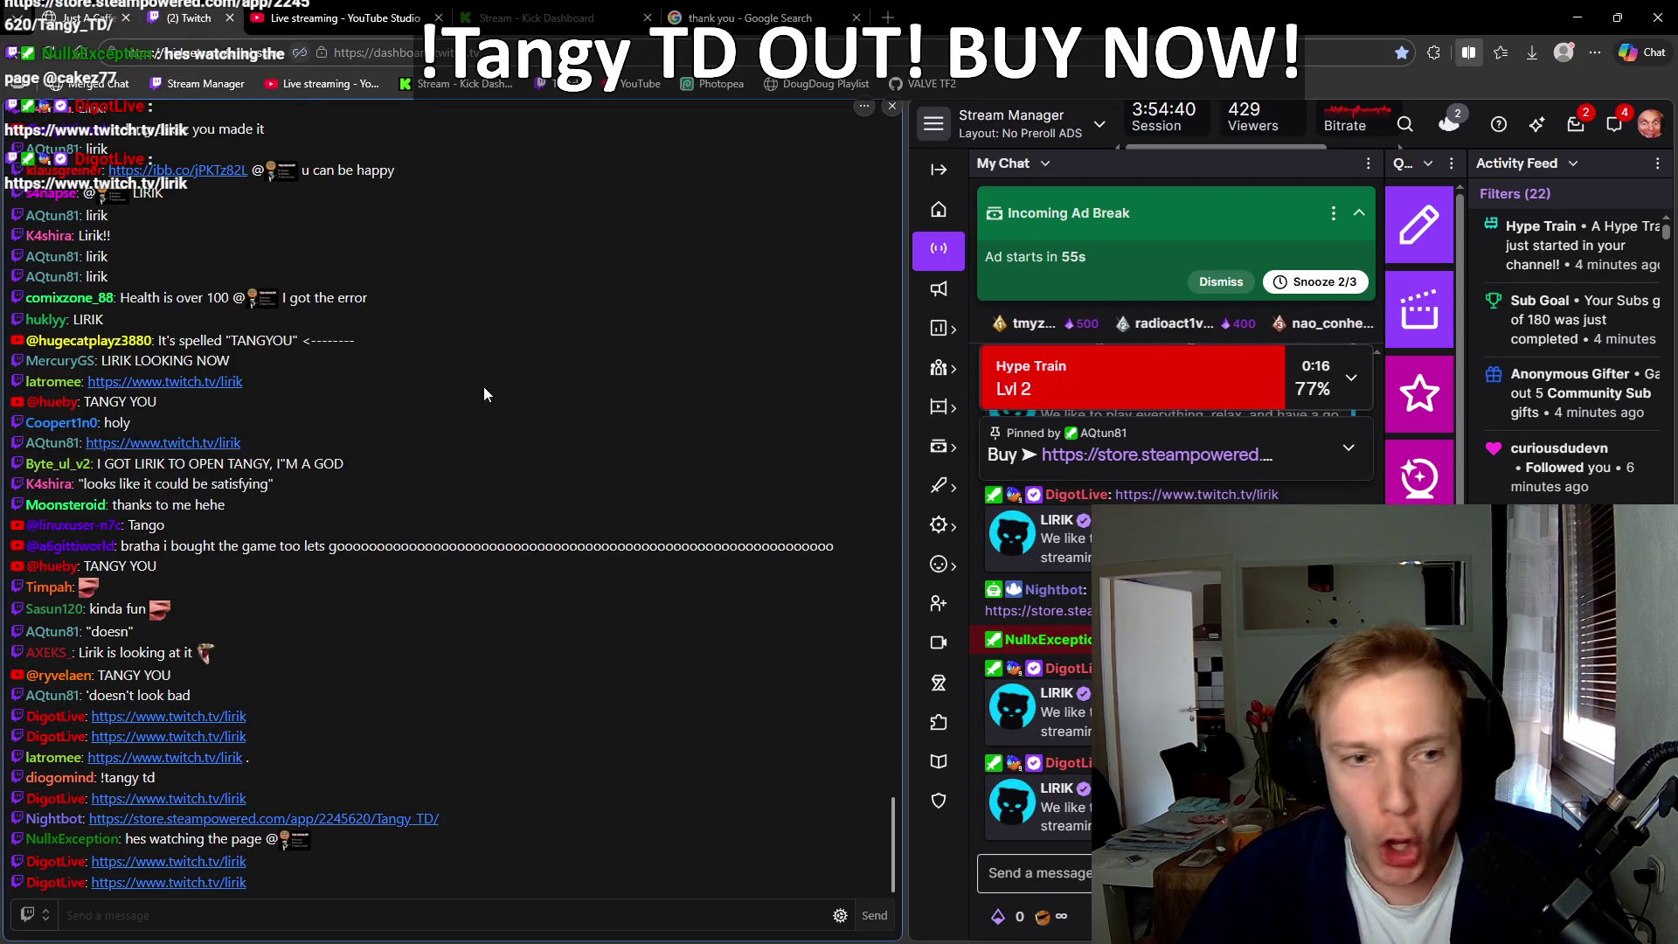
# Step: Open the twitch.tv/lirik link from chat in its new tab and follow the LIRIK channel
pyautogui.click(229, 362)
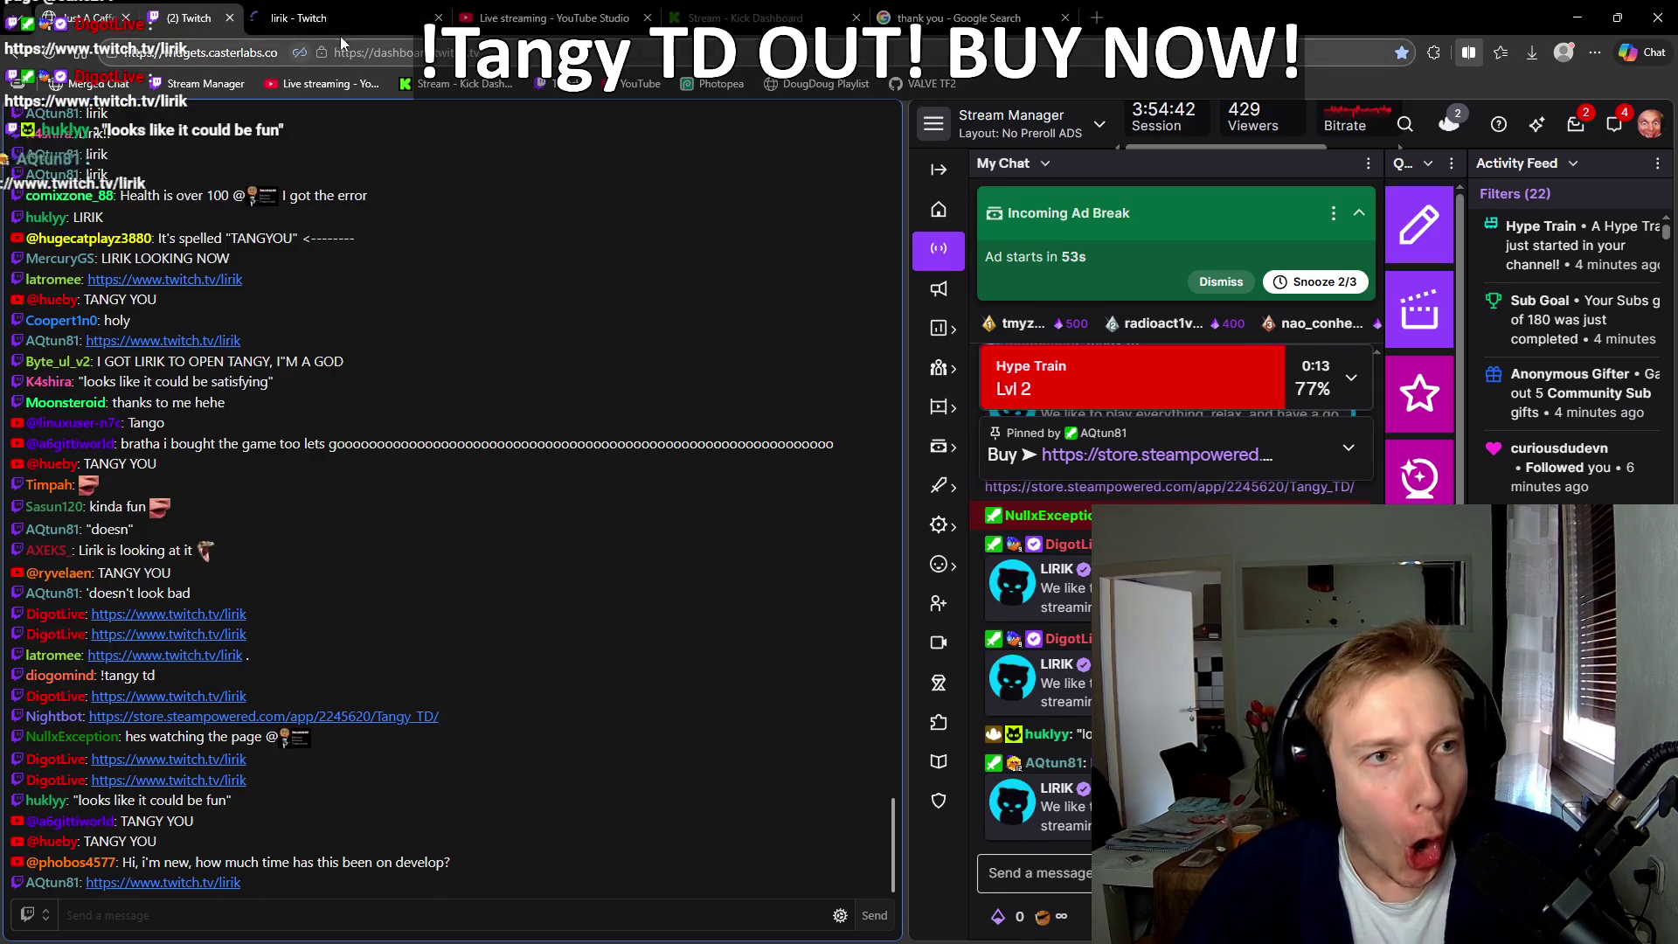
pyautogui.click(367, 16)
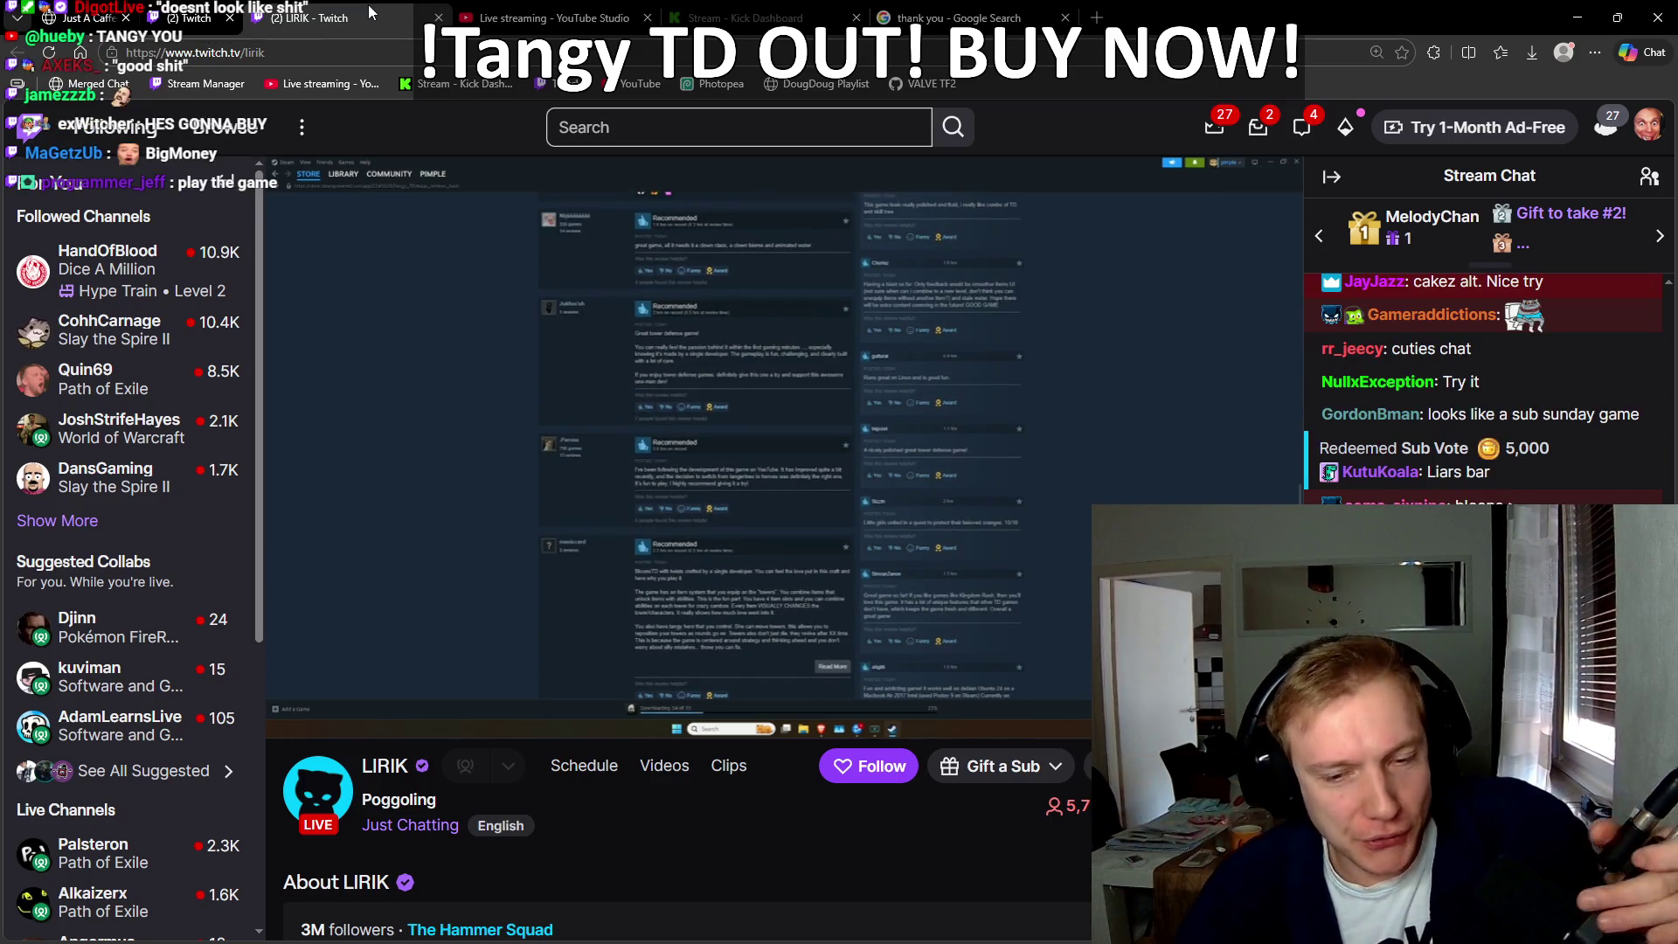
pyautogui.click(850, 767)
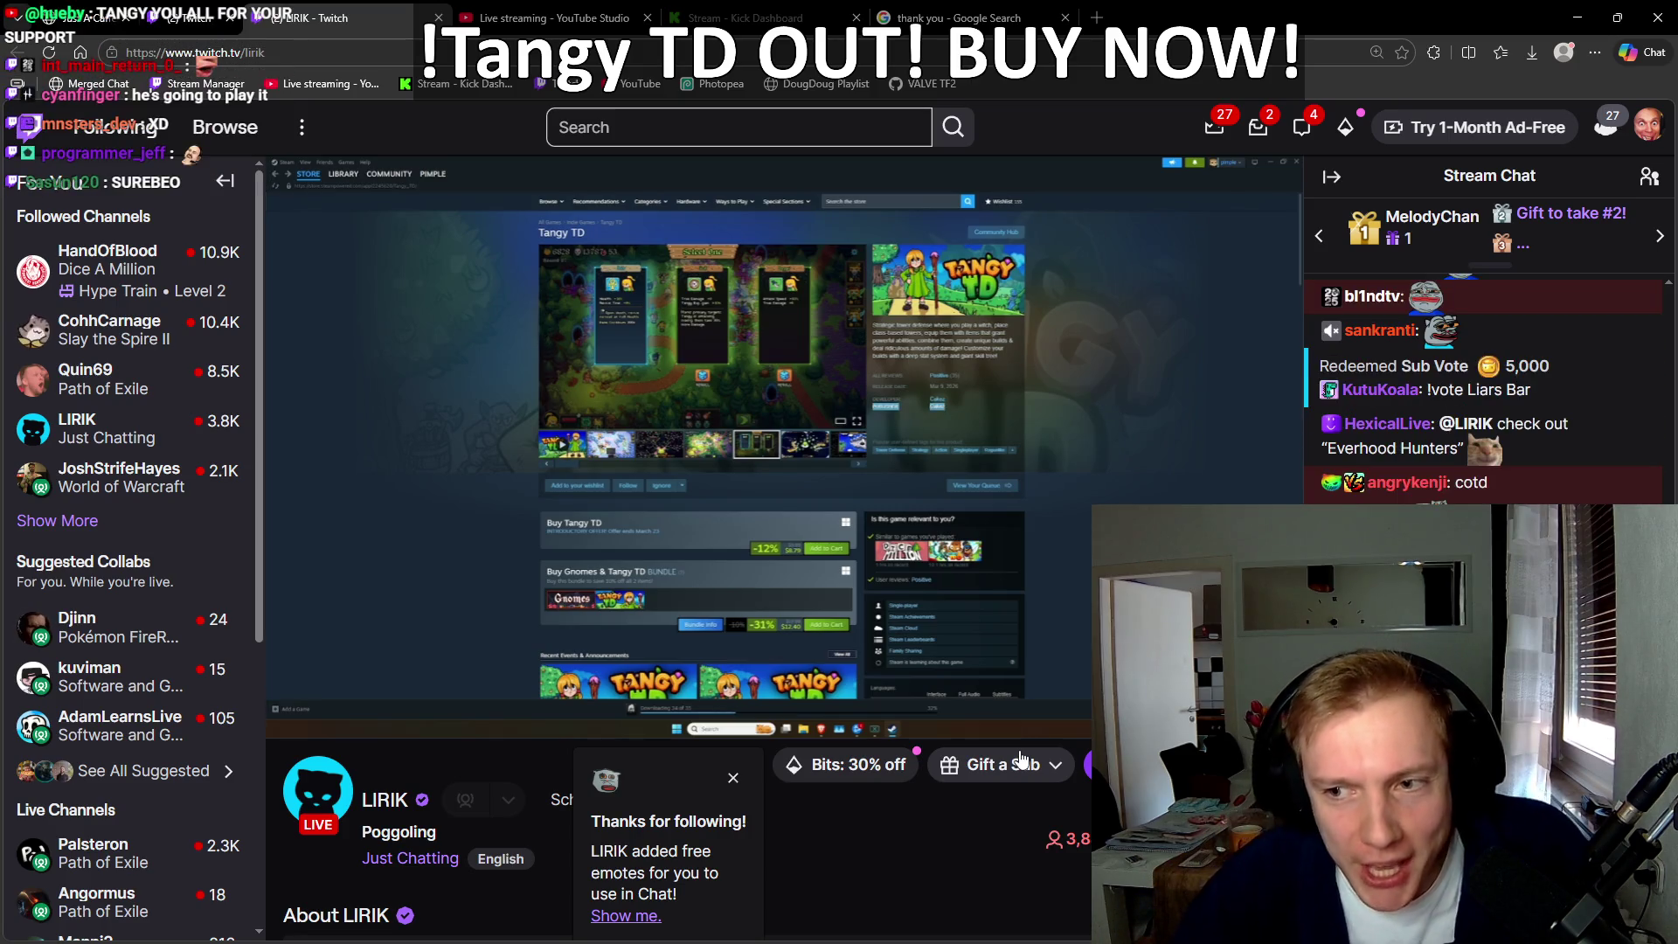
# Step: Raise the LIRIK stream's player volume to 83%
pyautogui.moveTo(143, 612)
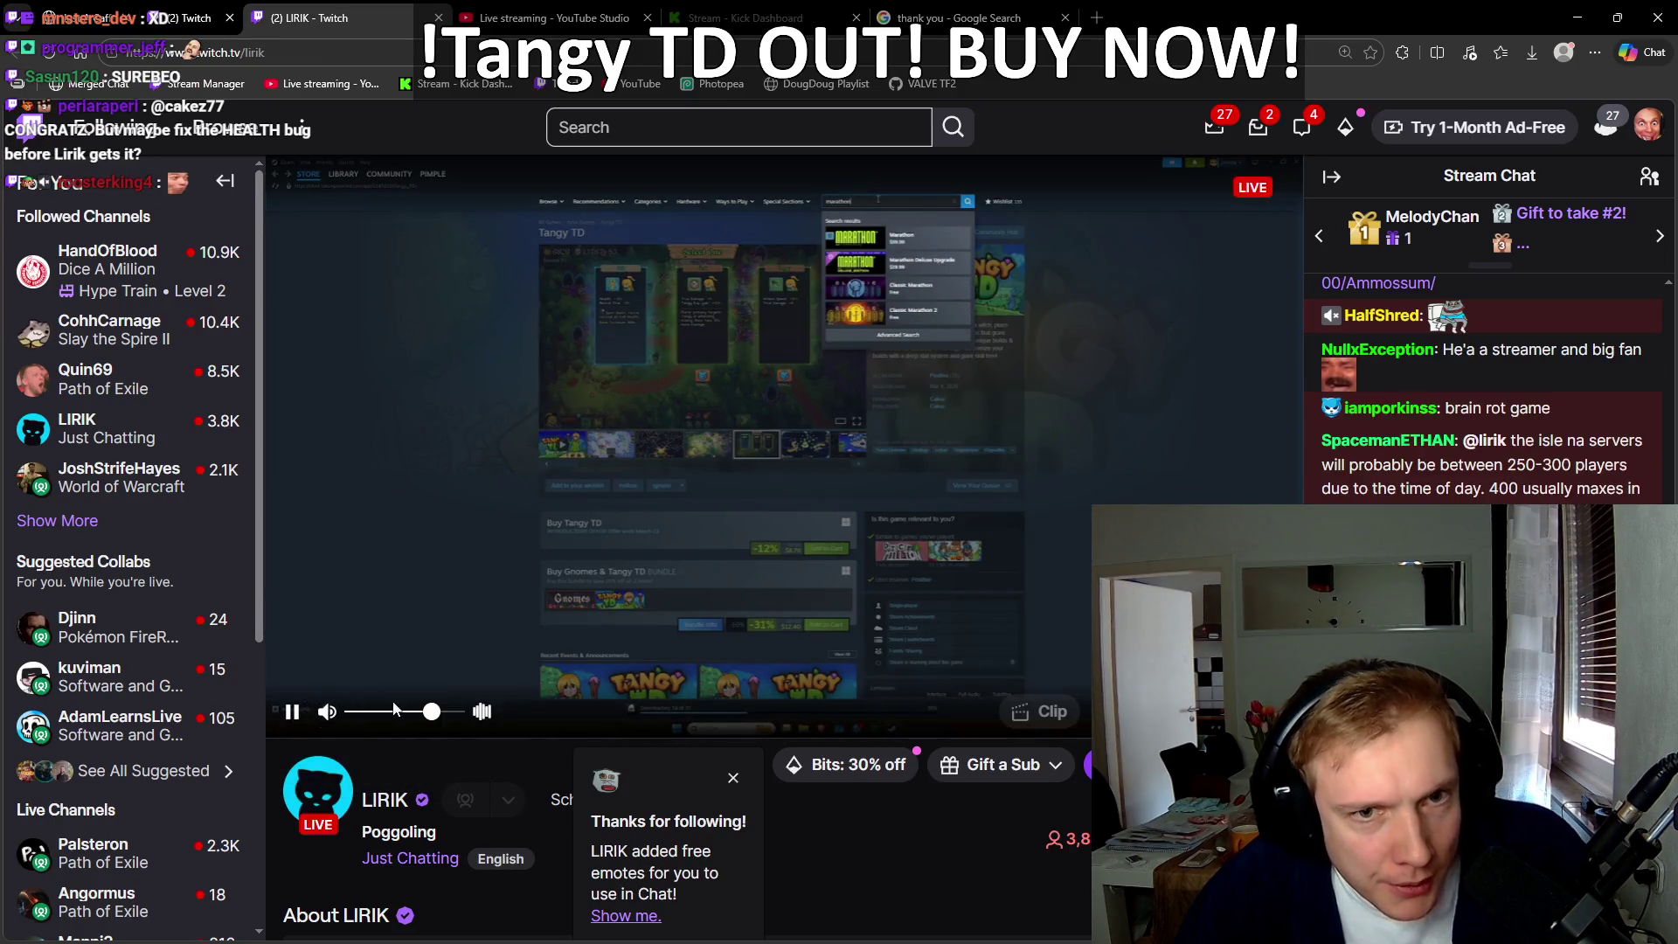
pyautogui.moveTo(438, 715)
pyautogui.moveTo(438, 715); pyautogui.dragTo(443, 712)
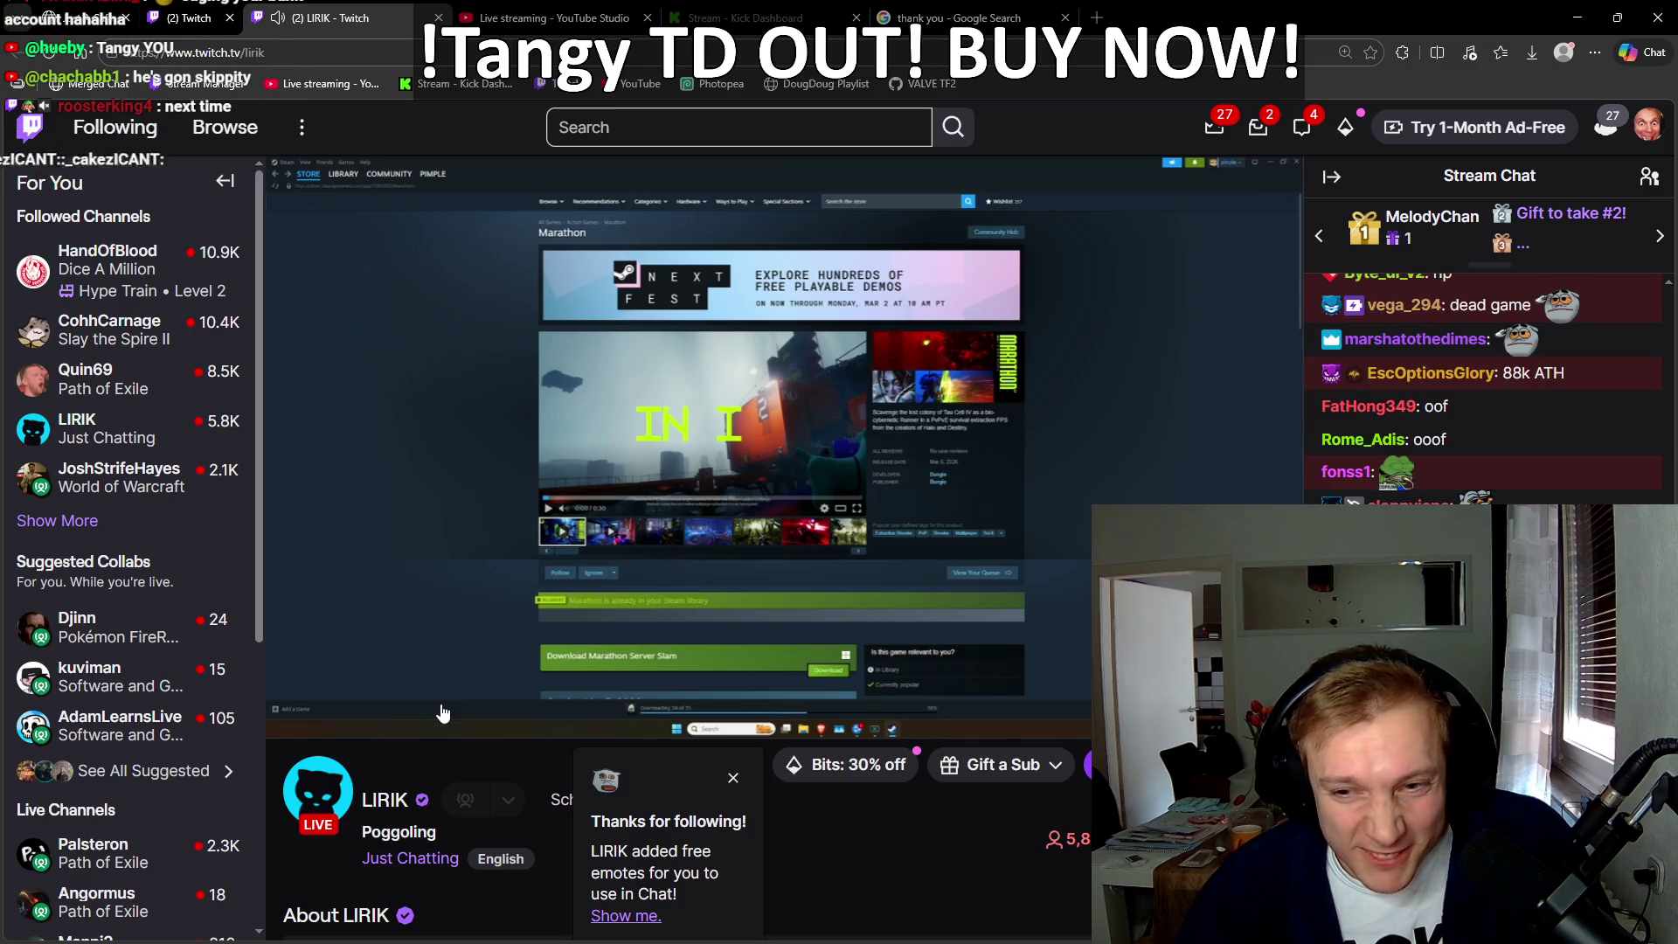
pyautogui.moveTo(443, 713)
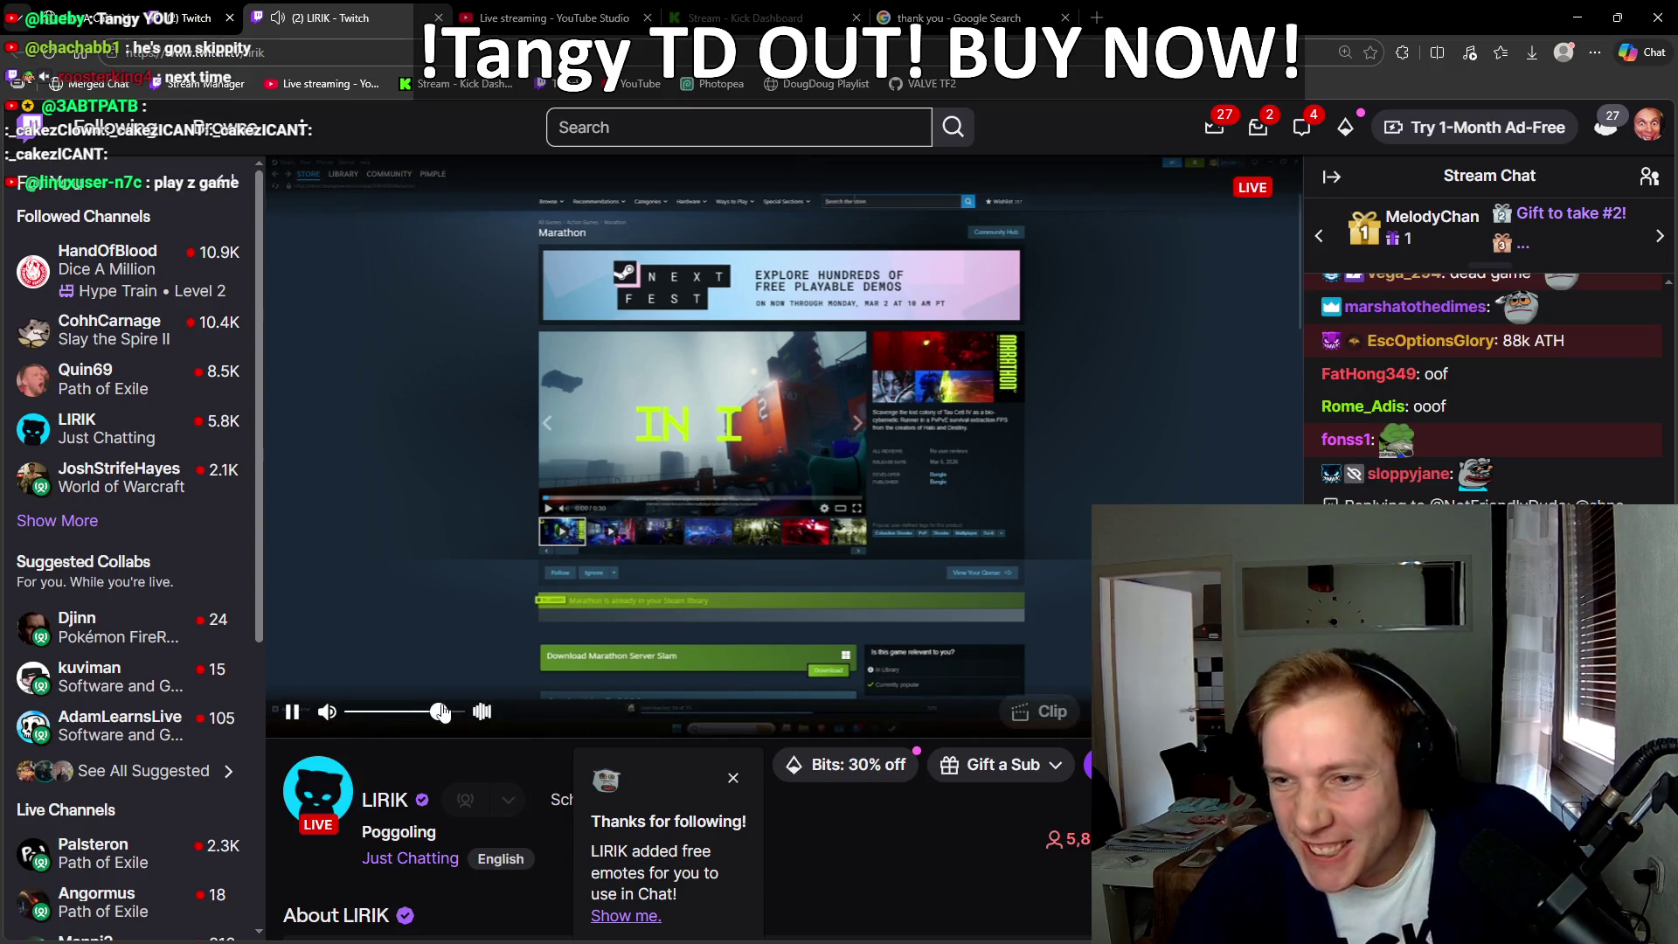
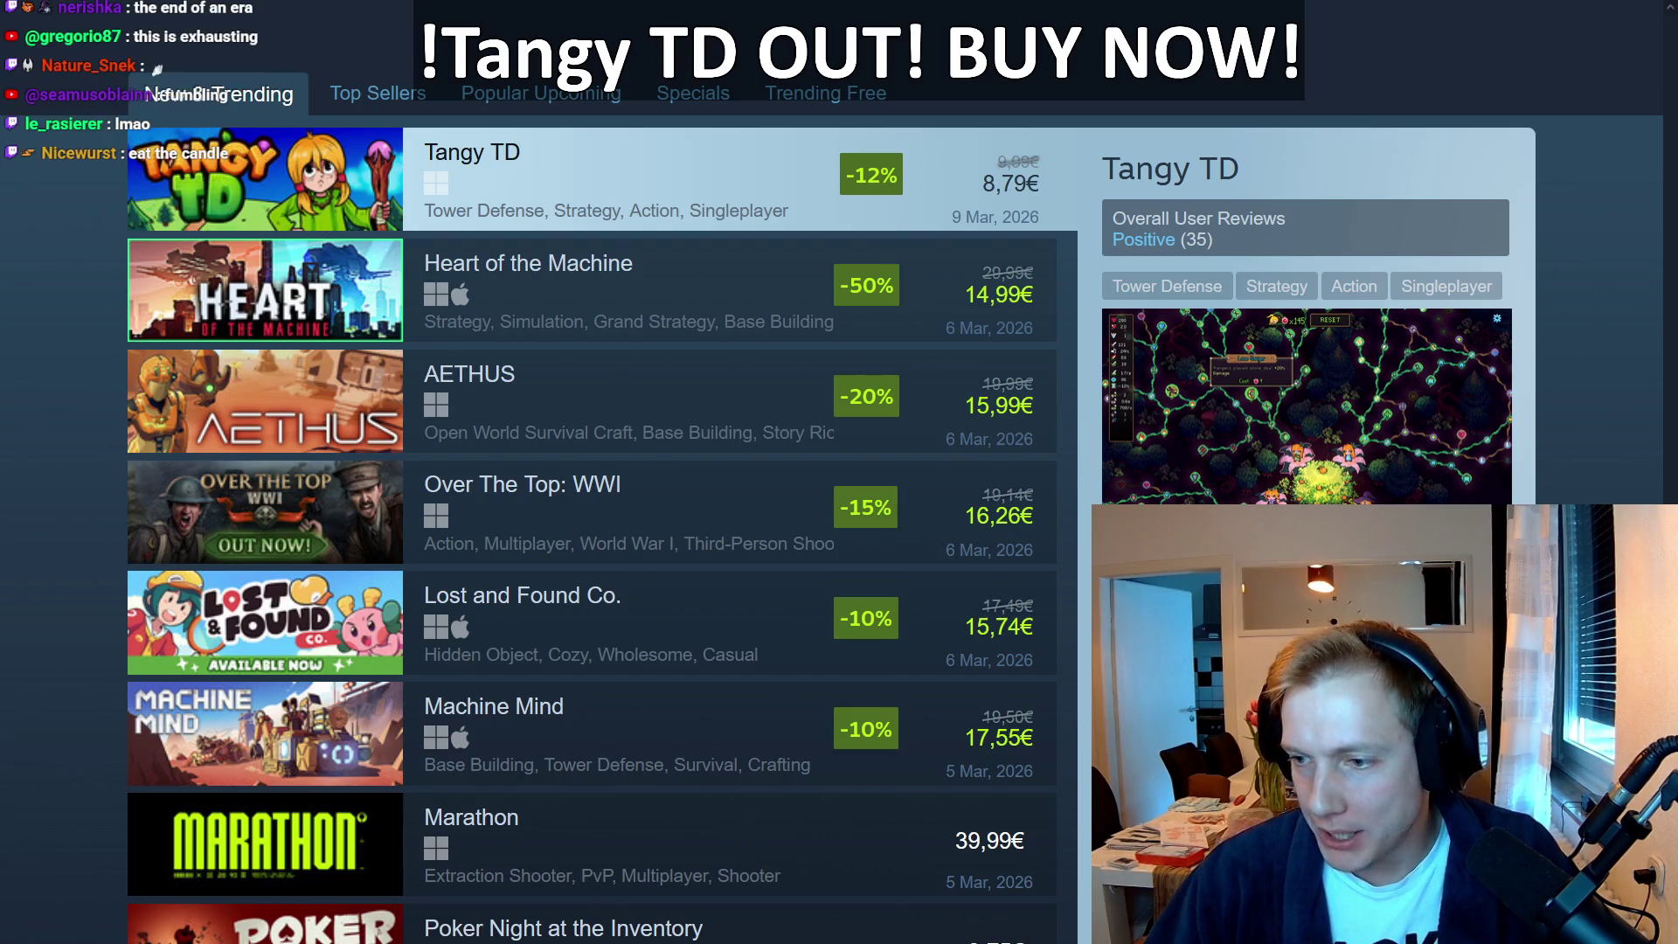
# Step: Bring up the Demo TODO List in Notepad++ and select the BUY TangyTD links on lines 121 and 123
pyautogui.hotkey('alt', 'Tab')
pyautogui.click(463, 13)
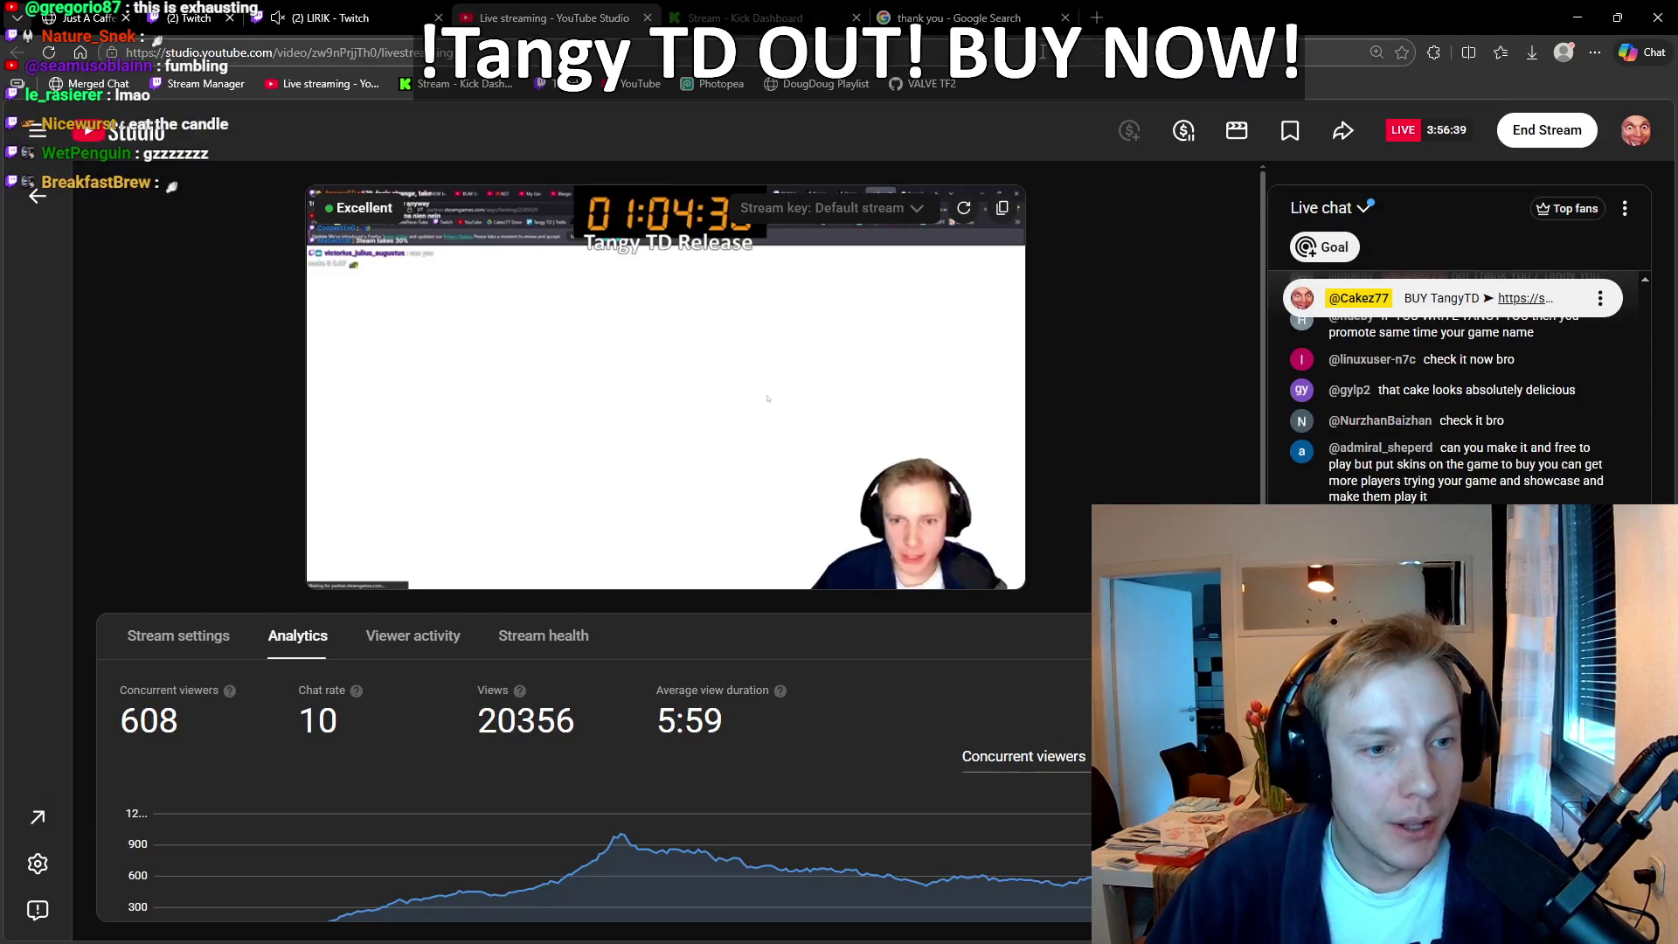
pyautogui.hotkey('alt', 'Tab')
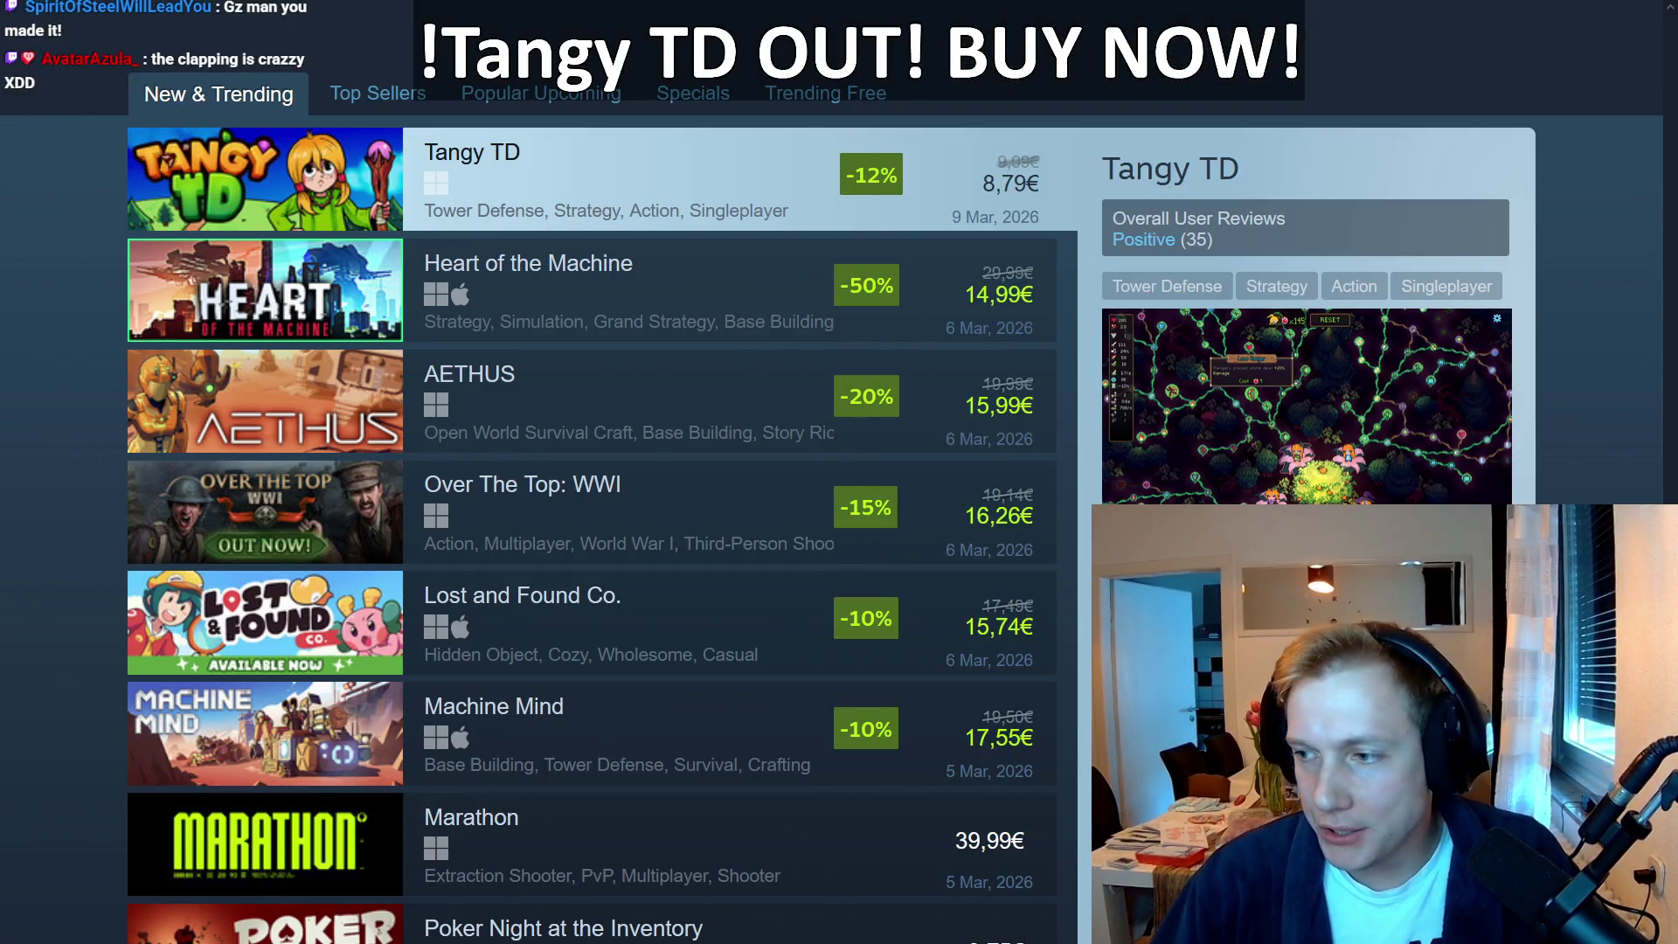
pyautogui.hotkey('alt', 'Tab')
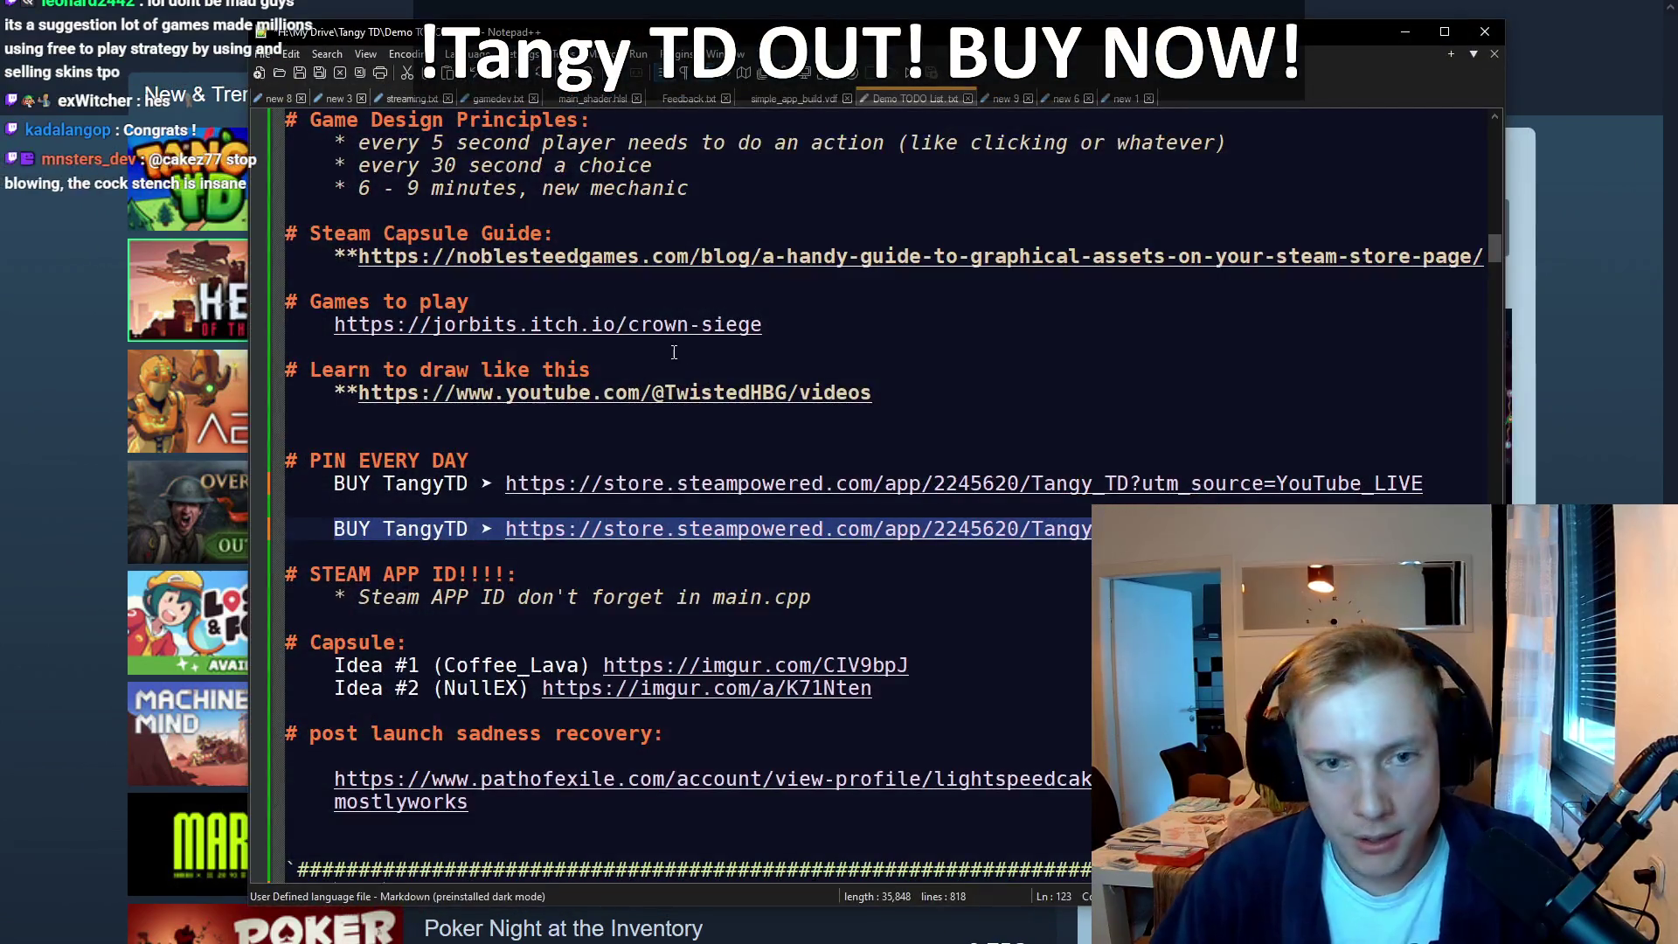
pyautogui.moveTo(1425, 486); pyautogui.dragTo(326, 485)
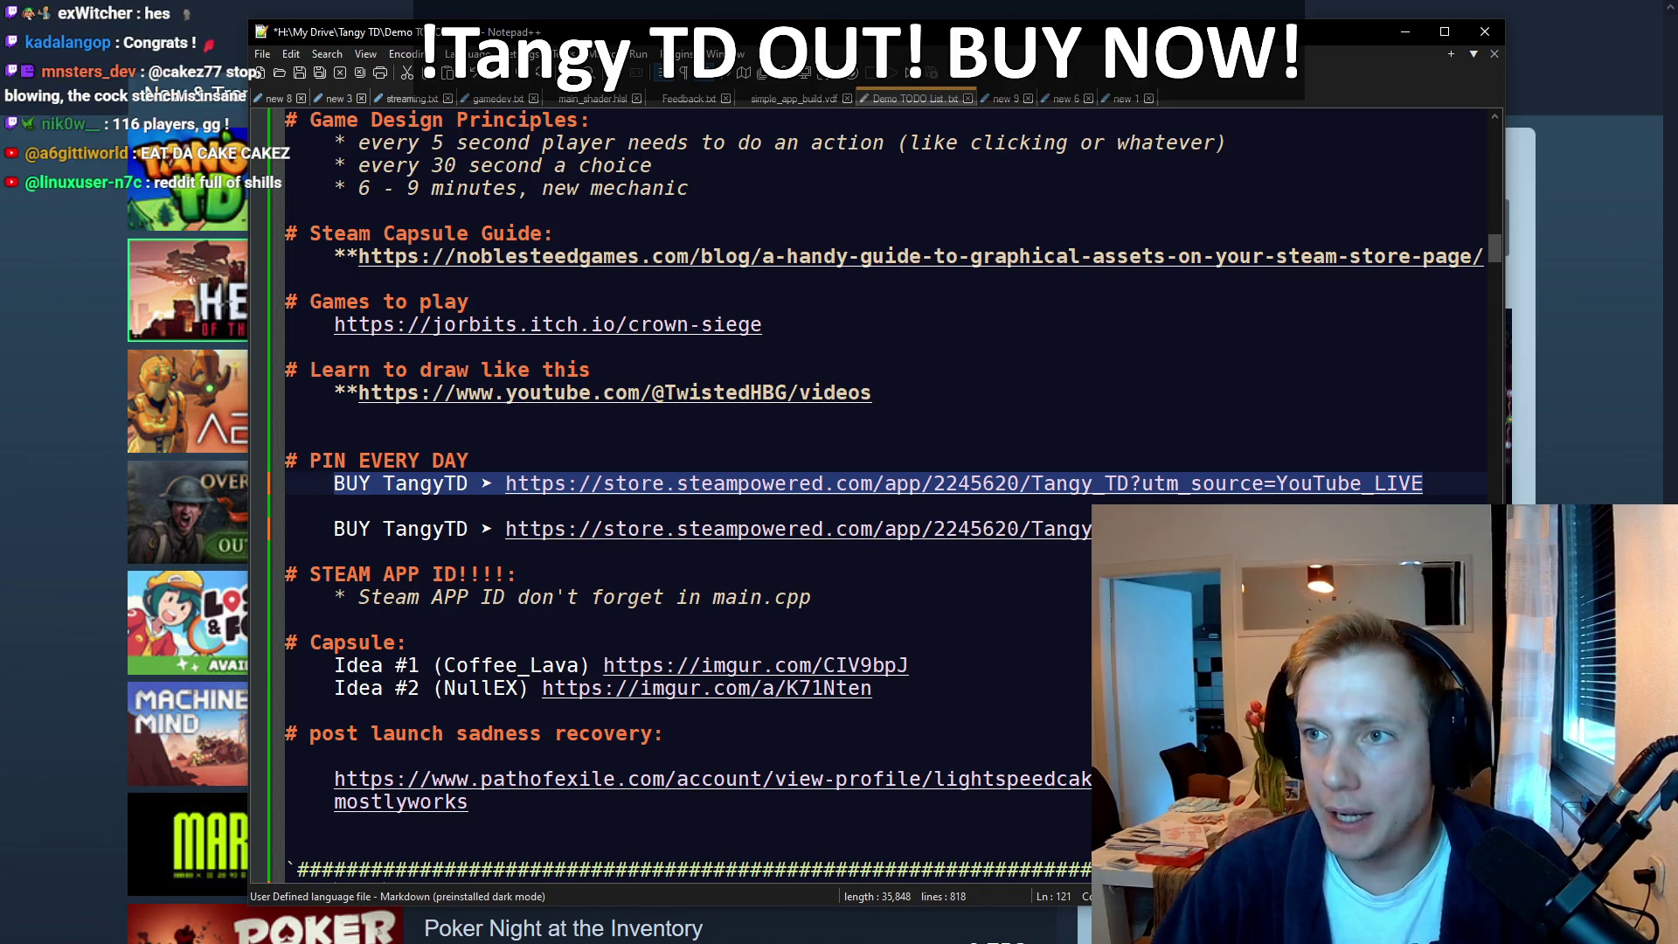
pyautogui.hotkey('alt', 'Tab')
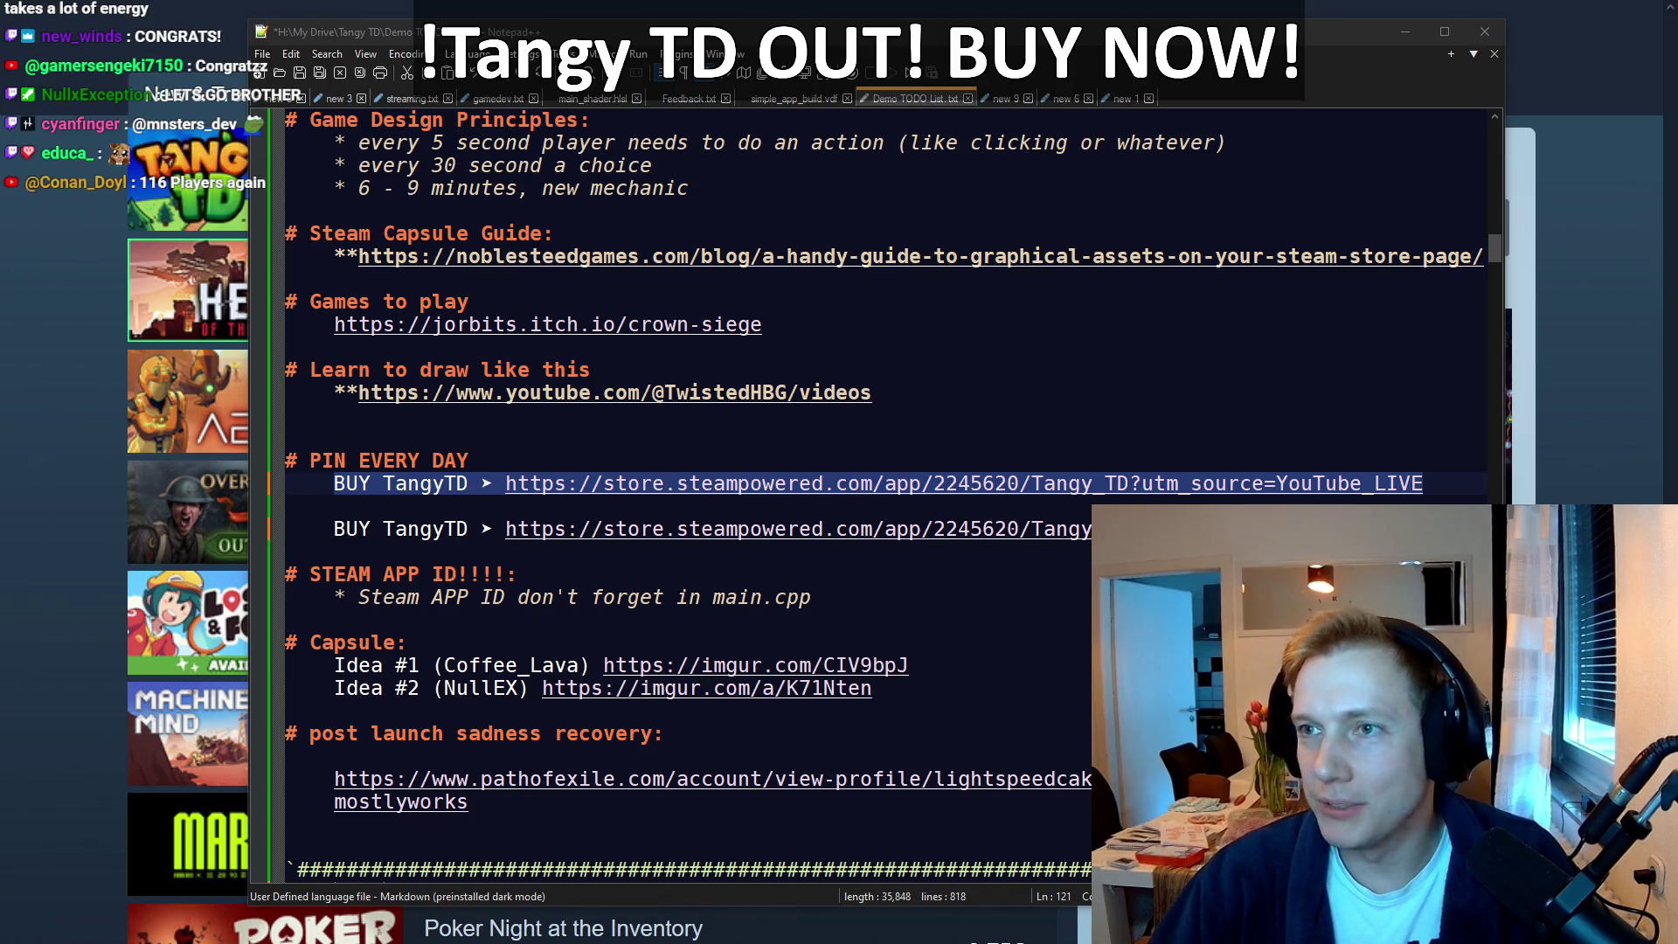
pyautogui.moveTo(1423, 529); pyautogui.dragTo(374, 536)
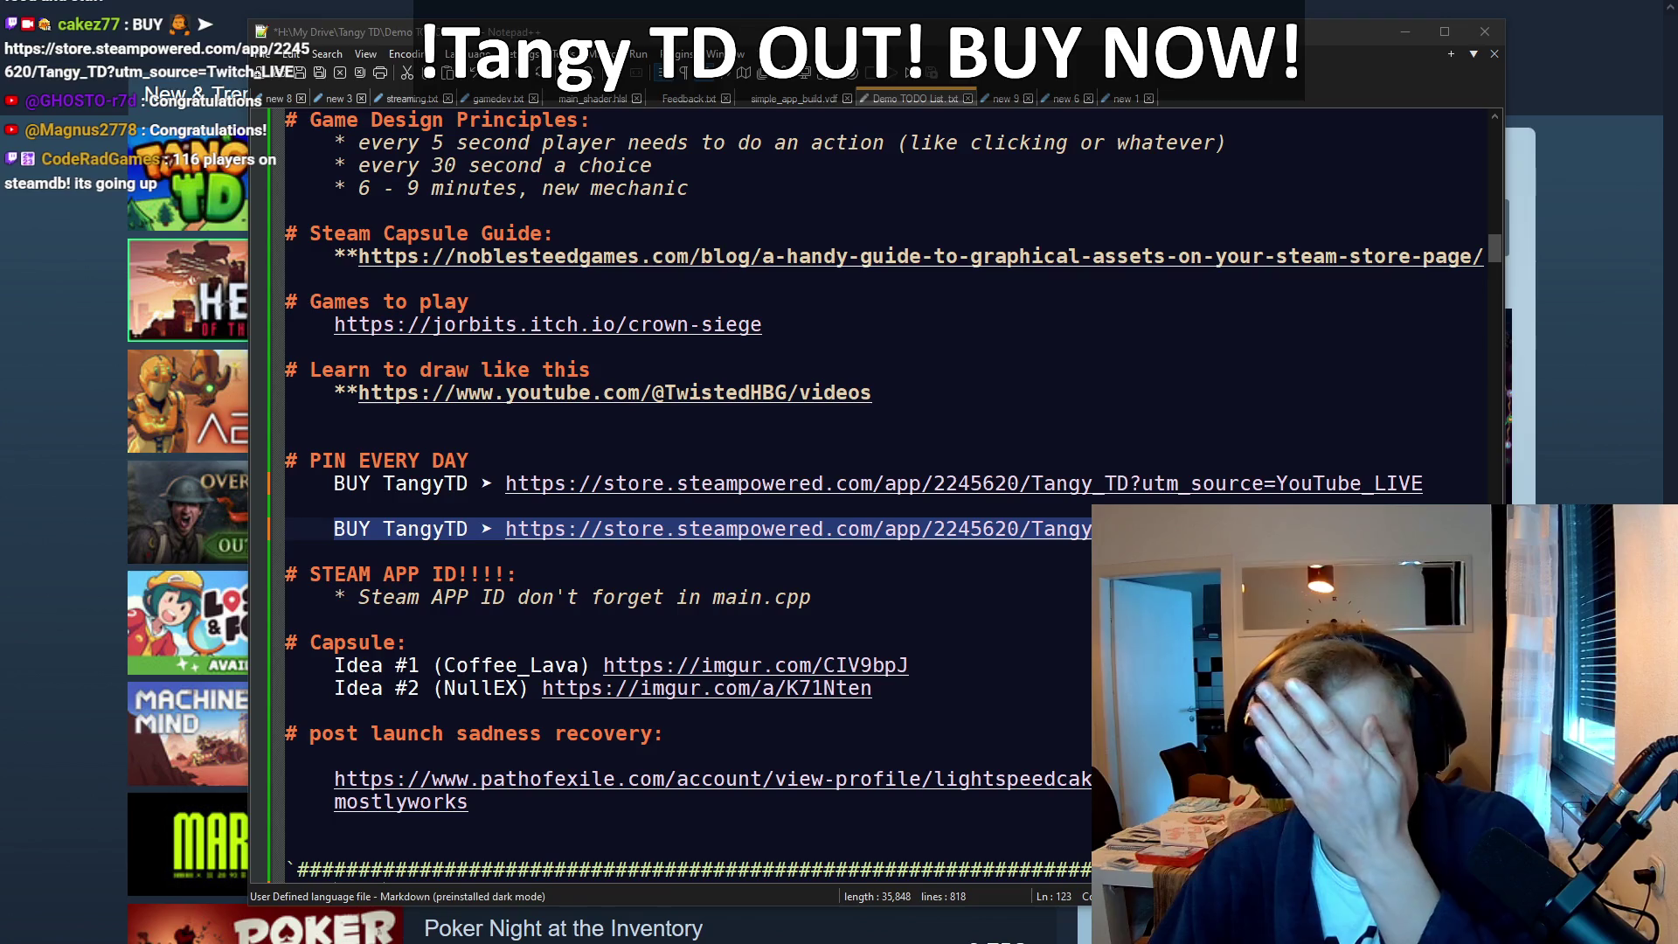
# Step: Check the stream chat, minimize the Notepad++ notes, and bring up File Explorer on the ContentBuilder folder
pyautogui.hotkey('alt', 'Tab')
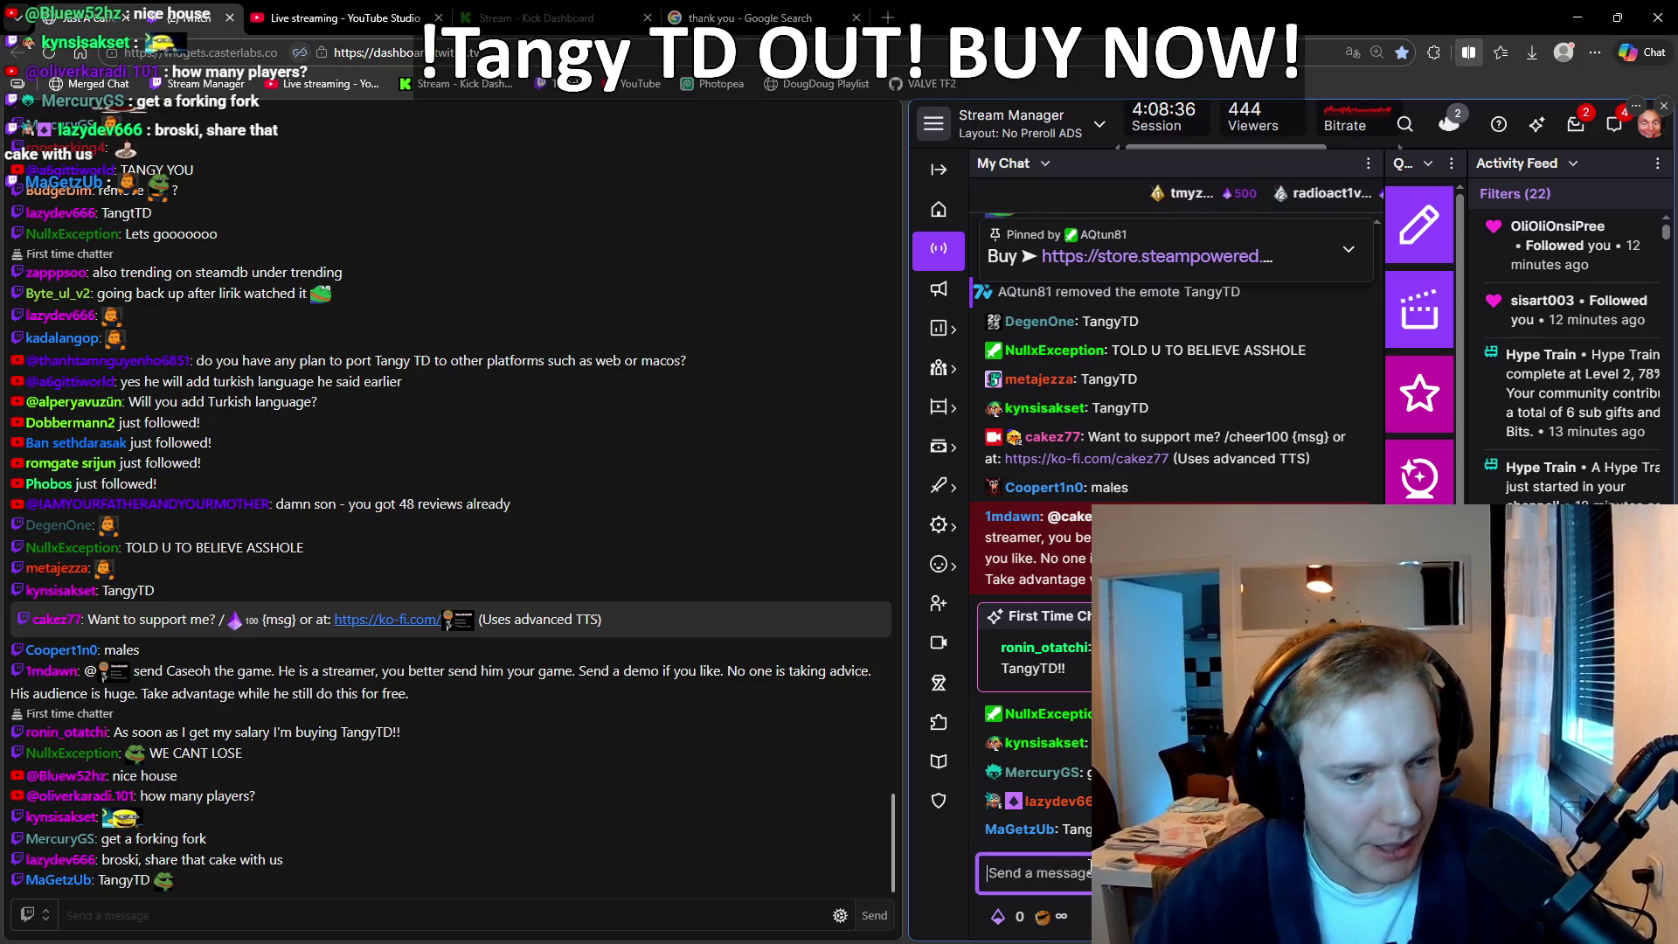
pyautogui.hotkey('alt', 'Tab')
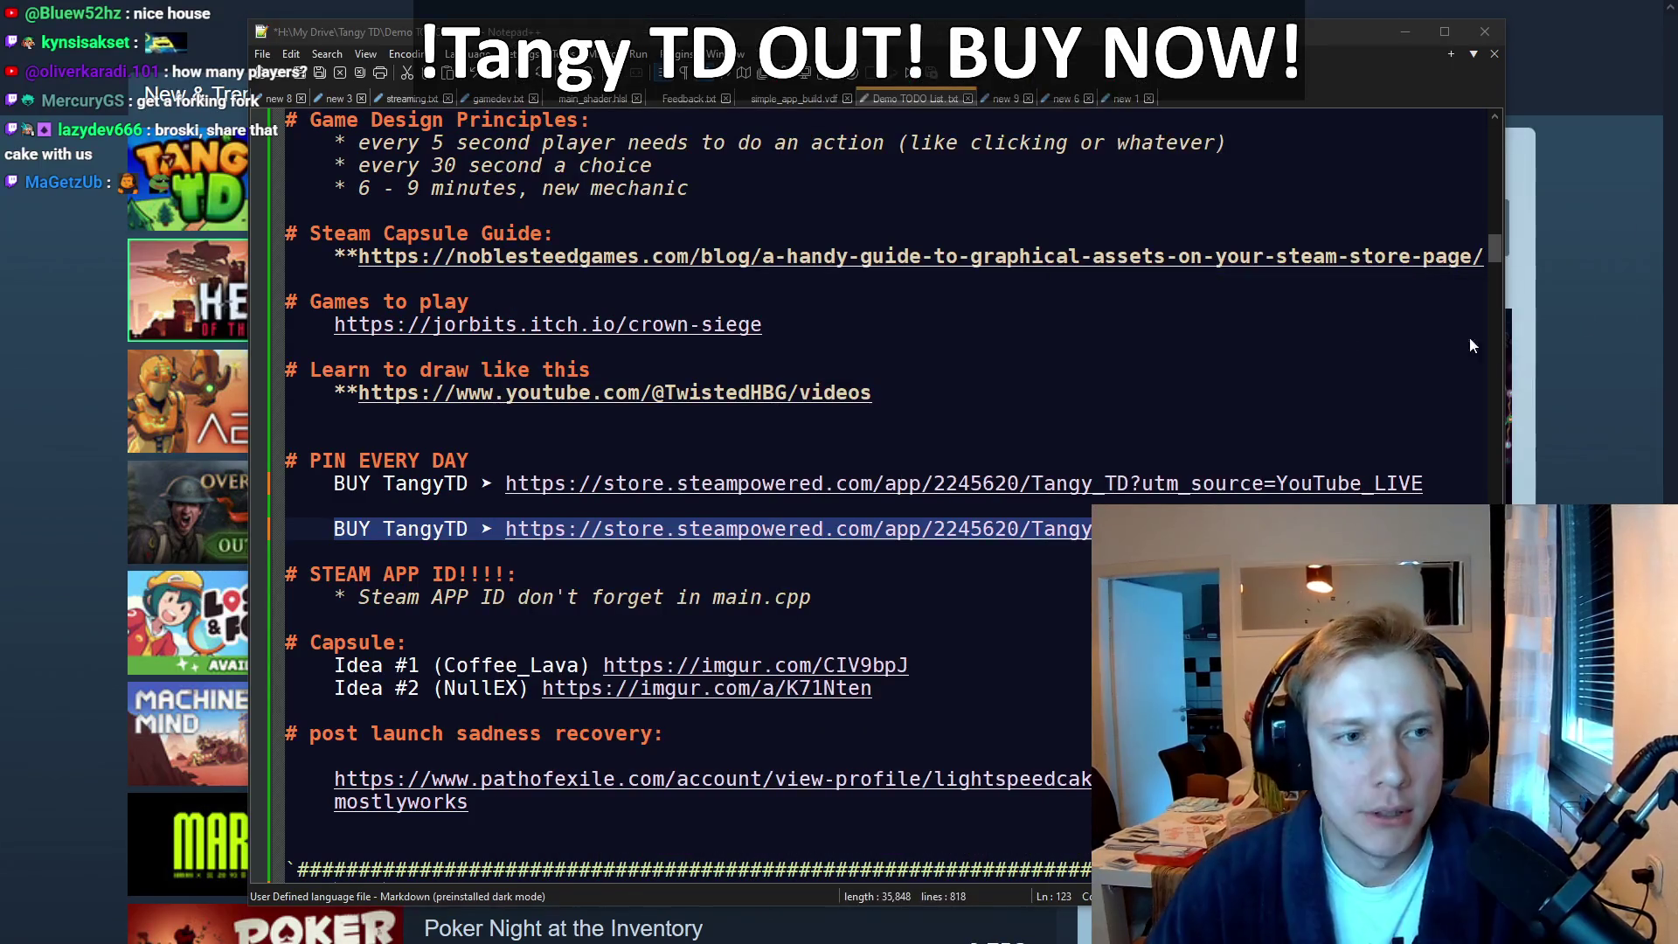
pyautogui.click(1415, 32)
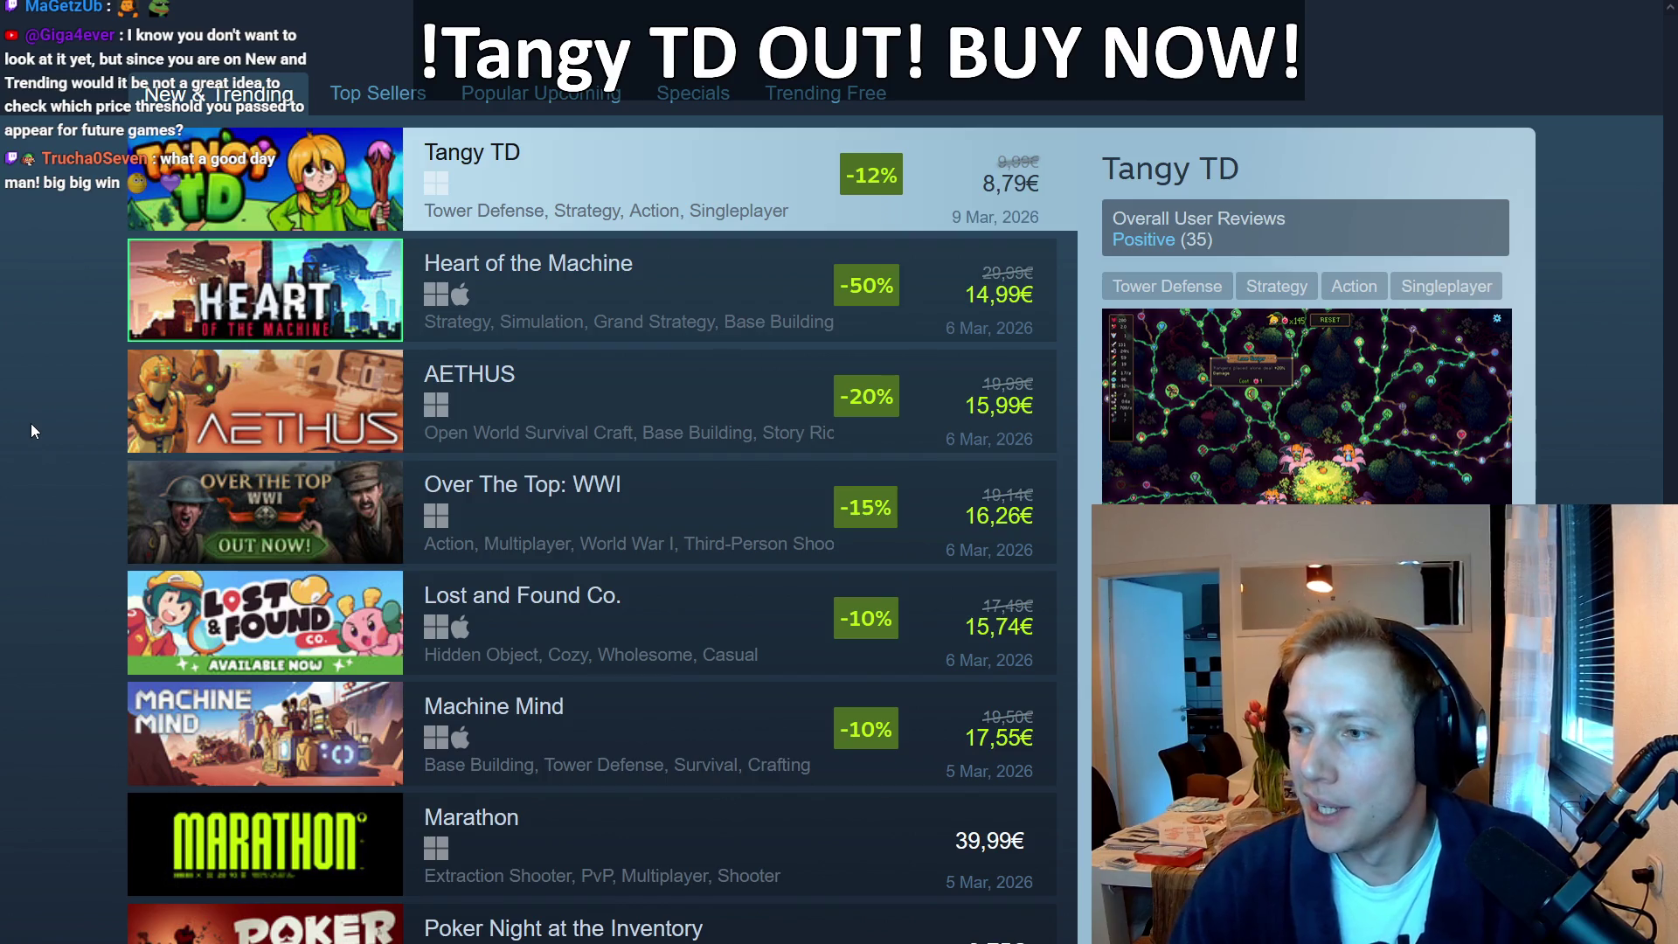
pyautogui.hotkey('alt', 'Tab')
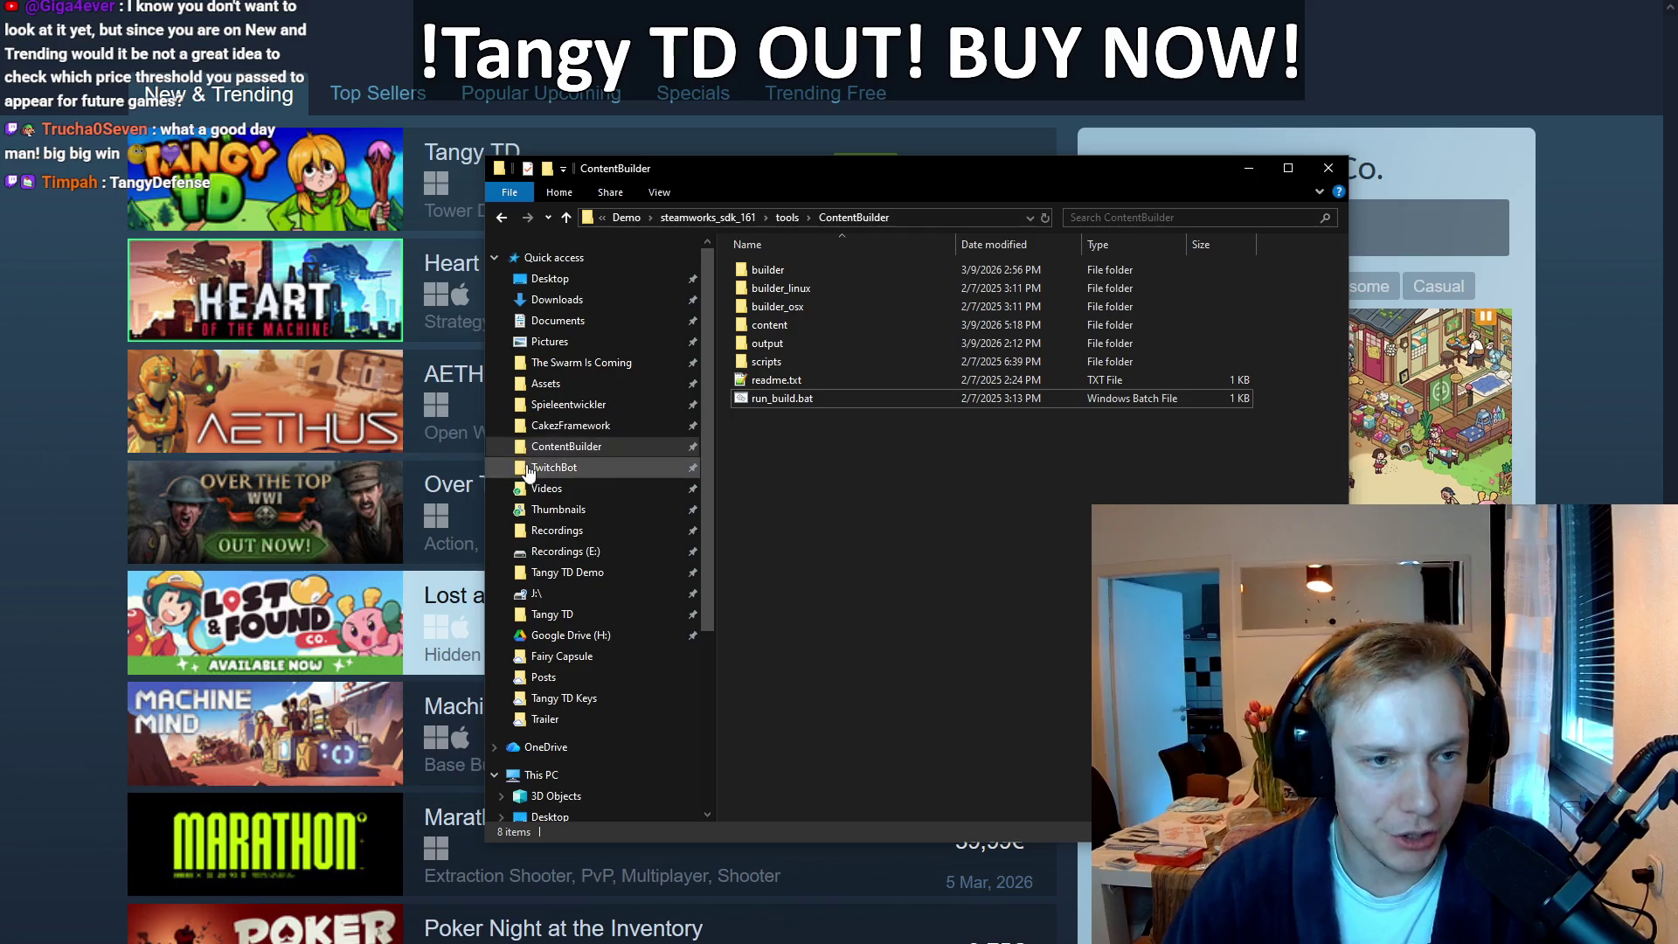
# Step: Go to Tangy TD > Steam Images and paste a fresh Steam list screenshot into maximized Paint
pyautogui.click(553, 614)
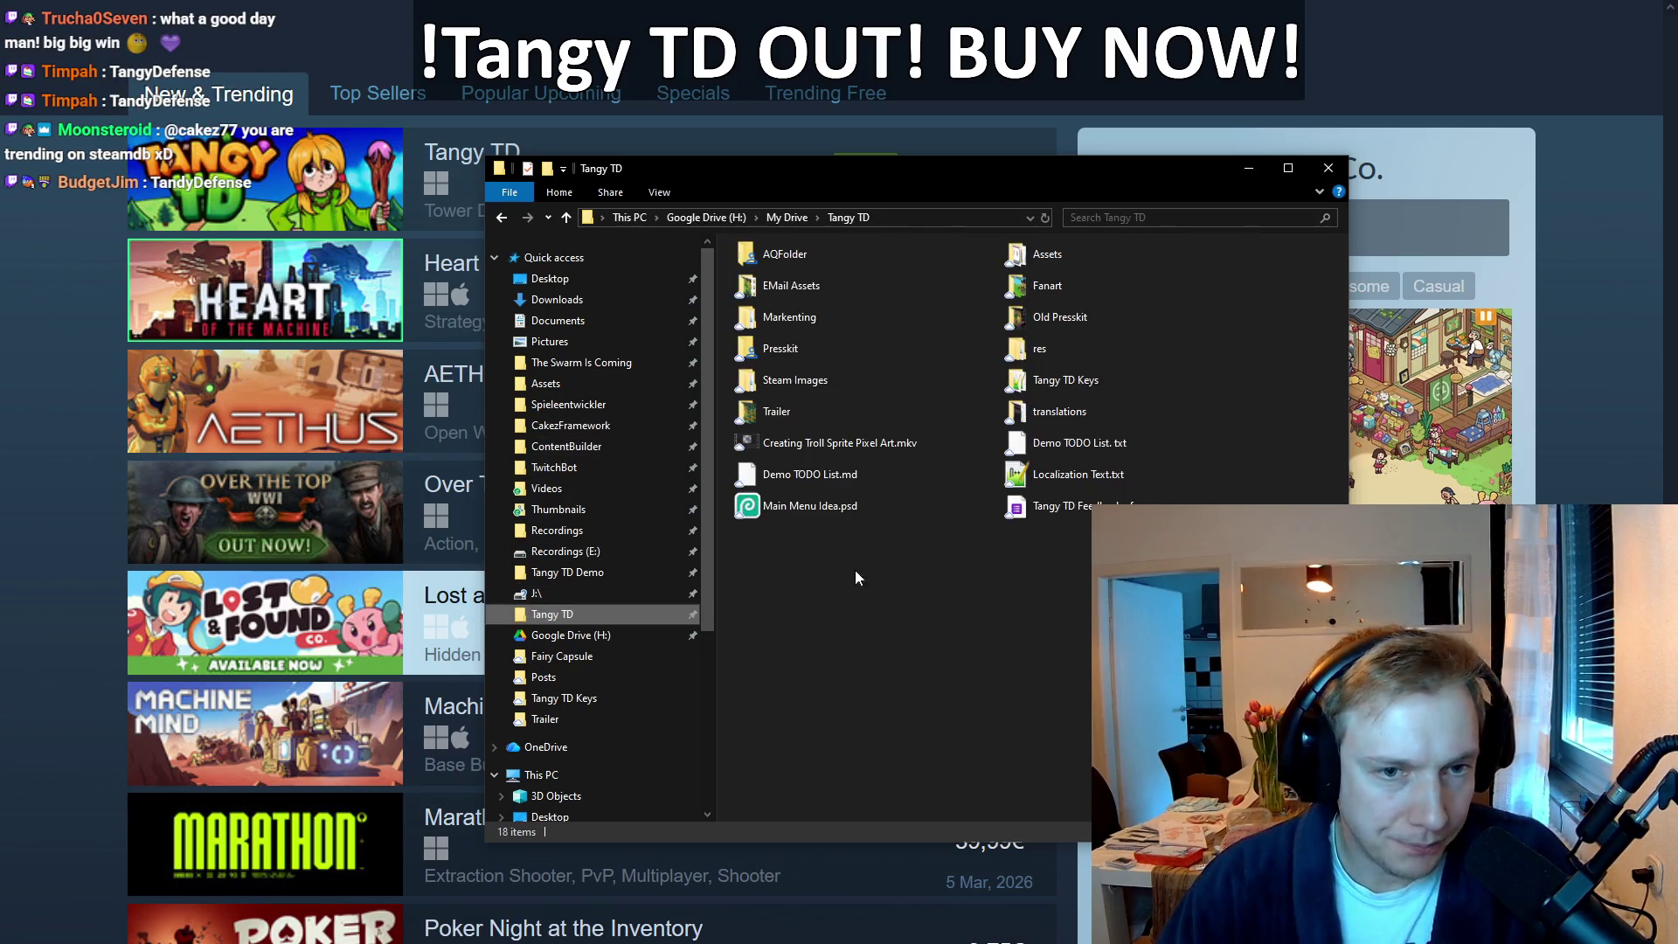
pyautogui.doubleClick(767, 381)
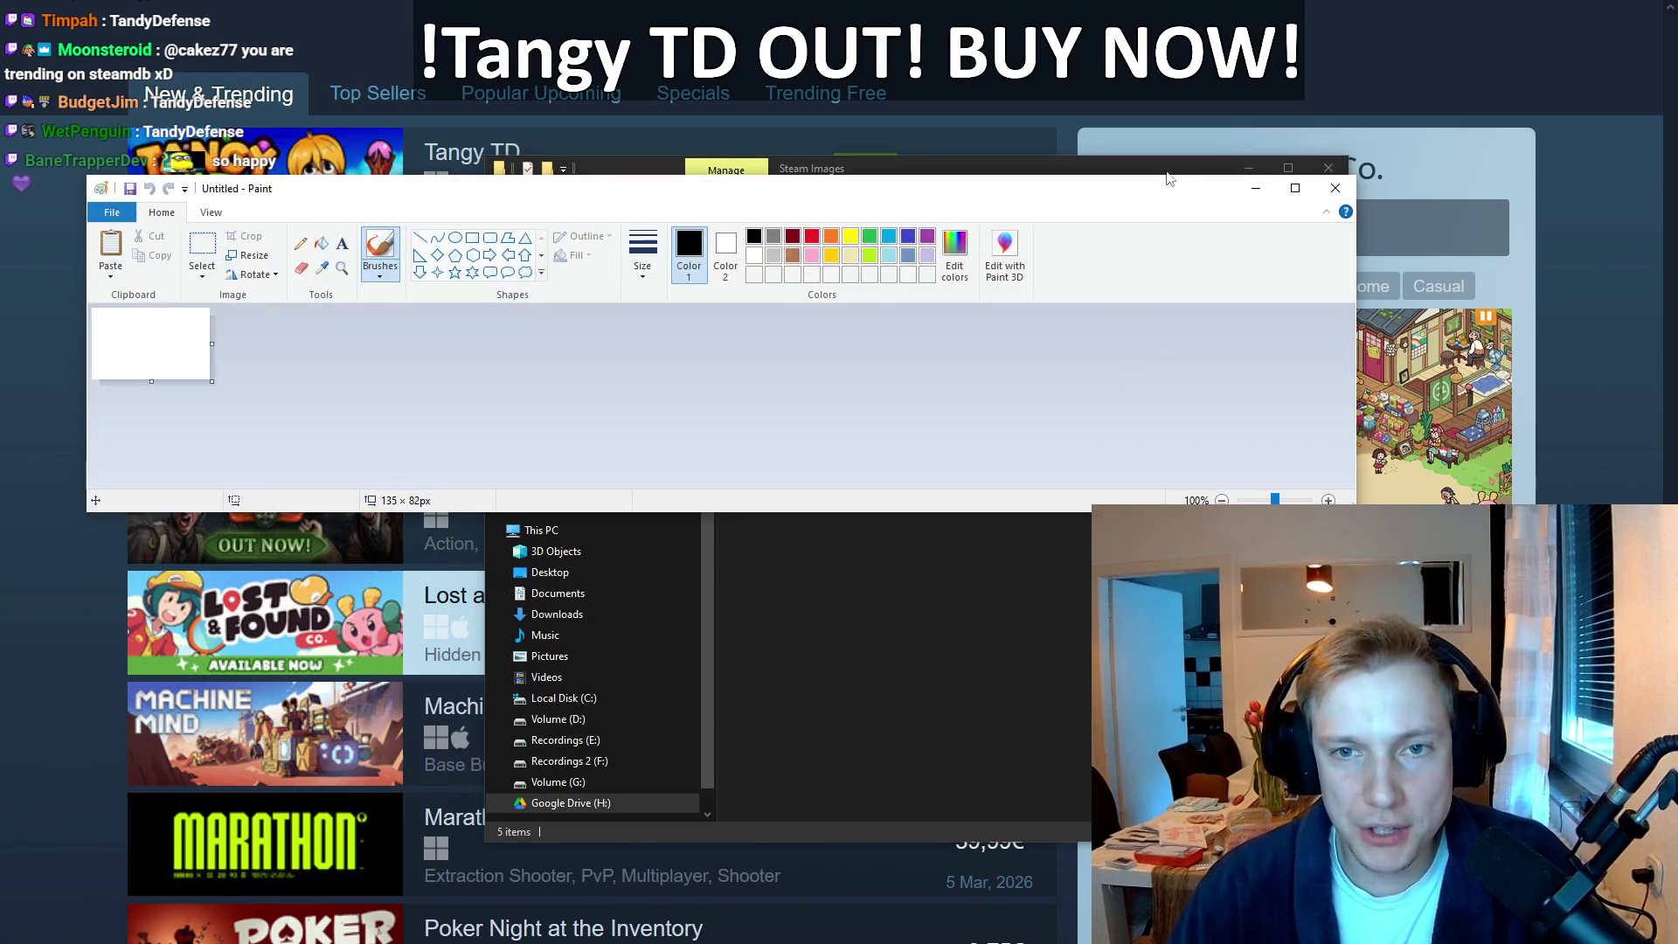
pyautogui.hotkey('ctrl', 'v')
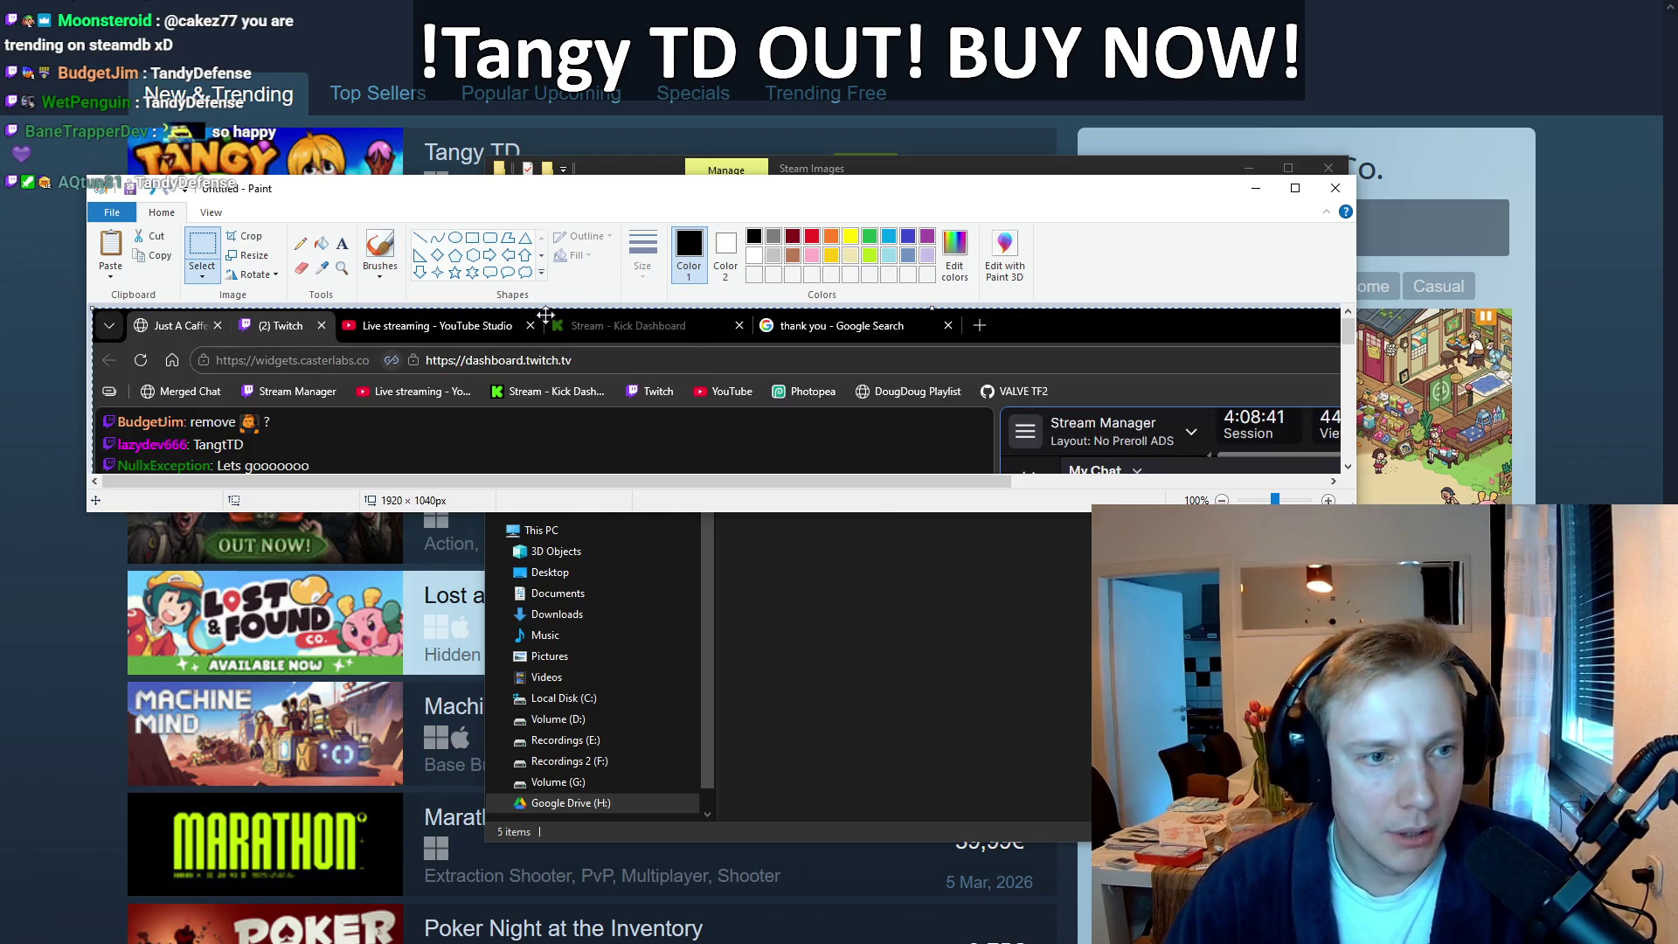
pyautogui.scroll(-5, 637, 361)
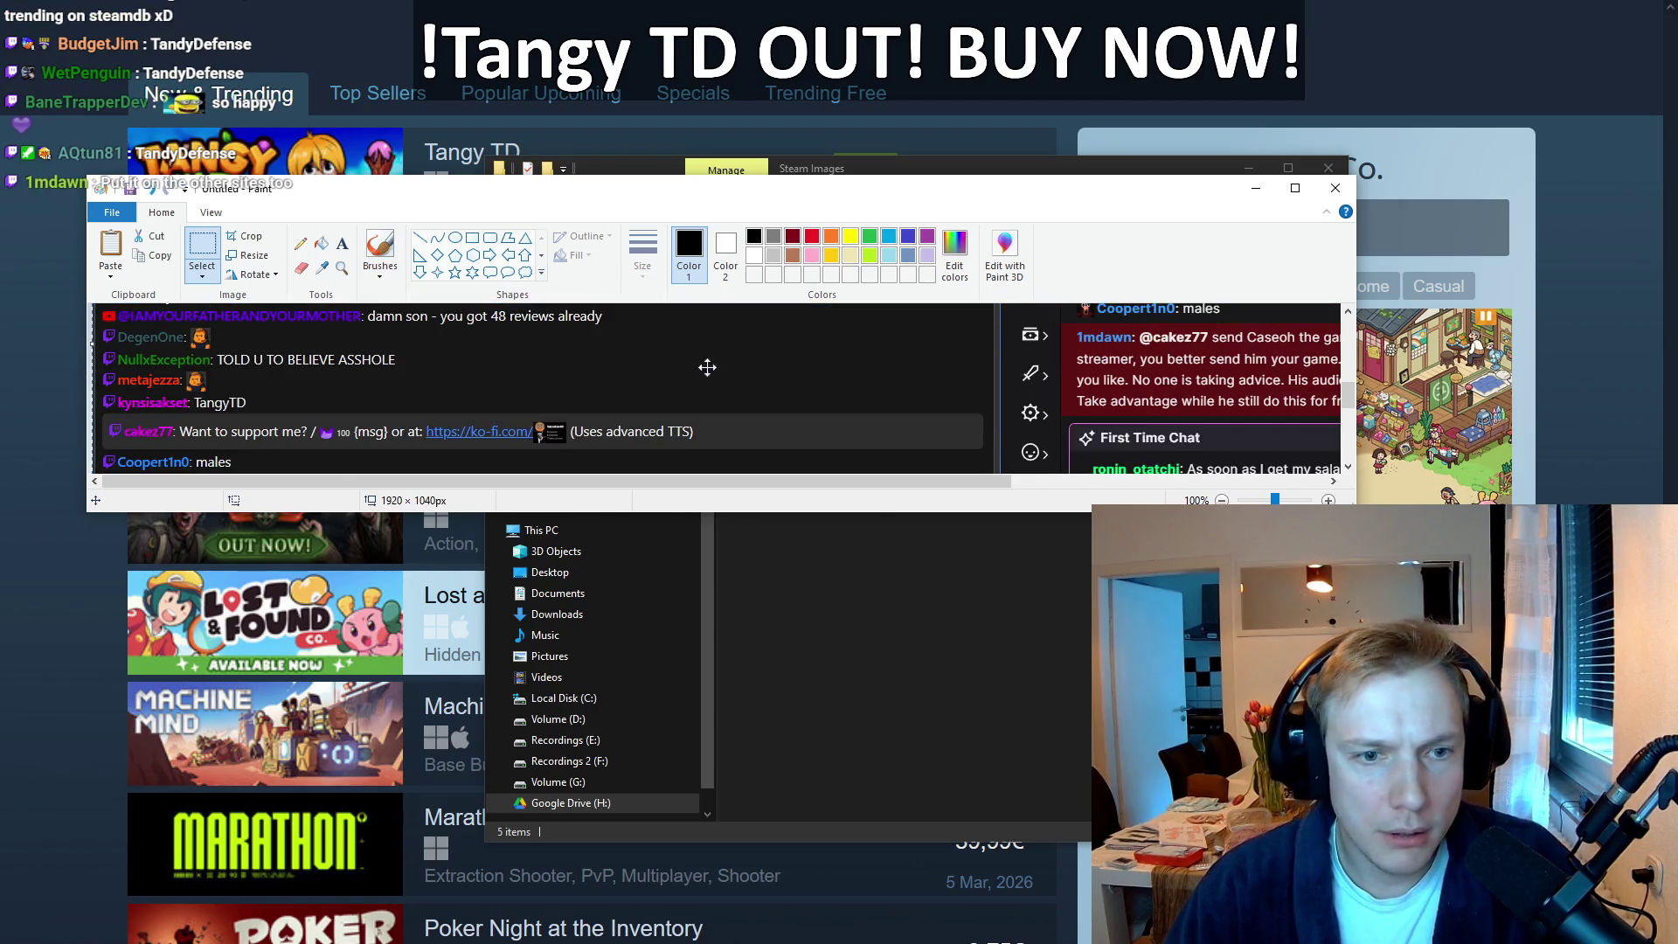
pyautogui.click(1257, 188)
pyautogui.hotkey('alt', 'Tab')
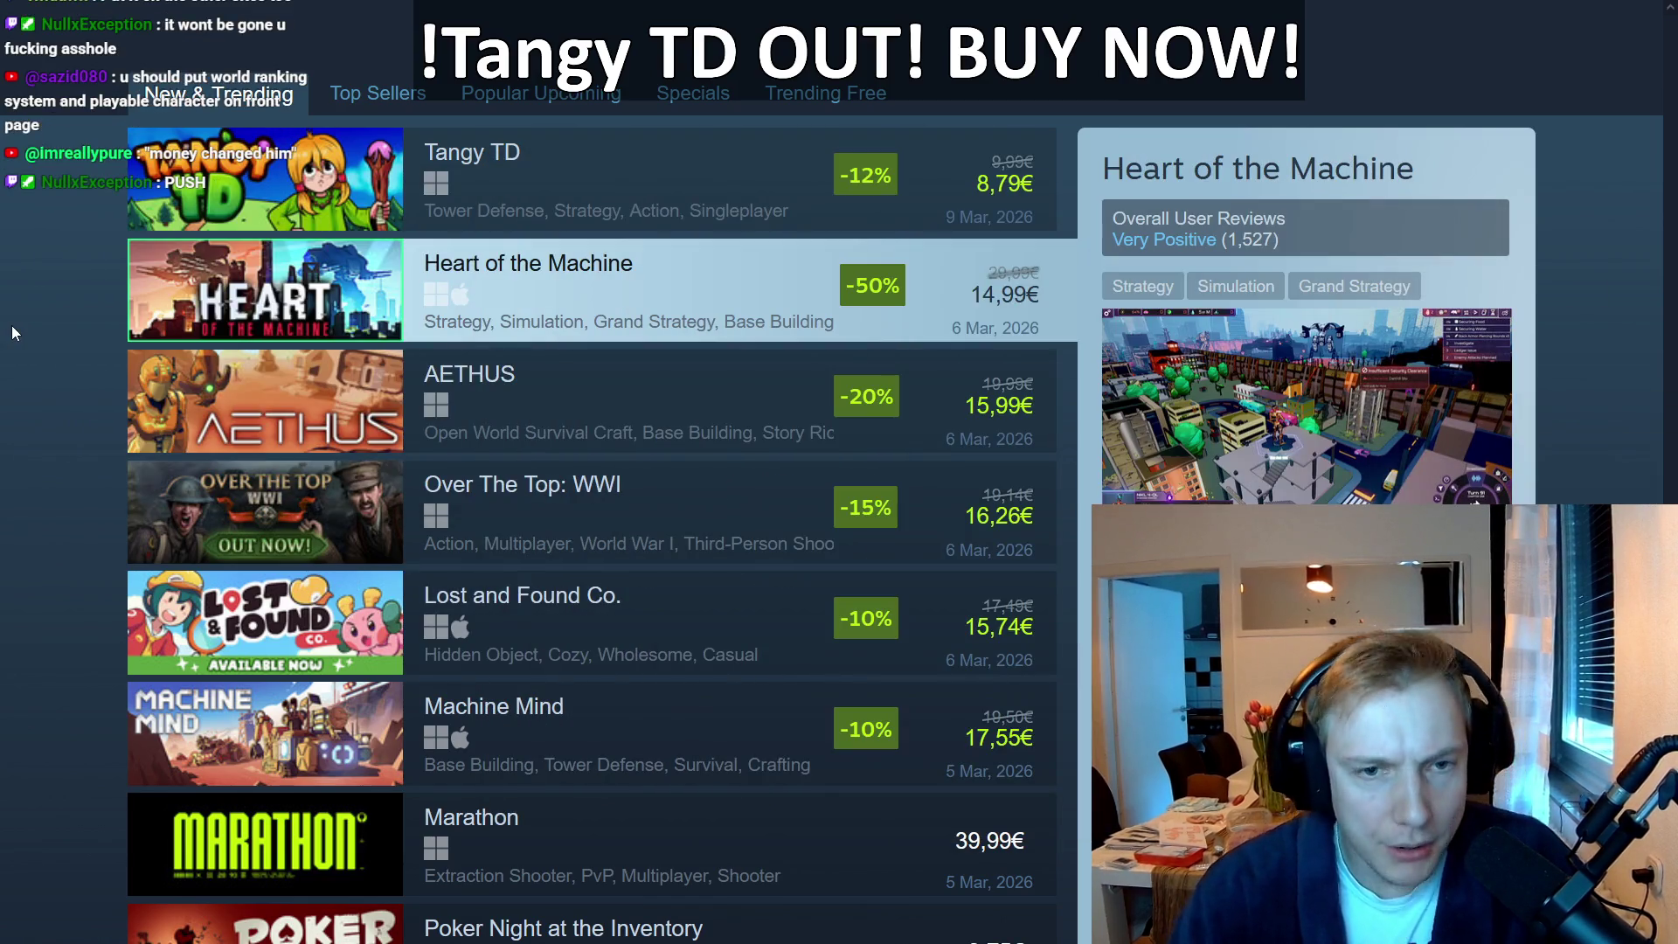
pyautogui.hotkey('alt', 'Tab')
pyautogui.hotkey('alt', 'Tab')
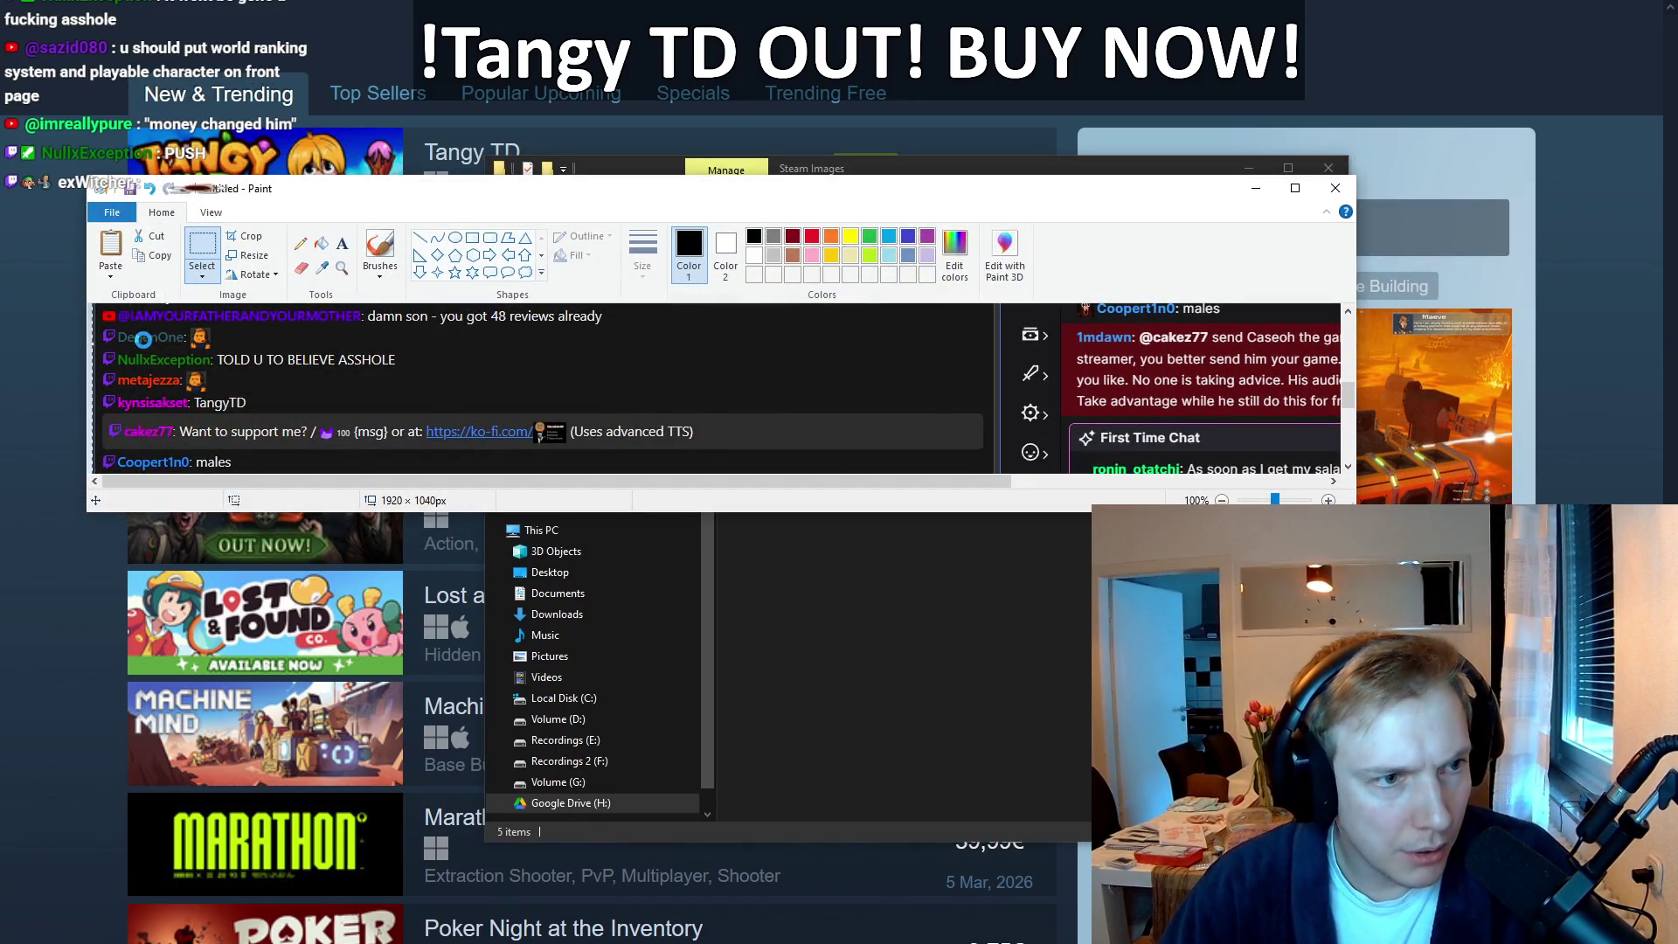
pyautogui.hotkey('ctrl', 'v')
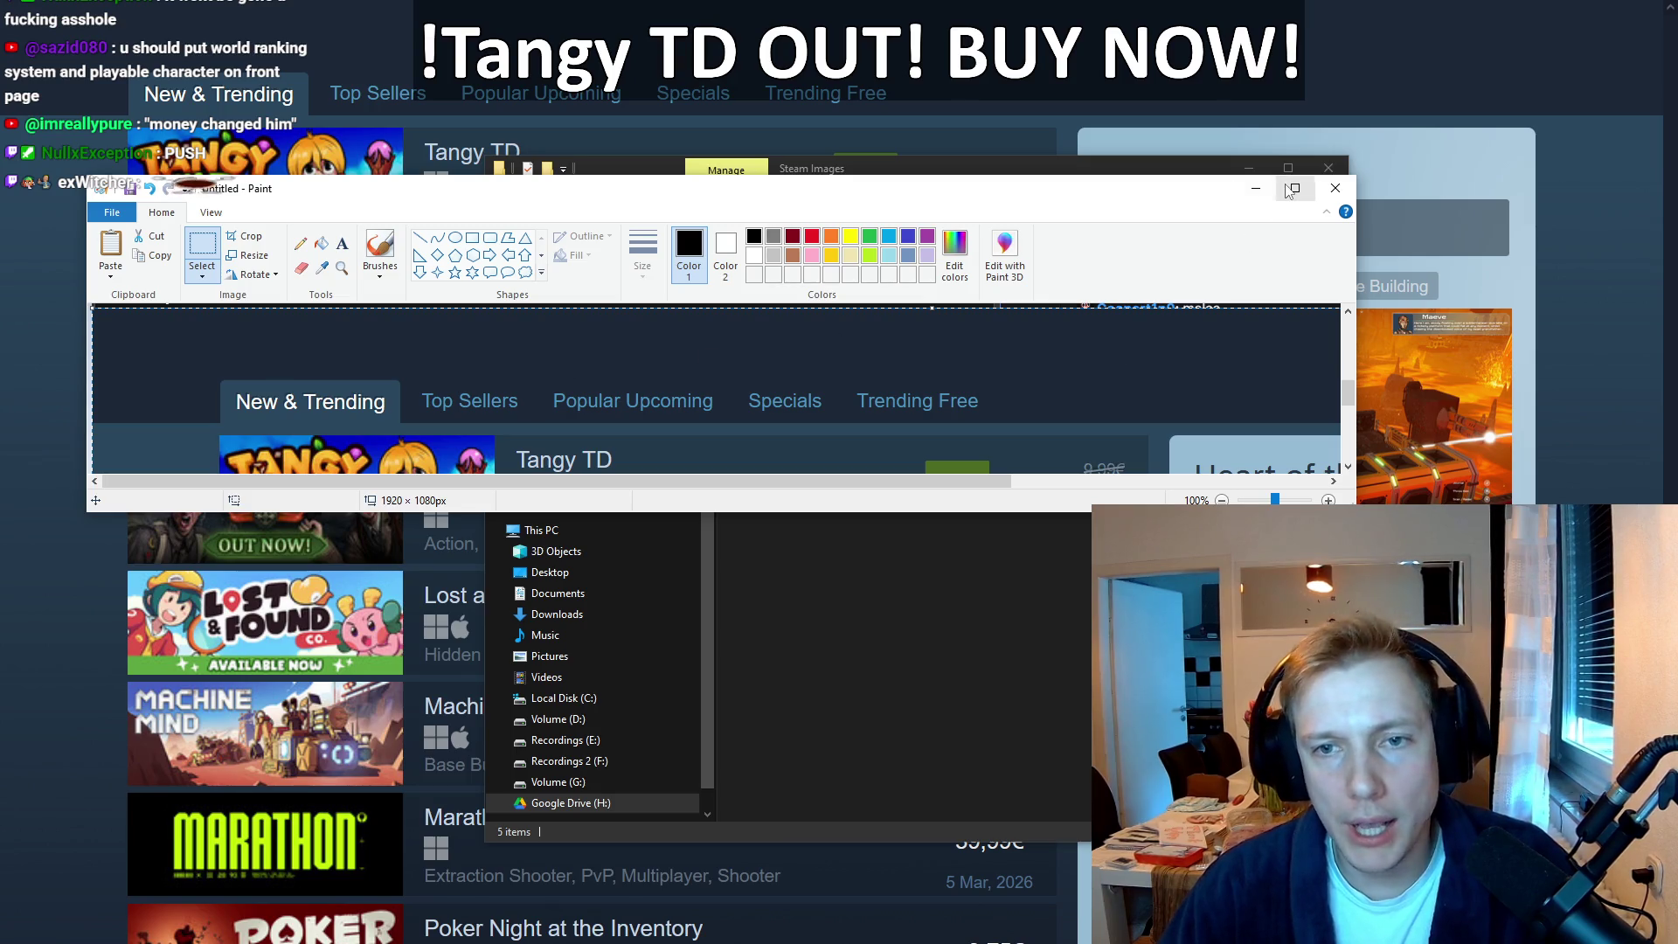
pyautogui.click(1295, 188)
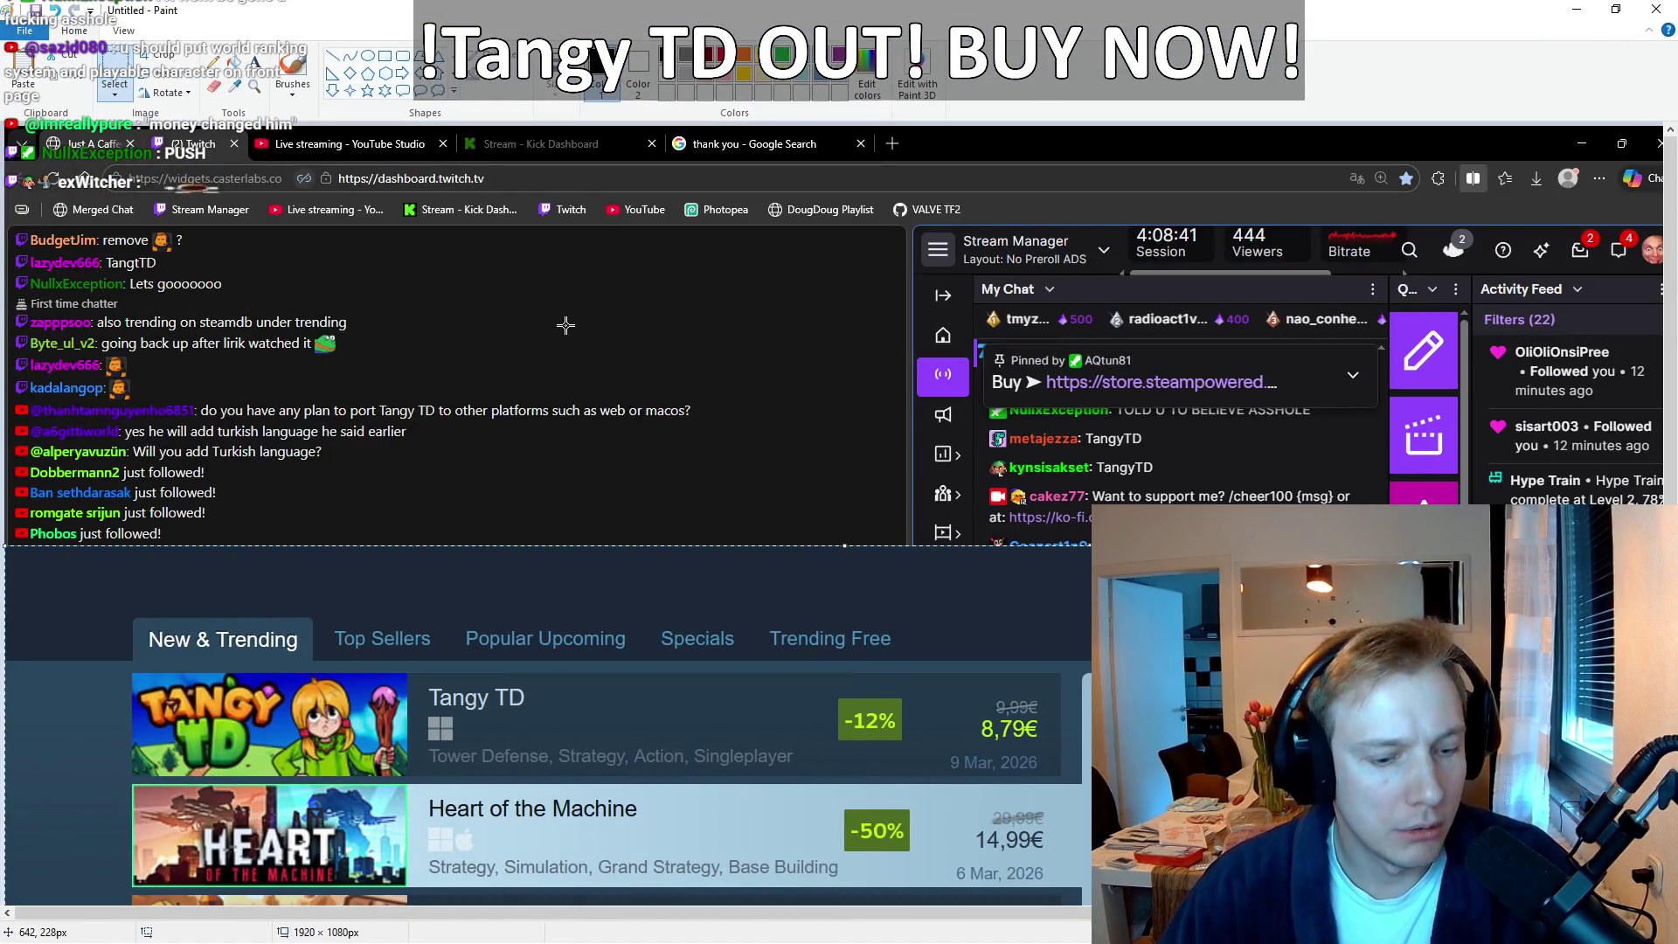
pyautogui.scroll(-5, 568, 325)
pyautogui.scroll(-2, 709, 336)
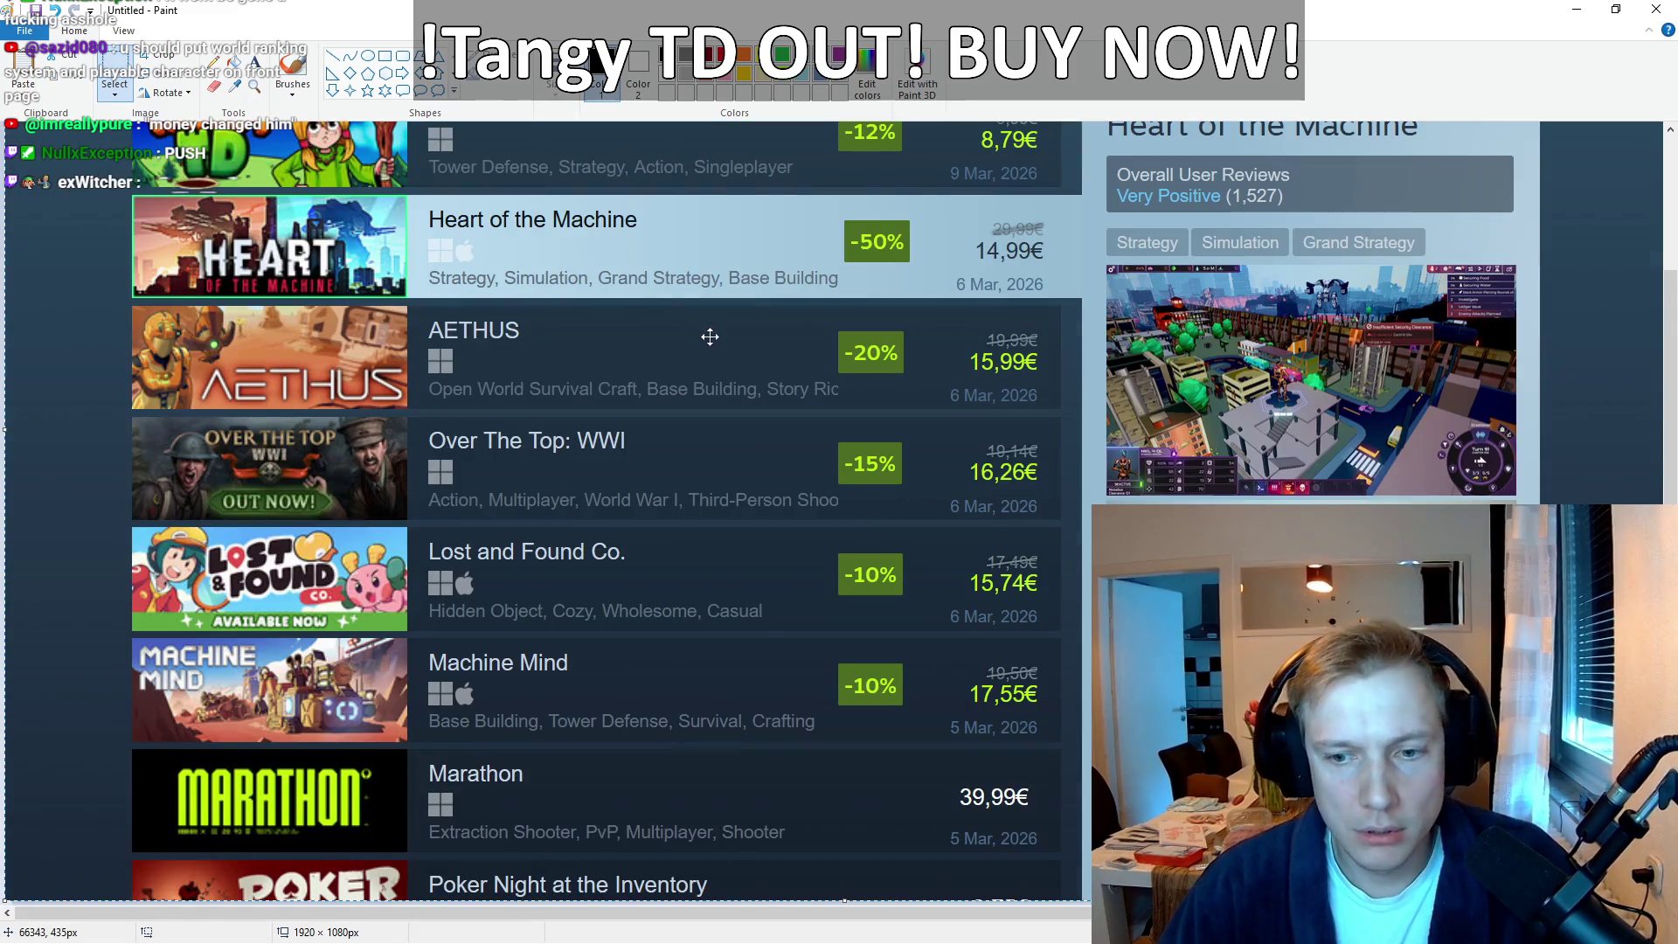
pyautogui.scroll(2, 753, 874)
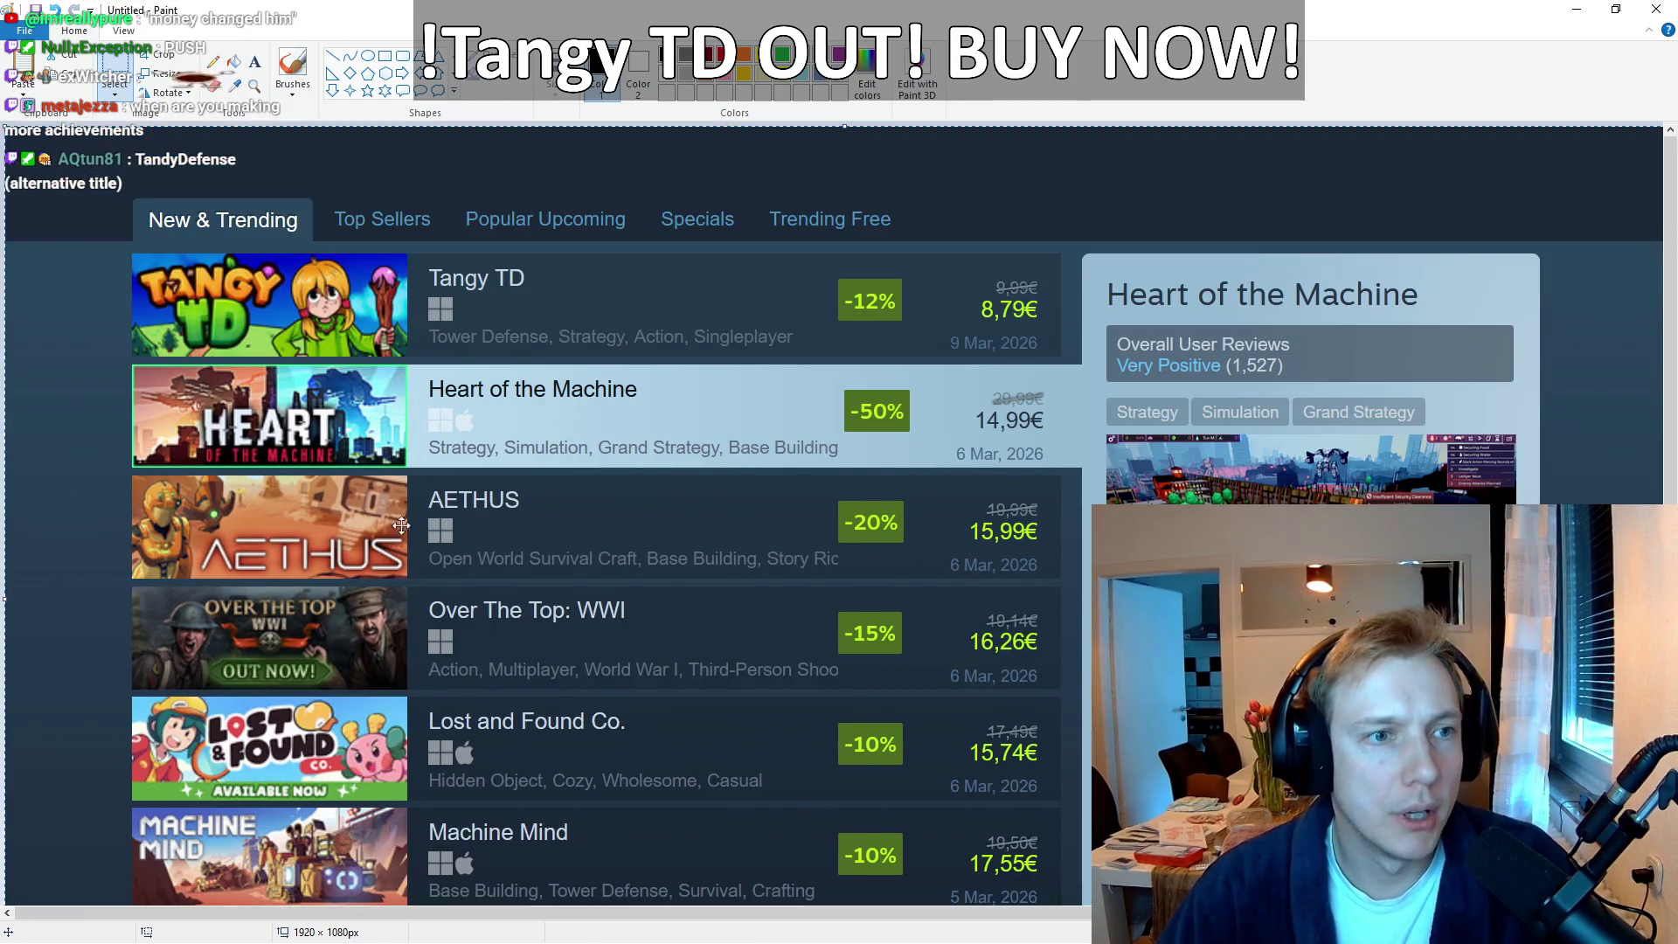
# Step: Save the screenshot as PNG "New & Trending Can't believe it" in the Tangy TD folder
pyautogui.click(25, 31)
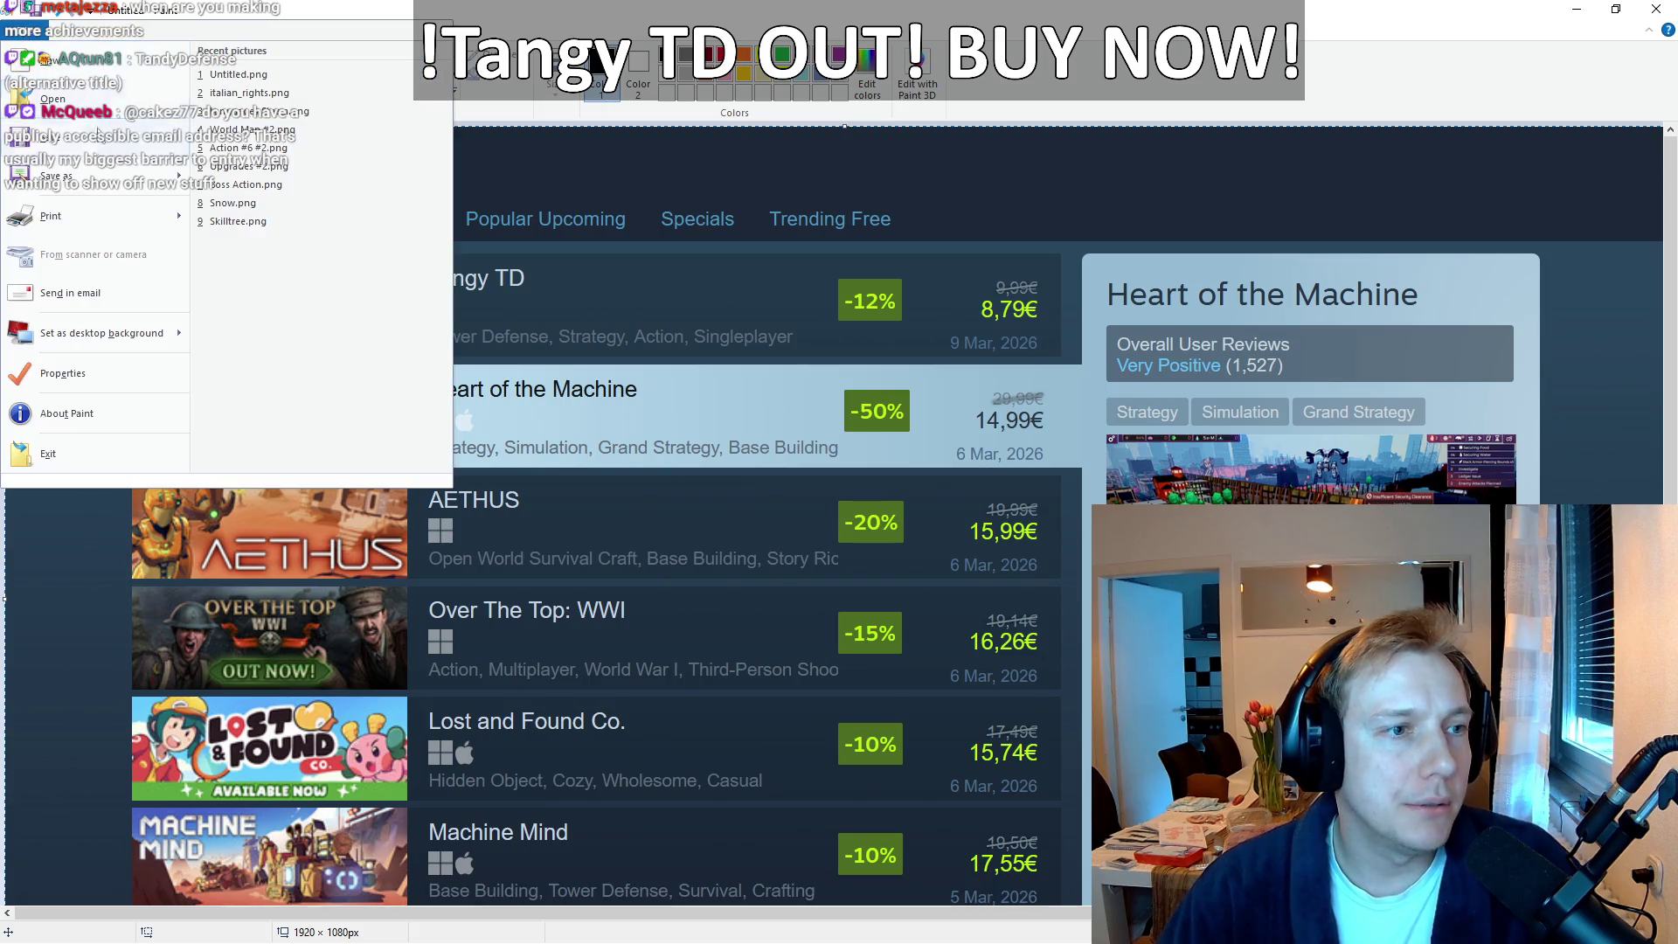
pyautogui.moveTo(94, 184)
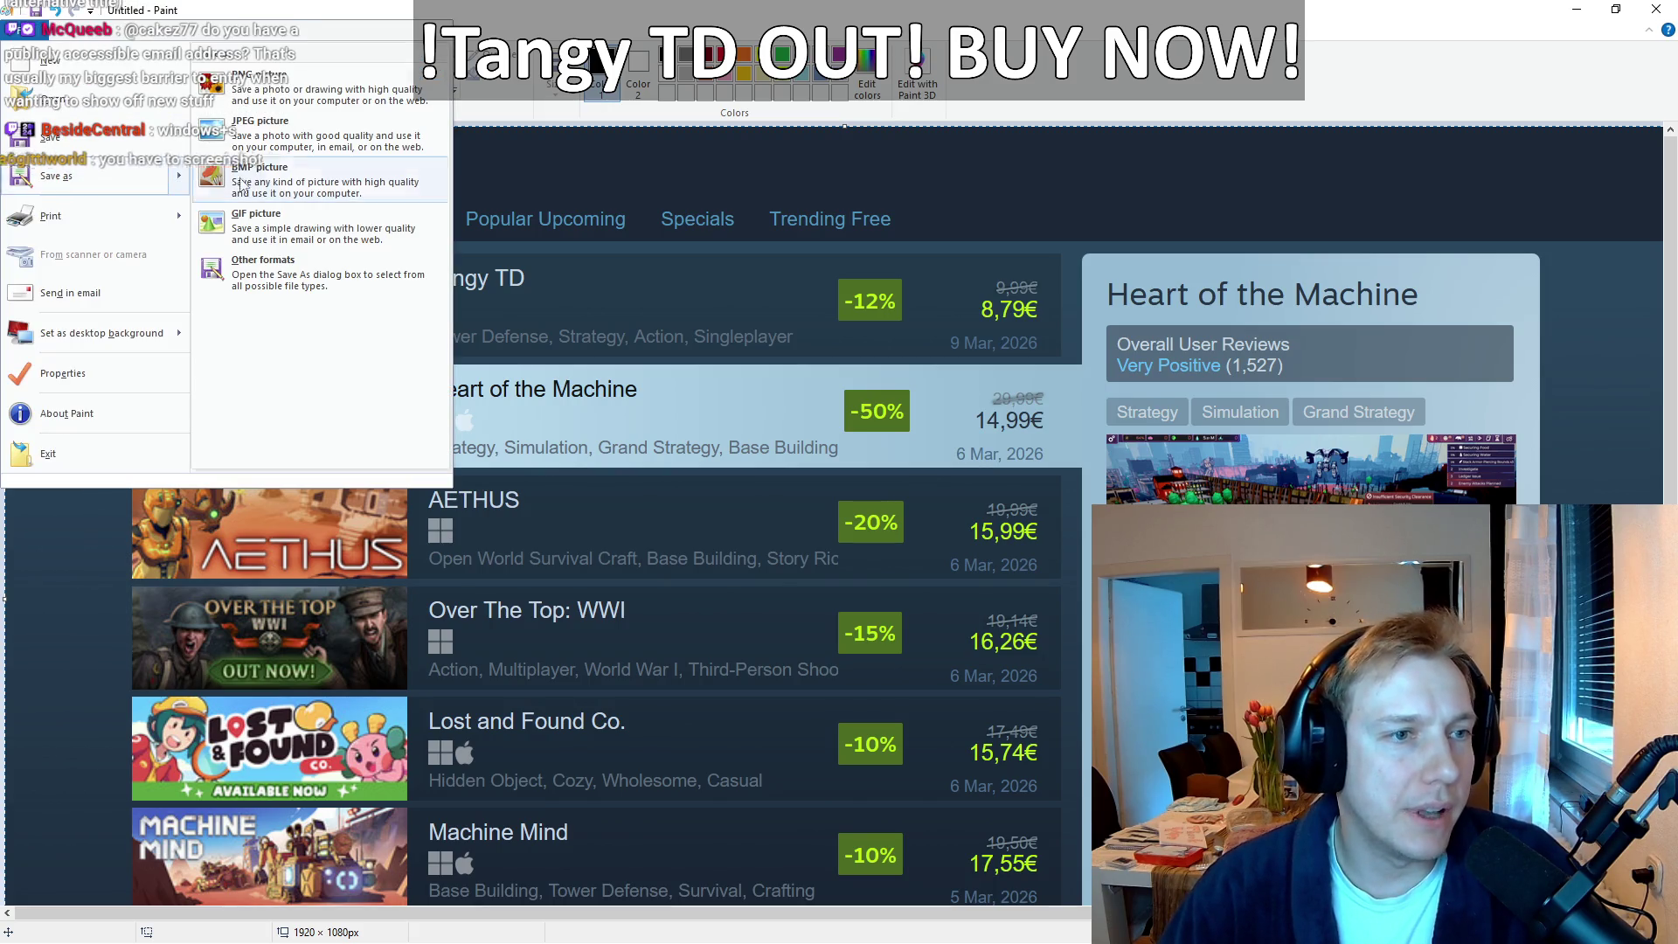
pyautogui.click(312, 97)
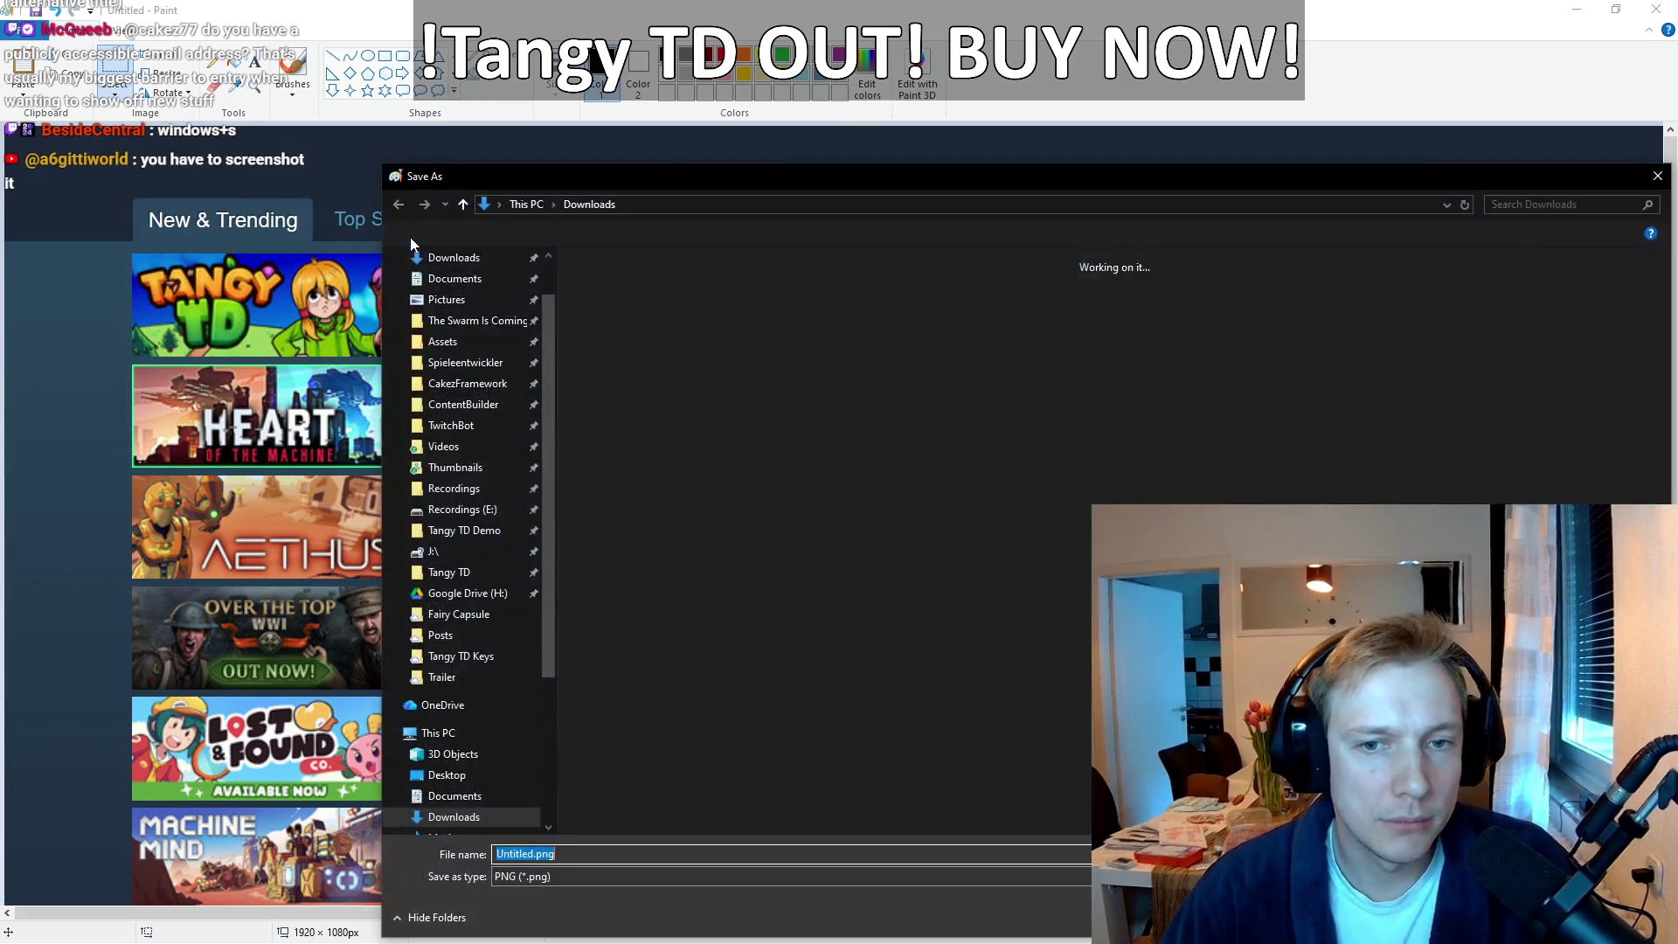
pyautogui.click(450, 574)
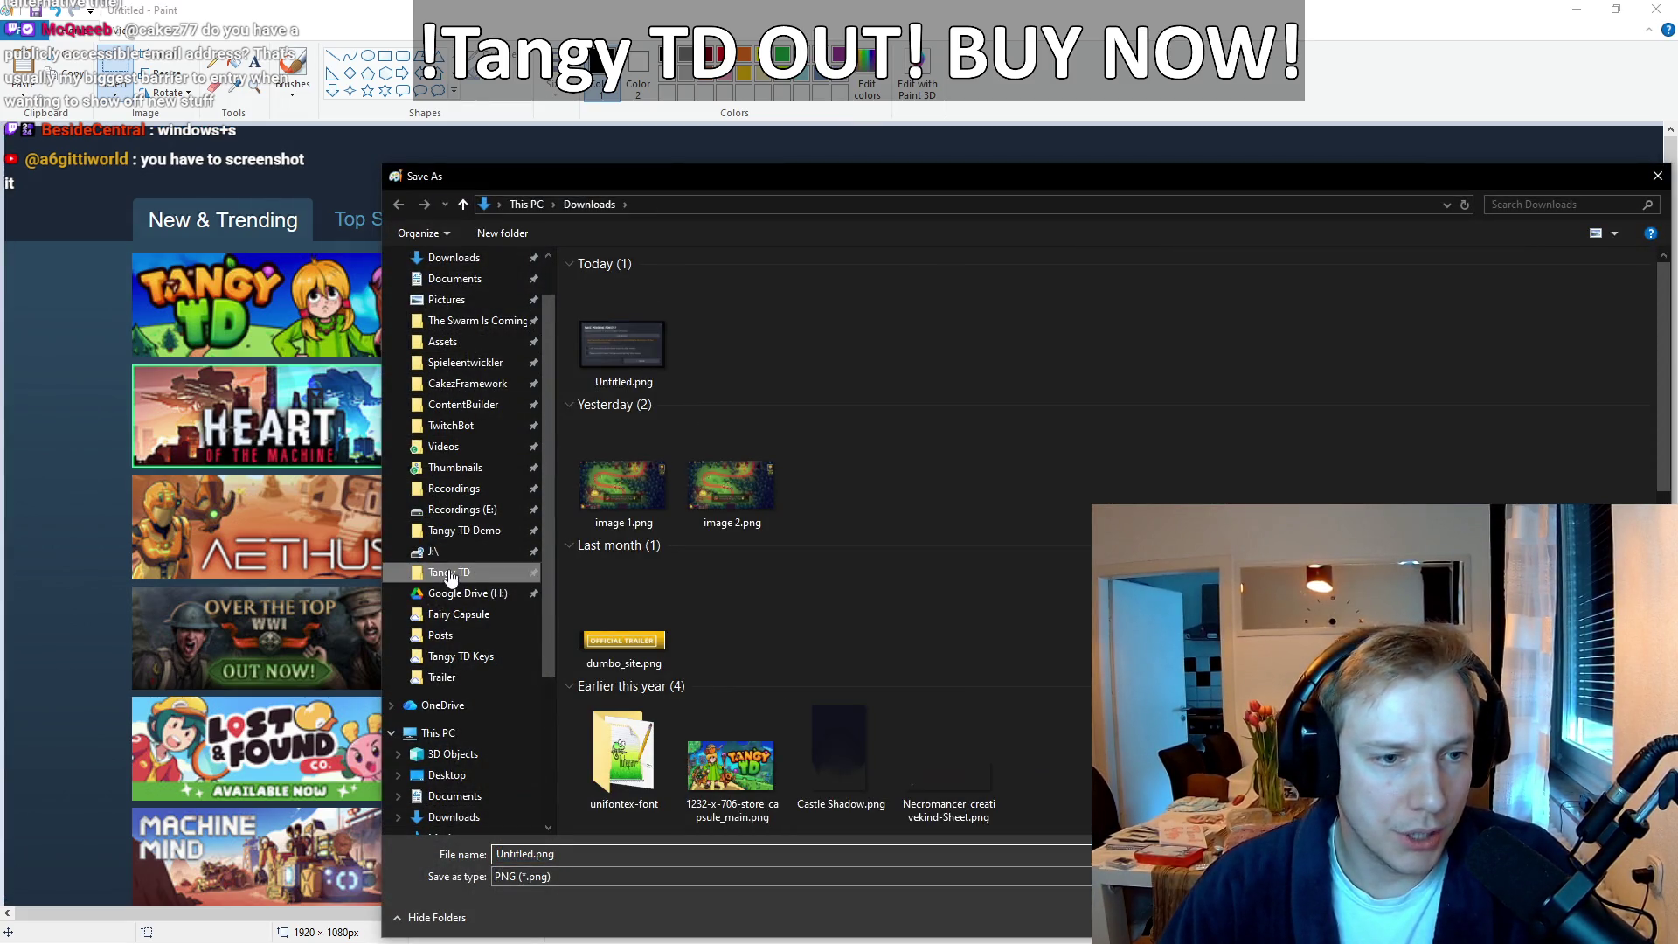
pyautogui.click(571, 850)
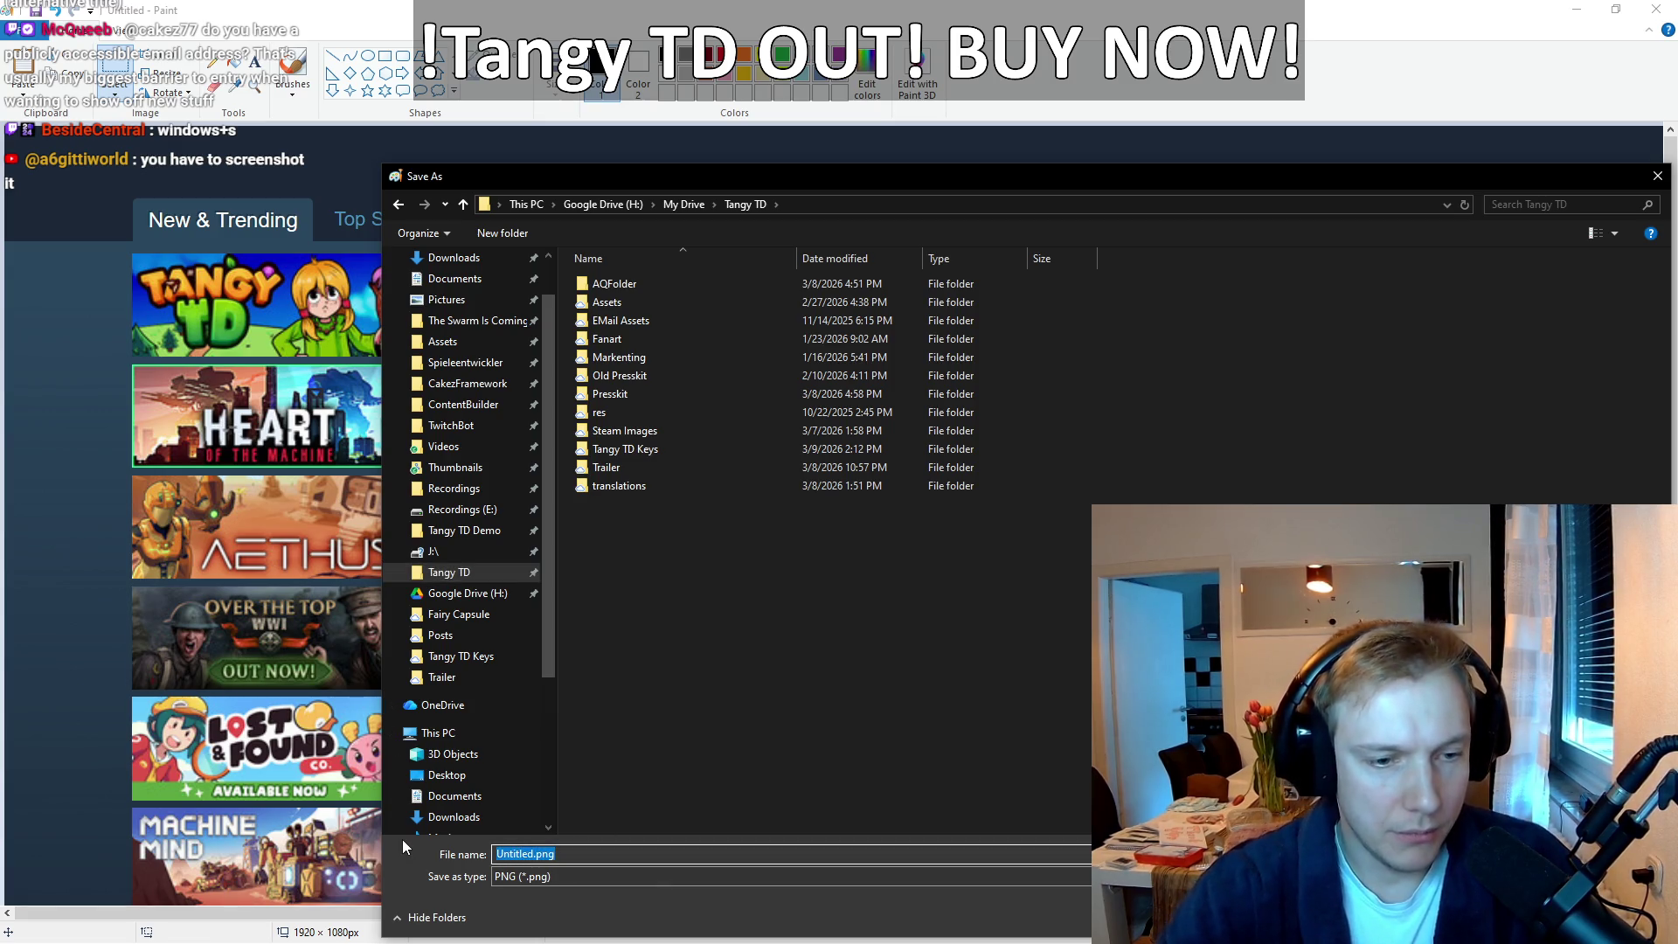
pyautogui.write('Nerw')
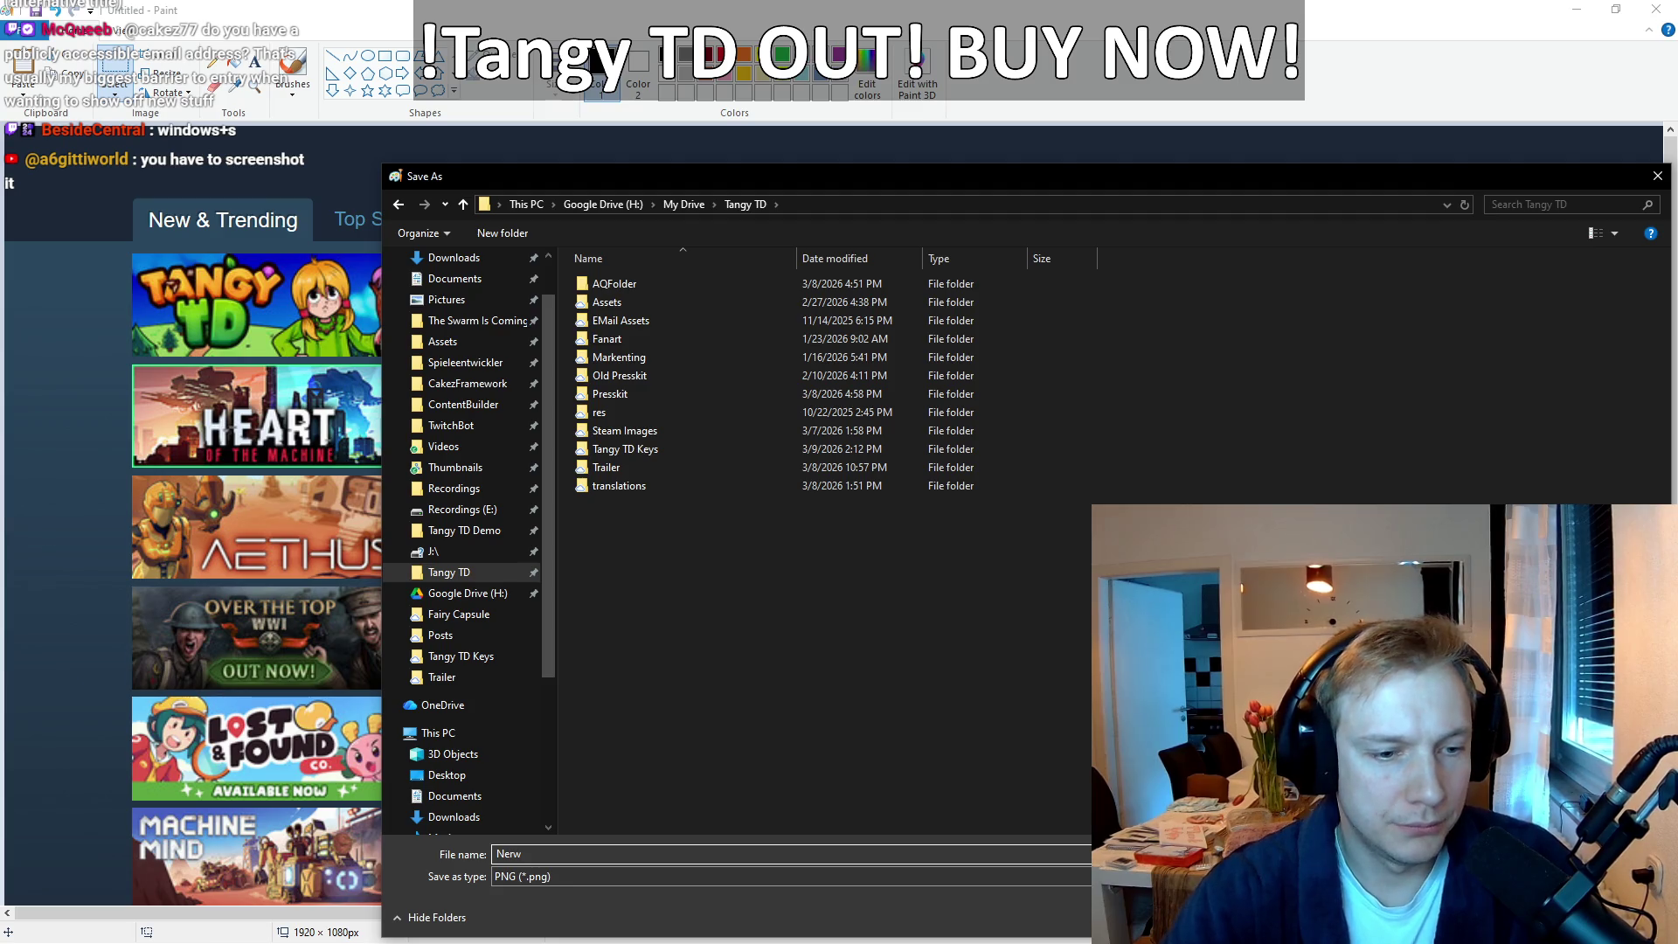
pyautogui.press('BackSpace')
pyautogui.press('BackSpace')
pyautogui.write('w & Trending')
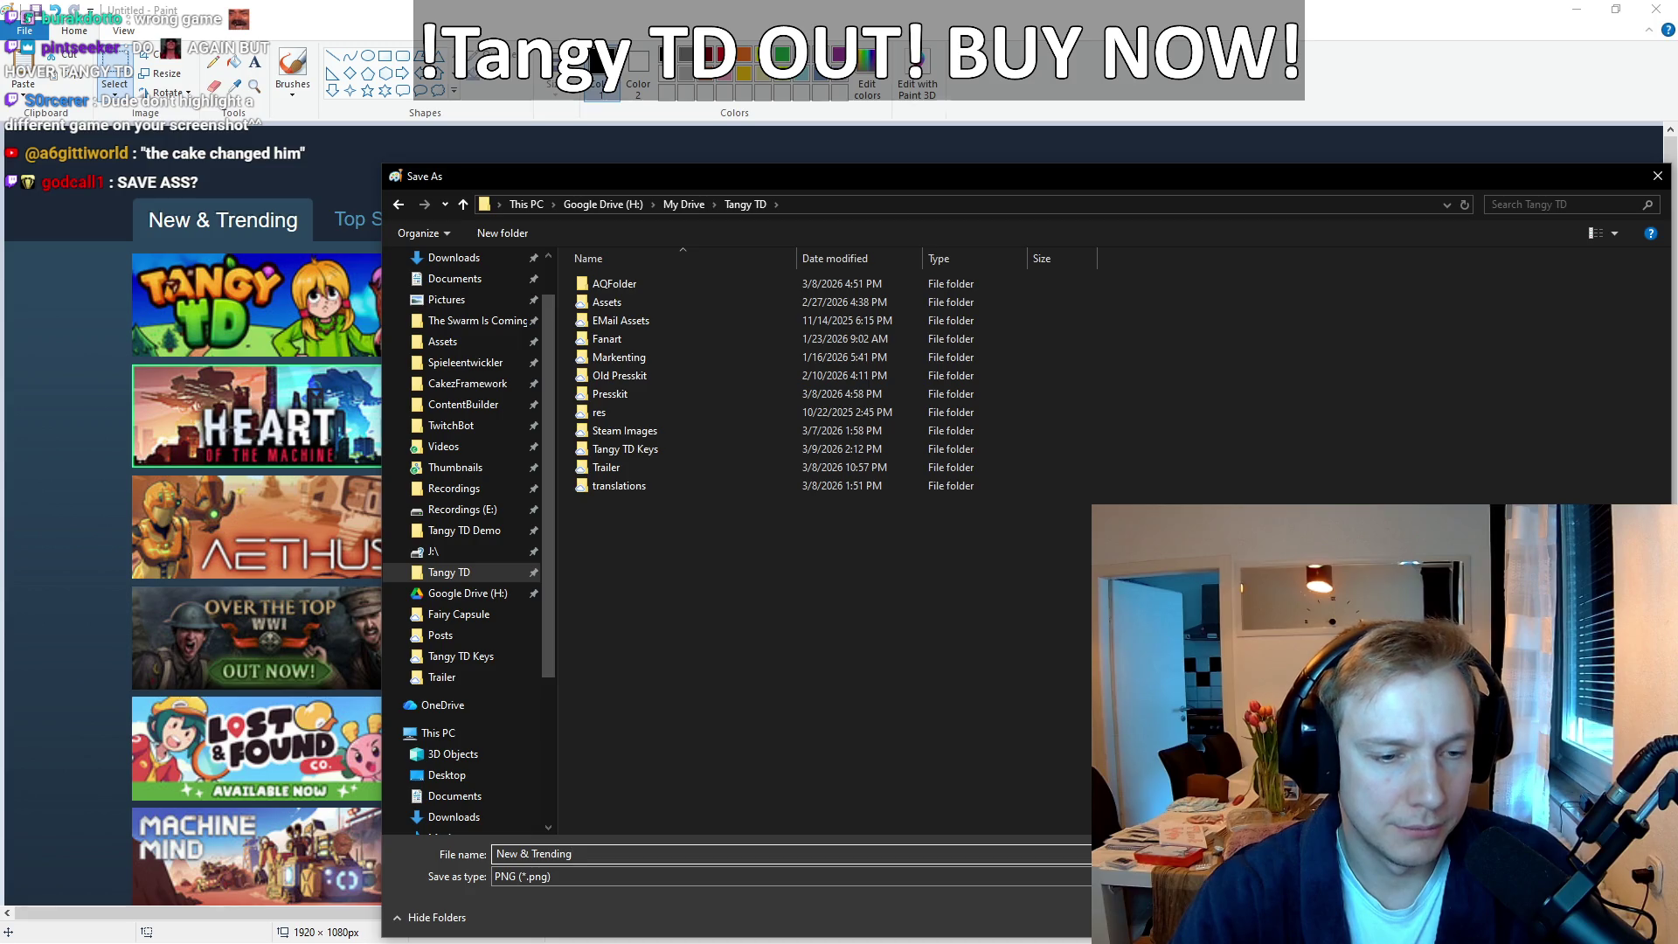
pyautogui.write(" Can't believe it")
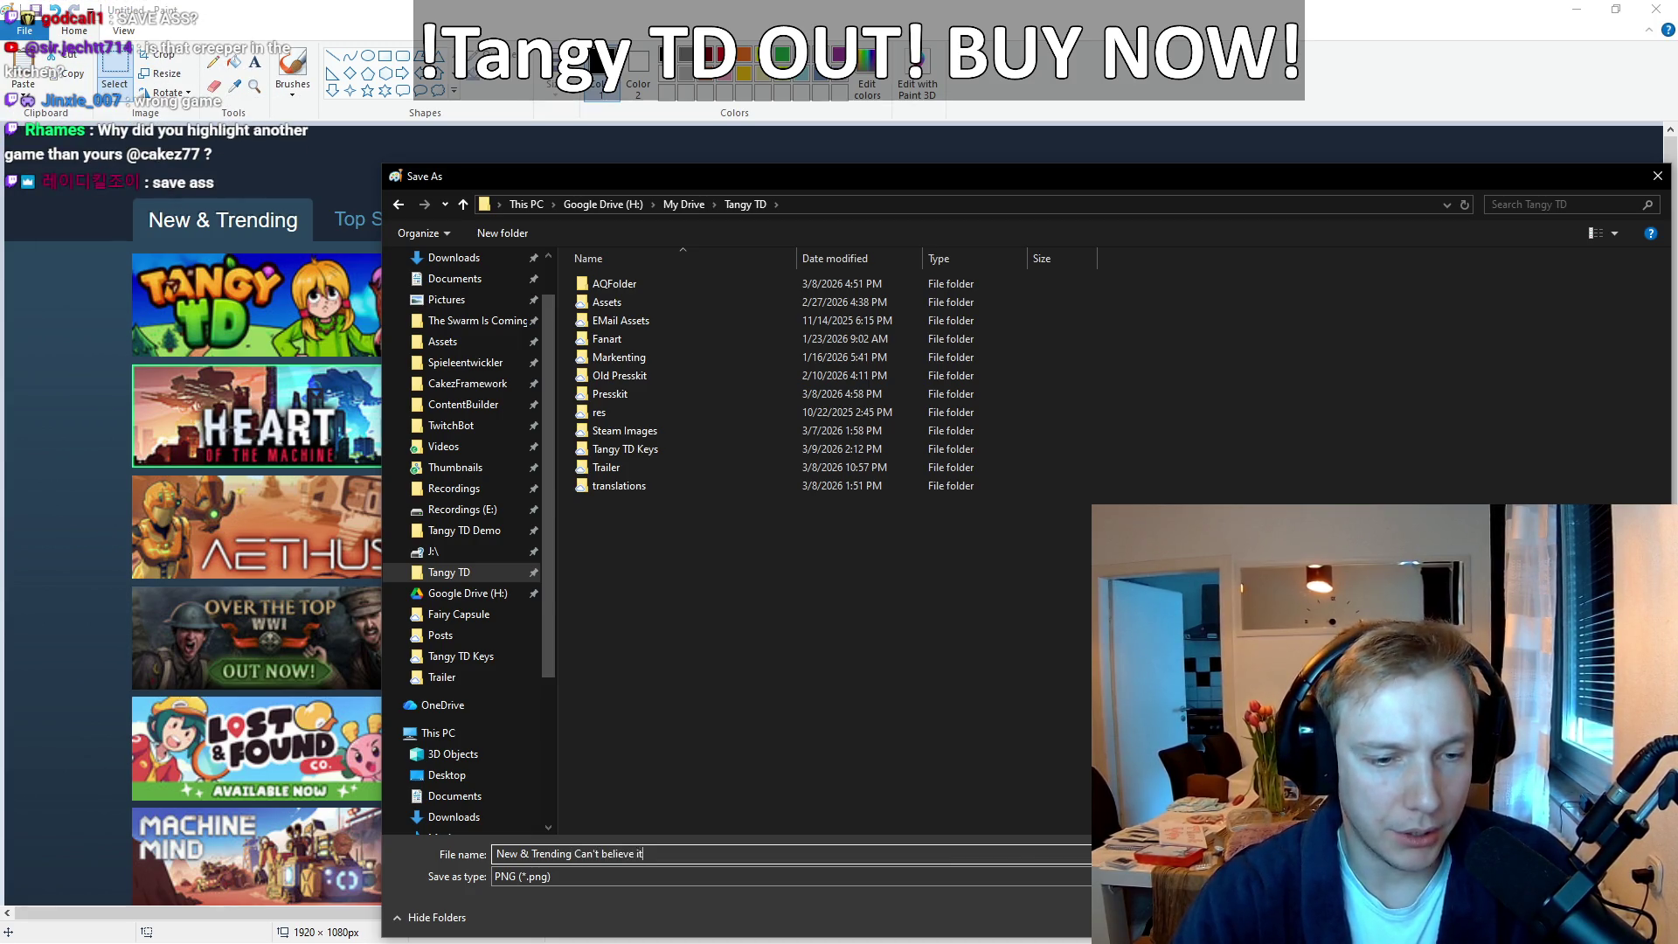
pyautogui.press('Return')
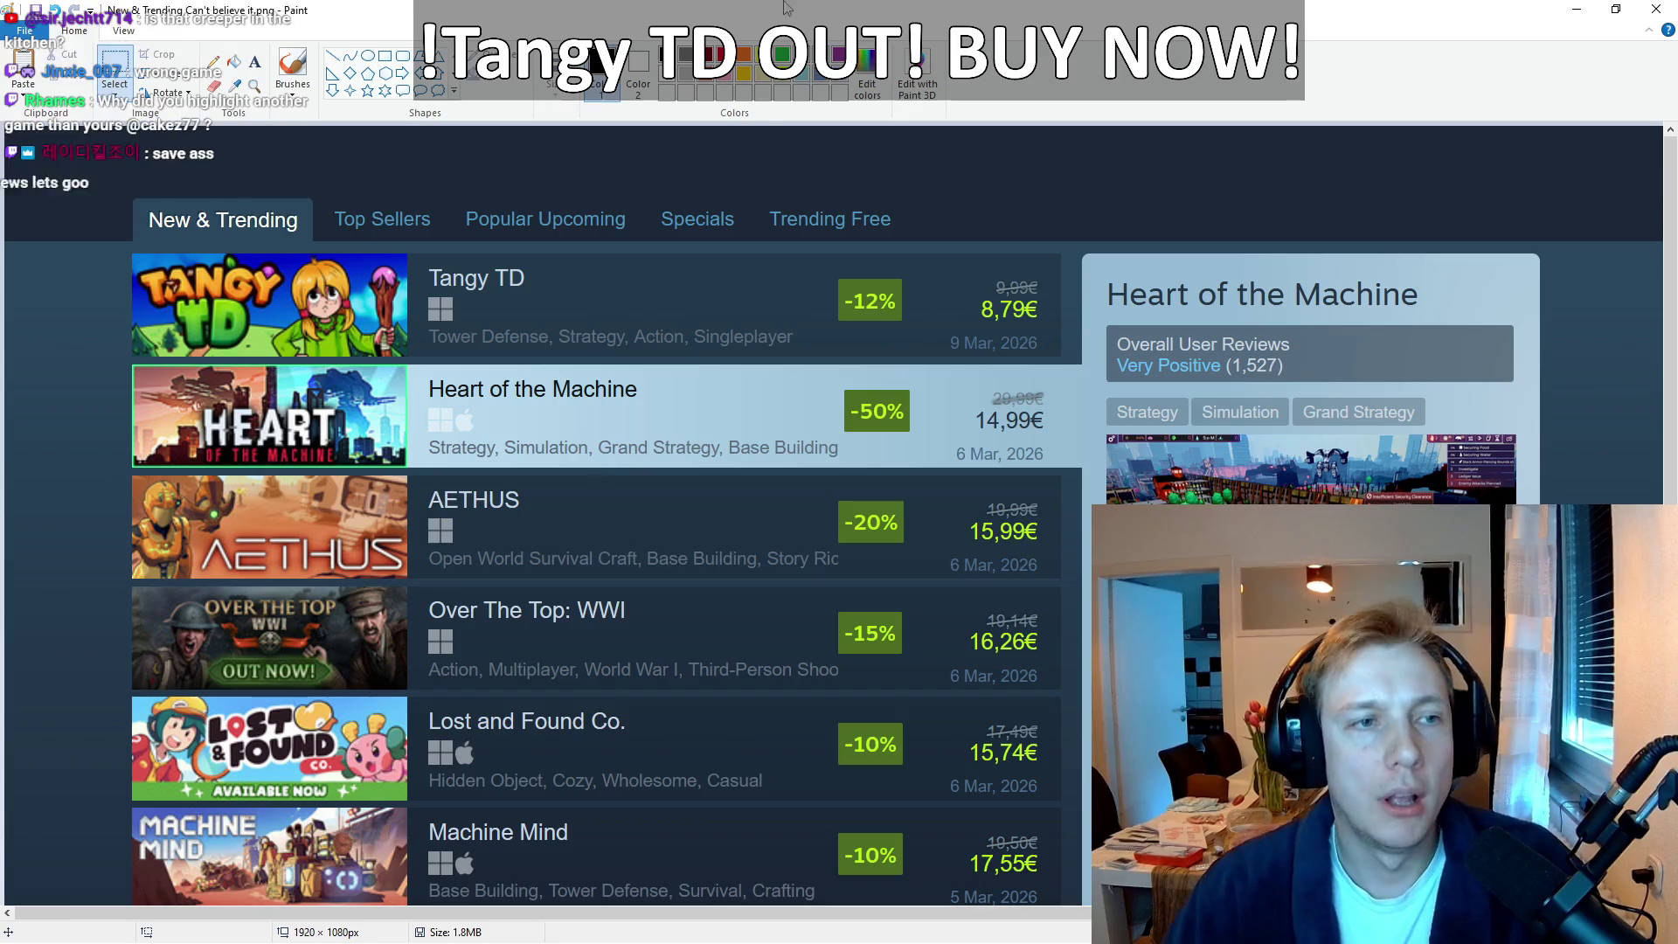
# Step: View thank you.jpg in Photos, then paste the Steam New & Trending capture into a new Paint image
pyautogui.click(1654, 10)
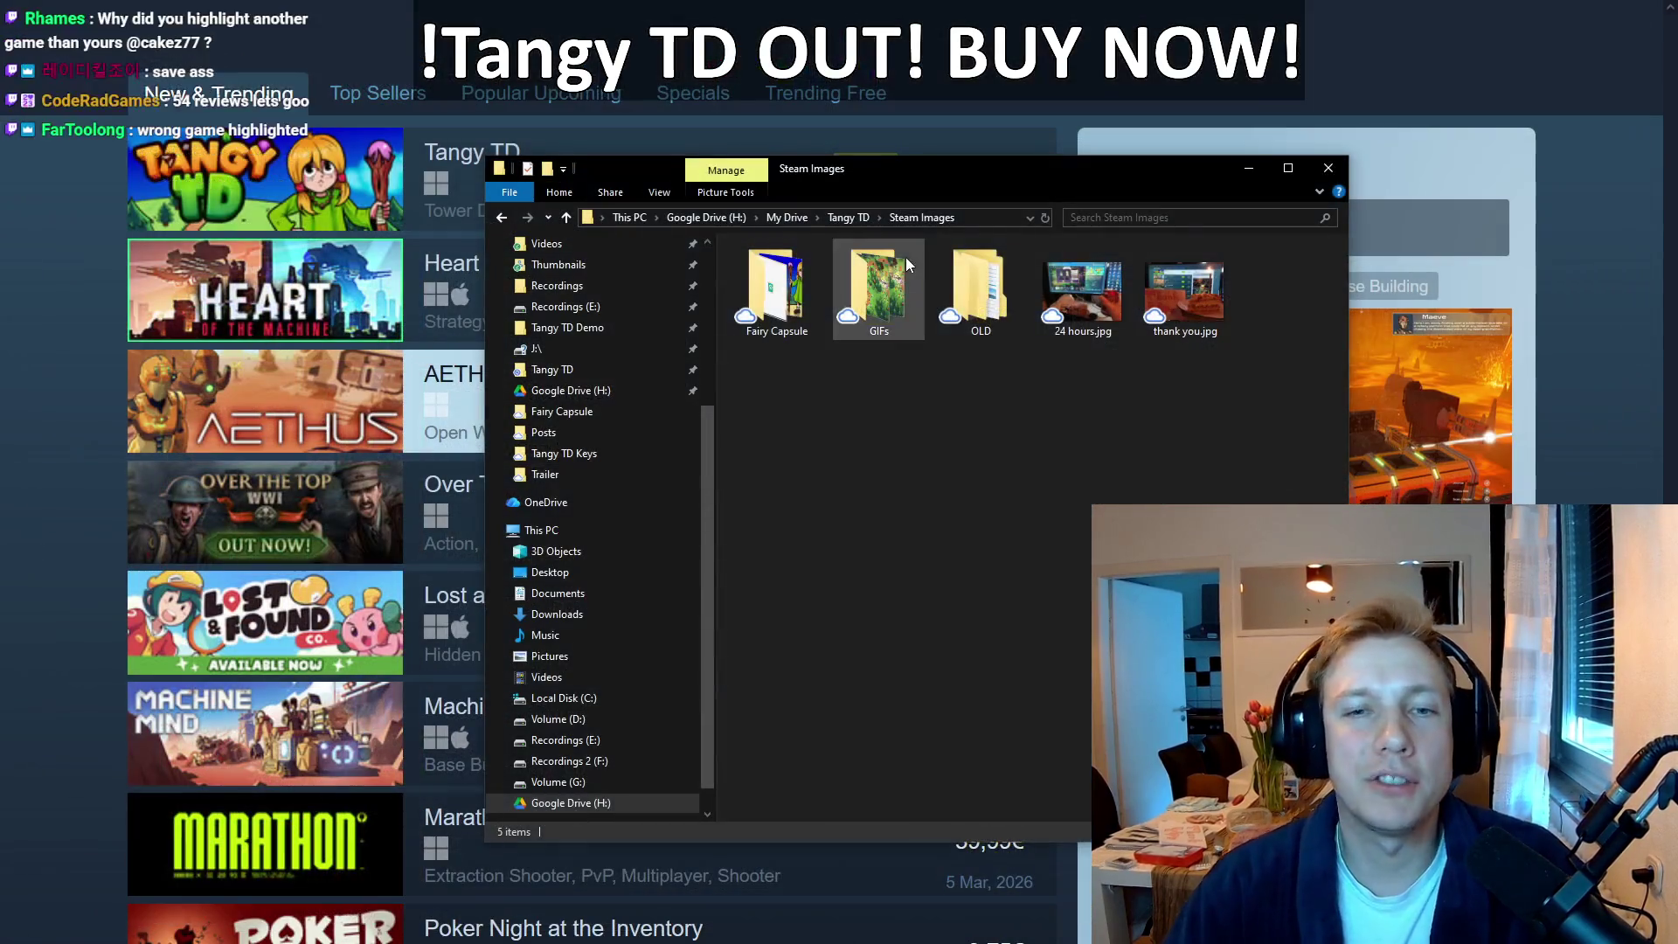
pyautogui.click(1182, 297)
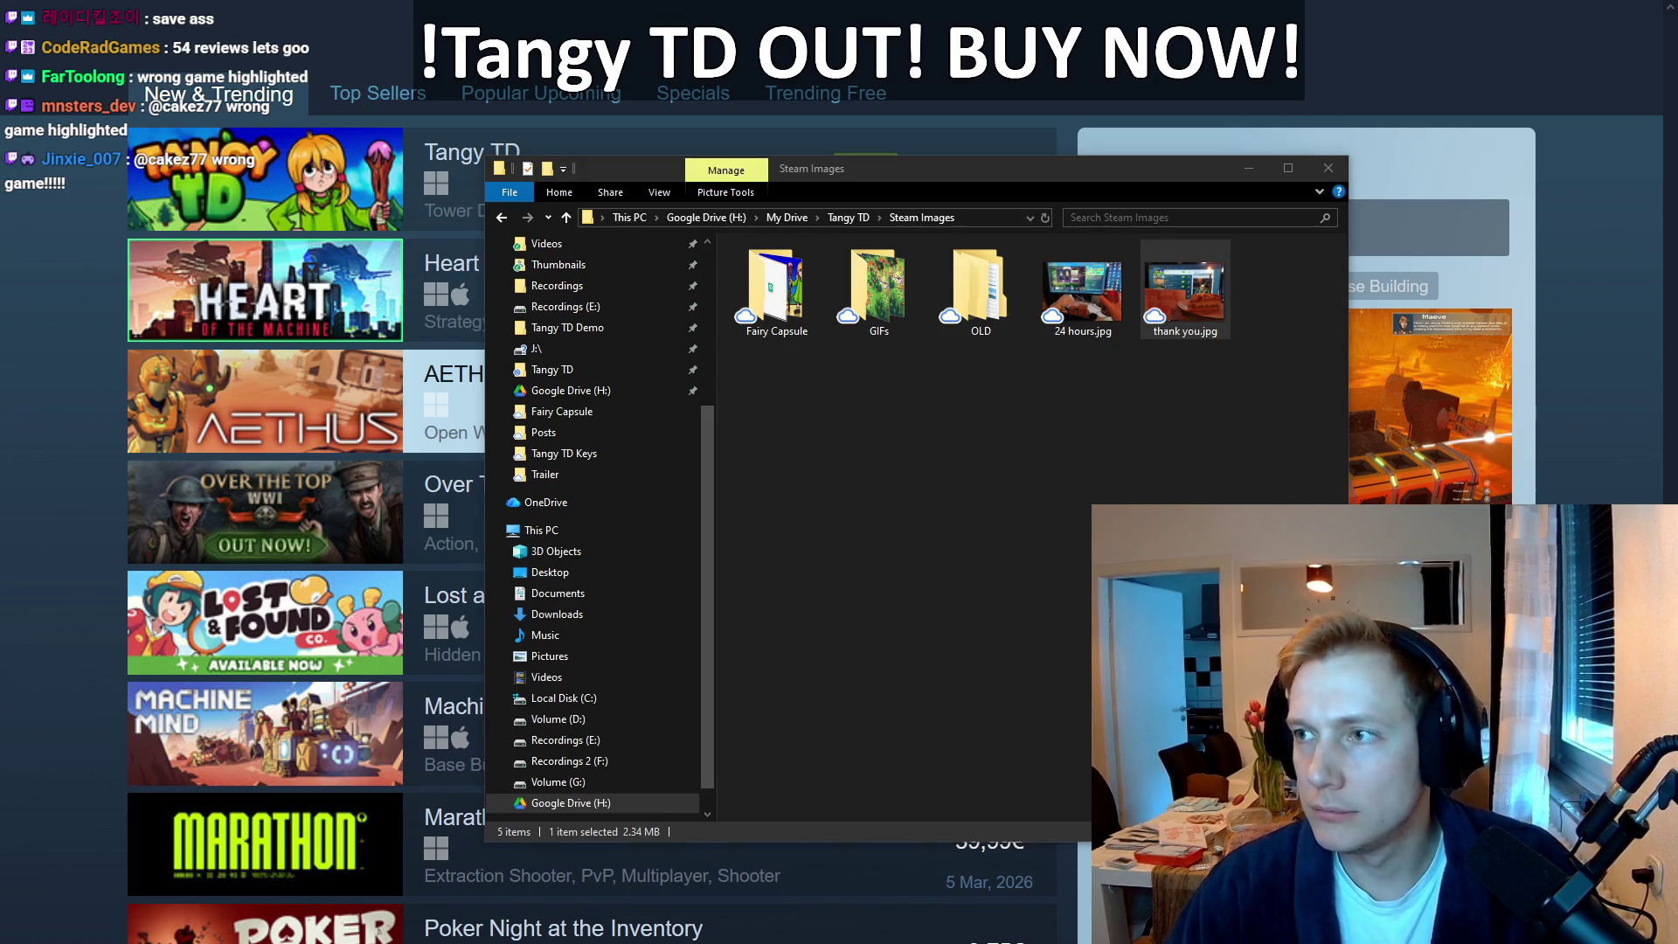
pyautogui.press('Return')
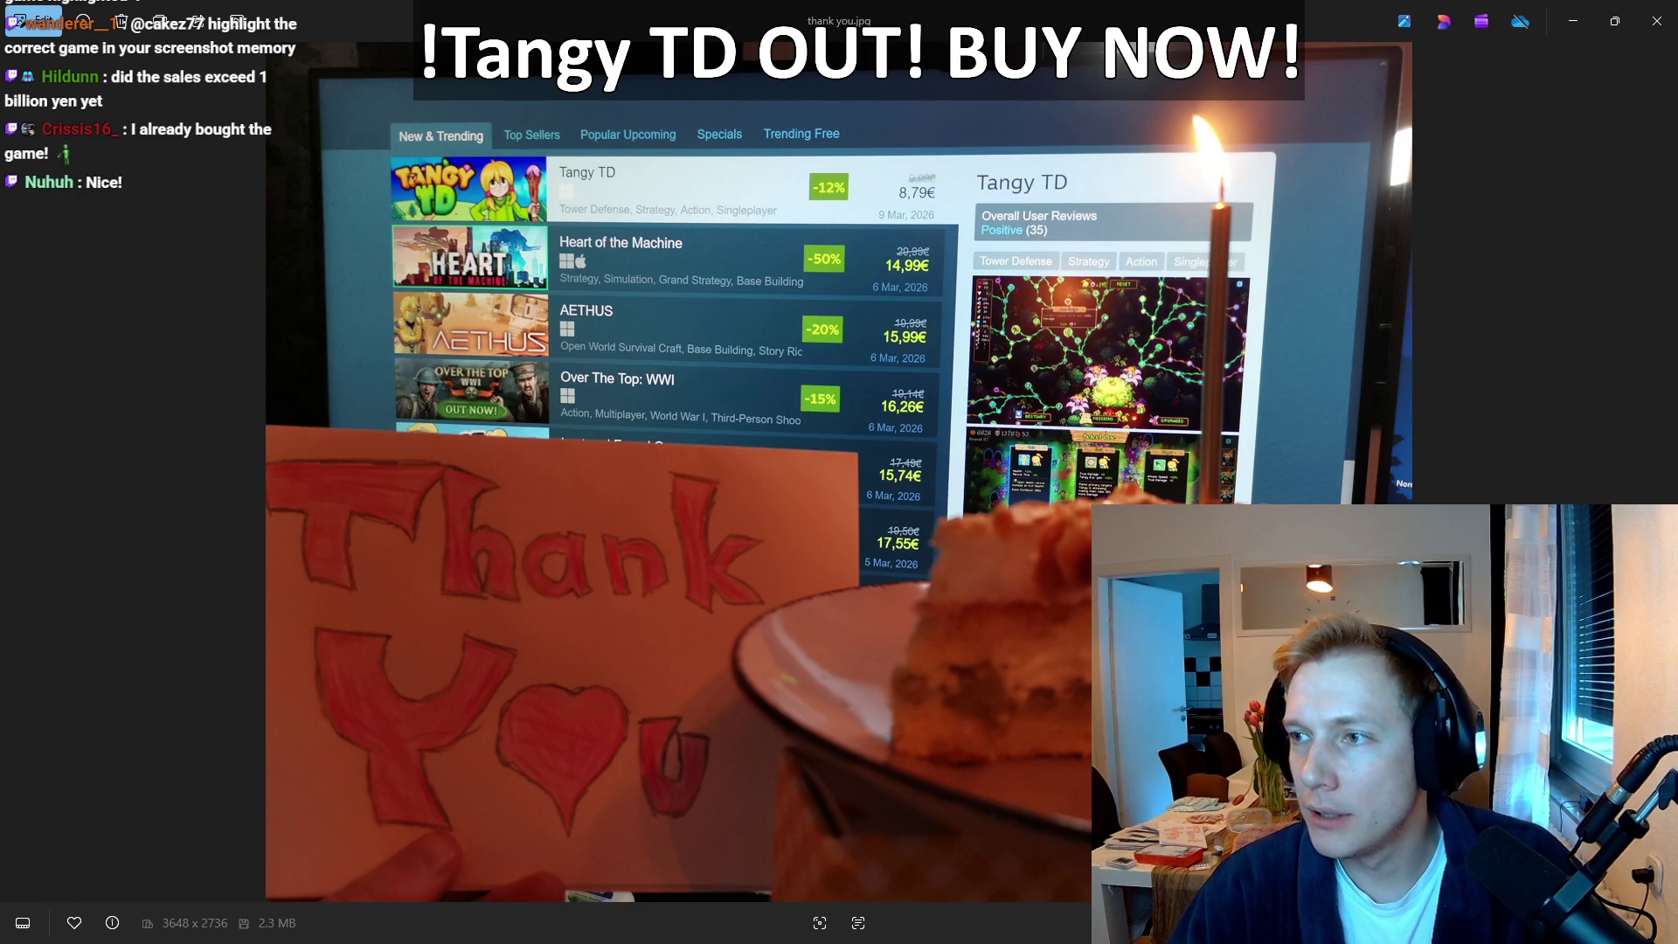
pyautogui.hotkey('alt', 'F4')
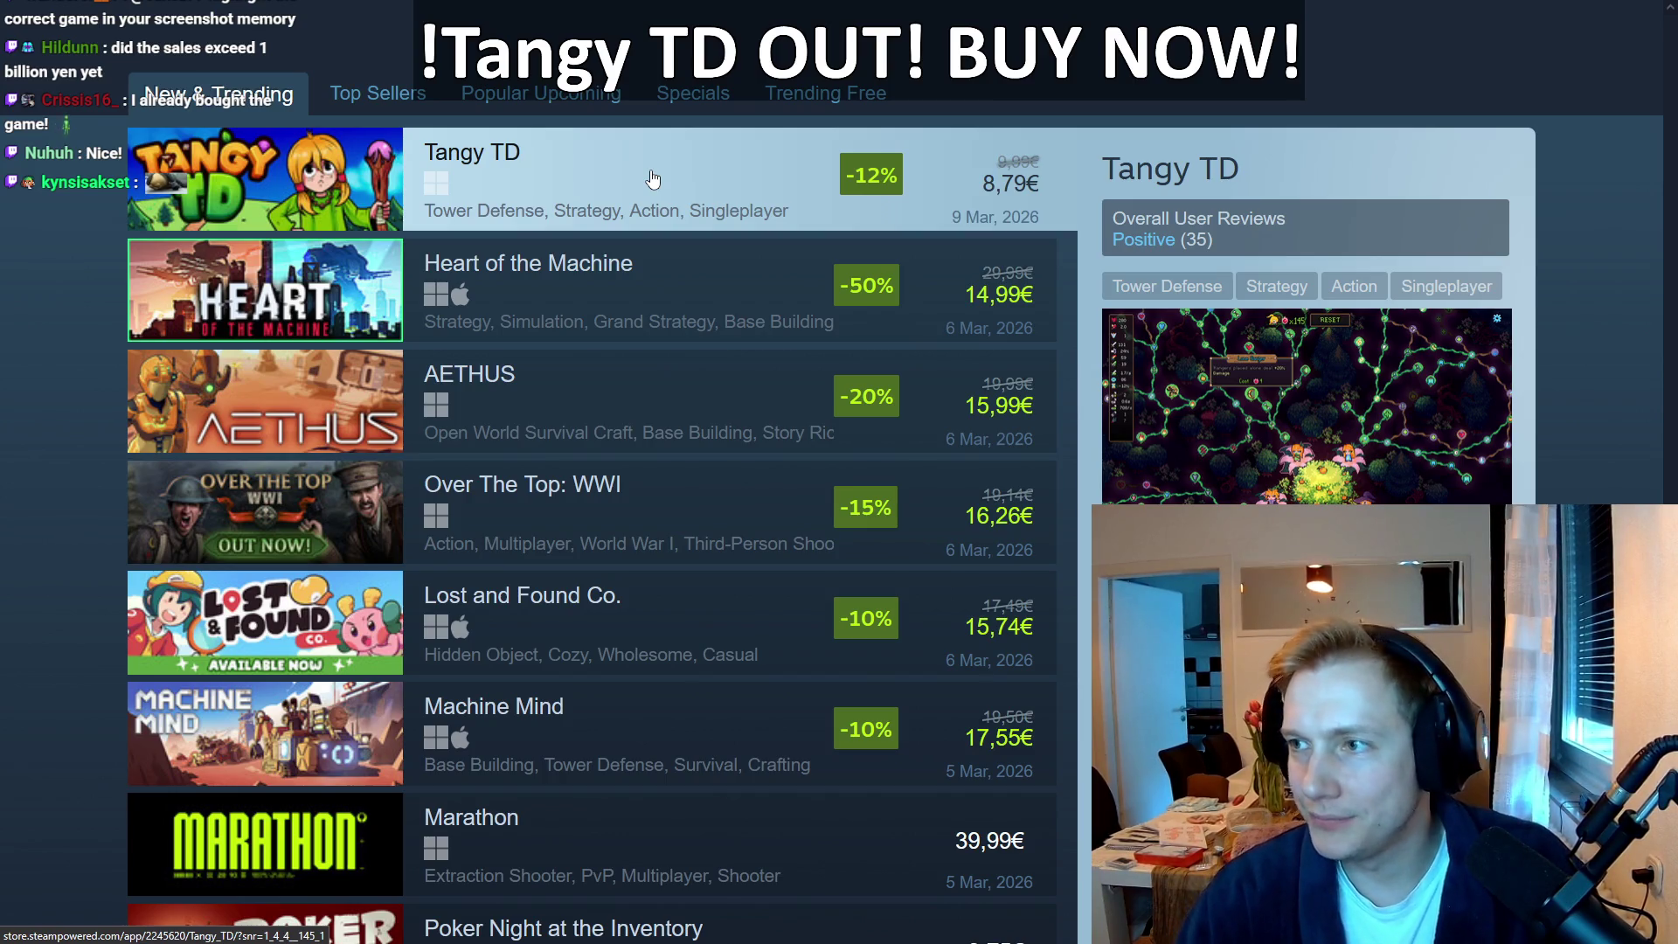
pyautogui.hotkey('alt', 'Tab')
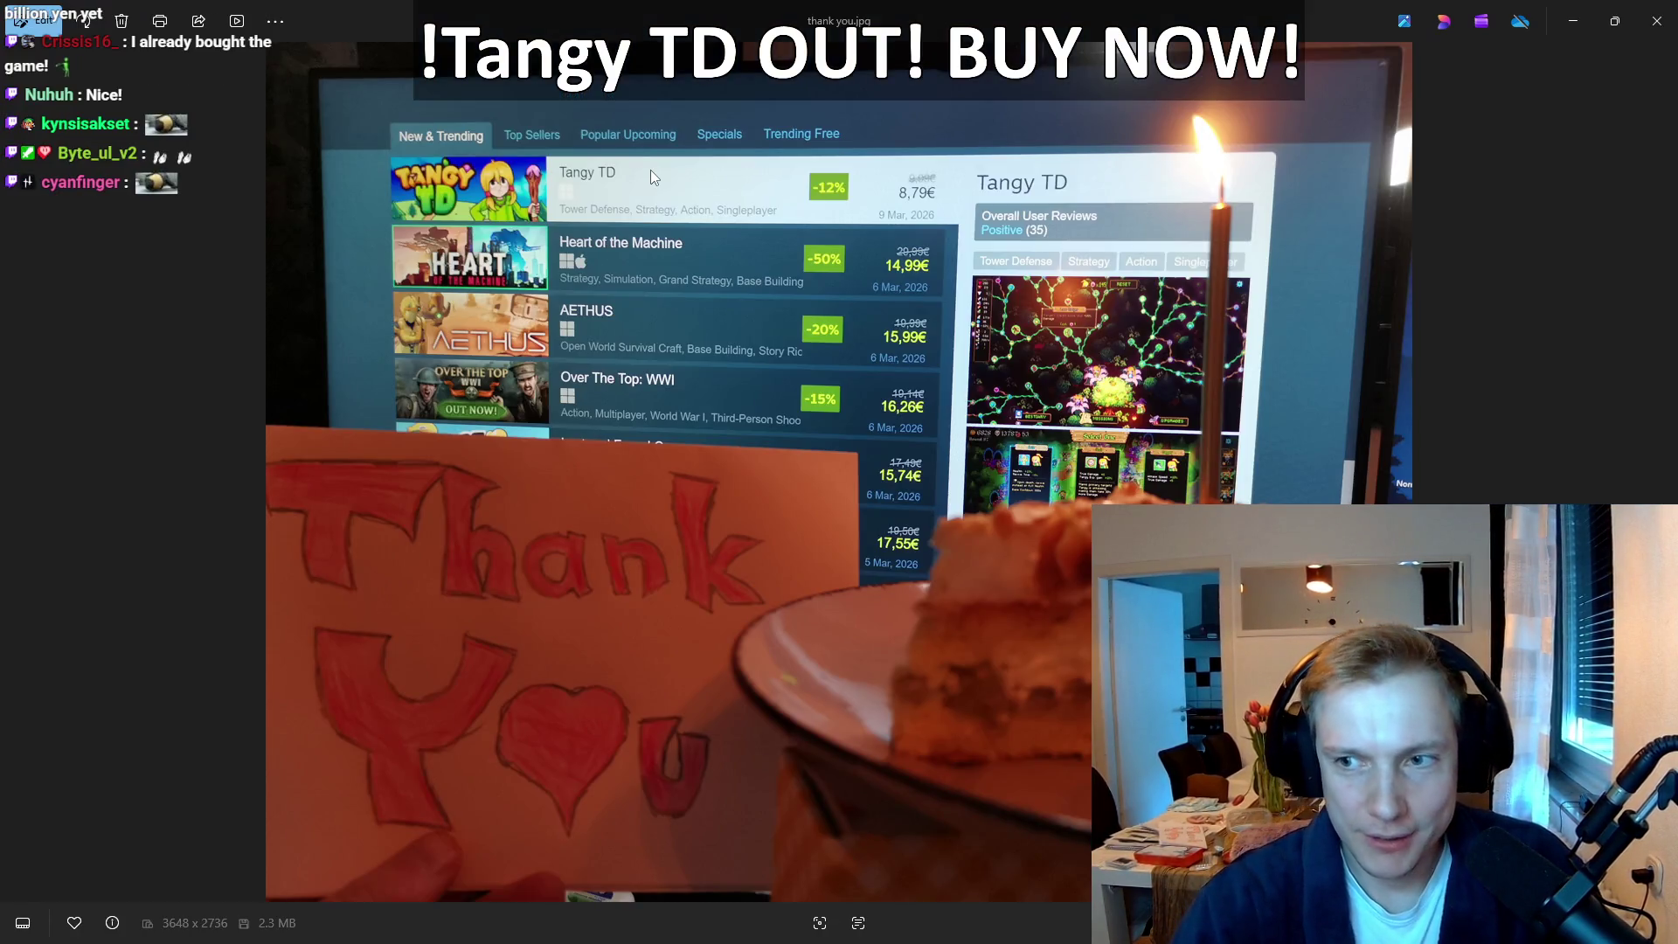
pyautogui.hotkey('ctrl', 'v')
pyautogui.hotkey('ctrl', 'v')
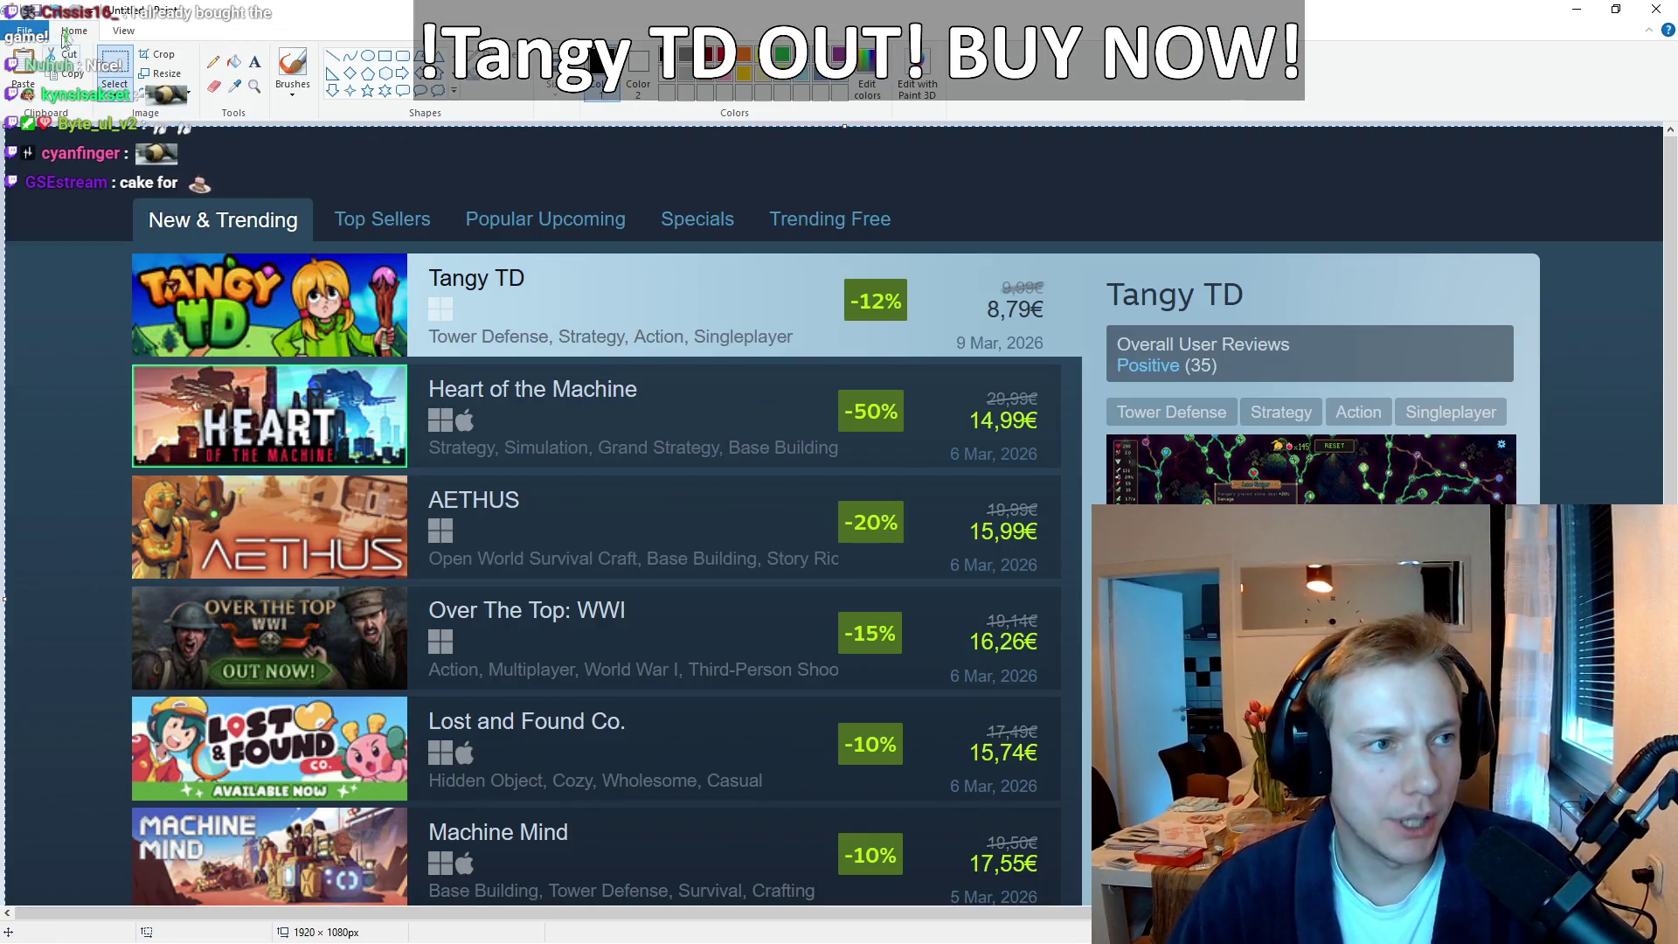
# Step: Overwrite New & Trending Can't believe it.png with the new capture and close Paint
pyautogui.click(25, 30)
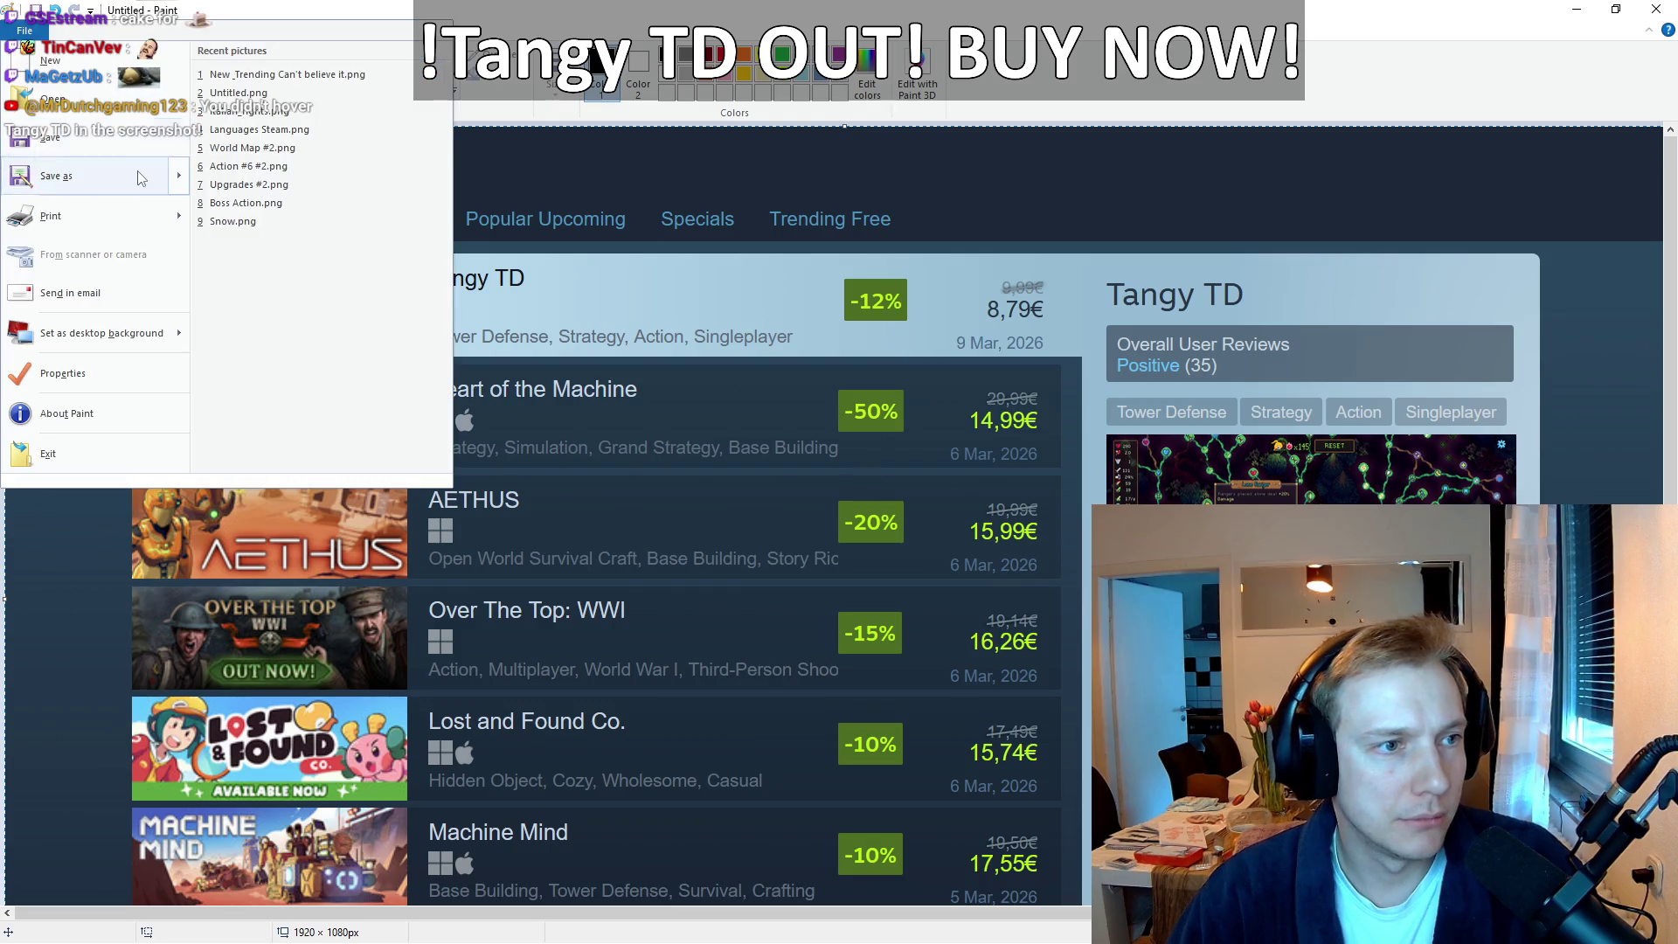
pyautogui.click(855, 347)
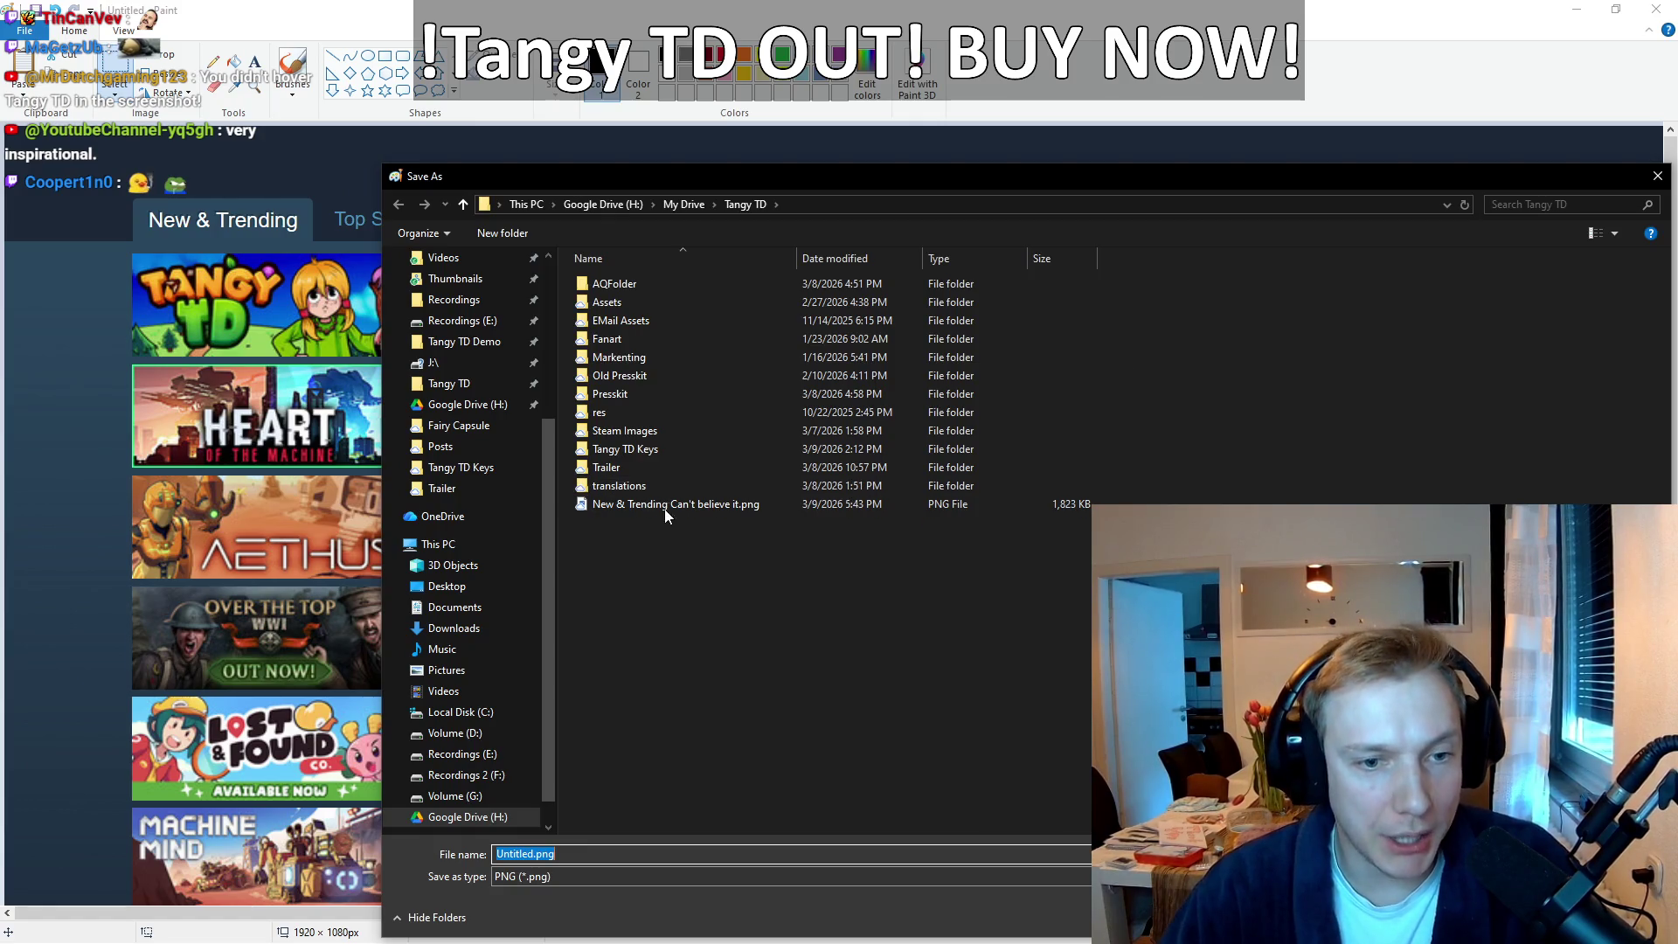
pyautogui.doubleClick(666, 506)
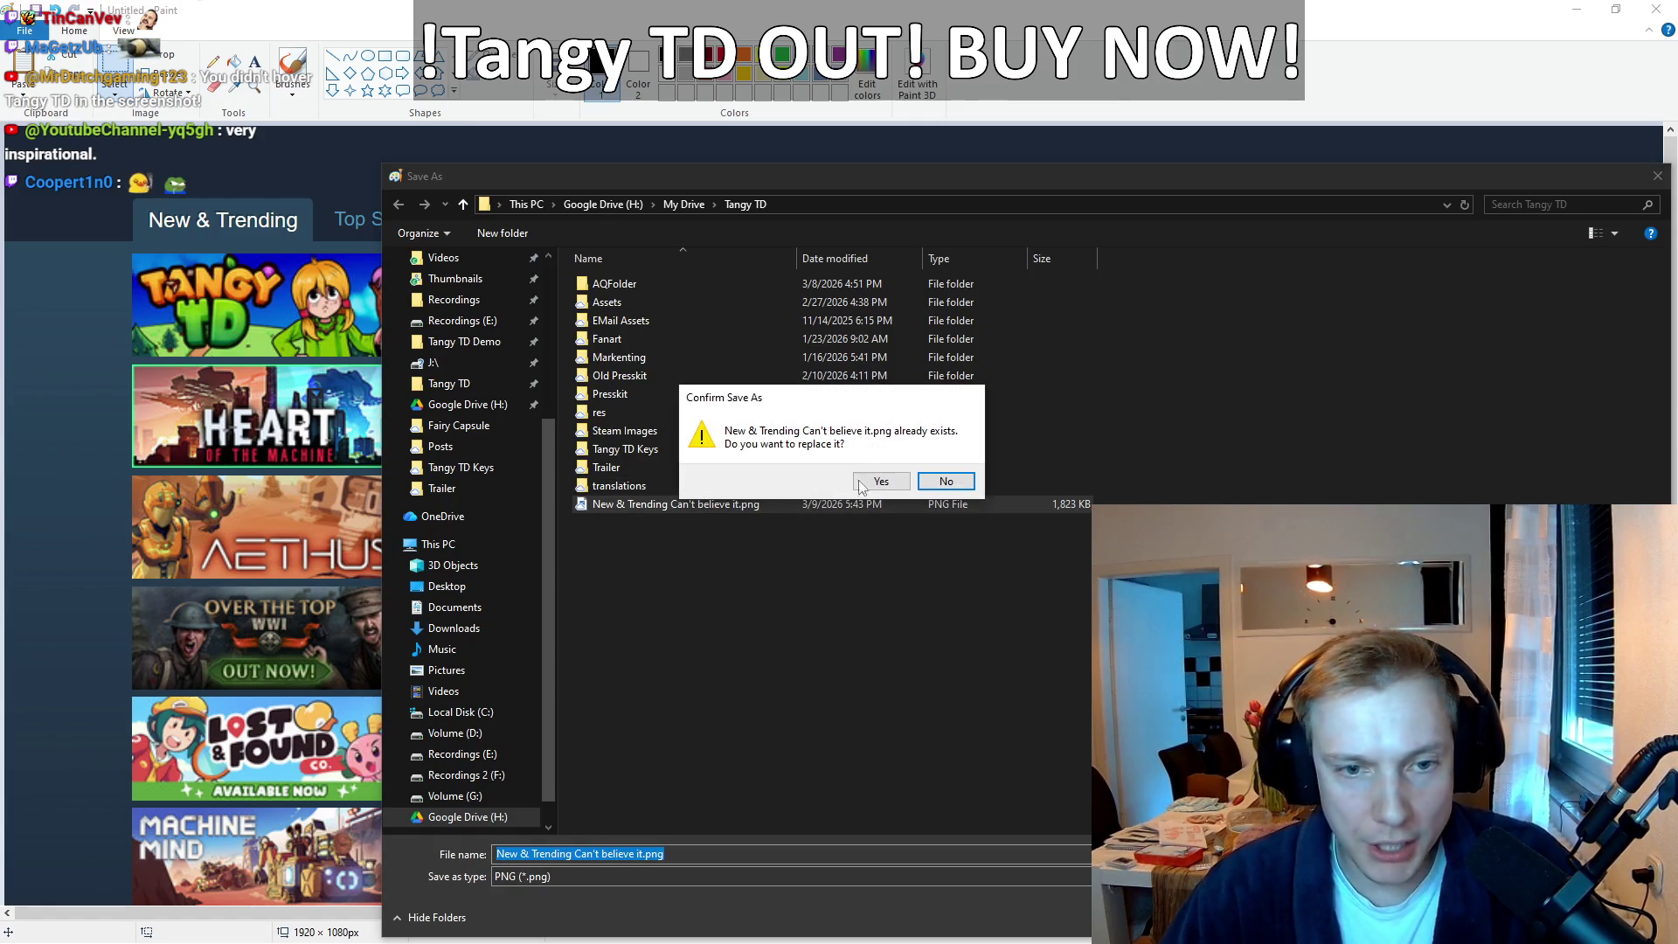
pyautogui.click(861, 486)
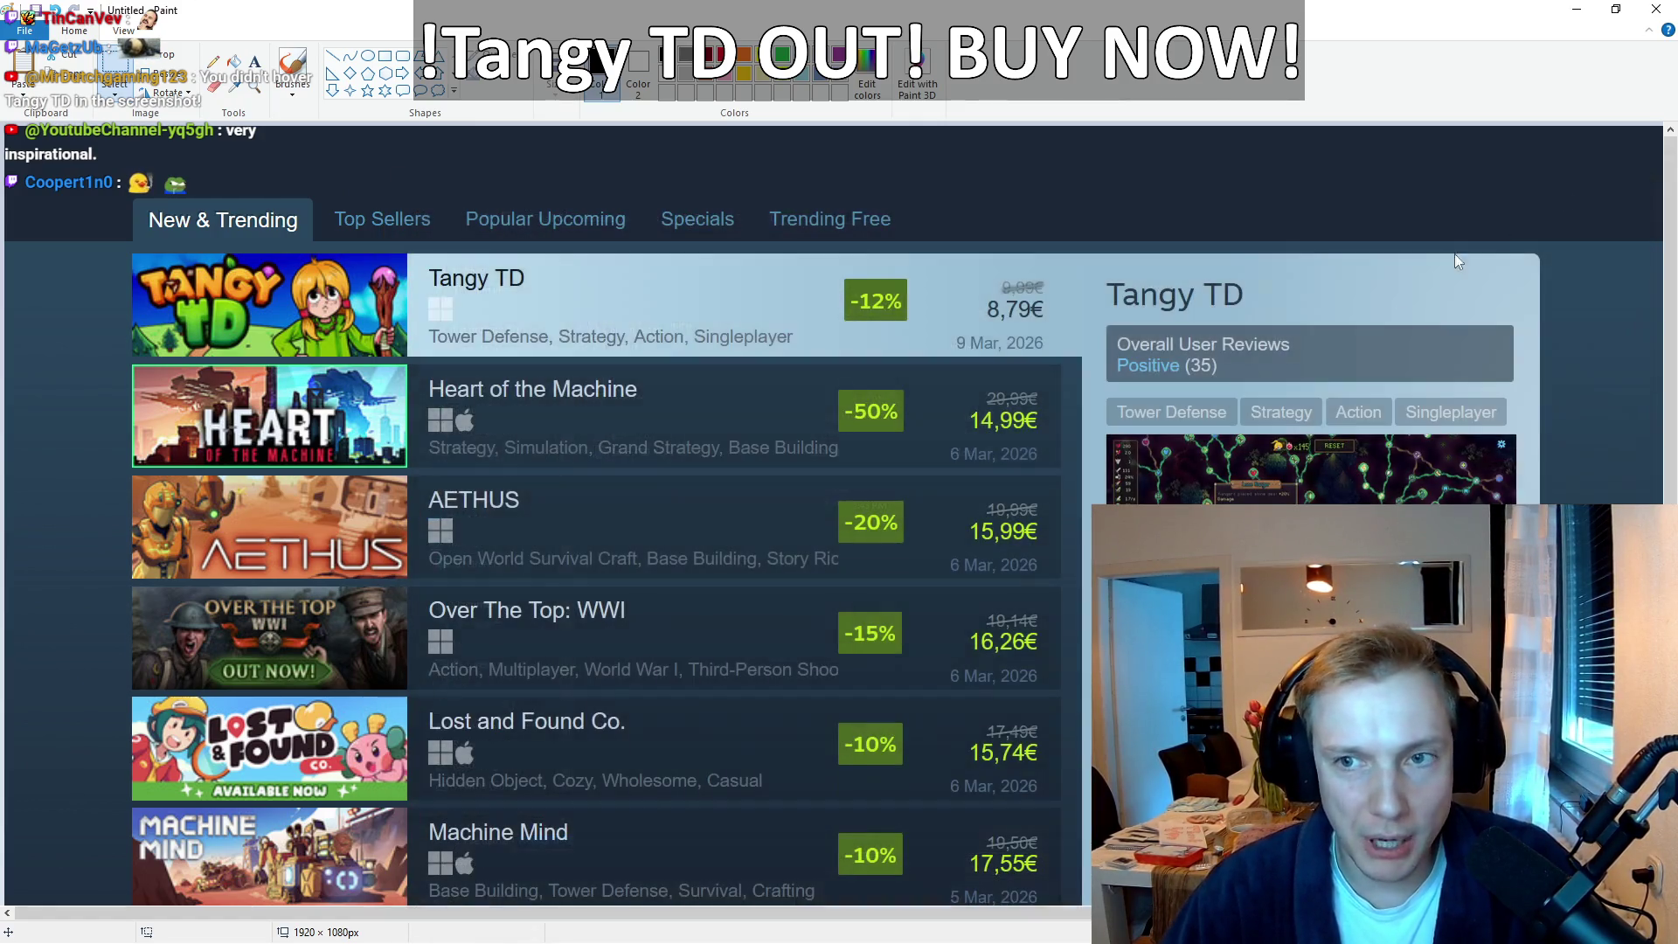
pyautogui.click(1657, 9)
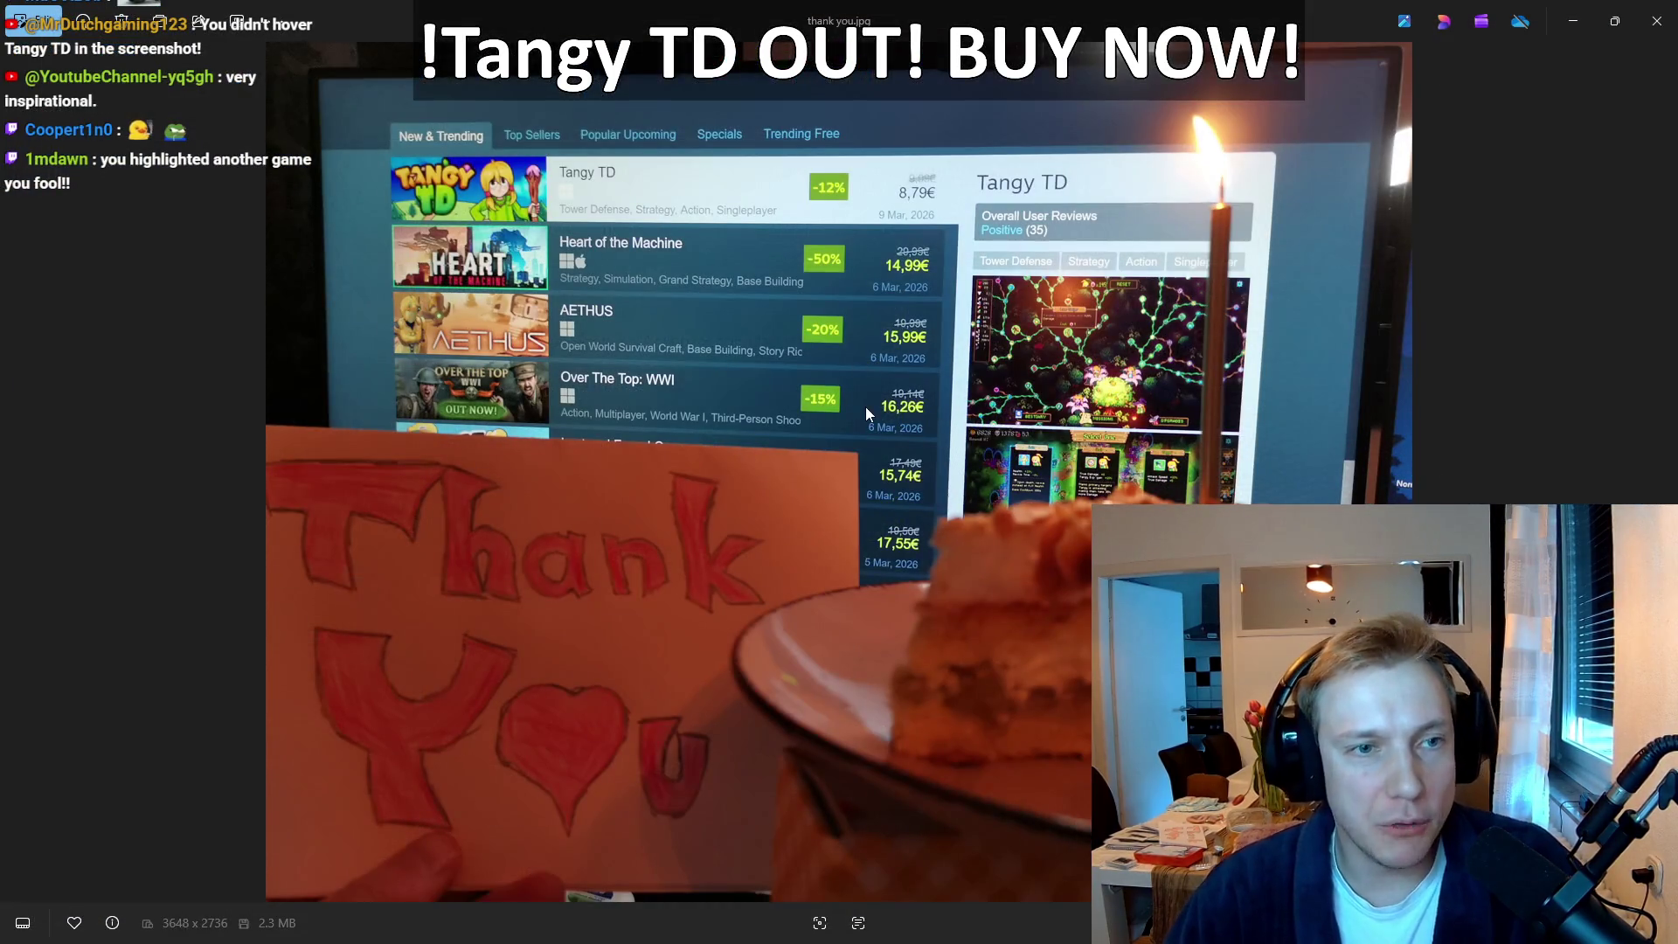
# Step: Minimize the thank you photo and start the game build in VS Code with F5
pyautogui.click(1571, 32)
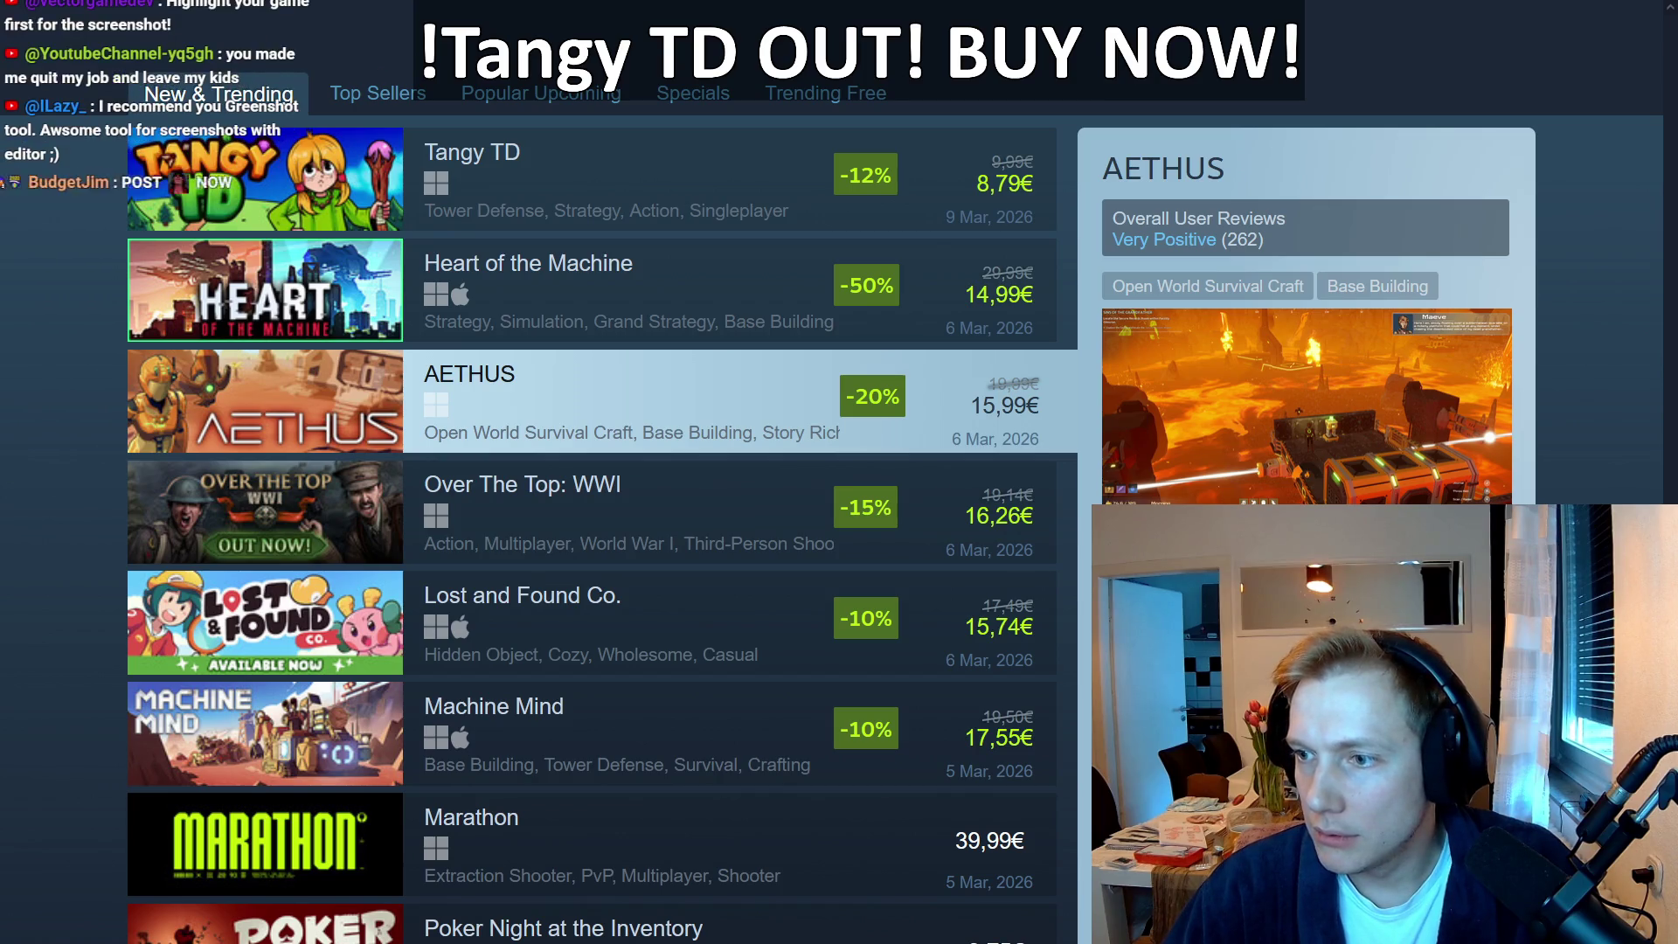
pyautogui.hotkey('alt', 'Tab')
pyautogui.click(1199, 315)
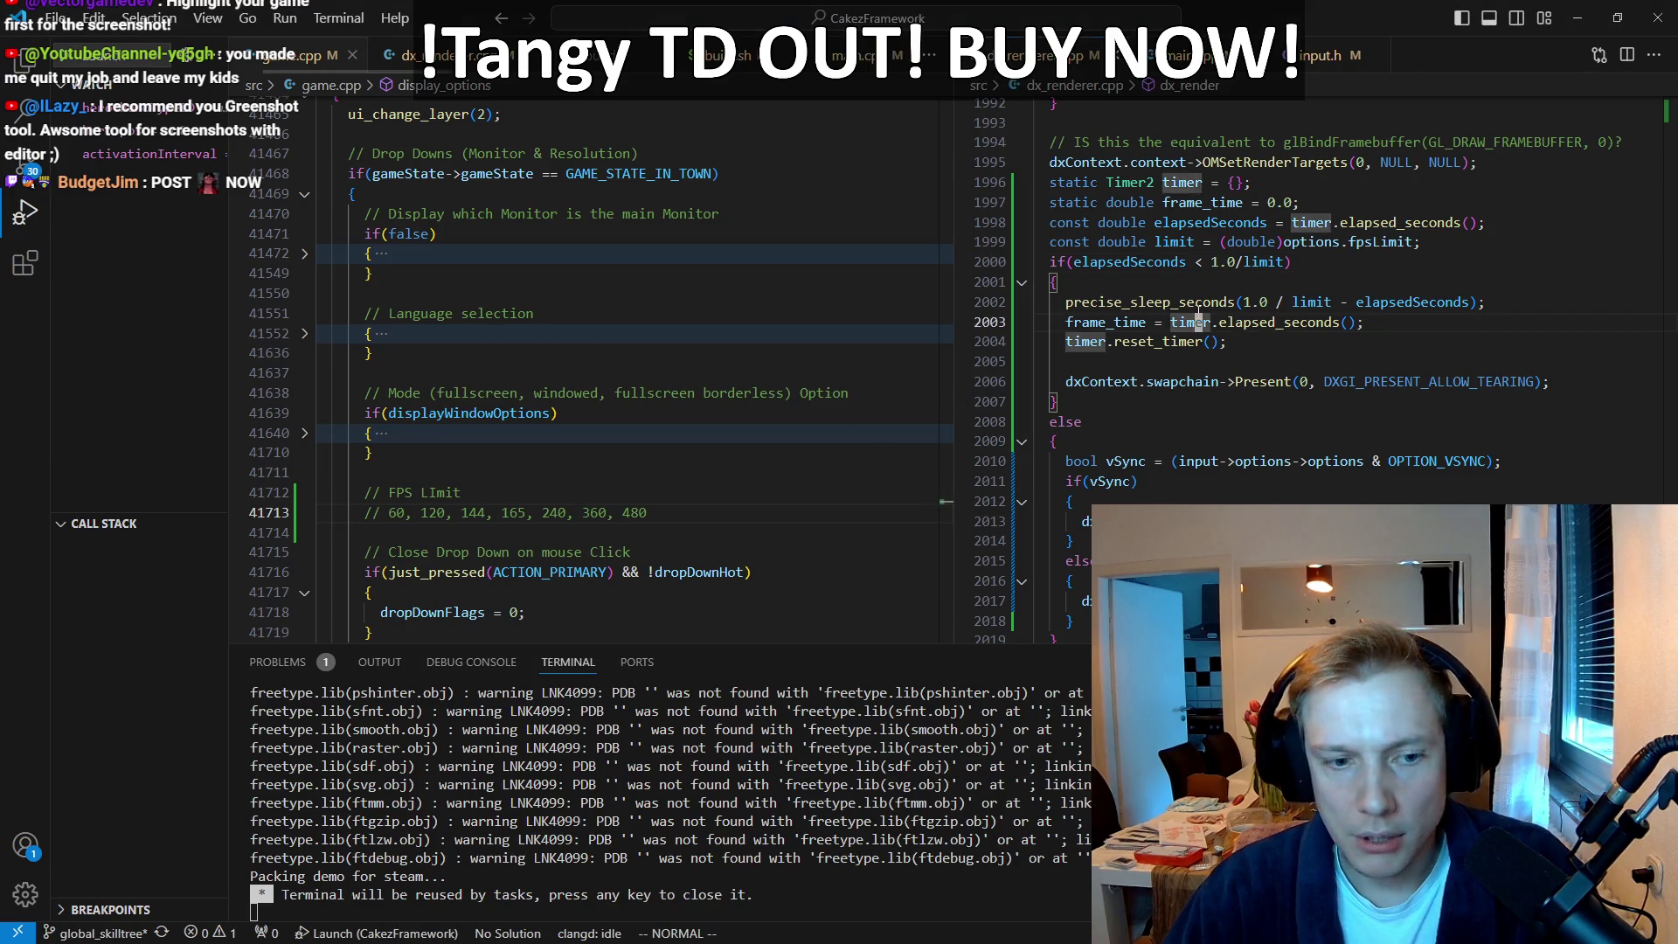
pyautogui.press('F5')
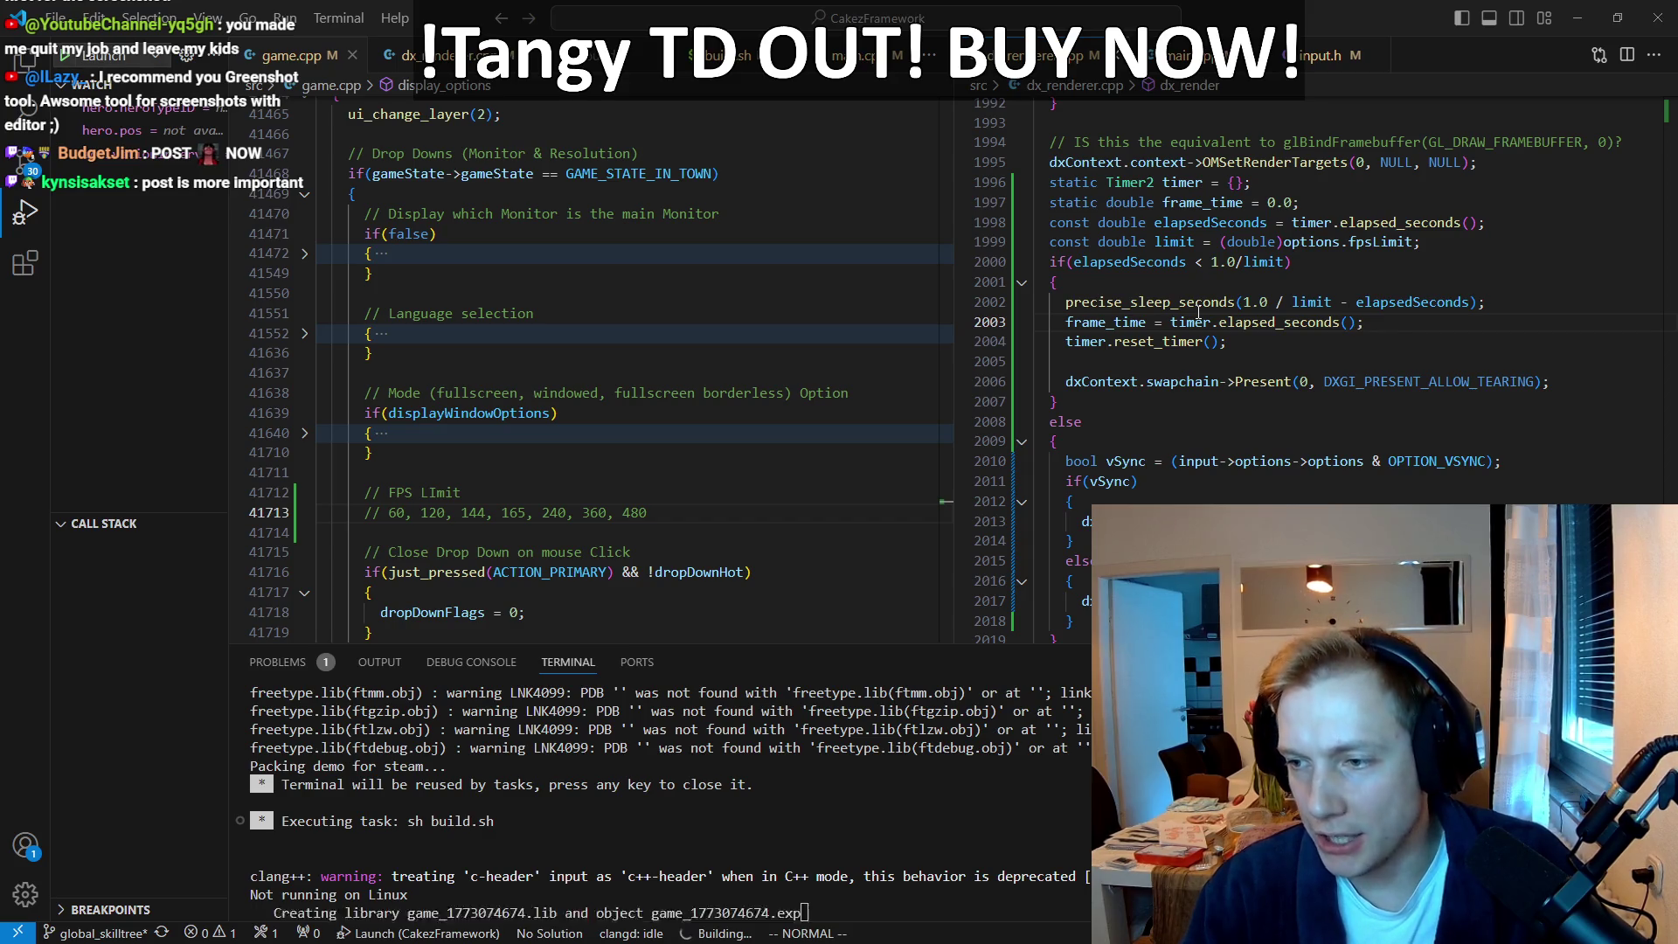
# Step: Create a new blank 1920×1080 Photopea document and dismiss the ad-blocker notice
pyautogui.hotkey('alt', 'Tab')
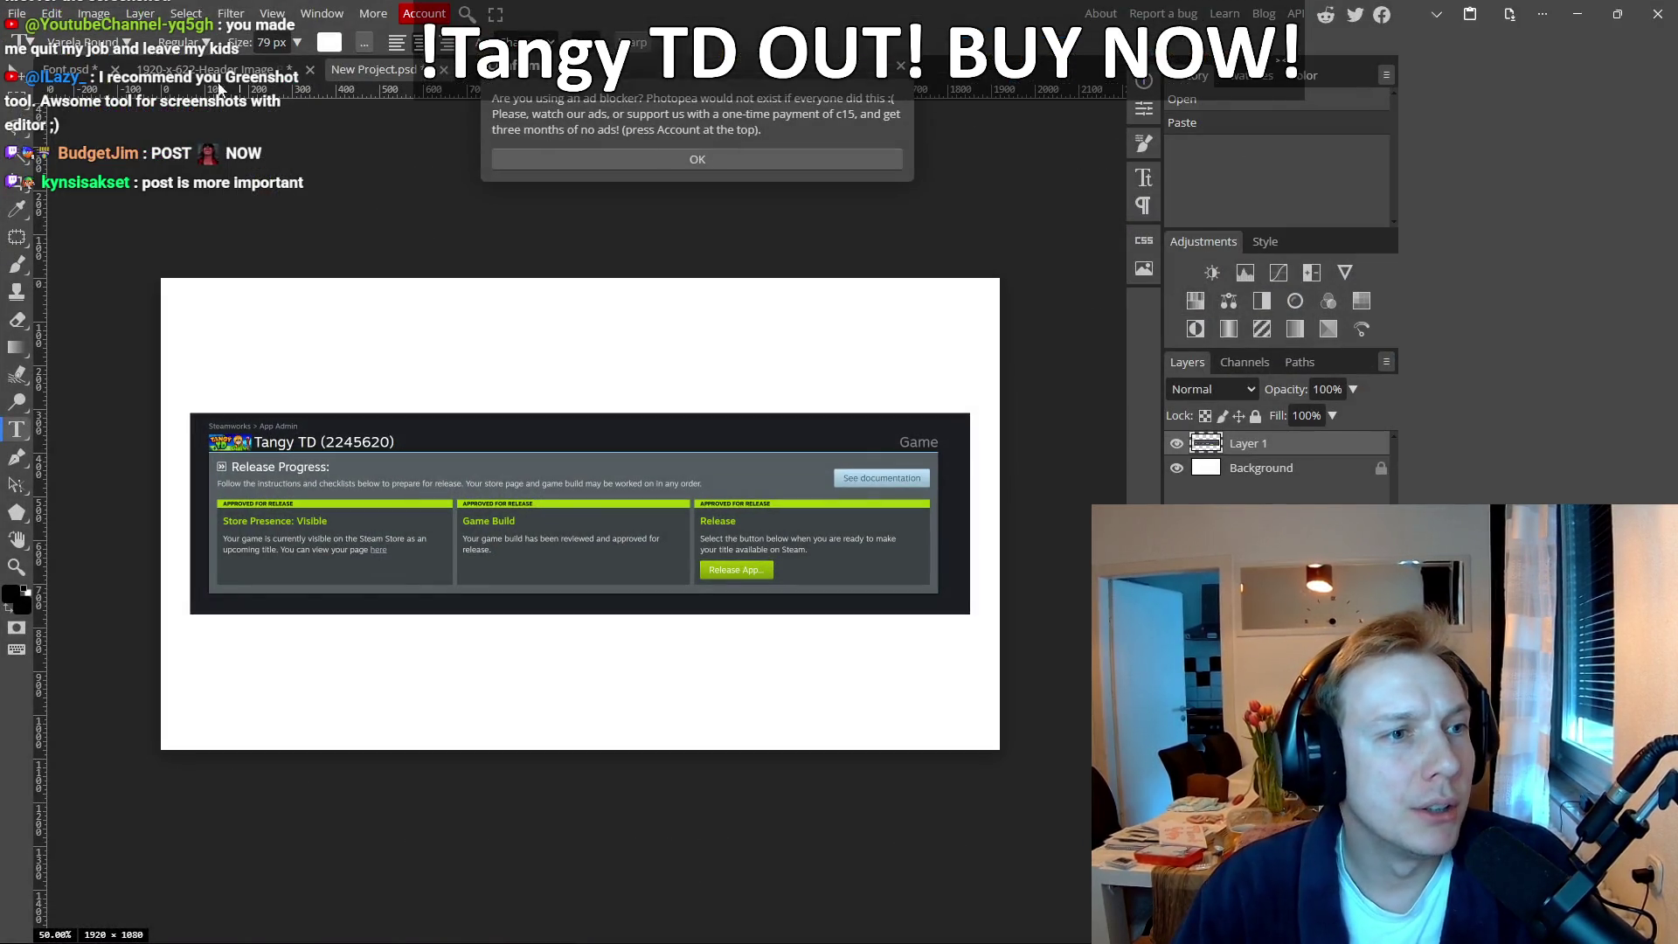
pyautogui.click(16, 14)
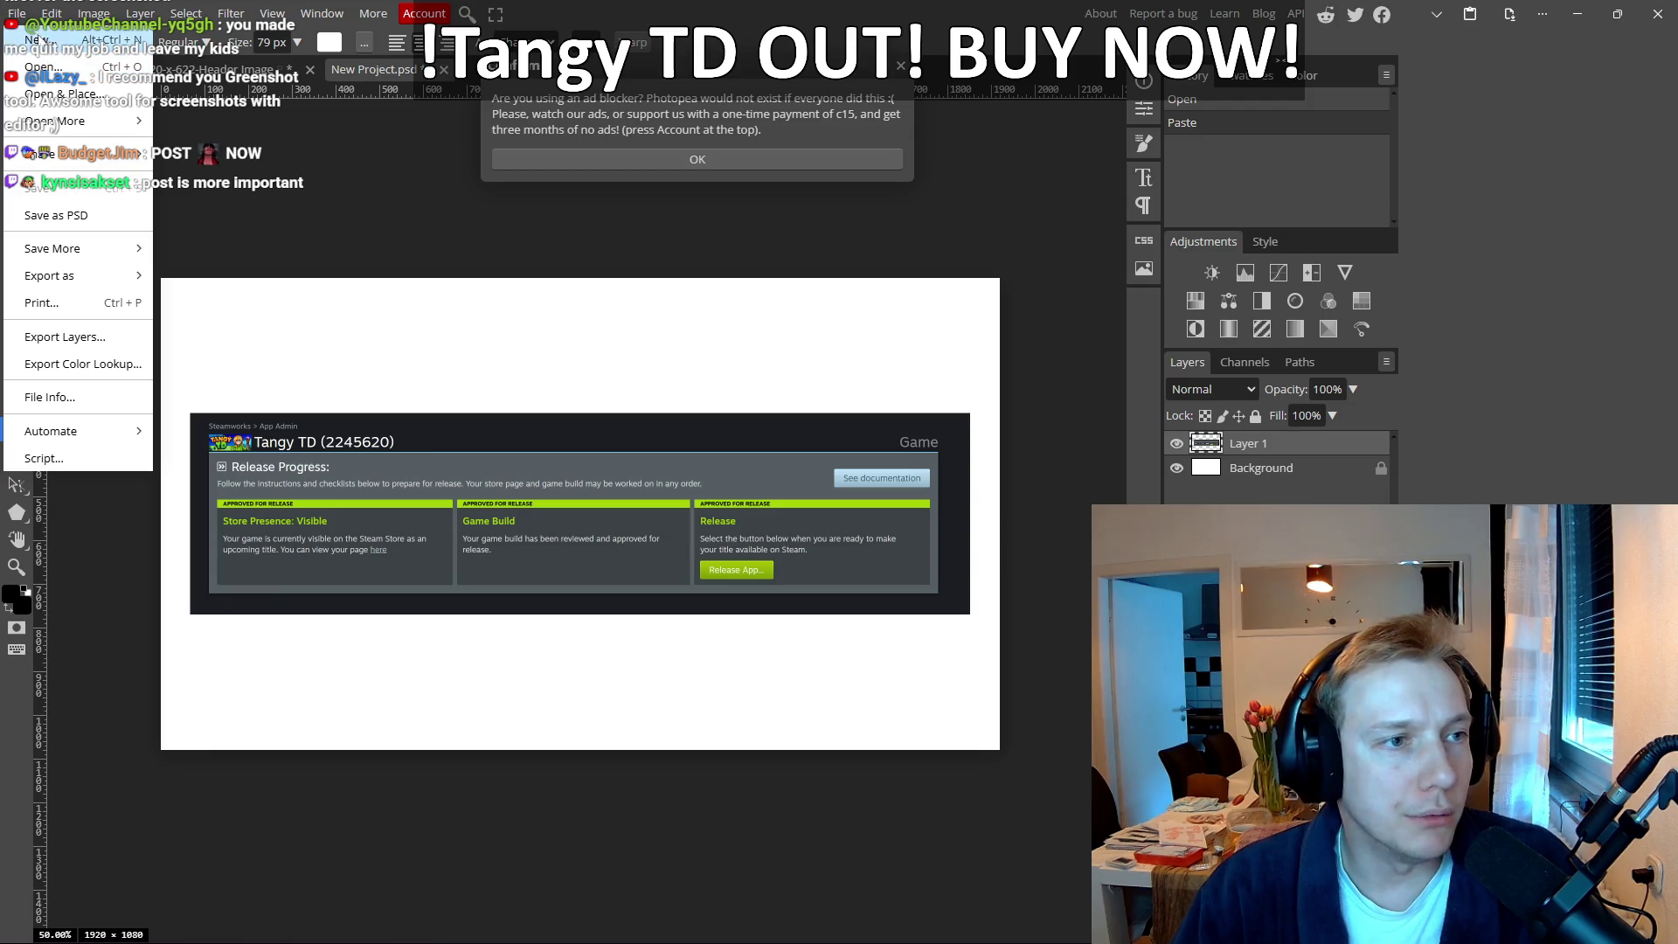
pyautogui.click(52, 36)
pyautogui.doubleClick(780, 166)
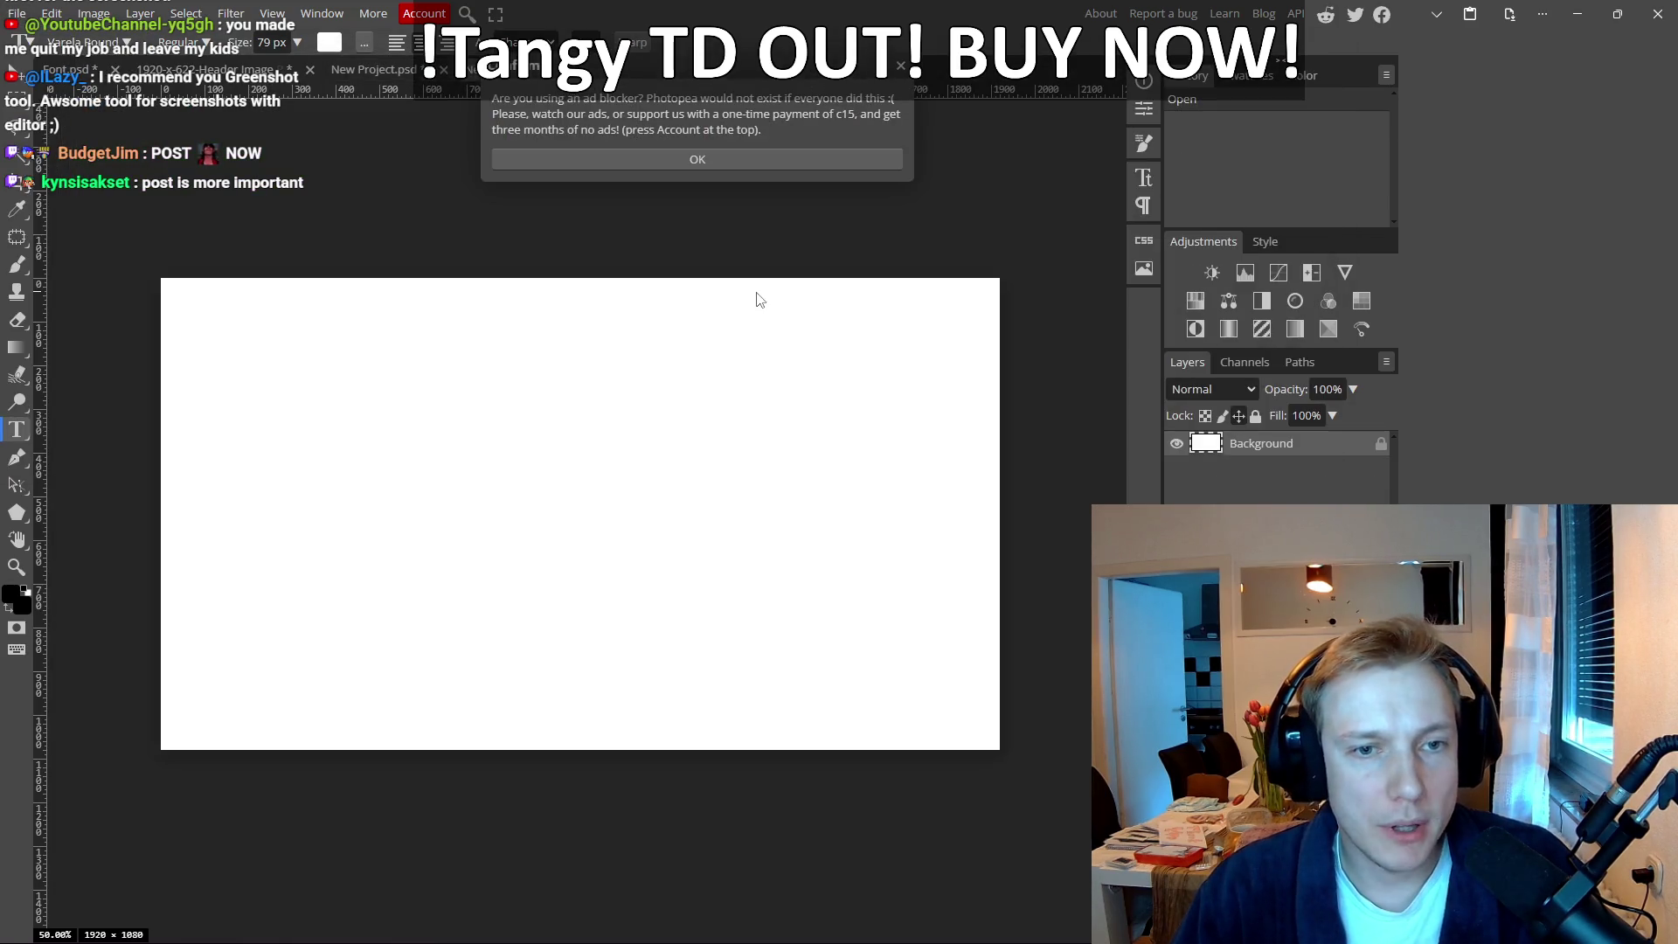
pyautogui.click(903, 69)
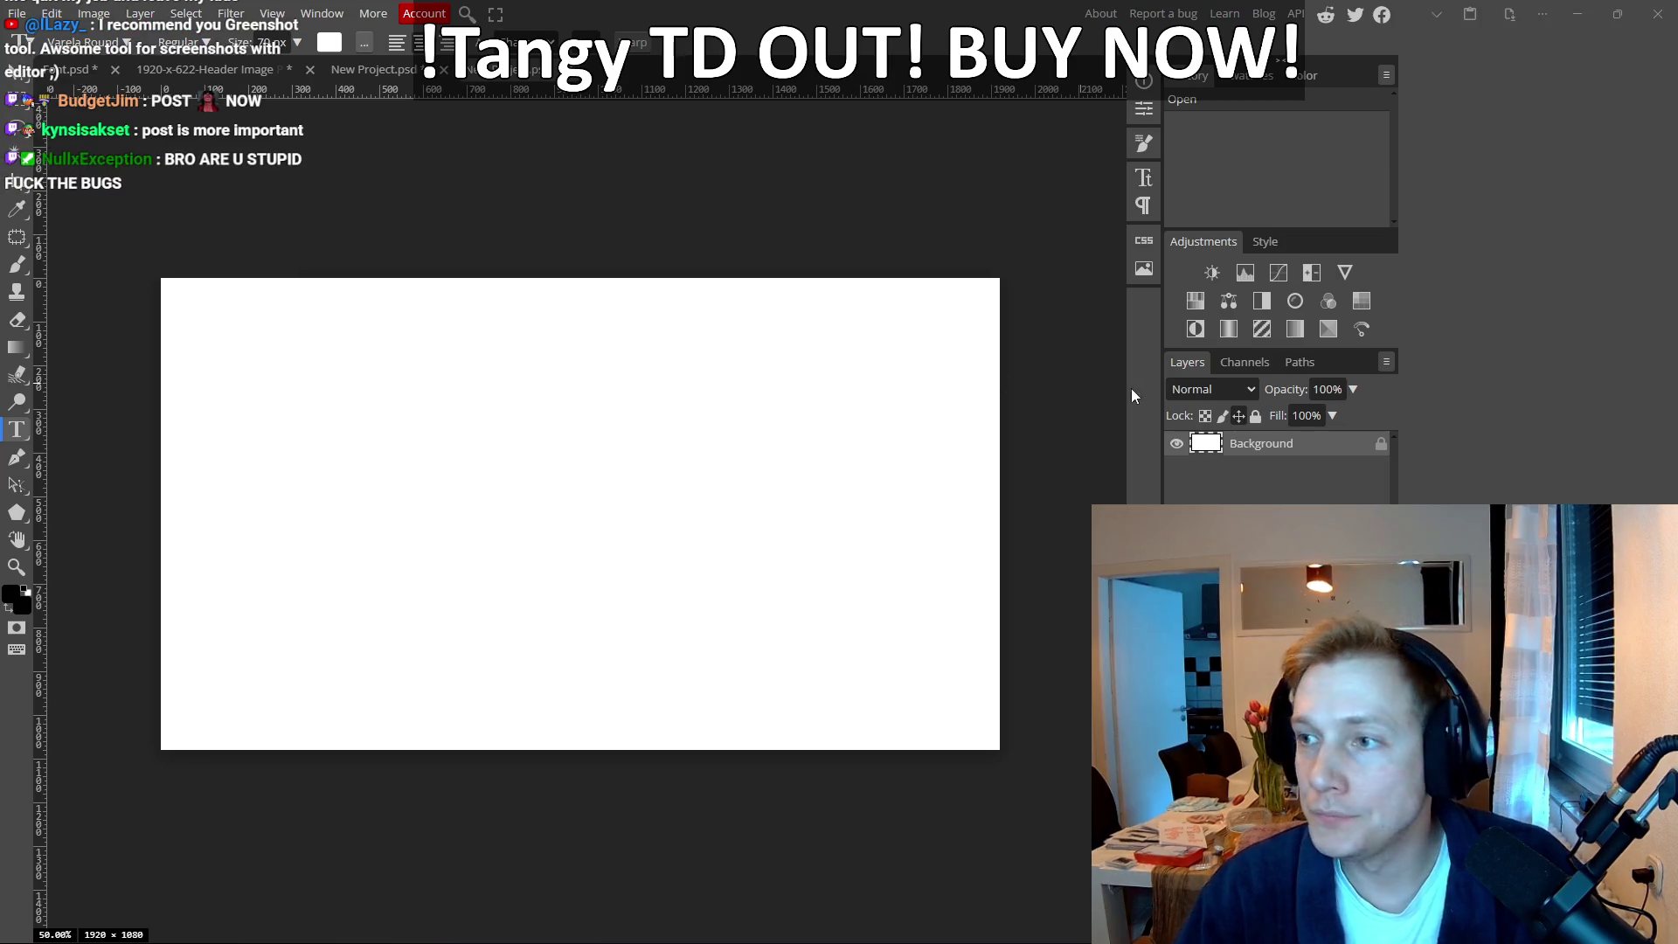
# Step: Place thank you.jpg on the canvas and stretch it to all four edges of the 1920×1080 document
pyautogui.hotkey('alt', 'Tab')
pyautogui.moveTo(1187, 291); pyautogui.dragTo(250, 442)
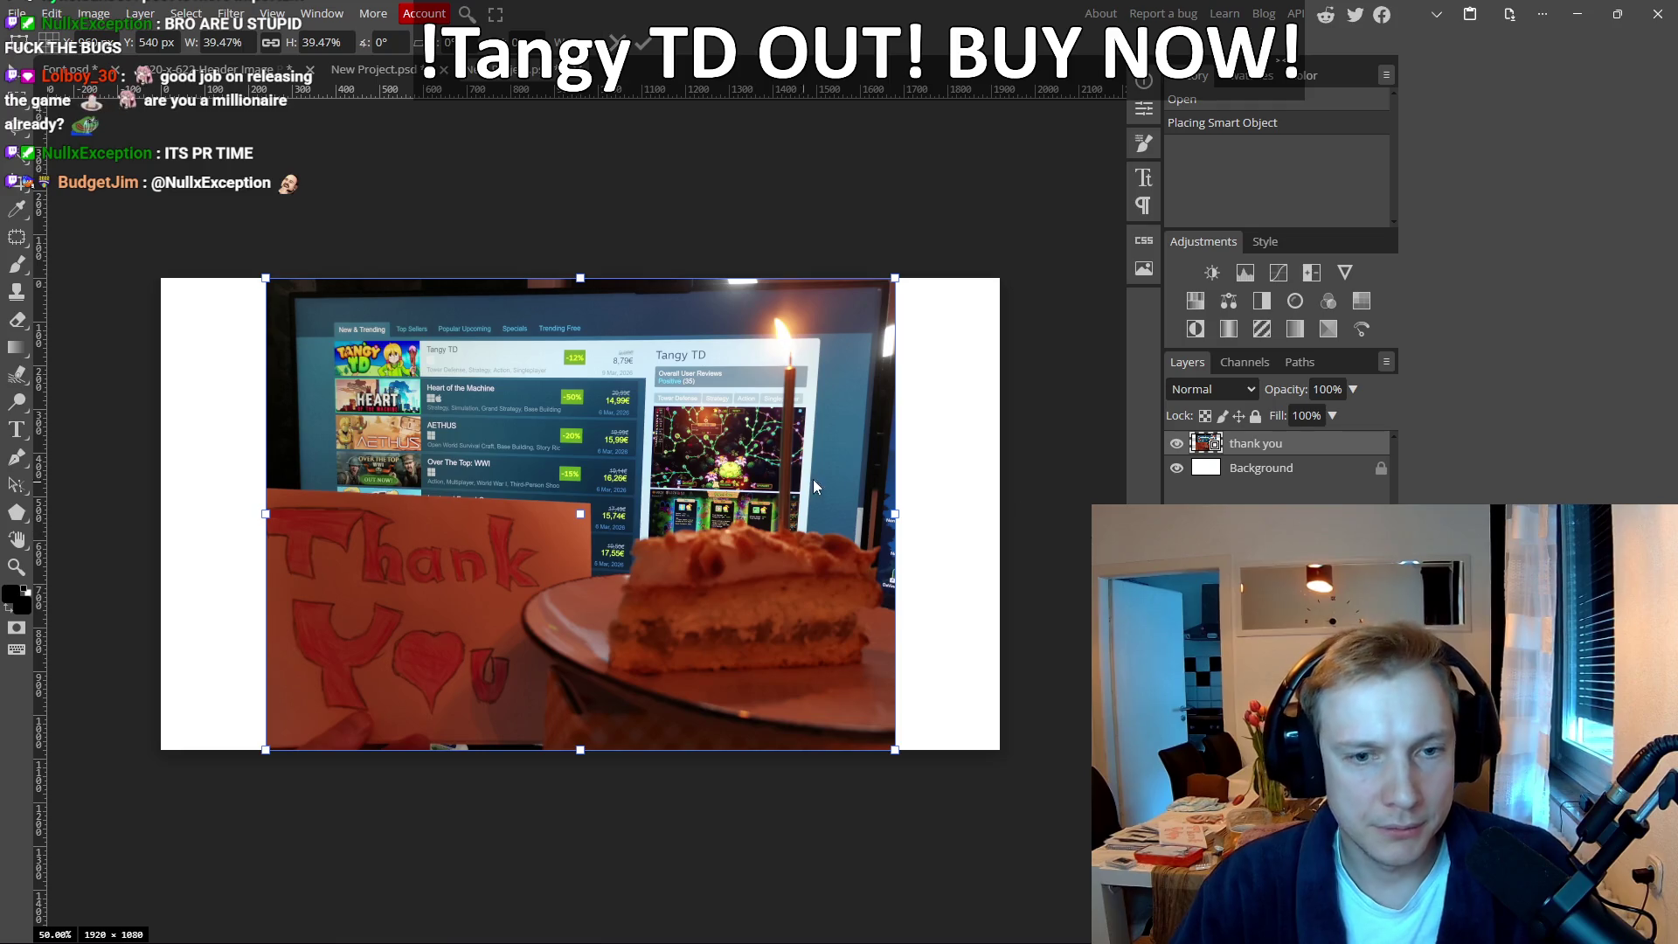
pyautogui.moveTo(896, 514); pyautogui.dragTo(1000, 515)
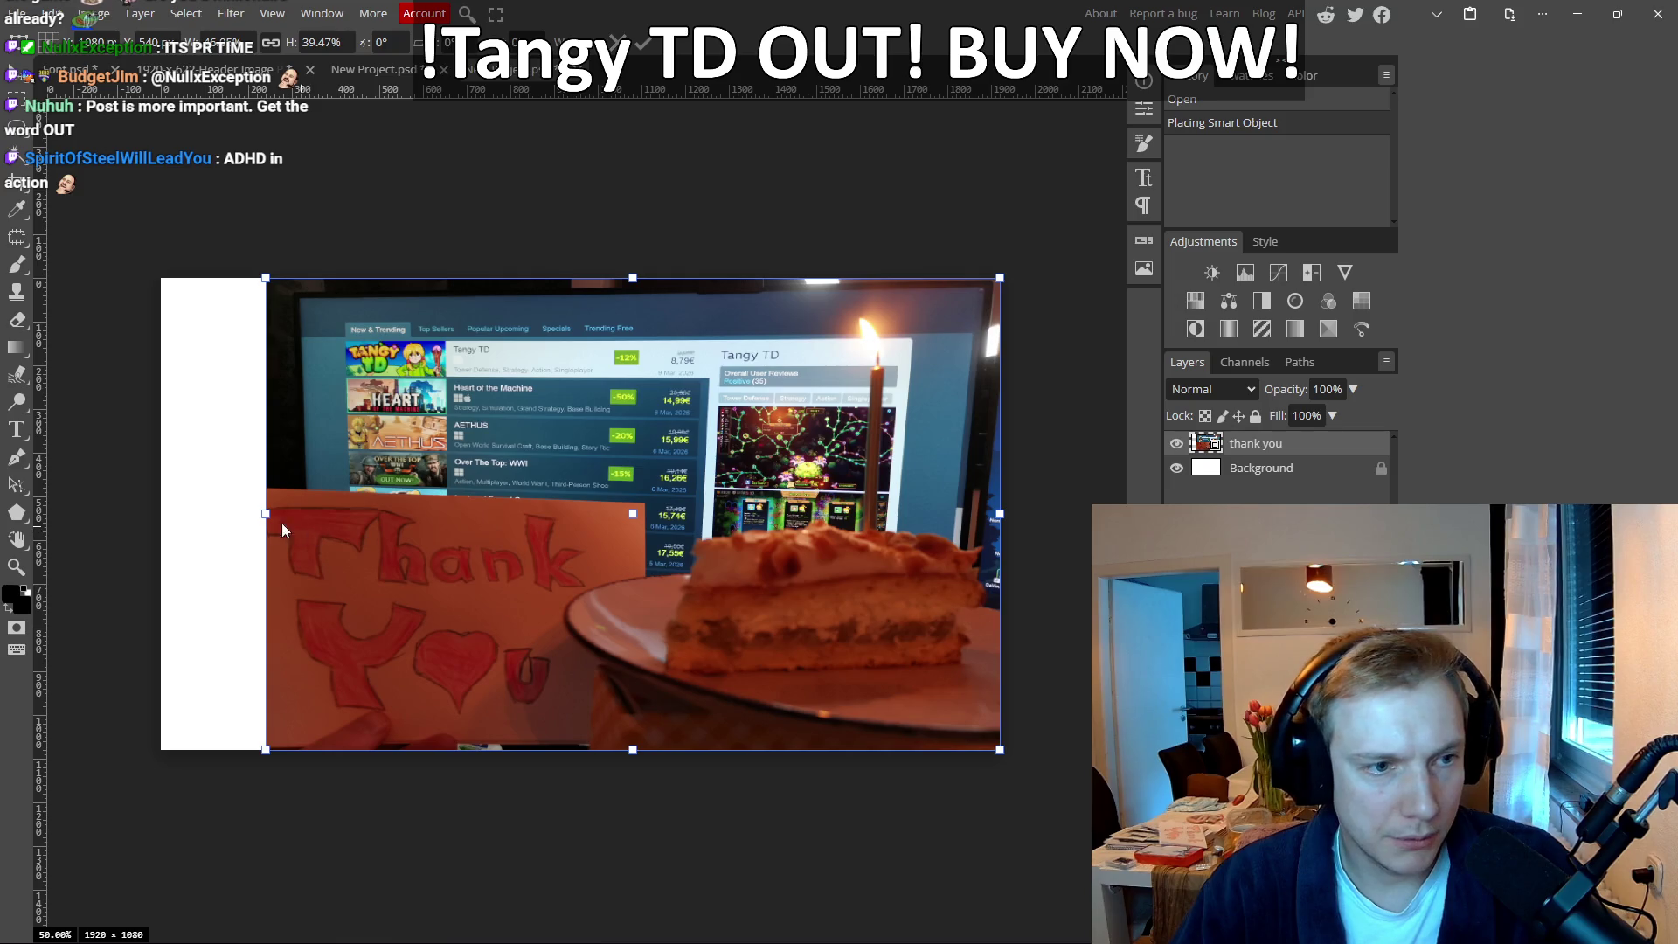
pyautogui.moveTo(269, 515); pyautogui.dragTo(162, 513)
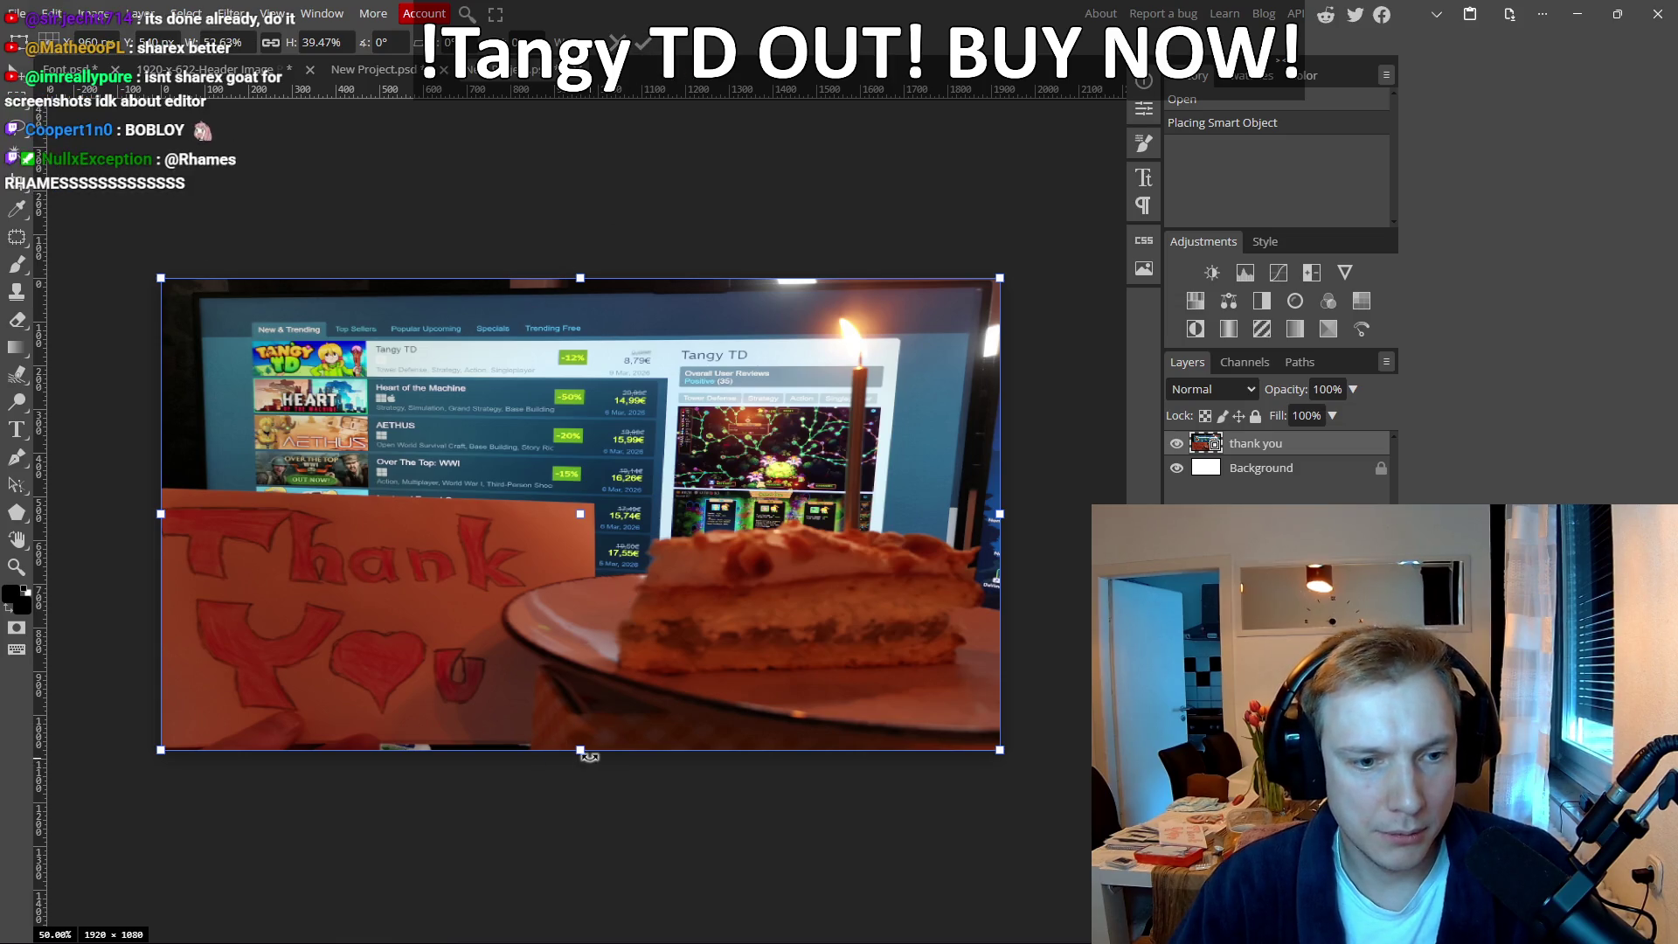
pyautogui.moveTo(581, 750); pyautogui.dragTo(580, 784)
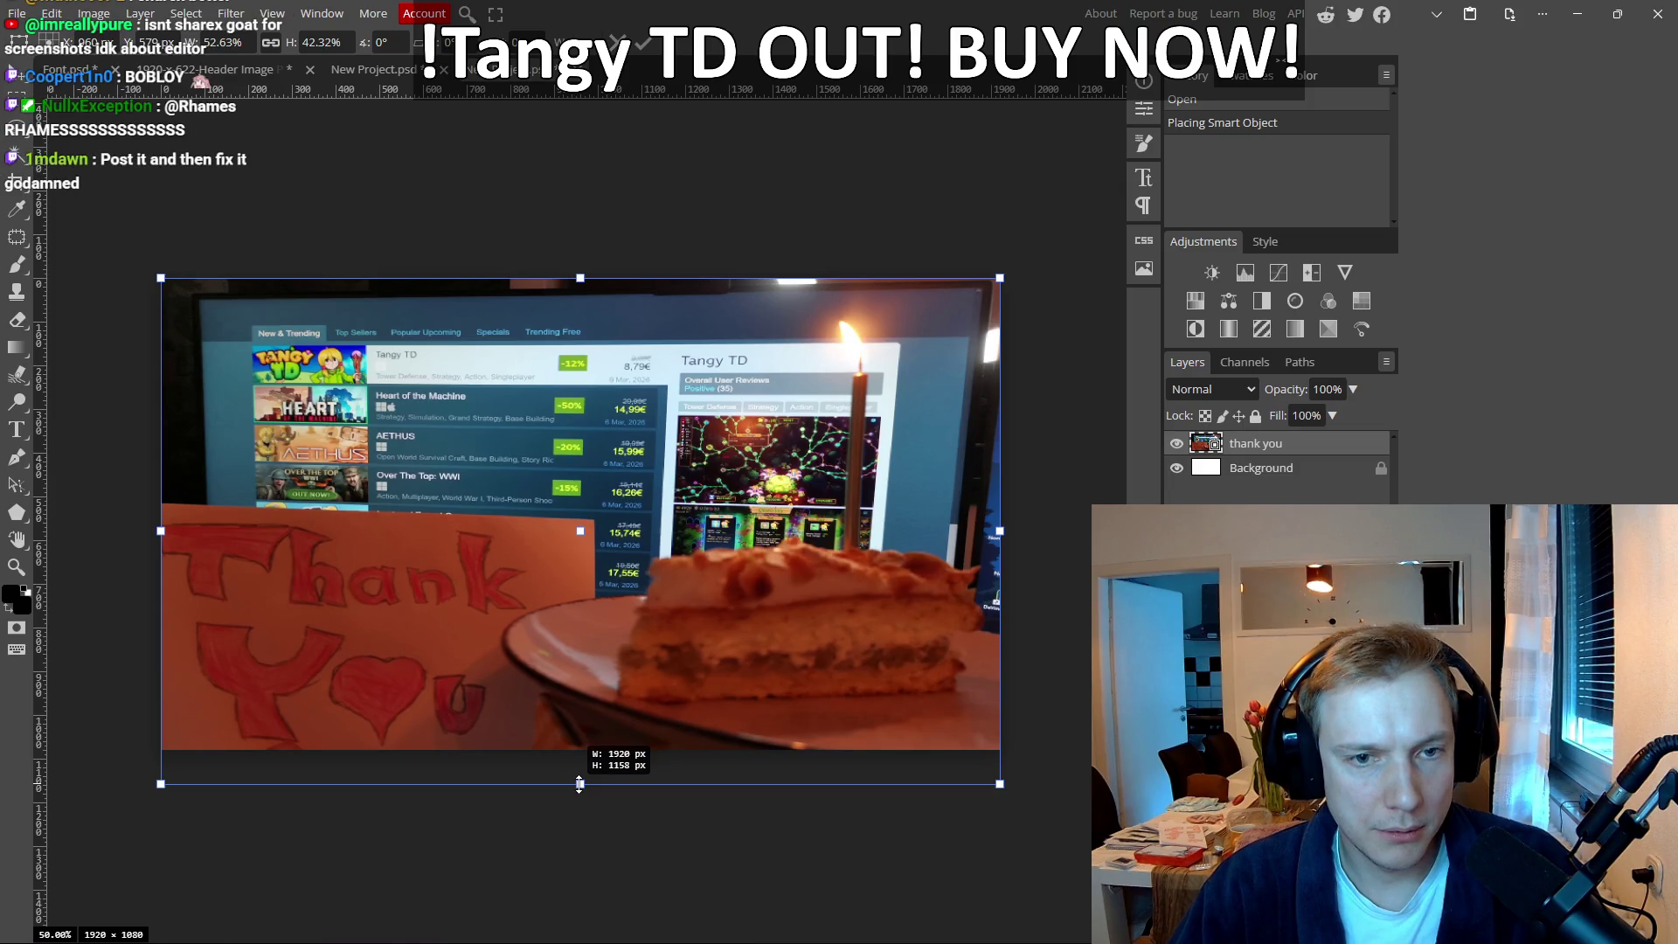
pyautogui.moveTo(580, 278); pyautogui.dragTo(584, 257)
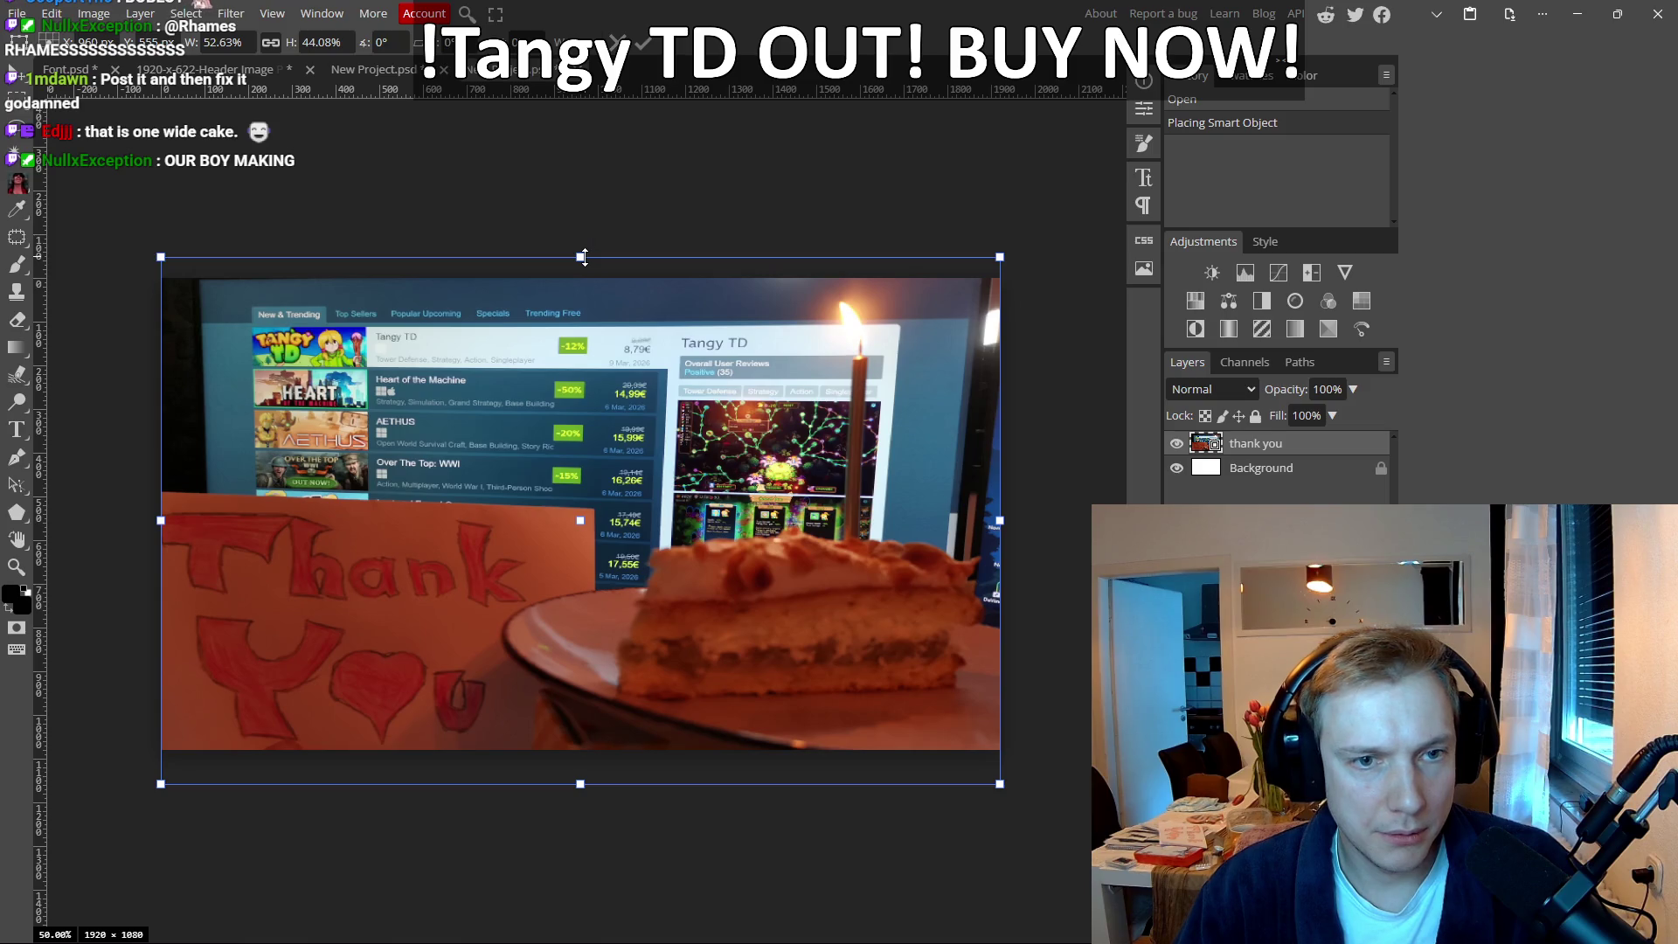
pyautogui.click(646, 42)
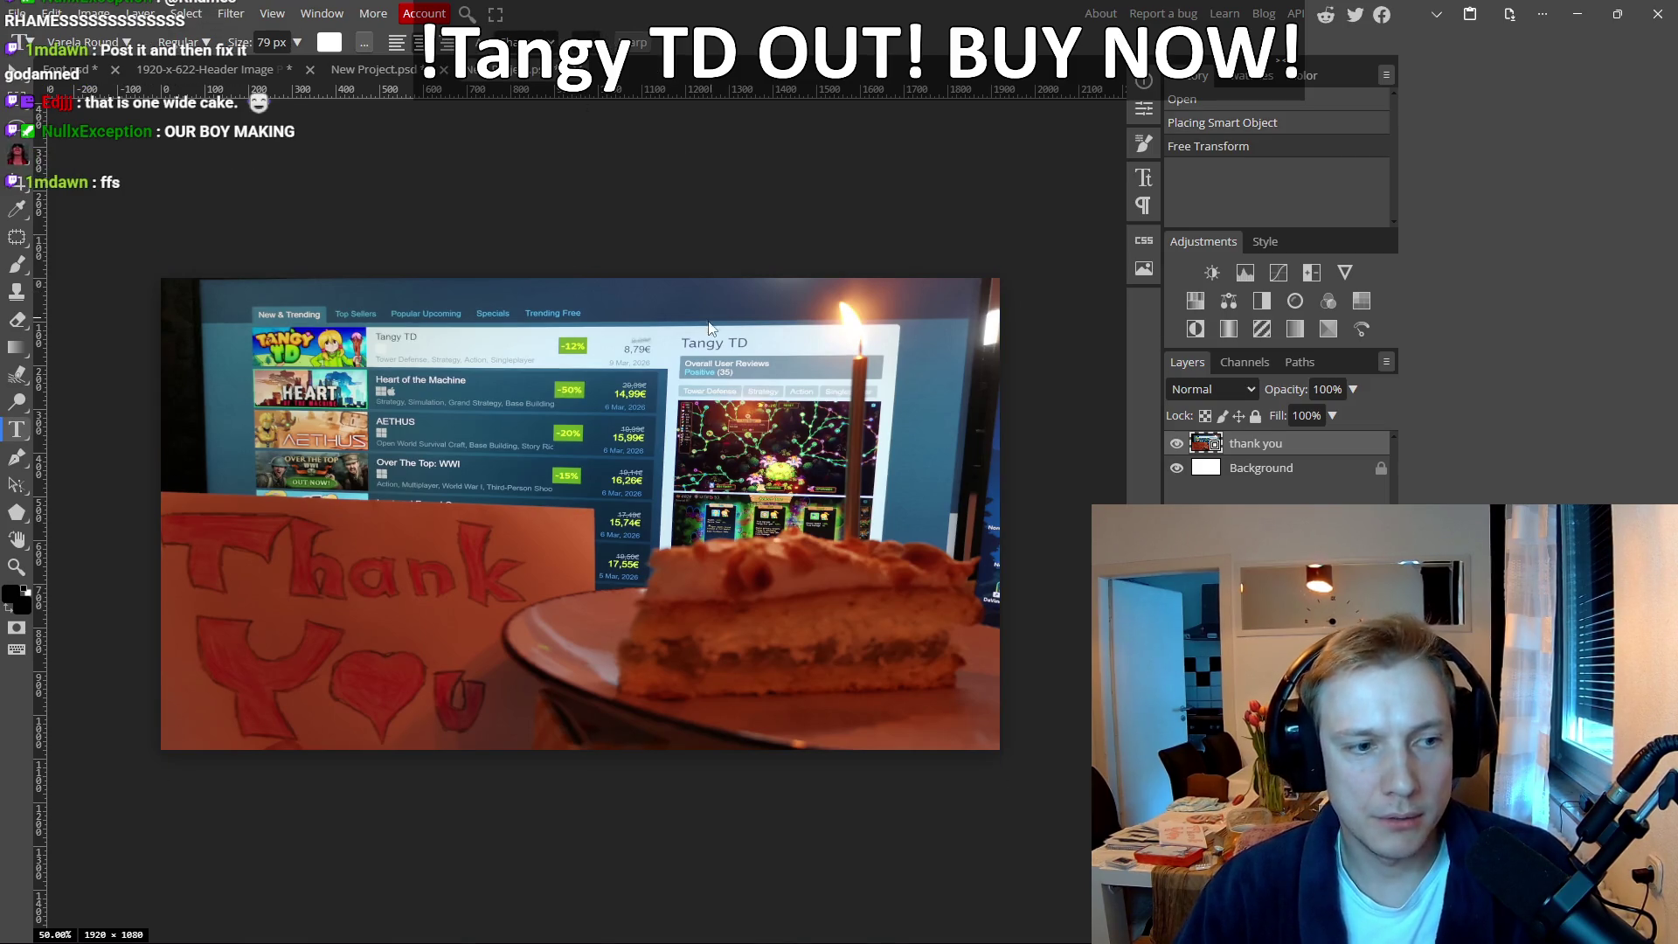
pyautogui.scroll(-3, 694, 332)
pyautogui.scroll(3, 695, 332)
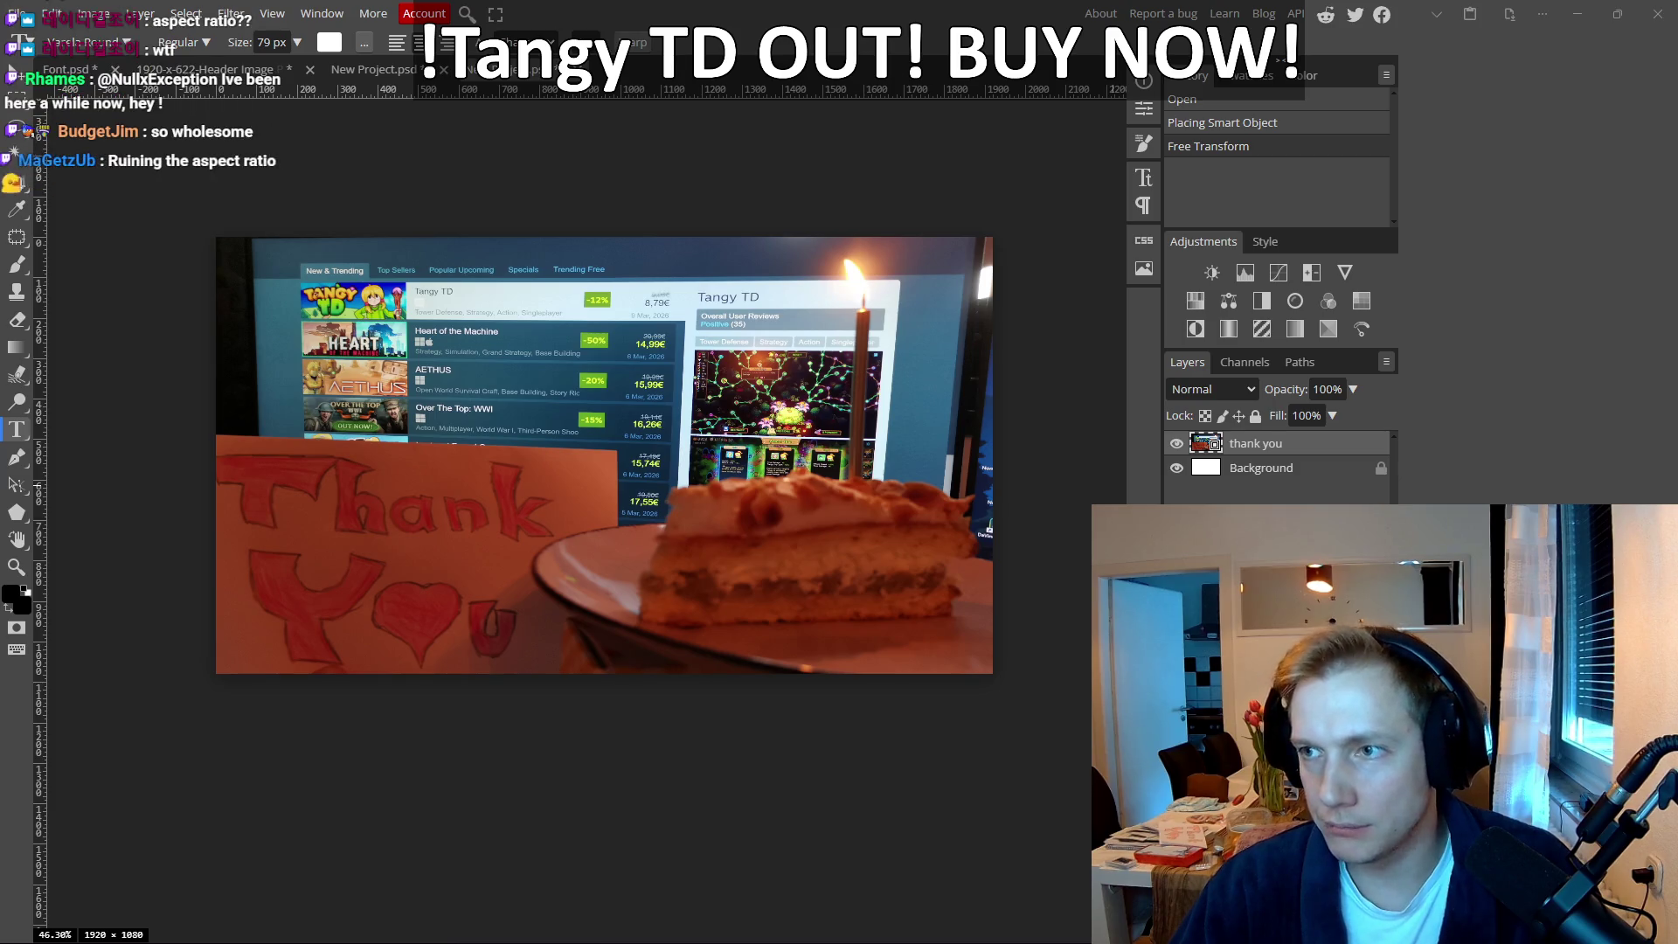
# Step: Open Game Releasing in 24 hours.psd from the Fairy Capsule folder, then close the stray document and window
pyautogui.hotkey('alt', 'Tab')
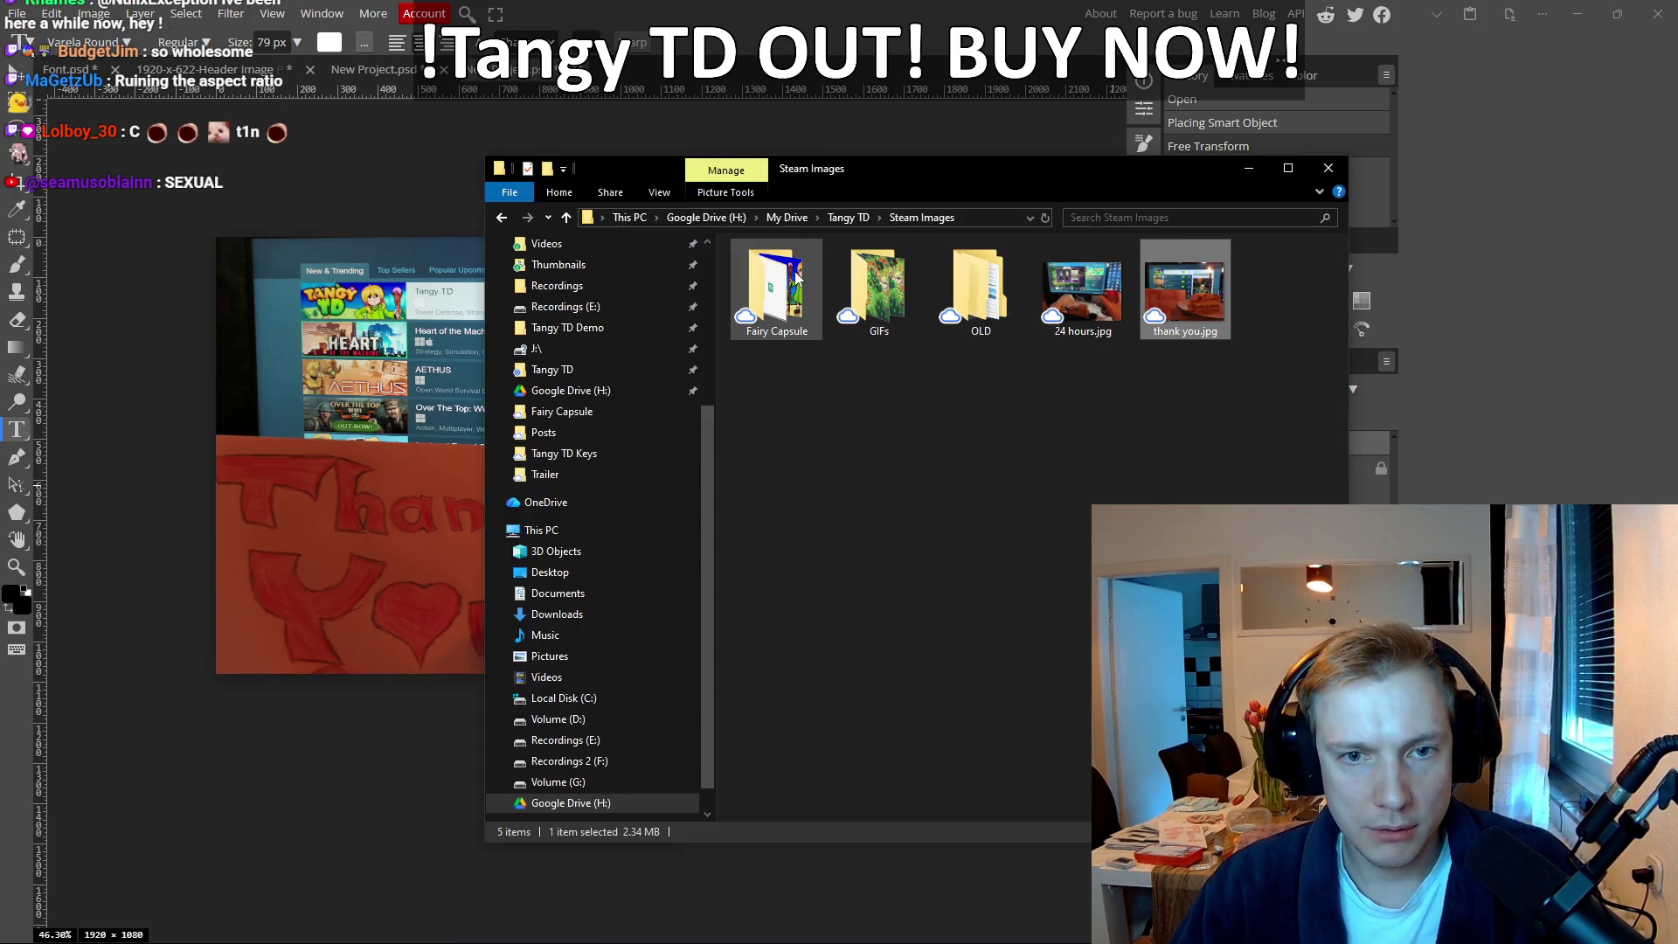
pyautogui.doubleClick(786, 281)
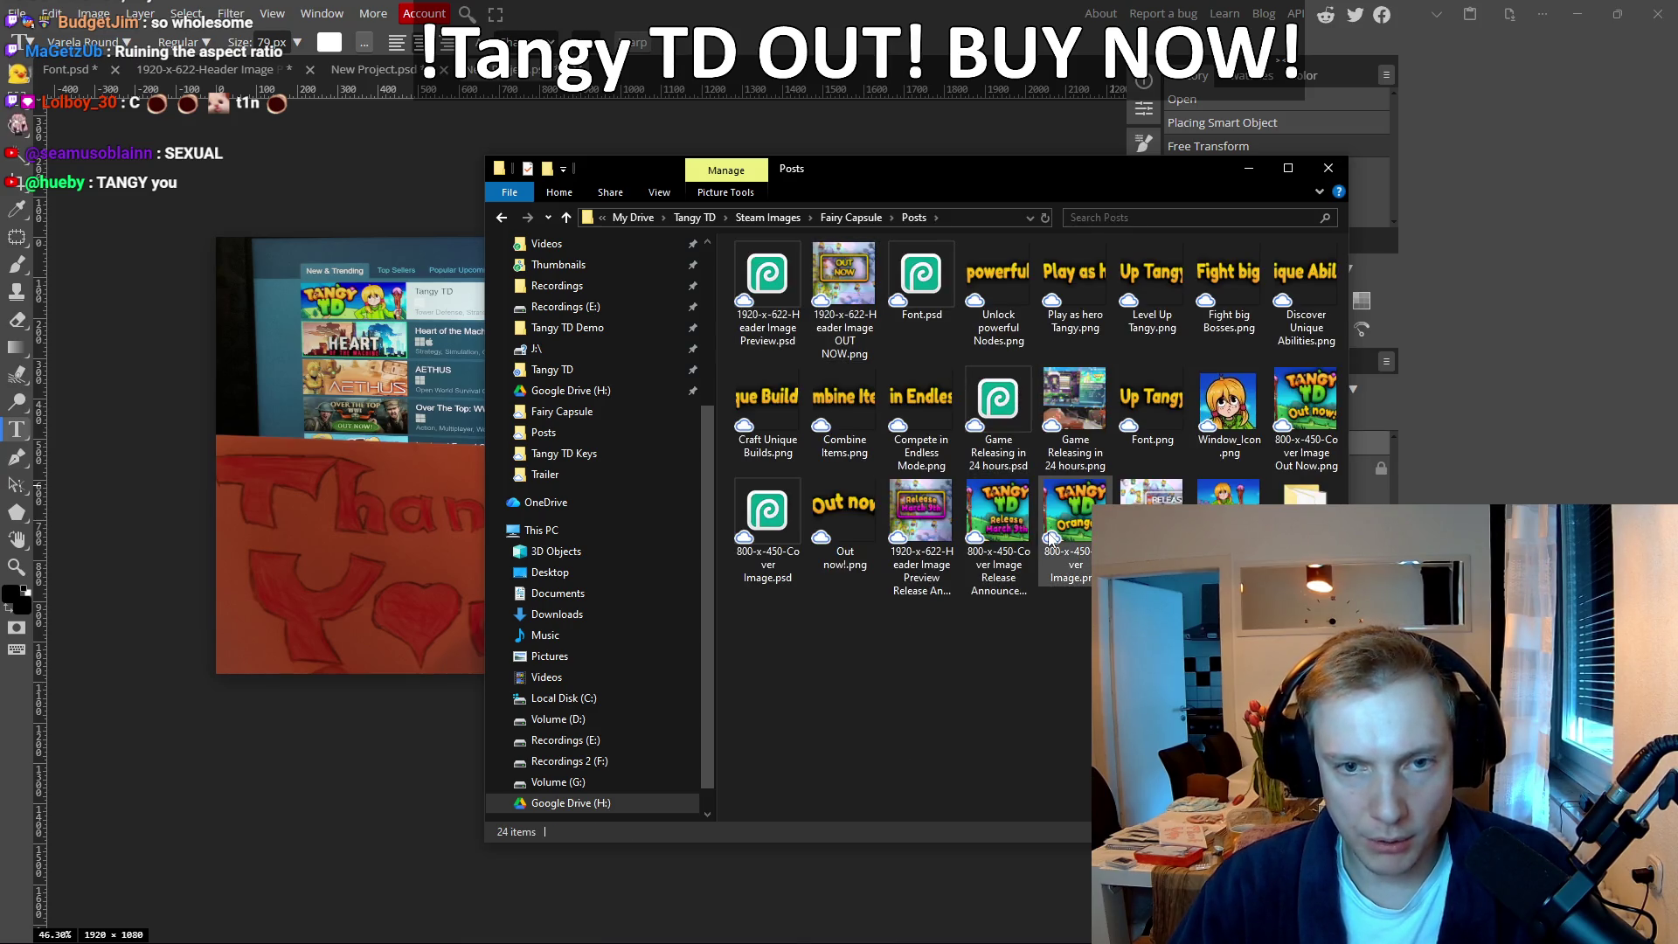
pyautogui.click(1000, 398)
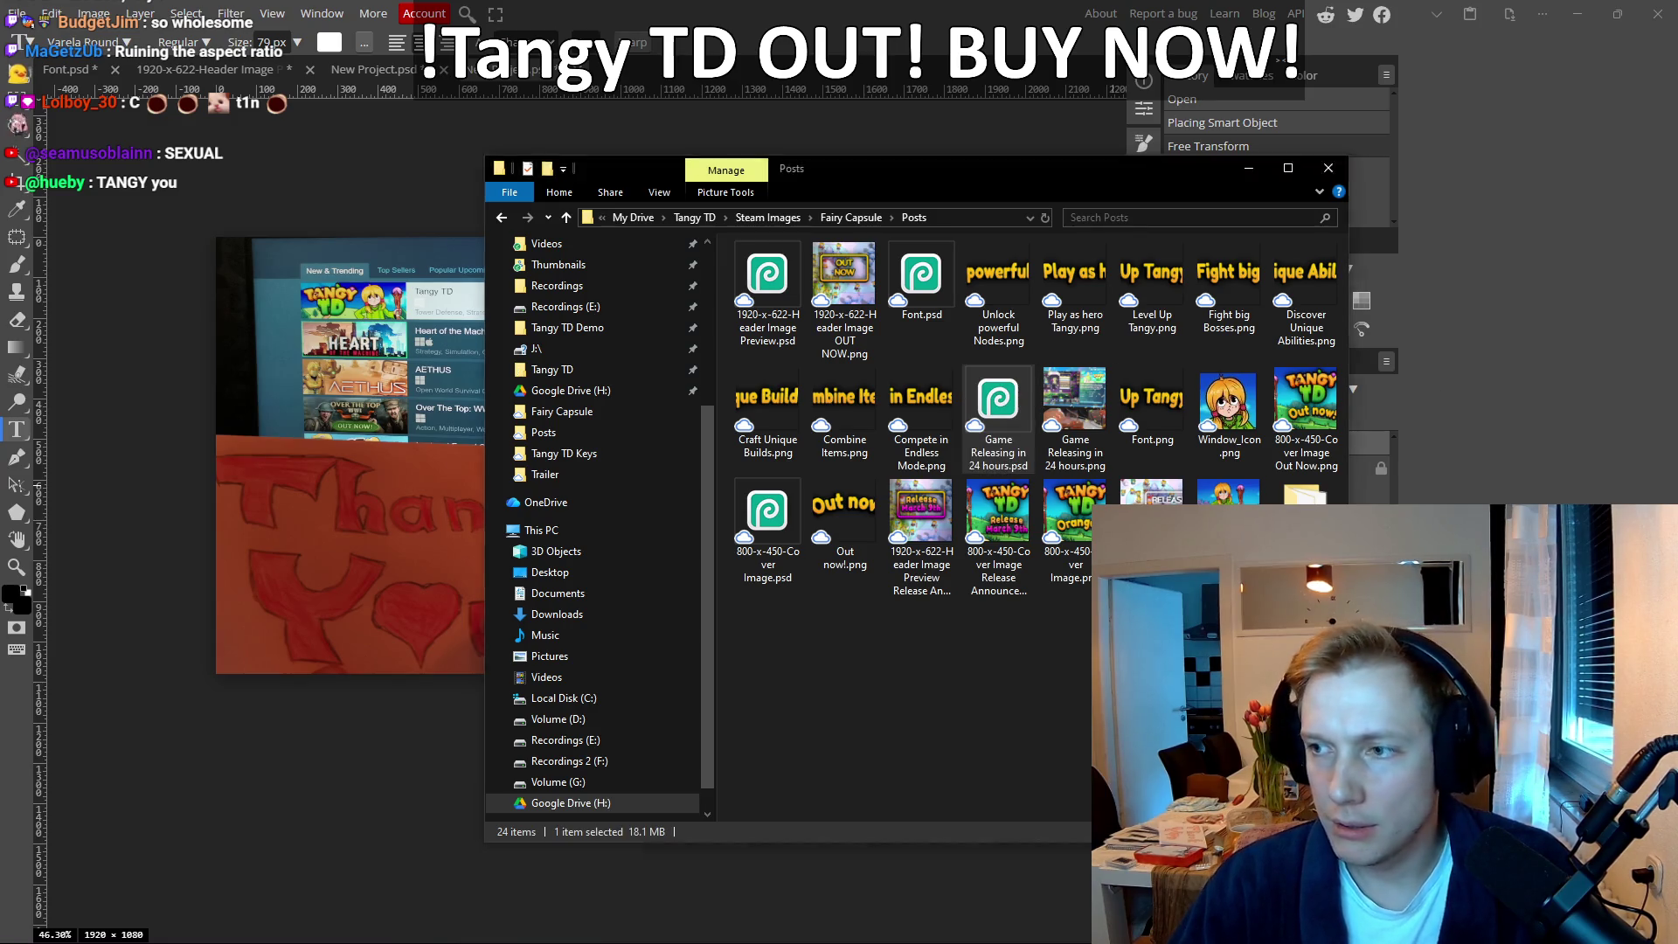
pyautogui.press('Return')
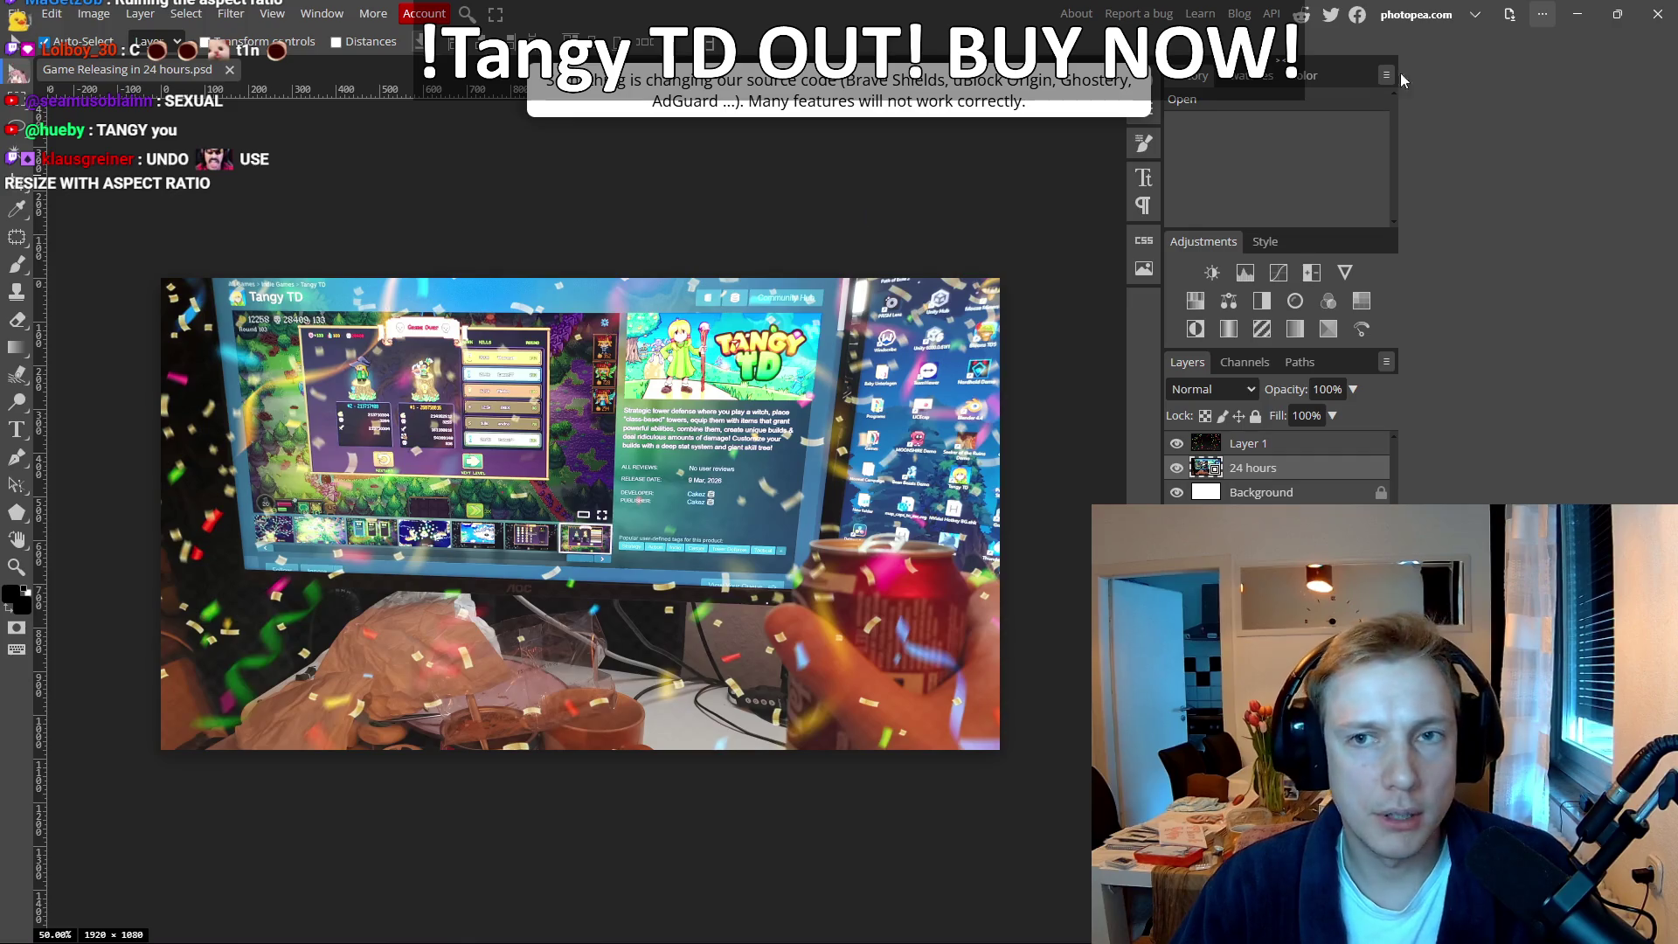
pyautogui.click(1304, 449)
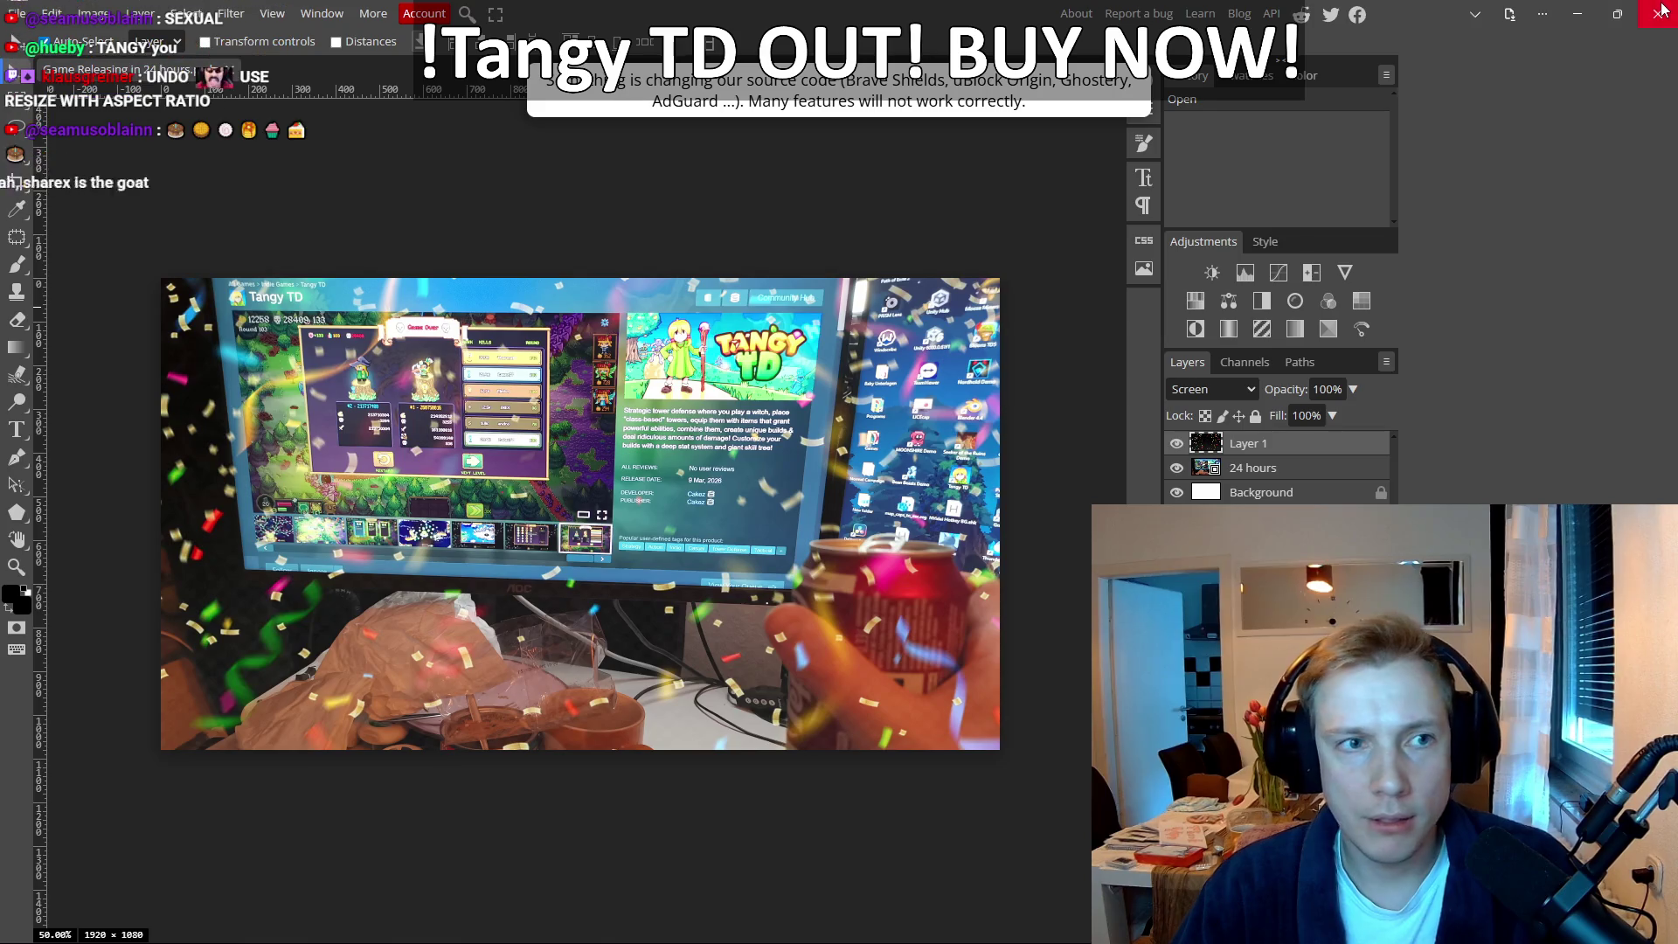
pyautogui.click(231, 72)
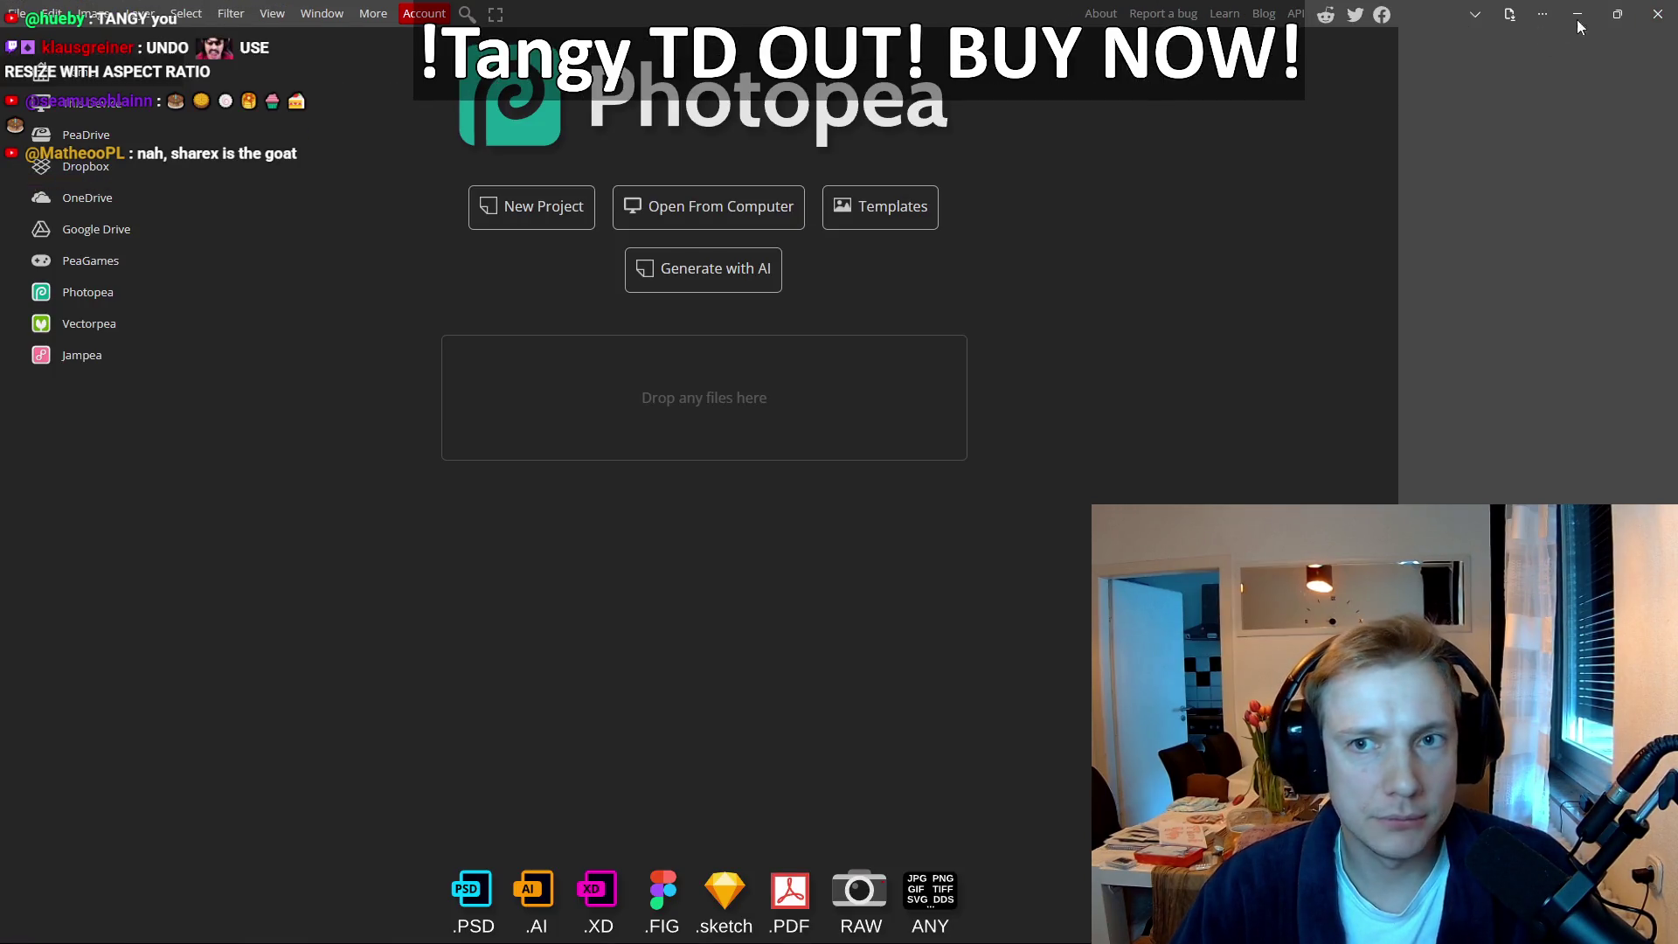
pyautogui.click(1658, 14)
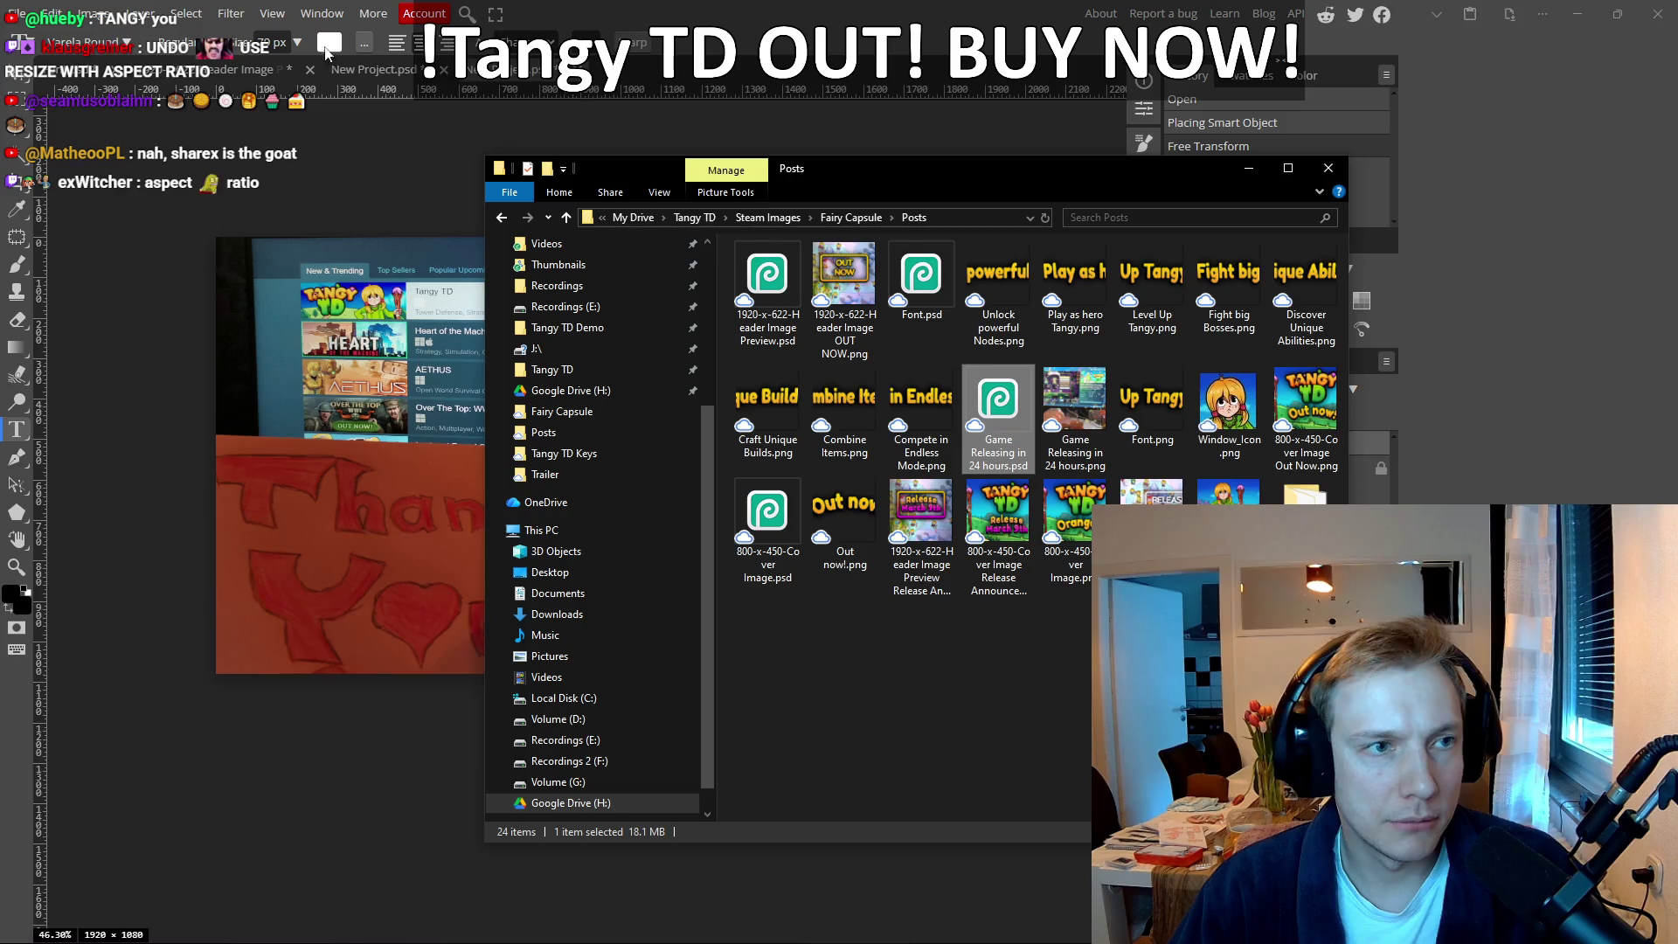
pyautogui.click(326, 54)
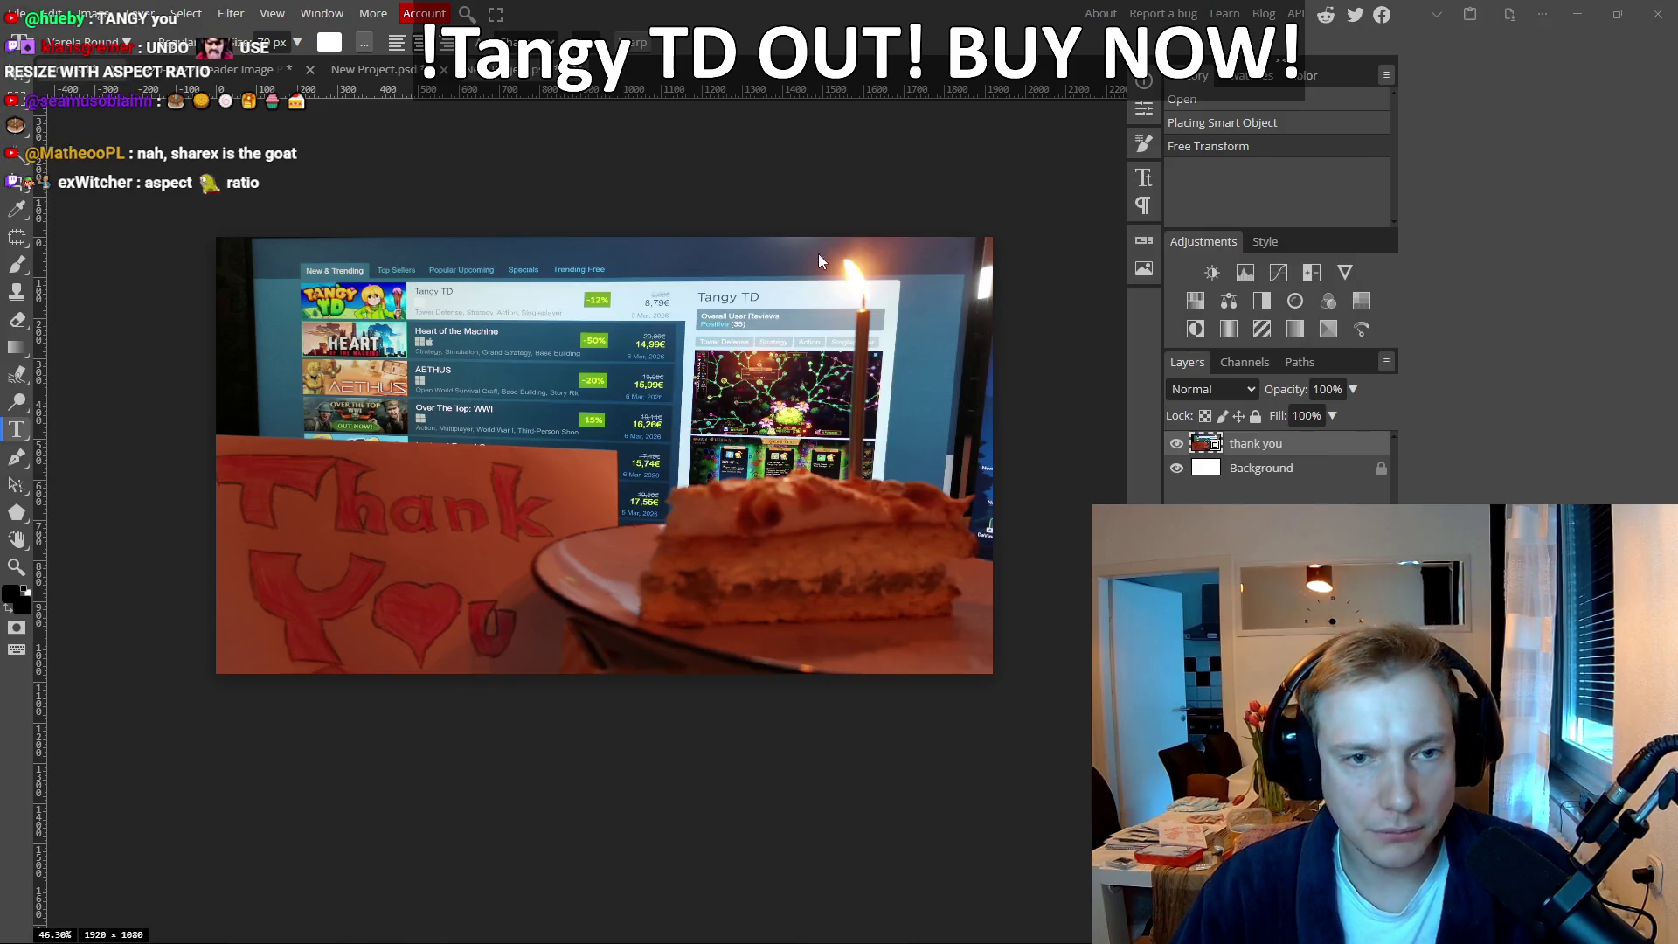
# Step: Reopen Game Releasing in 24 hours.psd and drag its confetti layer onto the thank you cake document
pyautogui.hotkey('ctrl', 'o')
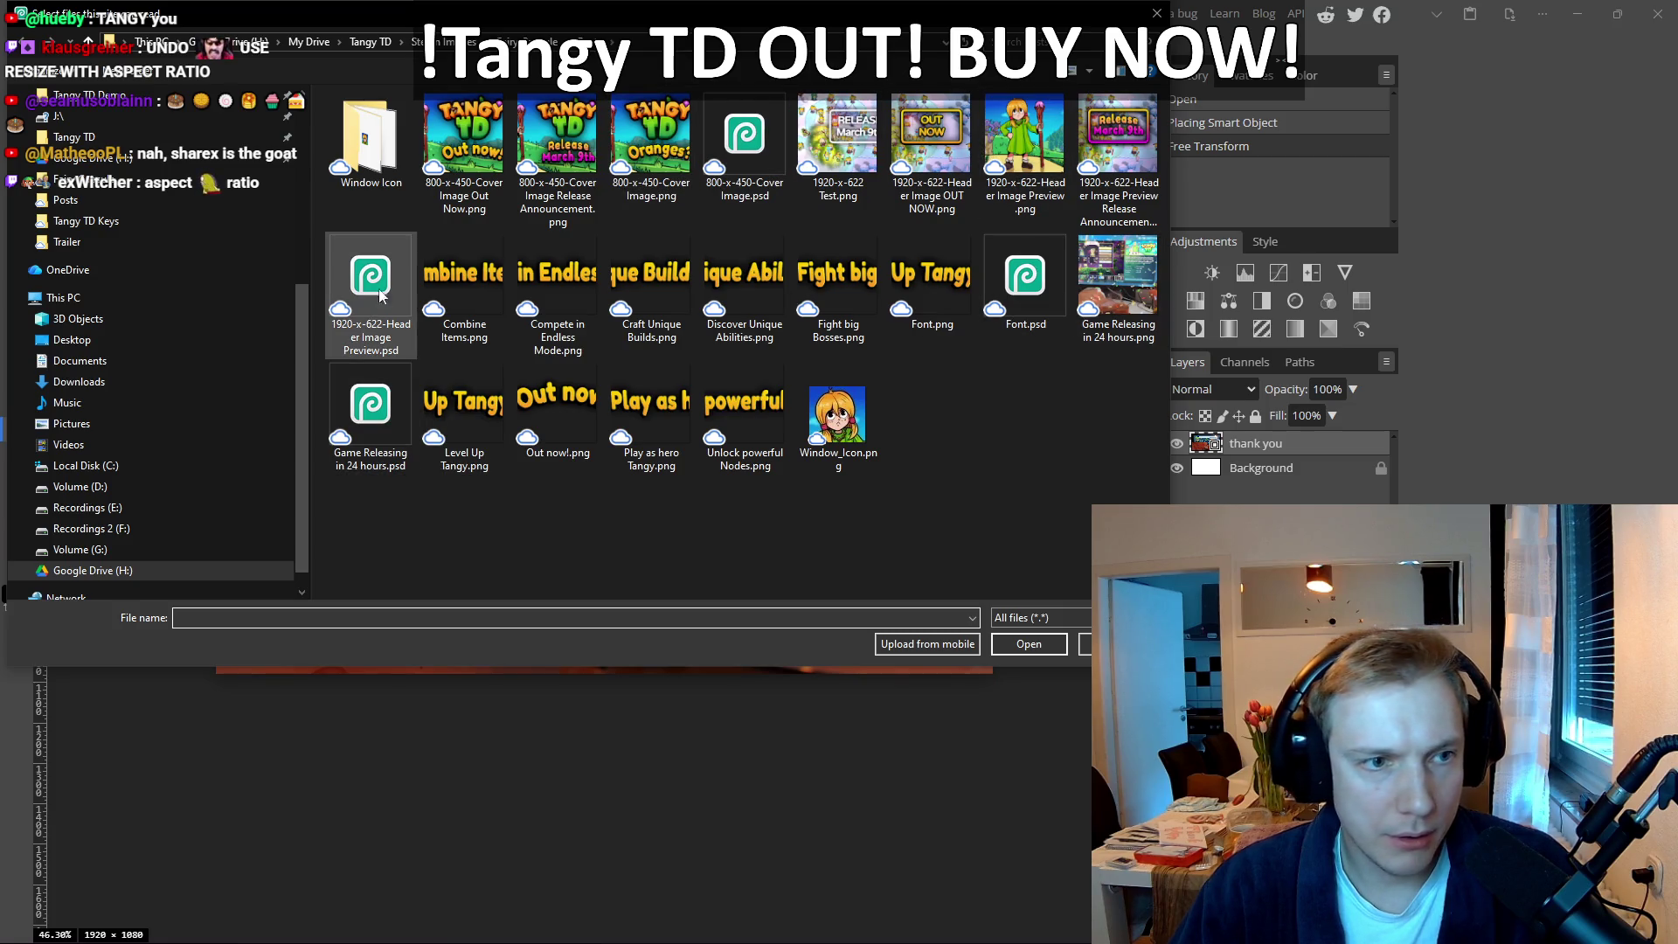
pyautogui.doubleClick(417, 411)
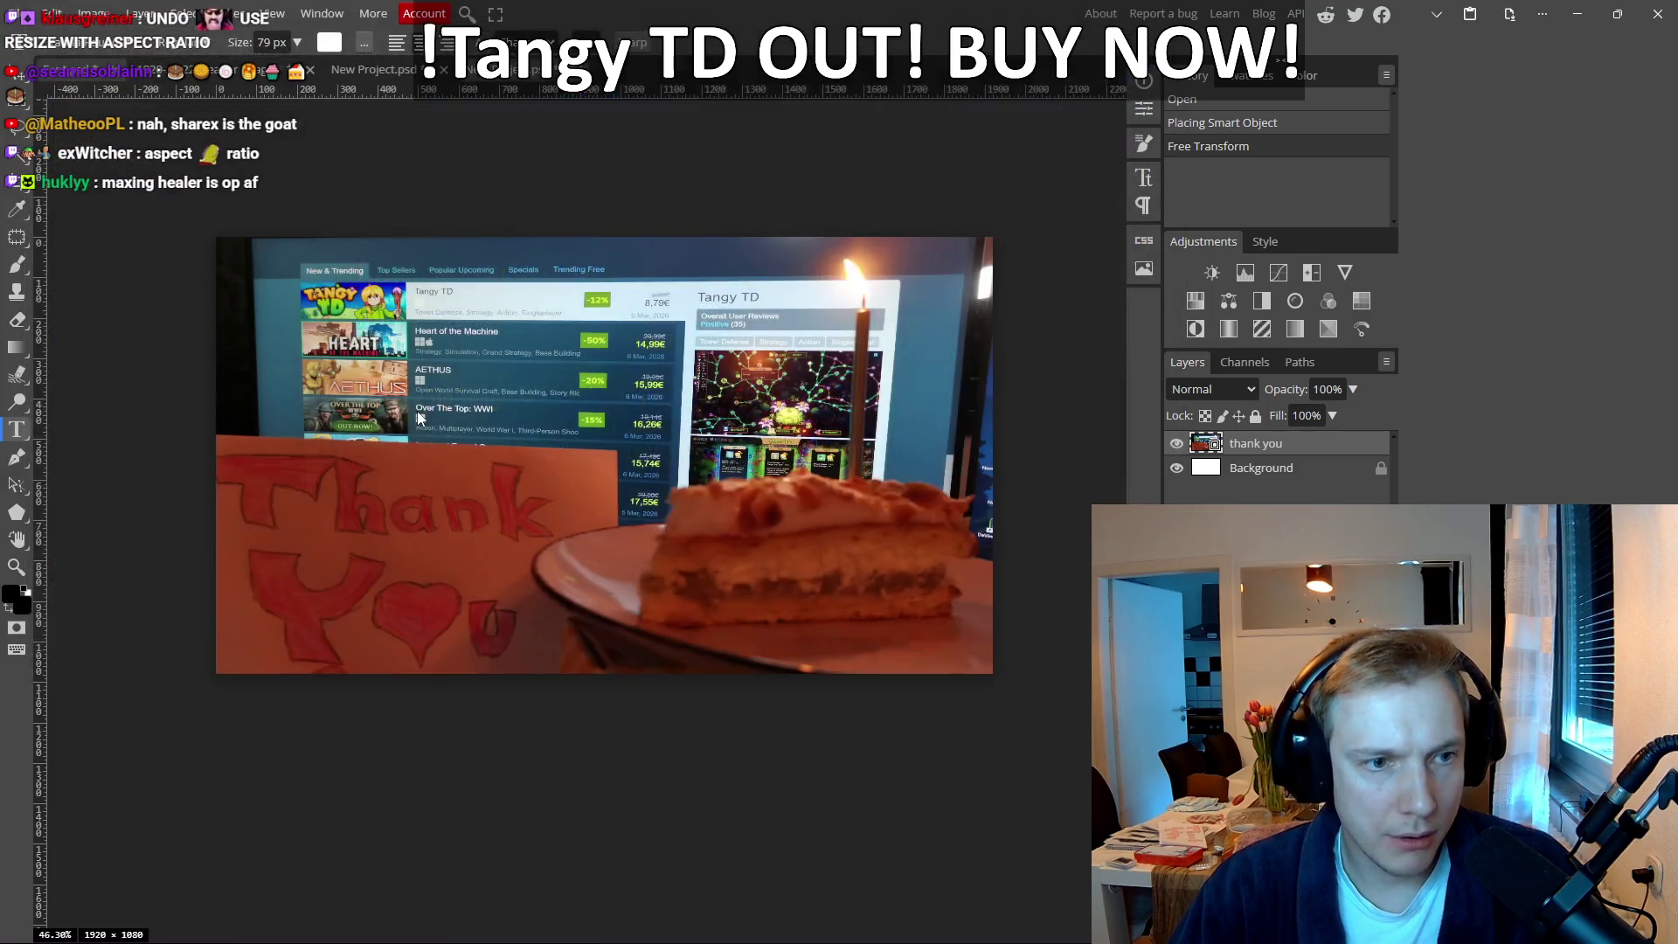
pyautogui.click(1278, 445)
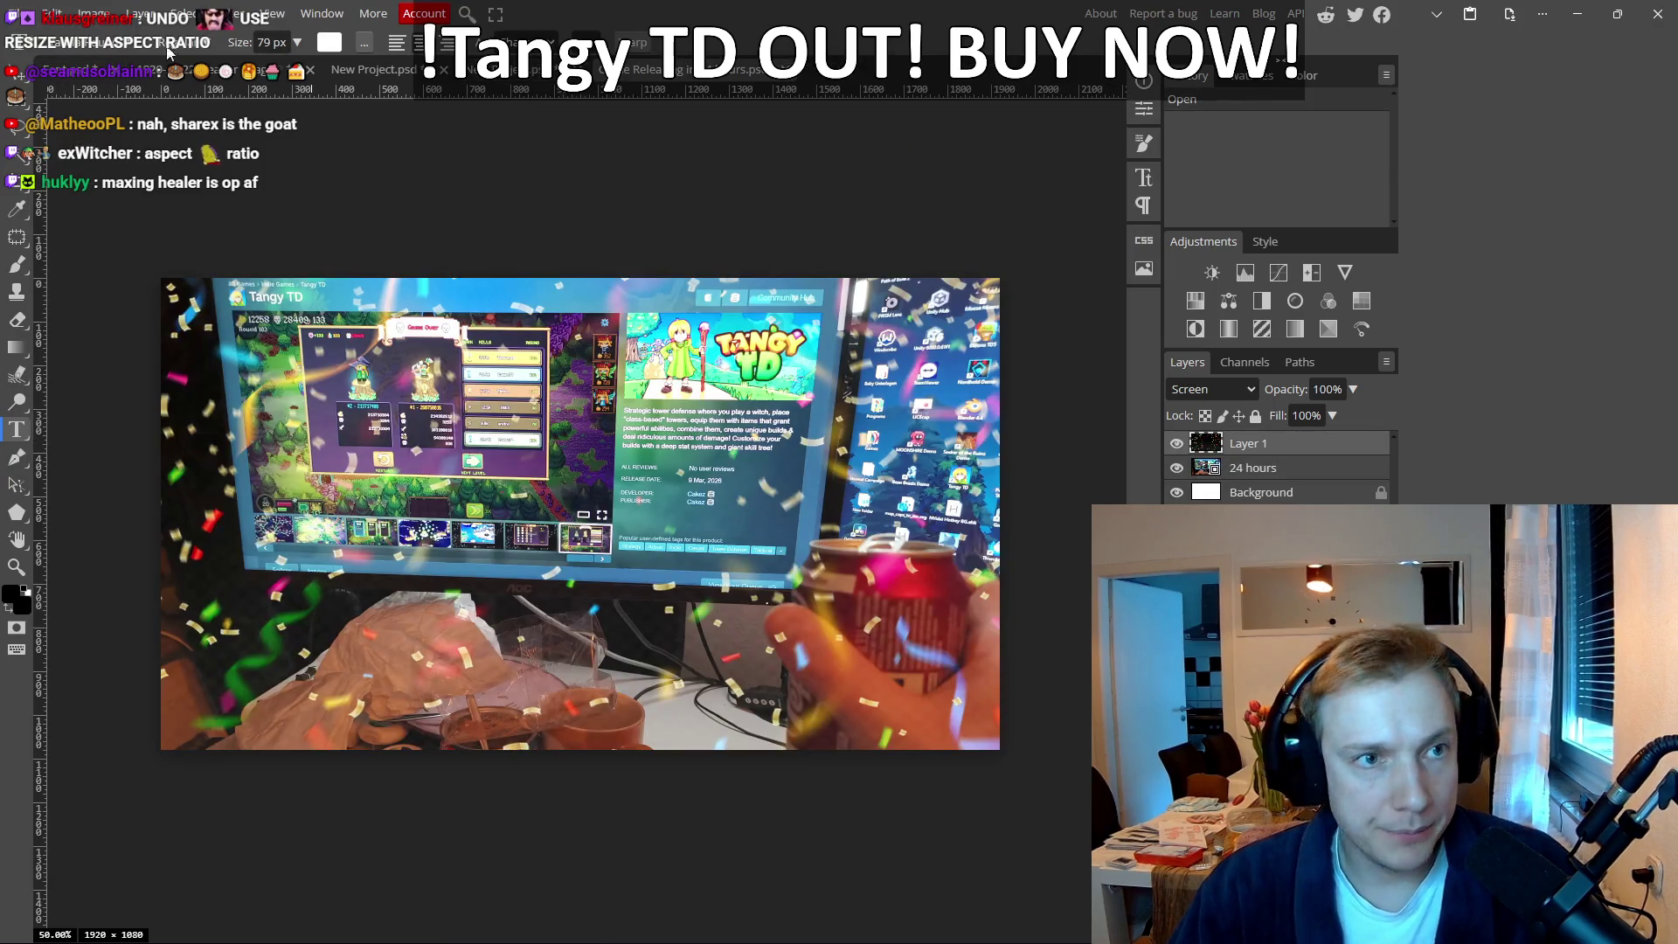
pyautogui.click(376, 69)
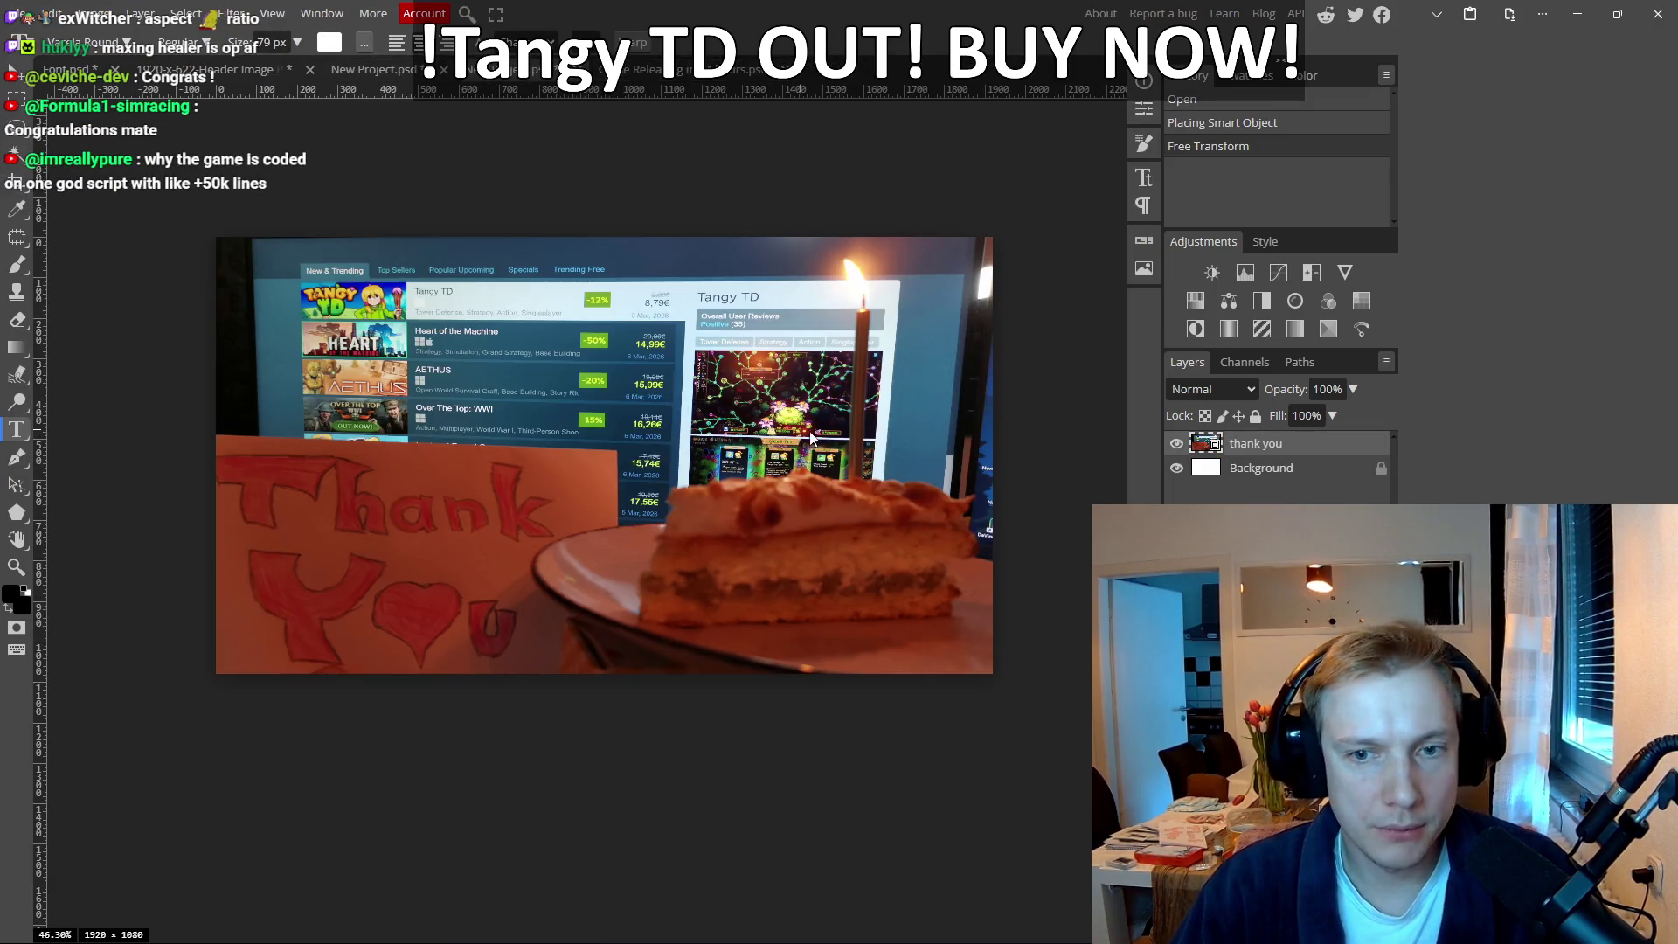
pyautogui.moveTo(812, 437); pyautogui.dragTo(822, 433)
pyautogui.scroll(-1, 863, 411)
pyautogui.scroll(1, 864, 411)
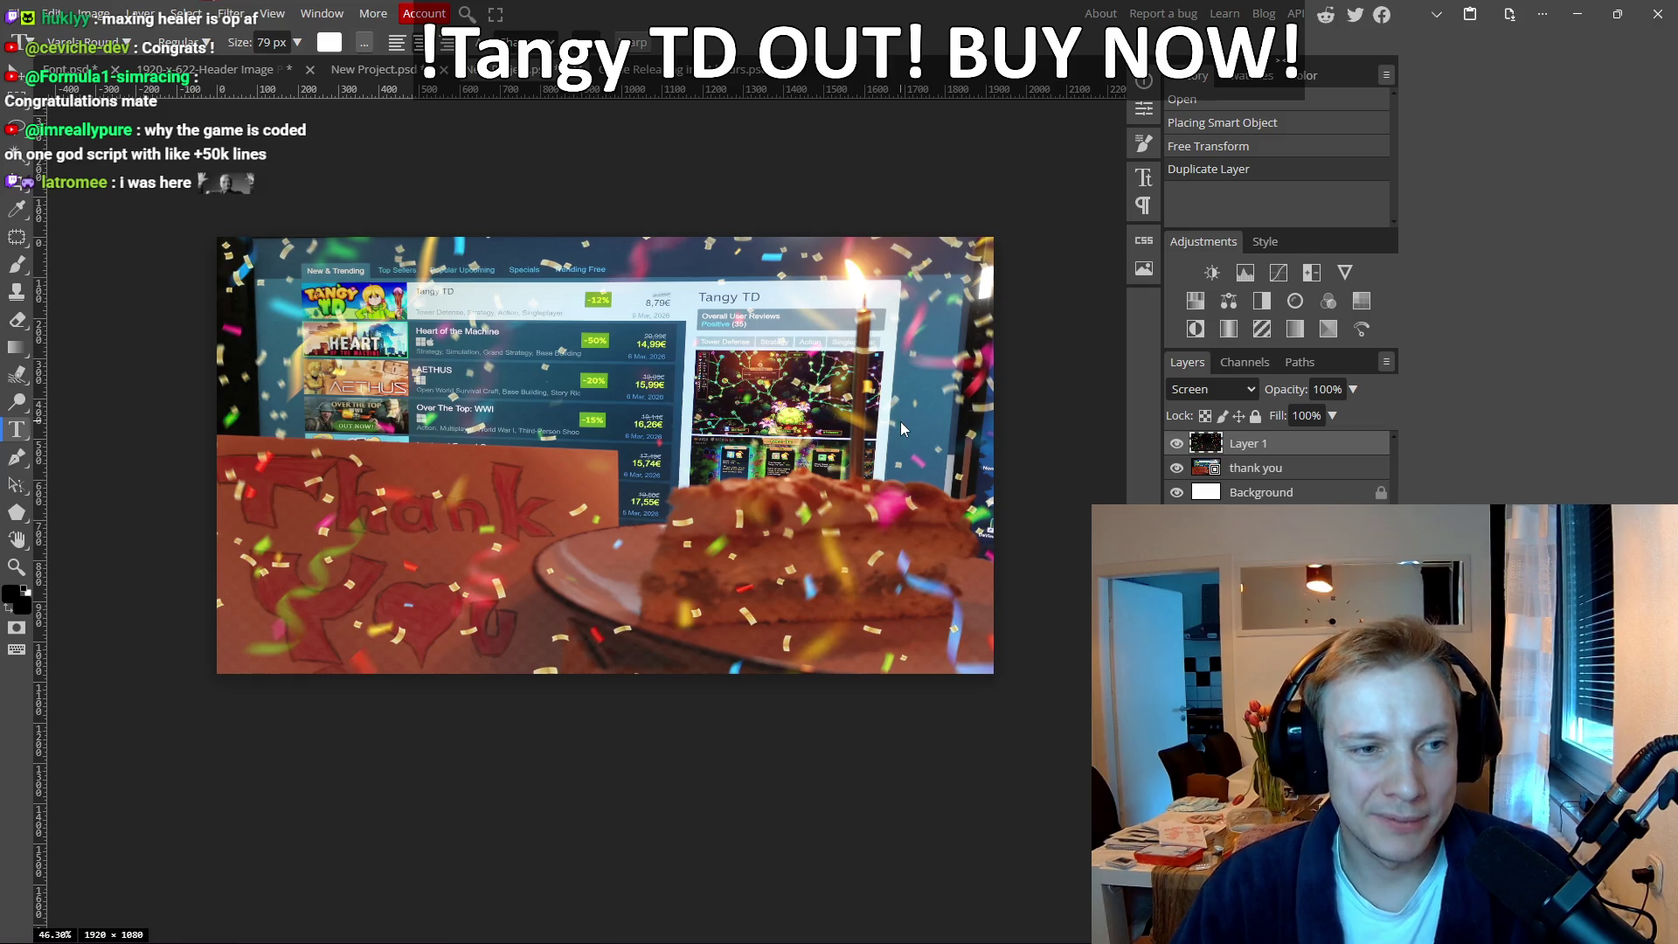
pyautogui.click(1283, 470)
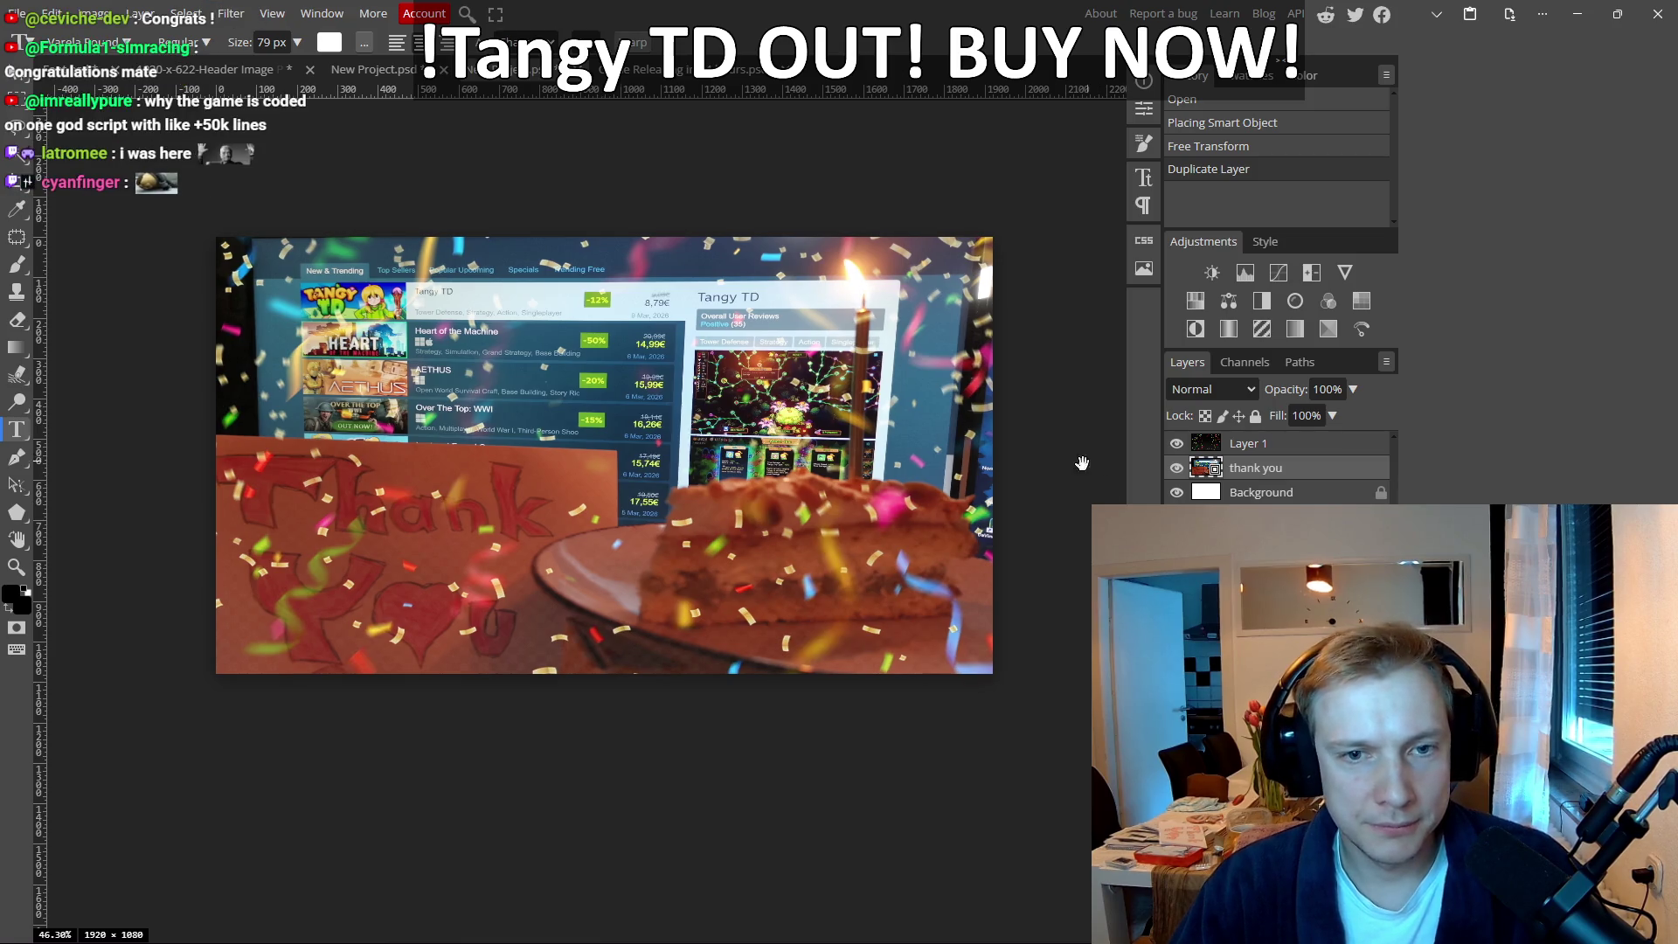
pyautogui.moveTo(1095, 463); pyautogui.dragTo(1048, 498)
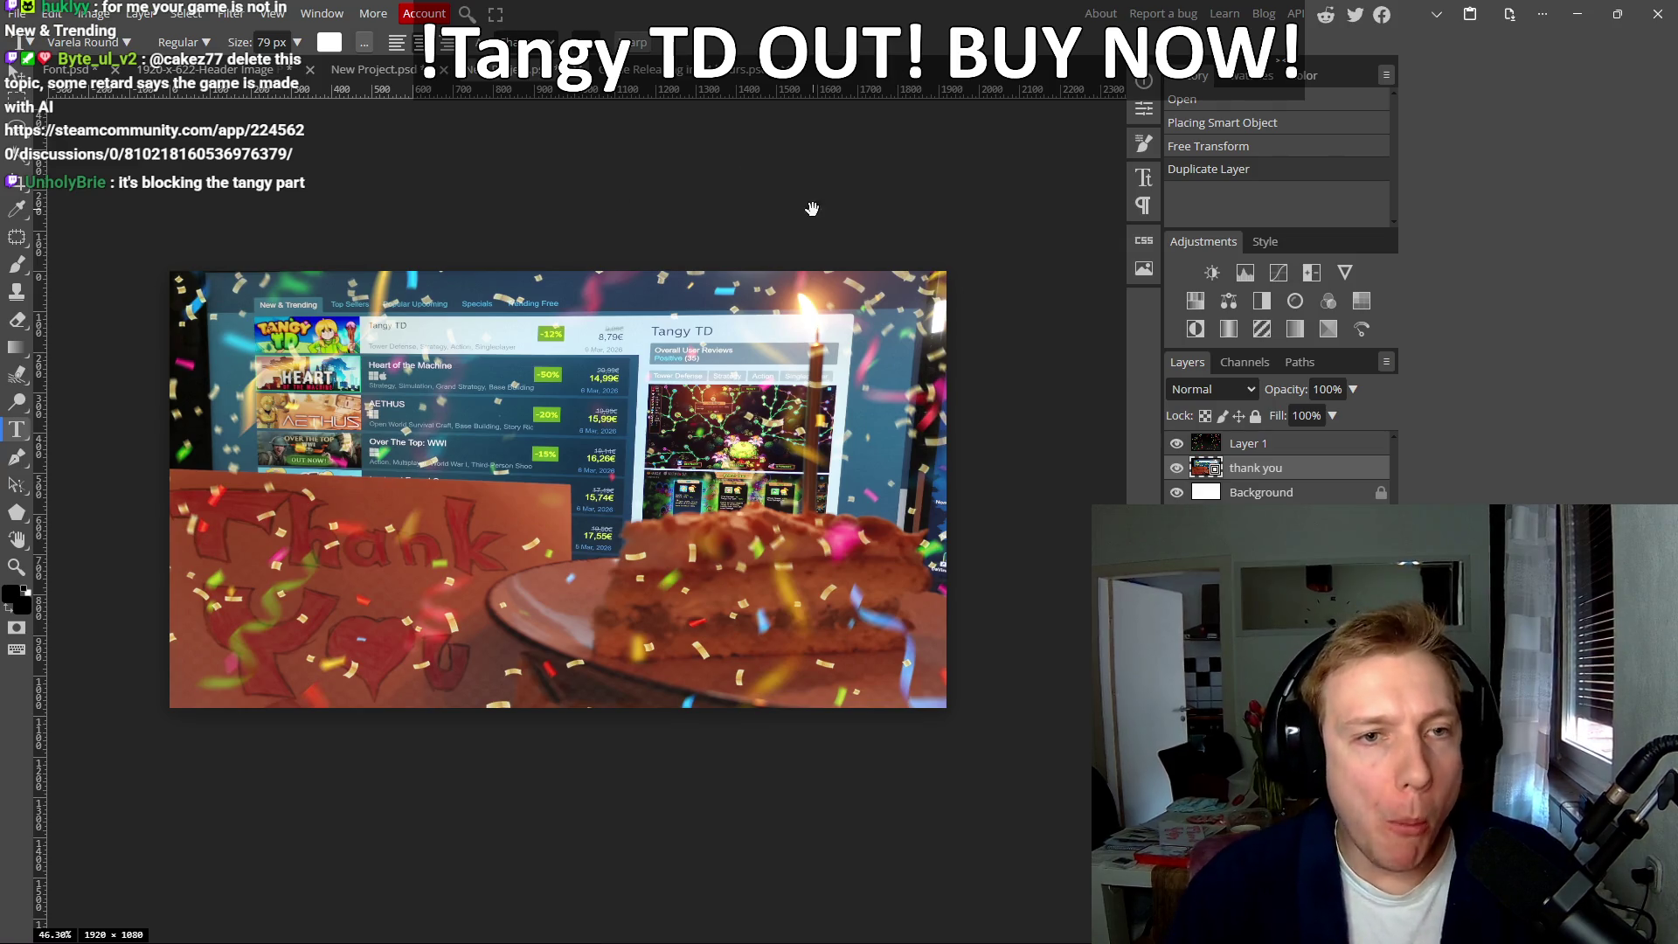
pyautogui.scroll(1, 791, 231)
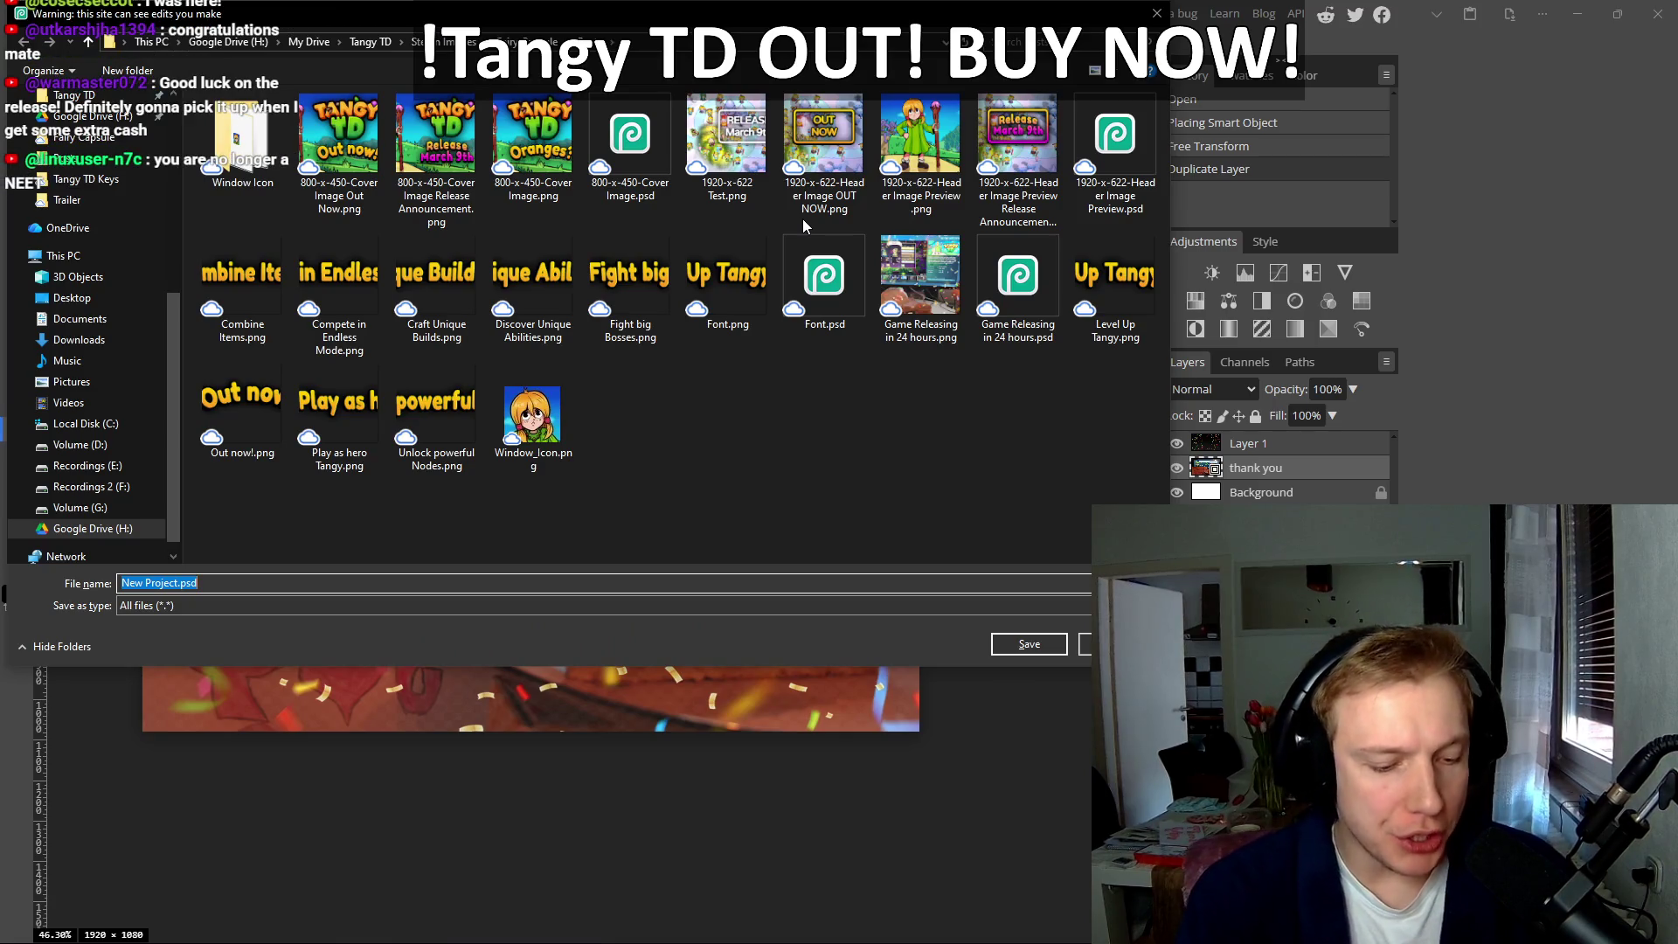
# Step: Save the composite project in Posts as '4 Years, No Engine, Stuggle, I can't believe it'
pyautogui.write('4 Years,')
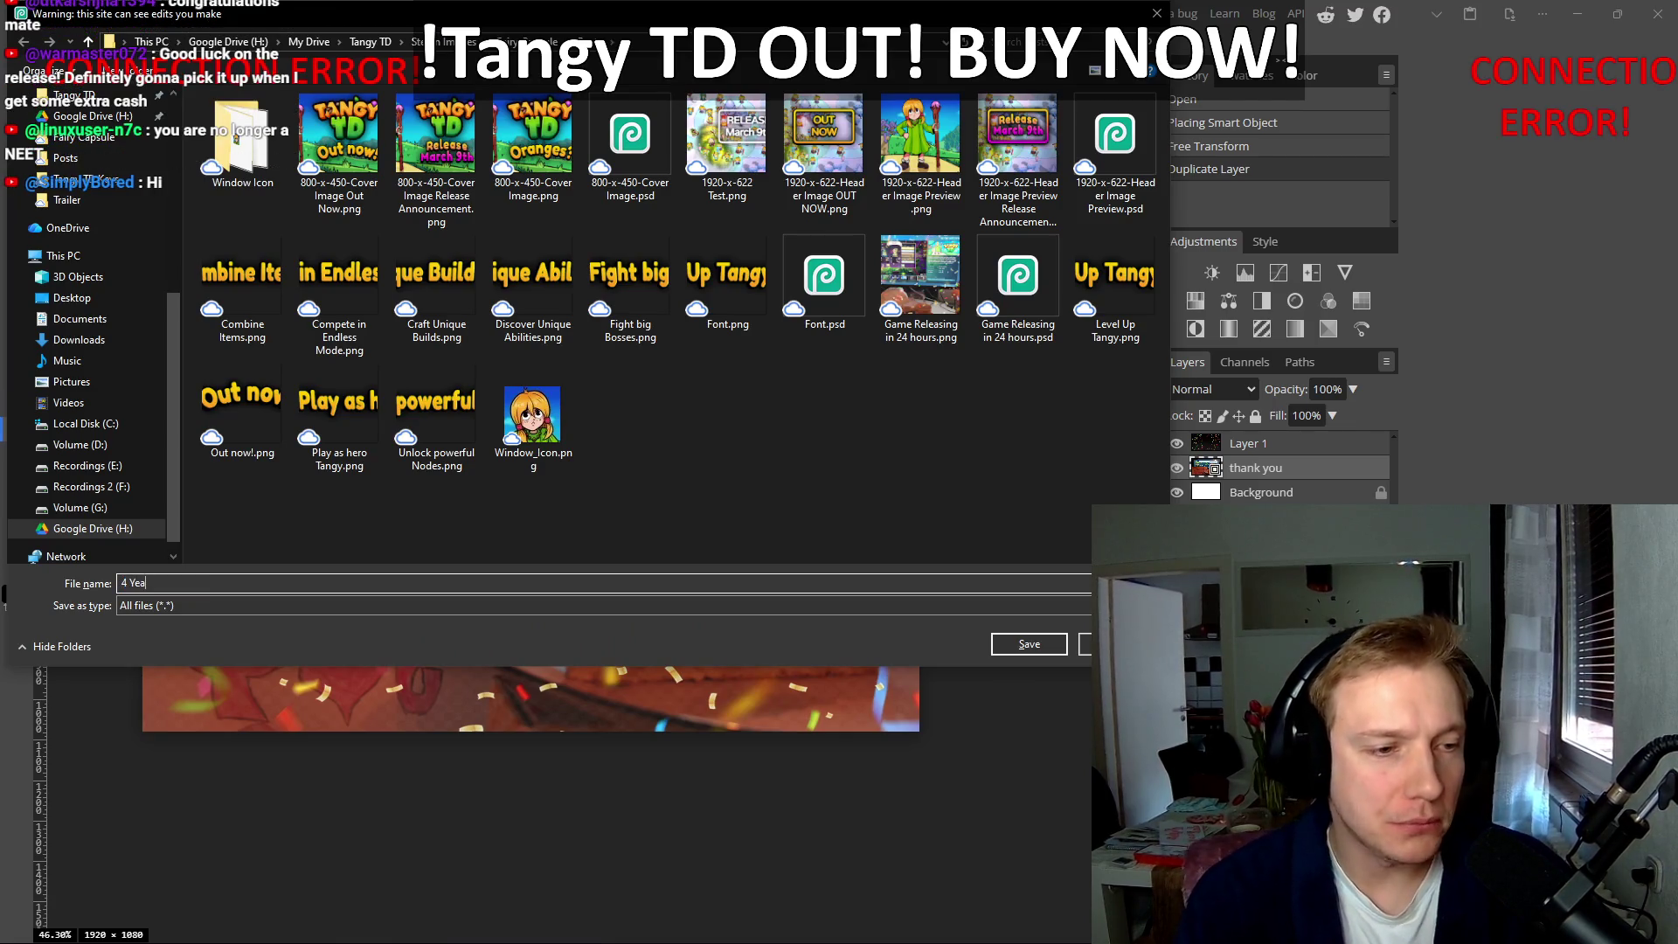
pyautogui.write(' No En')
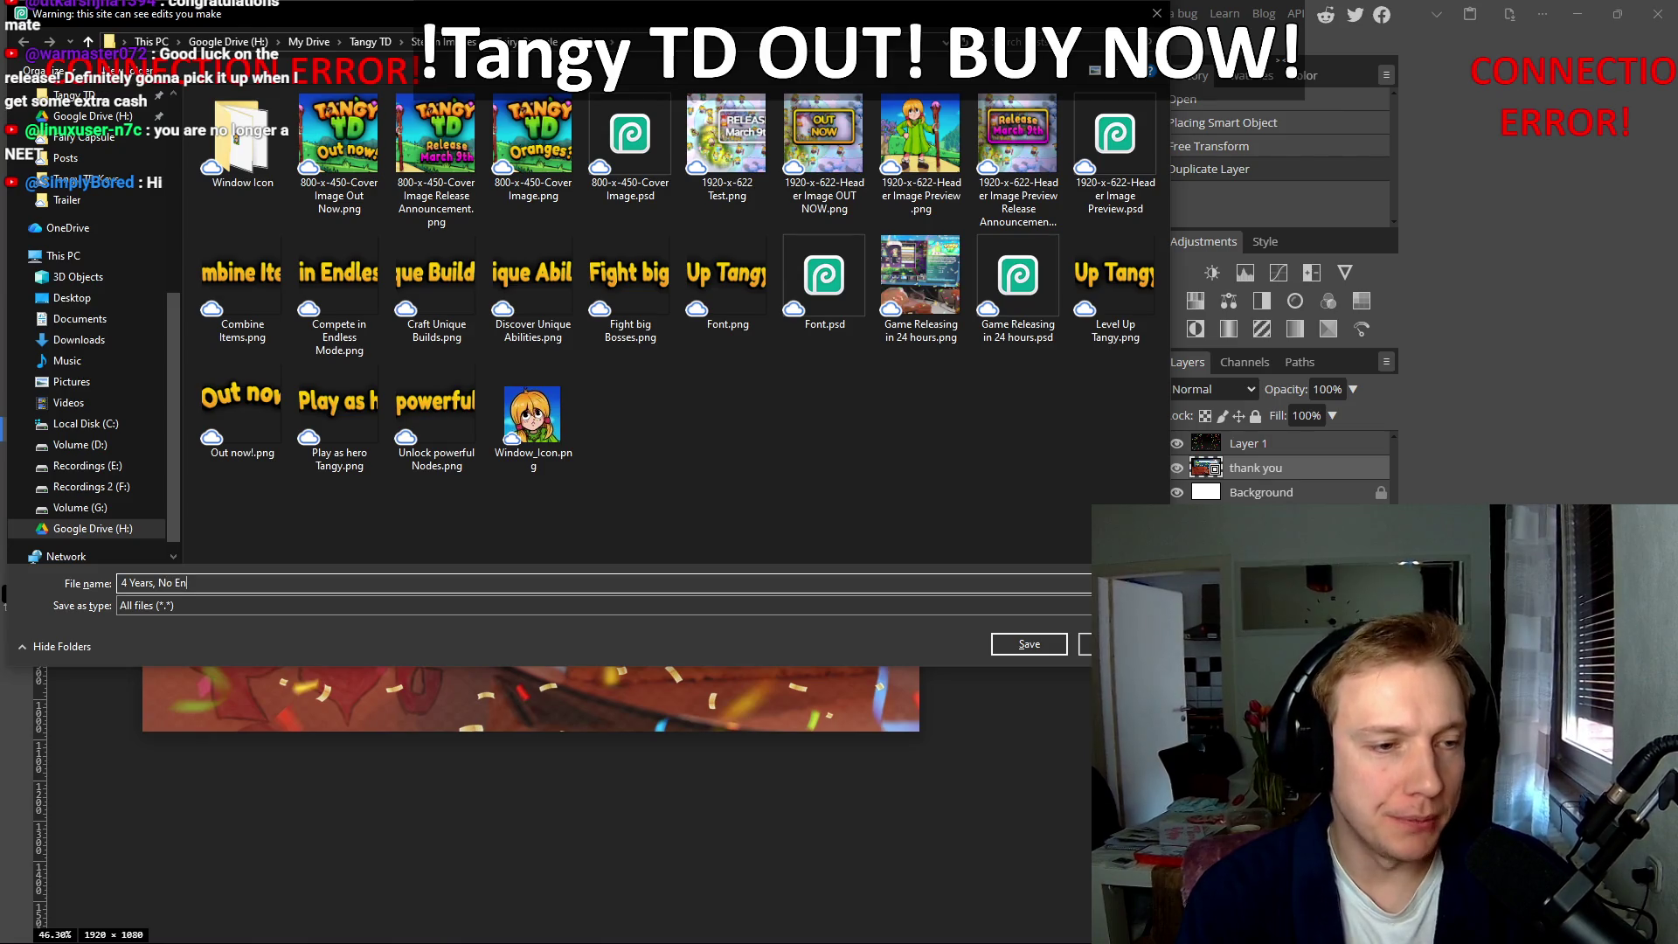
pyautogui.write('gine,')
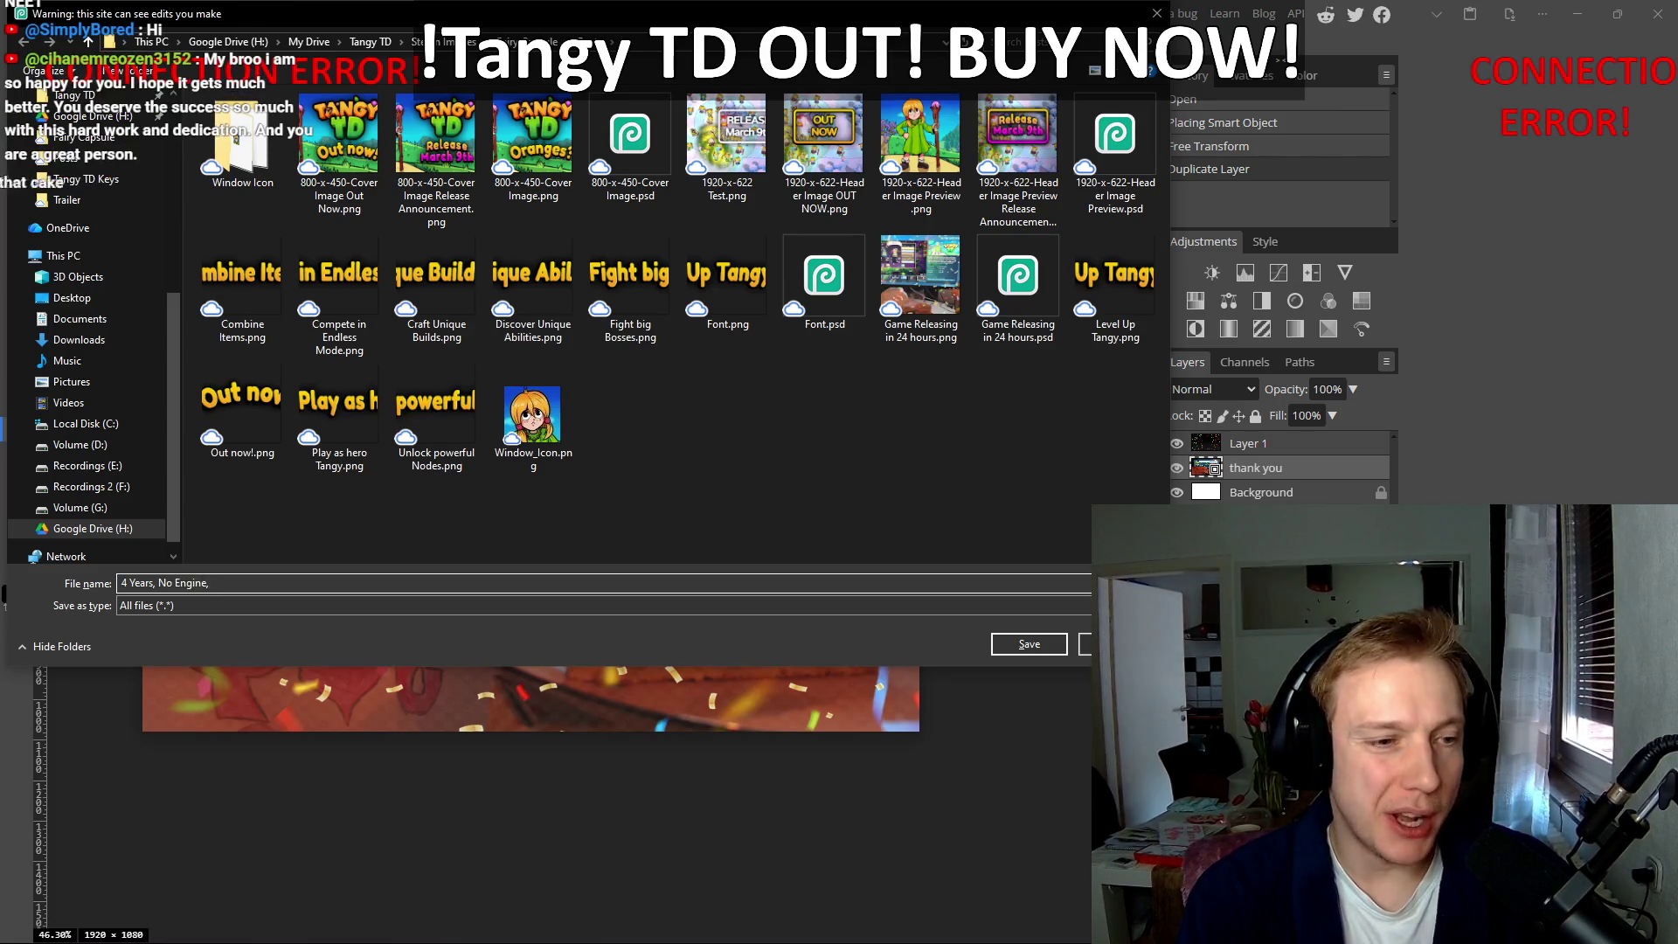
pyautogui.write(' Stuggle, ')
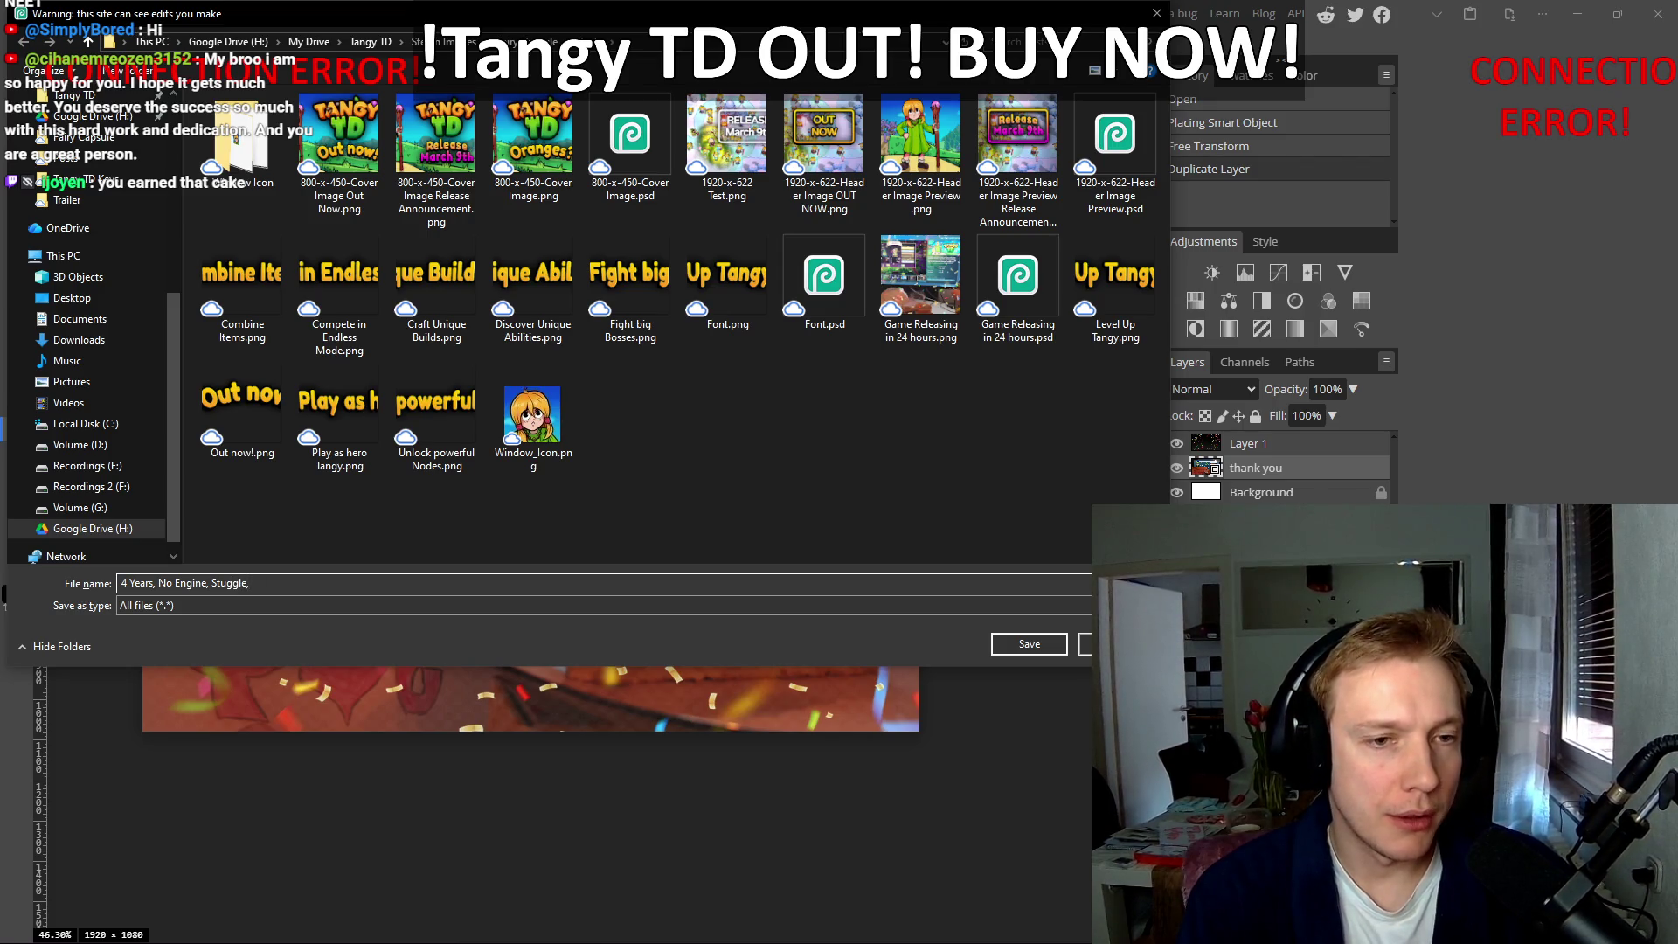
pyautogui.write("I can't believe it THANK YO")
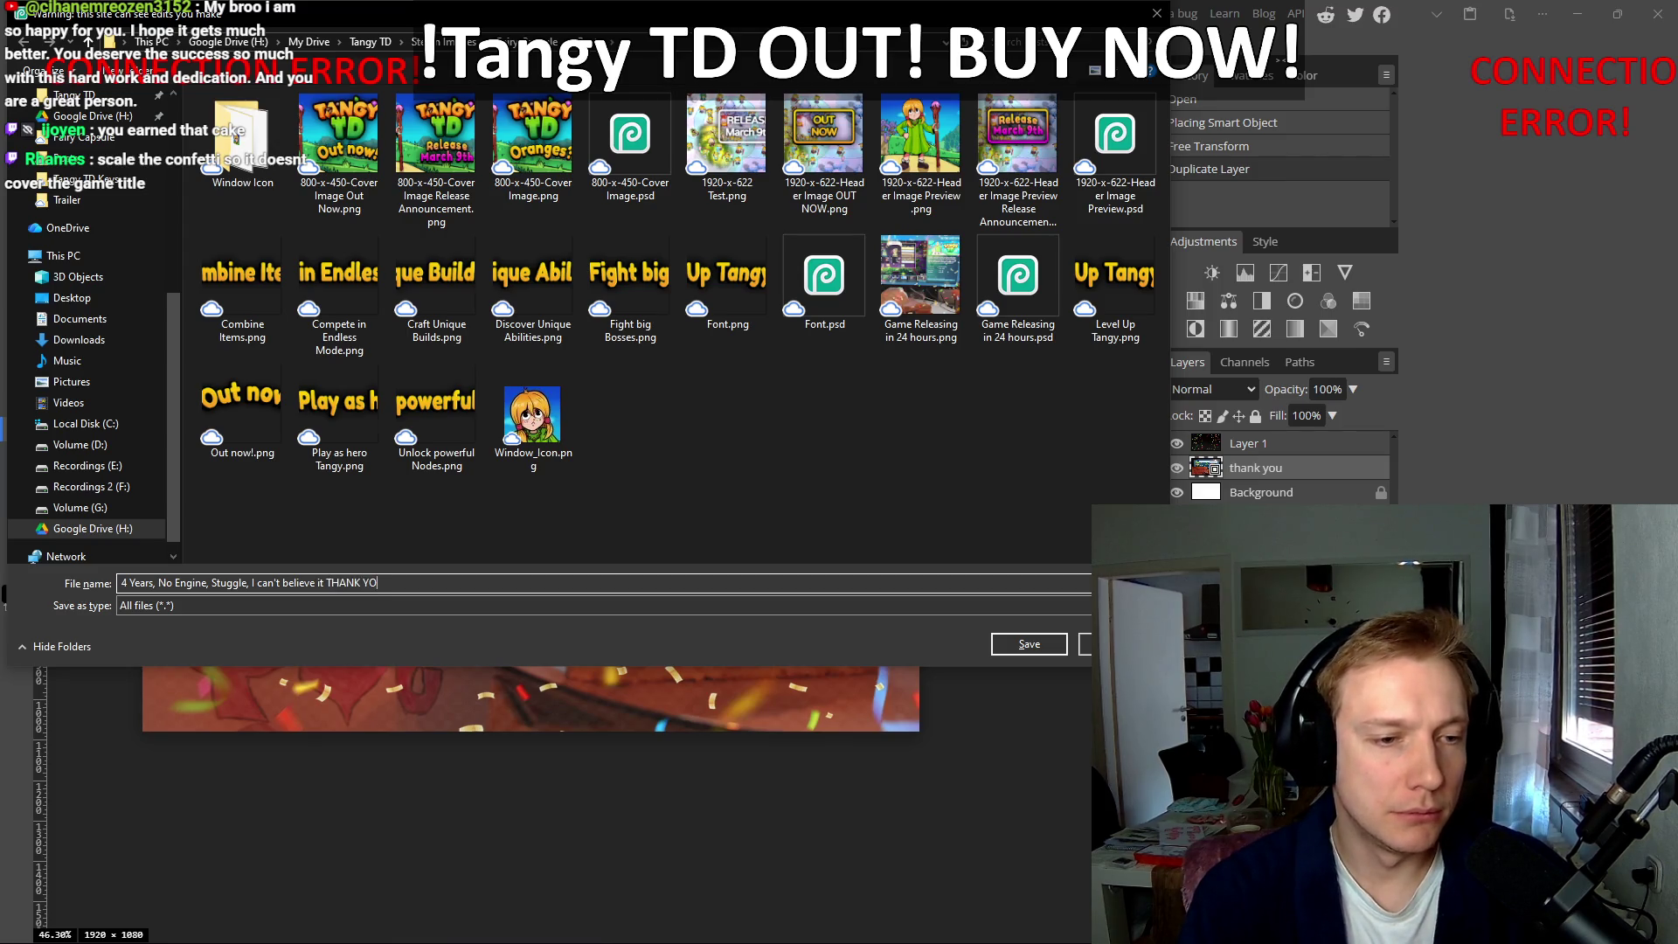
pyautogui.click(1028, 644)
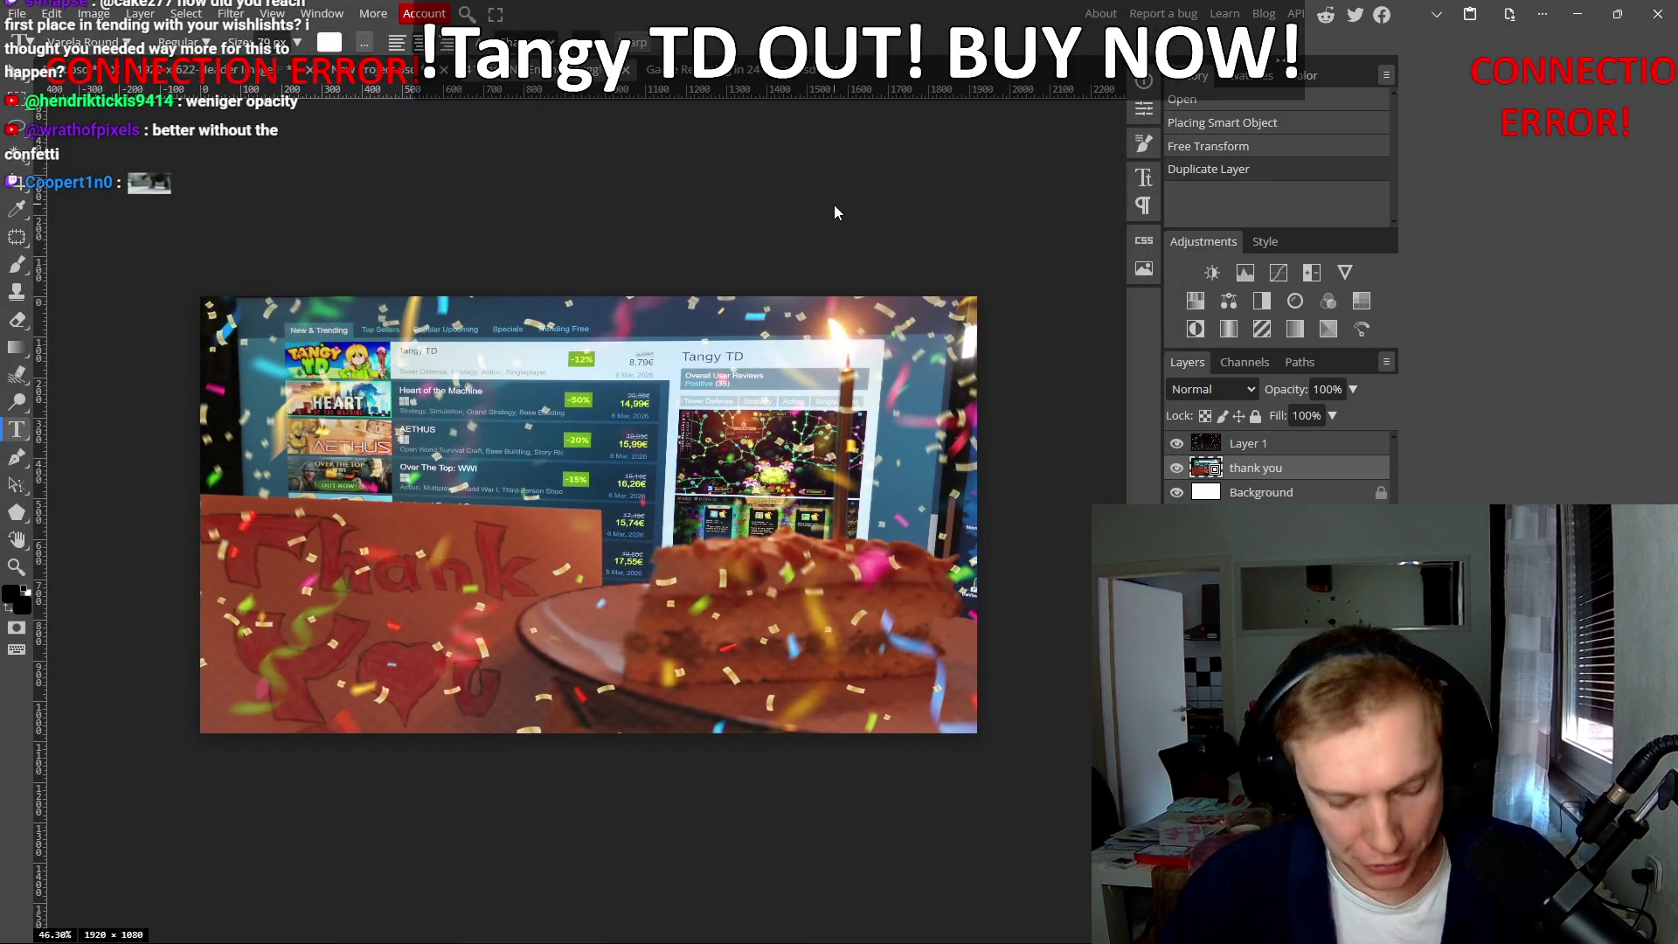
# Step: Export the composite as a 1920×1080 PNG ending 'I can't believe it THANK YOU.png' into Posts
pyautogui.hotkey('ctrl', 'alt', 'shift', 's')
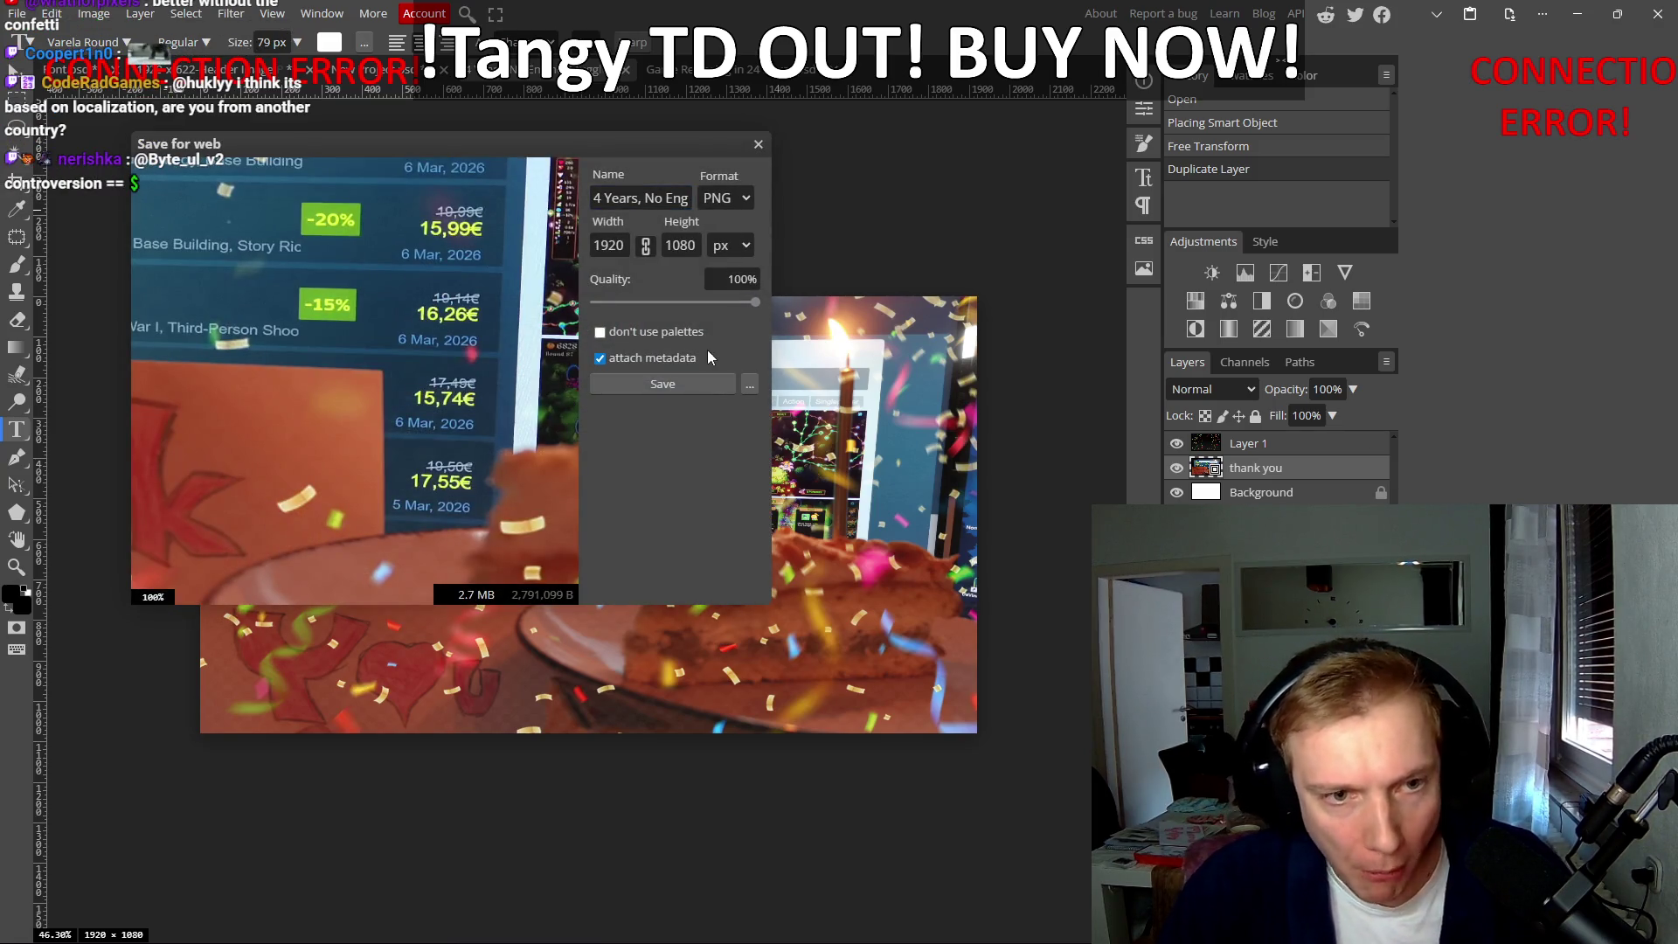
pyautogui.click(691, 378)
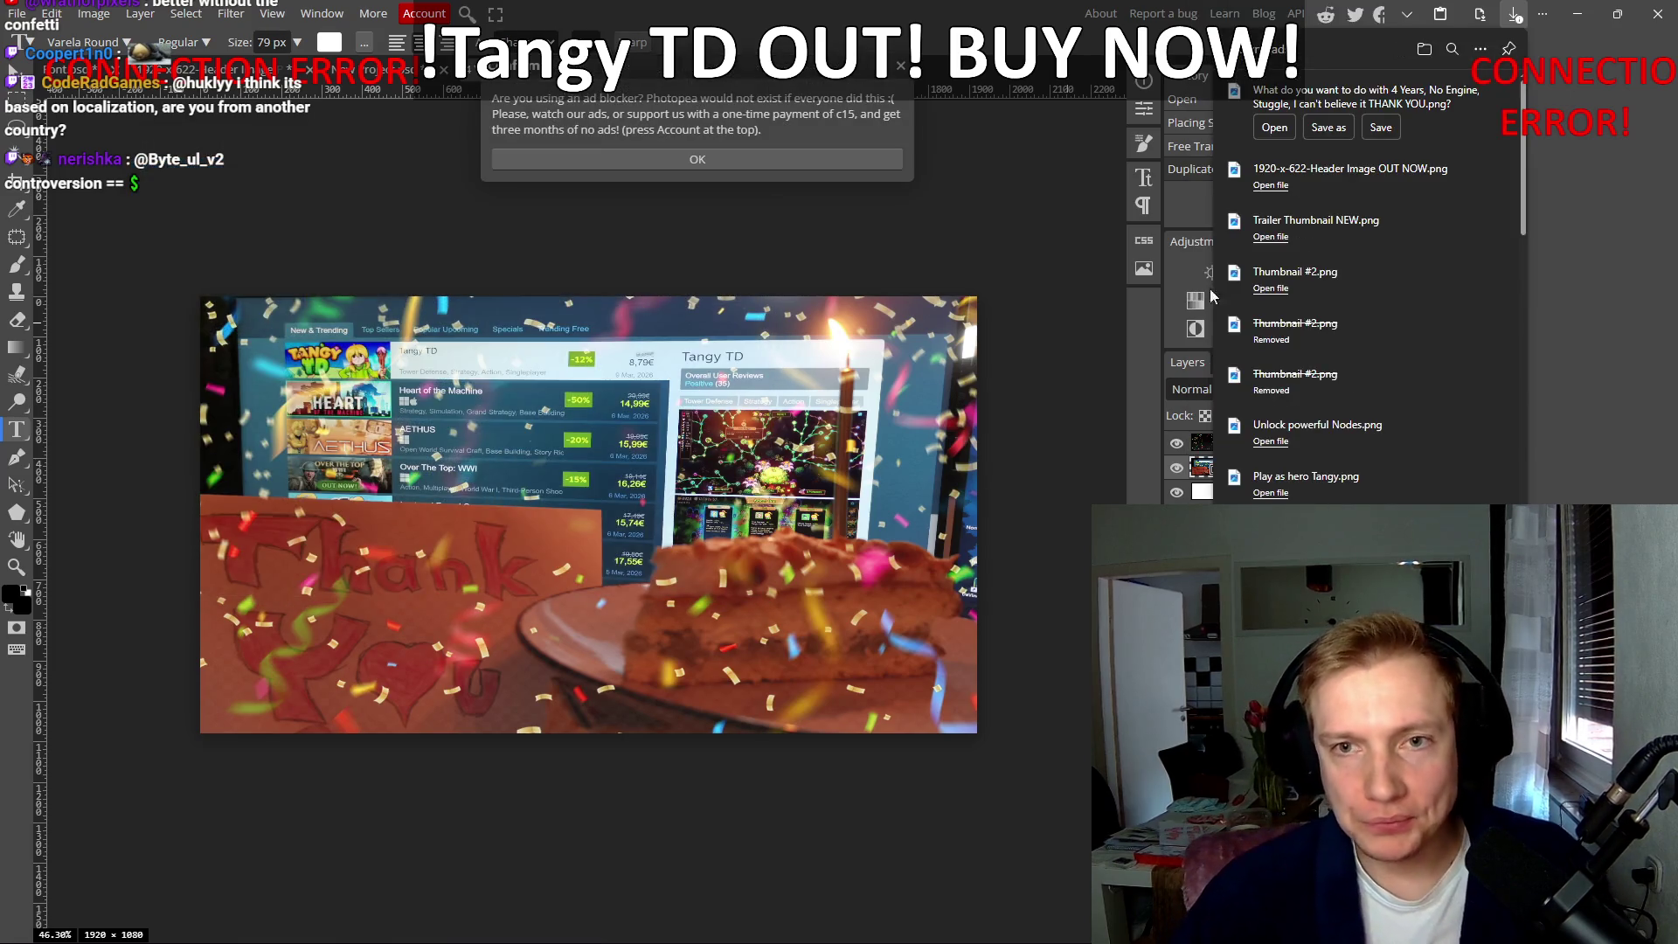
pyautogui.click(1344, 127)
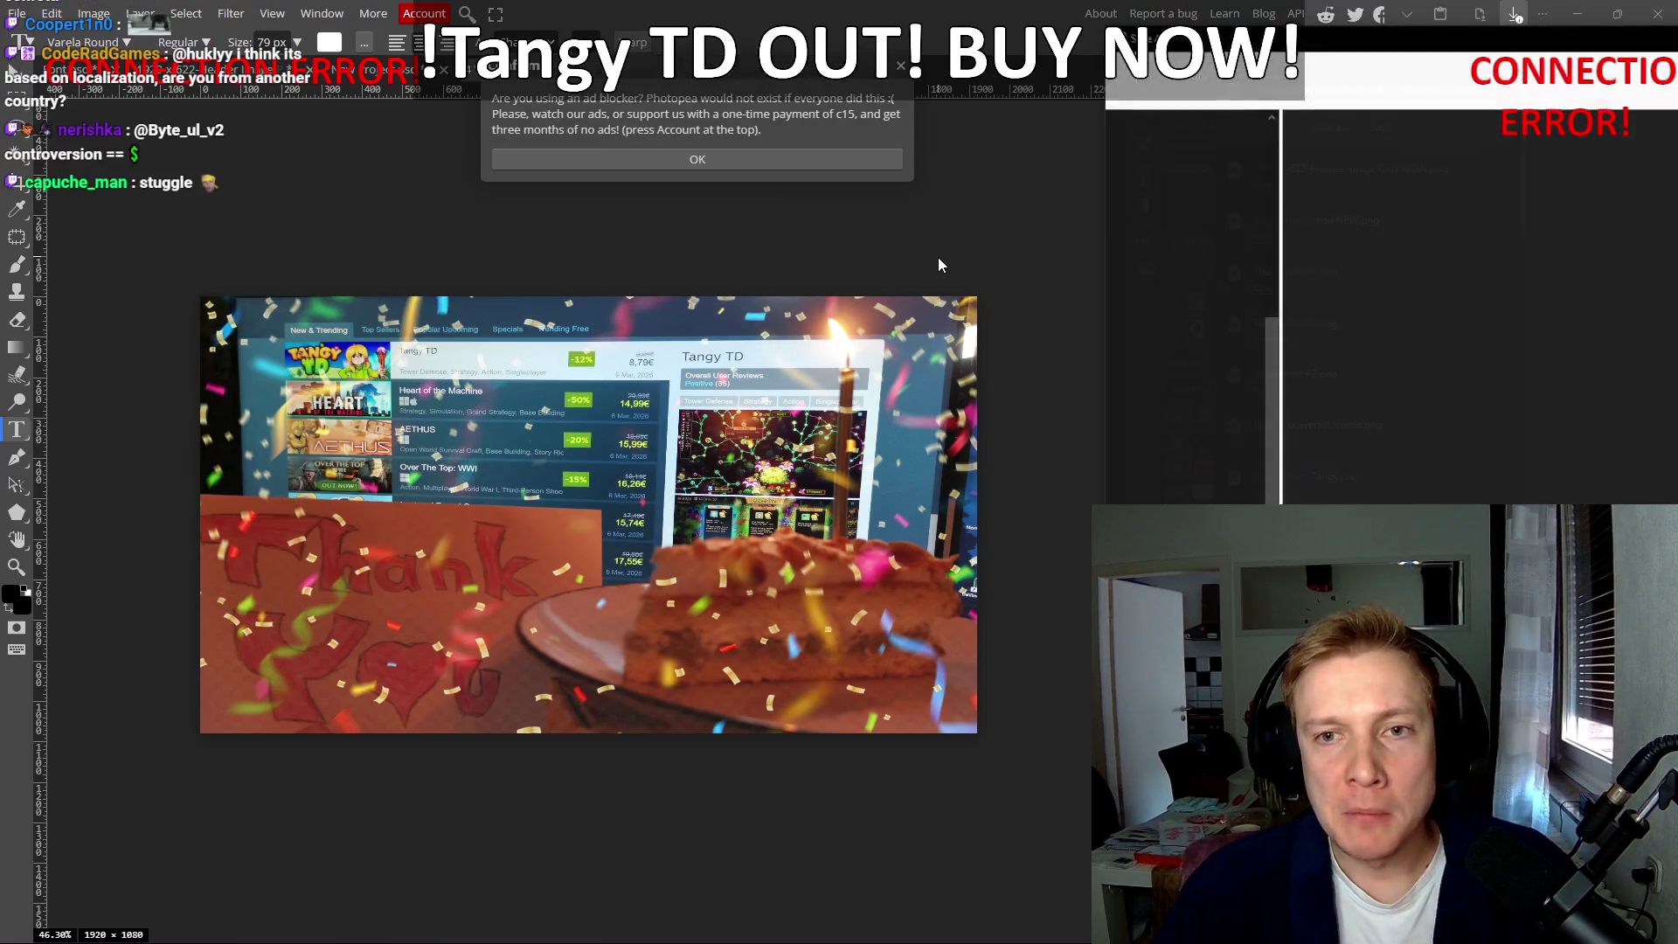
pyautogui.press('Escape')
pyautogui.click(1329, 127)
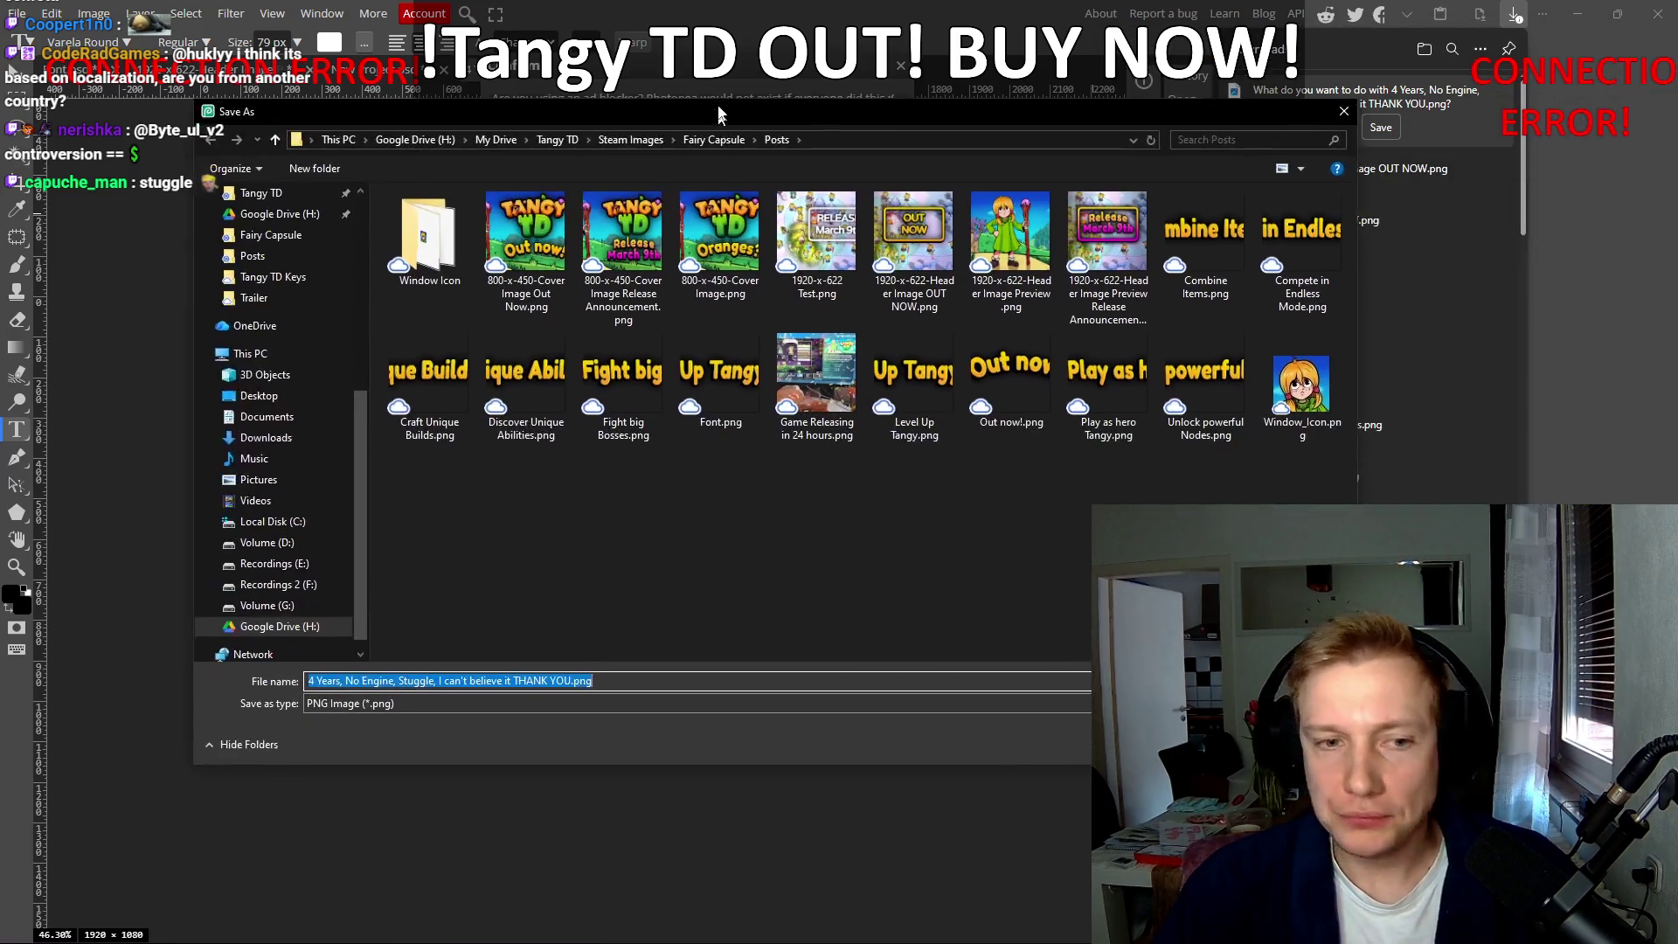
pyautogui.press('Return')
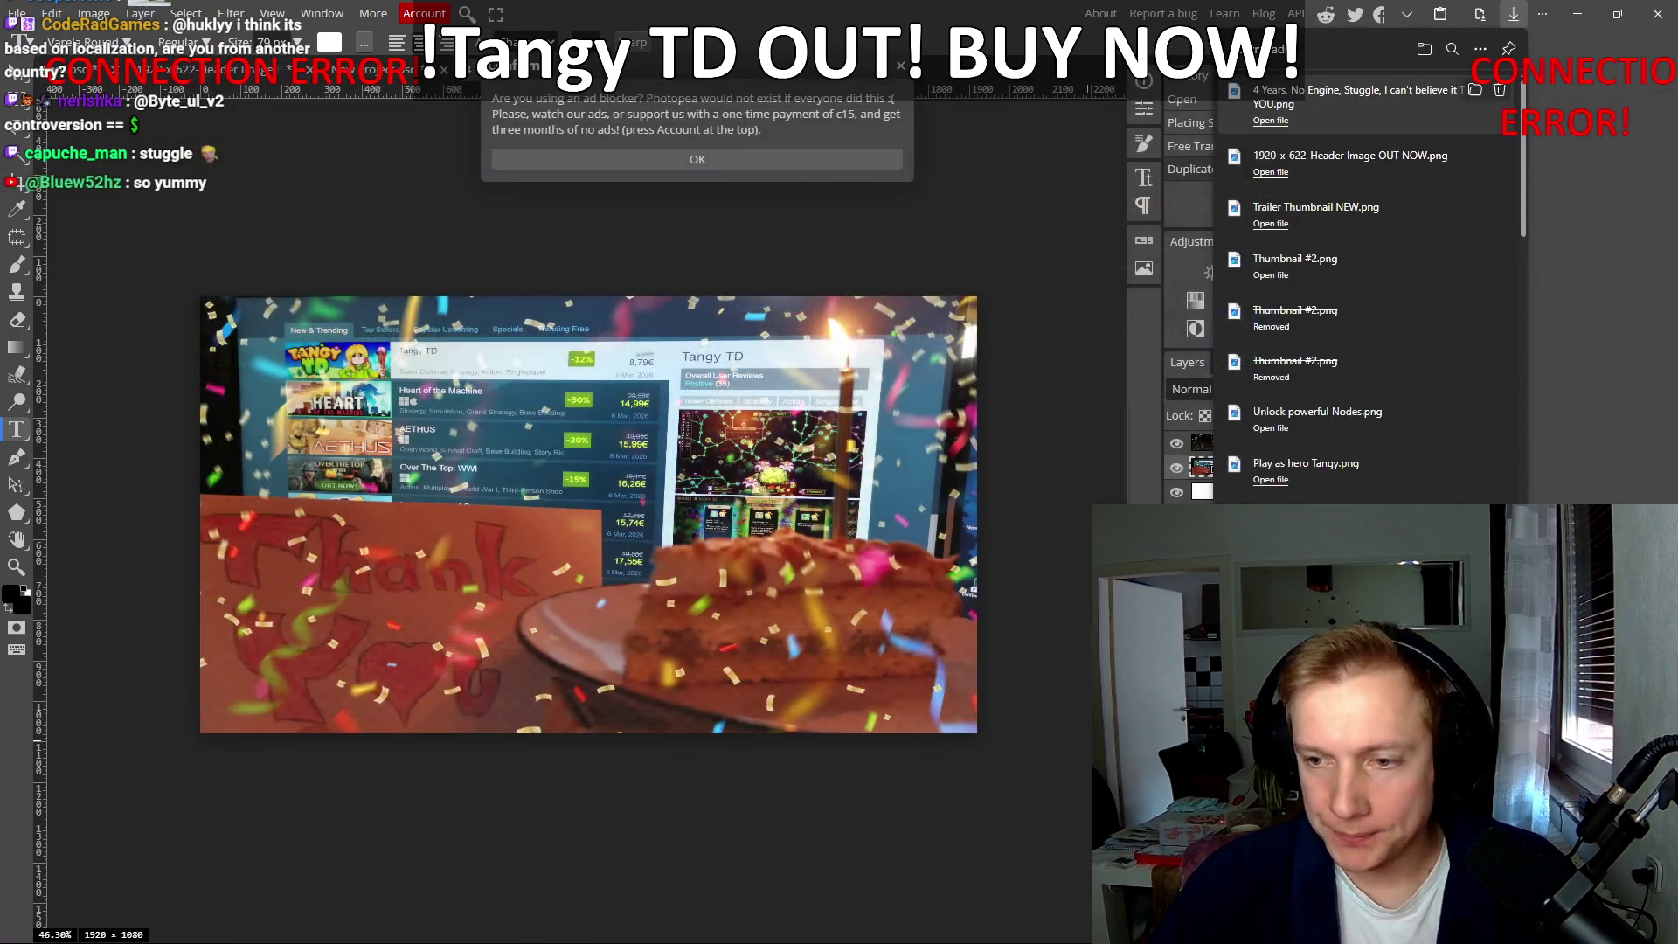
pyautogui.moveTo(775, 494); pyautogui.dragTo(808, 484)
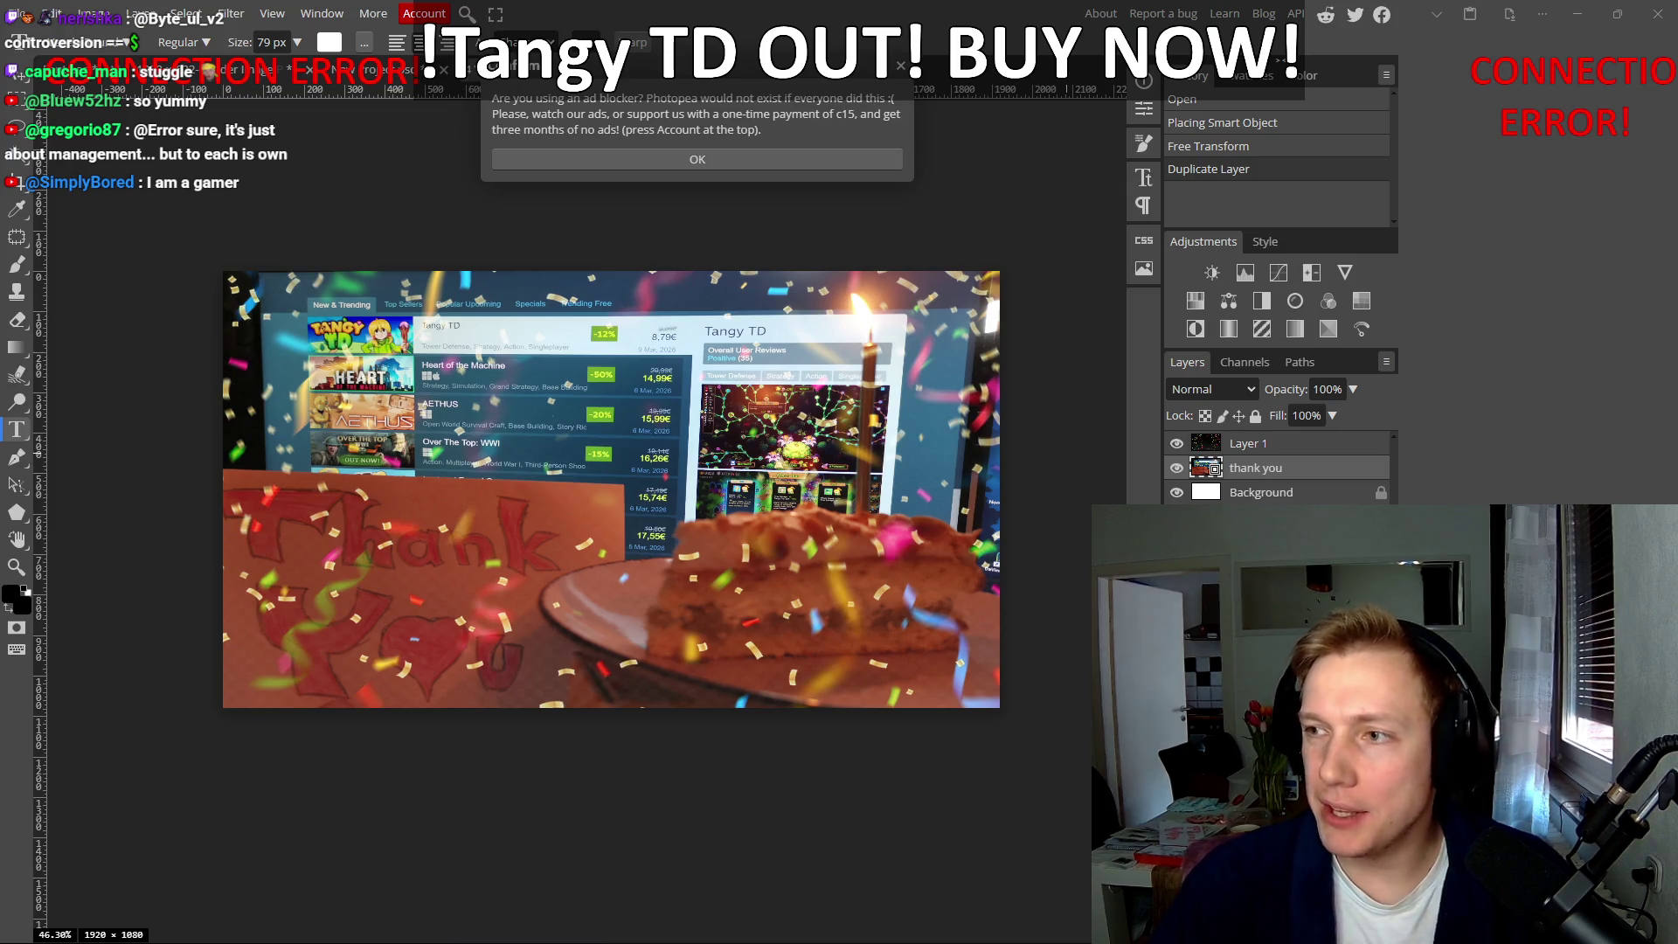
# Step: Dismiss the ad-blocker notice, then open and close the thank you layer's style settings
pyautogui.moveTo(691, 464); pyautogui.dragTo(718, 466)
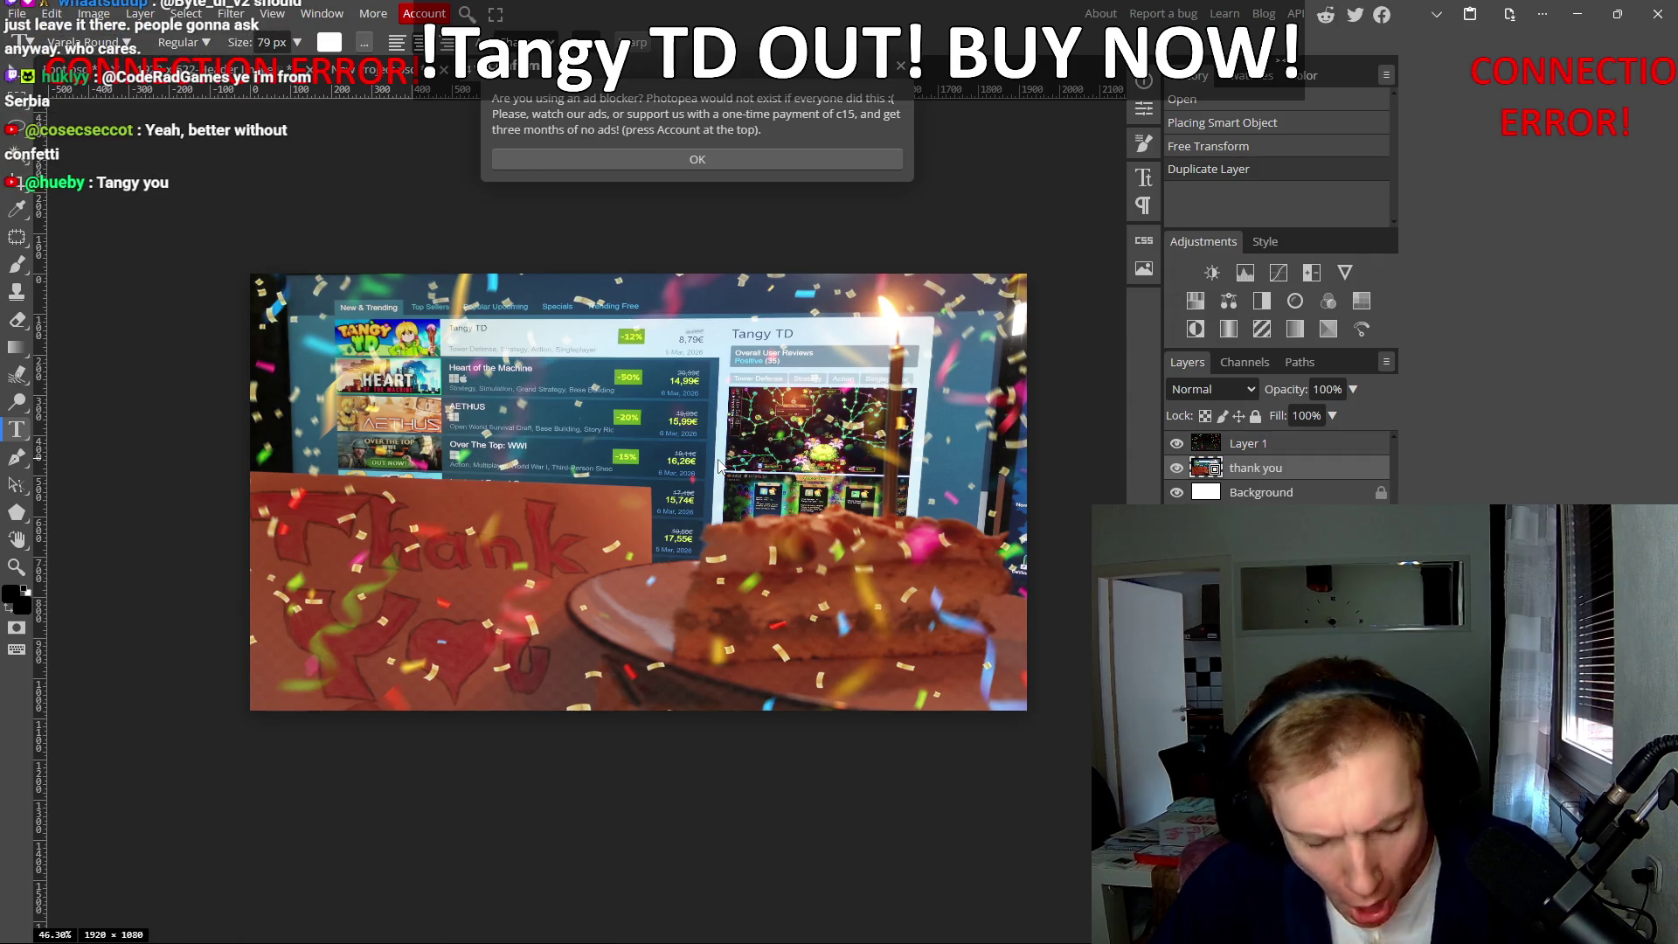
pyautogui.press('Return')
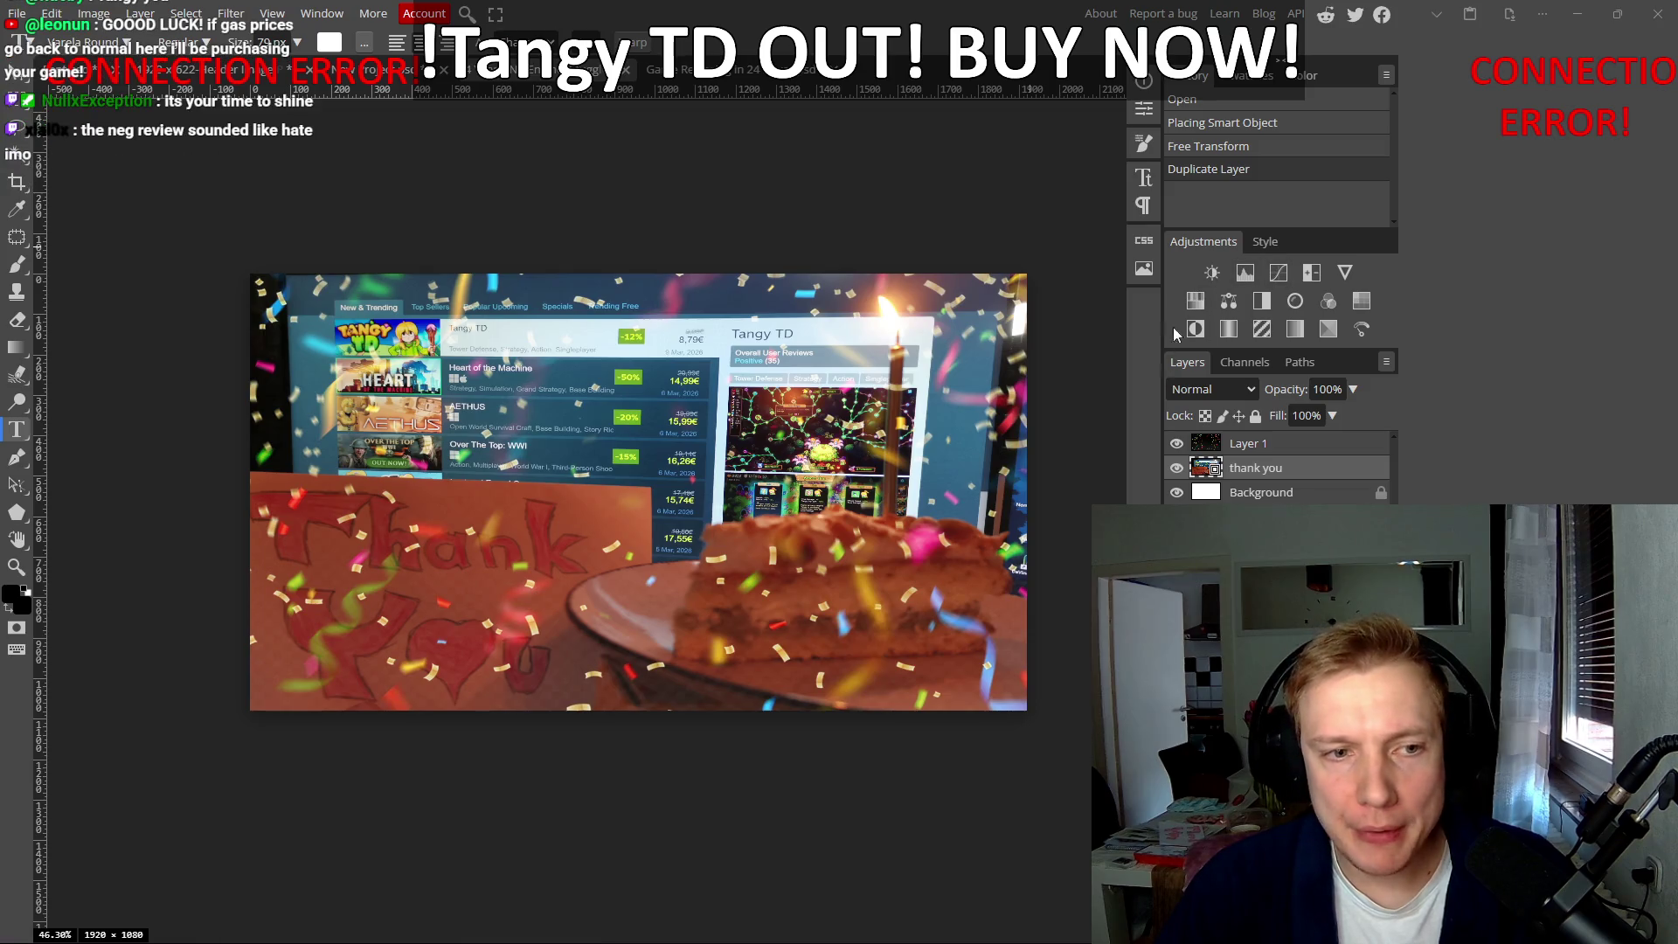
pyautogui.hotkey('alt', 'Tab')
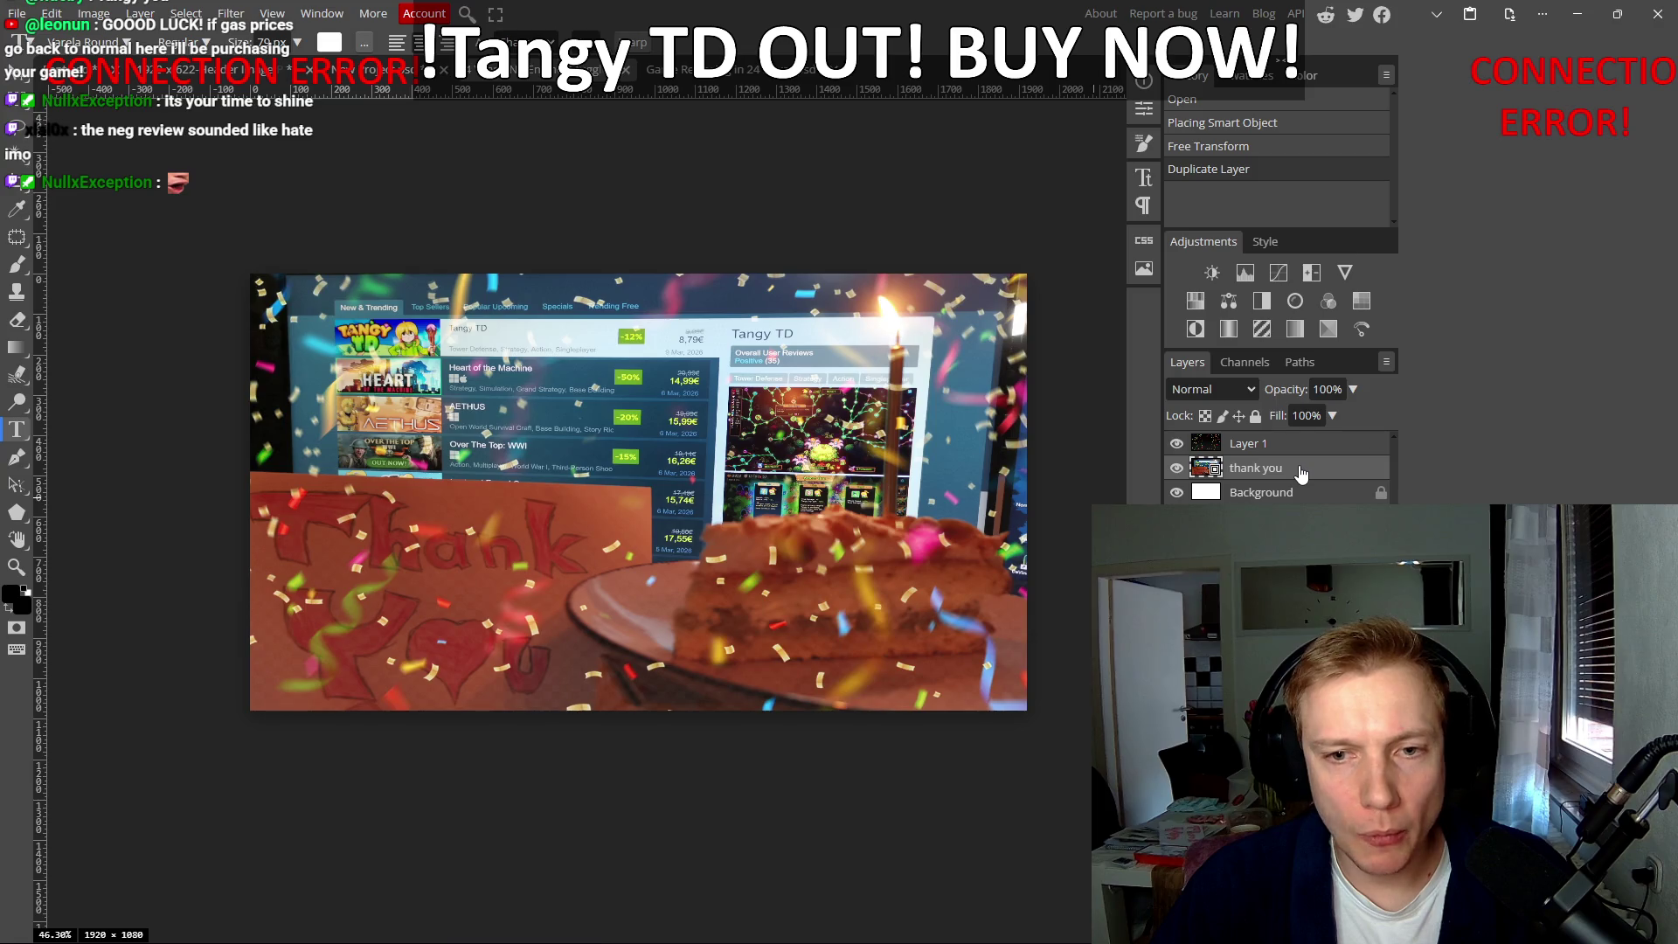
pyautogui.doubleClick(1303, 467)
pyautogui.press('Escape')
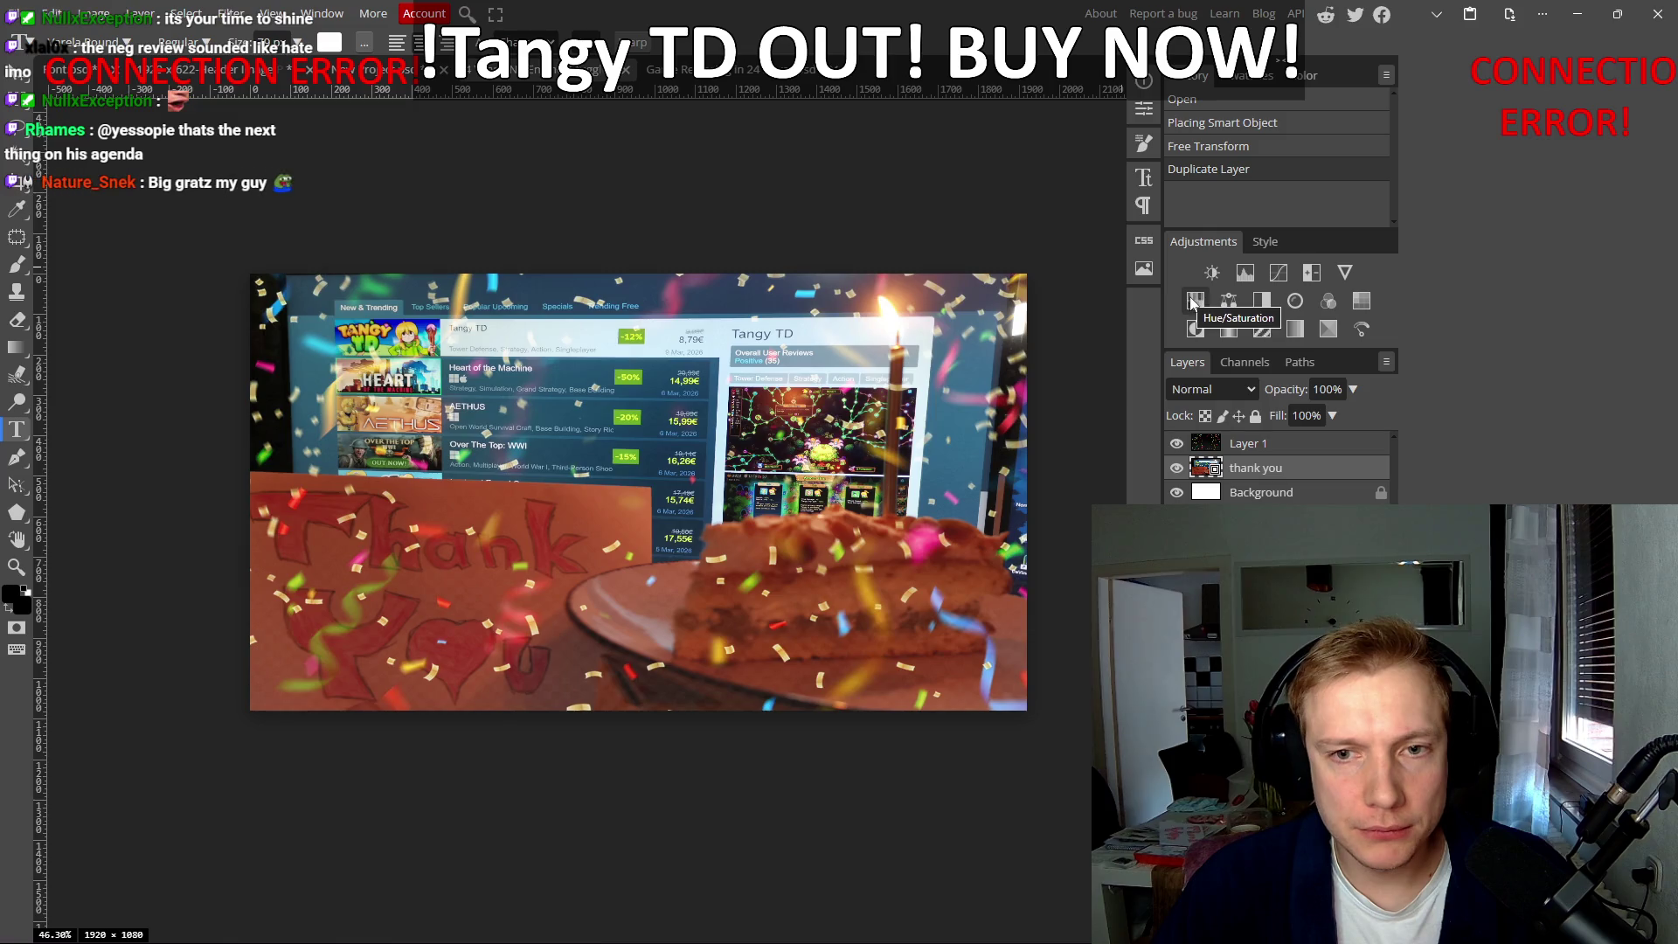
pyautogui.click(1195, 301)
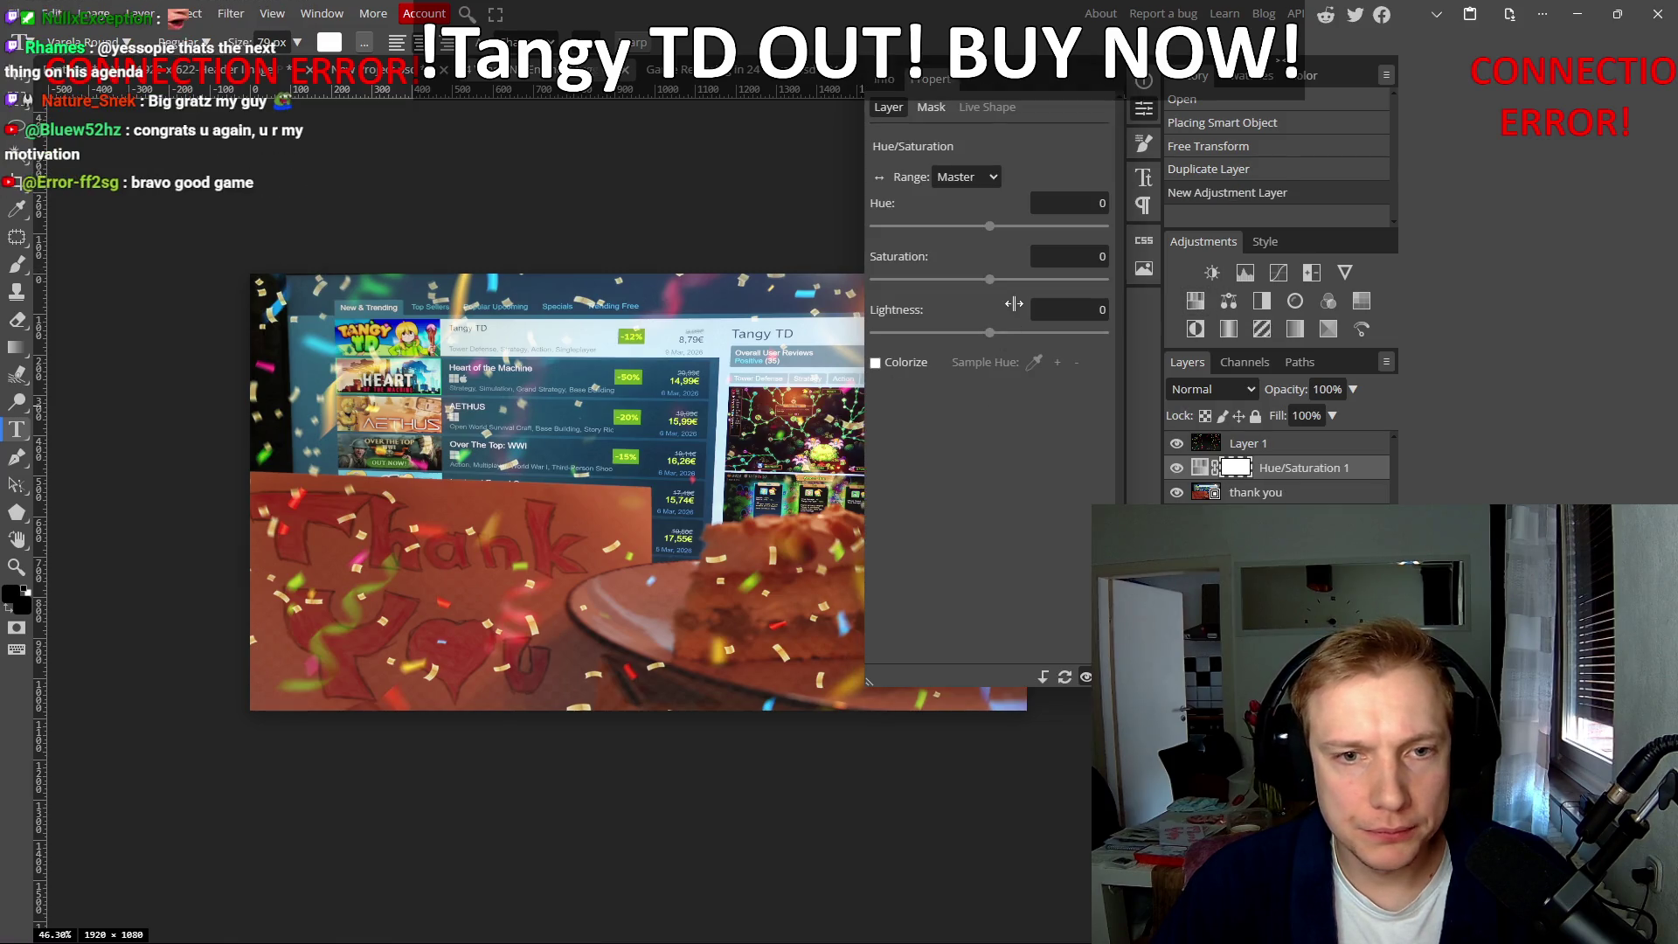
pyautogui.moveTo(993, 339)
pyautogui.mouseDown()
pyautogui.moveTo(967, 337)
pyautogui.moveTo(993, 337)
pyautogui.moveTo(979, 337)
pyautogui.moveTo(1000, 280)
pyautogui.moveTo(1026, 278)
pyautogui.moveTo(1005, 282)
pyautogui.mouseUp()
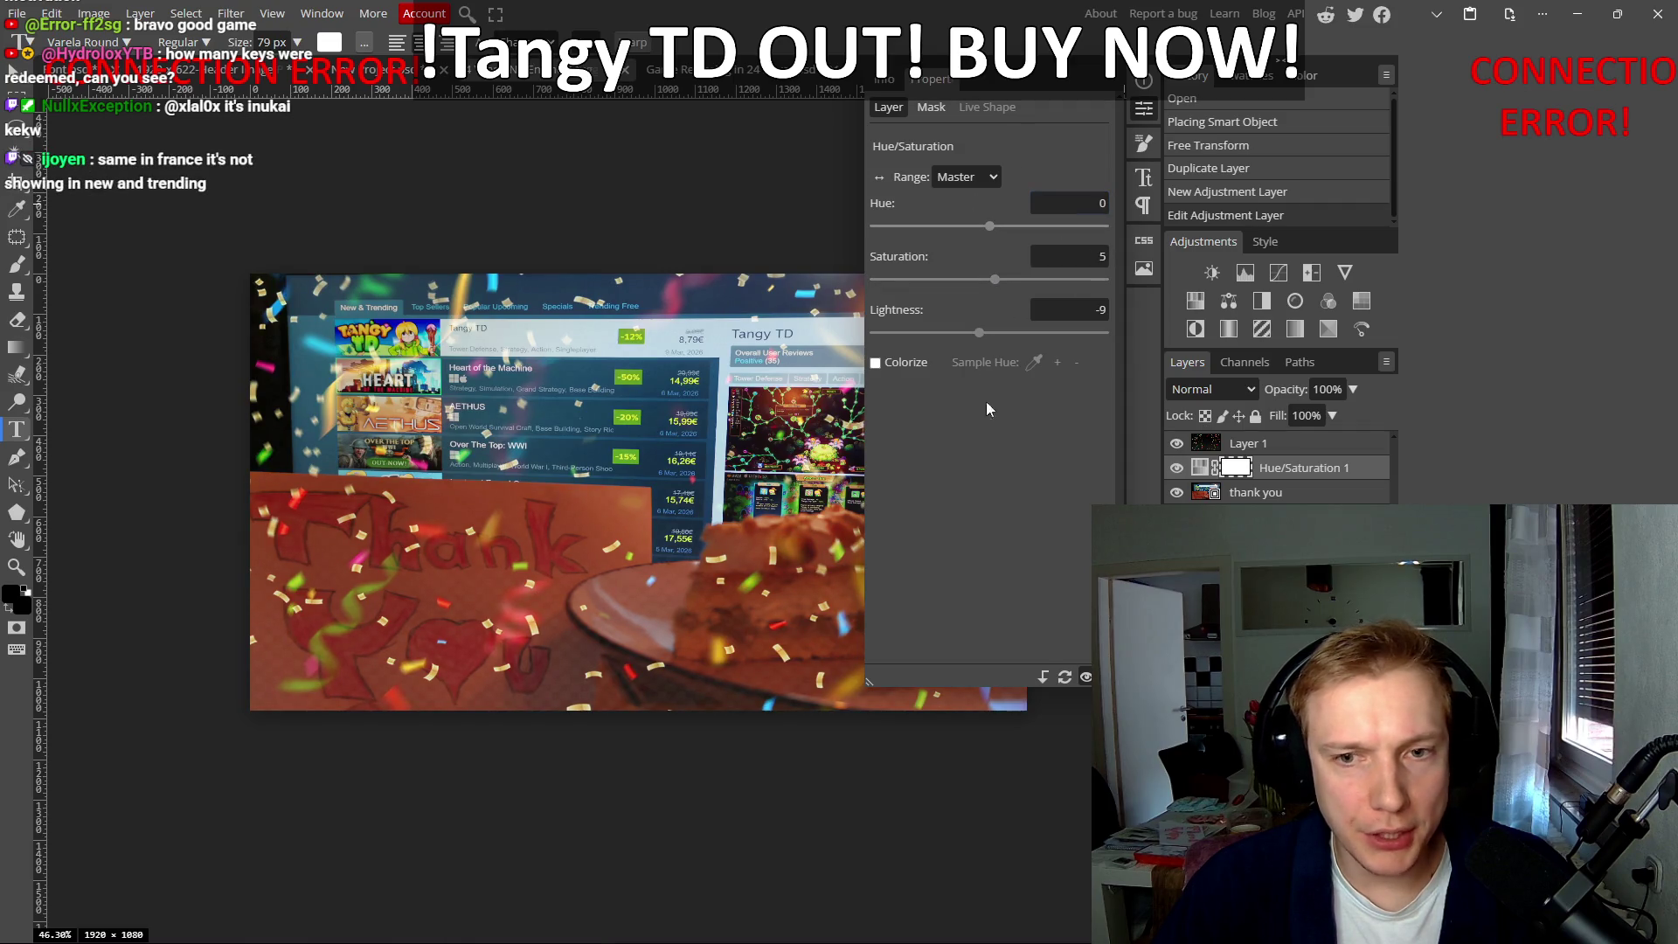
pyautogui.click(1333, 467)
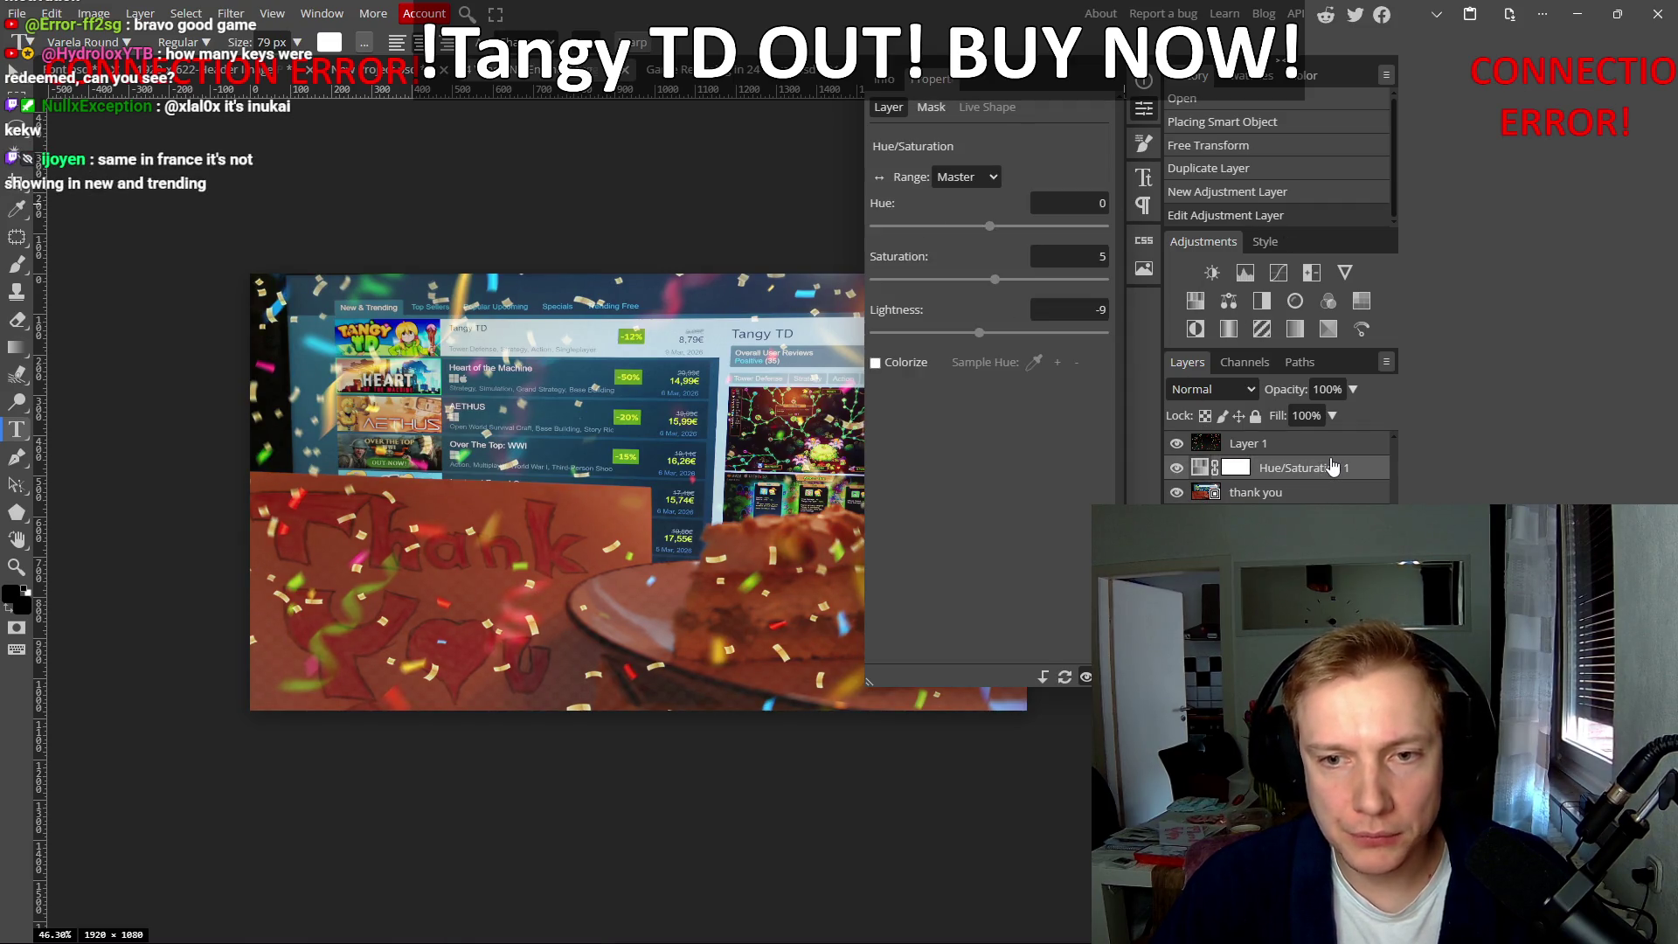
pyautogui.press('Delete')
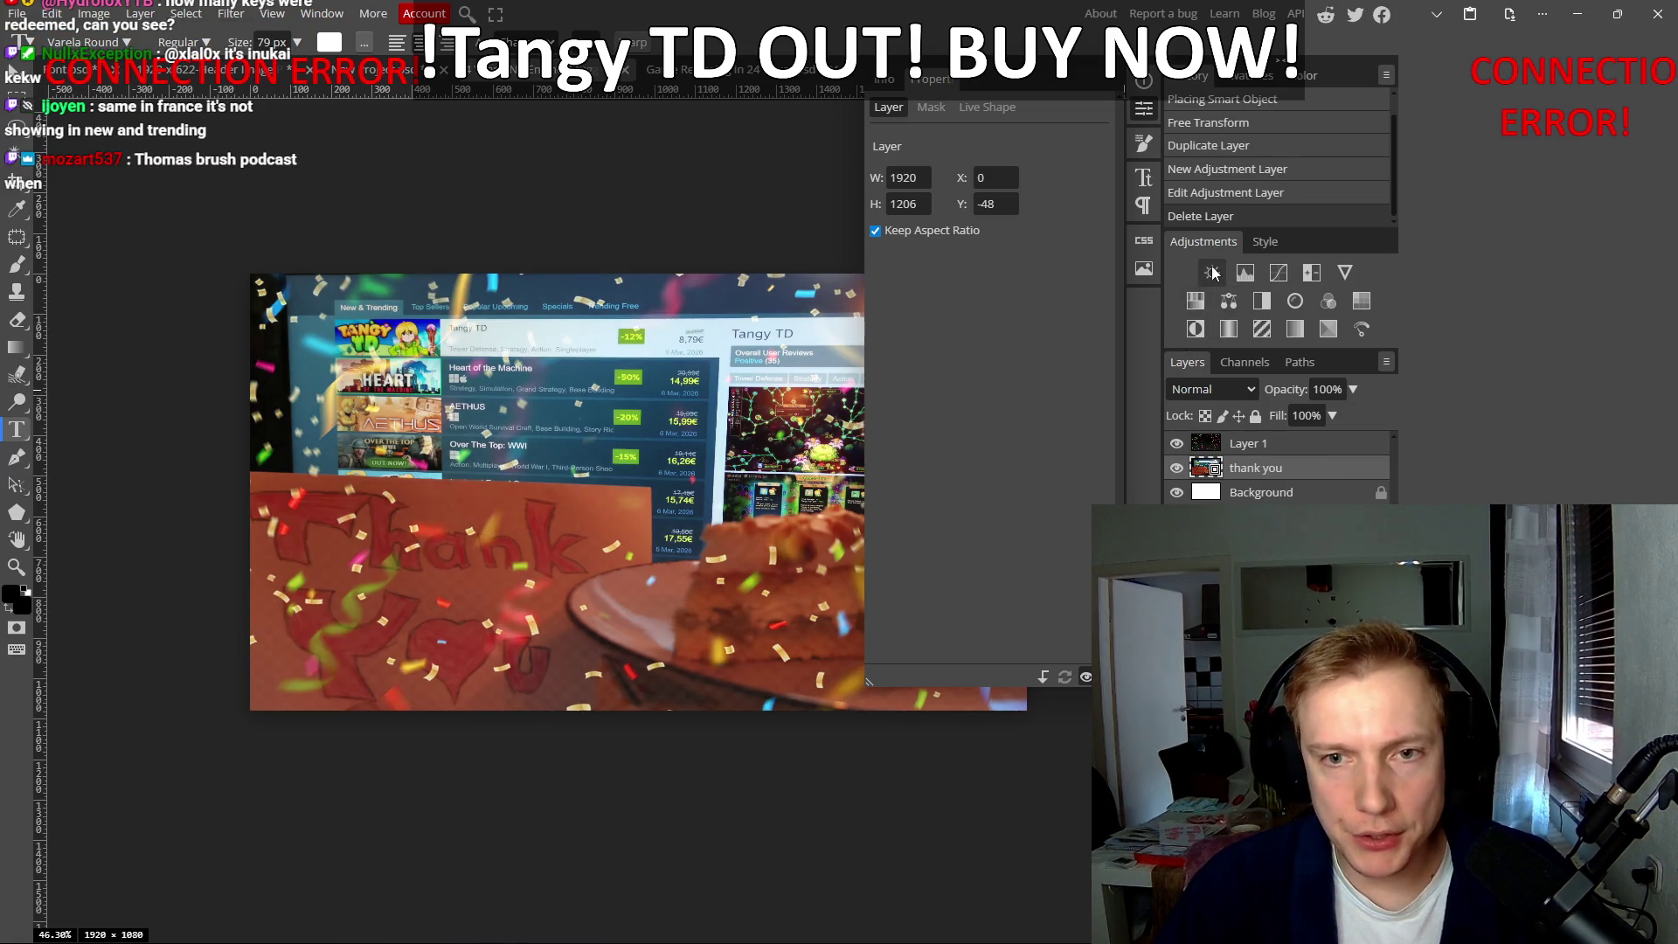
# Step: Add a Brightness/Contrast adjustment layer with contrast 40 and brightness 1
pyautogui.click(1212, 272)
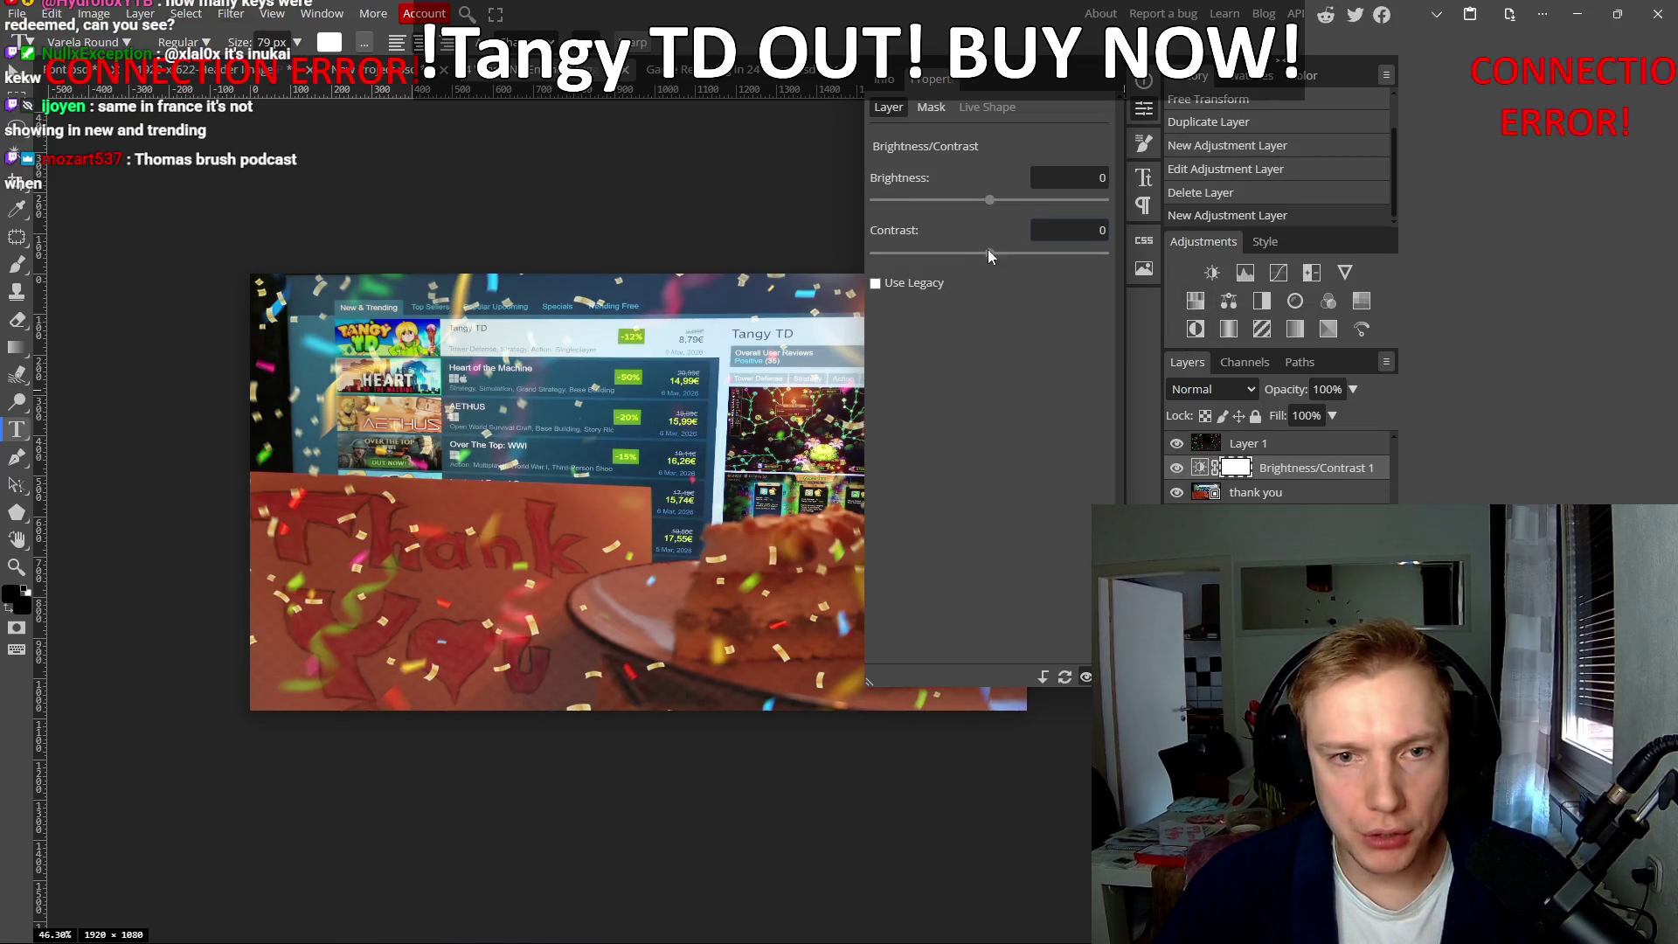
pyautogui.moveTo(990, 252); pyautogui.dragTo(1035, 253)
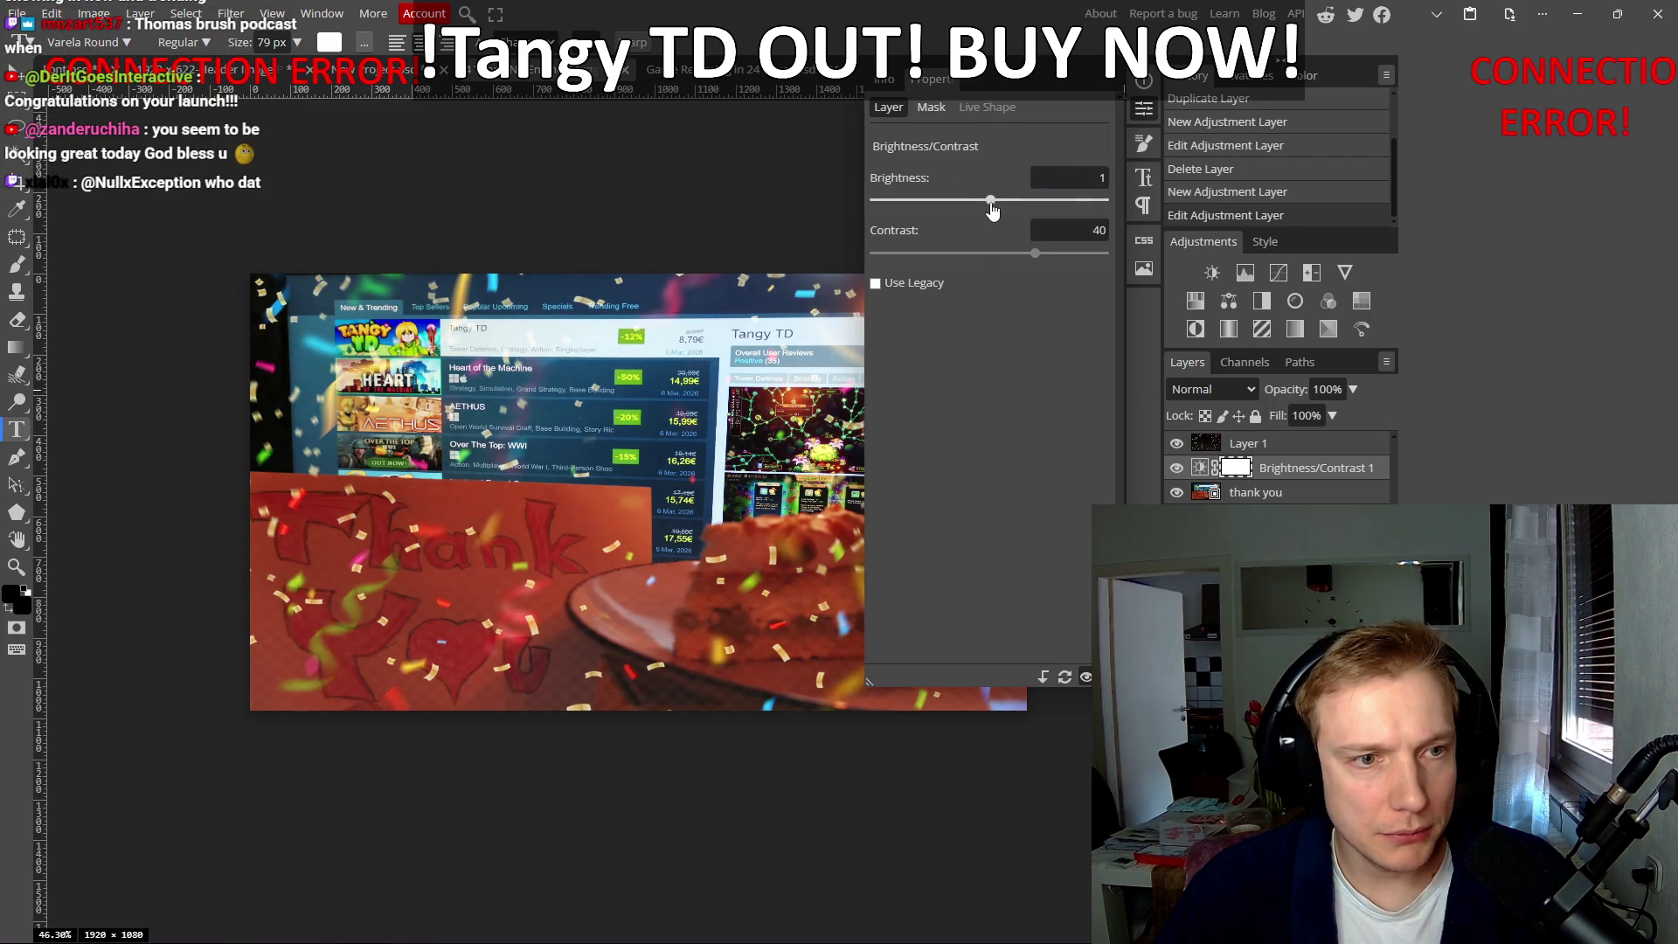
pyautogui.moveTo(678, 380); pyautogui.dragTo(643, 343)
# Step: Toggle the adjustment layer's visibility repeatedly to compare the composite before and after
pyautogui.click(1175, 469)
pyautogui.click(1177, 470)
pyautogui.click(1177, 469)
pyautogui.click(1177, 470)
pyautogui.click(1177, 470)
pyautogui.click(1178, 471)
pyautogui.click(1178, 470)
pyautogui.click(1177, 470)
pyautogui.scroll(1, 621, 416)
pyautogui.scroll(-2, 621, 416)
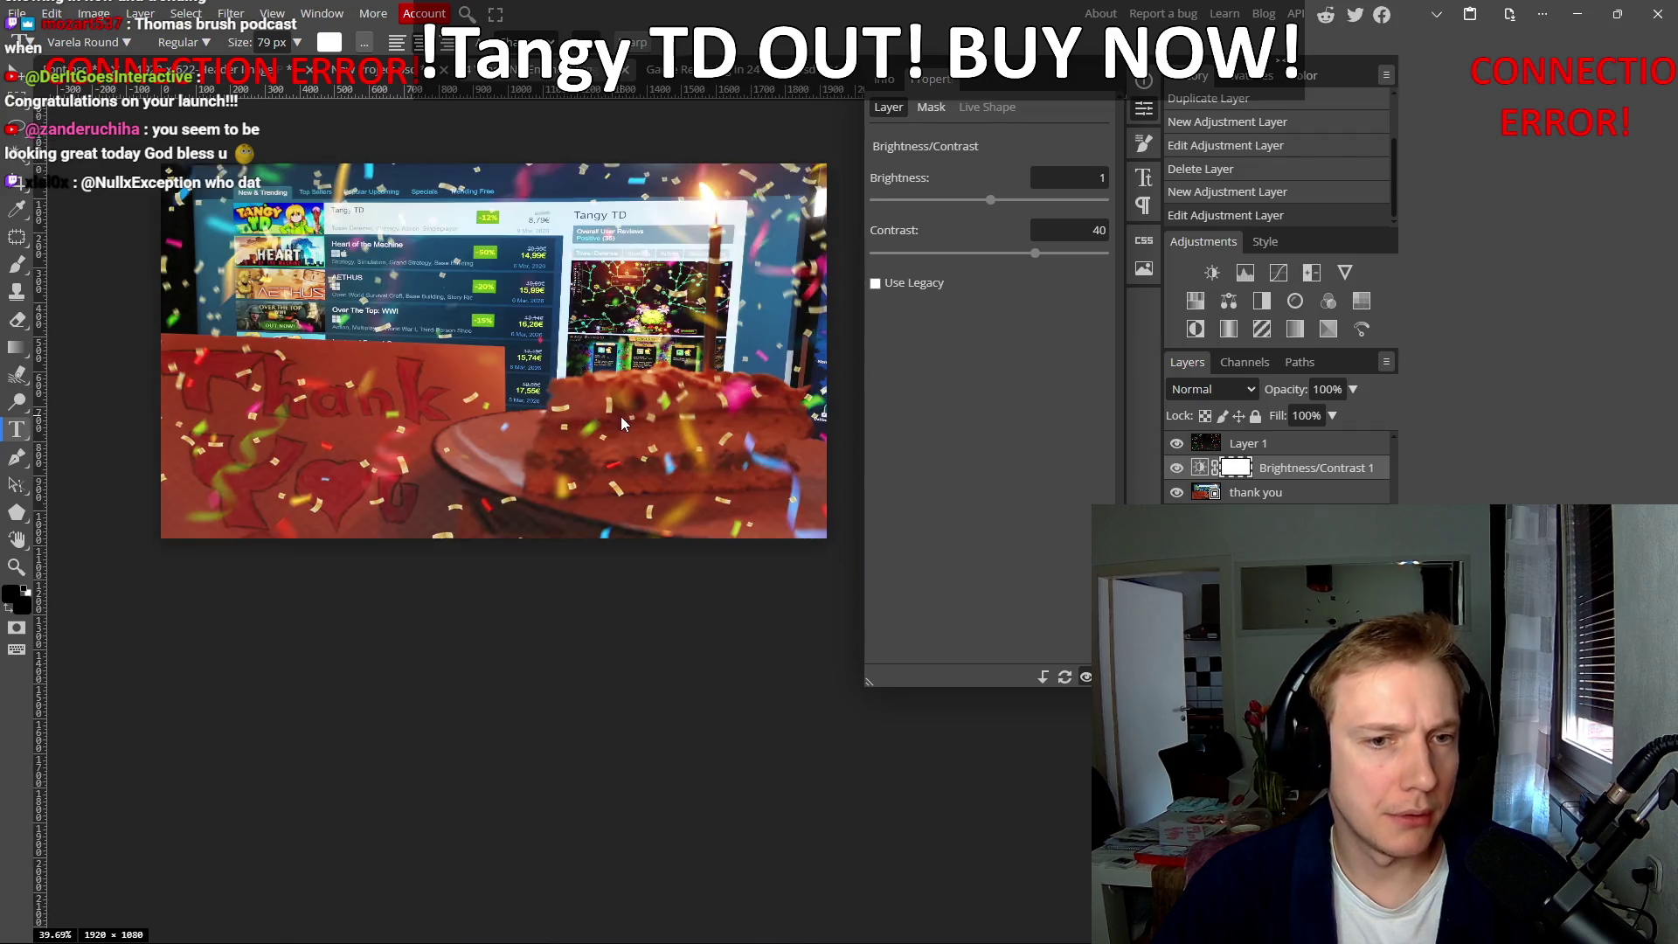
pyautogui.scroll(2, 612, 411)
pyautogui.scroll(-5, 608, 394)
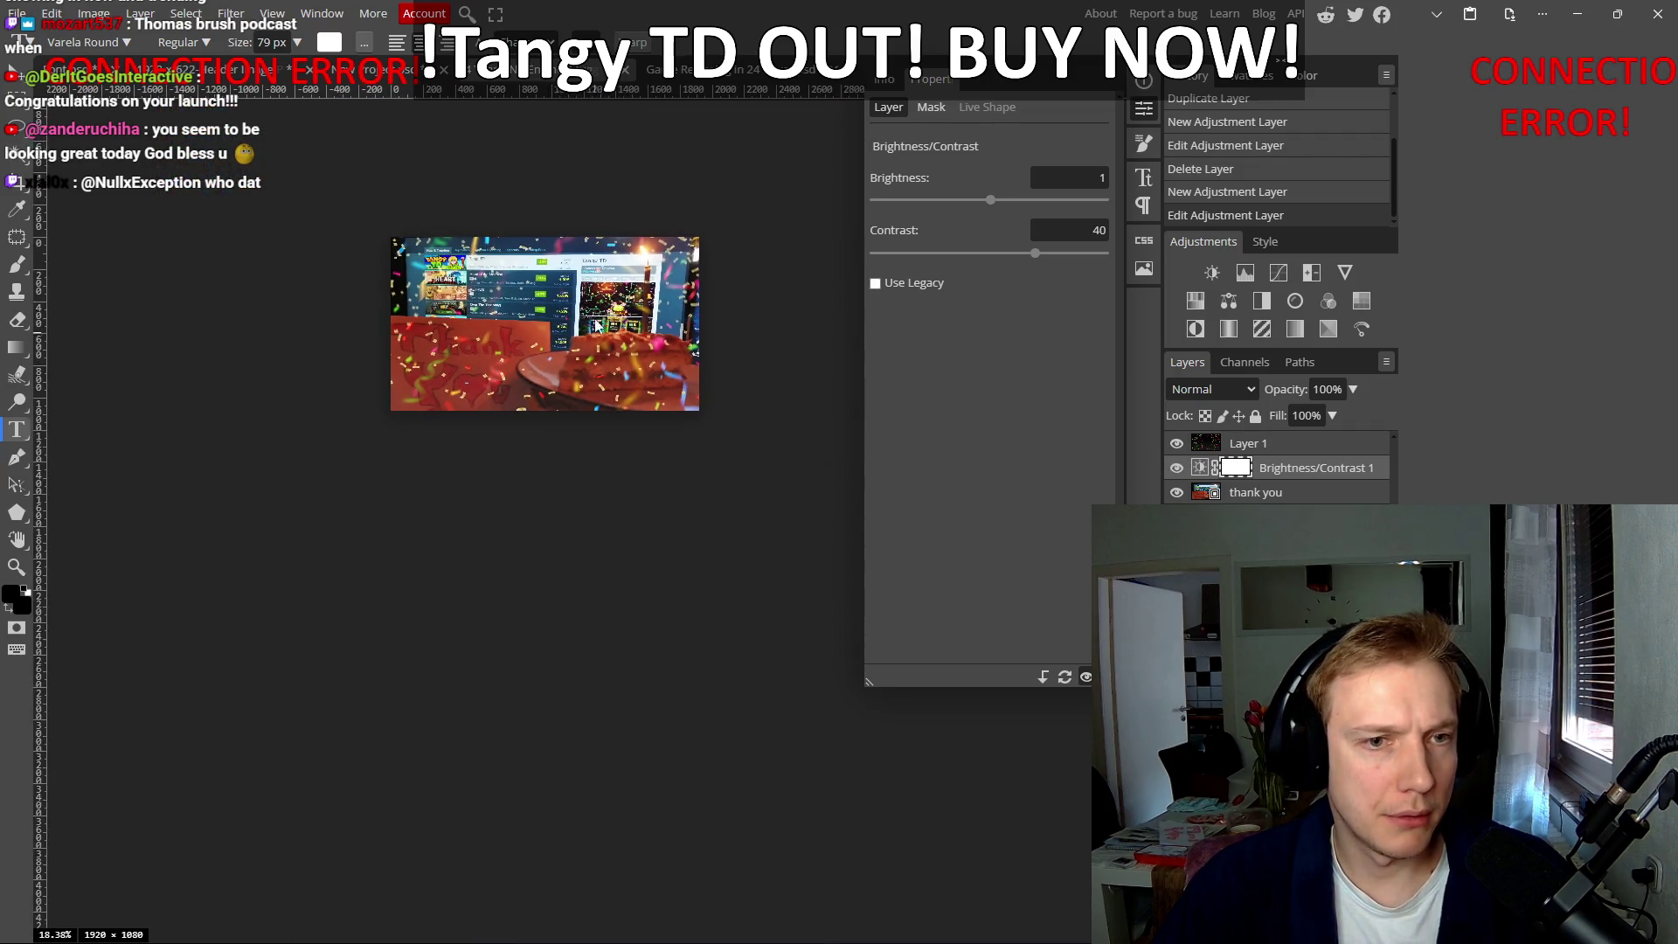
pyautogui.scroll(3, 668, 349)
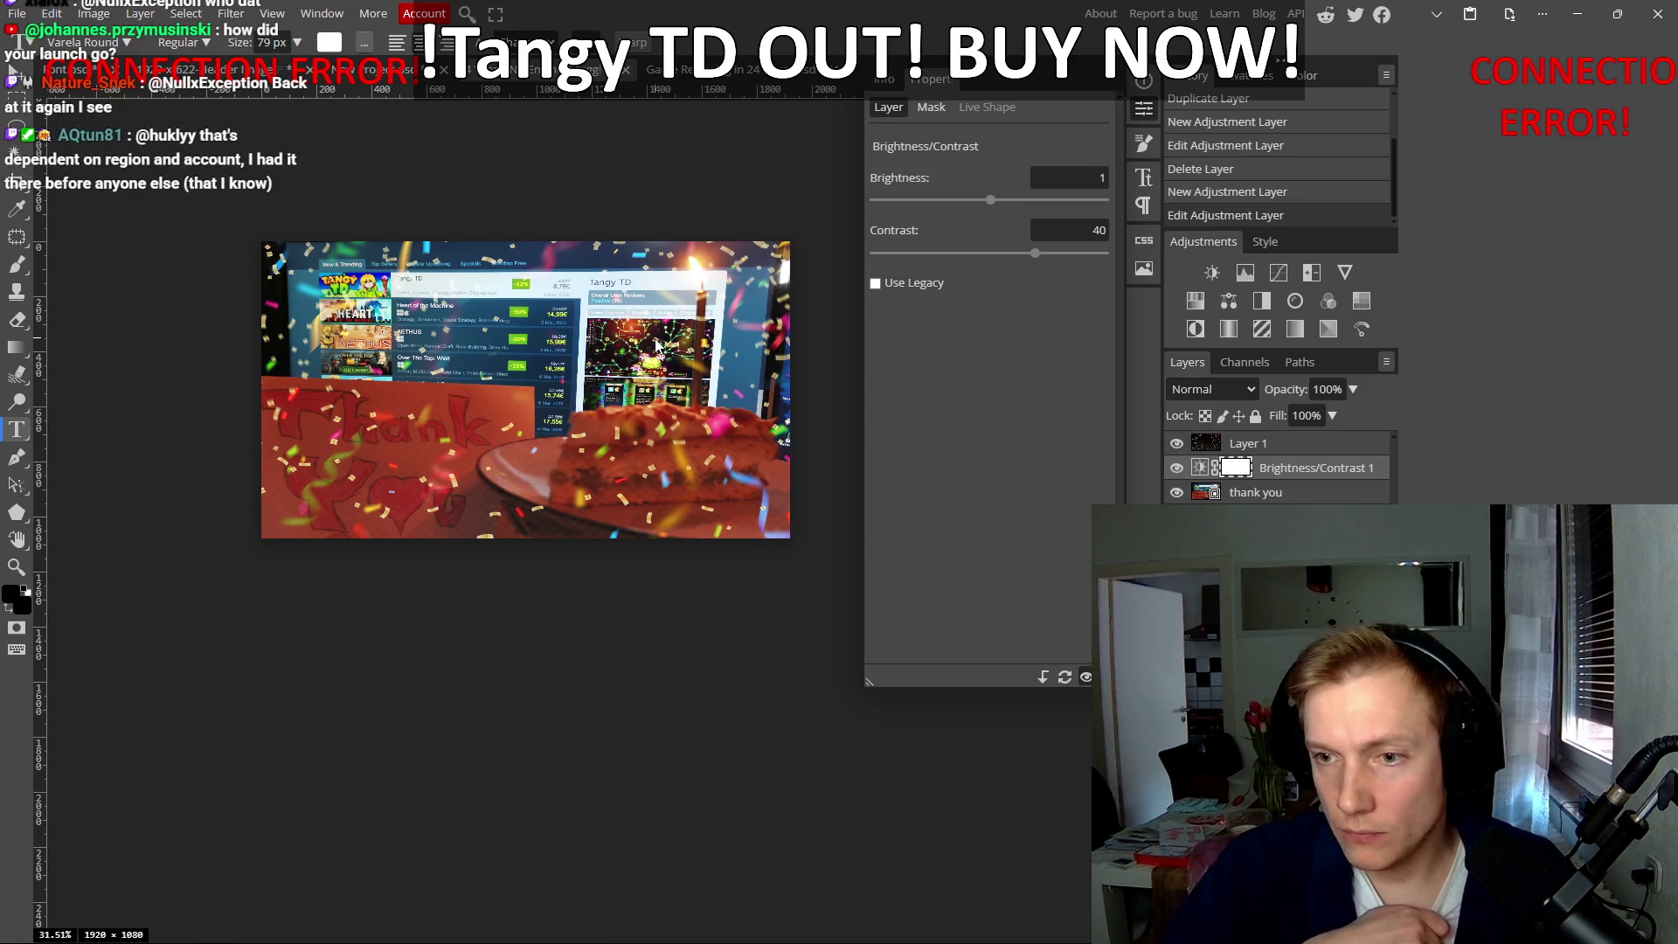
# Step: Save for Web as PNG over the existing '4 Years, No Engine' file, then minimize the browser
pyautogui.hotkey('ctrl', 'alt', 'shift', 's')
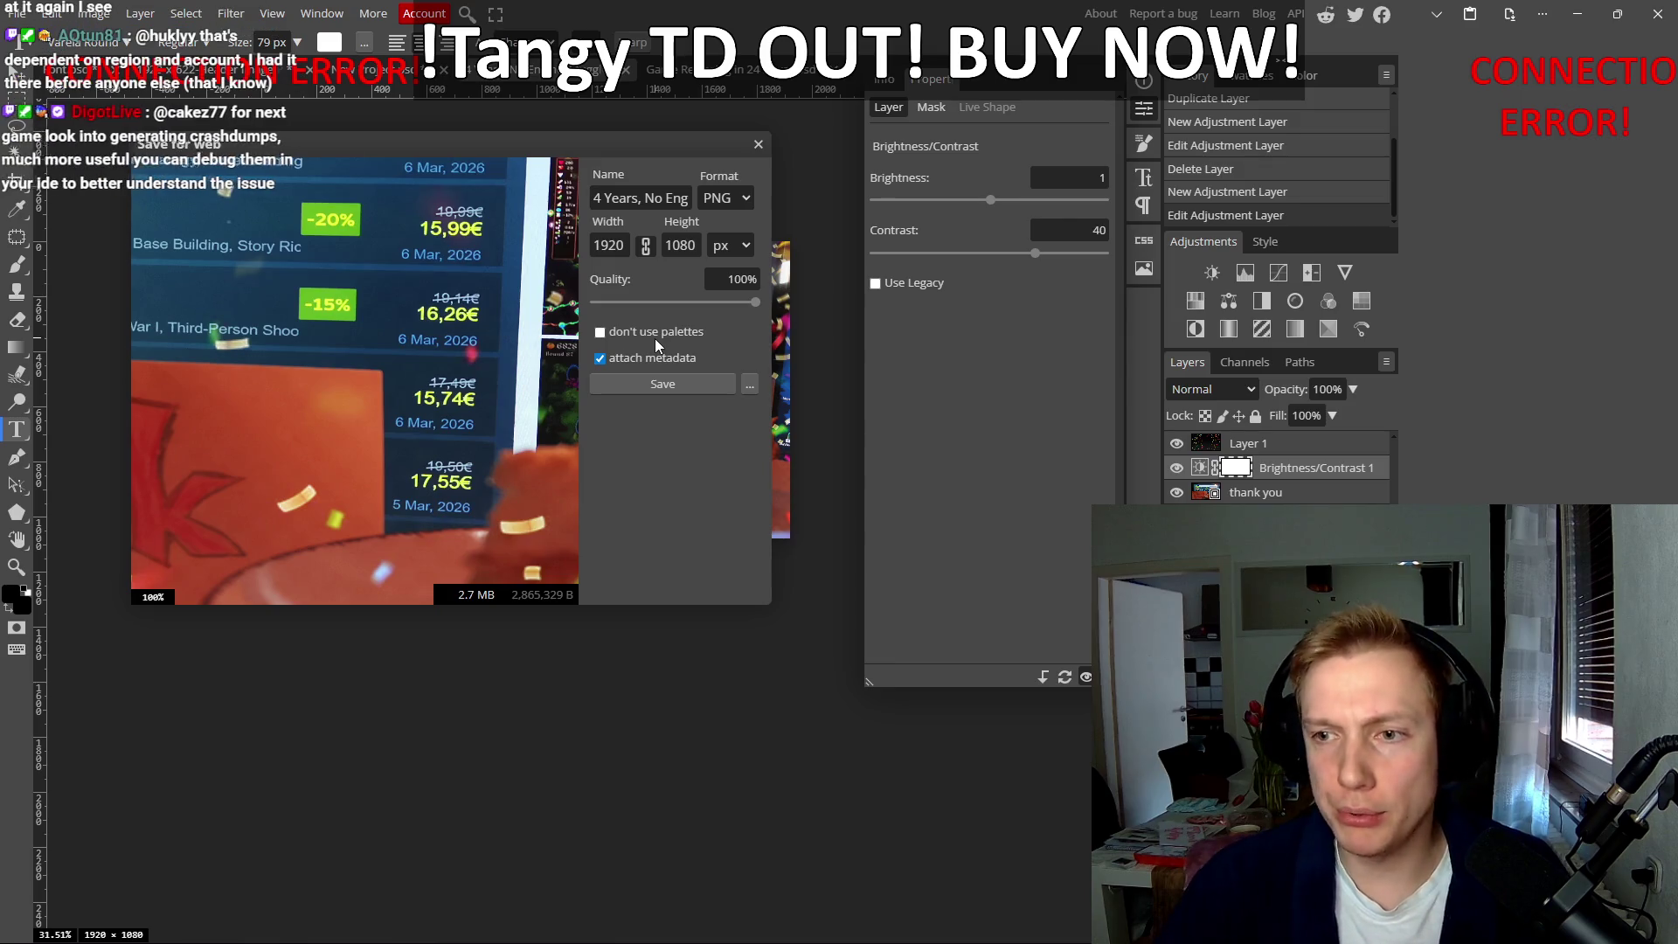
pyautogui.click(662, 384)
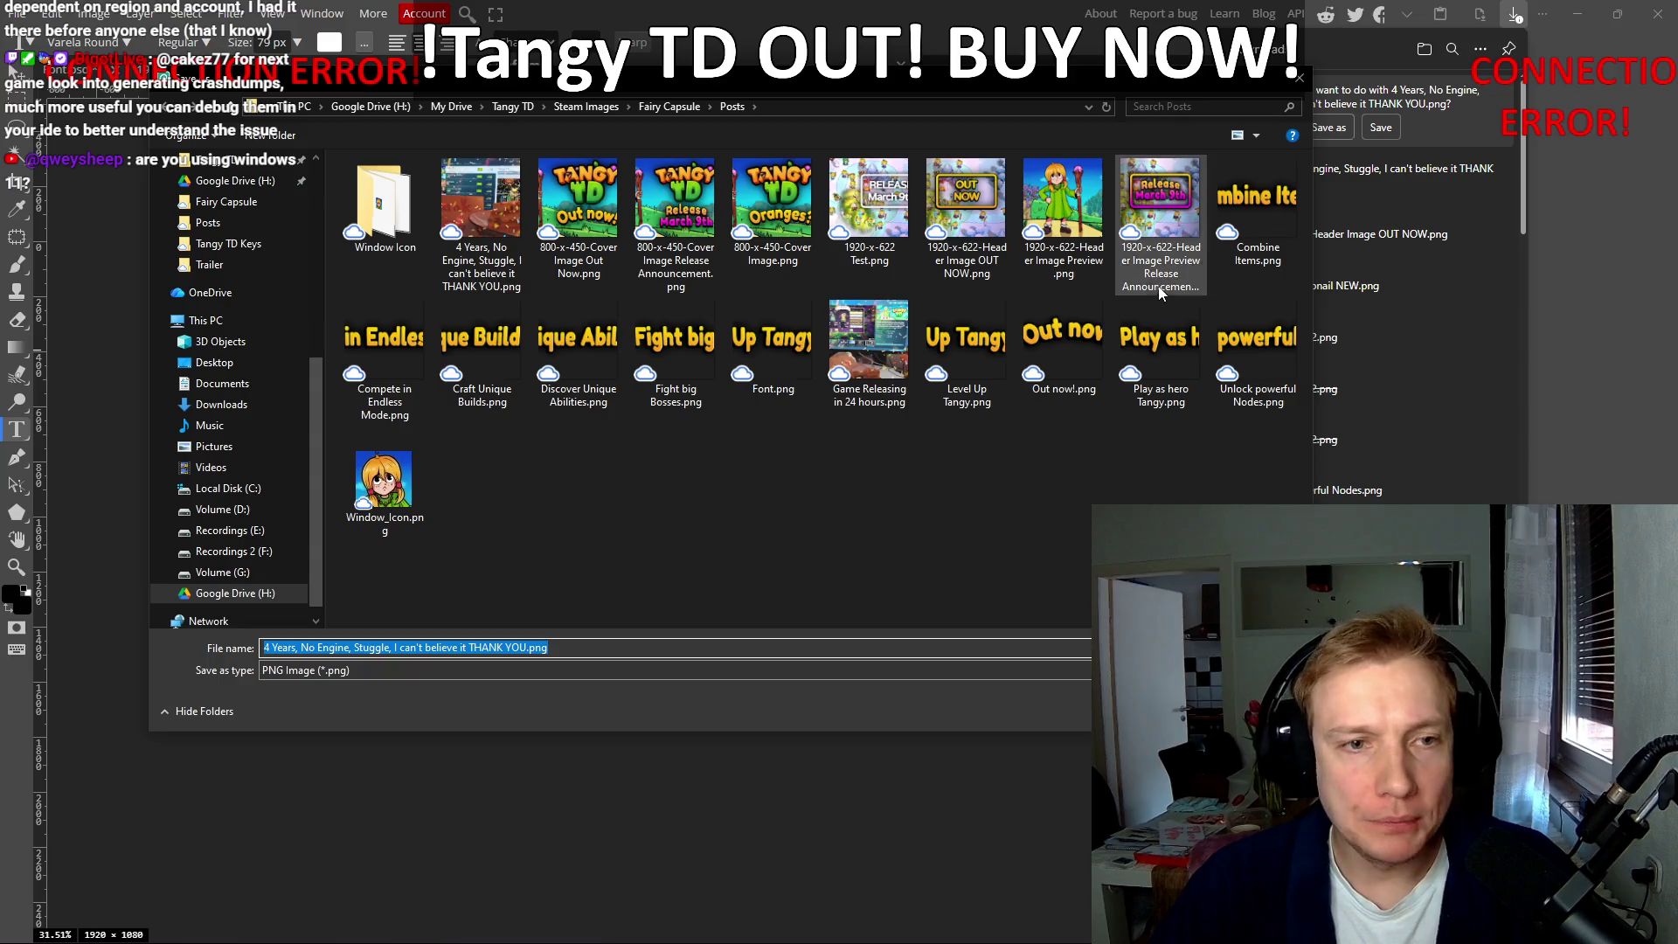
pyautogui.press('Return')
pyautogui.click(934, 481)
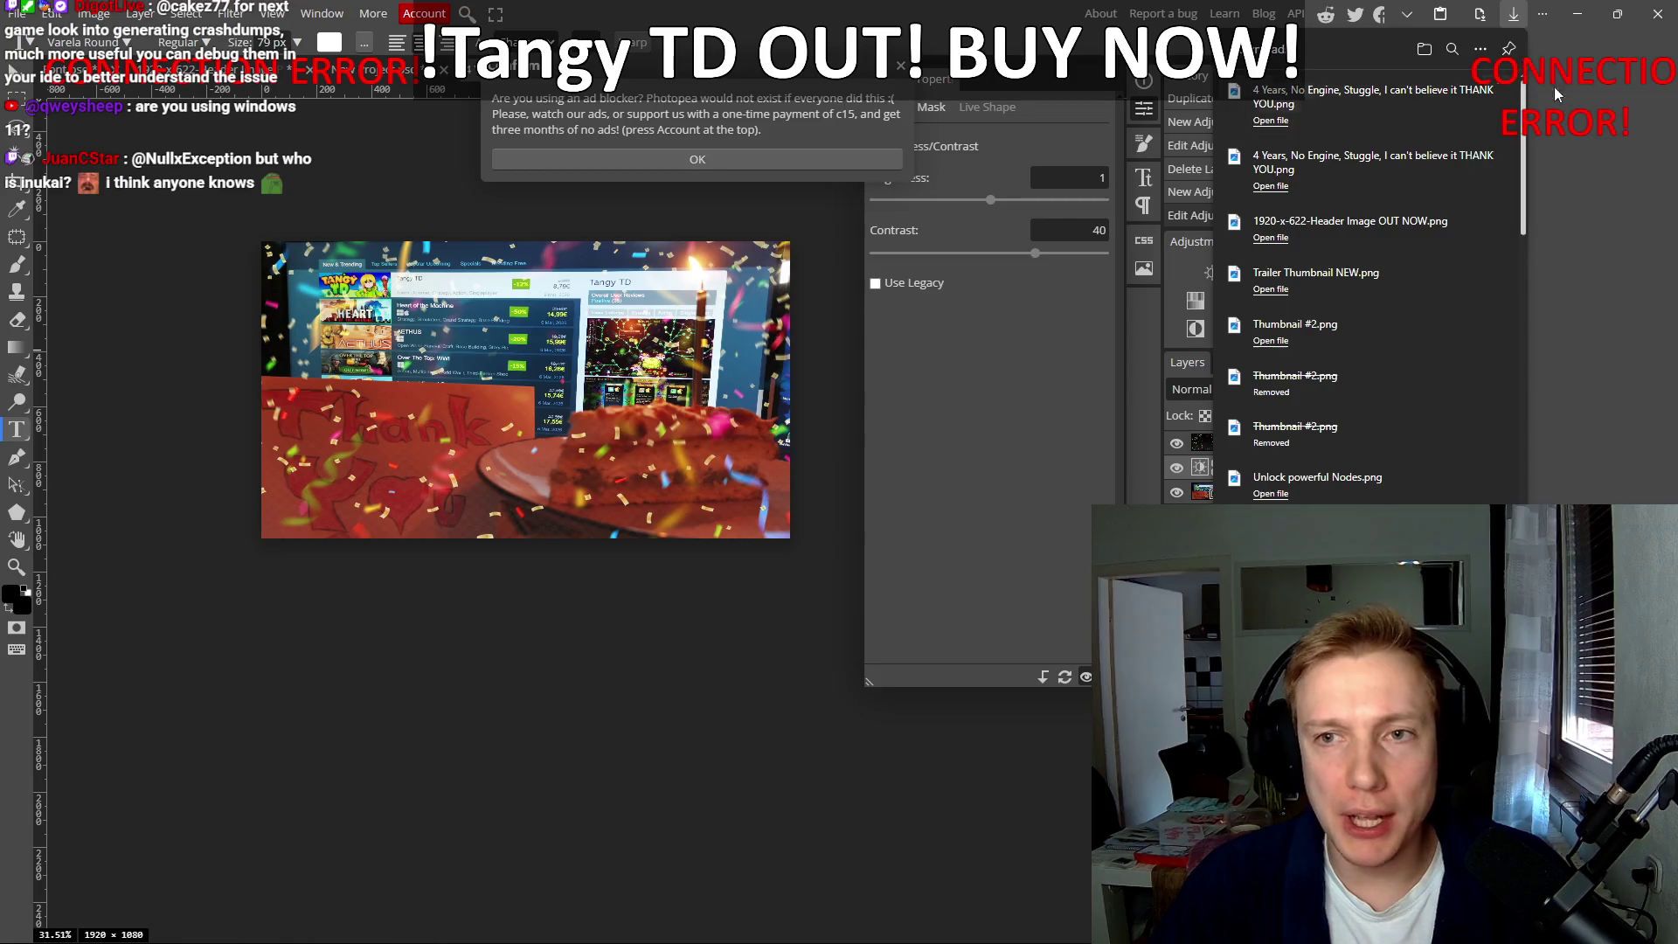
pyautogui.click(901, 67)
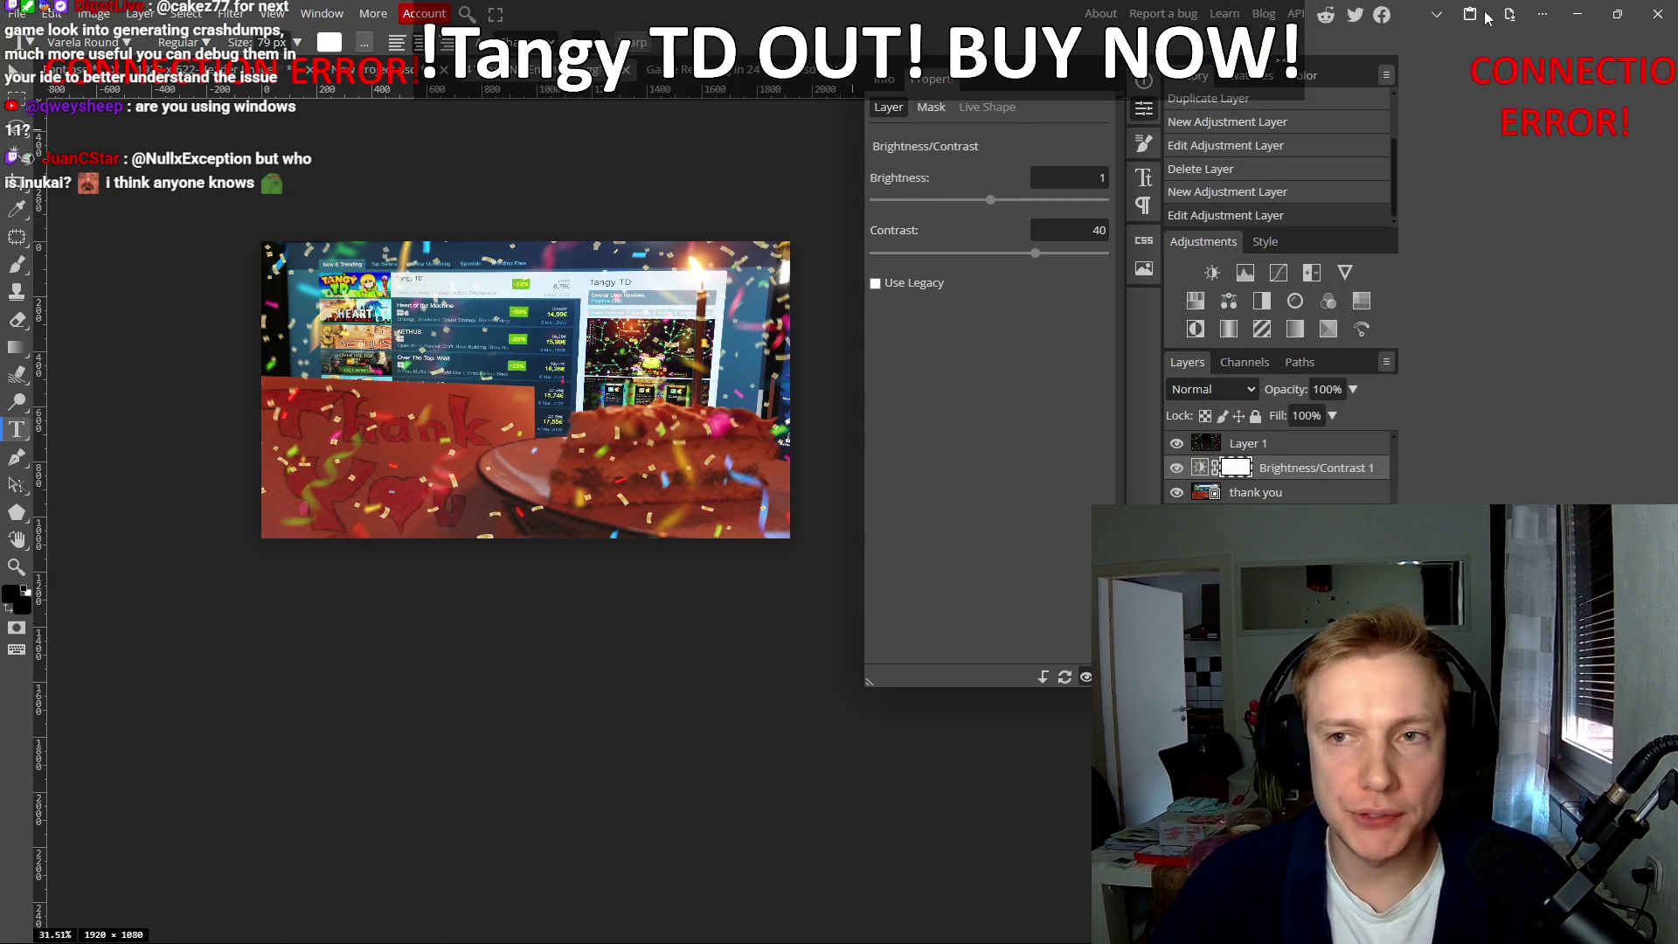
pyautogui.click(1579, 15)
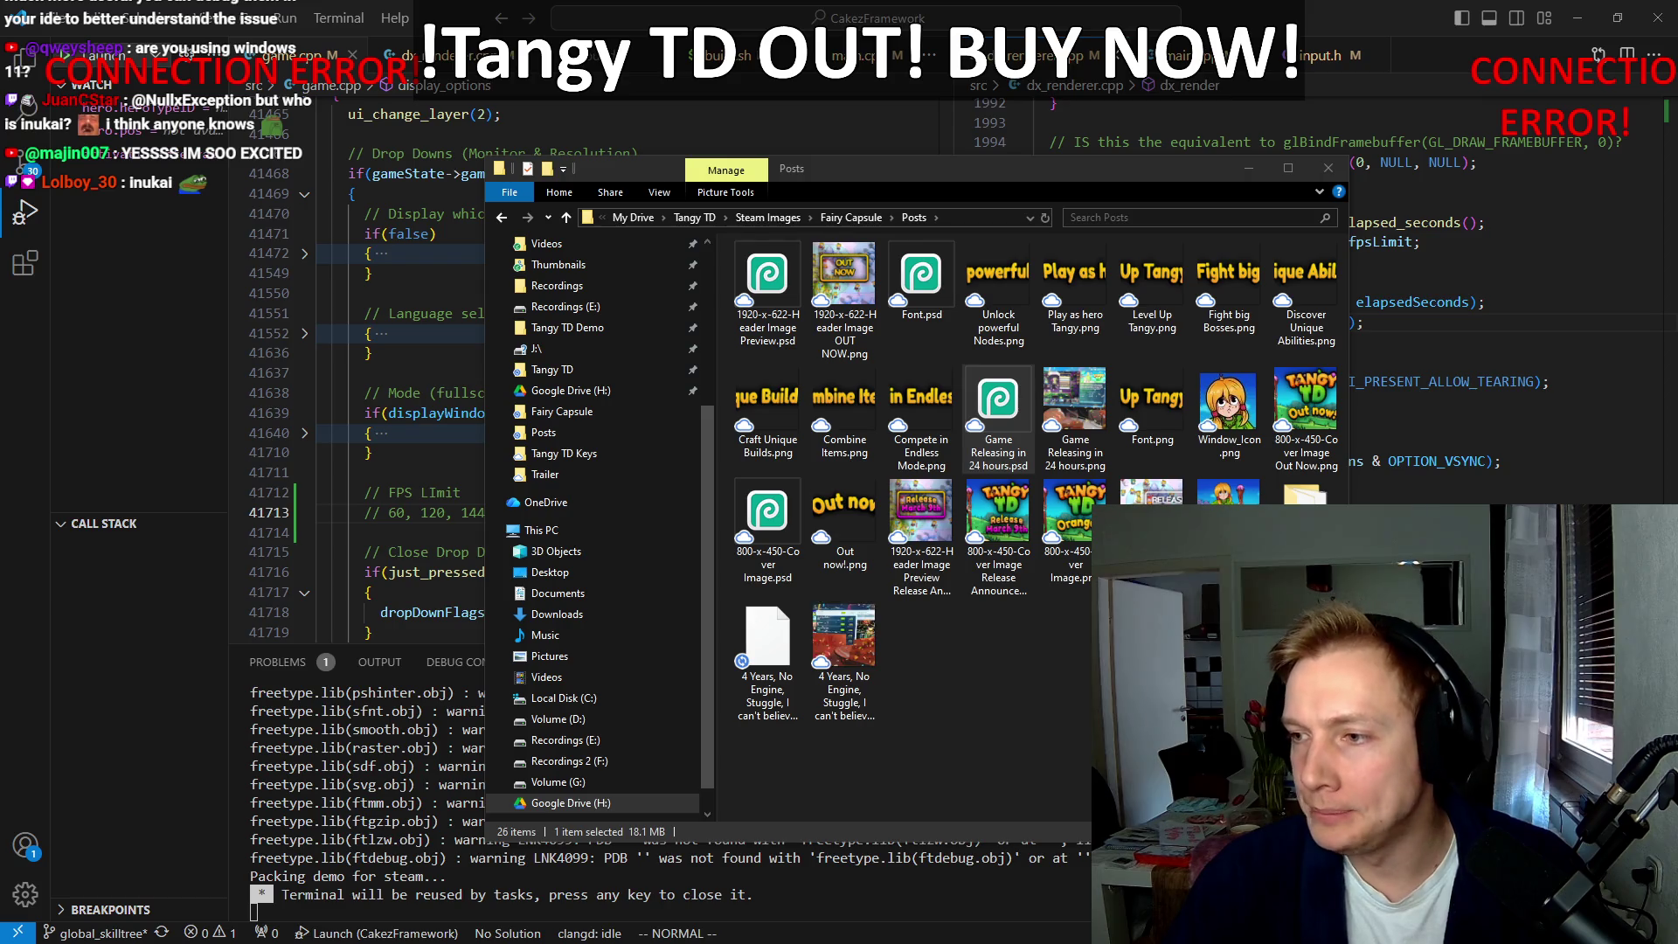
# Step: Return to the Reddit profile's posts and delete the moderator-removed DestroyMyGame post
pyautogui.hotkey('alt', 'Tab')
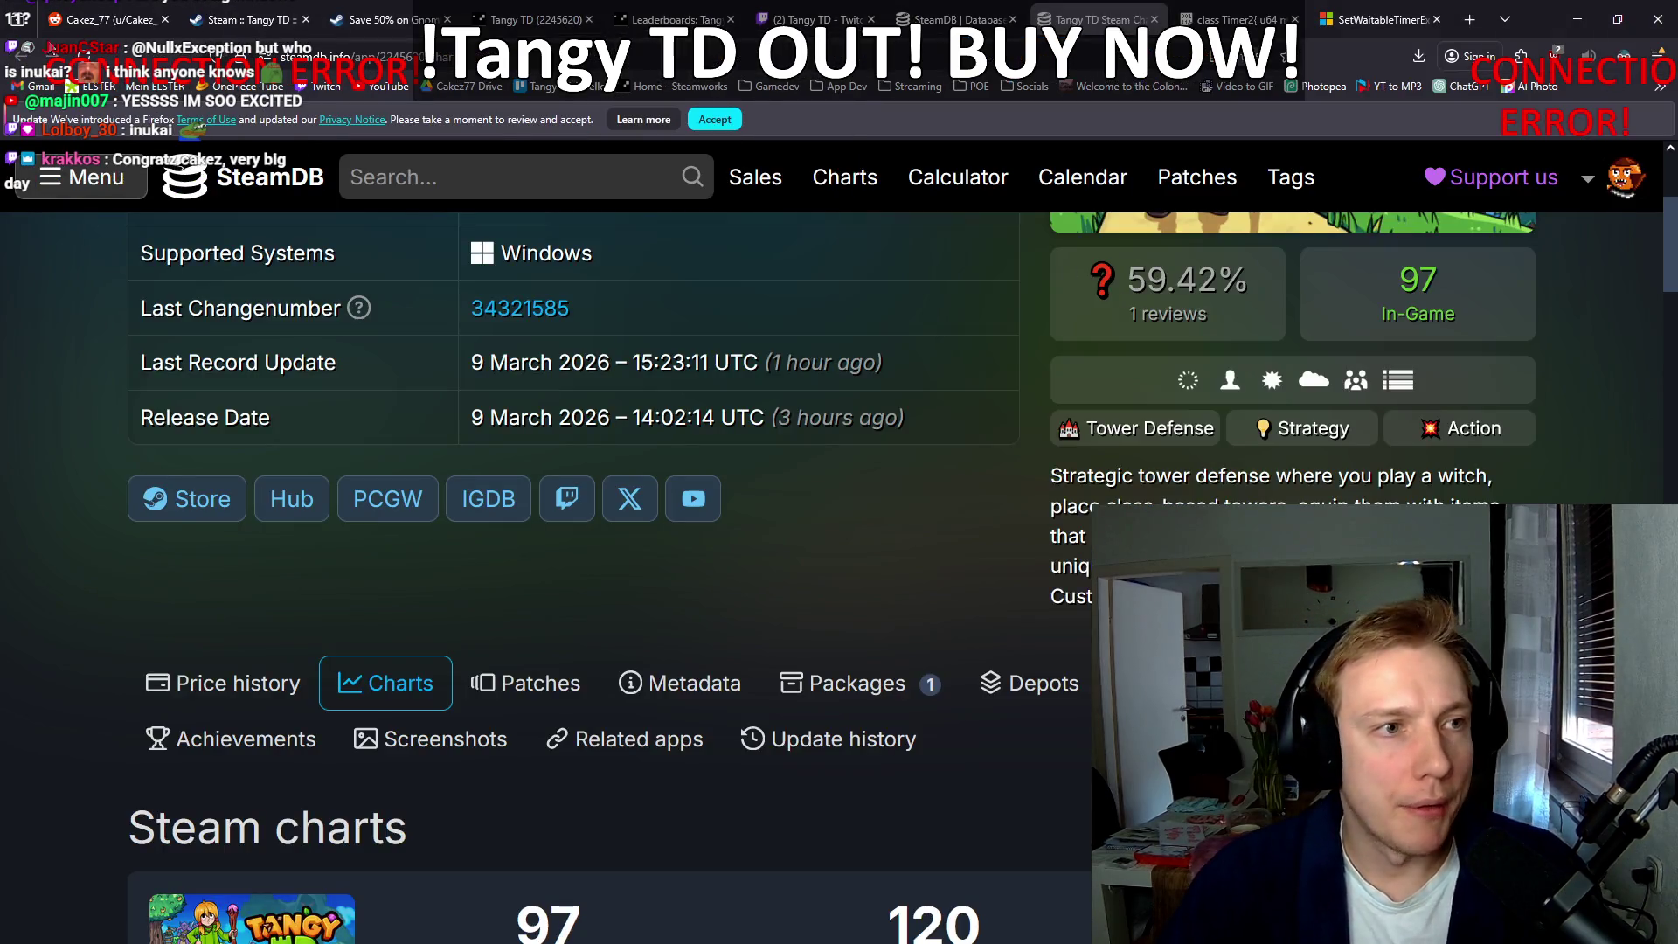
pyautogui.click(104, 19)
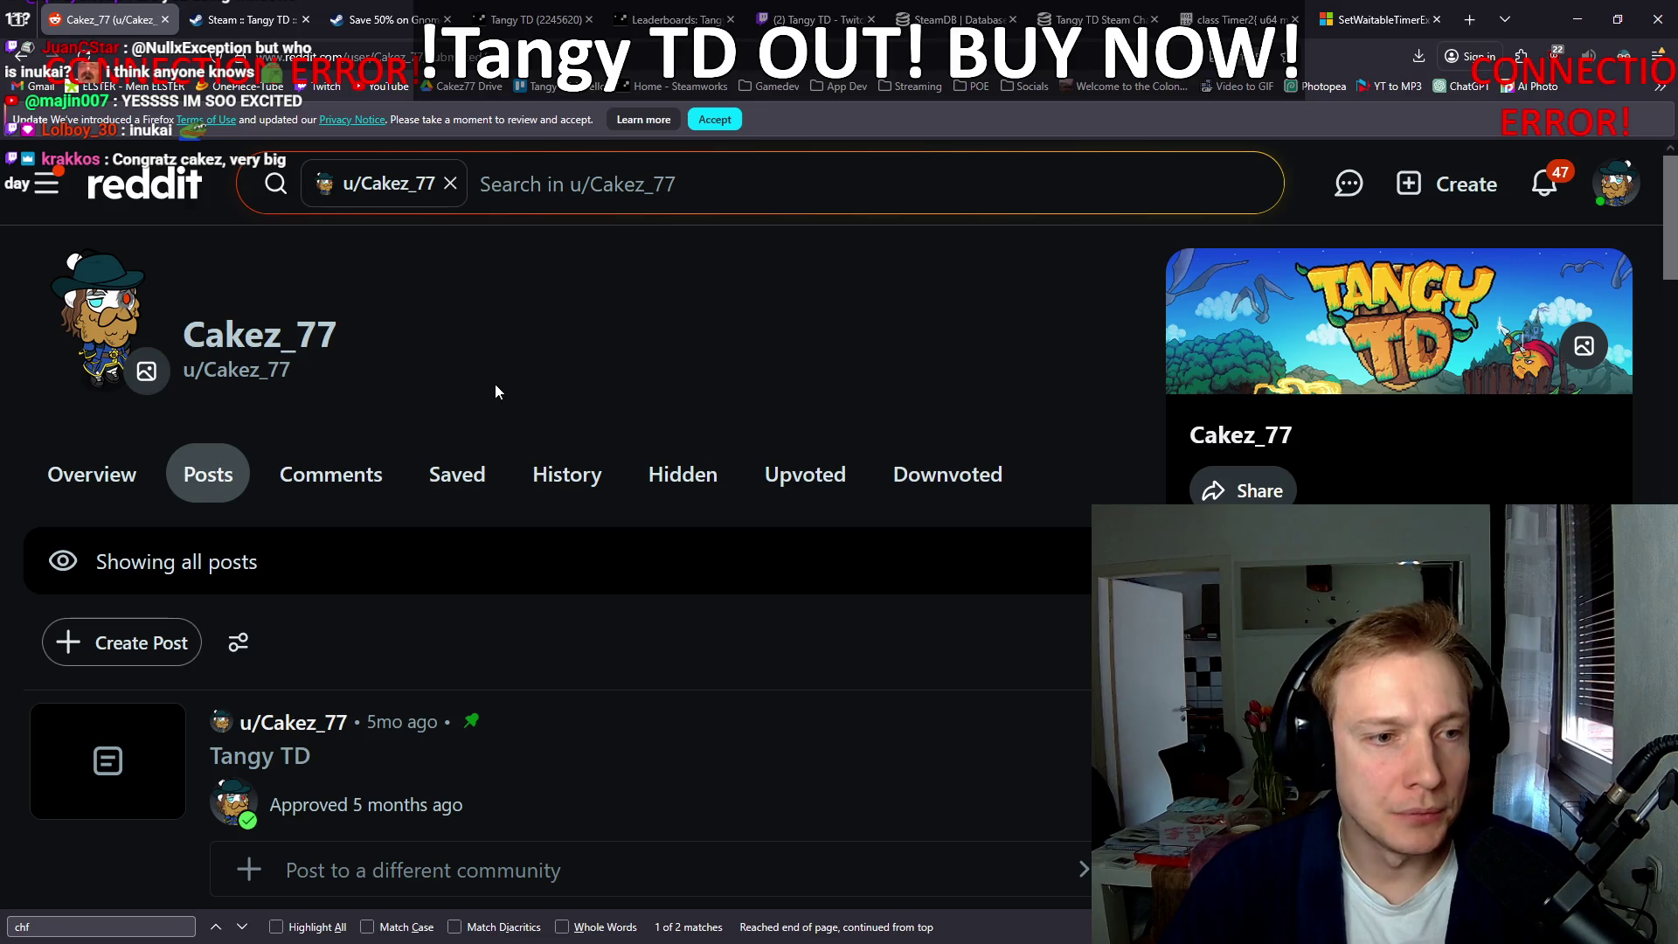
pyautogui.click(200, 465)
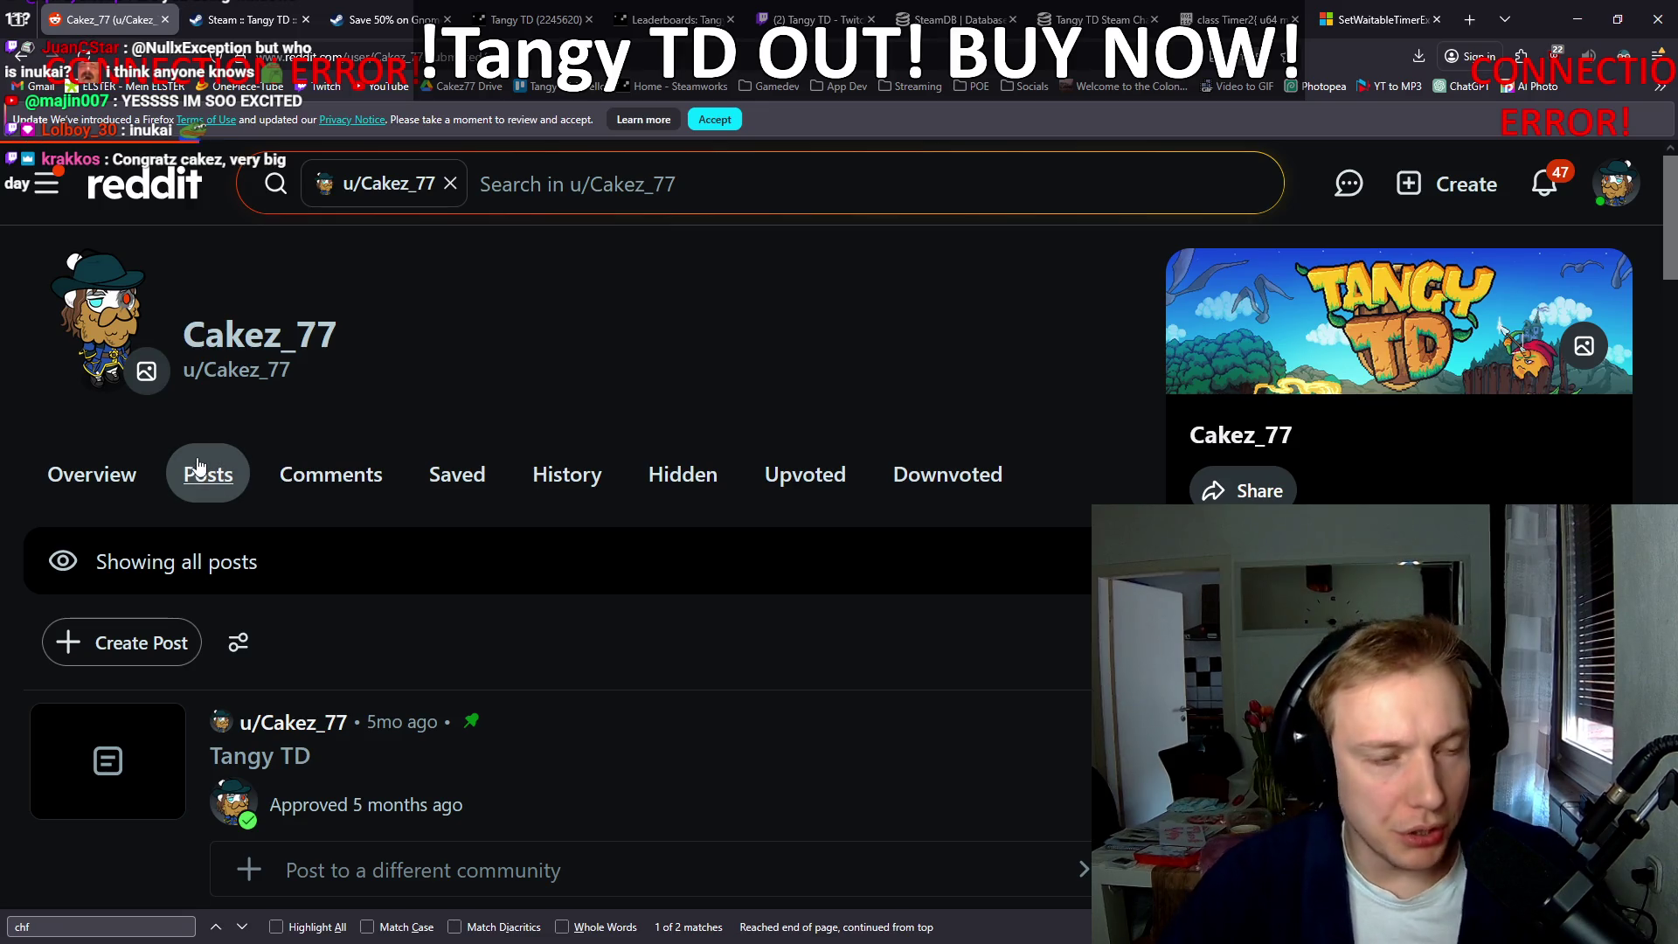
pyautogui.scroll(-7, 569, 438)
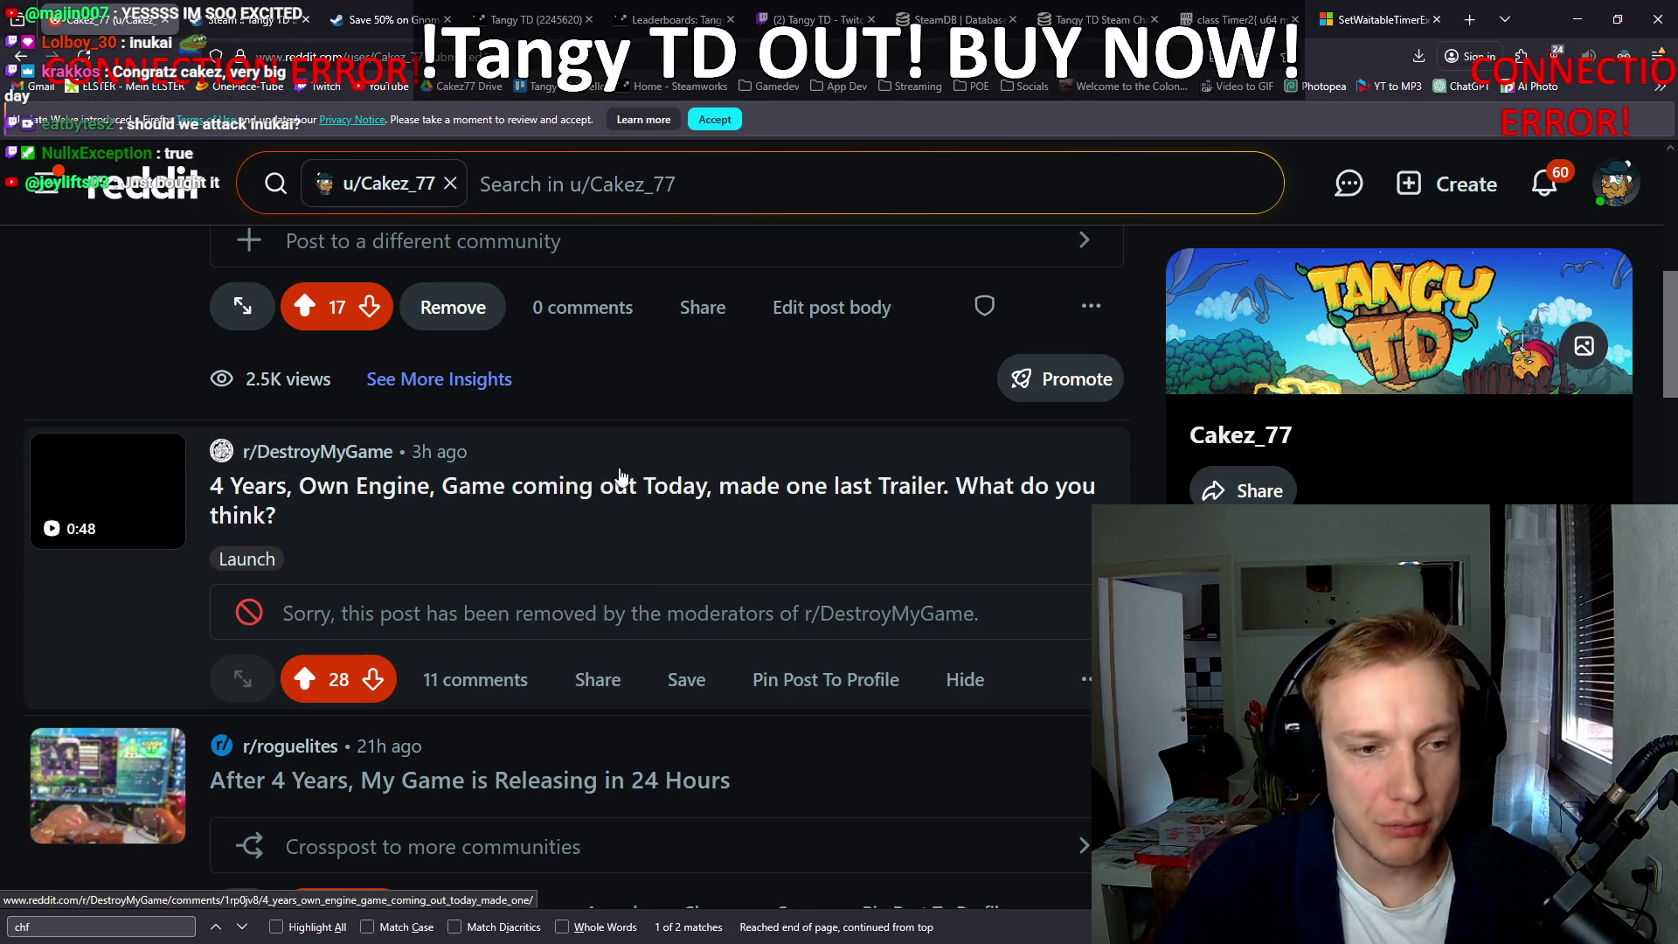
pyautogui.click(1073, 690)
pyautogui.click(875, 745)
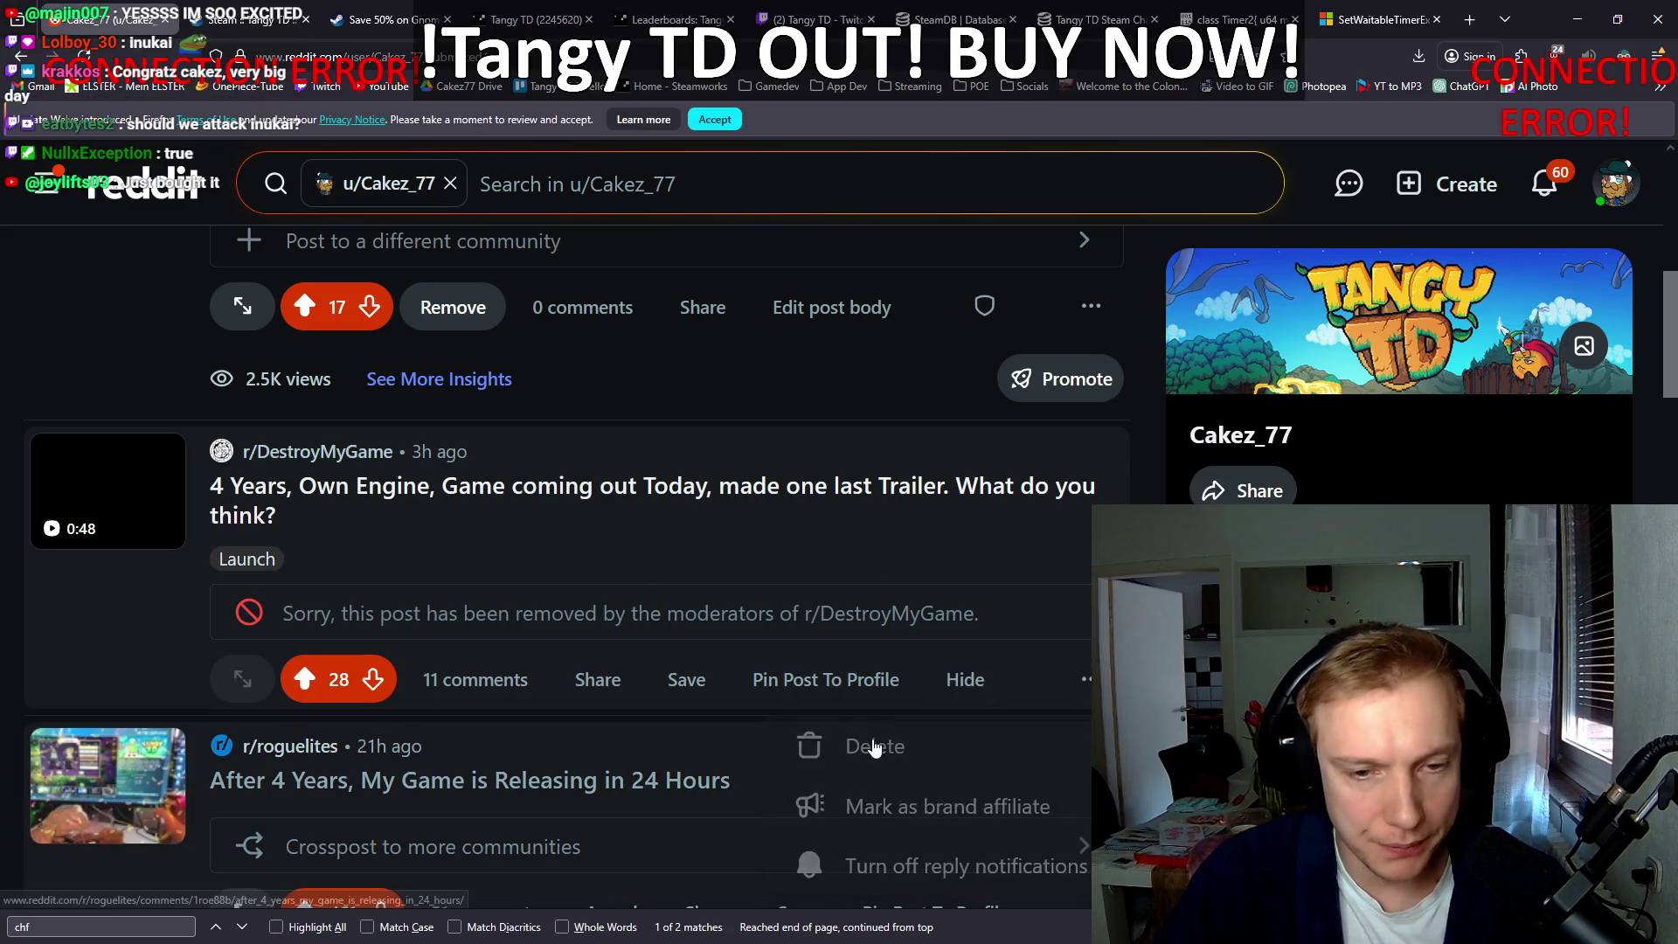
pyautogui.click(995, 598)
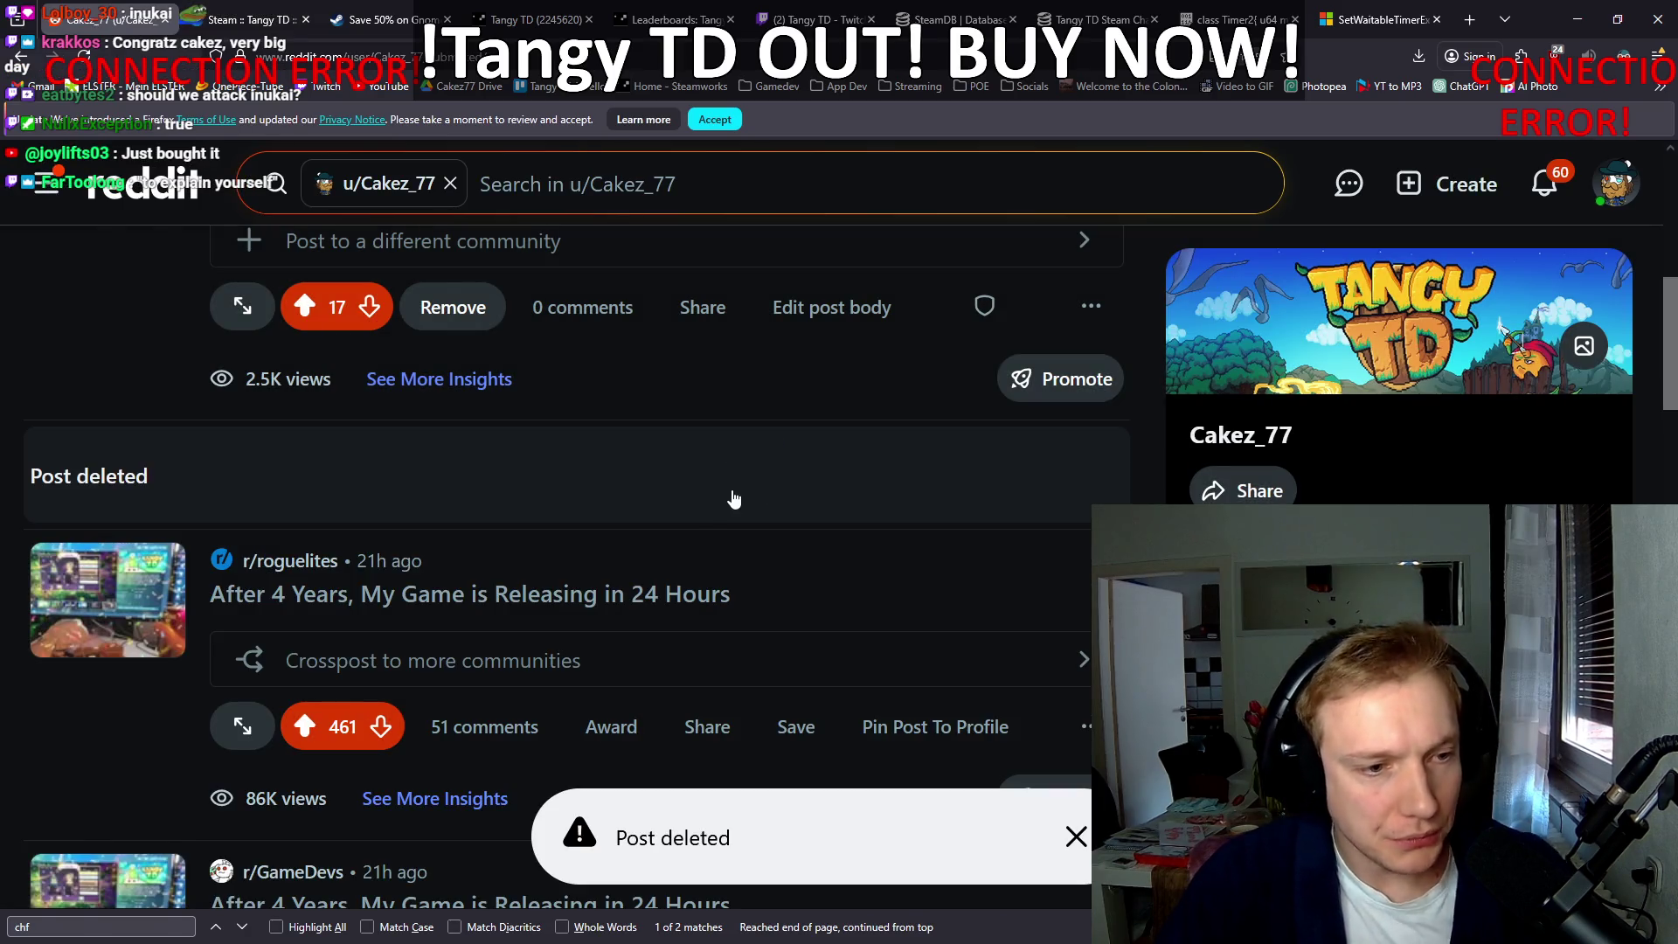
# Step: Open r/GameDevs and r/IndieDev from earlier posts in background tabs
pyautogui.scroll(-2, 733, 500)
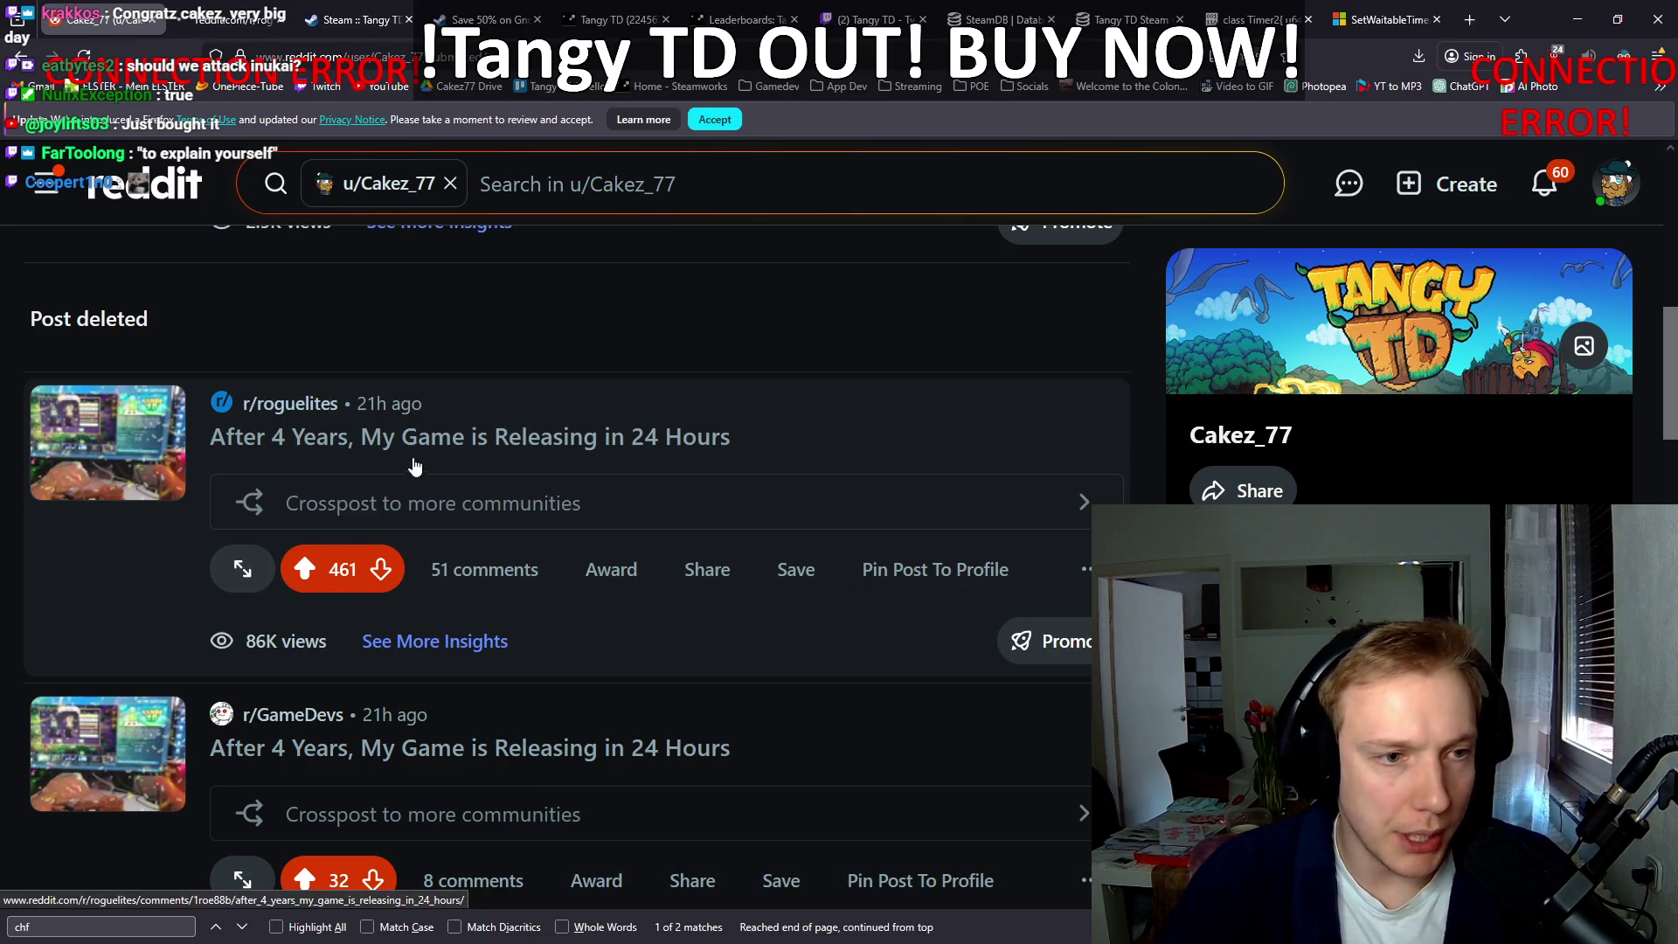
pyautogui.scroll(-3, 190, 422)
pyautogui.middleClick(302, 400)
pyautogui.scroll(-3, 315, 404)
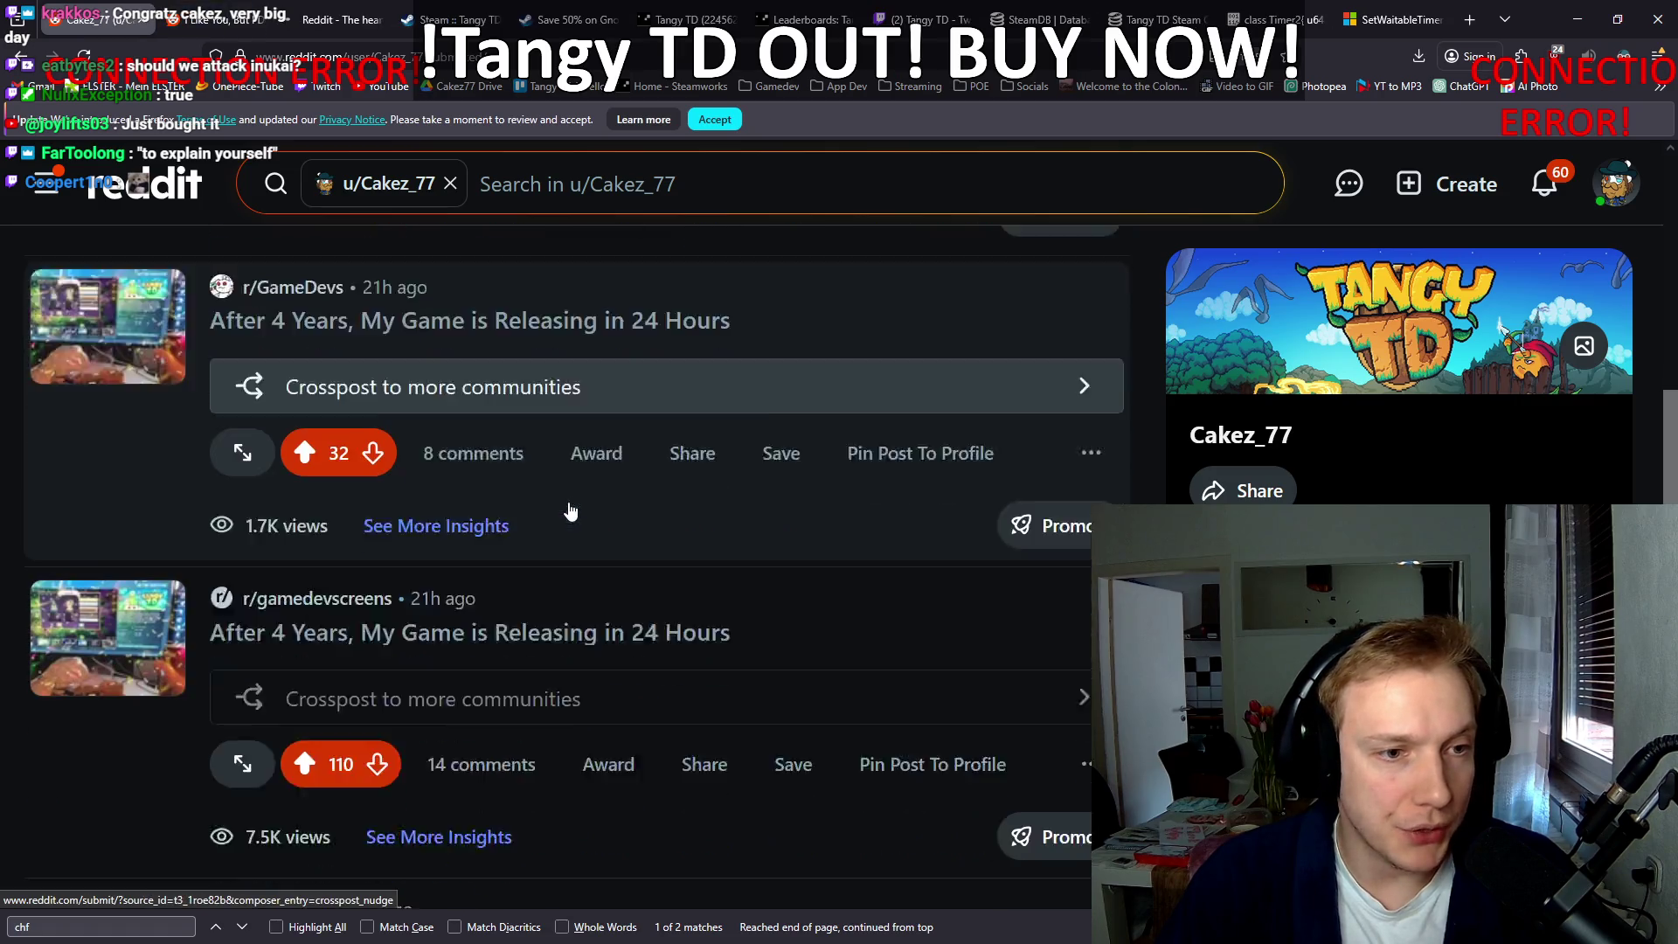
pyautogui.scroll(-5, 525, 429)
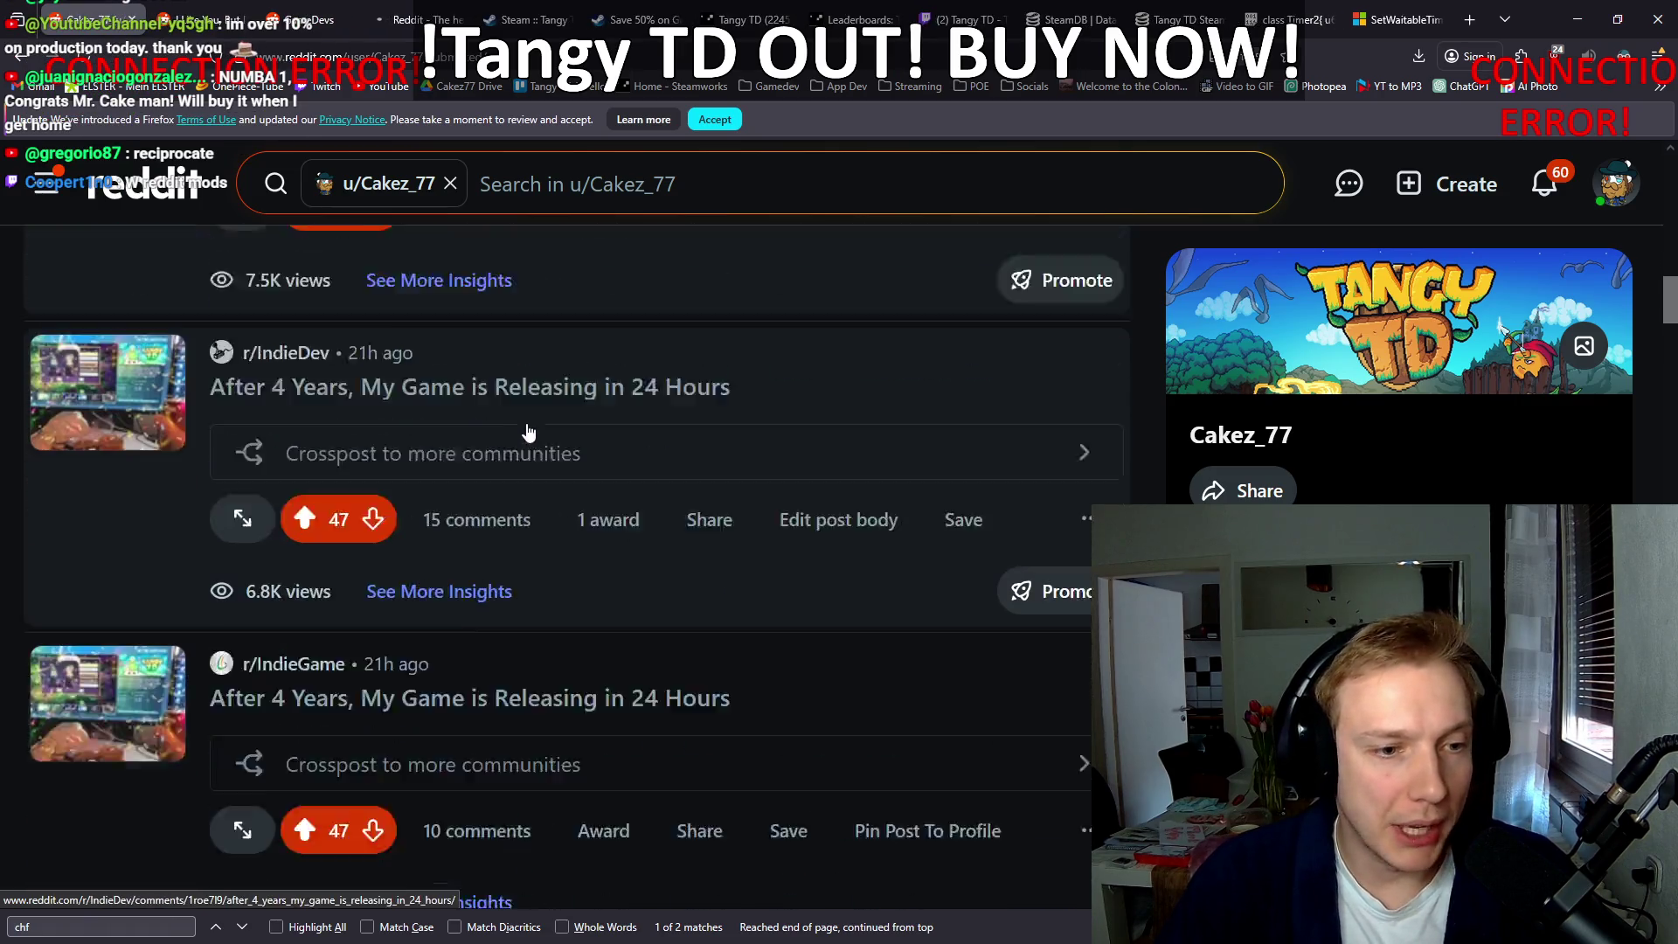
pyautogui.scroll(2, 473, 416)
pyautogui.scroll(3, 500, 430)
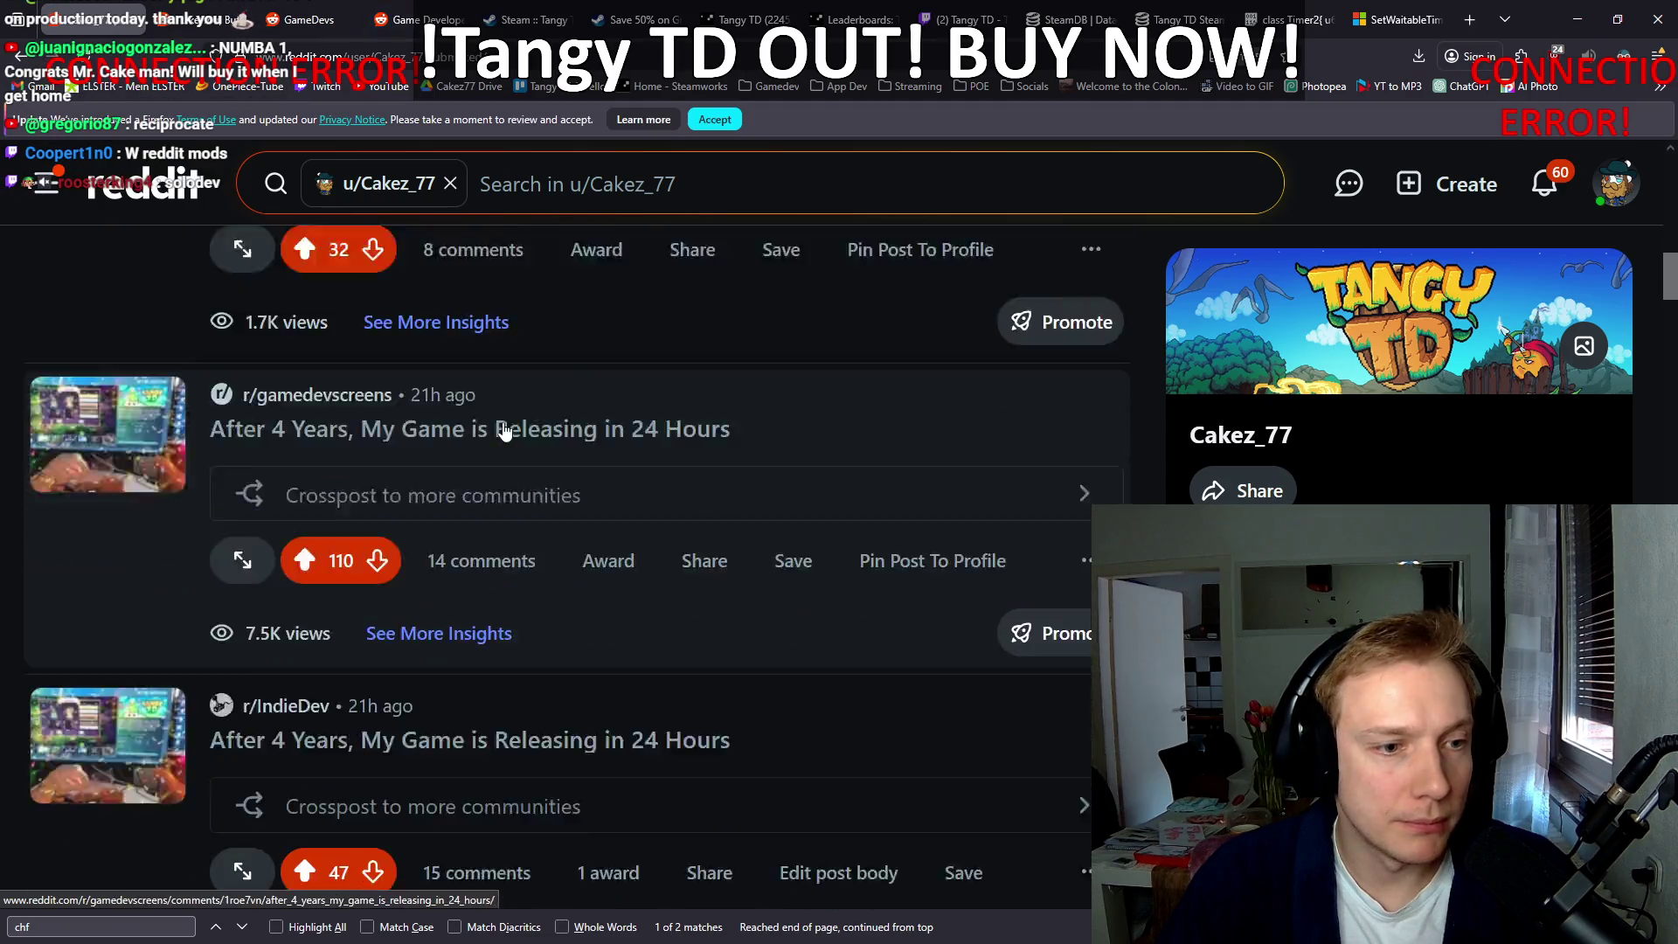
pyautogui.scroll(-3, 279, 404)
pyautogui.middleClick(293, 402)
# Step: Open r/IndieGame, r/IndieGameDevs, r/indiegames and r/SoloDevelopment in background tabs, then view r/roguelites
pyautogui.scroll(-2, 525, 437)
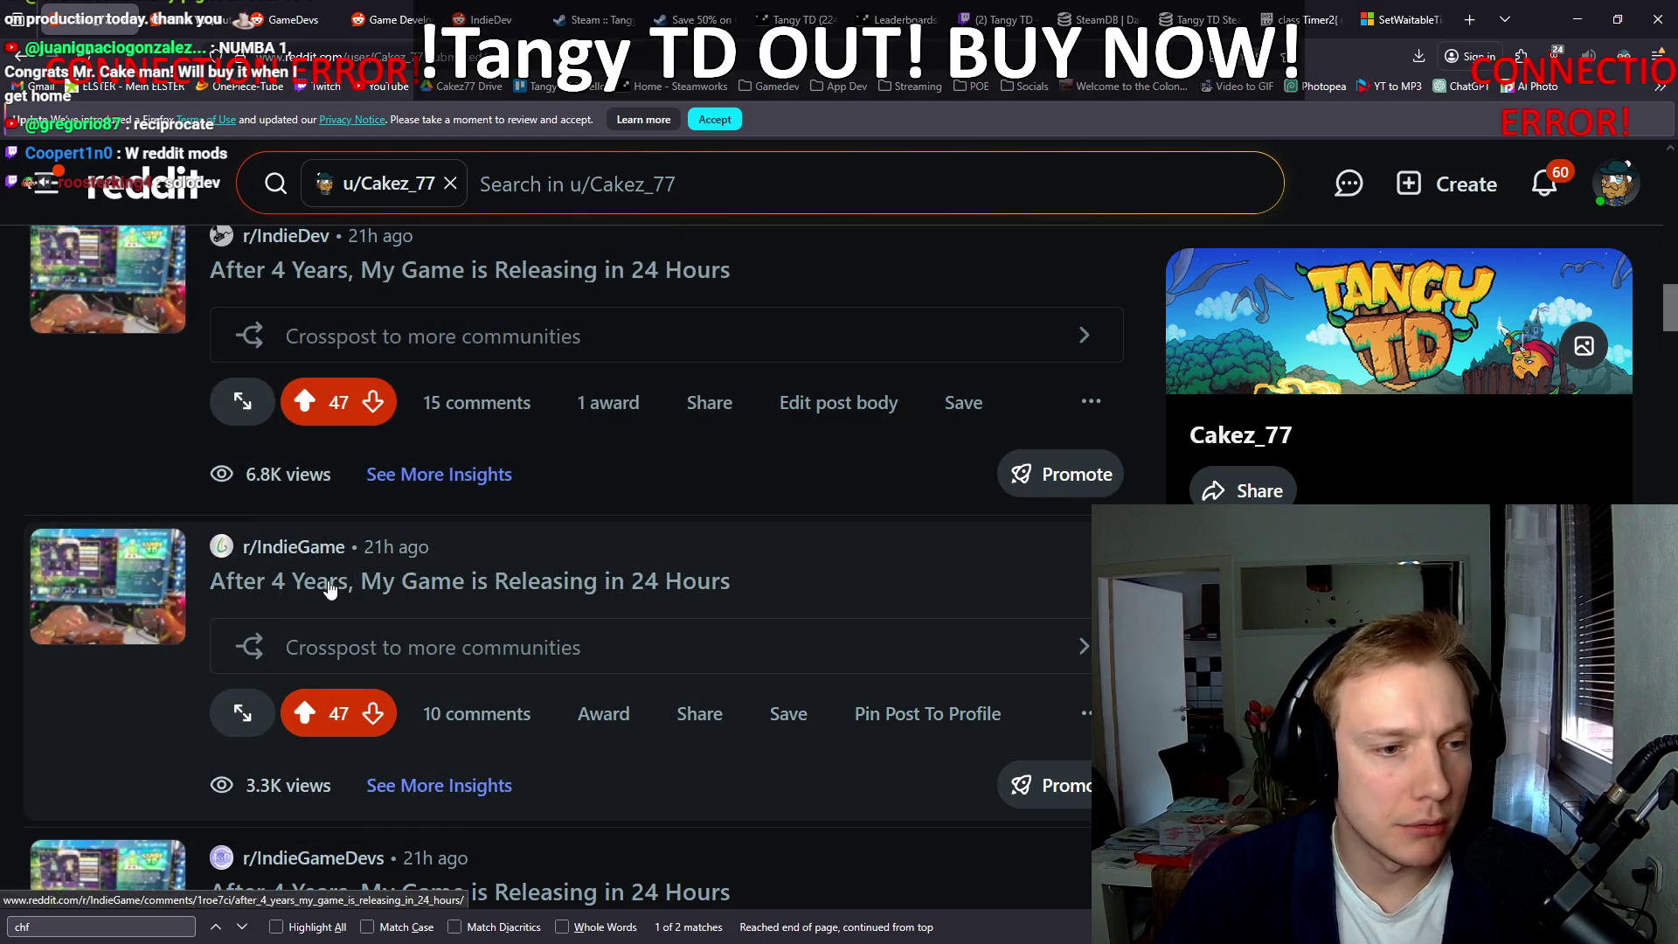
pyautogui.middleClick(318, 548)
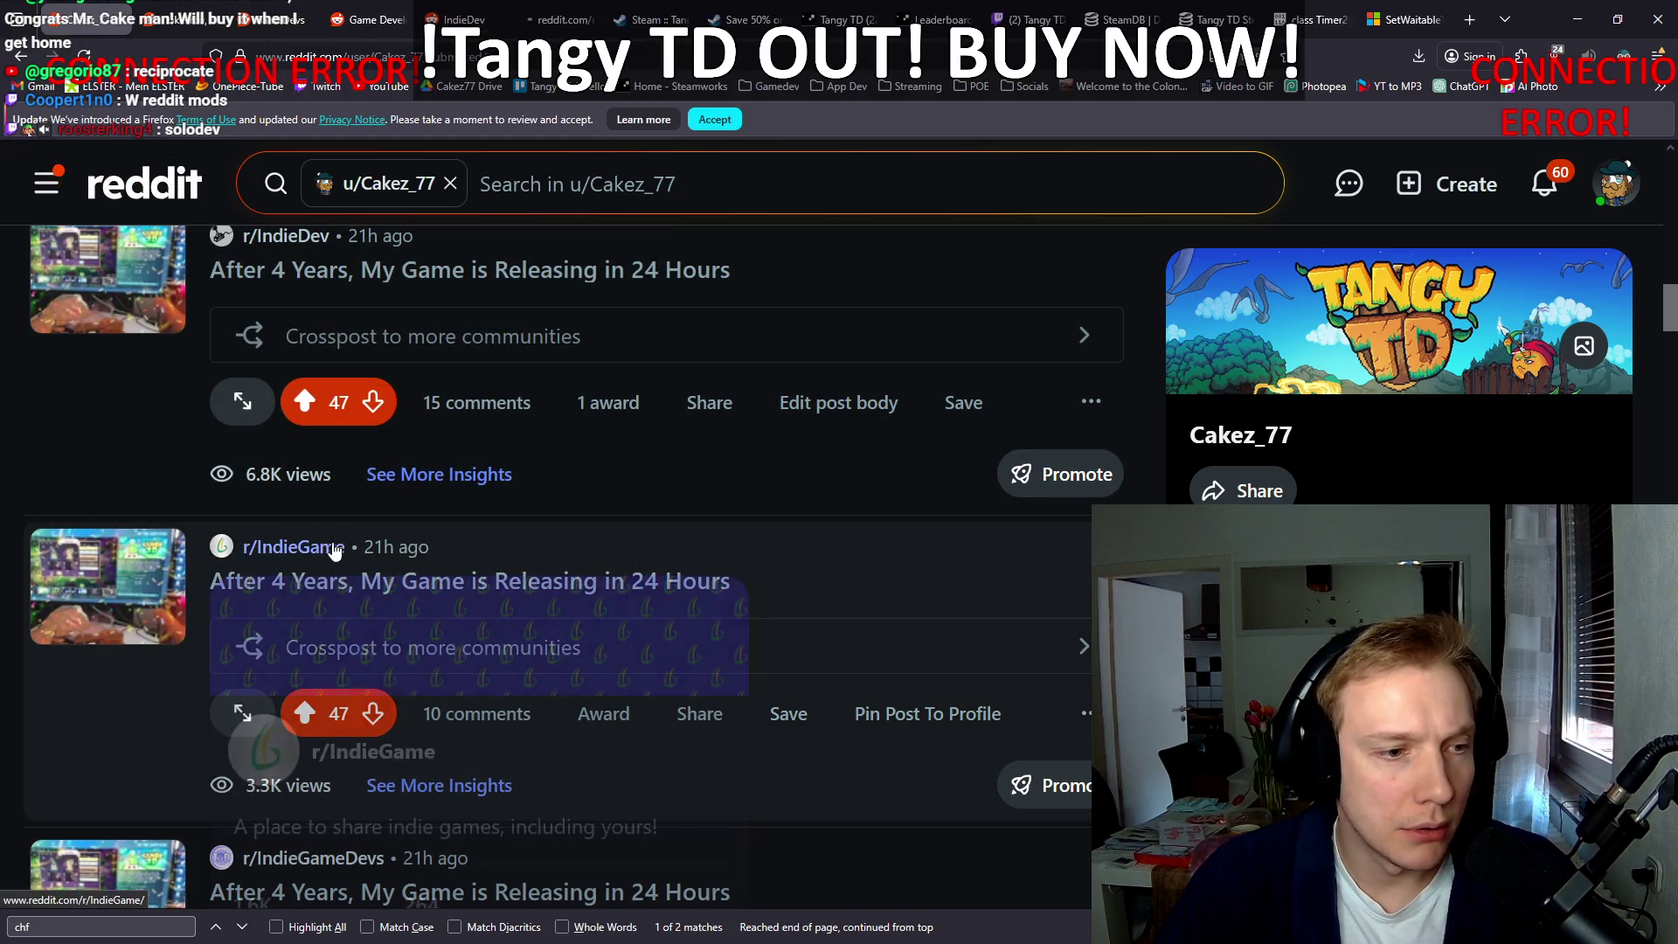
pyautogui.scroll(-5, 330, 554)
pyautogui.middleClick(311, 389)
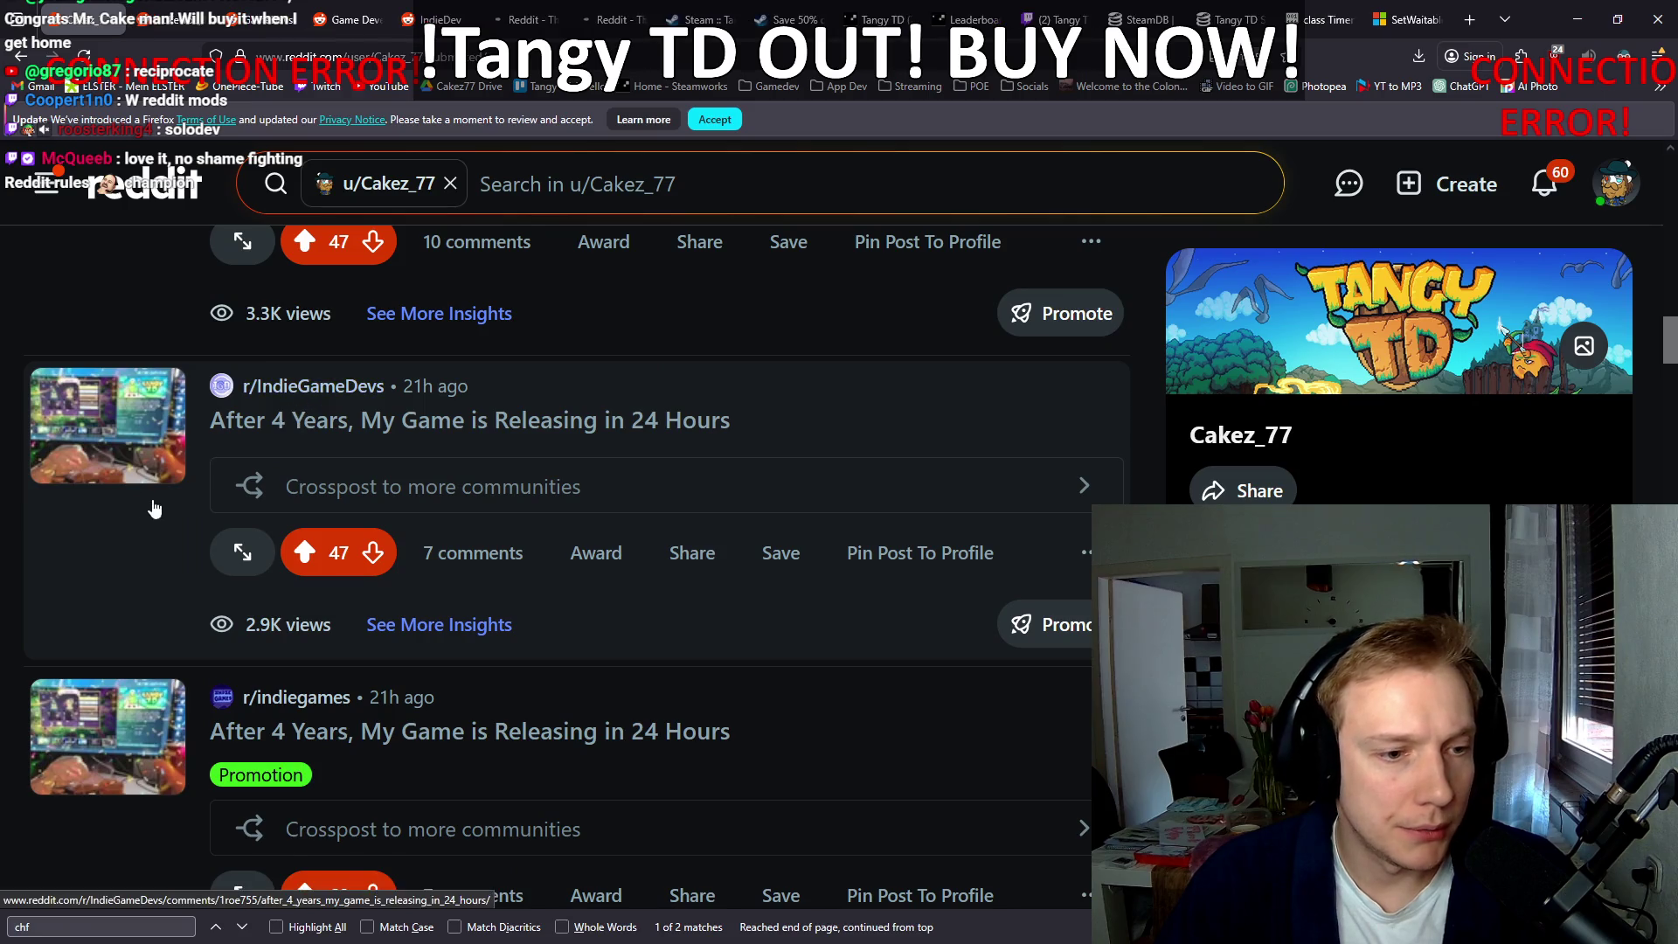
pyautogui.scroll(-3, 284, 394)
pyautogui.middleClick(286, 389)
pyautogui.scroll(-3, 297, 419)
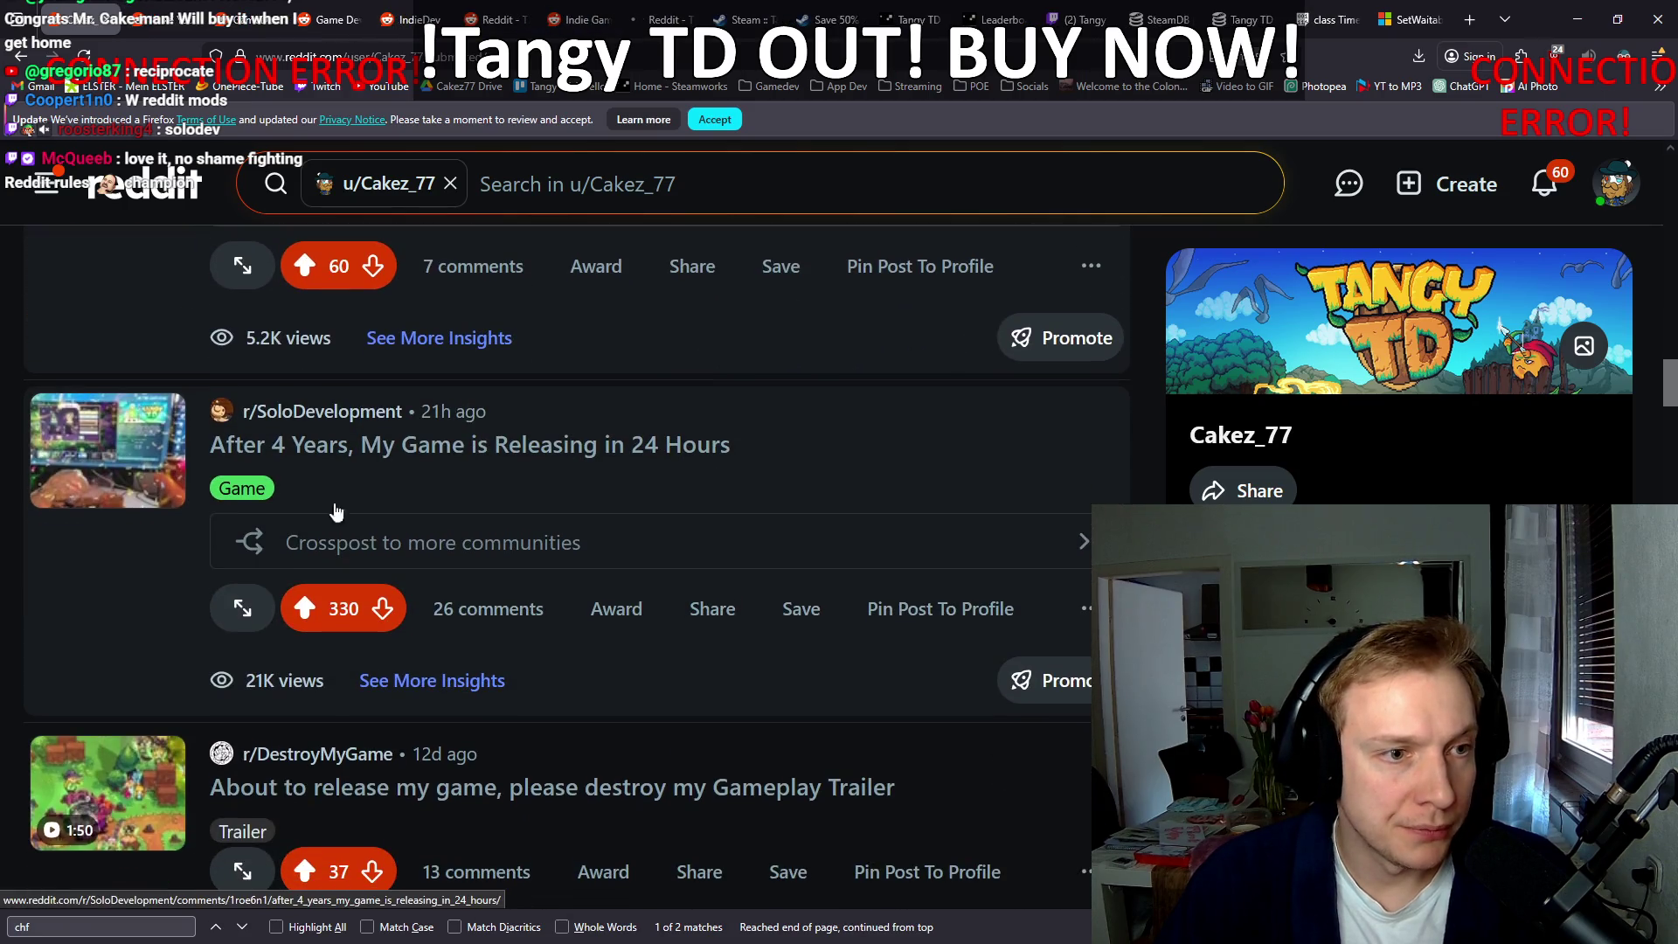
pyautogui.middleClick(247, 448)
pyautogui.scroll(-3, 236, 489)
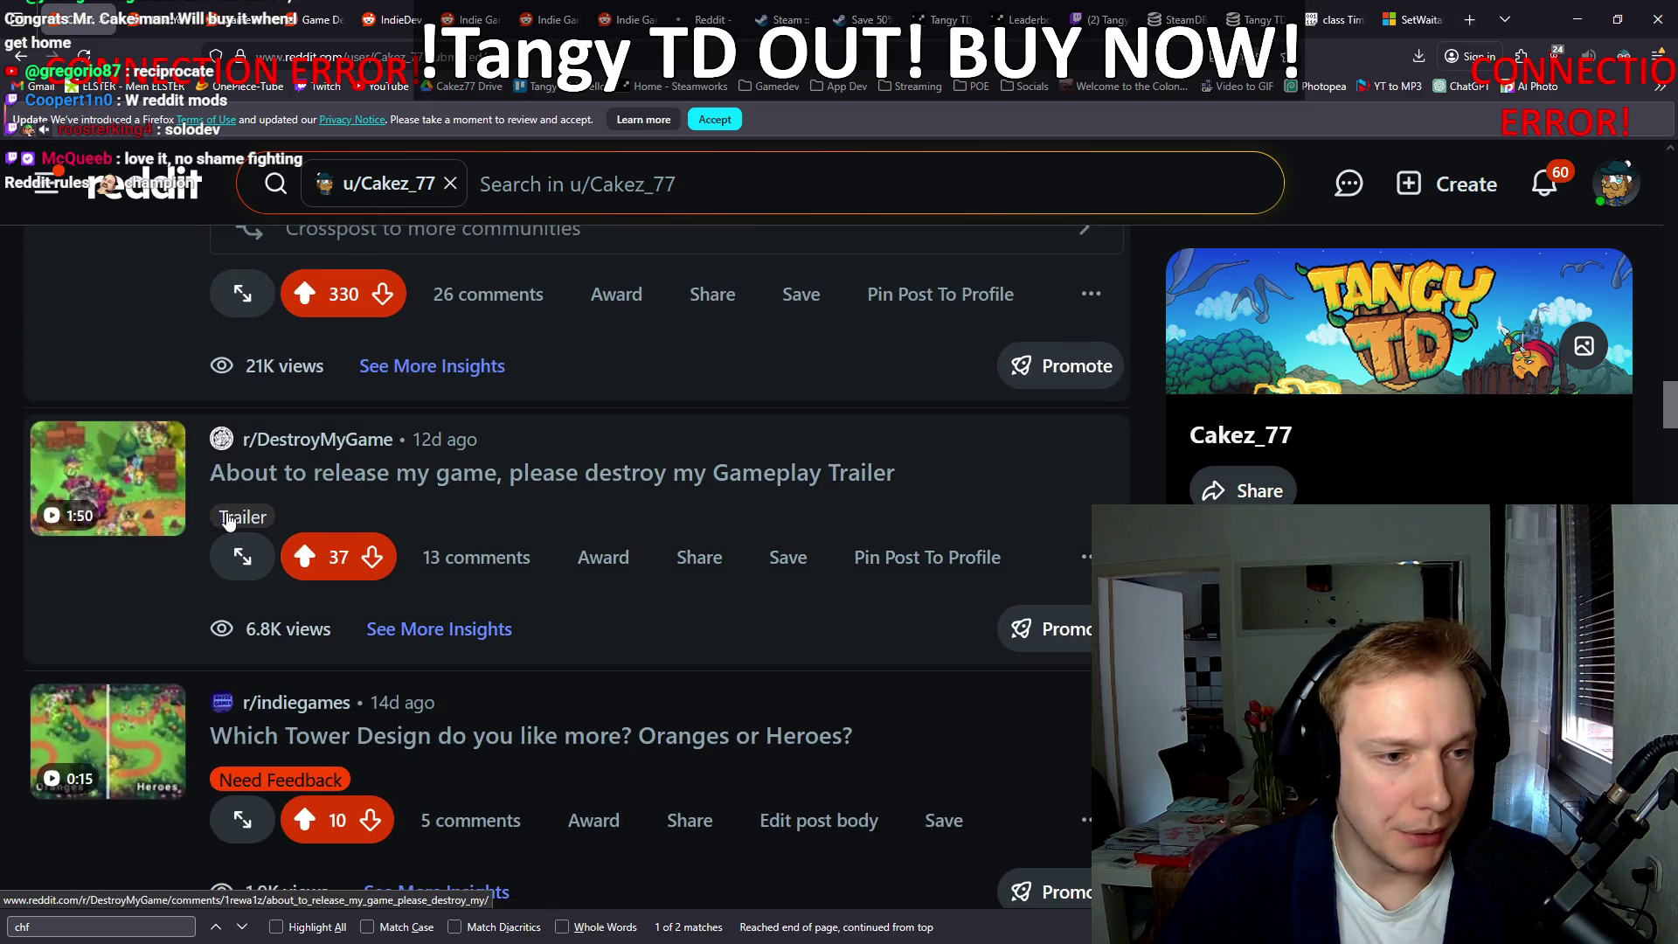
pyautogui.scroll(15, 85, 547)
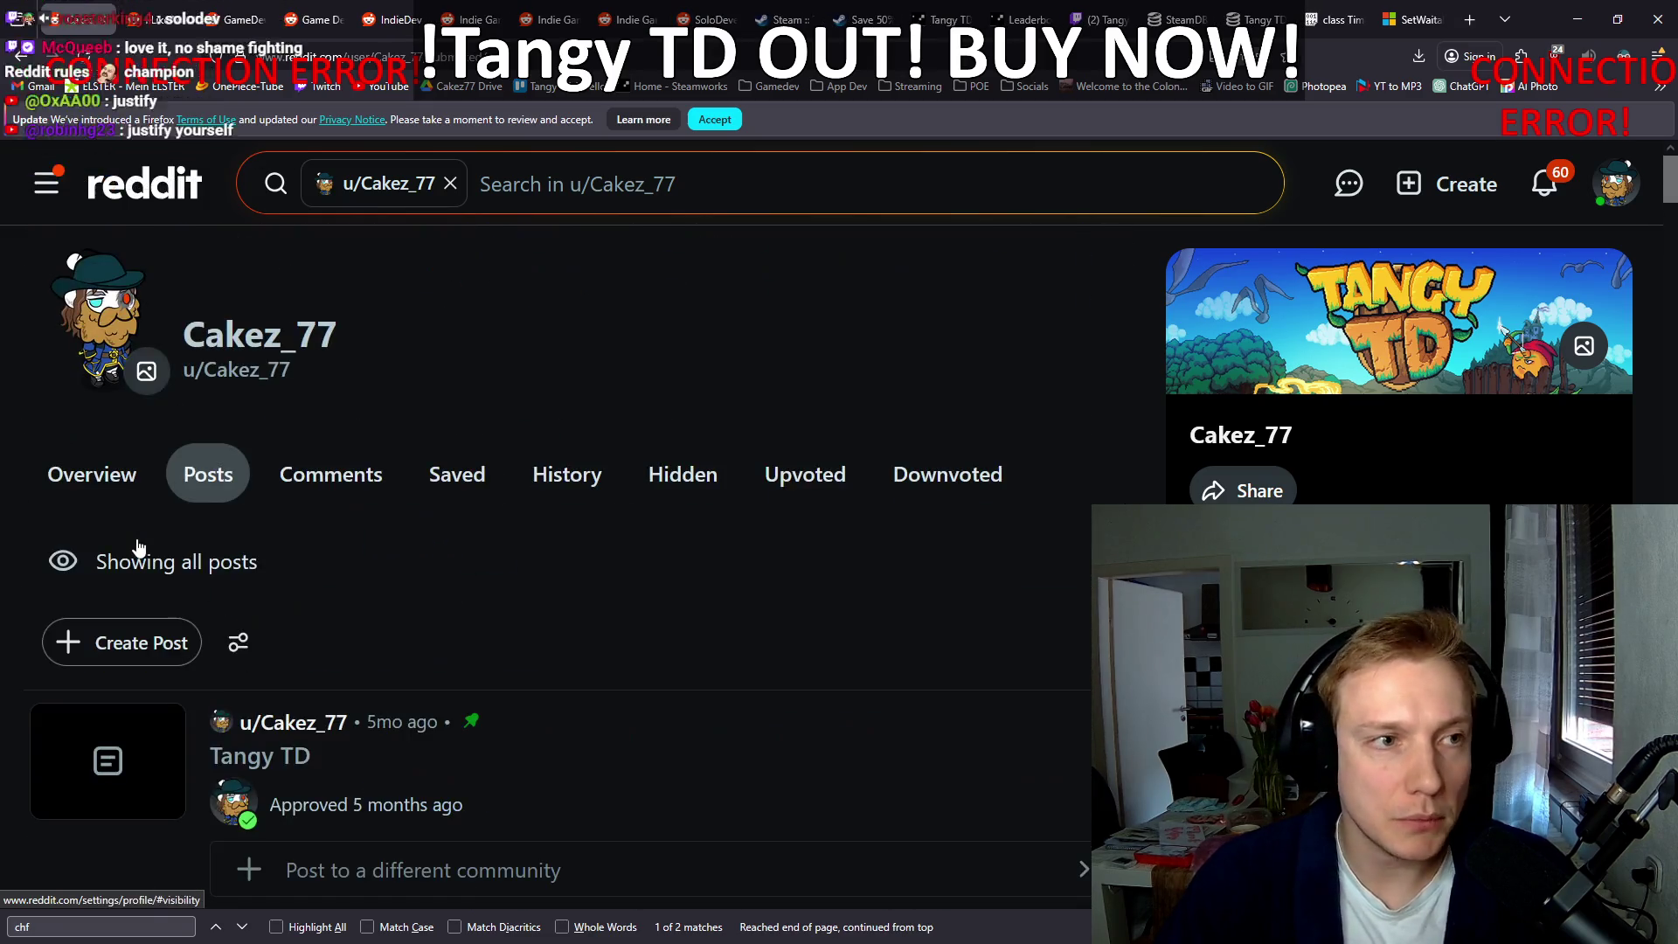
pyautogui.click(164, 21)
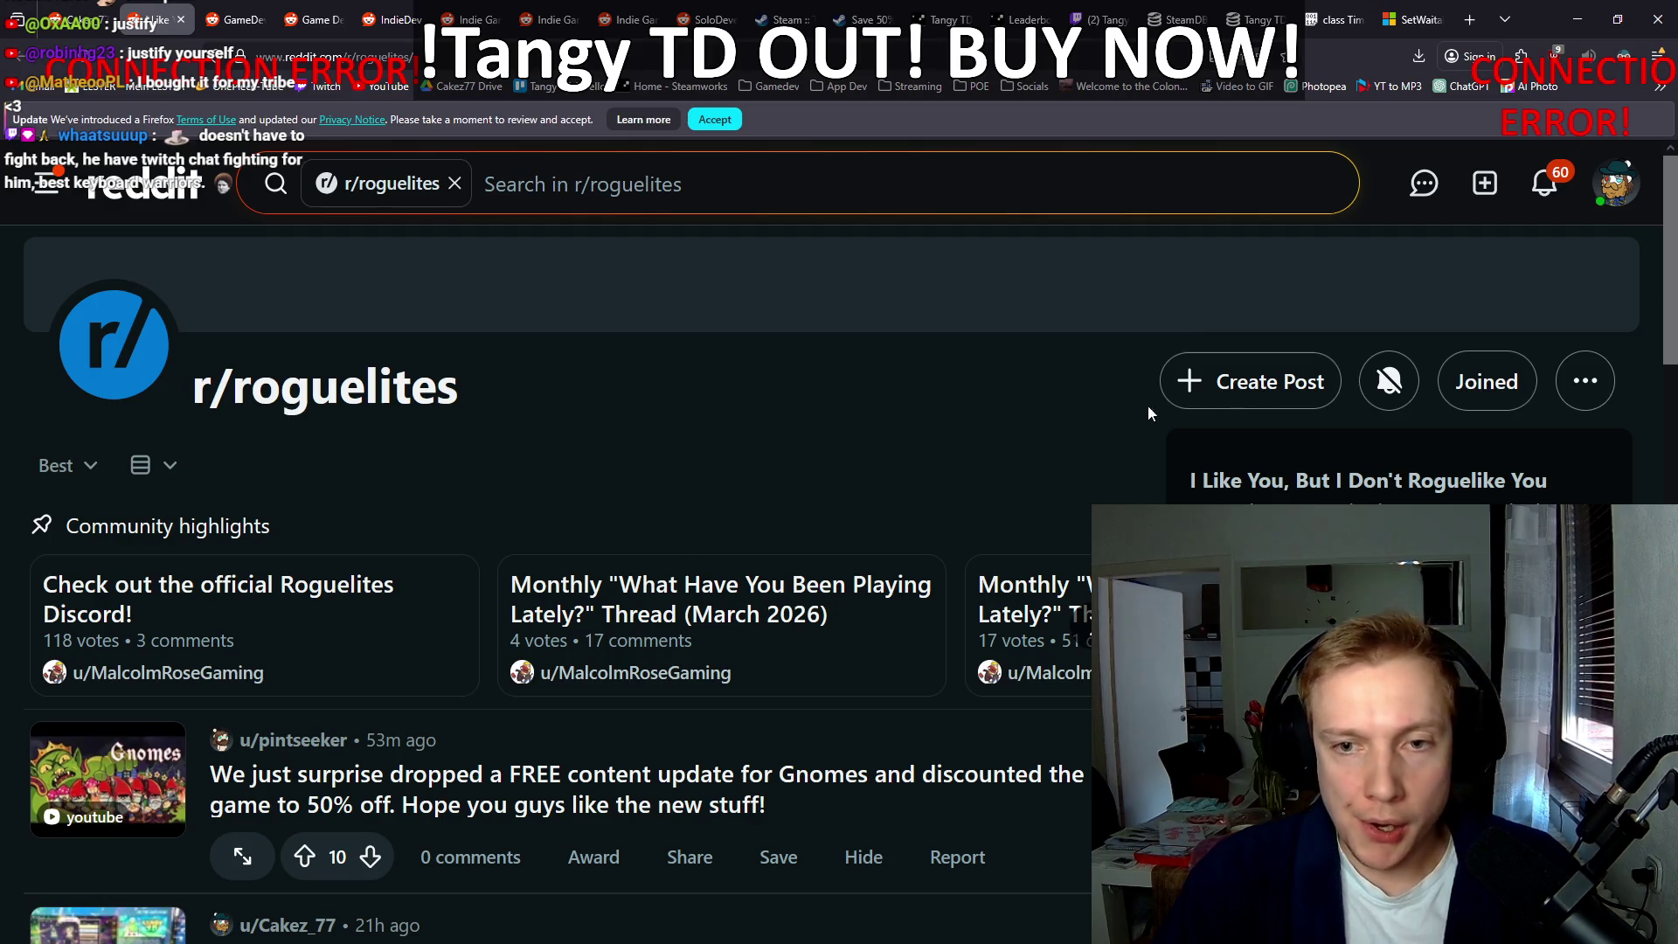
# Step: Start a new image post in r/roguelites
pyautogui.click(1208, 384)
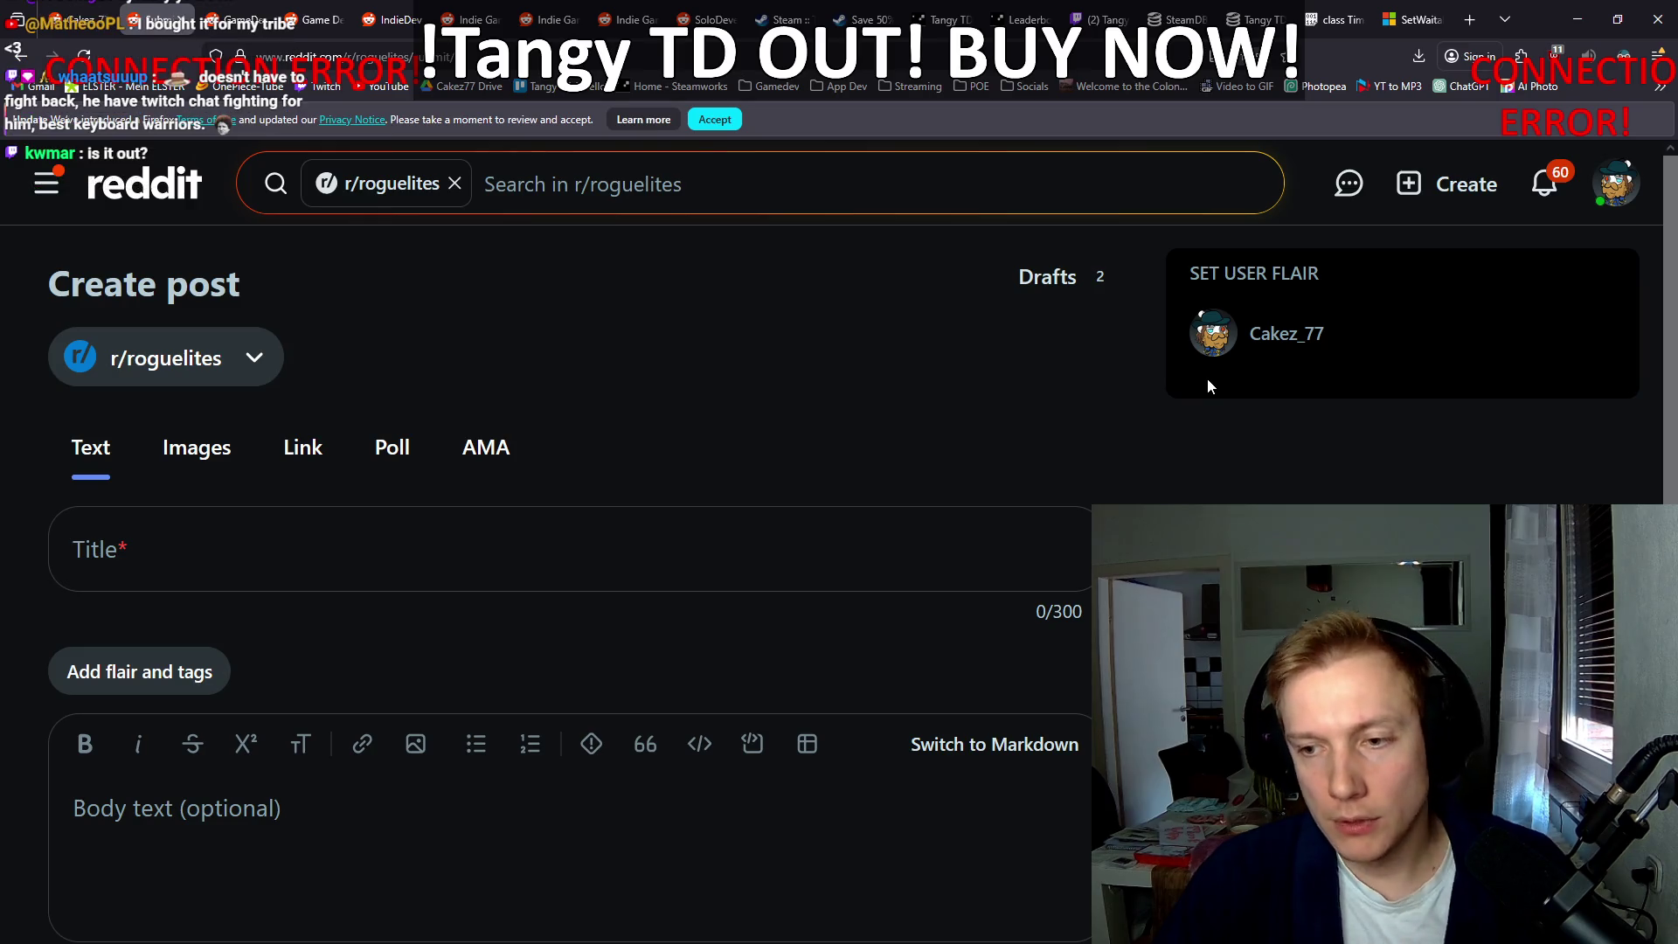
pyautogui.click(220, 466)
pyautogui.click(408, 539)
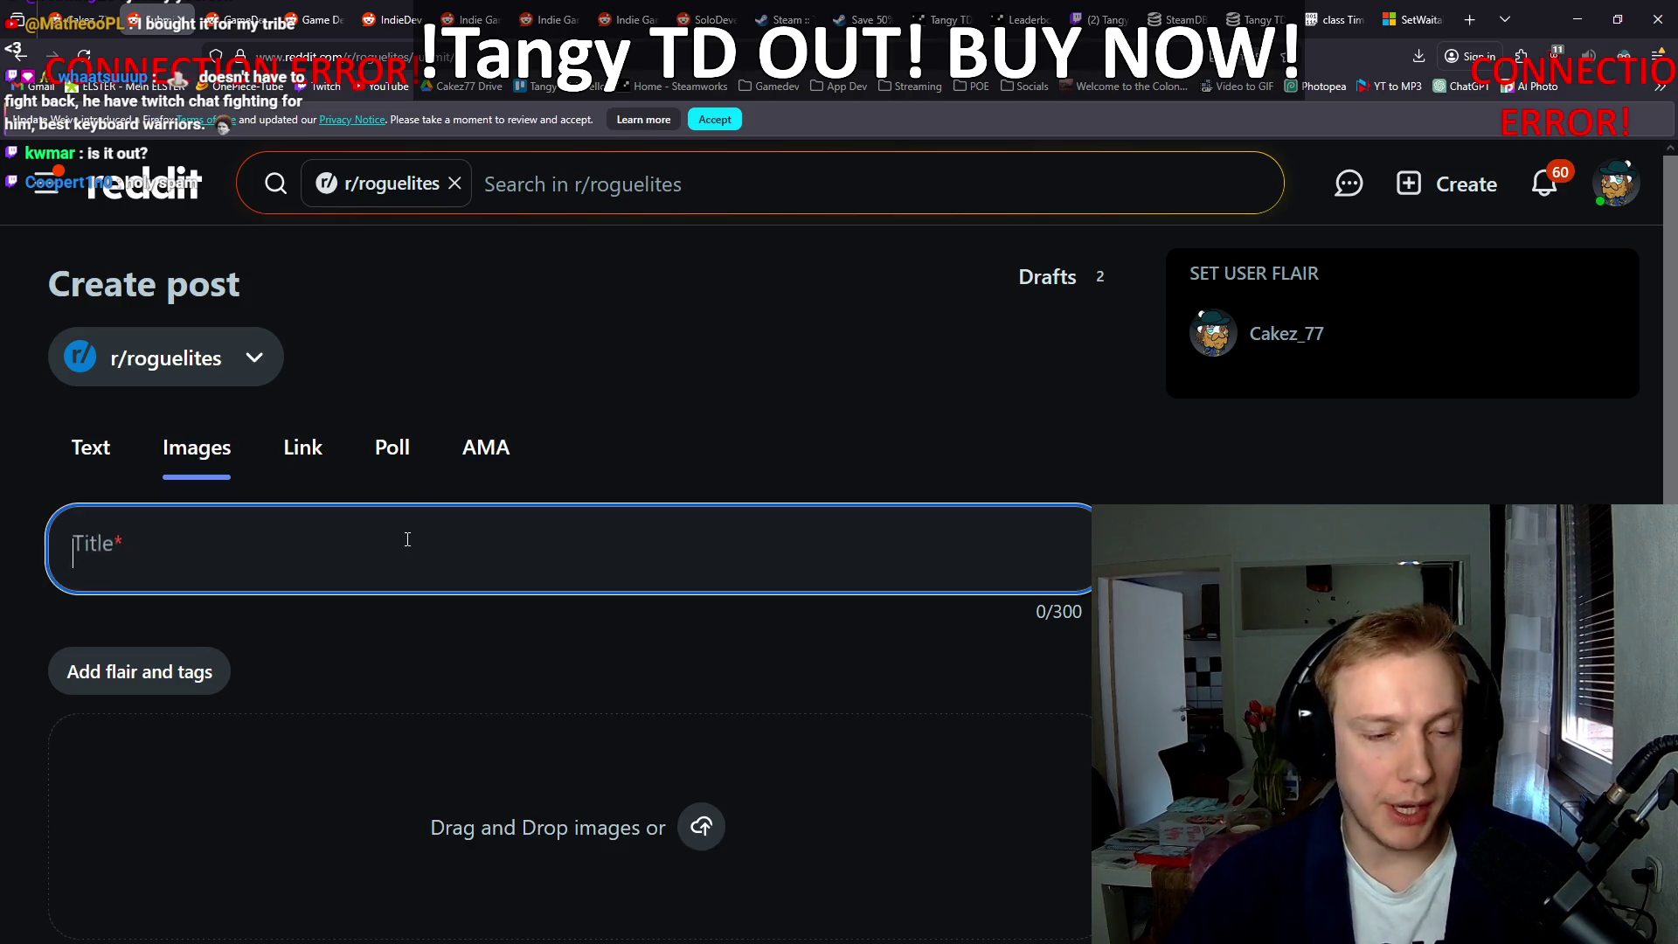
pyautogui.click(586, 764)
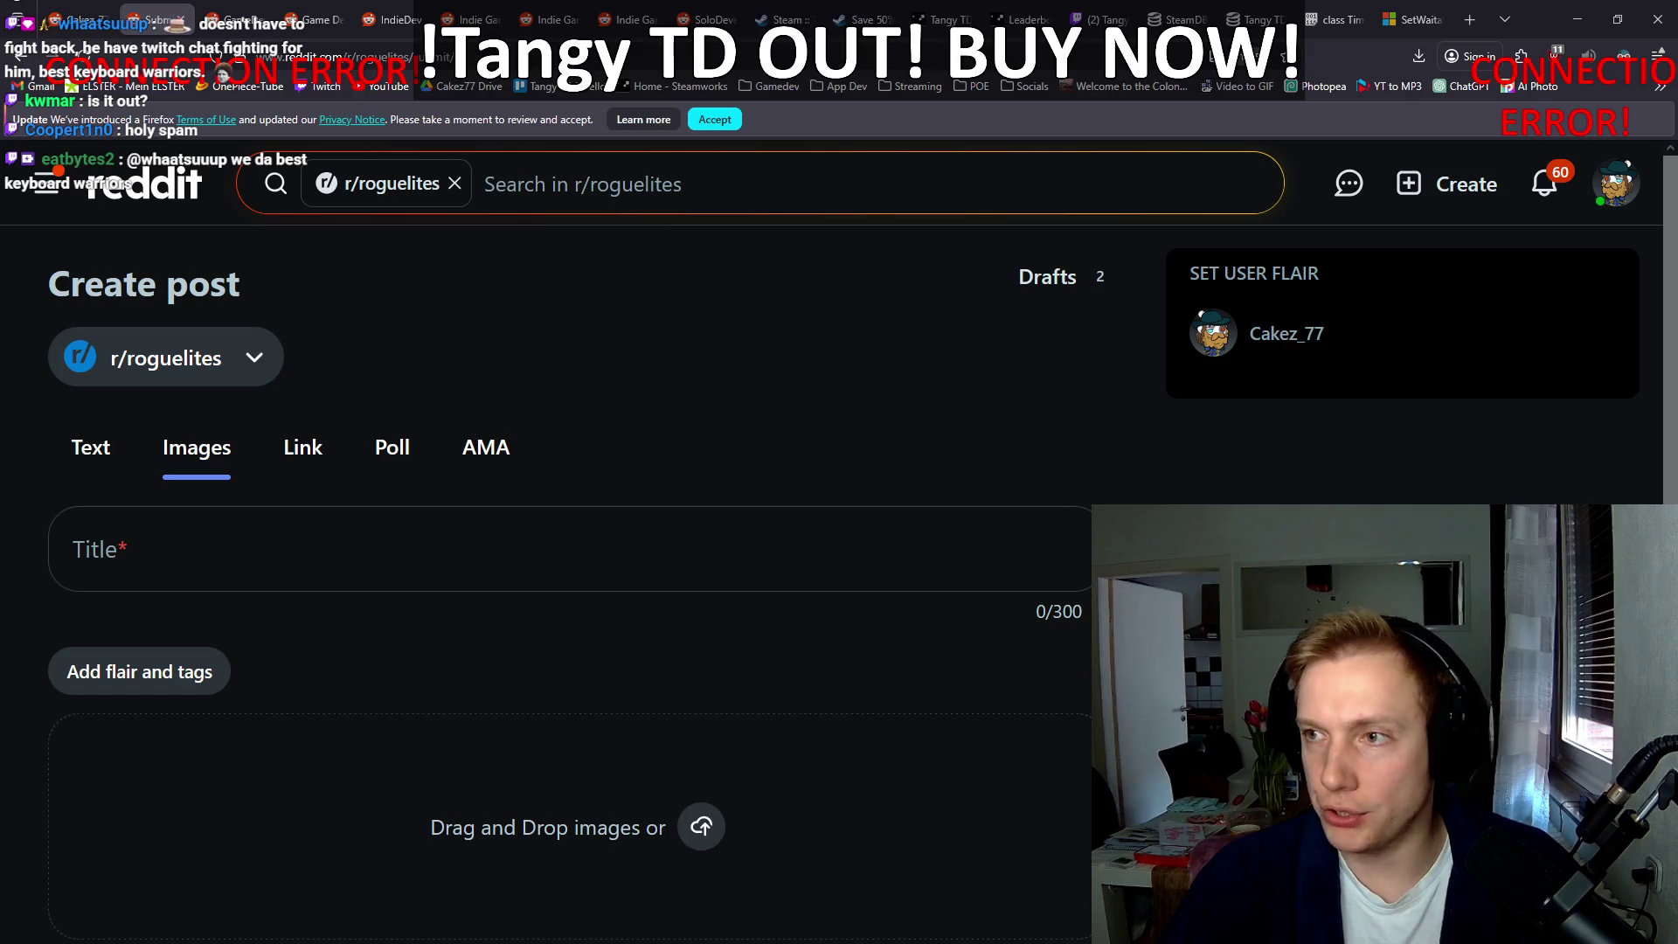
# Step: Copy the '4 Years, No Engine' image file name and paste it as the post title
pyautogui.hotkey('alt', 'Tab')
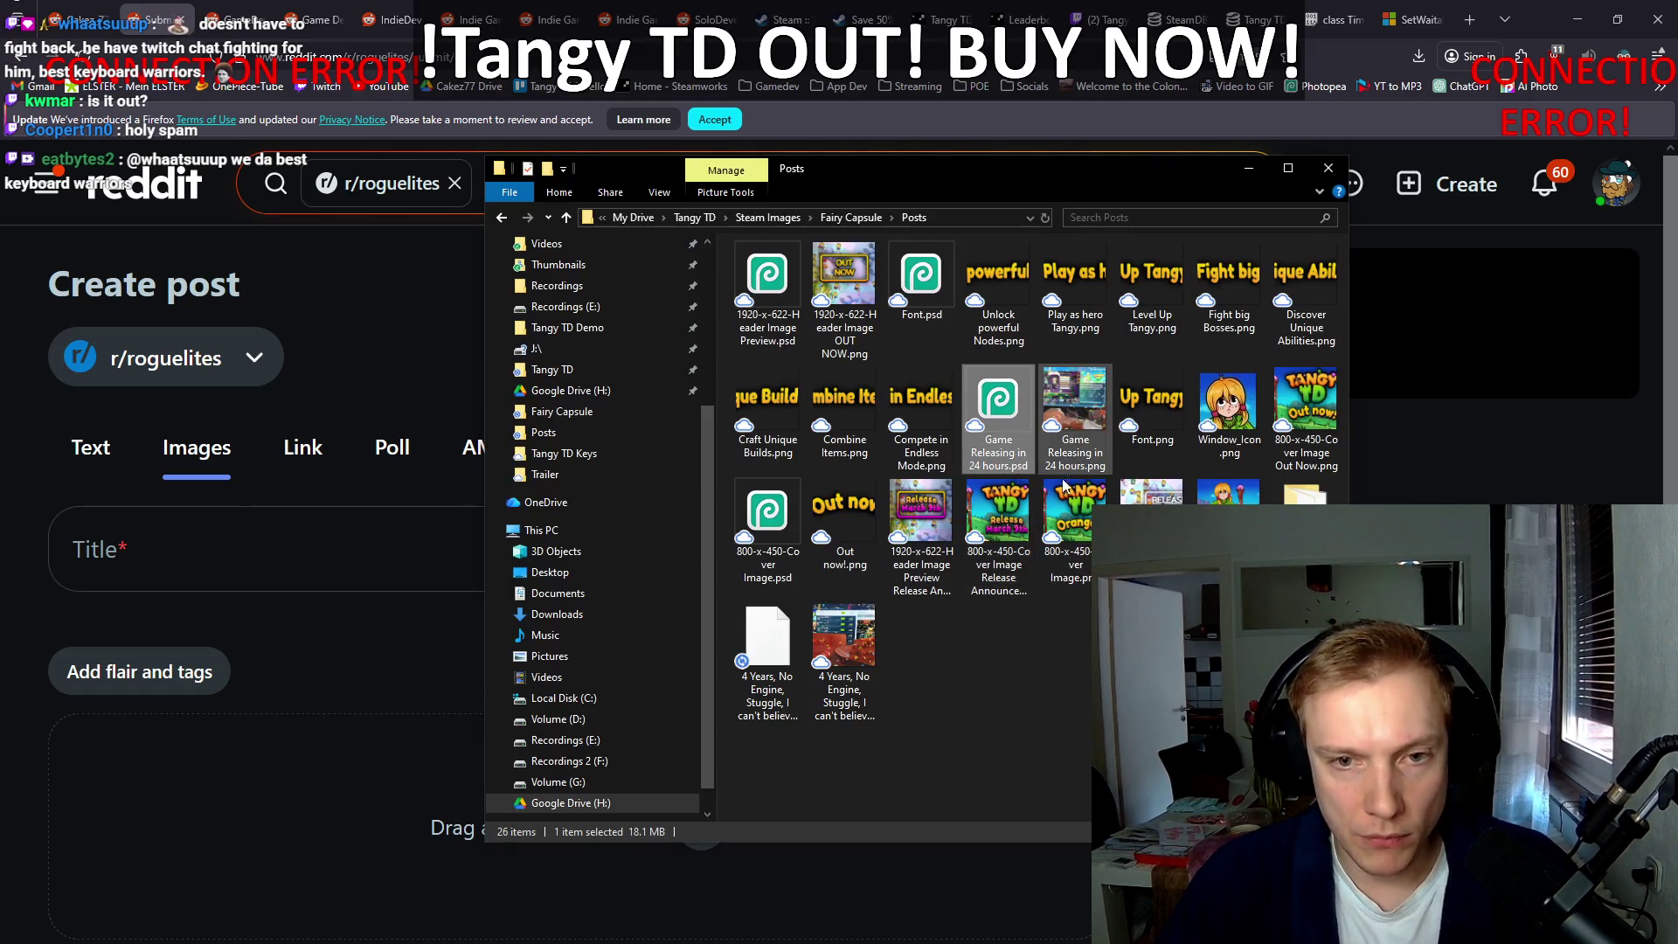
pyautogui.click(841, 702)
pyautogui.press('F2')
pyautogui.hotkey('ctrl', 'c')
pyautogui.hotkey('alt', 'Tab')
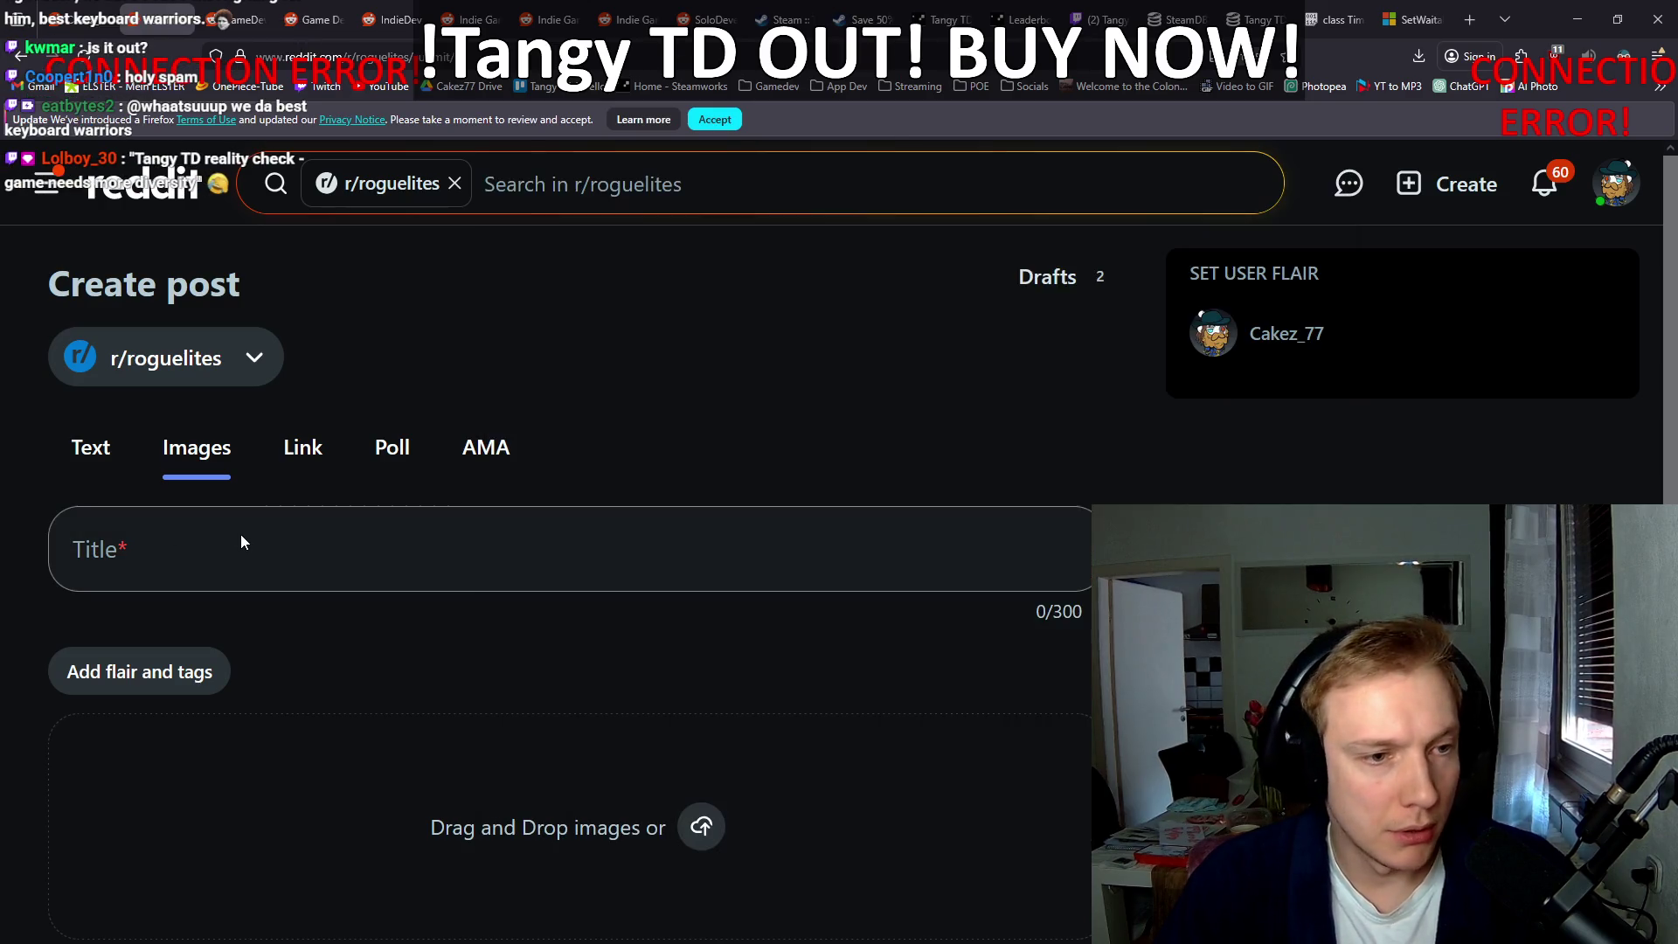
pyautogui.click(239, 542)
pyautogui.hotkey('ctrl', 'v')
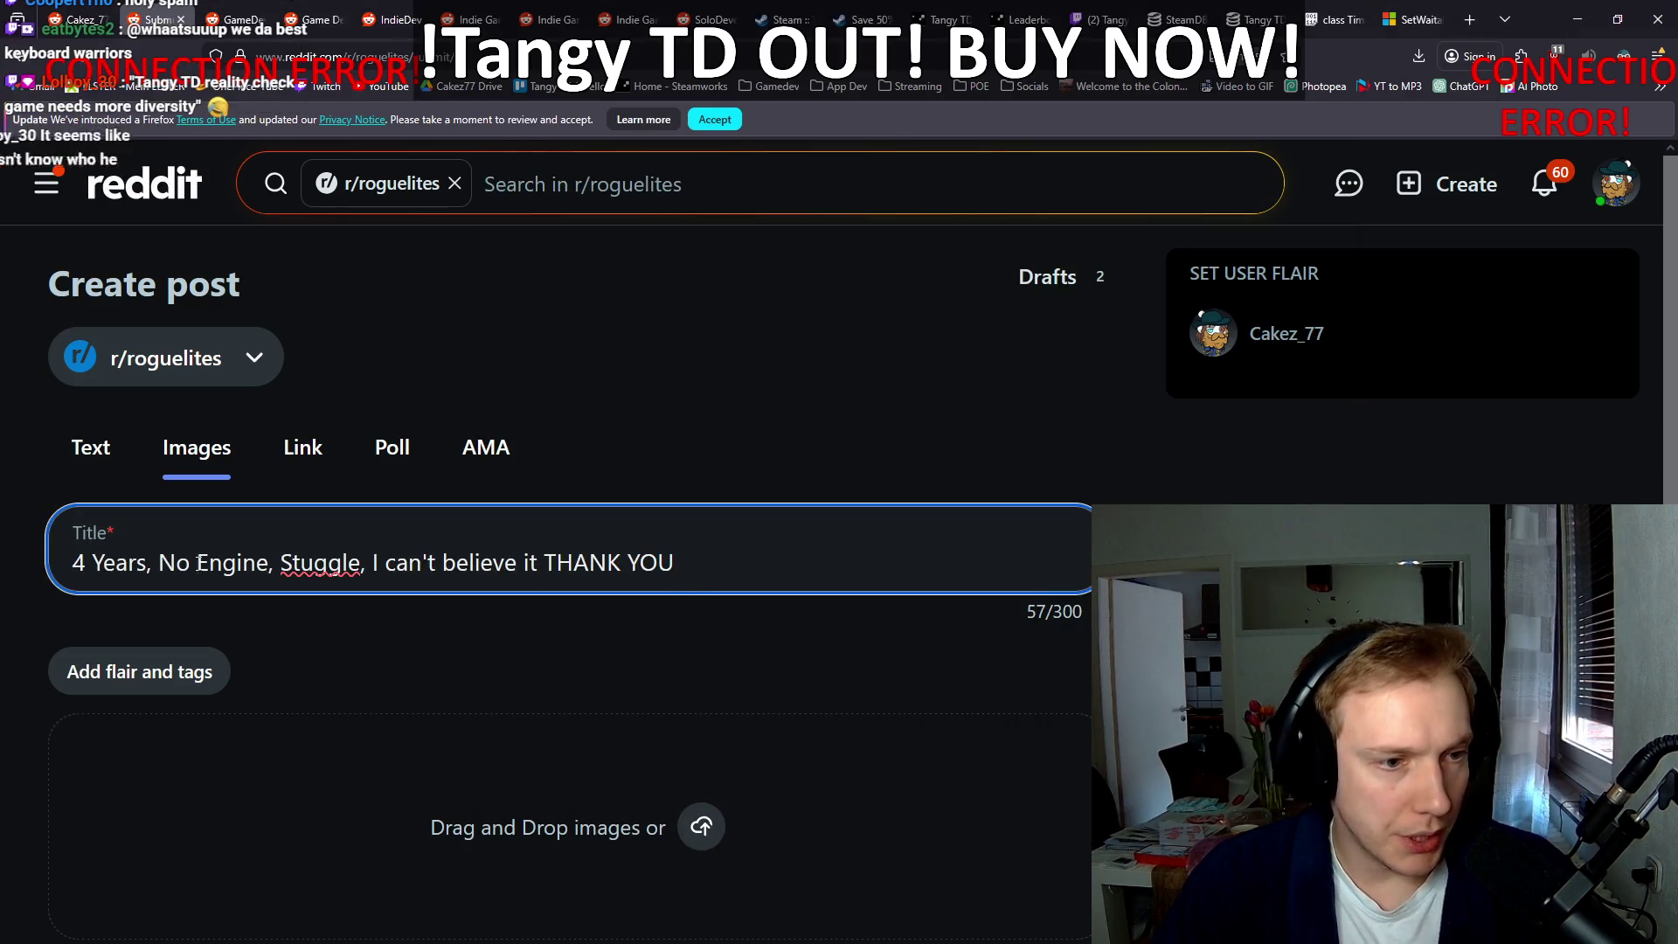
# Step: Fix the title typos: 'Stuggle' becomes 'Struggle' and add a comma after 'it'
pyautogui.click(304, 564)
pyautogui.write('e')
pyautogui.press('BackSpace')
pyautogui.write('r')
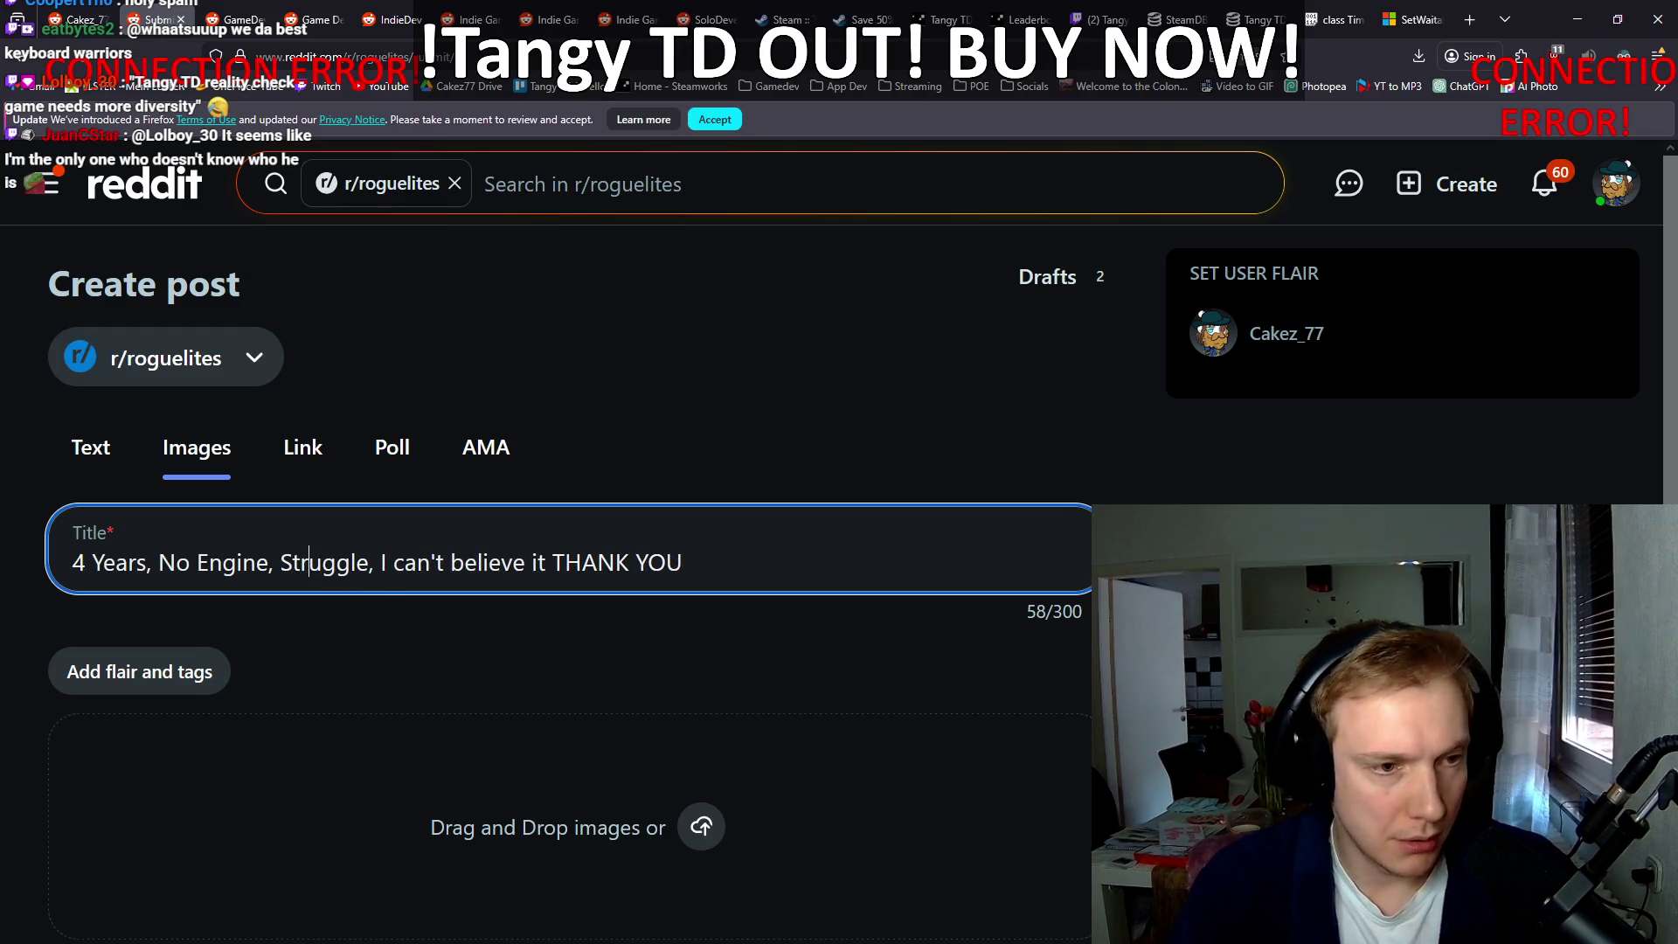
pyautogui.click(551, 562)
pyautogui.write(',')
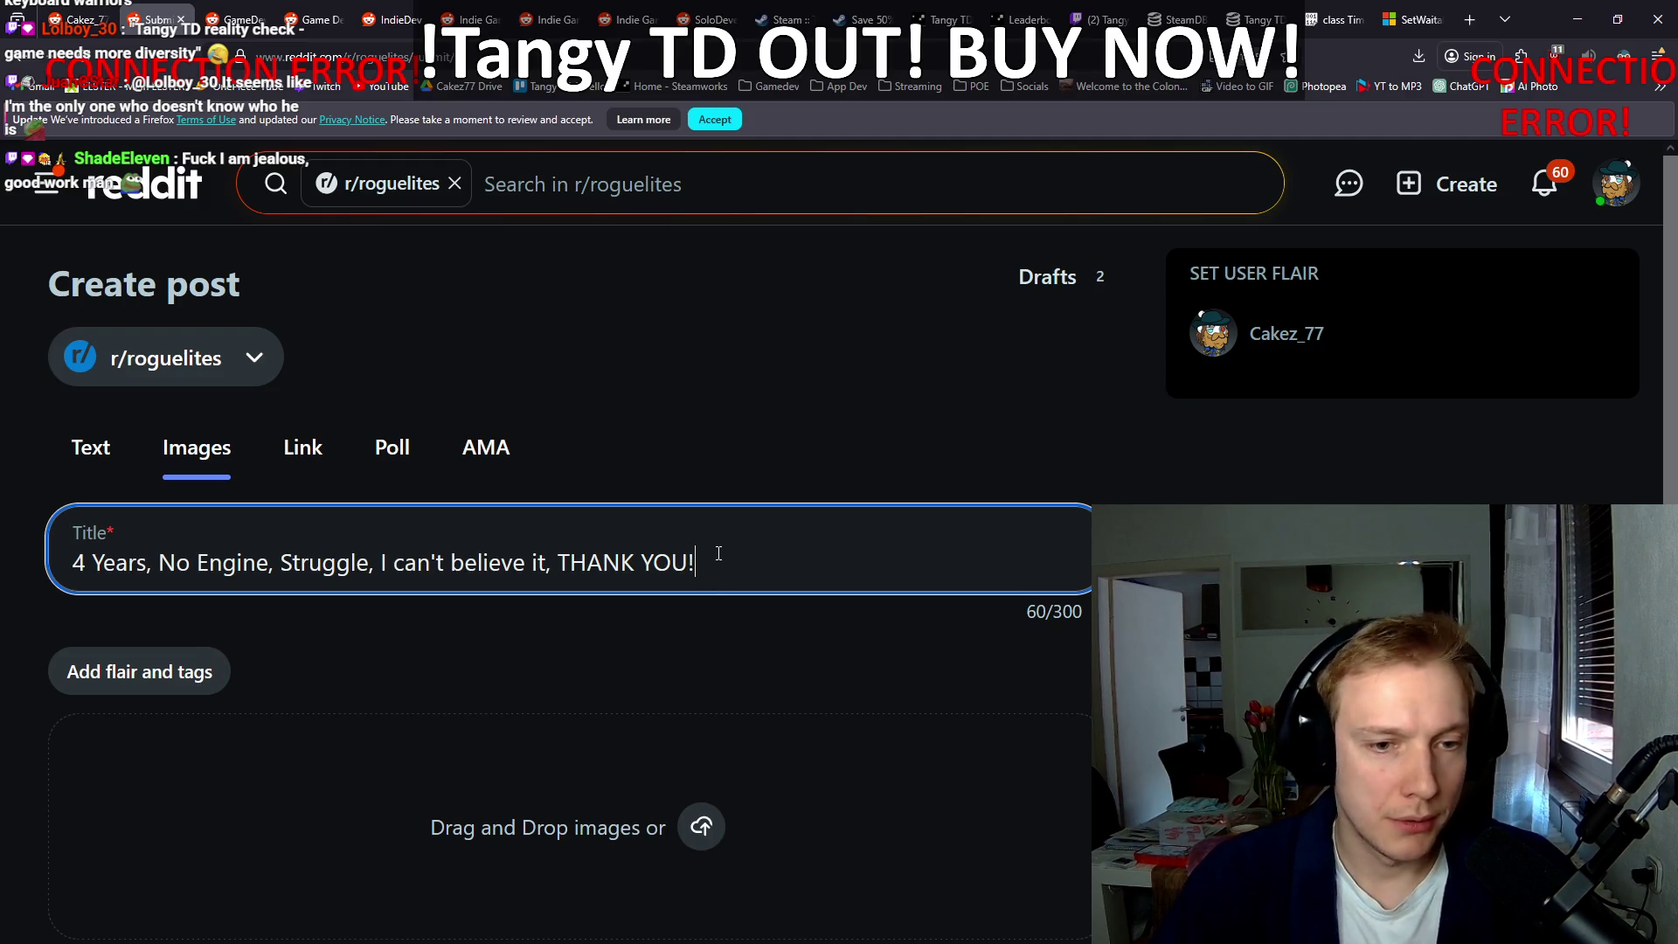
pyautogui.hotkey('ctrl', 'a')
# Step: Attach the confetti cake image and apply the Game Release flair
pyautogui.hotkey('alt', 'Tab')
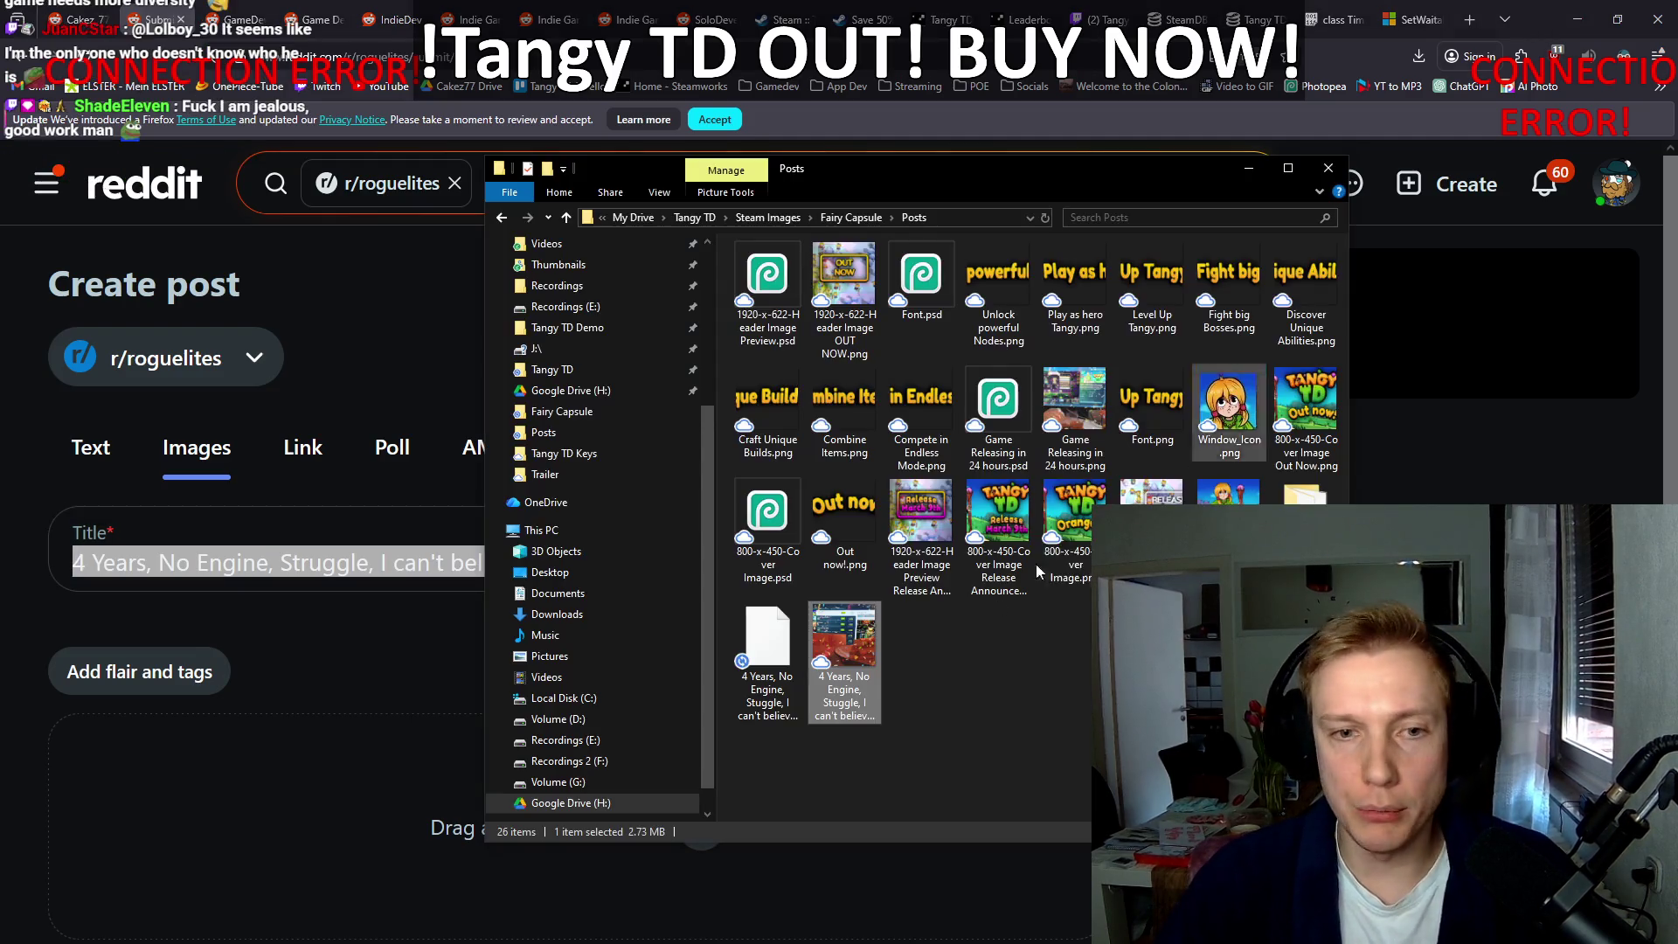
pyautogui.moveTo(844, 665)
pyautogui.mouseDown()
pyautogui.moveTo(376, 765)
pyautogui.moveTo(385, 787)
pyautogui.mouseUp()
pyautogui.click(112, 671)
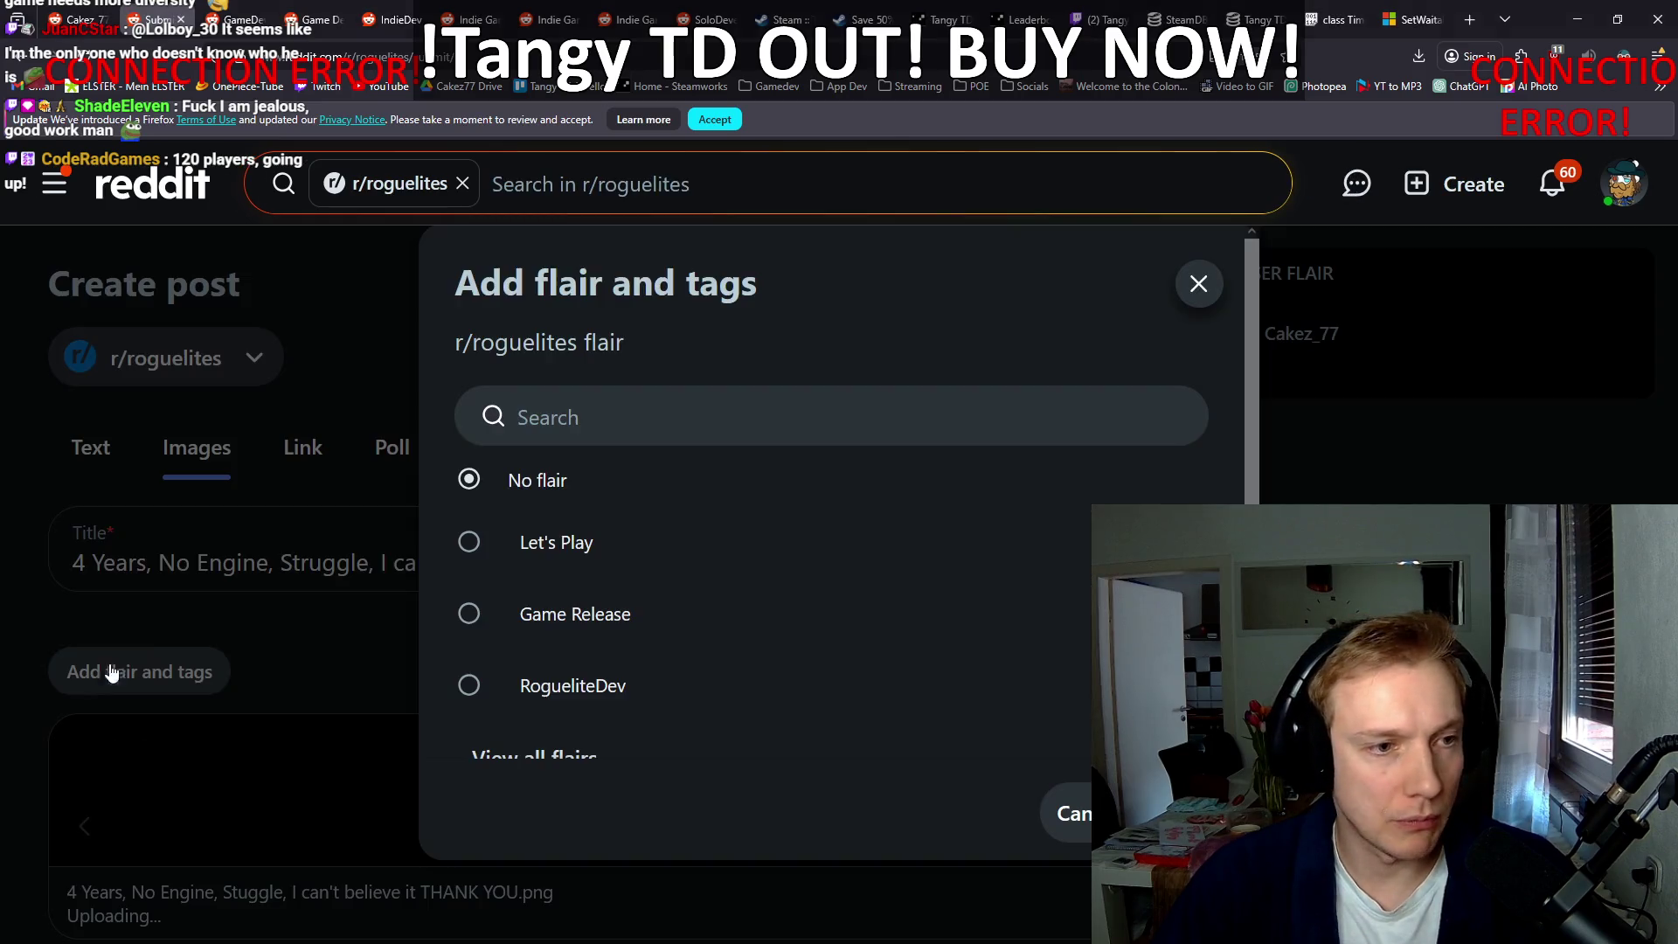
pyautogui.scroll(-2, 721, 496)
pyautogui.click(472, 448)
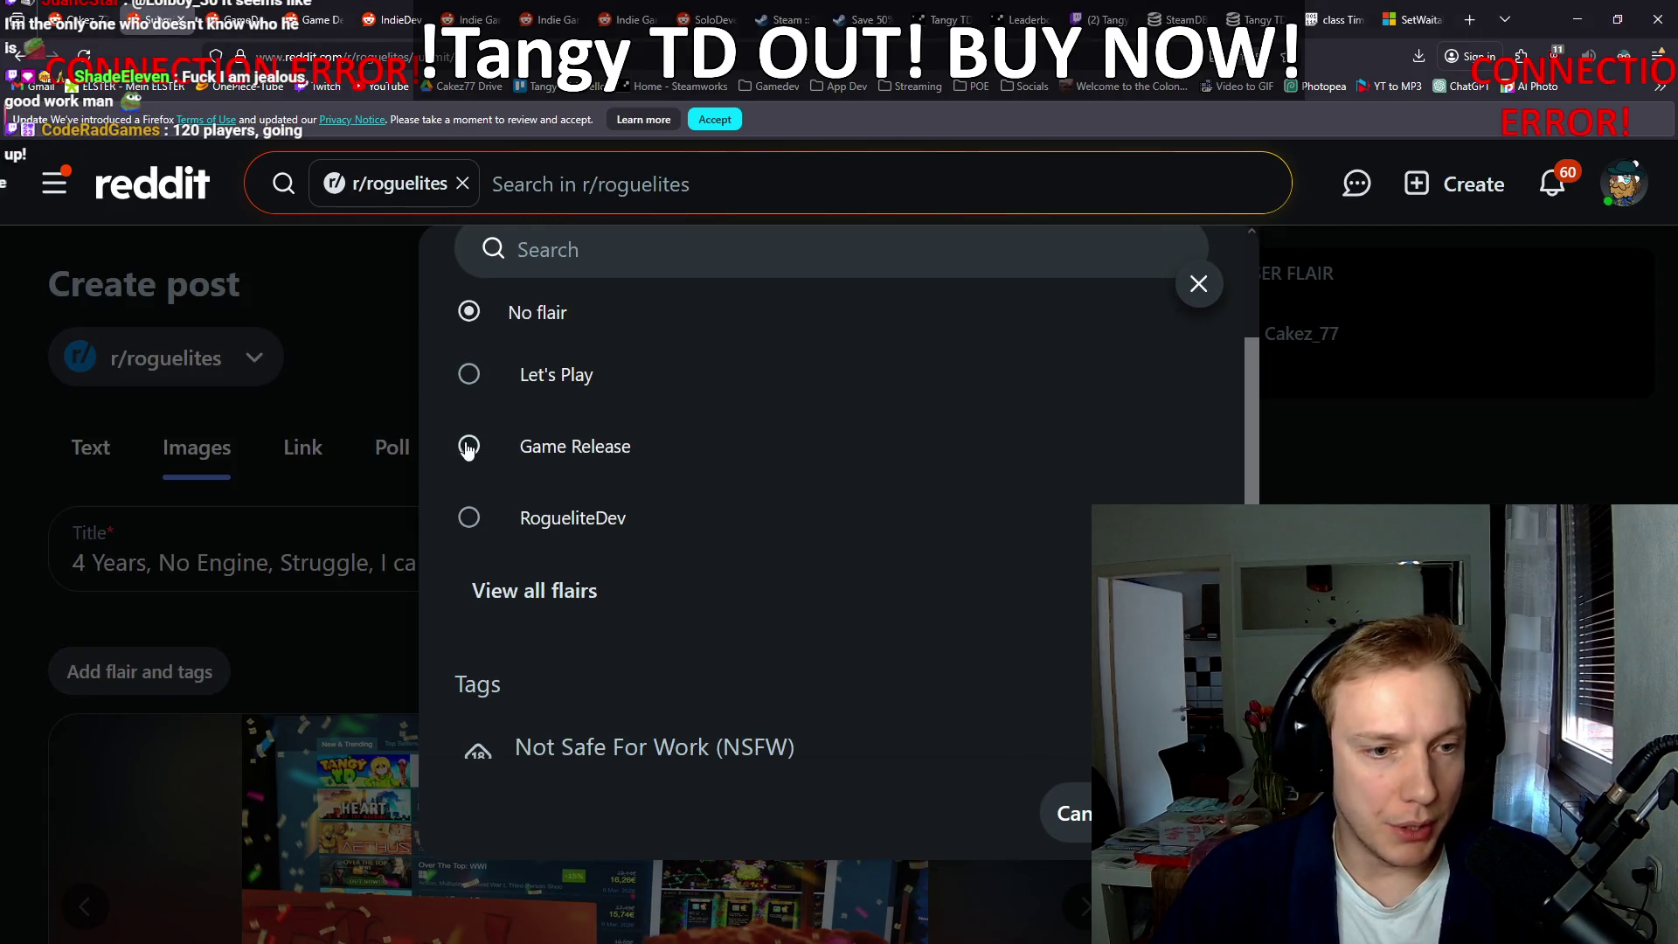
pyautogui.click(543, 590)
pyautogui.scroll(-4, 722, 568)
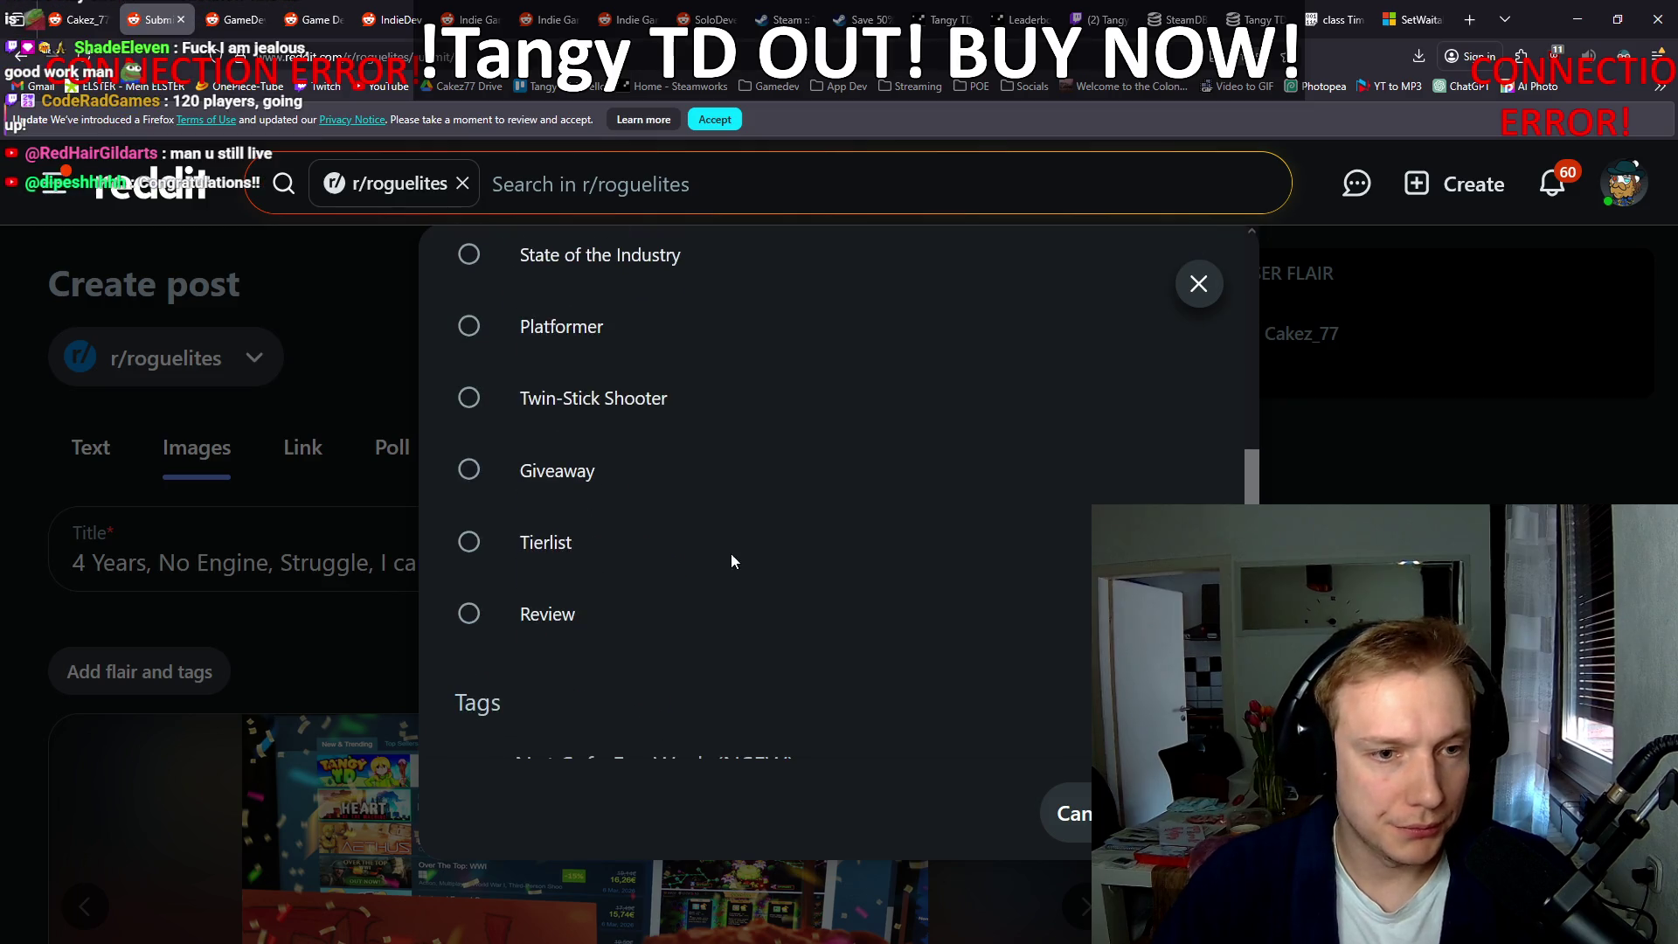
pyautogui.click(1163, 813)
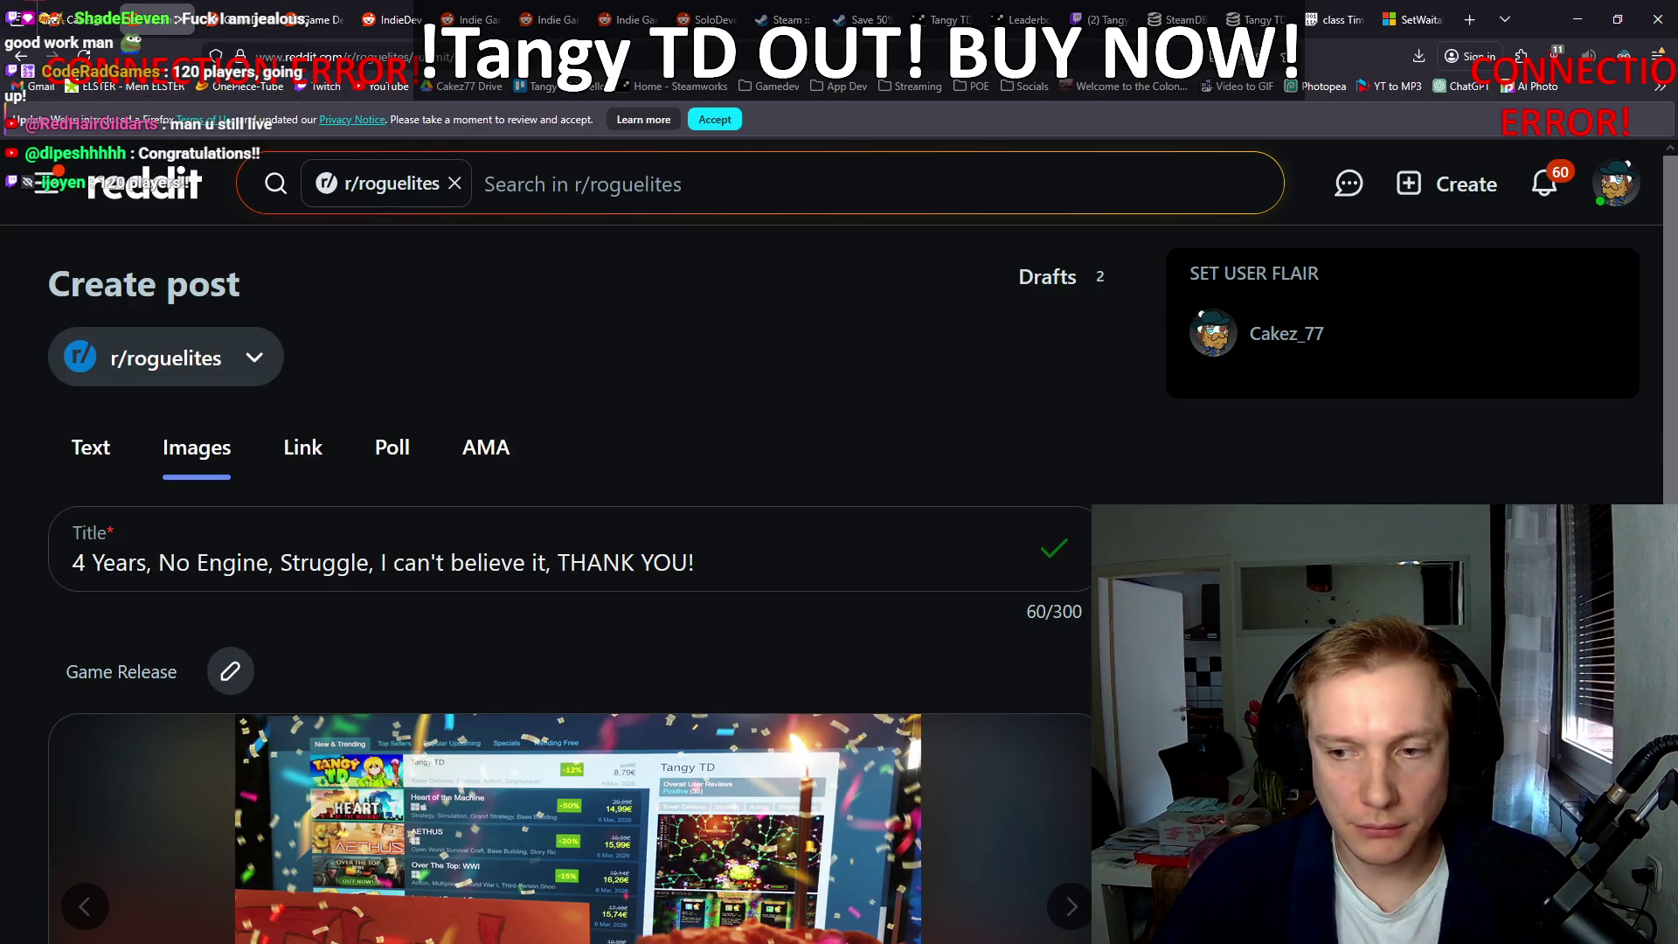
# Step: Scroll down past the attached image to the post body text box
pyautogui.scroll(-3, 577, 577)
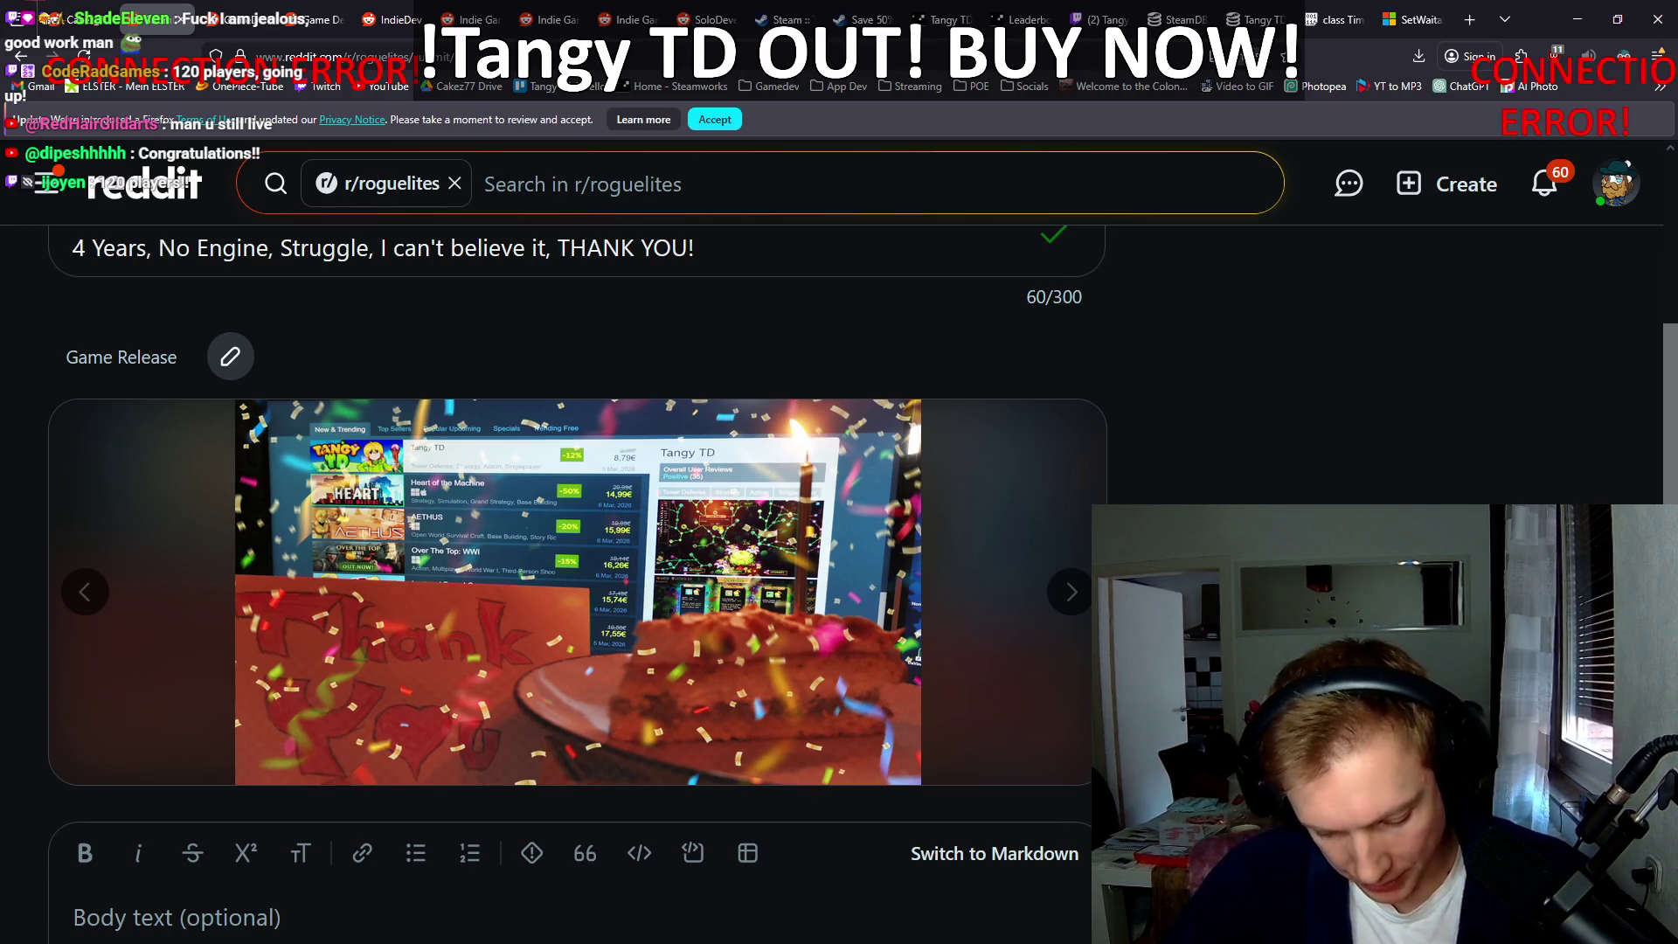
pyautogui.scroll(-3, 577, 542)
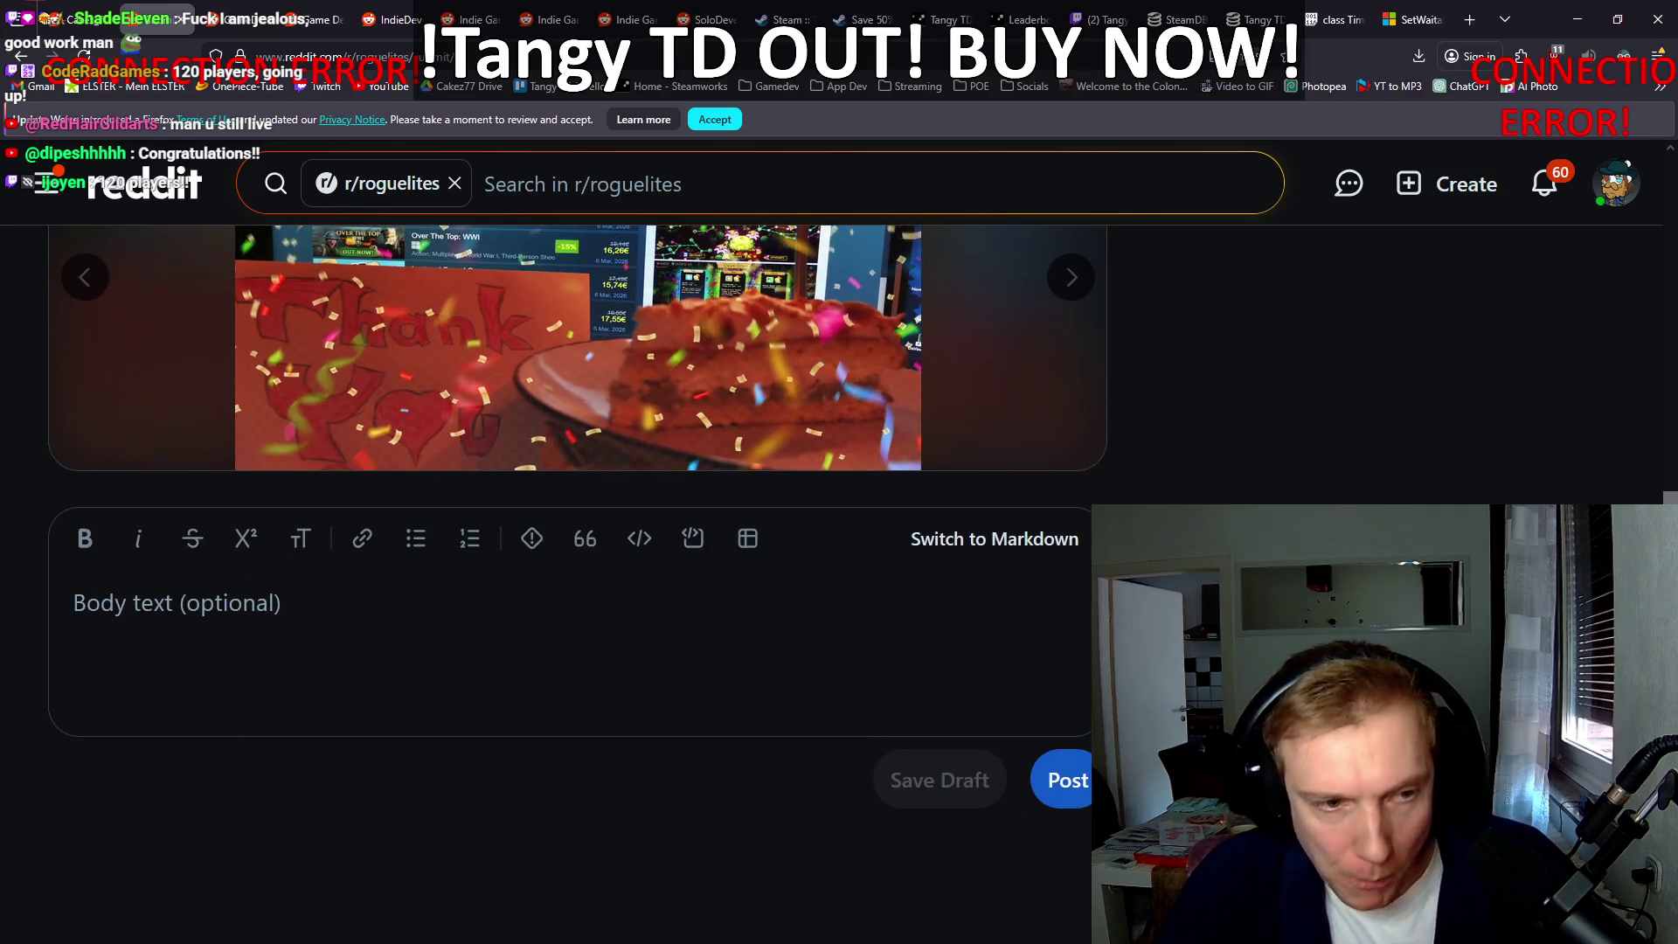
pyautogui.scroll(3, 577, 542)
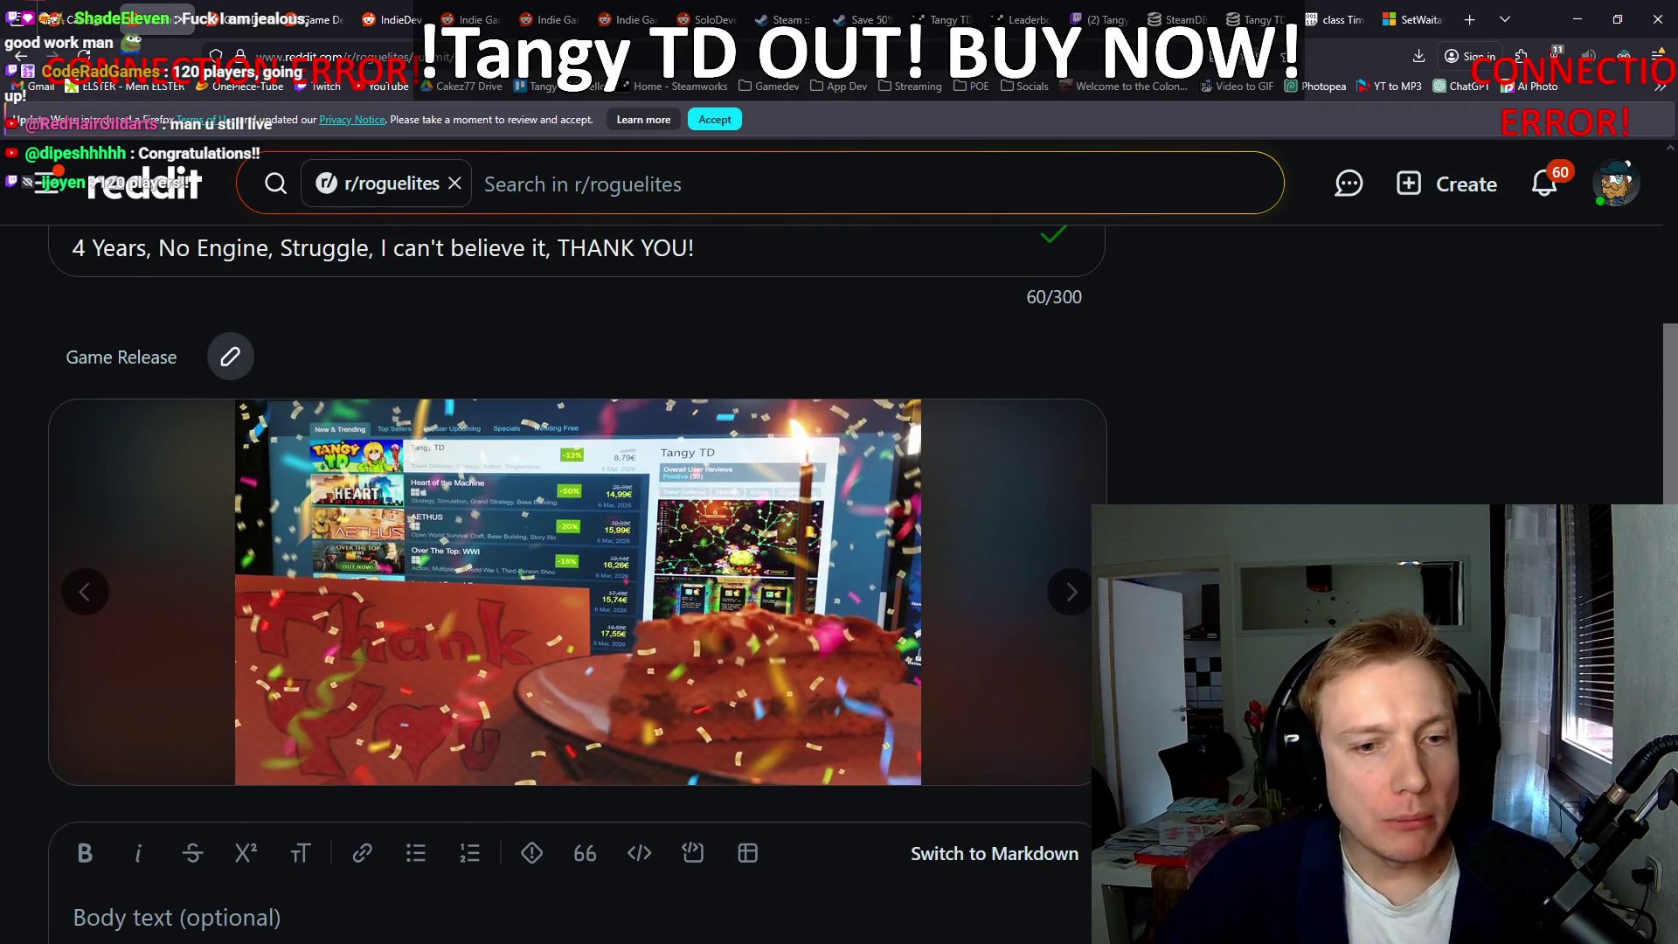
pyautogui.scroll(-2, 577, 542)
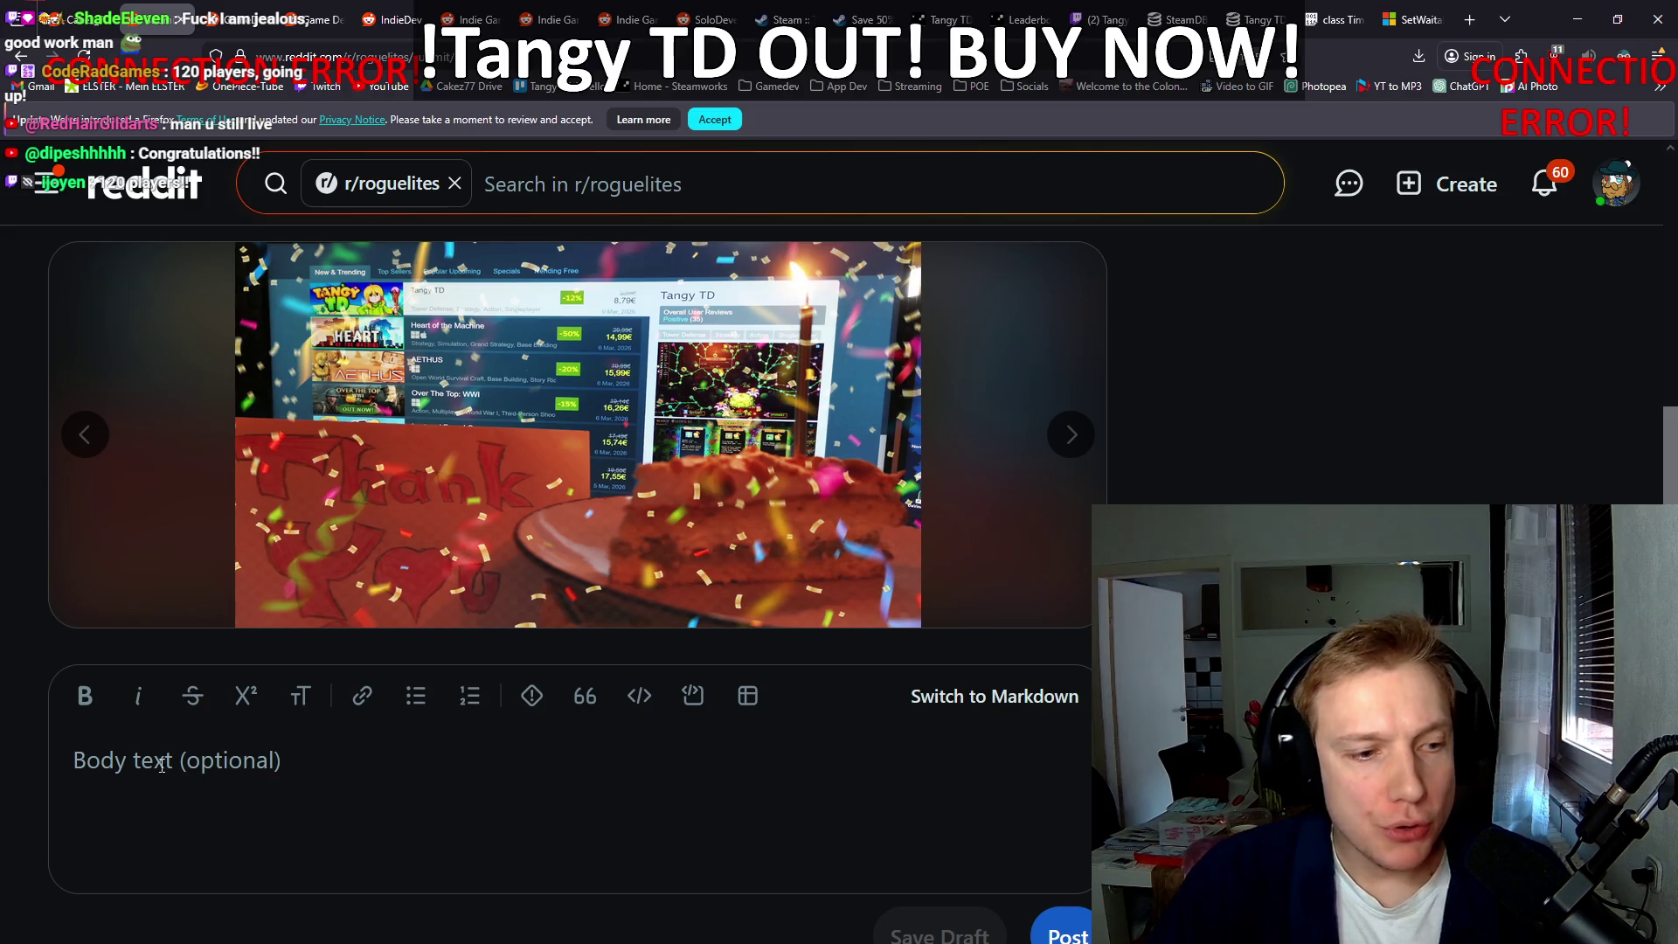
pyautogui.scroll(3, 364, 721)
pyautogui.scroll(-5, 18, 563)
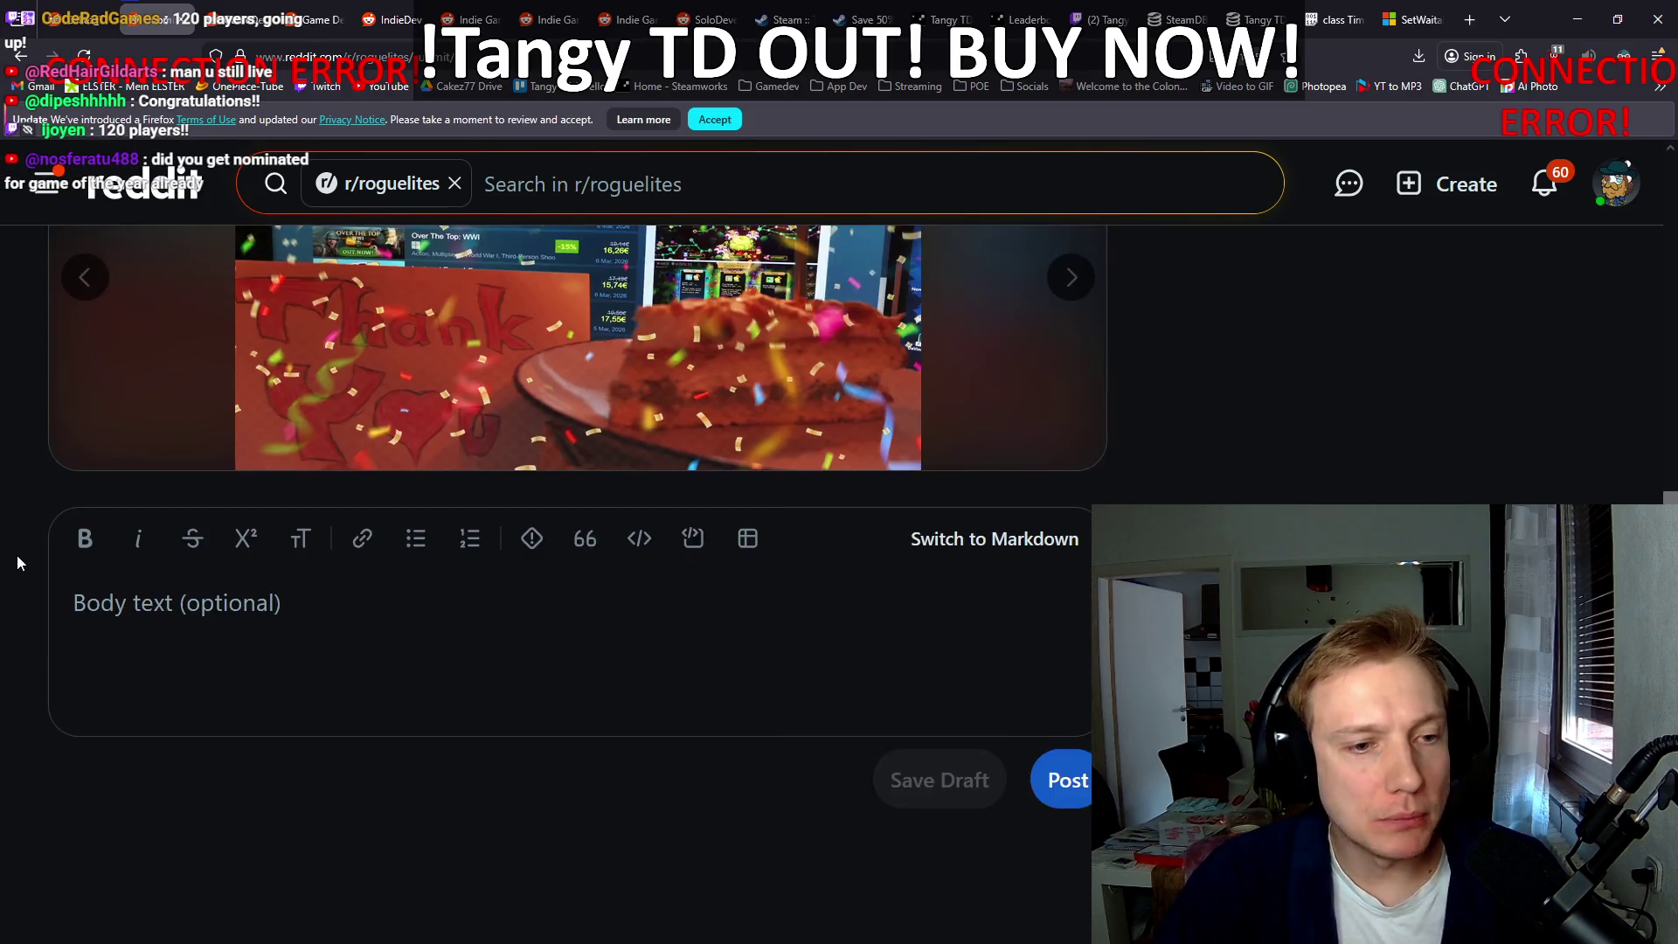
pyautogui.scroll(-1, 18, 563)
pyautogui.click(218, 497)
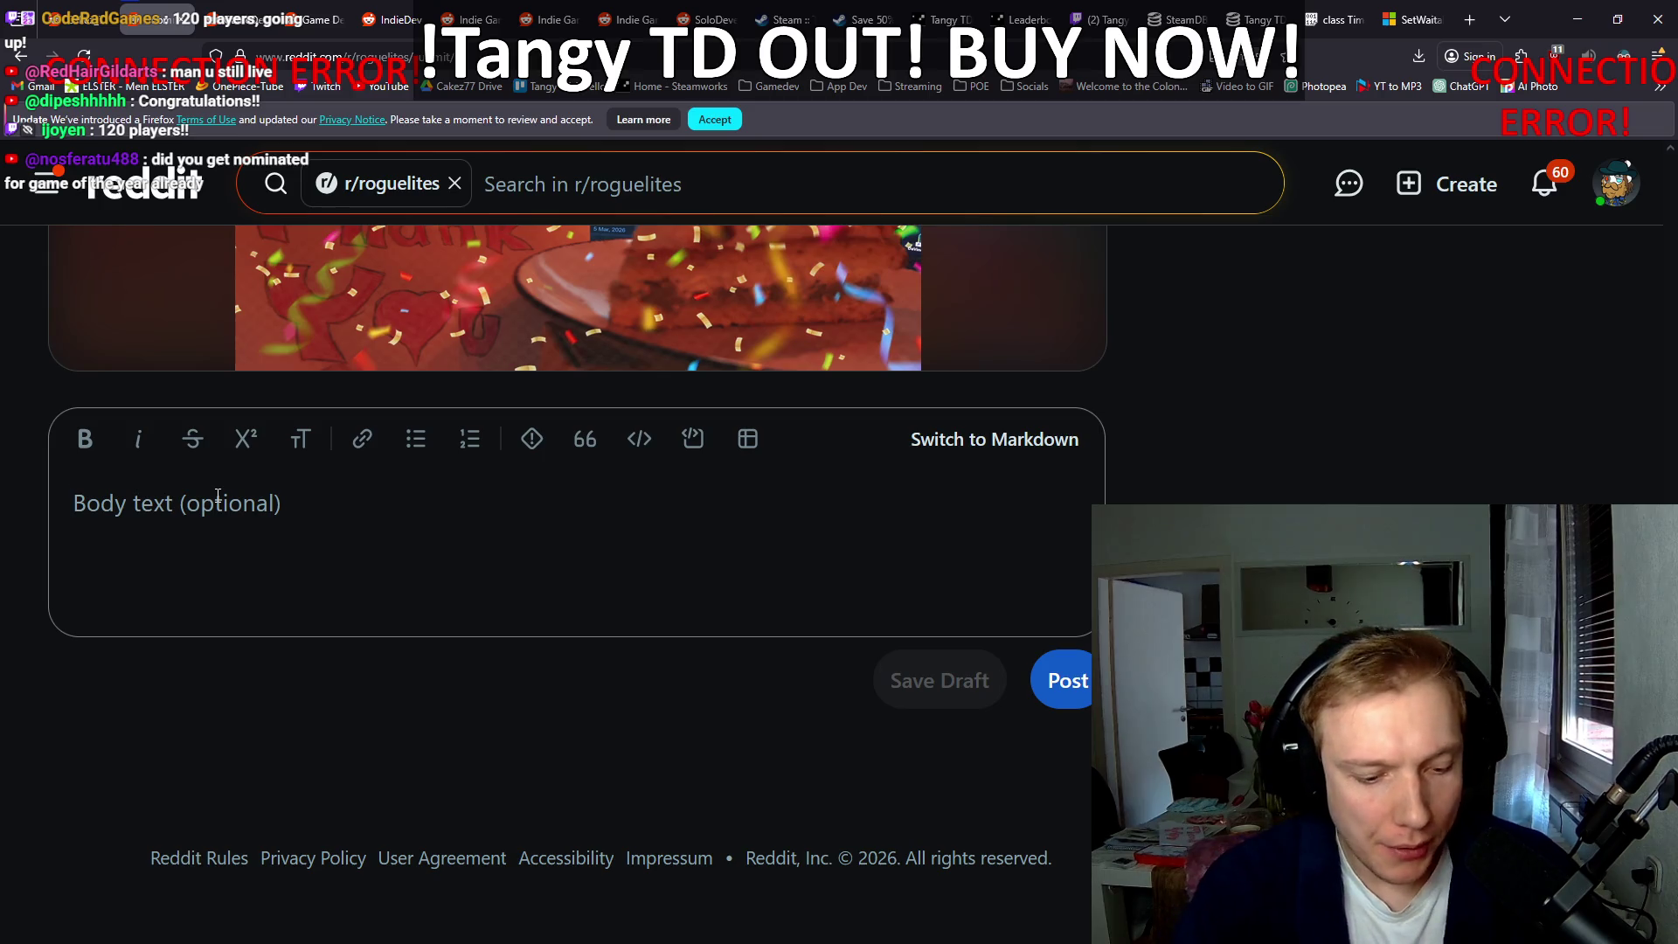
# Step: Begin the post body with 'Tangy TD:' and switch to the Steam event page tab
pyautogui.write('Tangy TD:')
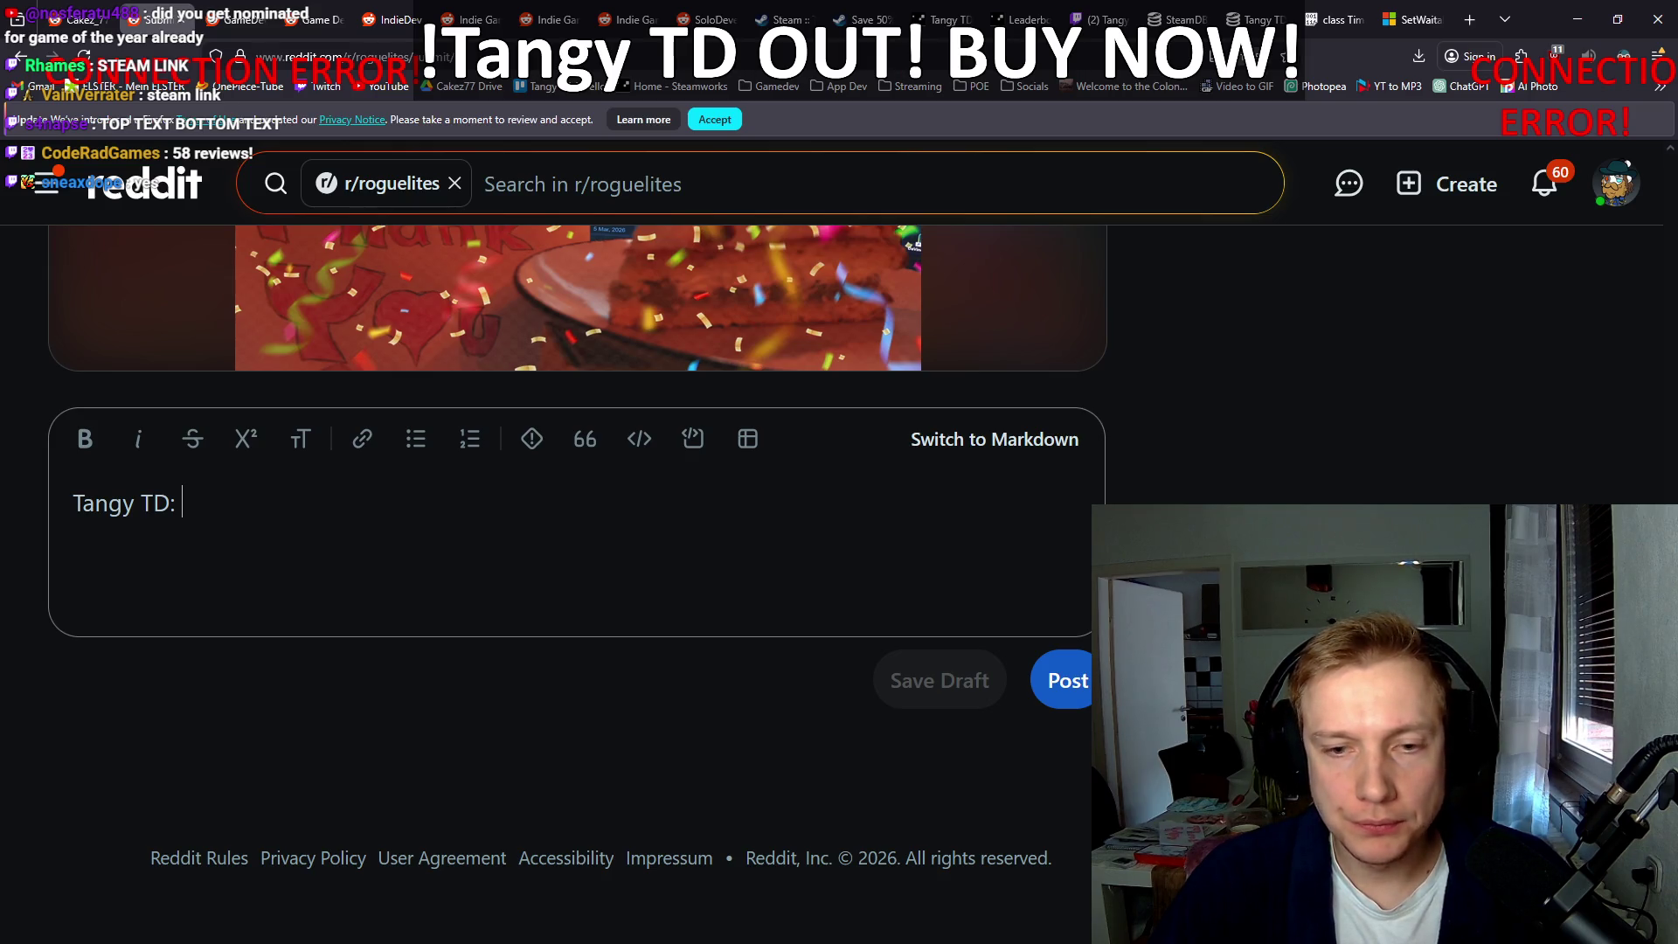
pyautogui.scroll(10, 577, 524)
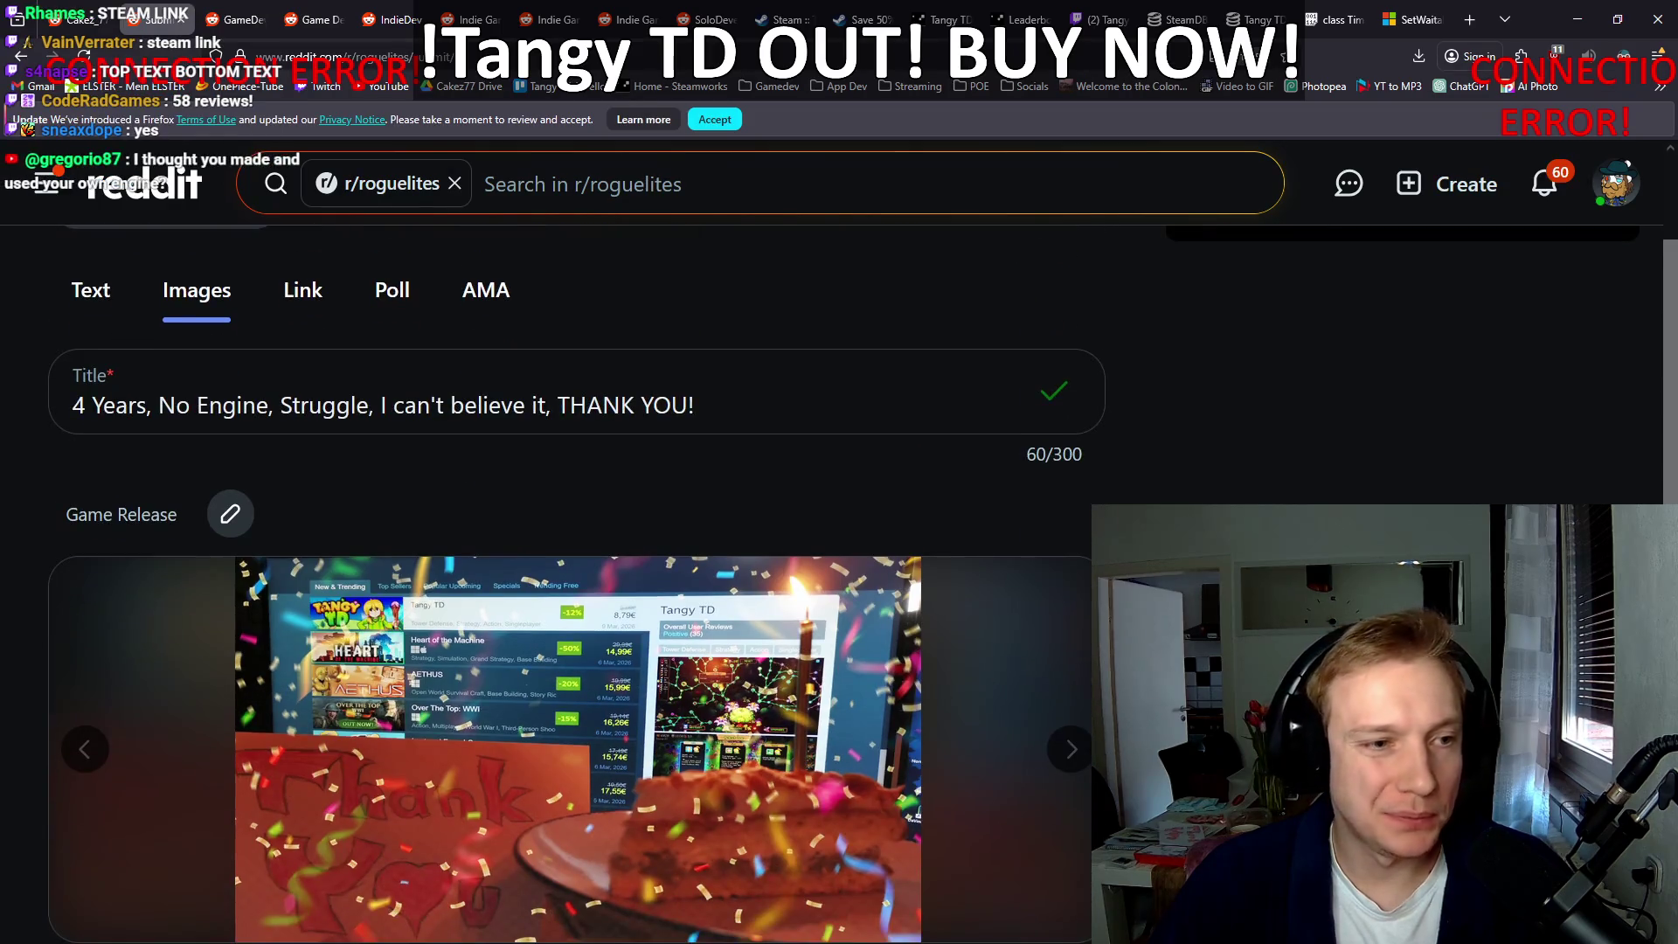
pyautogui.scroll(-8, 707, 218)
pyautogui.scroll(8, 706, 219)
pyautogui.scroll(-8, 706, 218)
pyautogui.click(783, 19)
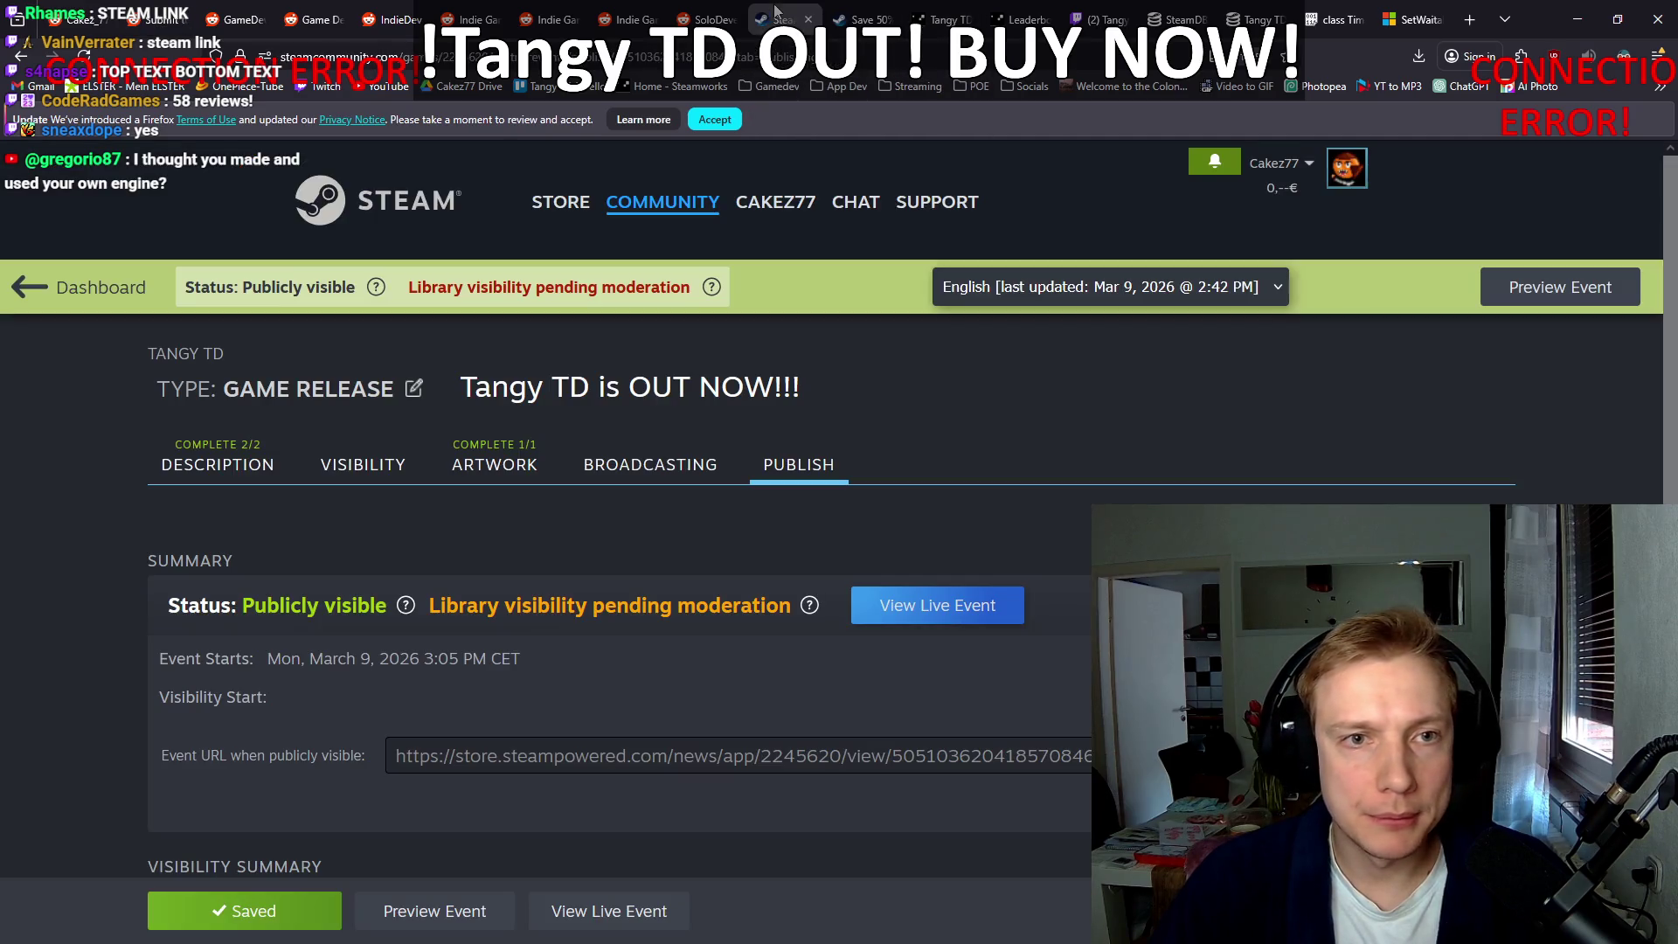
# Step: Search Google for 'tangy td', correcting the misspelled query, and open the Steam store result
pyautogui.hotkey('ctrl', 'l')
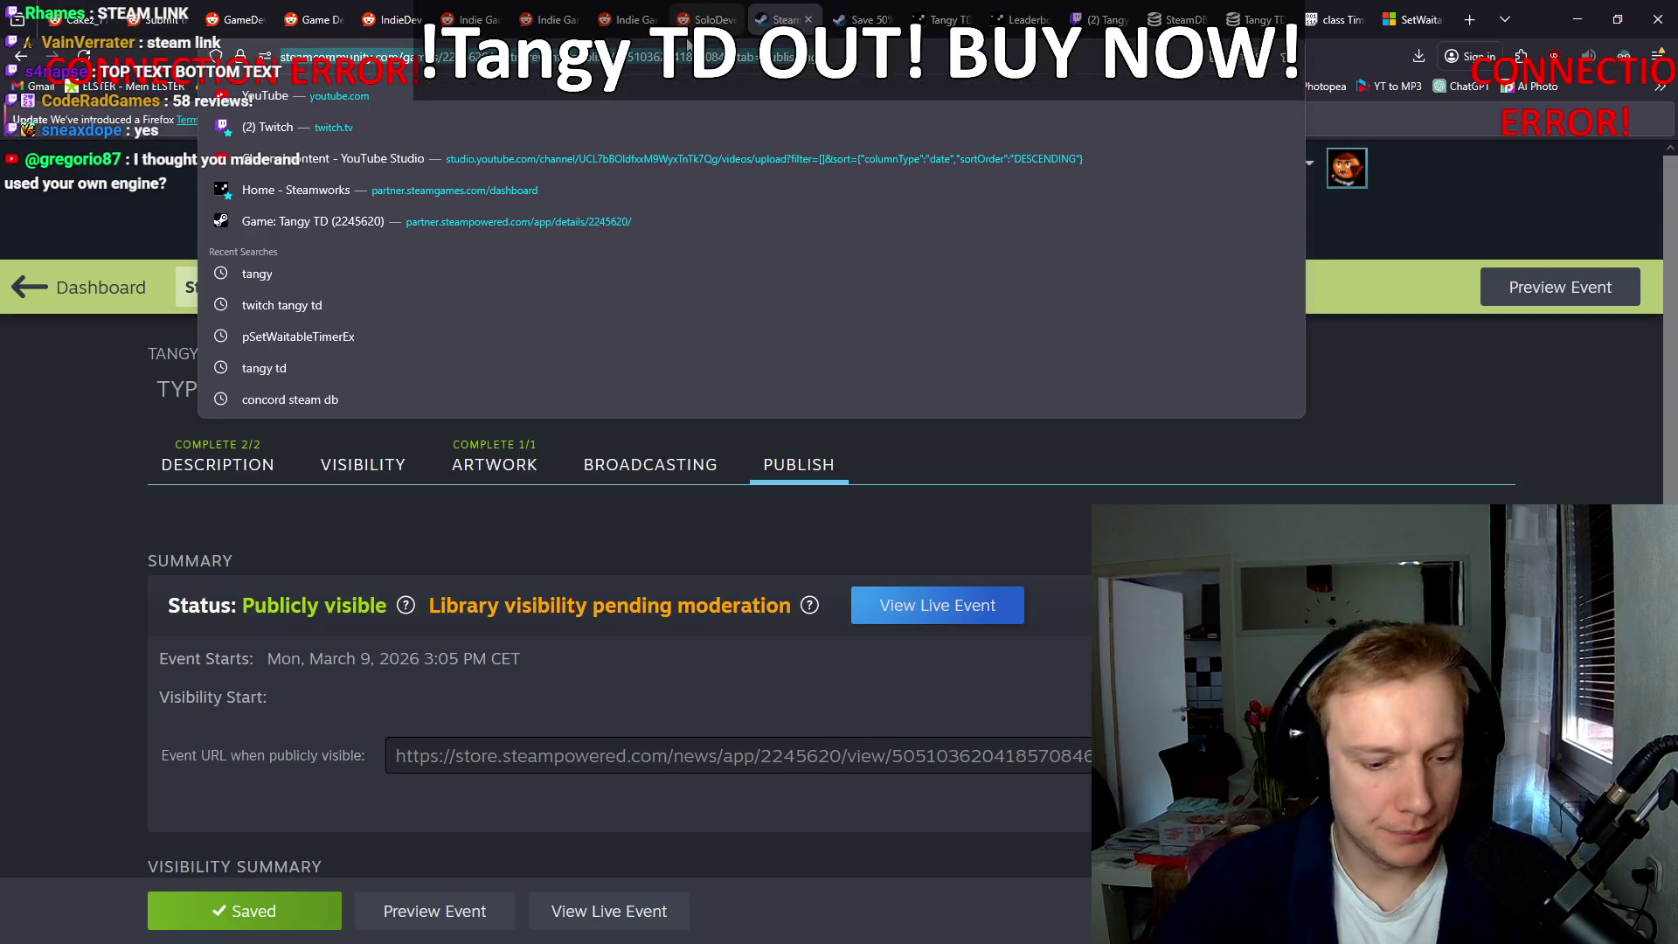
pyautogui.write('tang ytd')
pyautogui.press('Return')
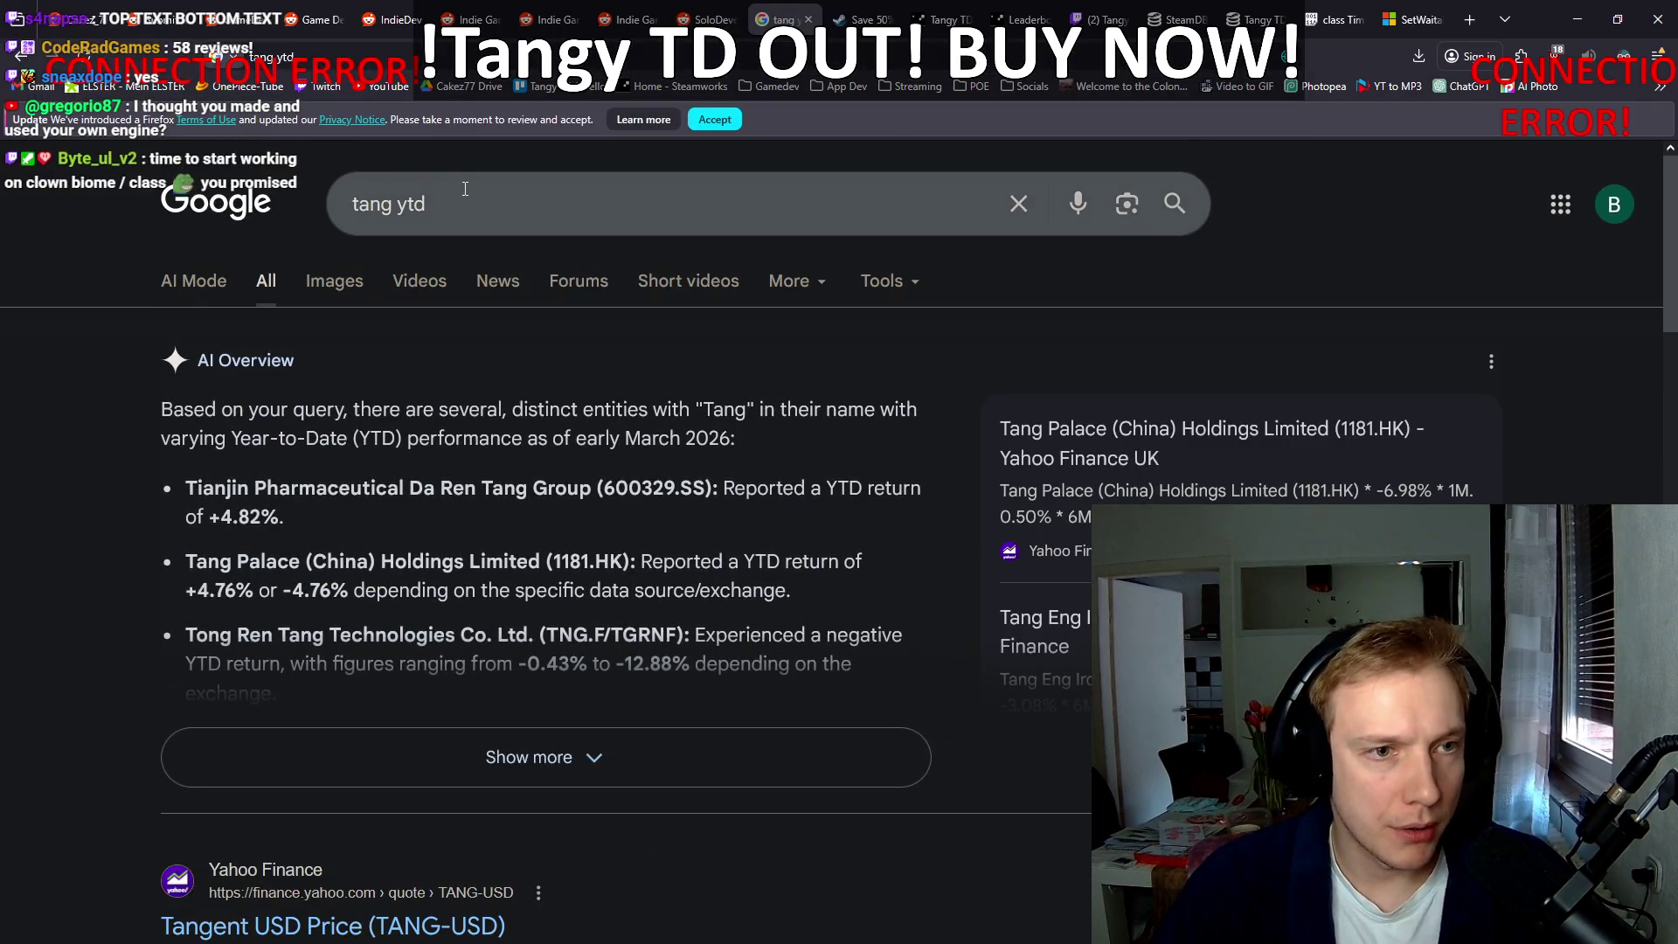
pyautogui.click(460, 199)
pyautogui.press('Return')
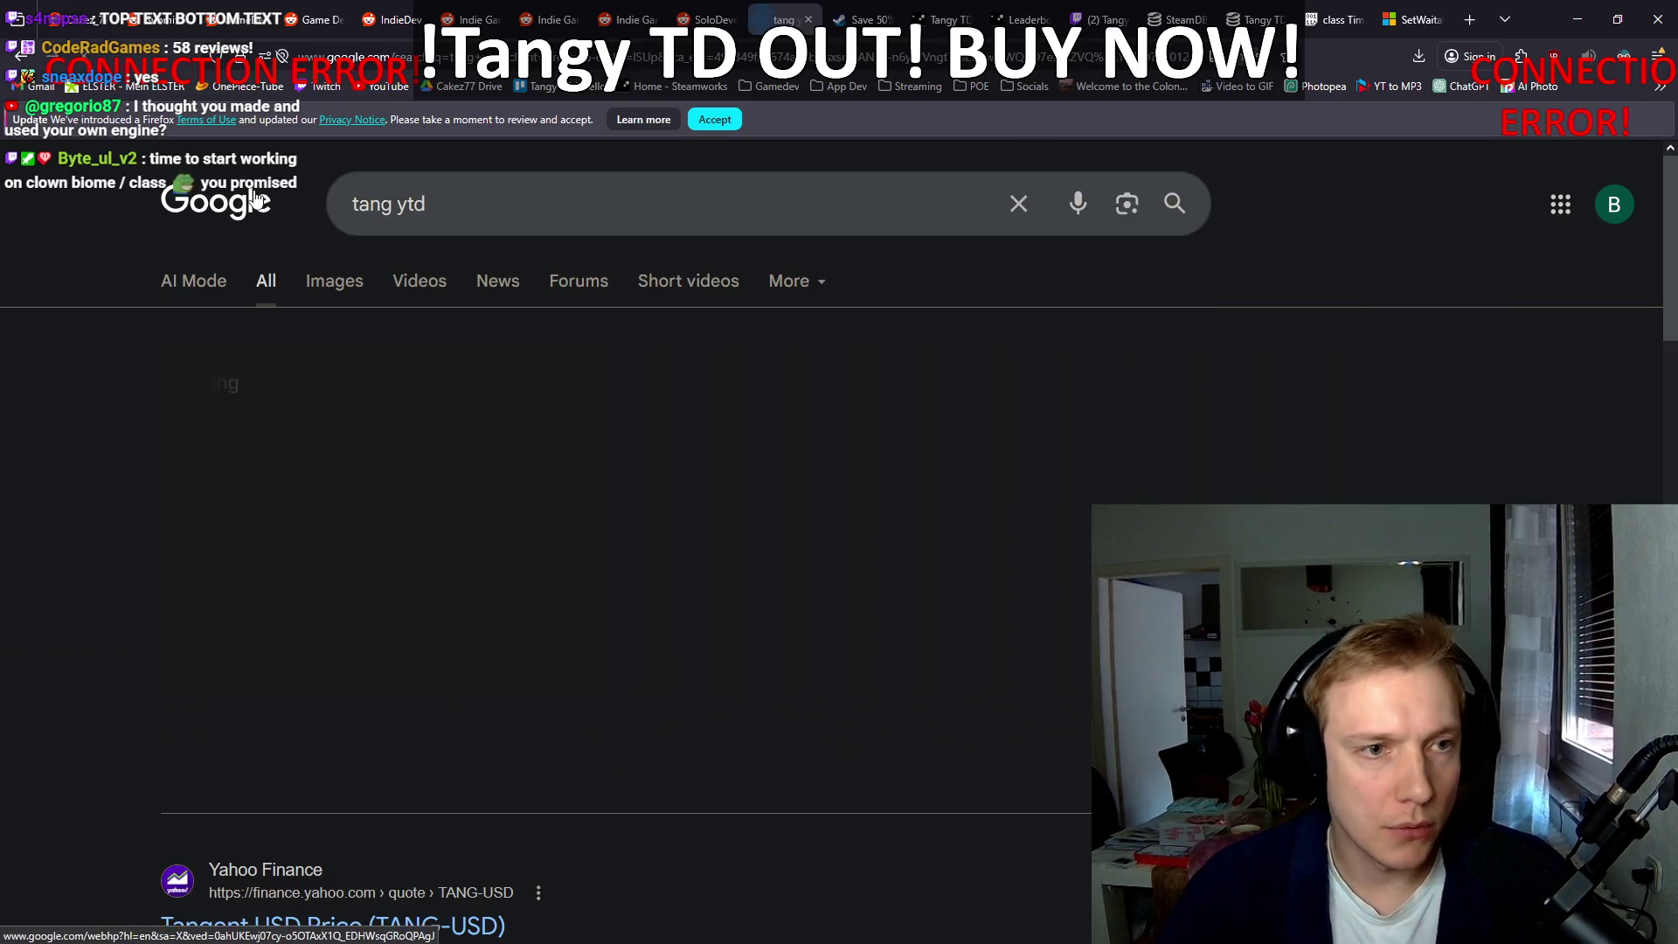
pyautogui.click(407, 206)
pyautogui.press('BackSpace')
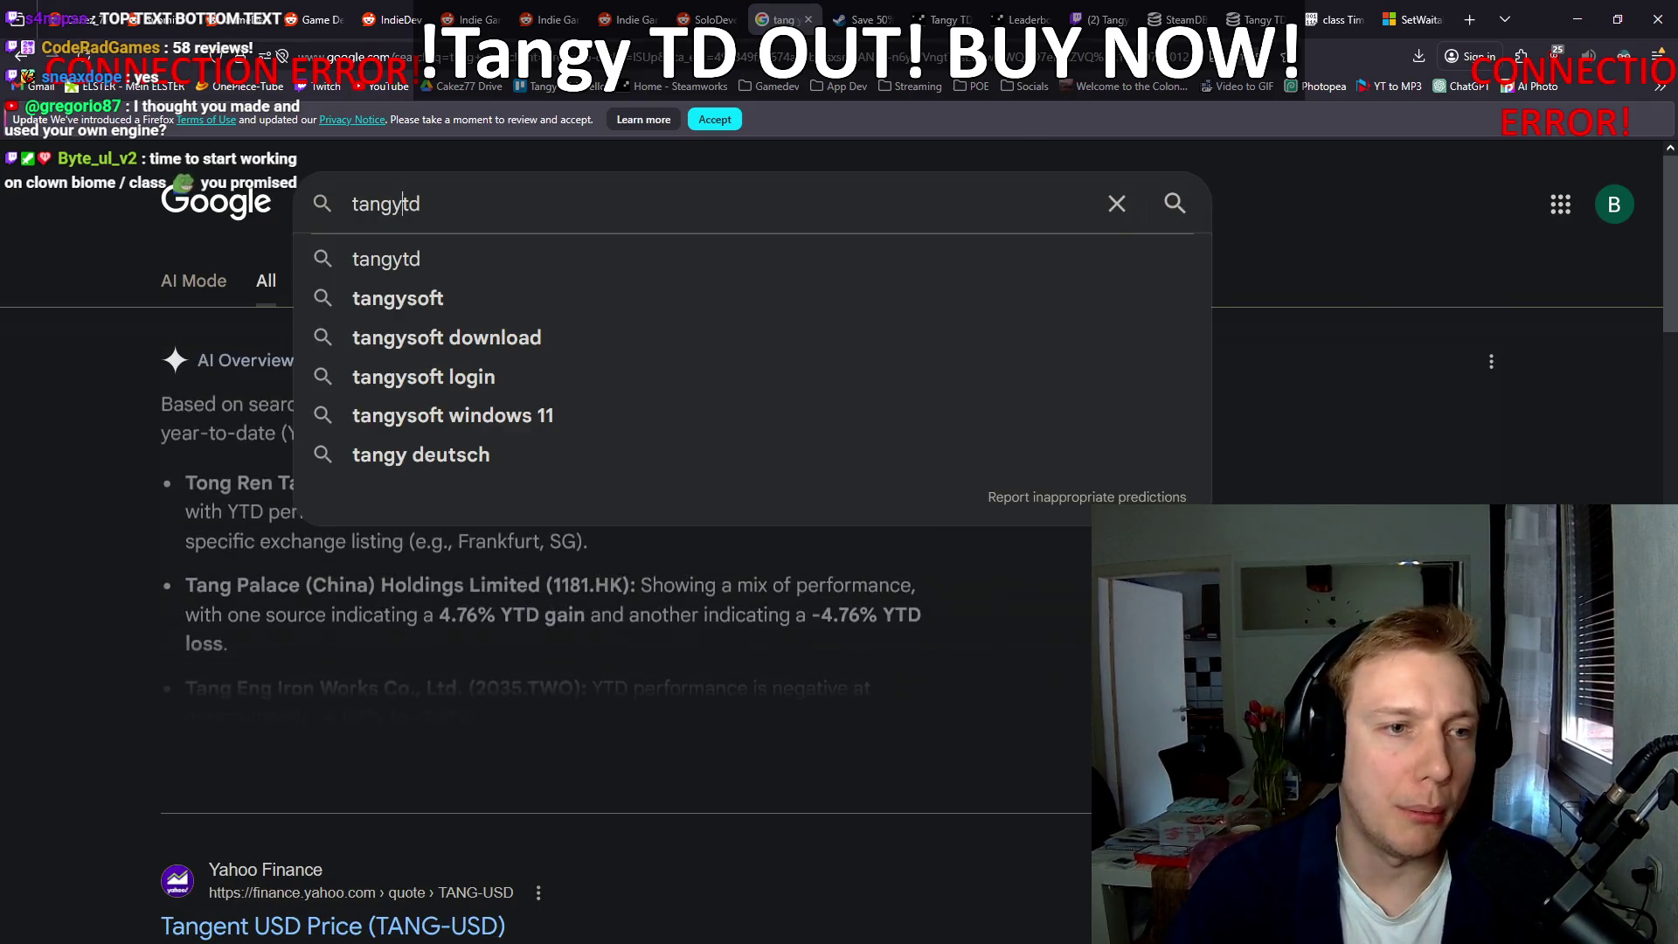
pyautogui.press('Right')
pyautogui.press('Return')
pyautogui.click(350, 431)
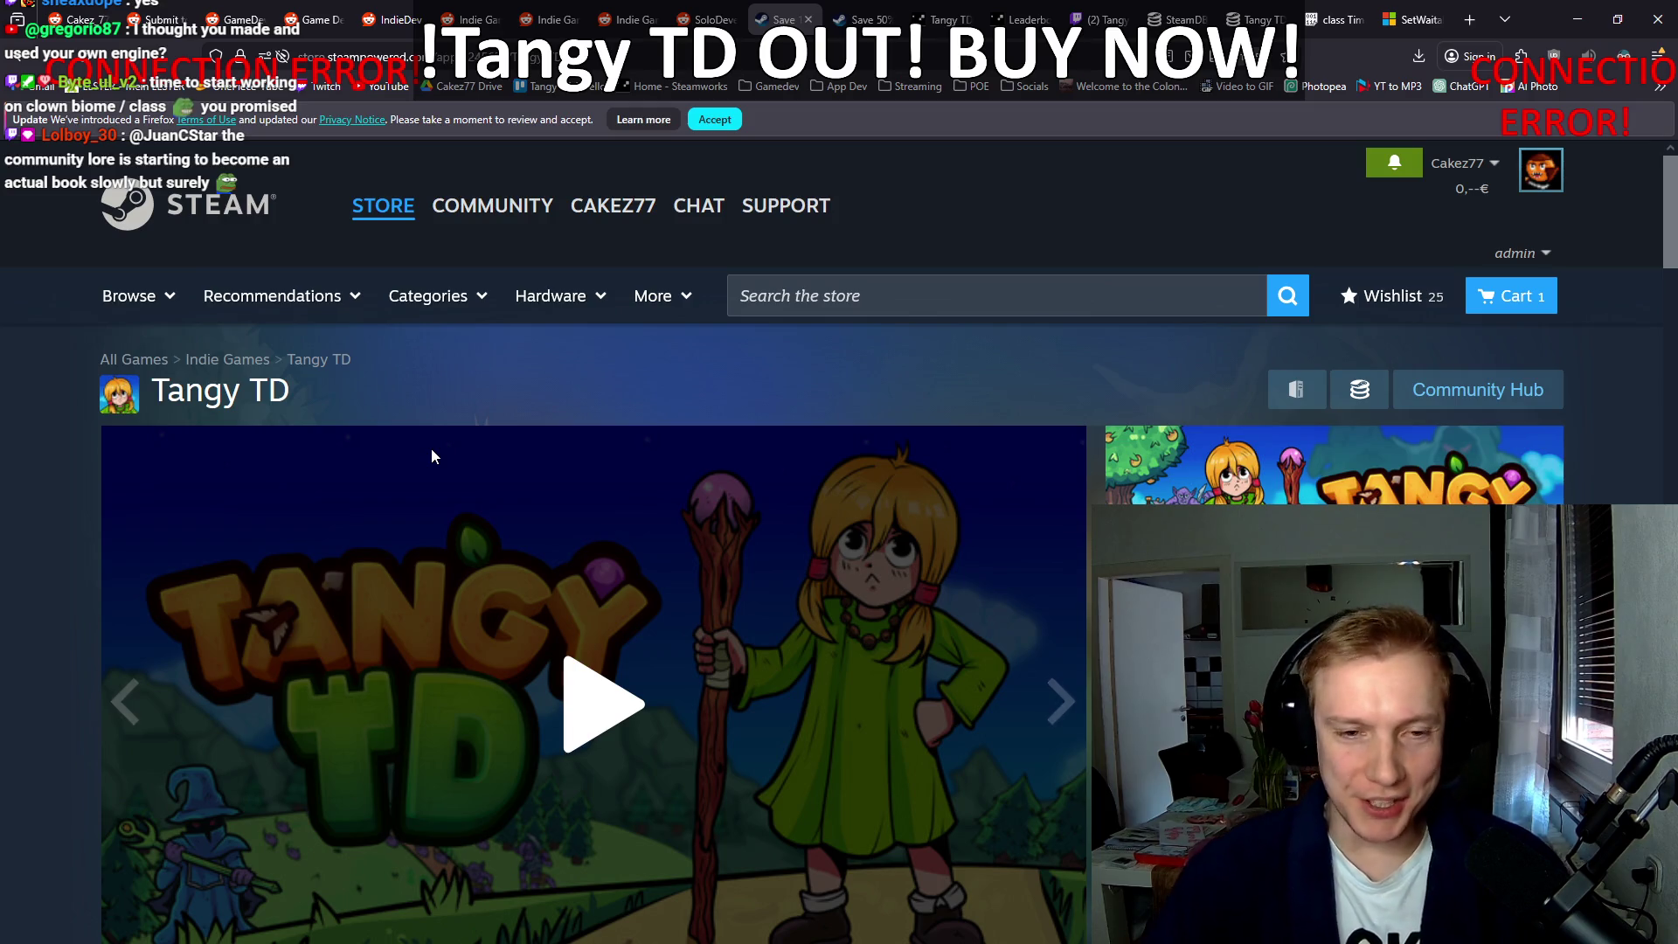
# Step: Scroll the Tangy TD store page, select its URL, and bring the Posts folder forward
pyautogui.scroll(-3, 11, 443)
pyautogui.scroll(-5, 12, 444)
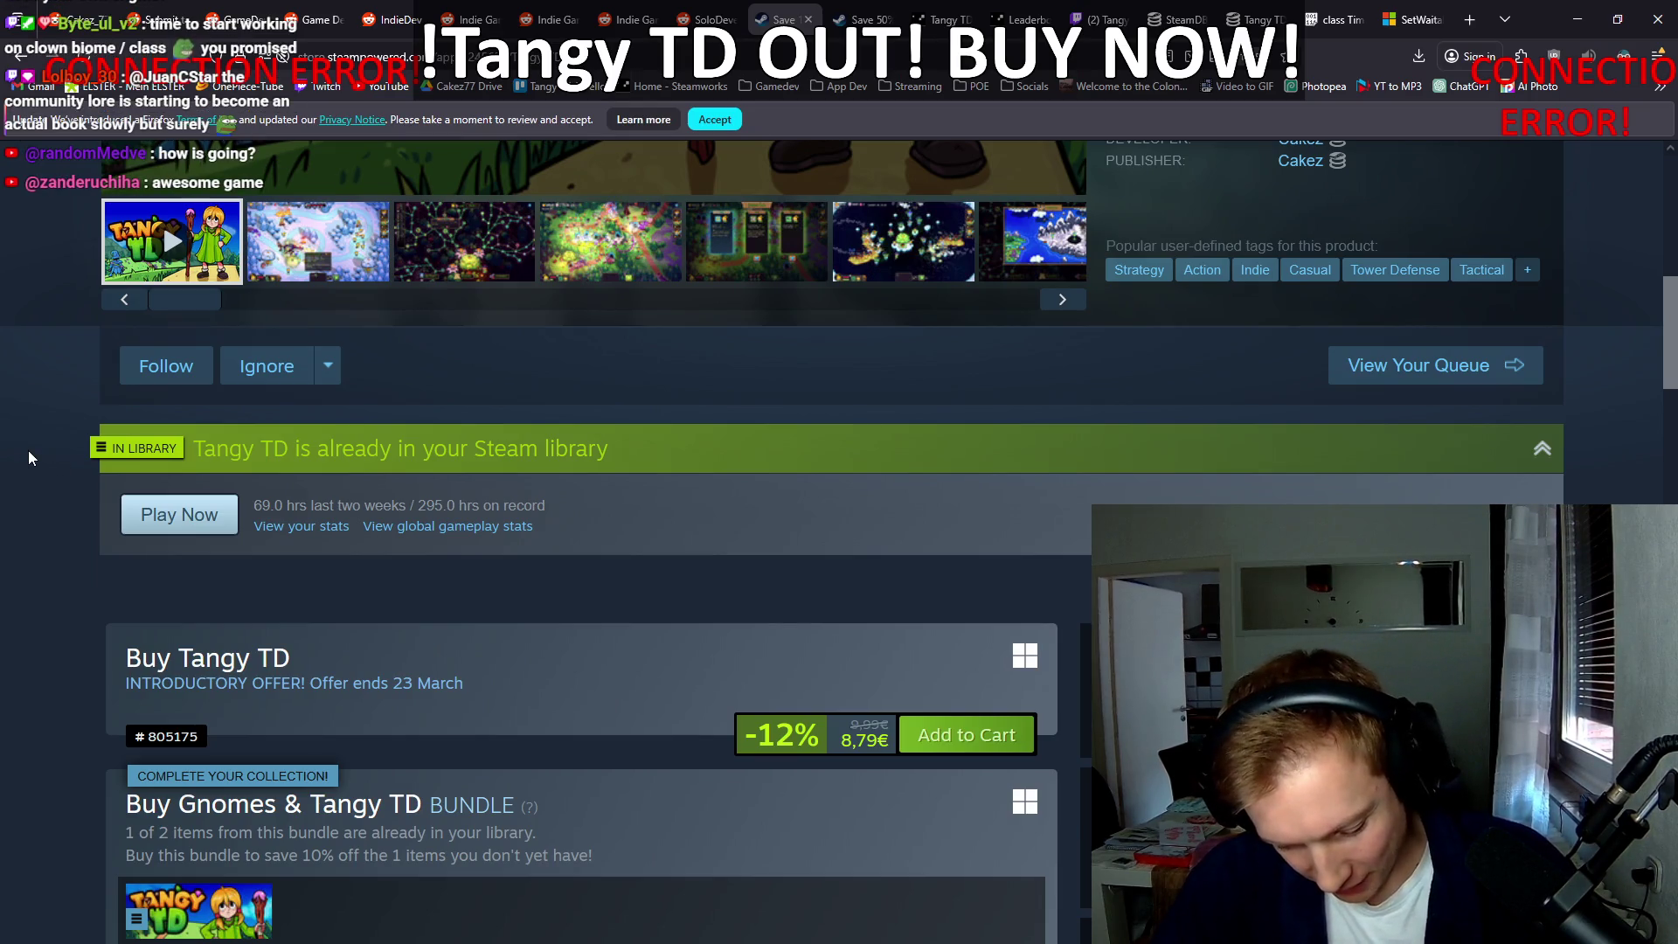
pyautogui.scroll(-3, 5, 505)
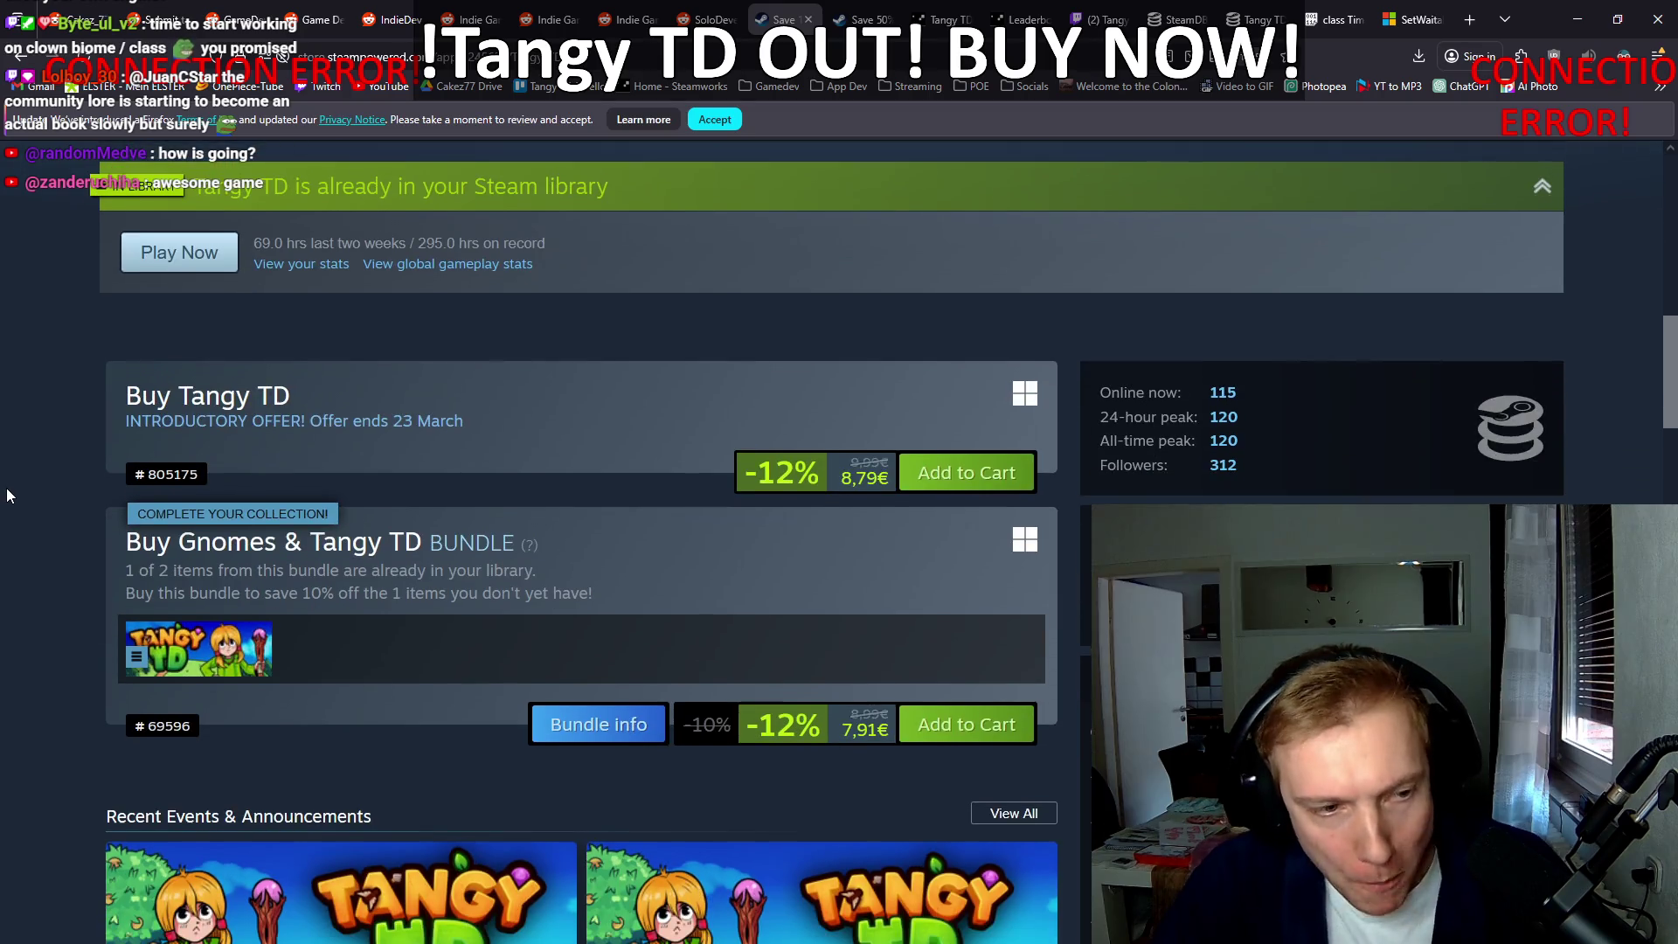
pyautogui.scroll(8, 11, 489)
pyautogui.click(594, 57)
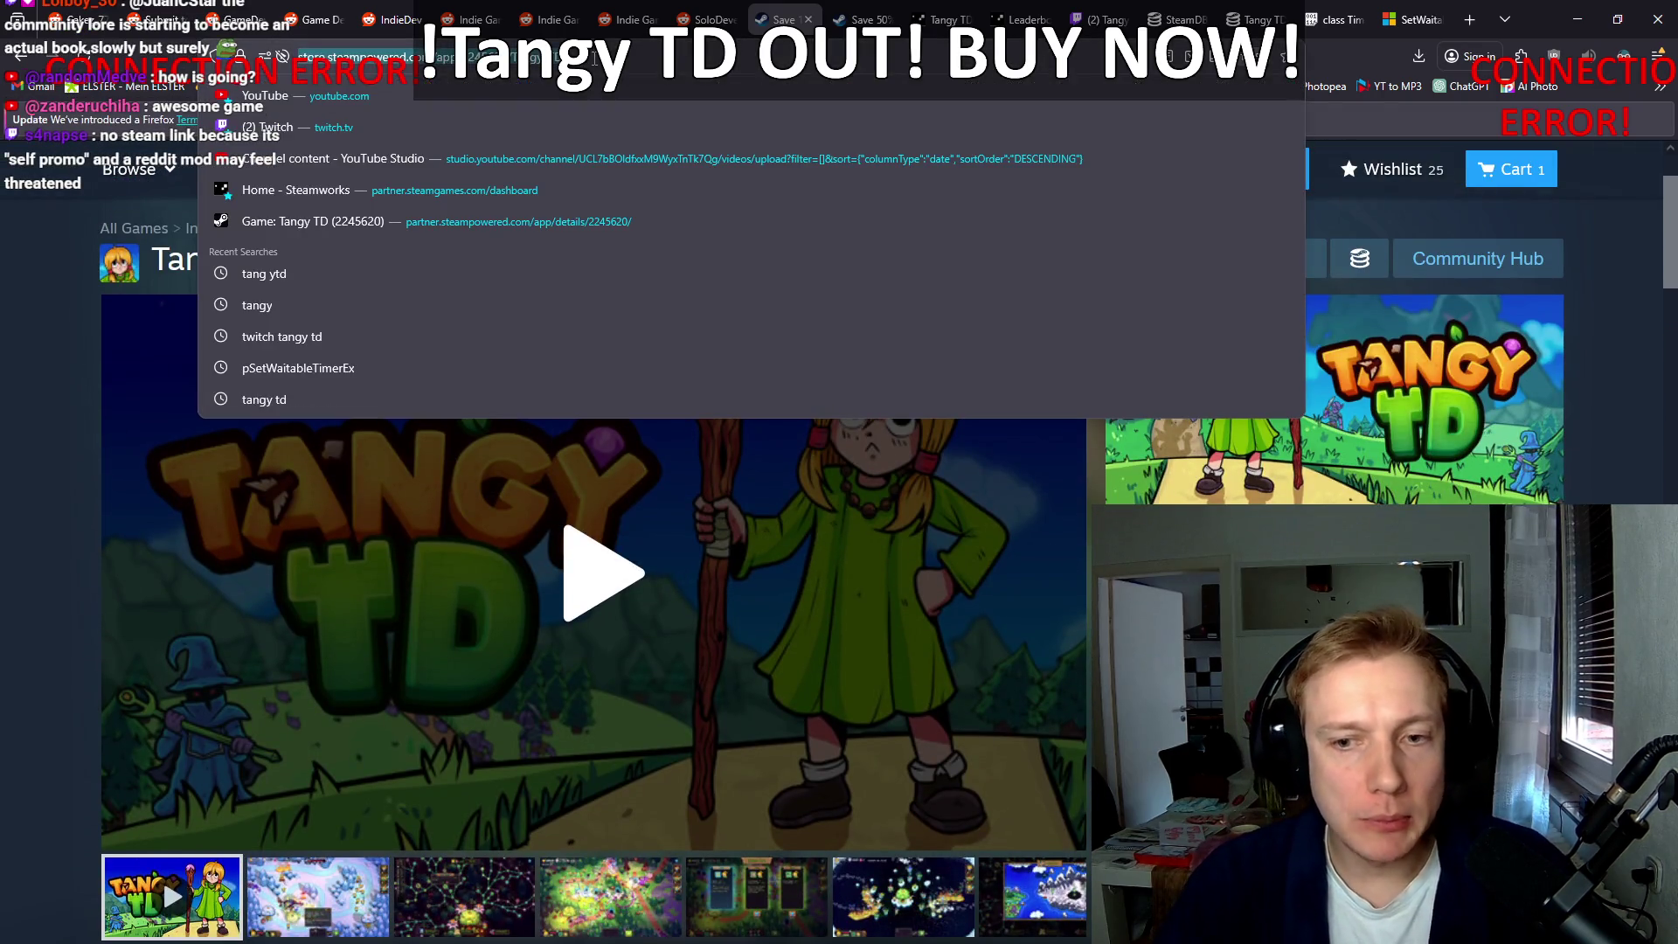
pyautogui.click(3, 336)
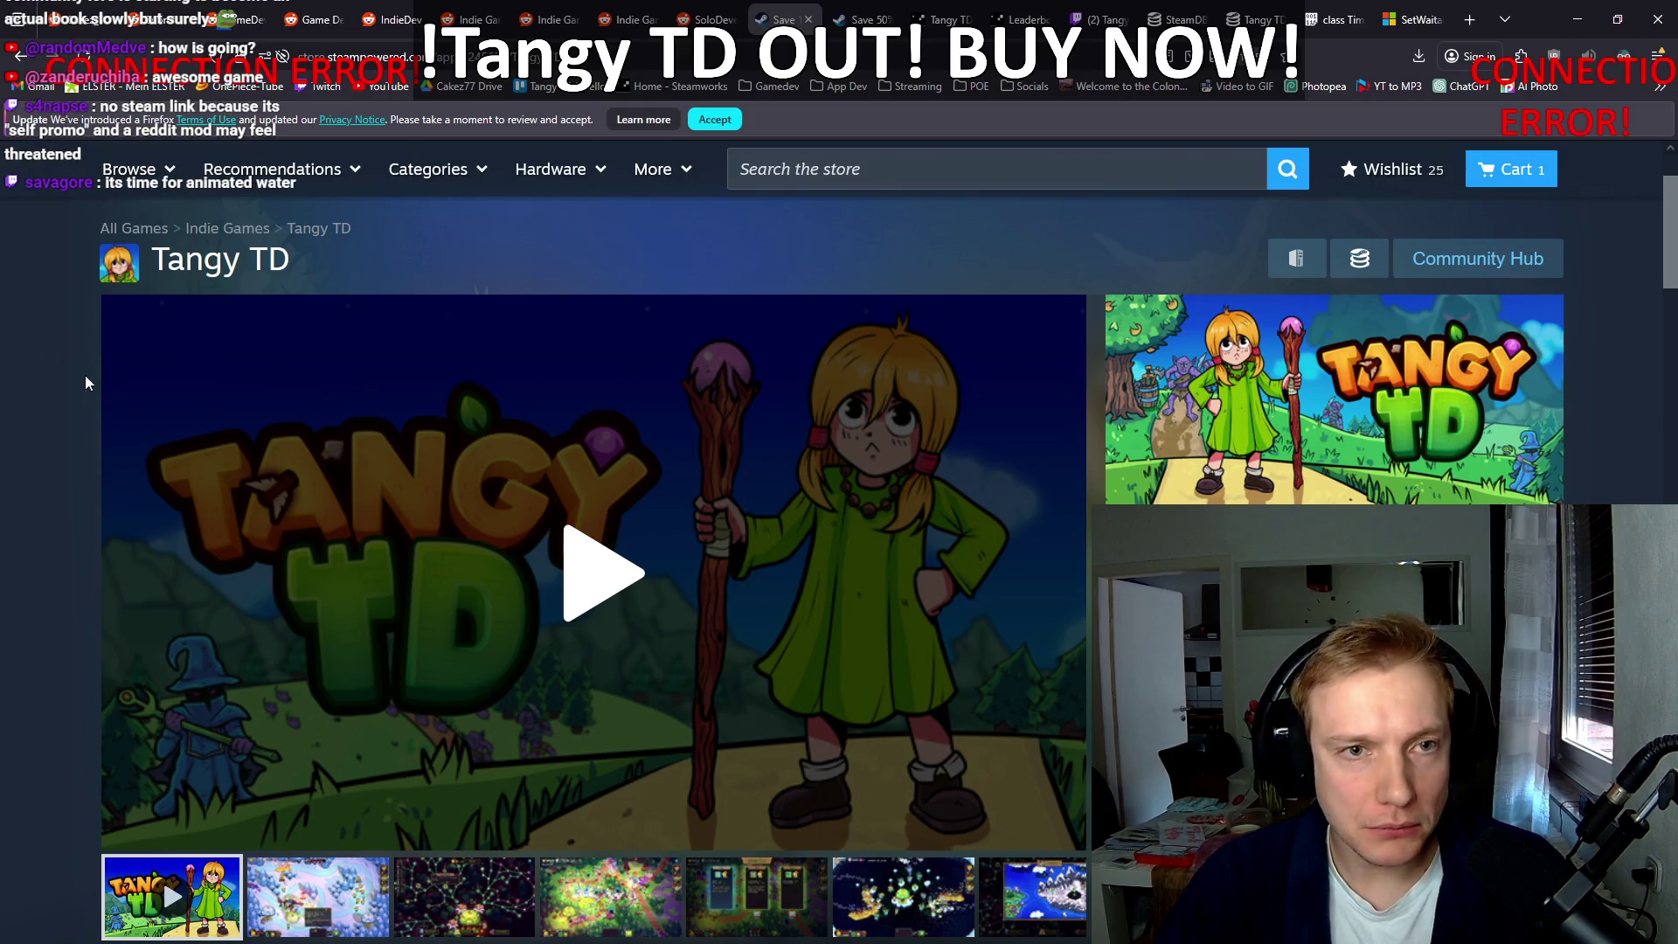
pyautogui.hotkey('alt', 'Tab')
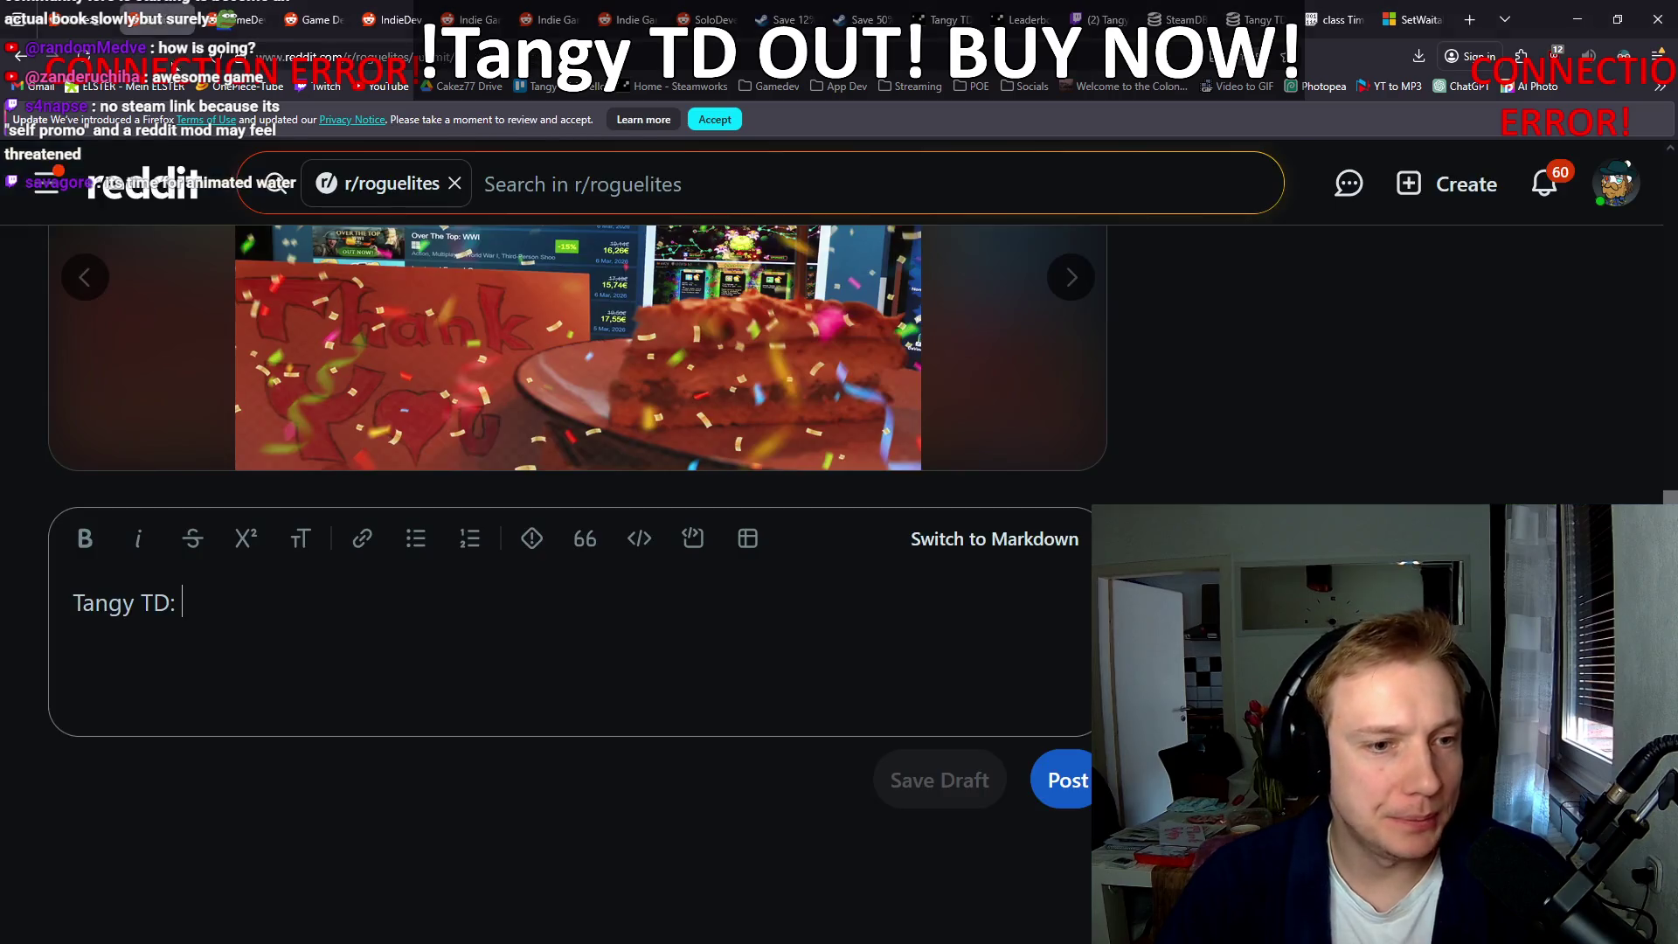
# Step: Return to the Reddit draft and clear the 'Tangy TD:' body text
pyautogui.click(156, 19)
pyautogui.hotkey('ctrl', 'a')
pyautogui.press('BackSpace')
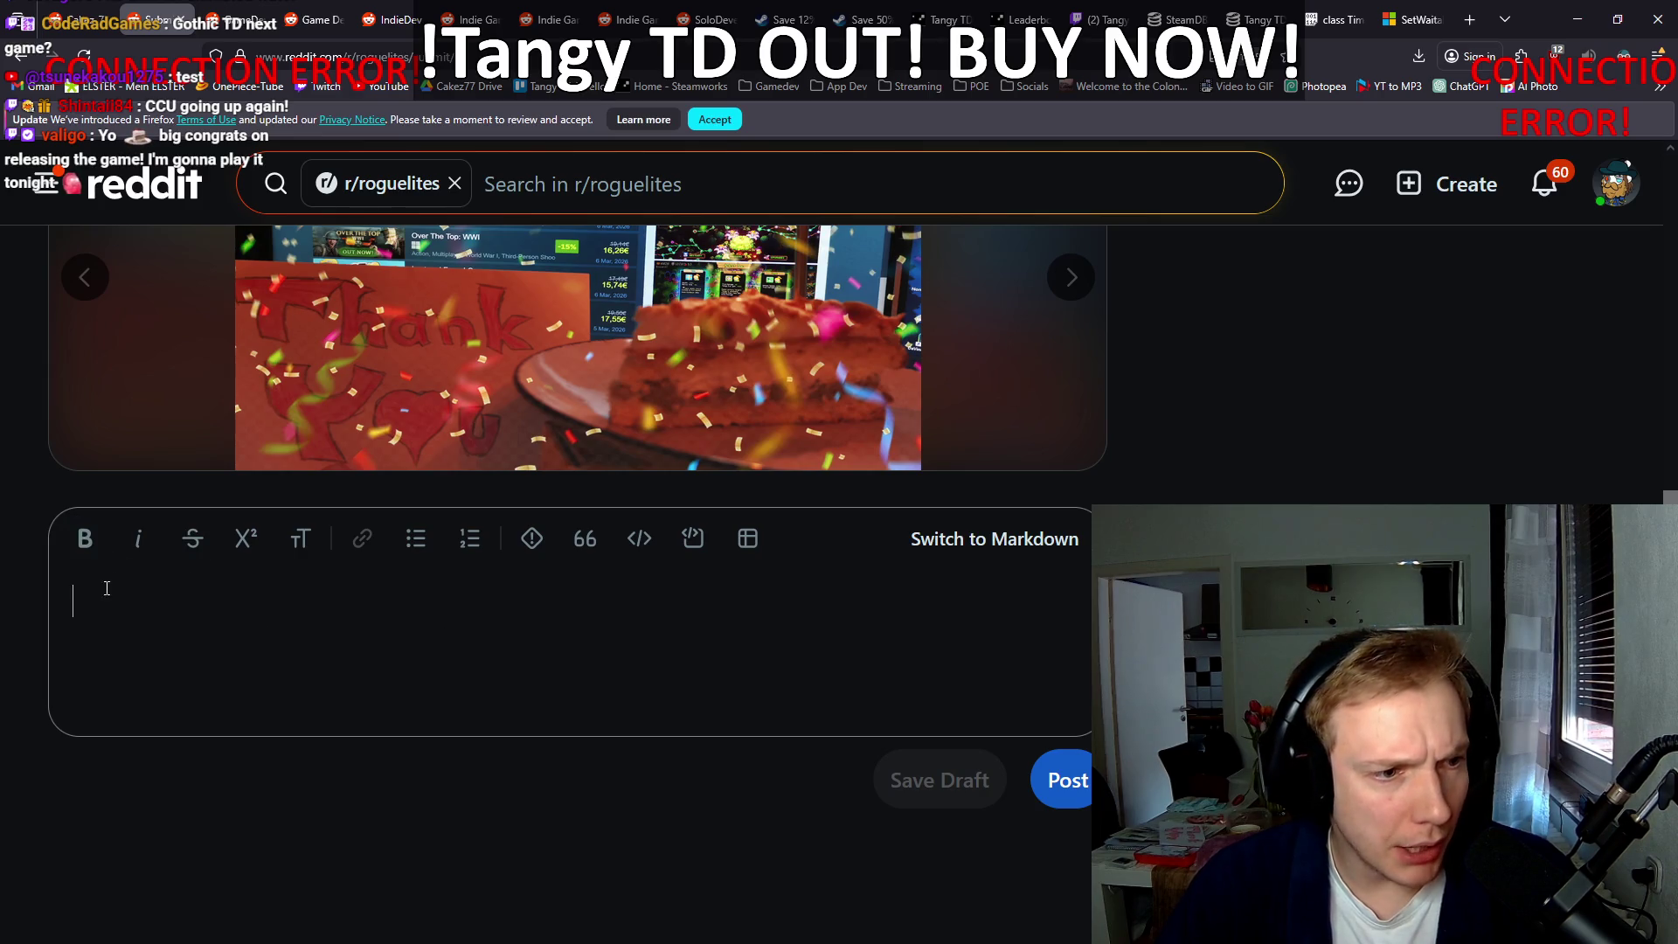
# Step: Review the draft and publish it to r/roguelites with the Post button
pyautogui.scroll(5, 30, 549)
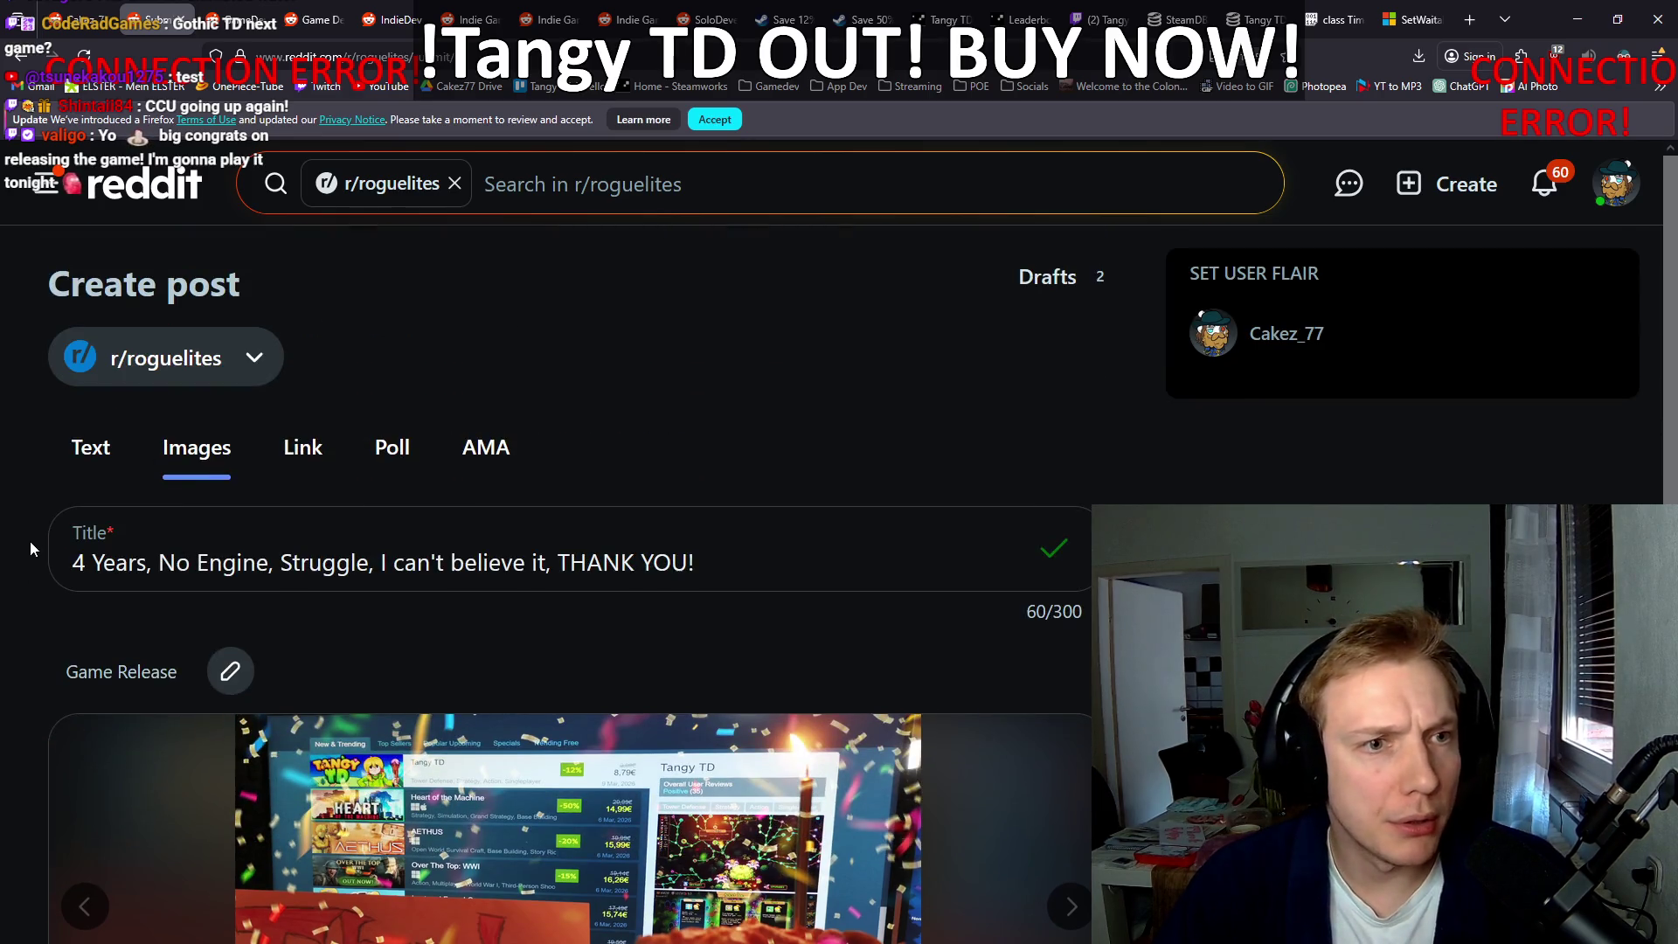
pyautogui.scroll(-5, 35, 540)
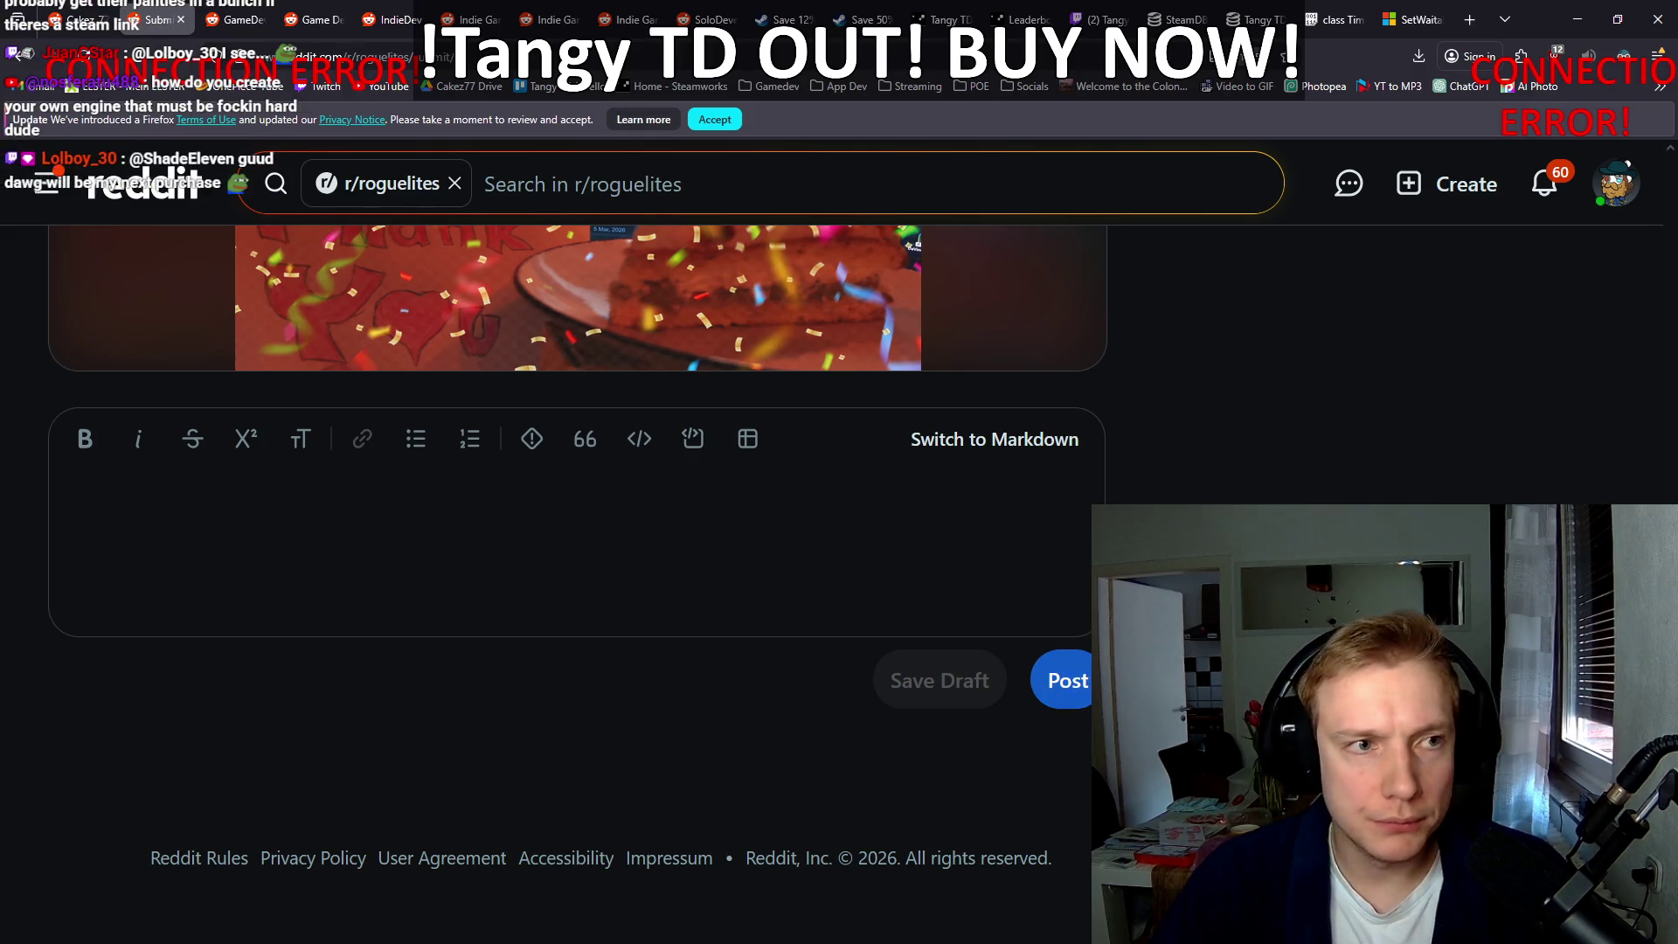
pyautogui.click(1085, 684)
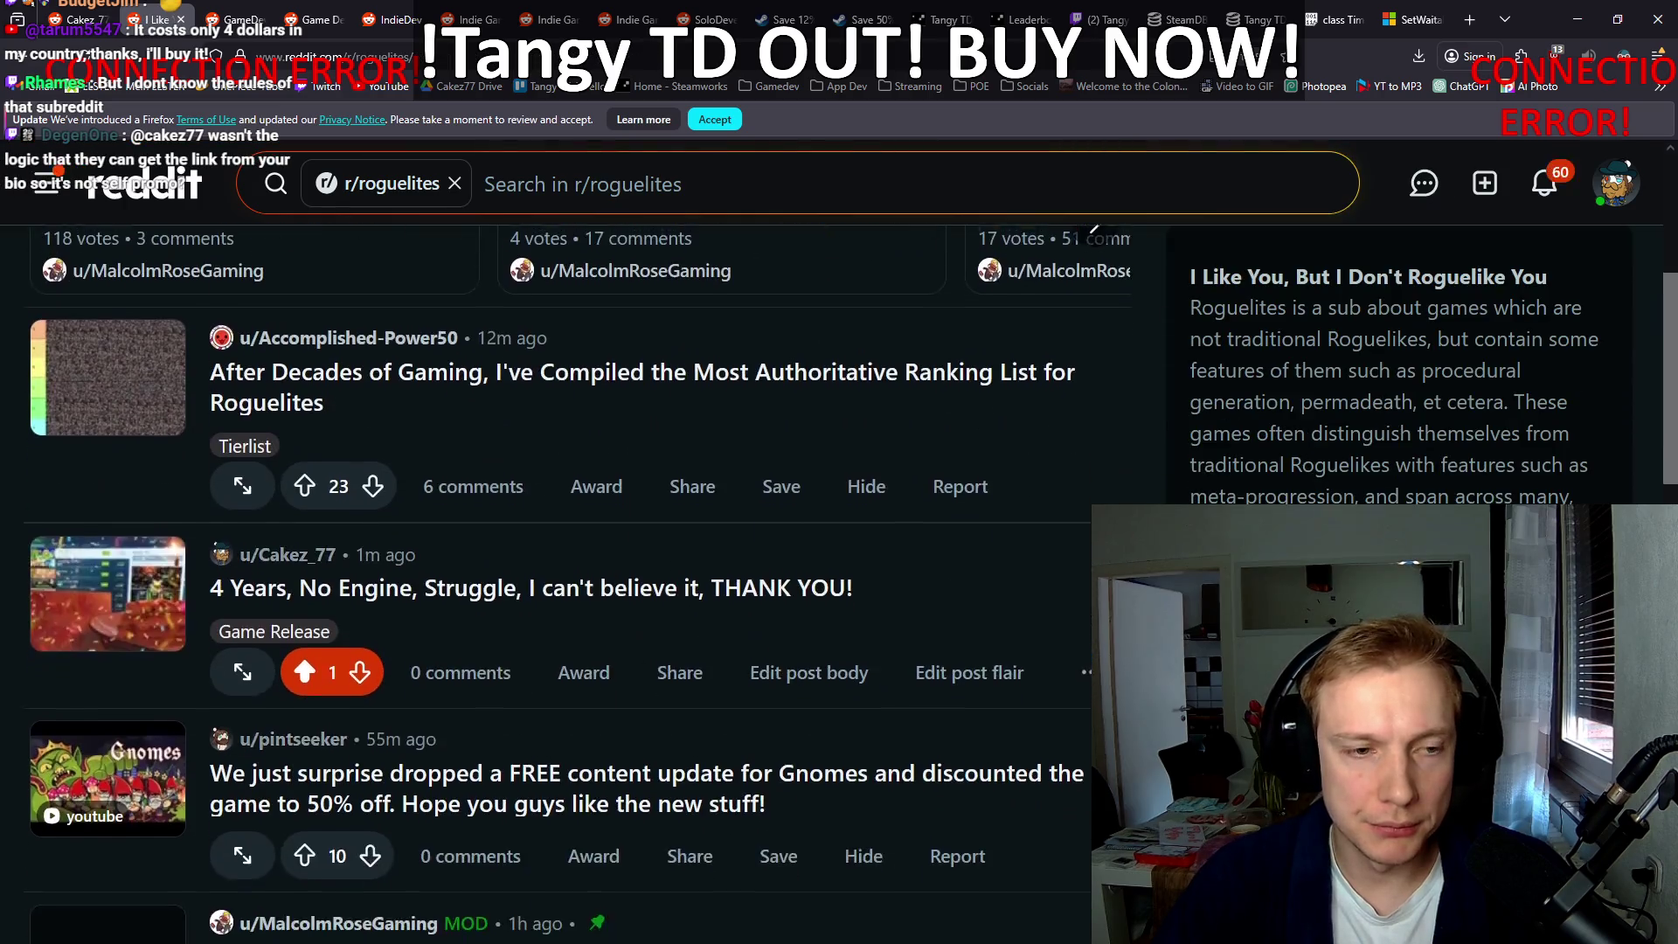
# Step: Open the published r/roguelites post and start editing its body
pyautogui.scroll(-5, 490, 525)
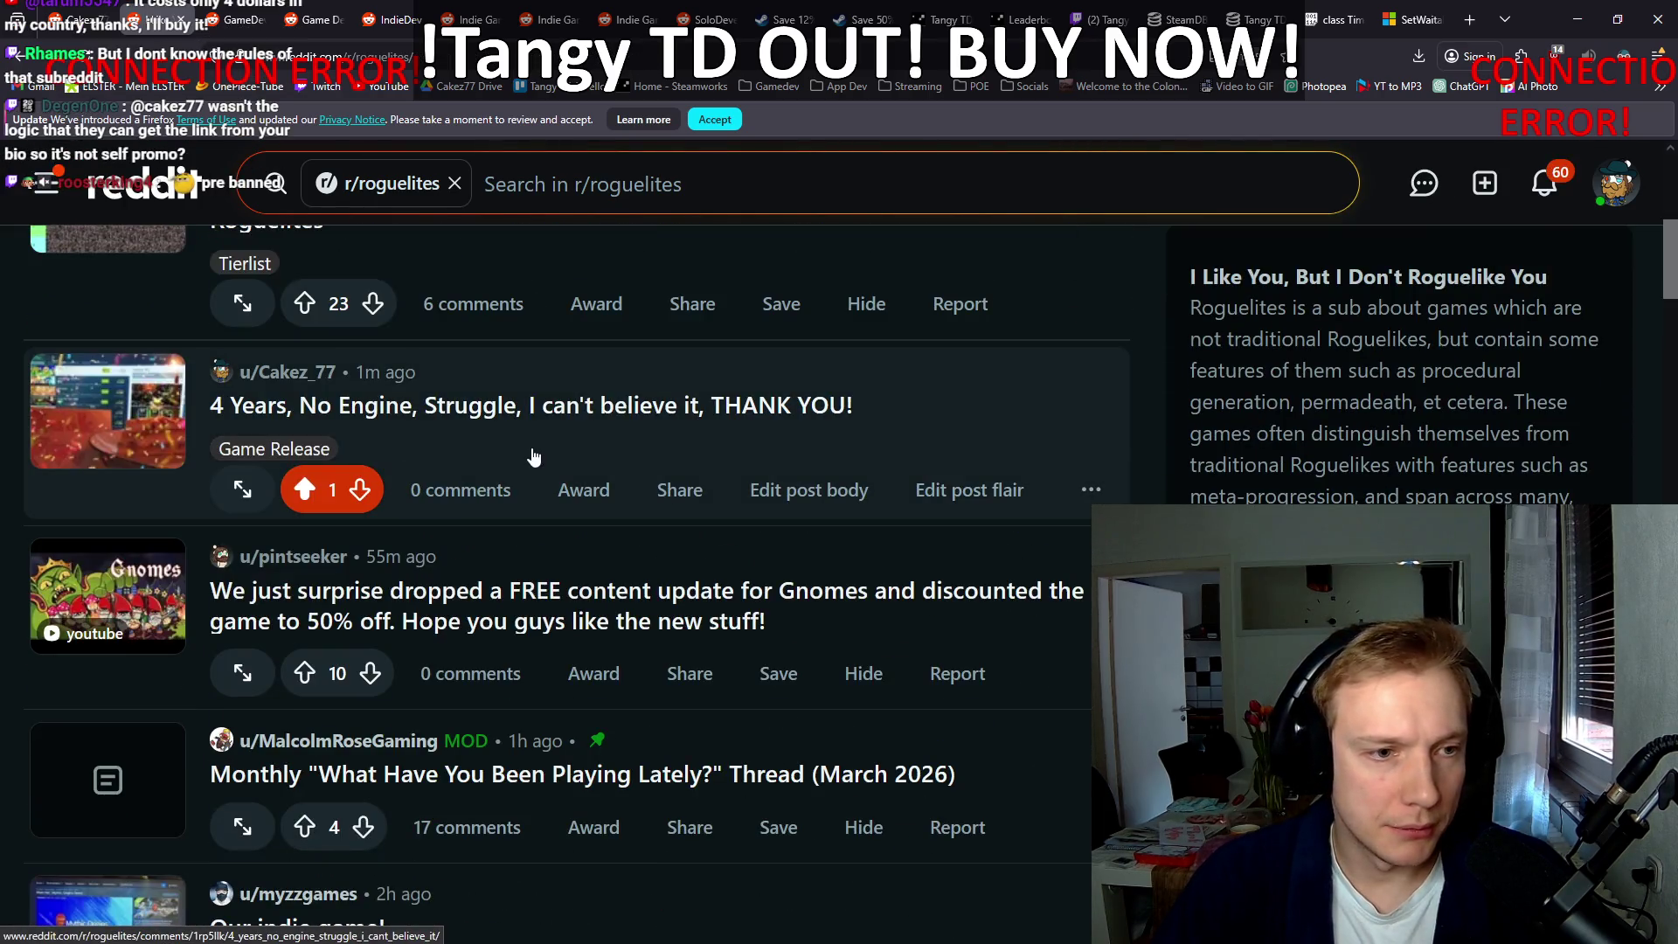
pyautogui.click(536, 456)
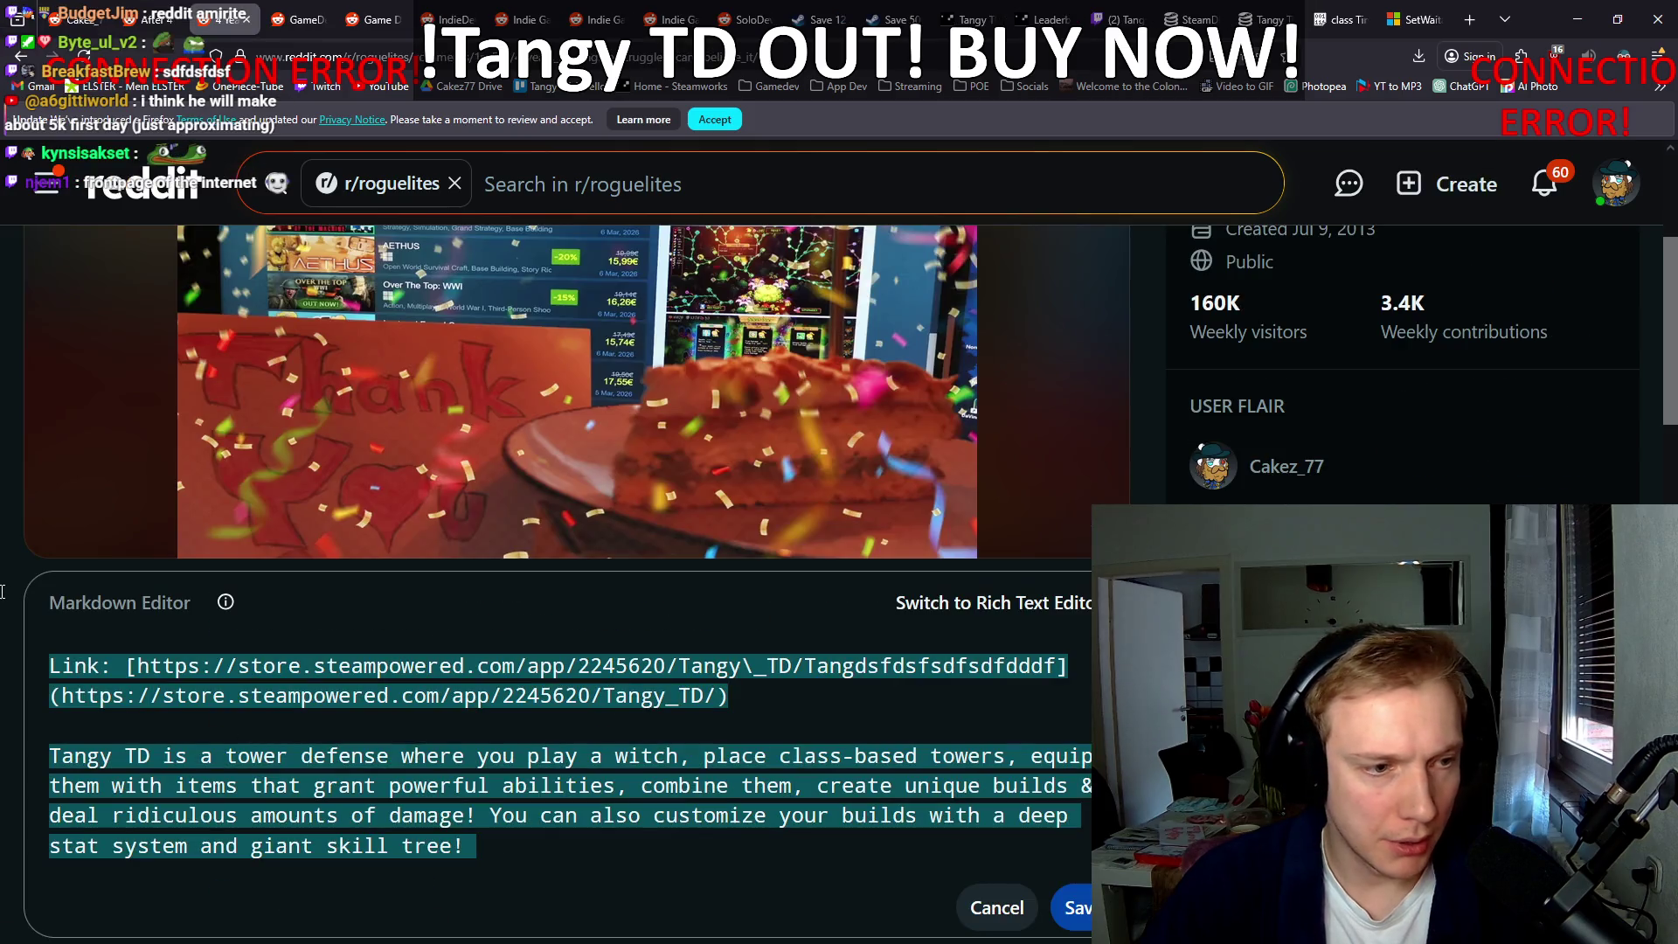
pyautogui.click(1073, 909)
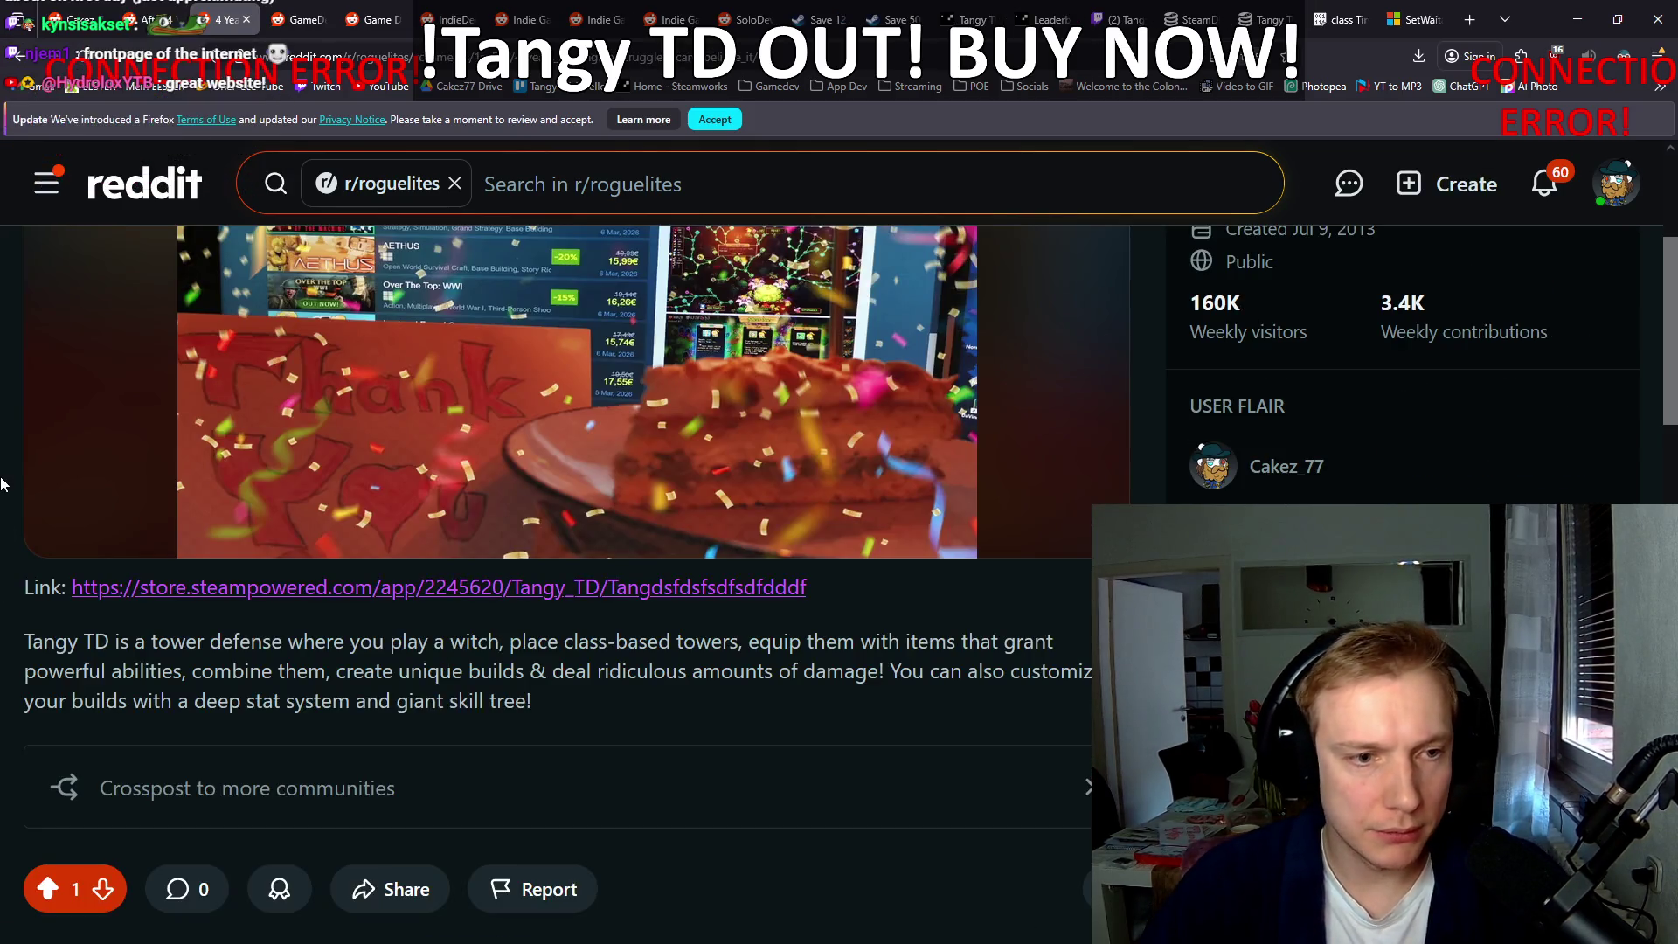
pyautogui.scroll(-3, 2, 483)
pyautogui.scroll(3, 2, 488)
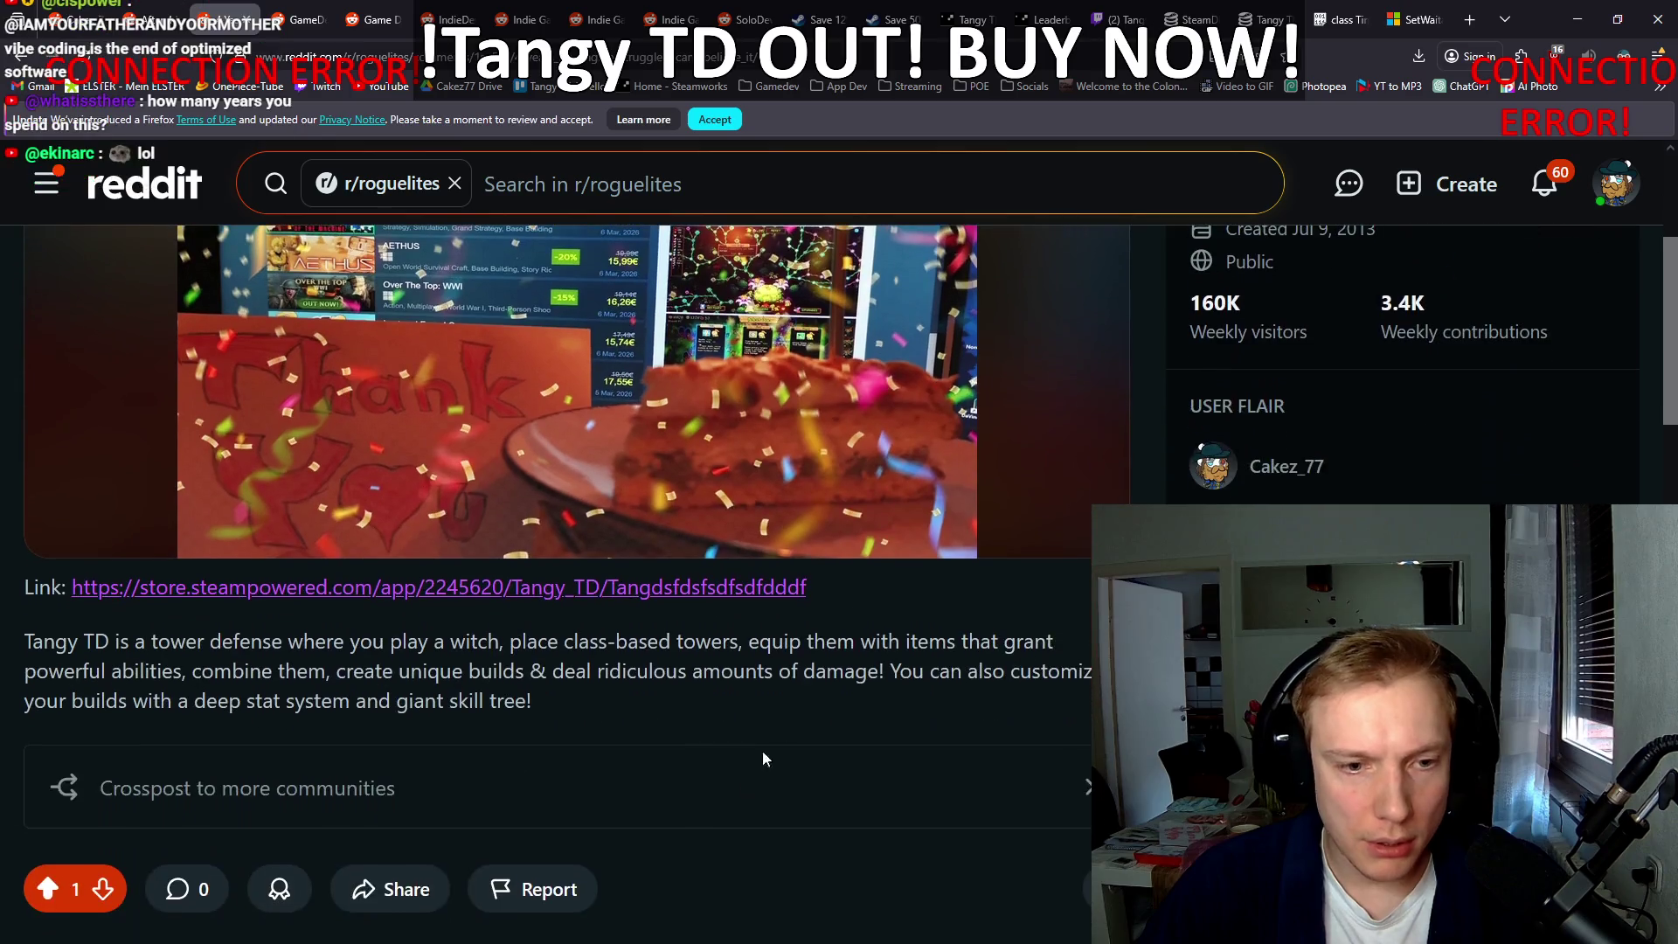
pyautogui.scroll(4, 987, 496)
pyautogui.click(1116, 297)
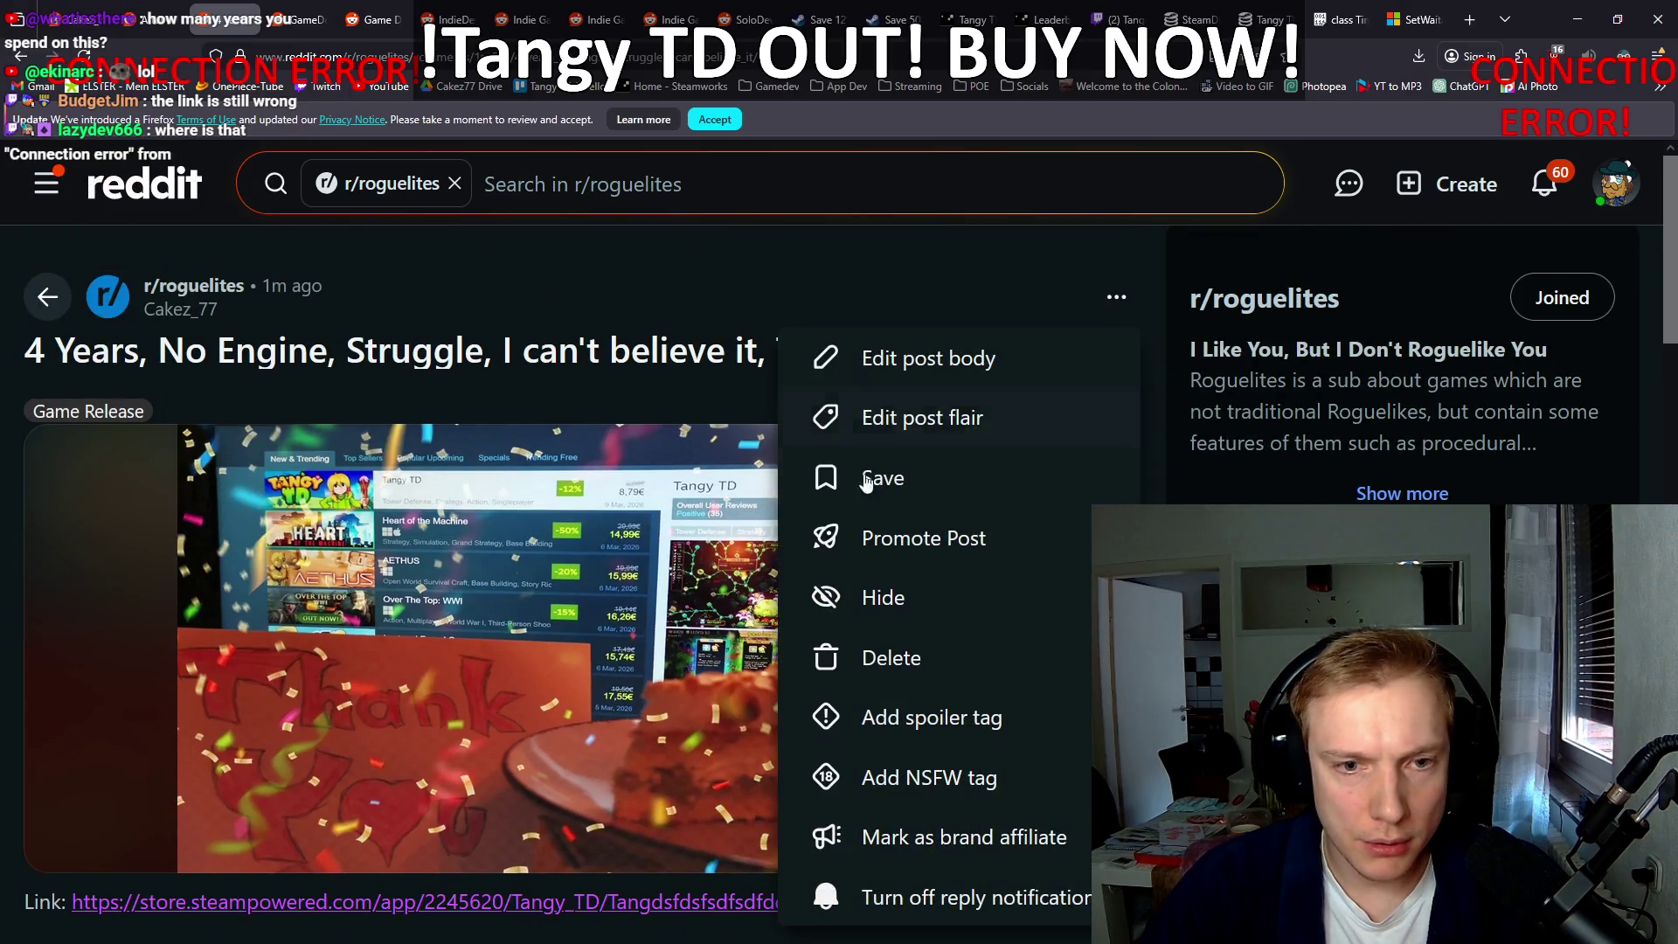
pyautogui.click(917, 364)
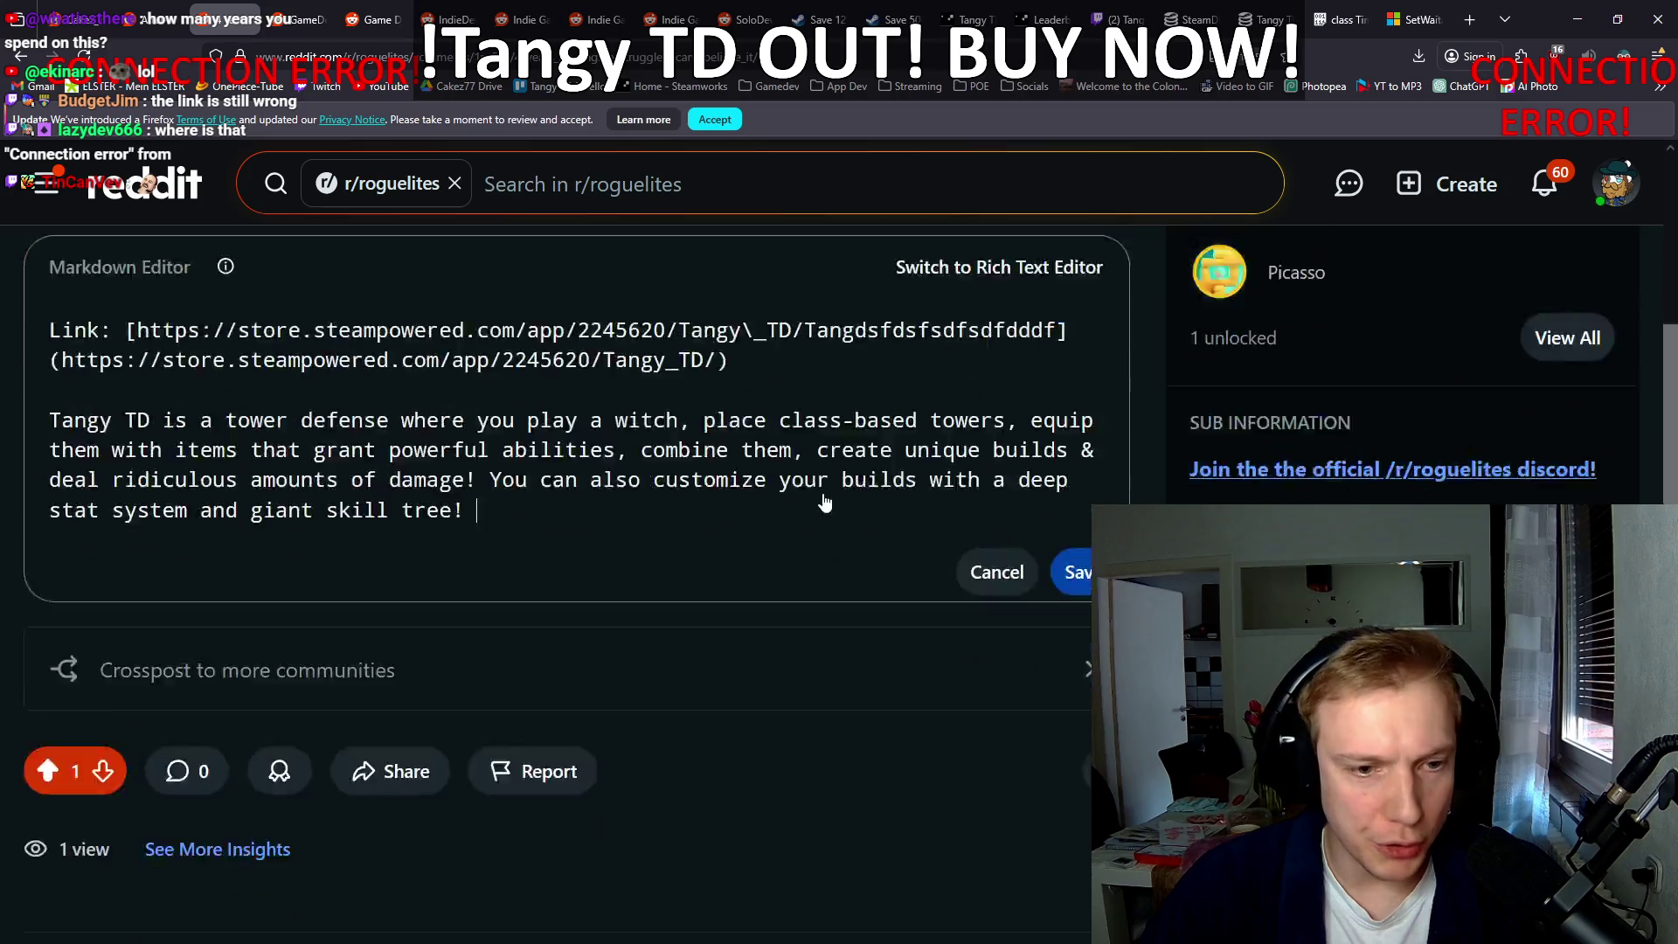
# Step: Trim the junk characters from the Steam link label, add '/', and save the edit
pyautogui.scroll(-3, 803, 498)
pyautogui.scroll(4, 822, 498)
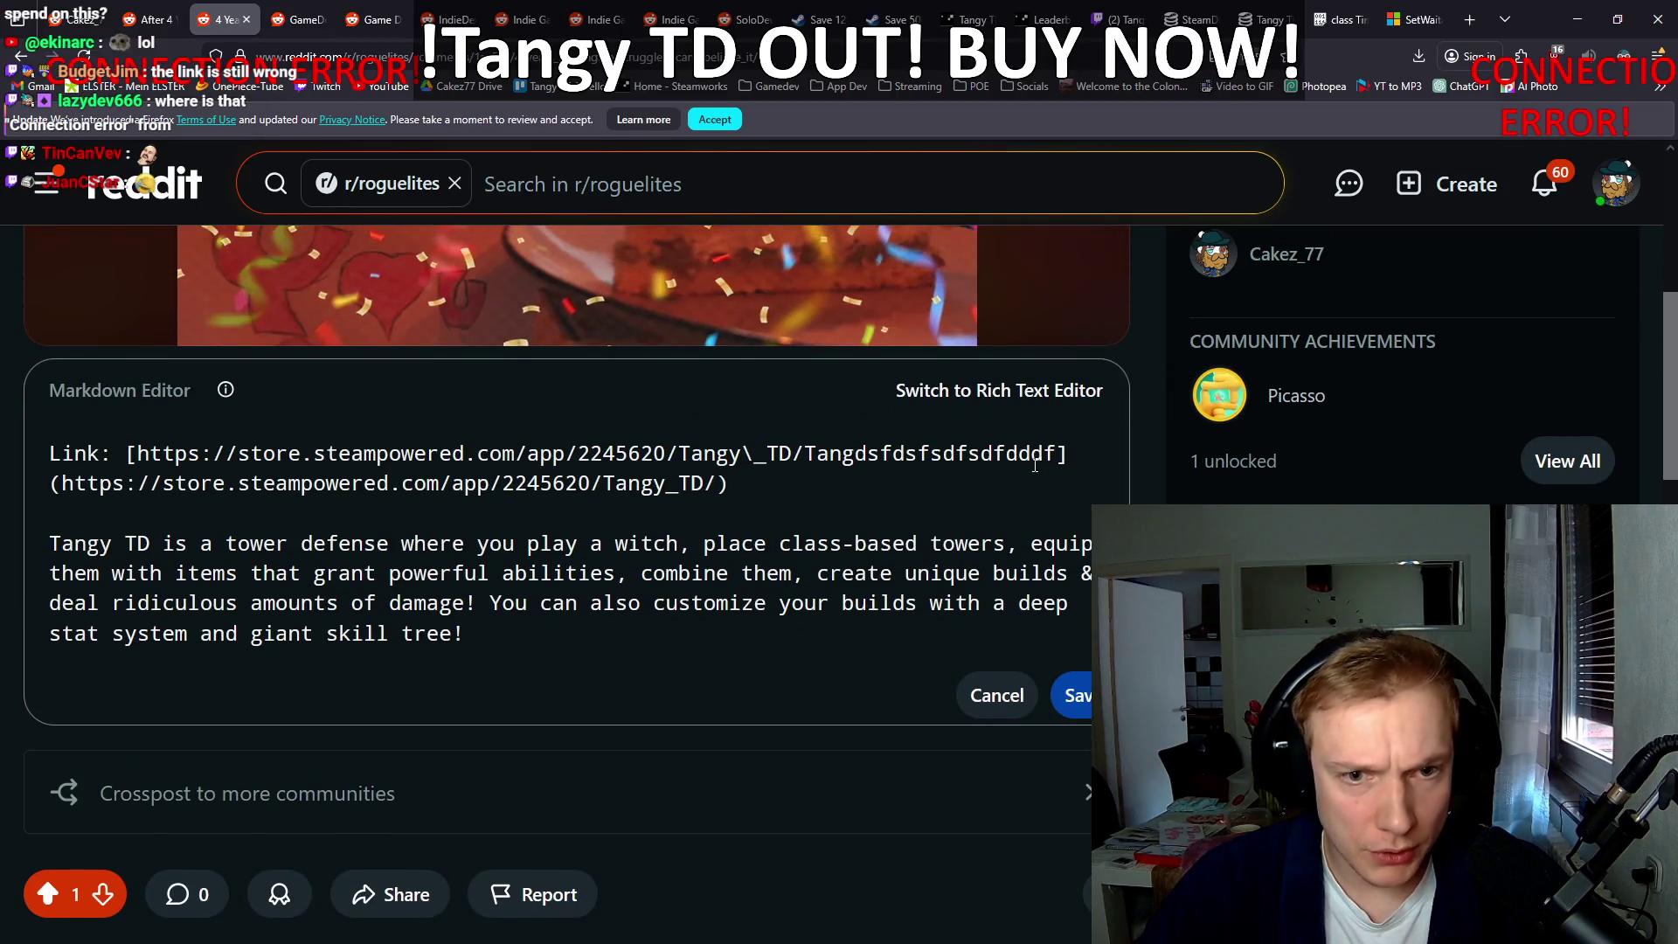
pyautogui.press('BackSpace')
pyautogui.press('BackSpace')
pyautogui.press('BackSpace')
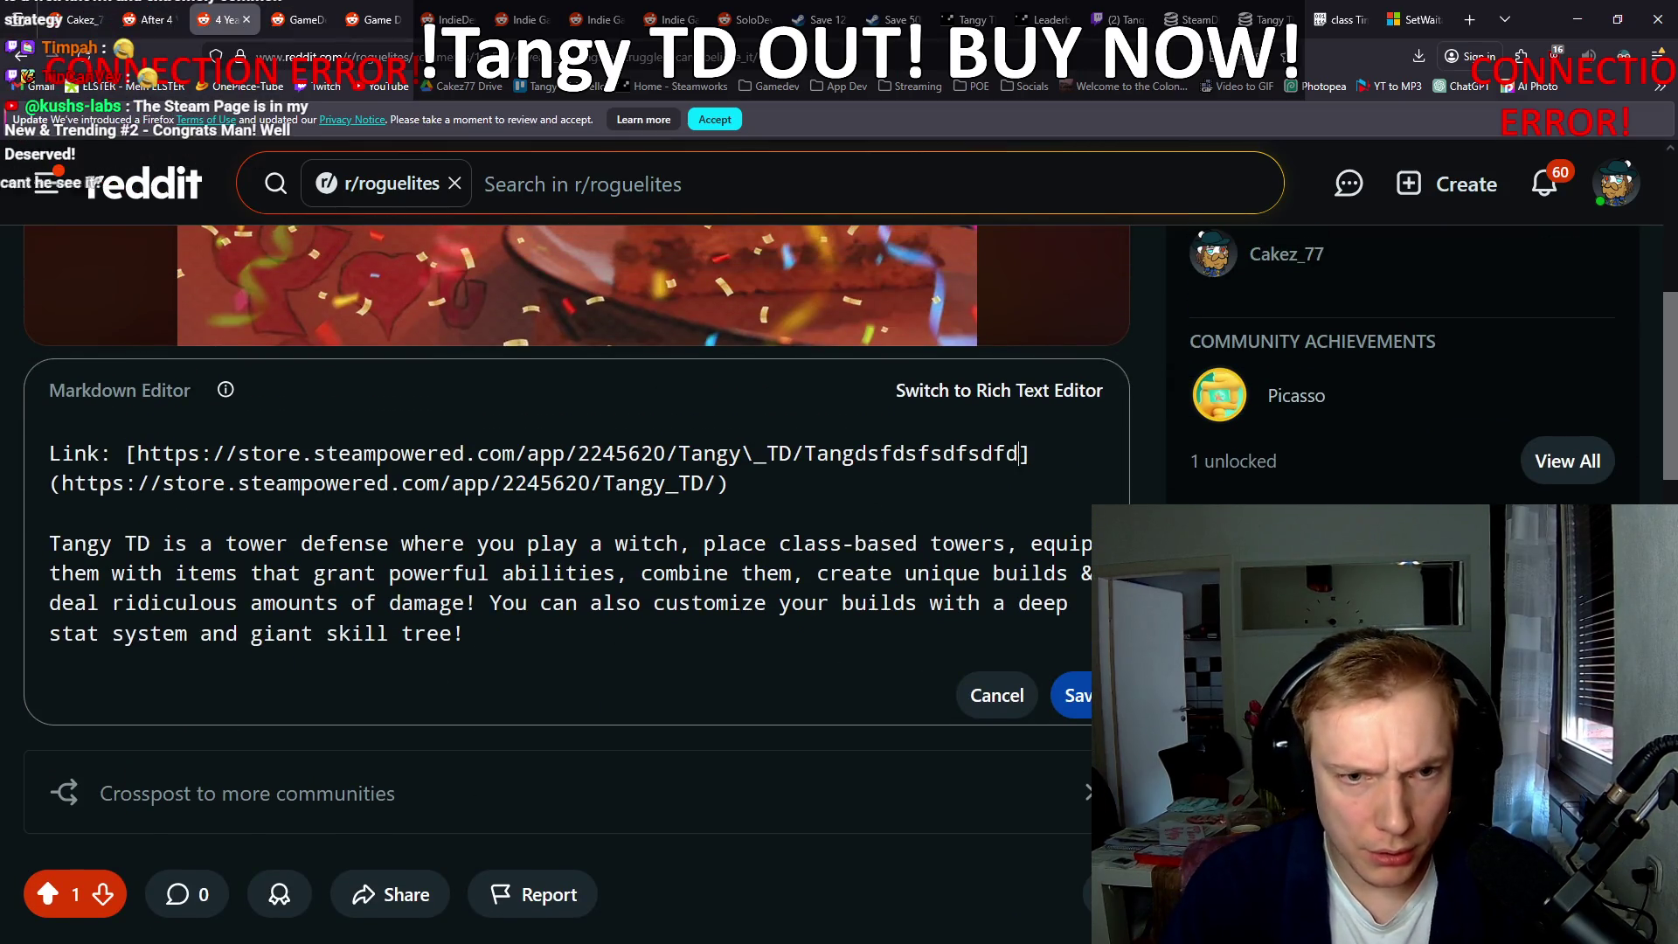
pyautogui.press('BackSpace')
pyautogui.press('BackSpace')
pyautogui.press('BackSpace')
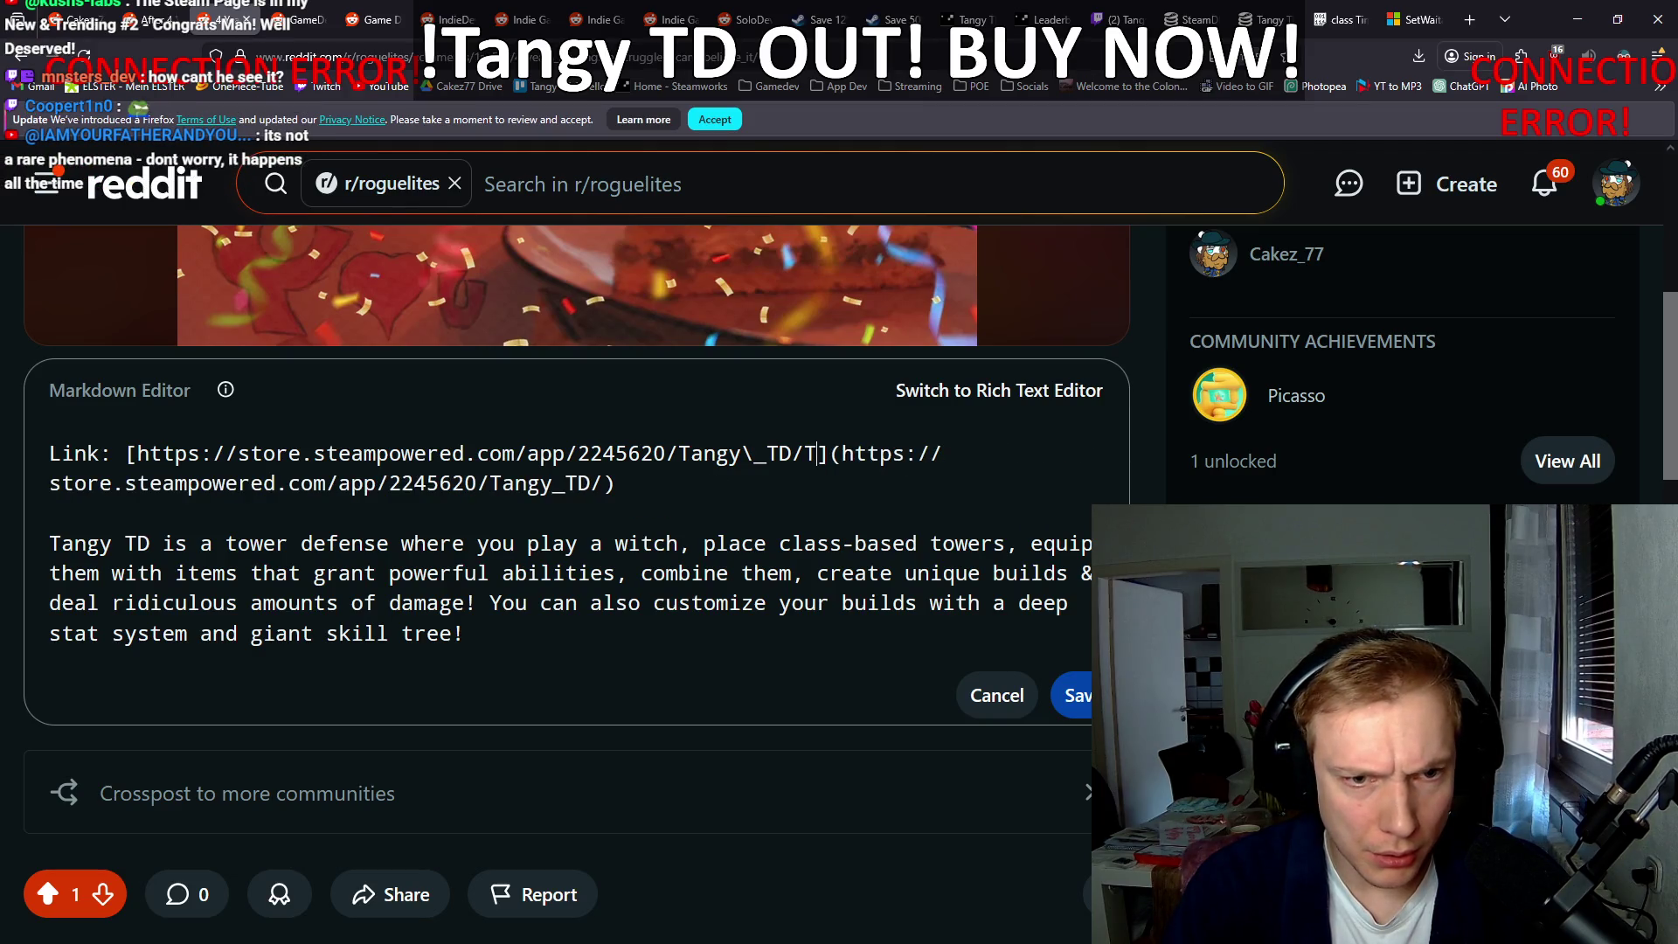
pyautogui.press('BackSpace')
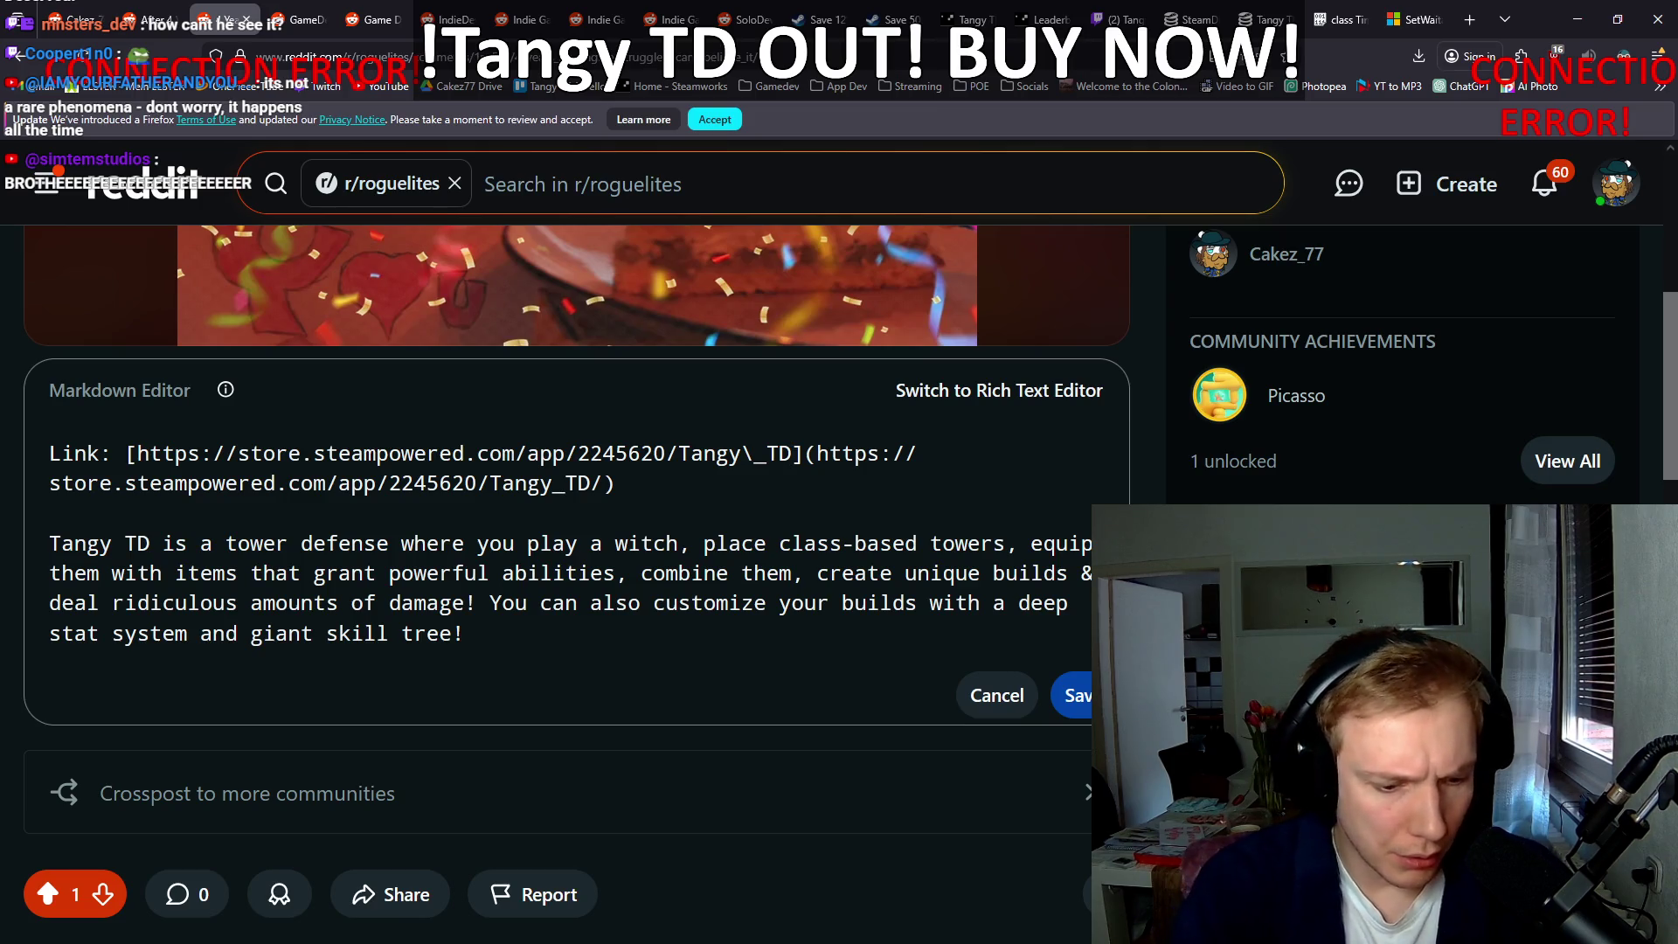
pyautogui.write('/')
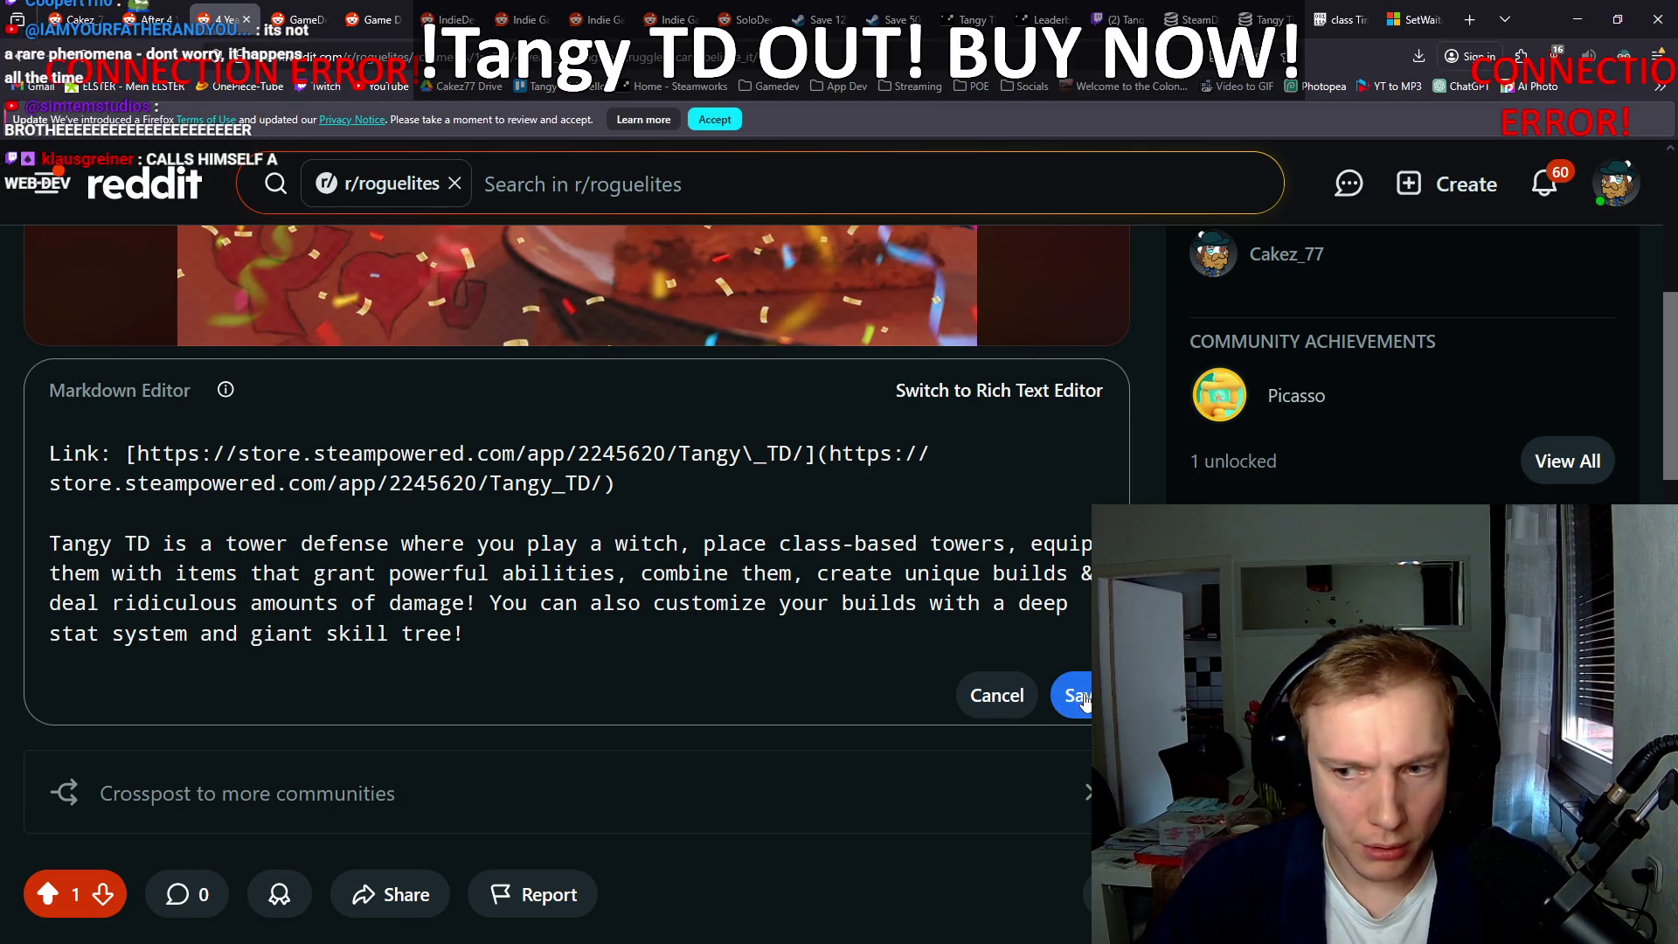
pyautogui.click(1078, 697)
pyautogui.scroll(2, 825, 548)
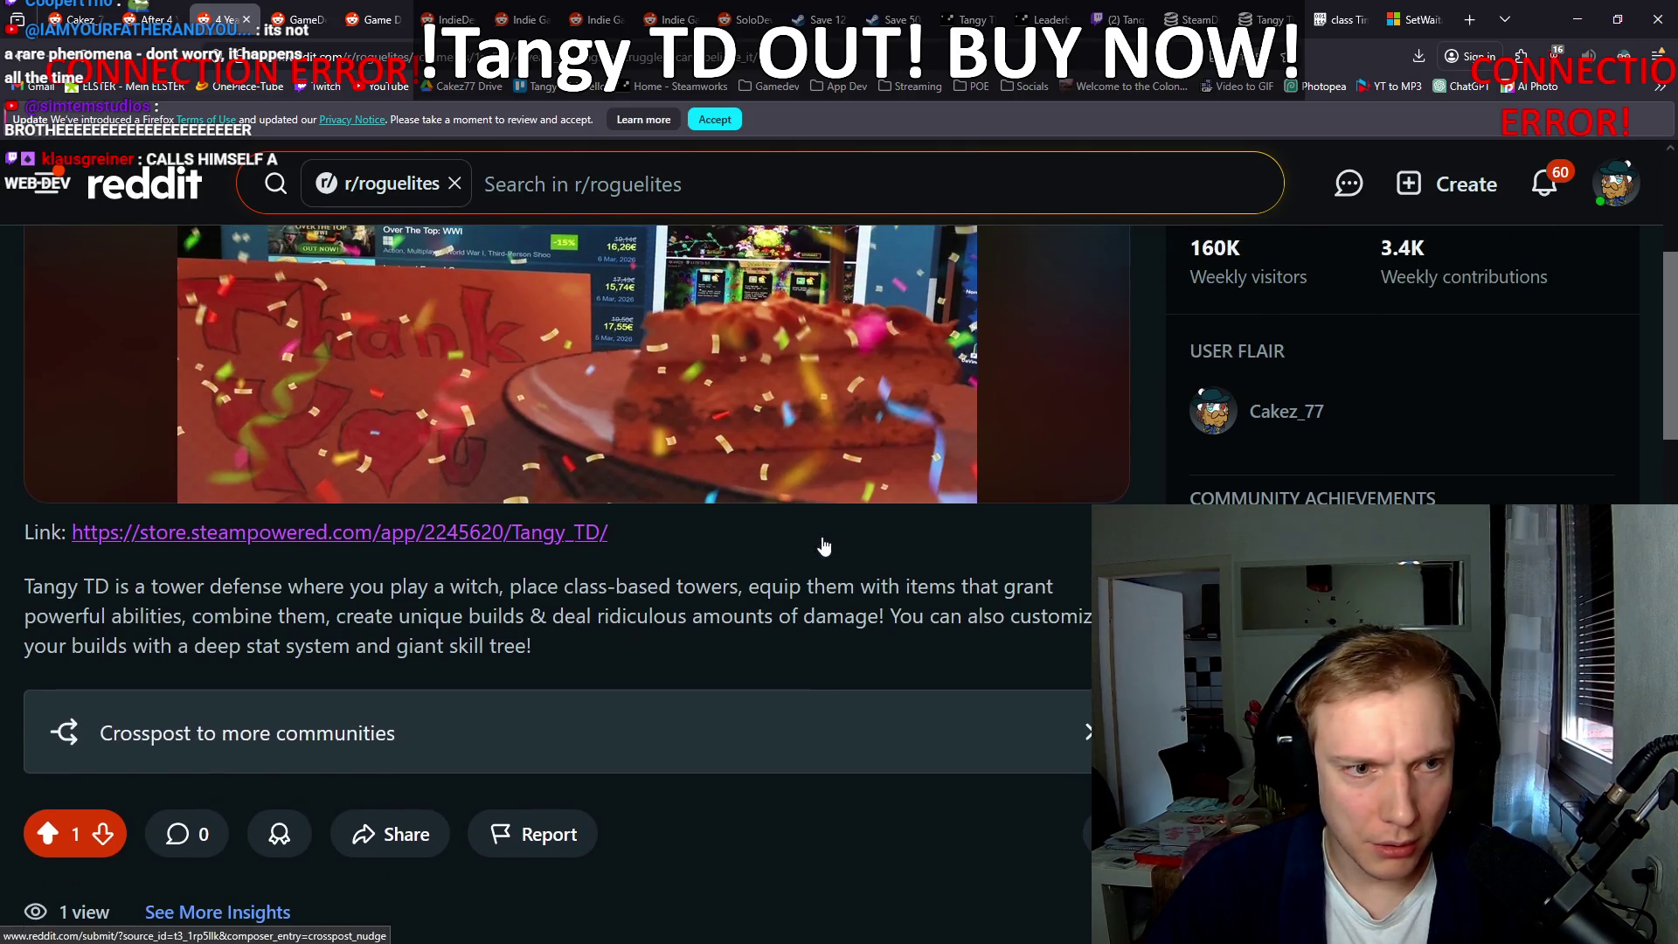
# Step: Test the Tangy TD Steam link in the r/roguelites post, then close the store page
pyautogui.click(516, 535)
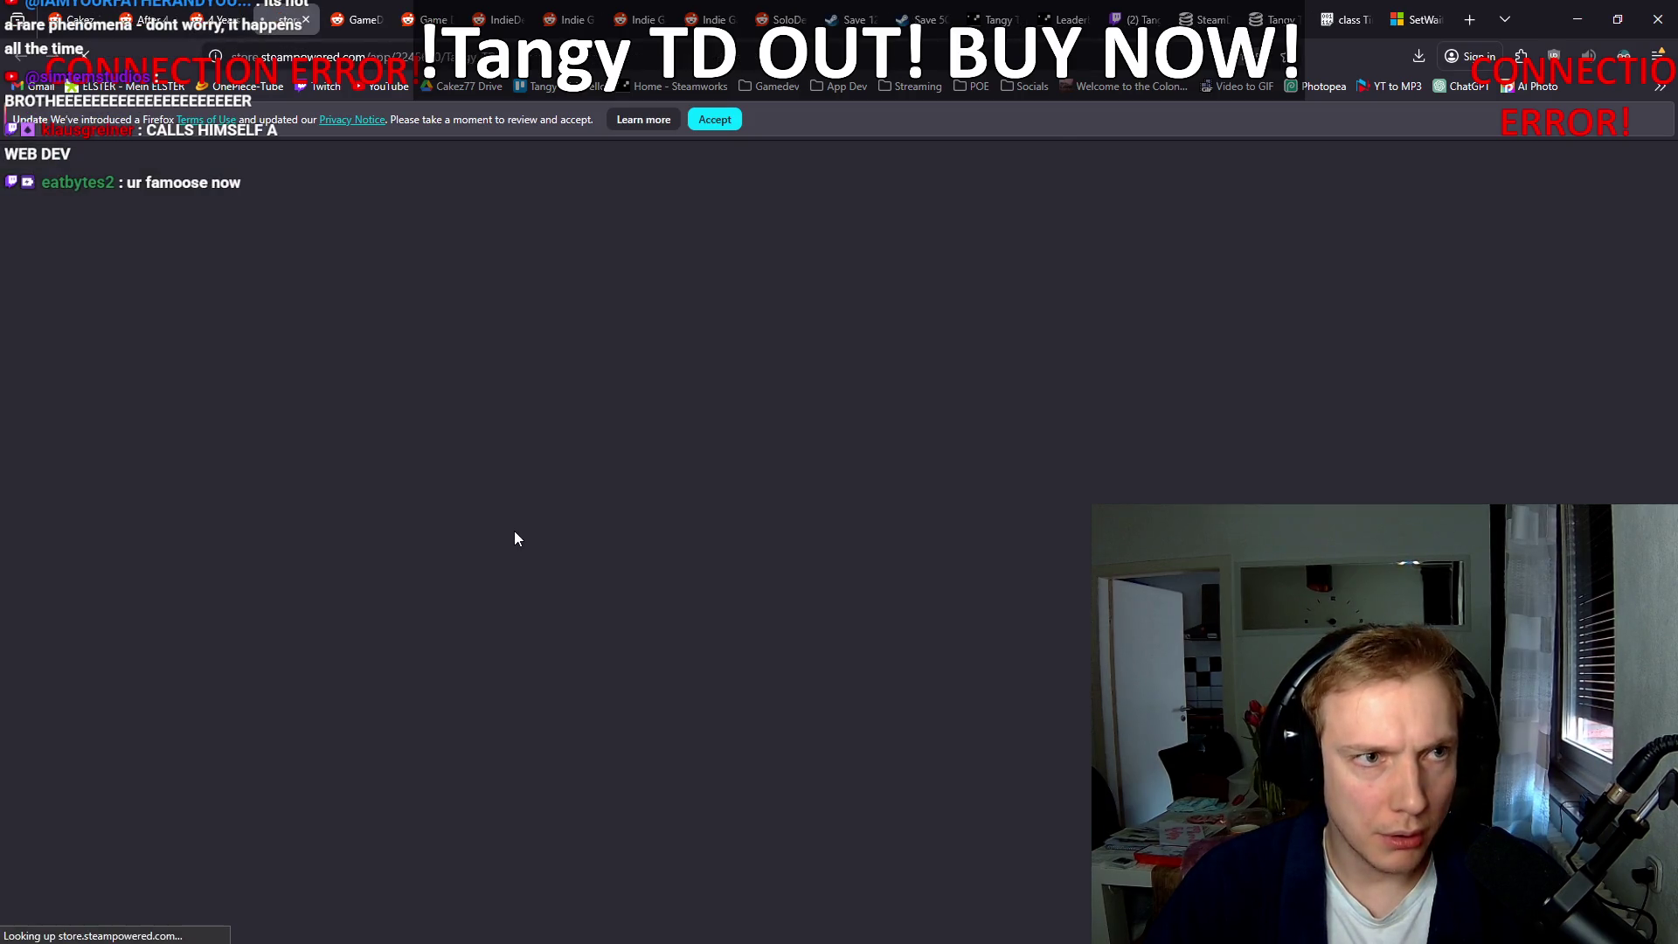
pyautogui.hotkey('ctrl', 'w')
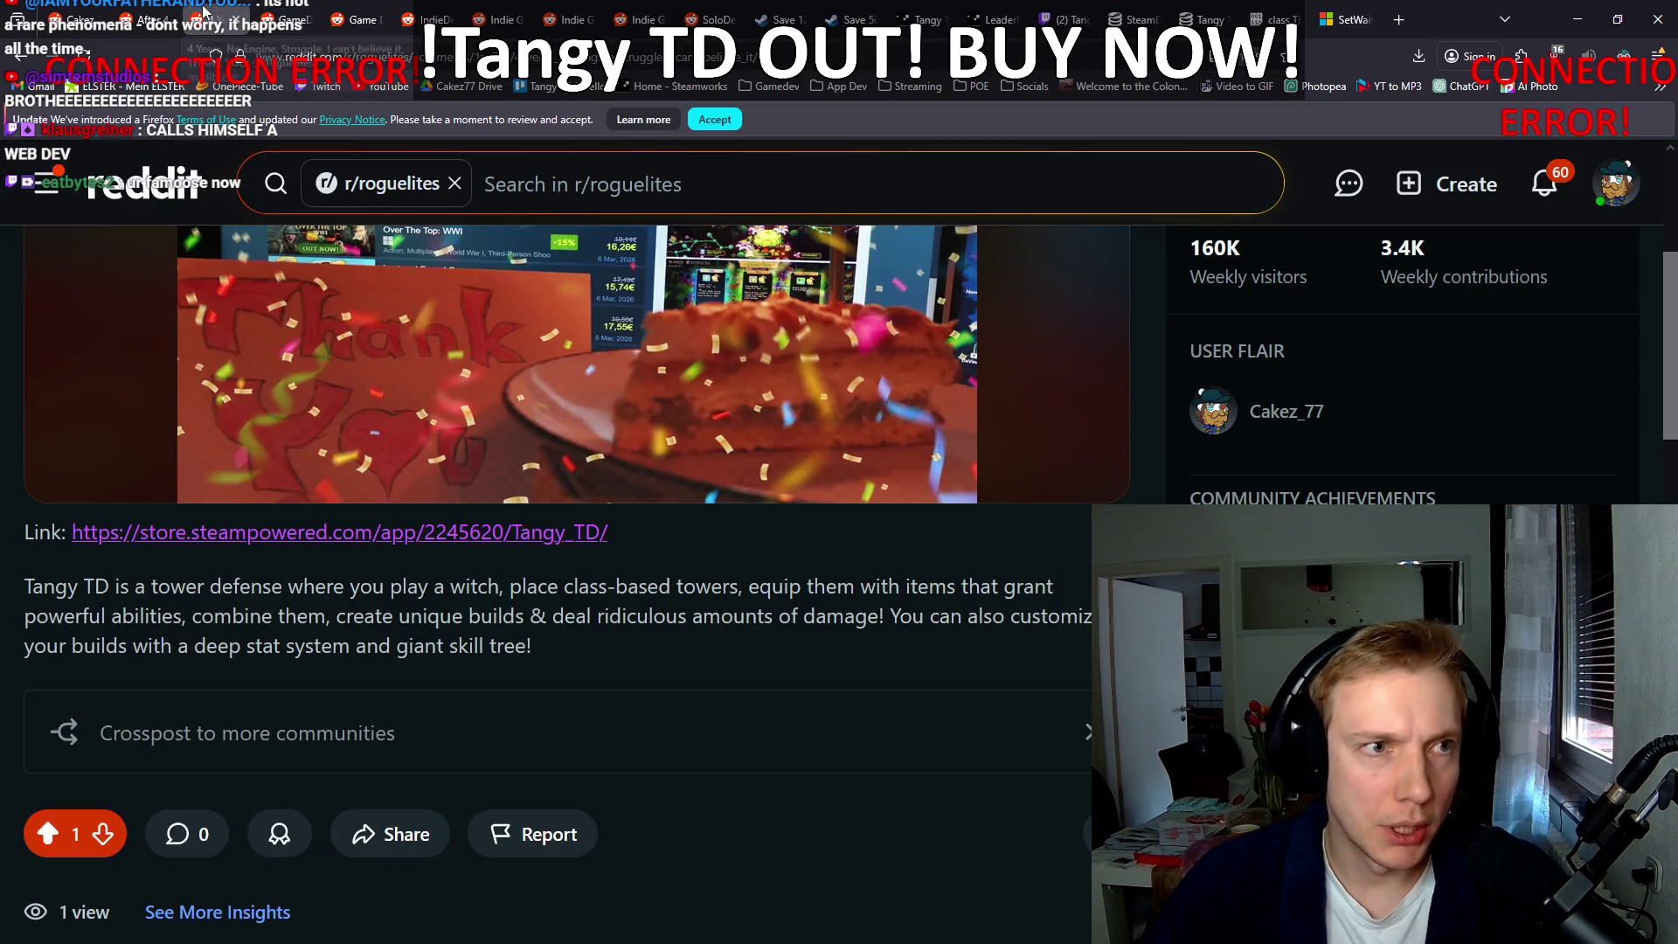
pyautogui.scroll(-5, 250, 549)
pyautogui.scroll(8, 94, 521)
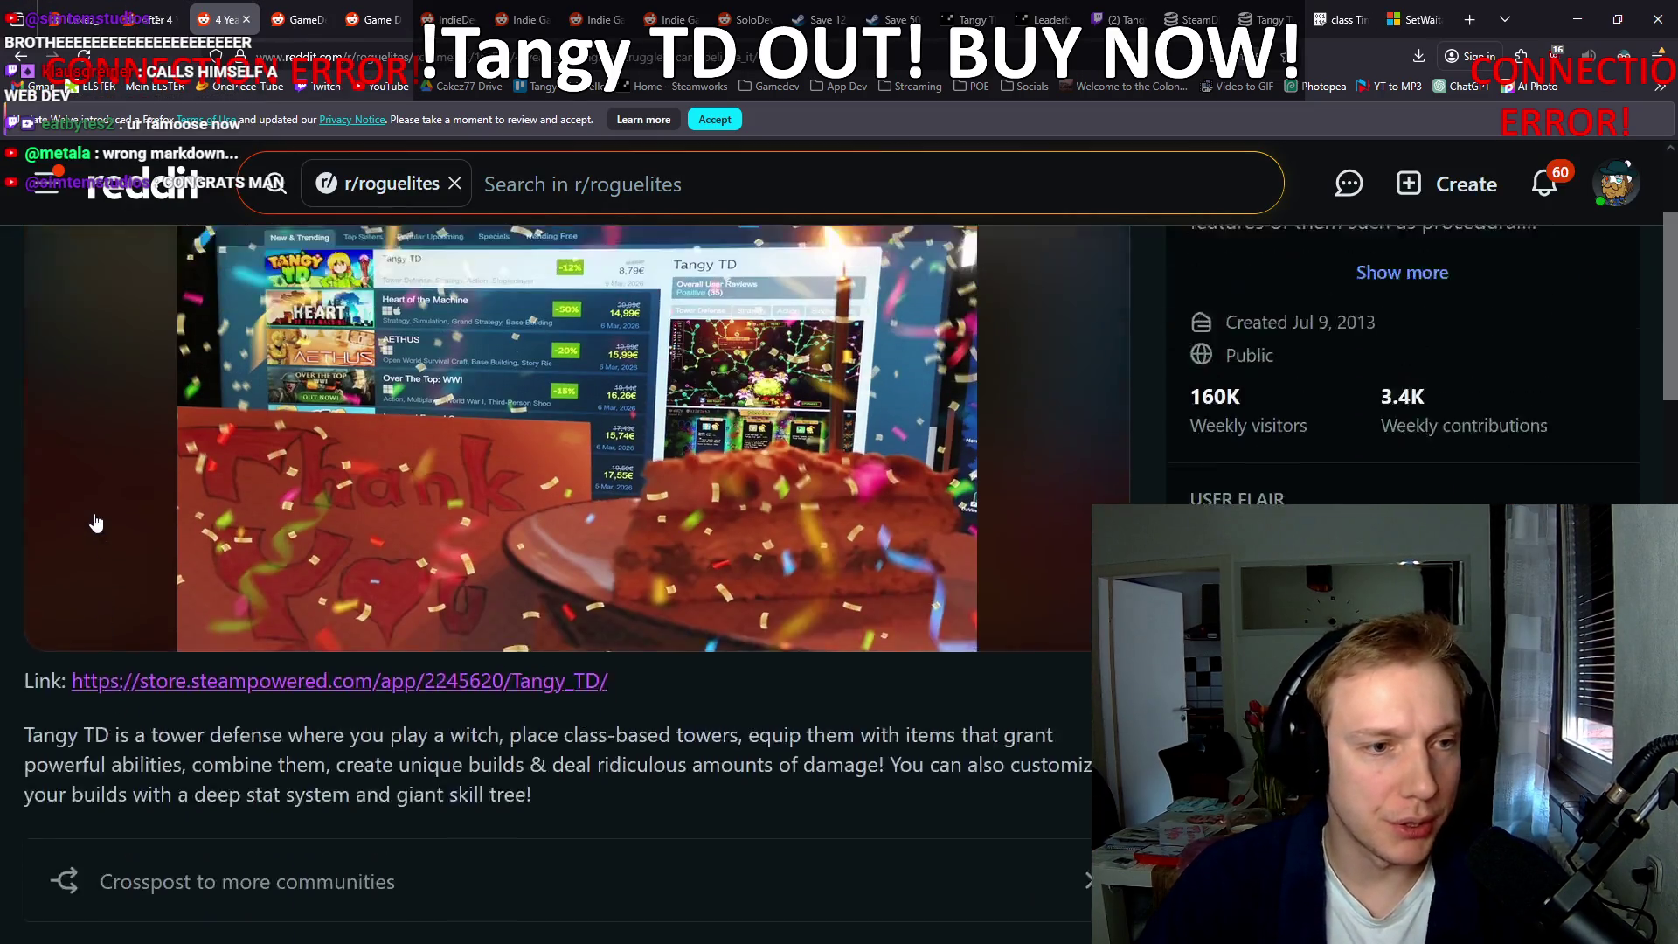
pyautogui.scroll(-5, 2, 454)
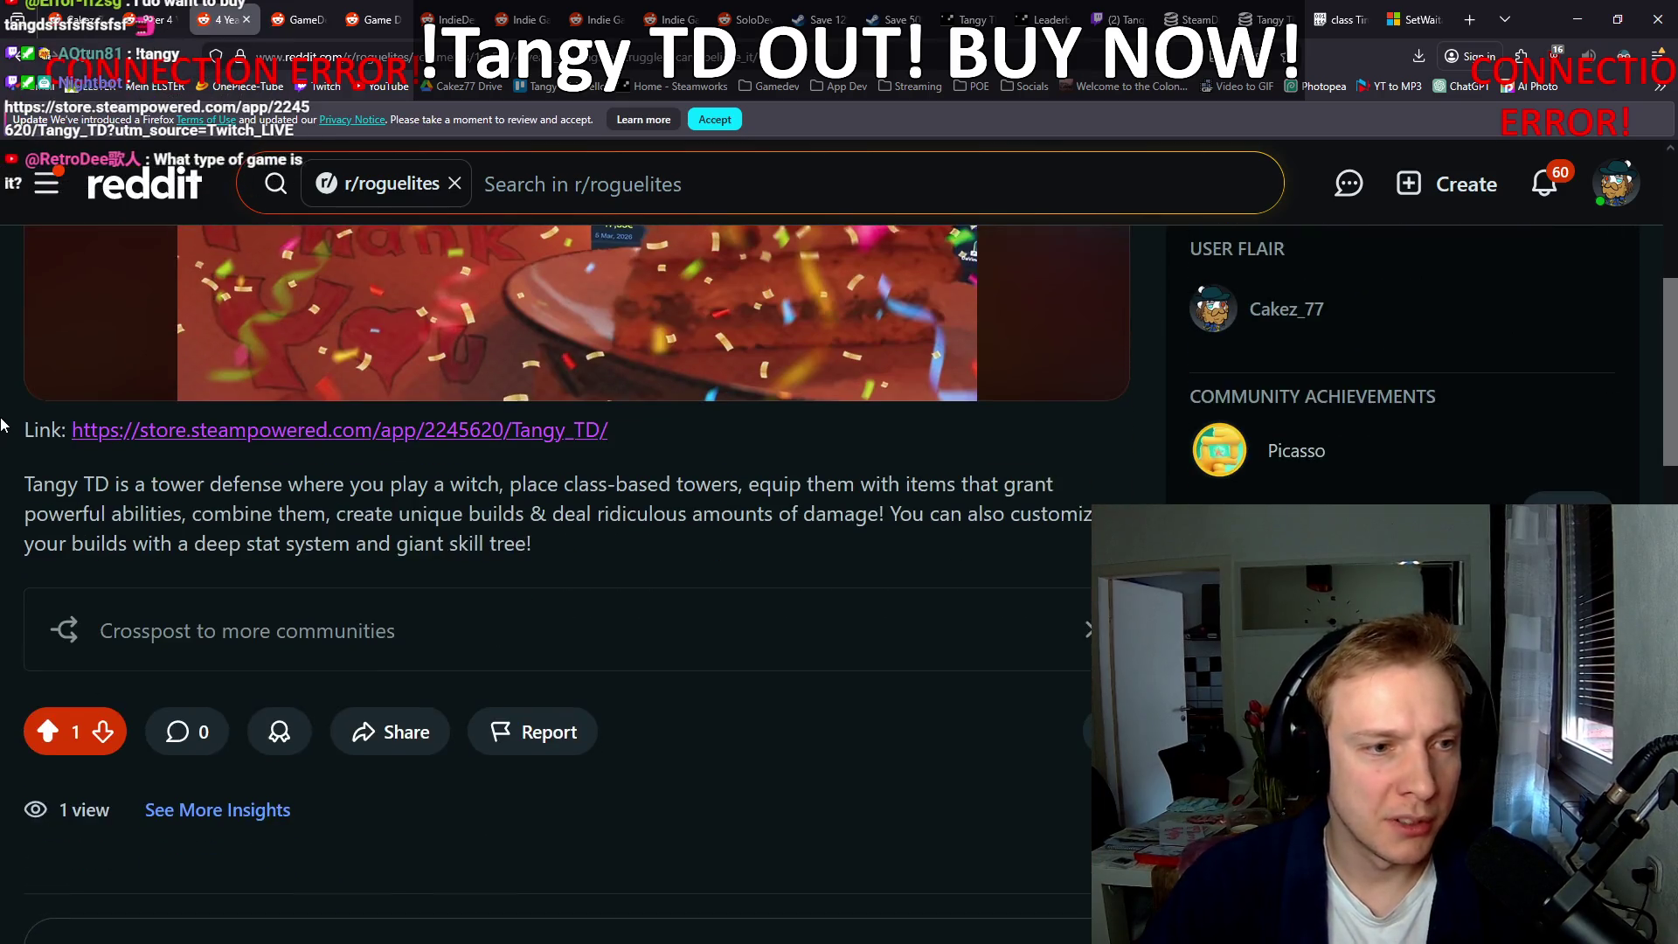
pyautogui.scroll(3, 2, 429)
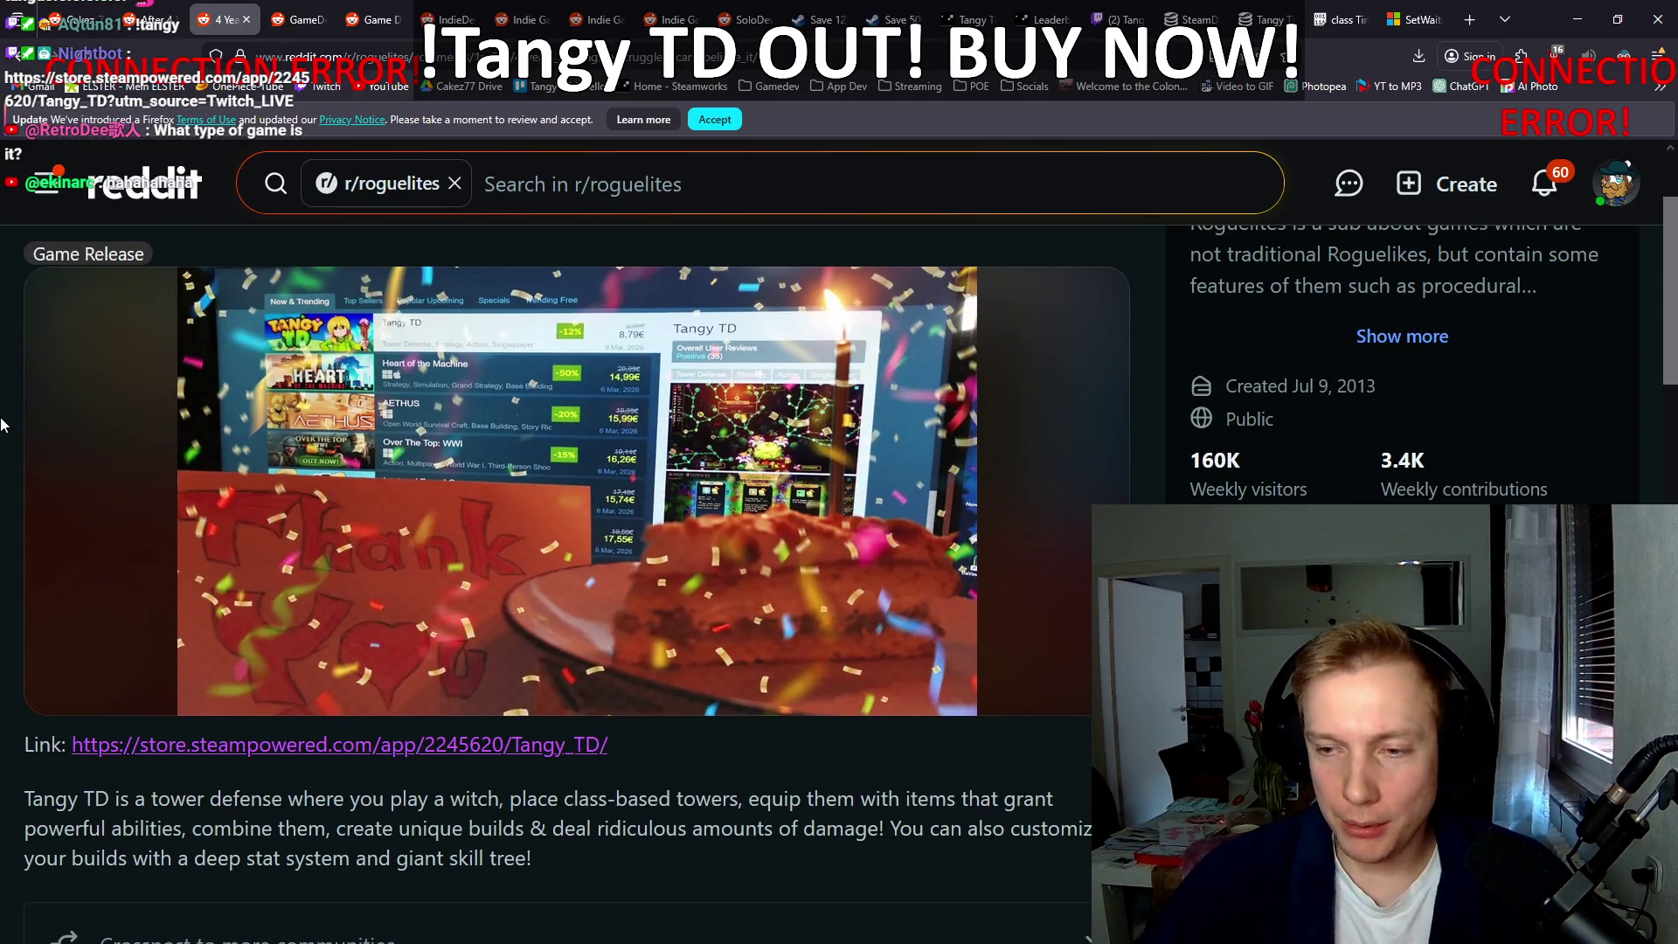
# Step: Start an Images & Video post in r/GameDevs and paste the body text
pyautogui.click(301, 6)
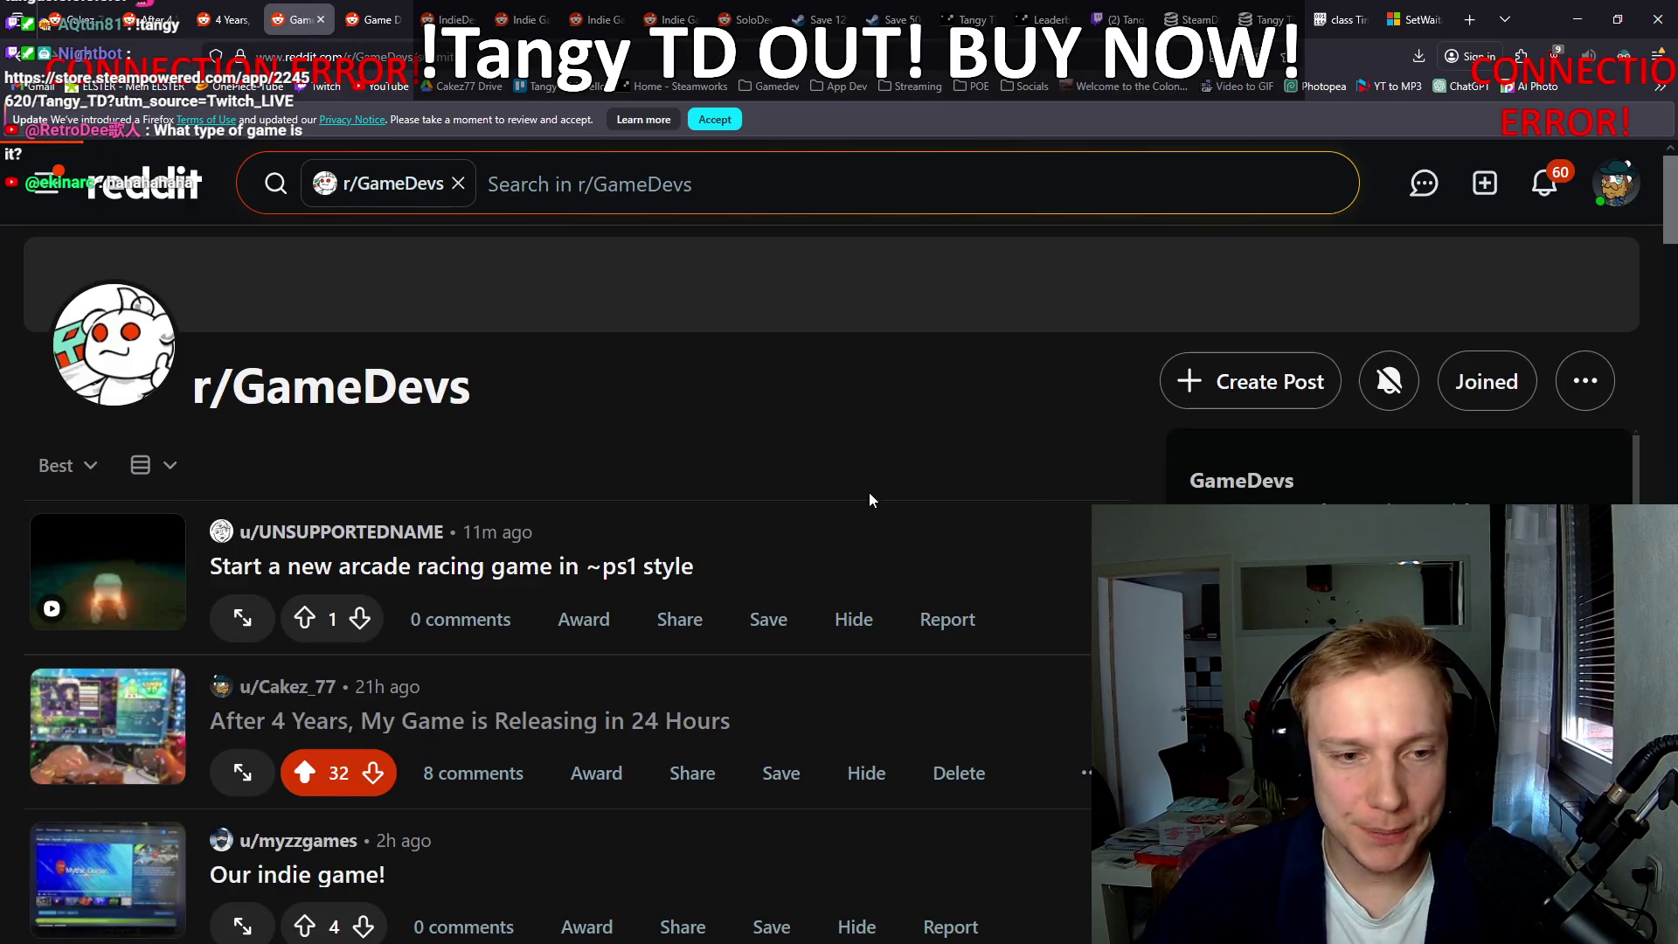
pyautogui.scroll(-2, 786, 520)
pyautogui.click(287, 297)
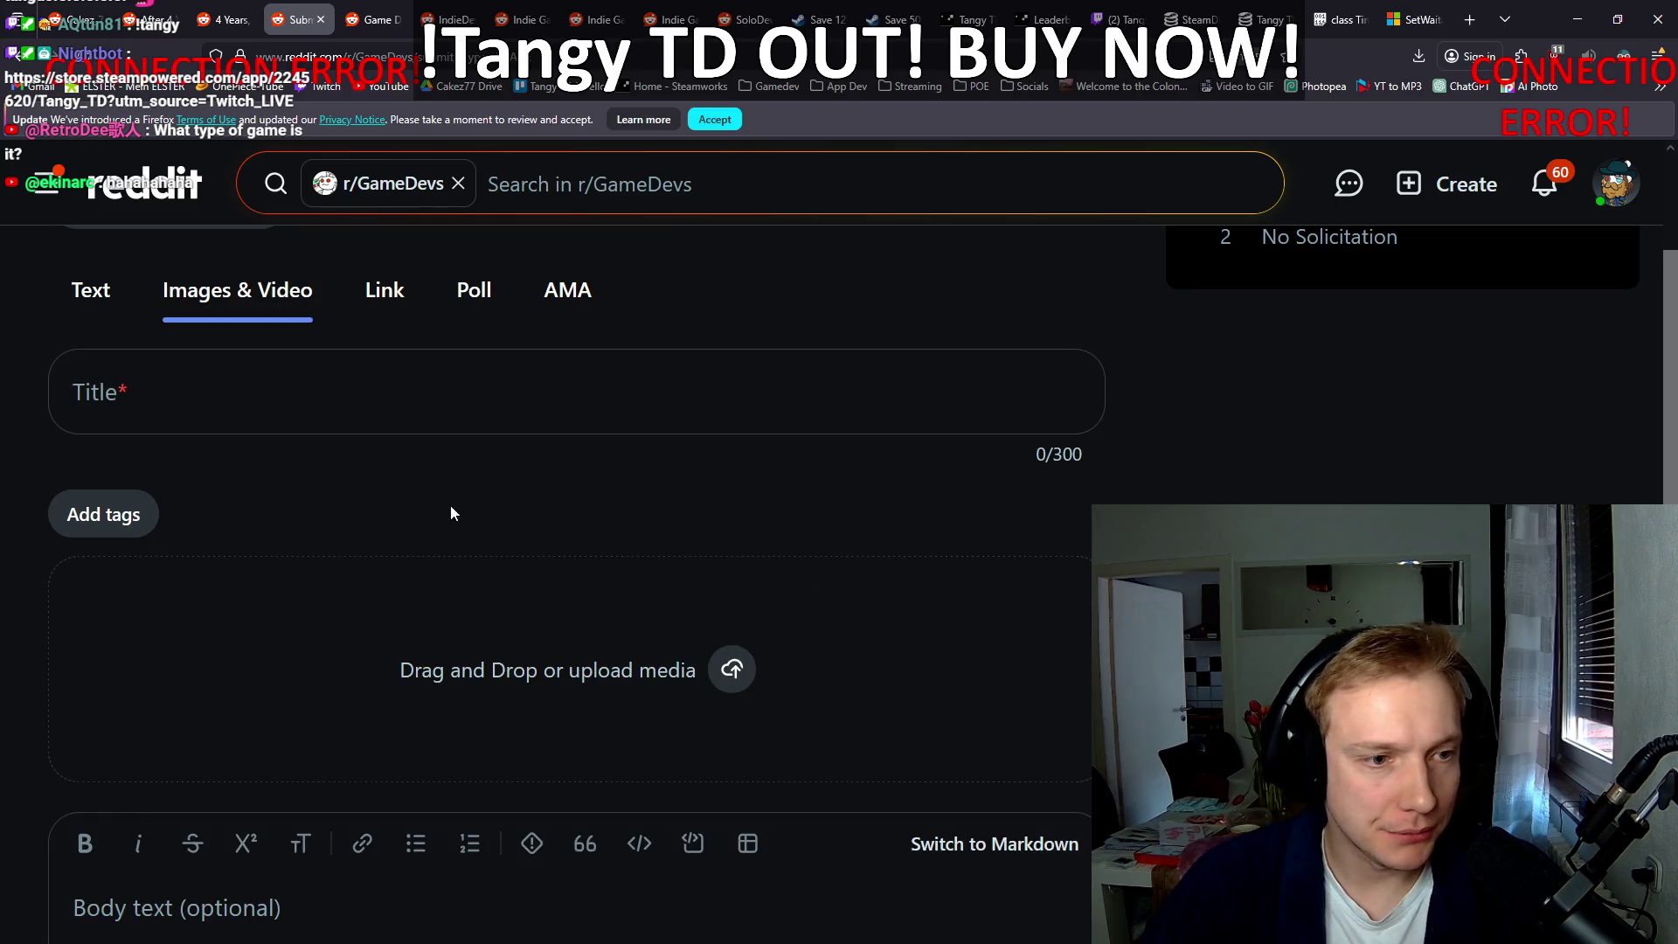
pyautogui.scroll(-3, 451, 513)
pyautogui.hotkey('ctrl', 'v')
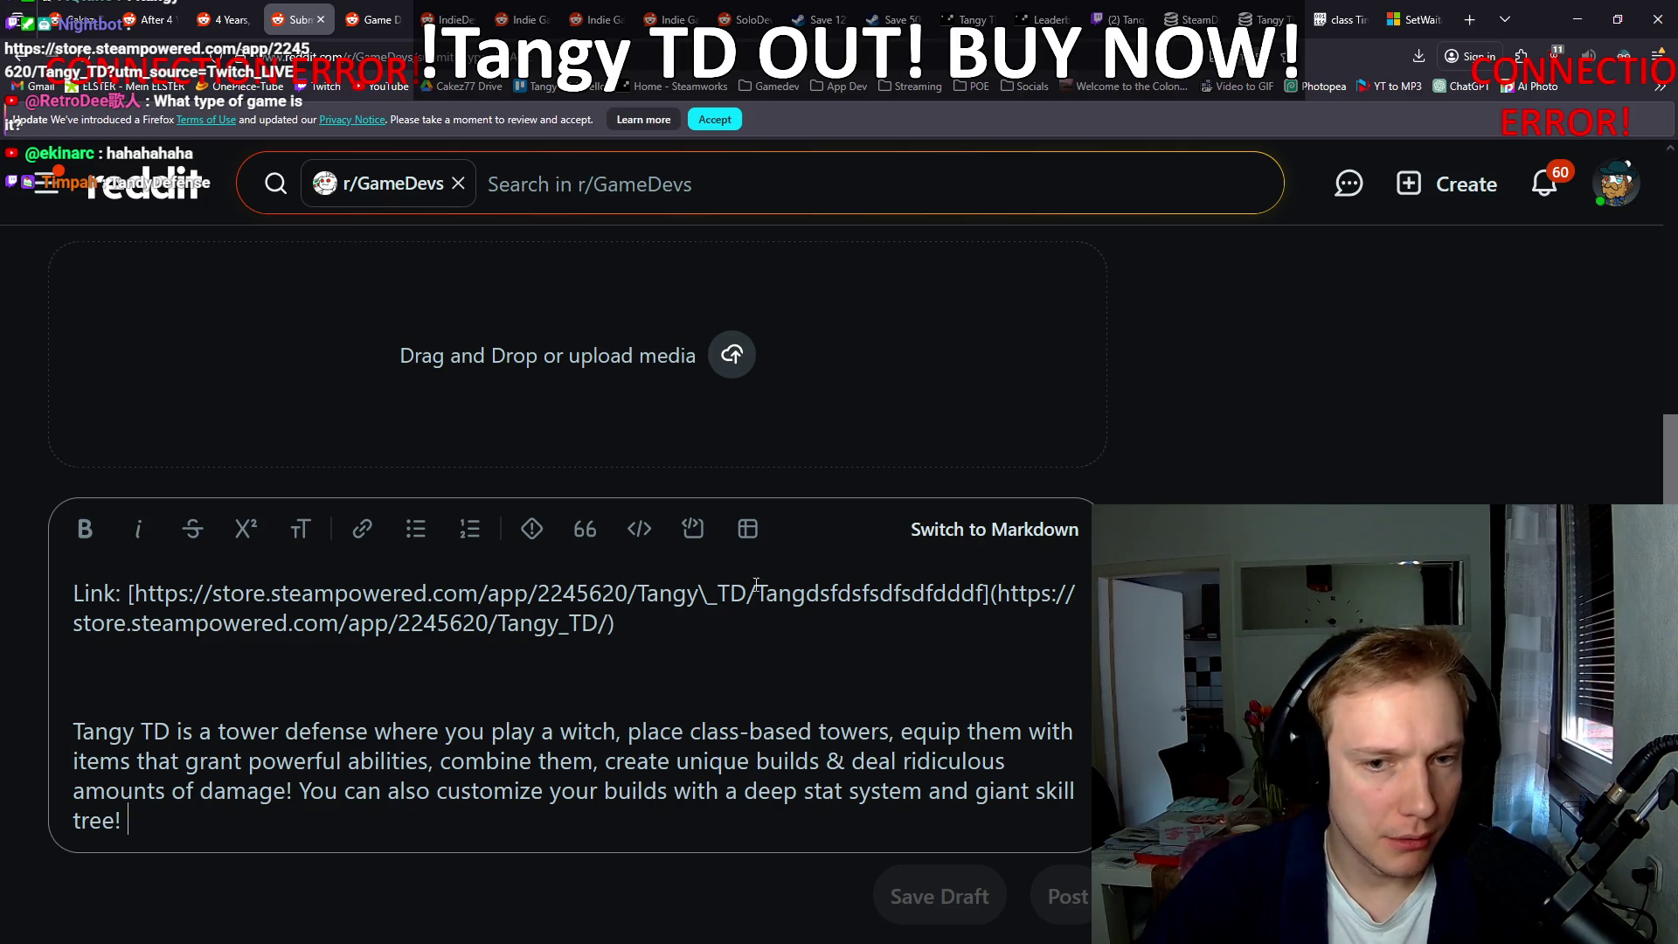
# Step: Replace the pasted body with the Steam link and description in Markdown mode
pyautogui.moveTo(128, 820); pyautogui.dragTo(3, 731)
pyautogui.moveTo(2, 580); pyautogui.dragTo(3, 578)
pyautogui.hotkey('ctrl', 'c')
pyautogui.press('BackSpace')
pyautogui.click(995, 529)
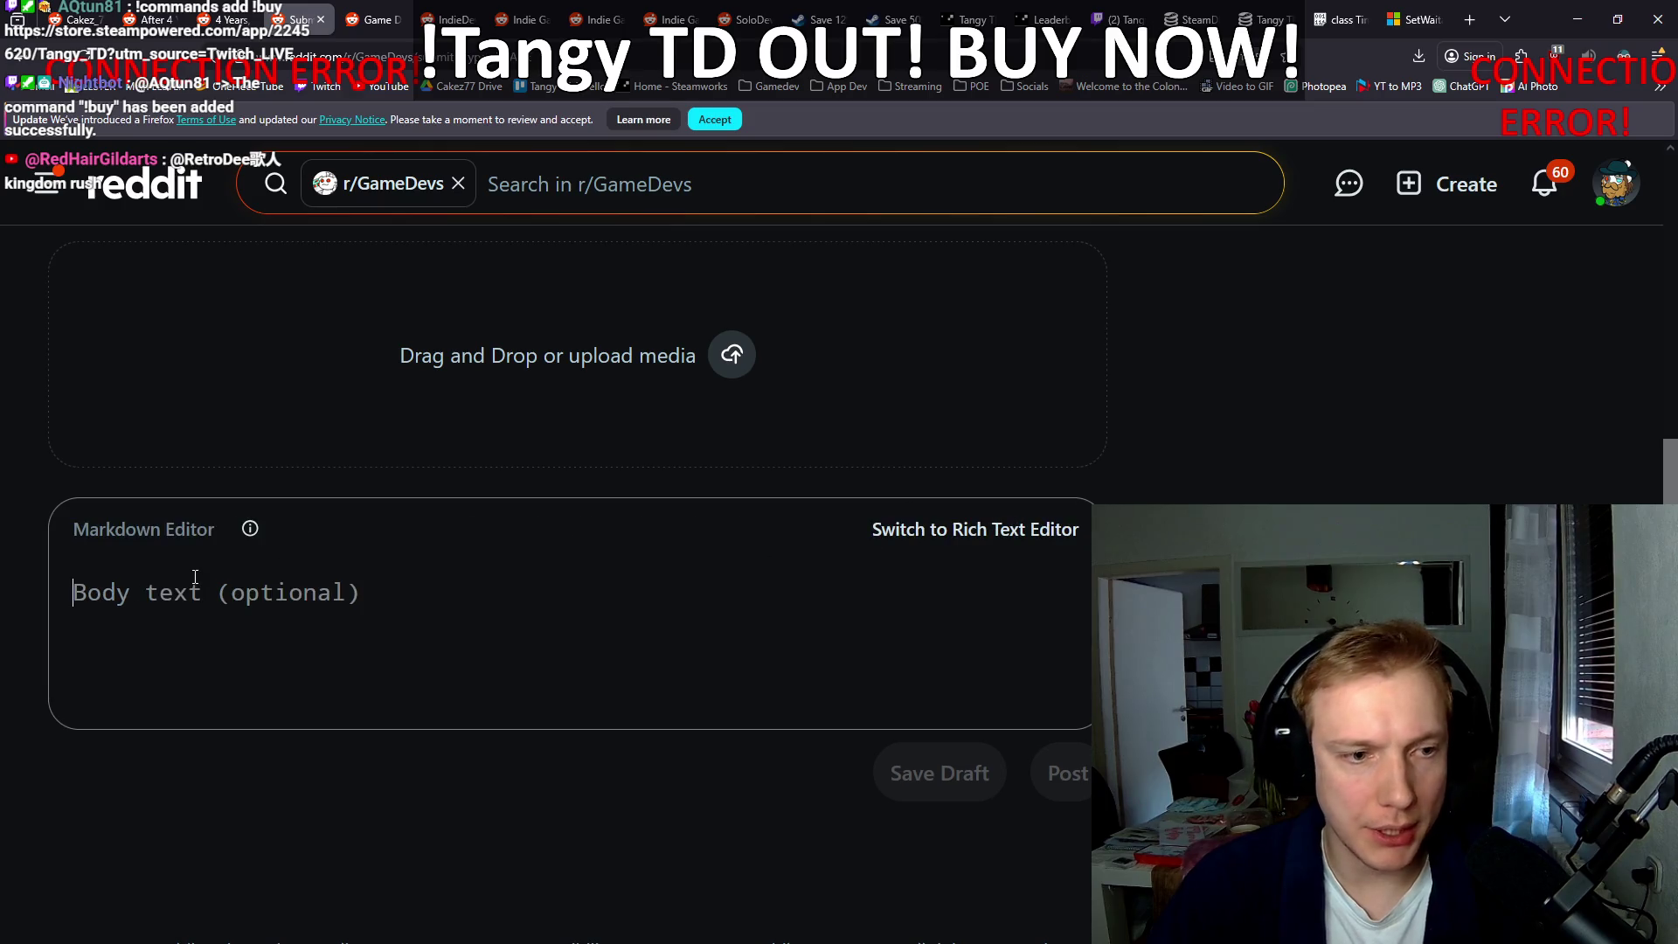
pyautogui.hotkey('ctrl', 'v')
pyautogui.scroll(4, 397, 632)
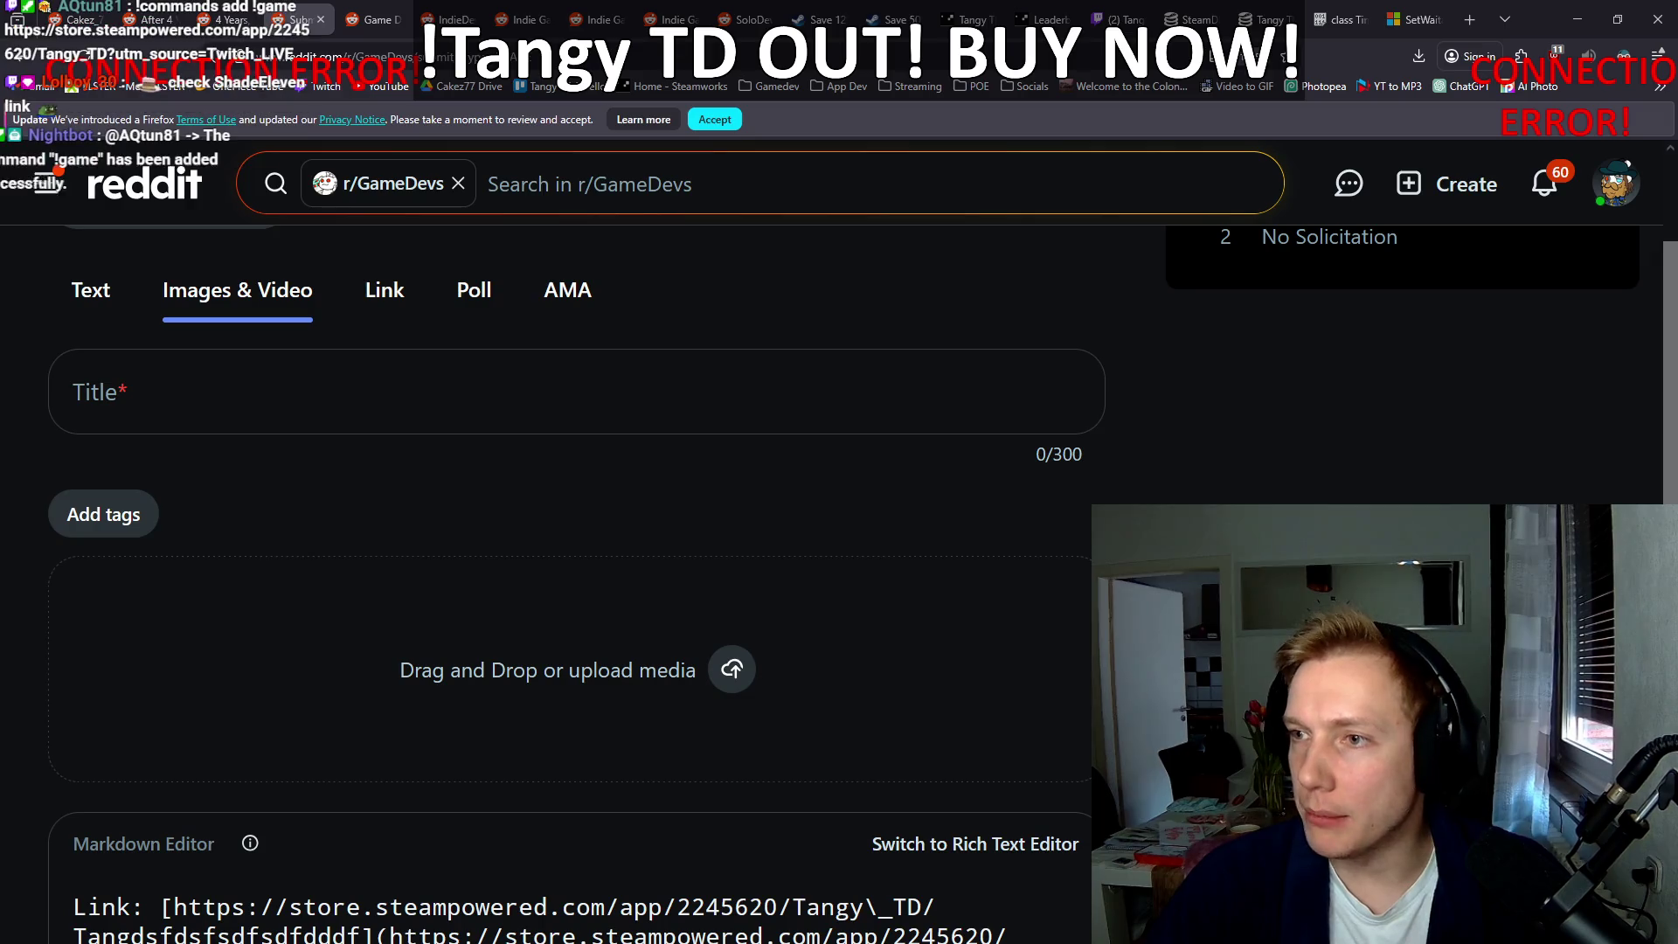
# Step: Drag the confetti cake image from File Explorer into the r/GameDevs post
pyautogui.hotkey('alt', 'Tab')
pyautogui.moveTo(844, 651)
pyautogui.mouseDown()
pyautogui.moveTo(201, 699)
pyautogui.moveTo(268, 697)
pyautogui.mouseUp()
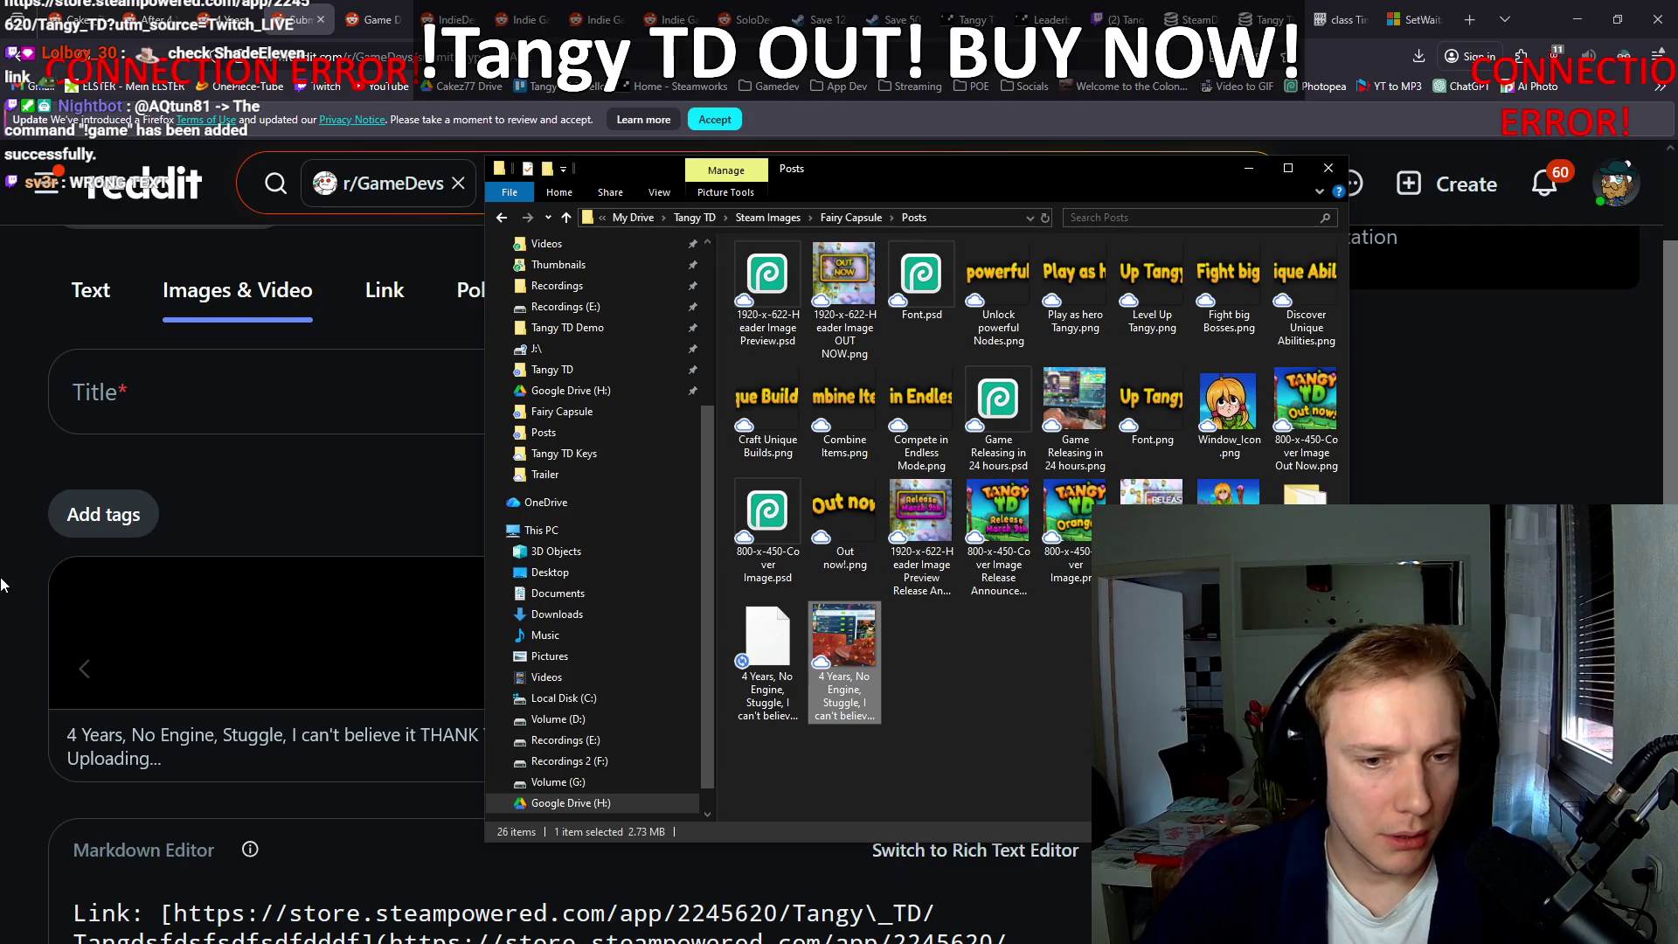
pyautogui.click(59, 559)
pyautogui.scroll(-5, 33, 516)
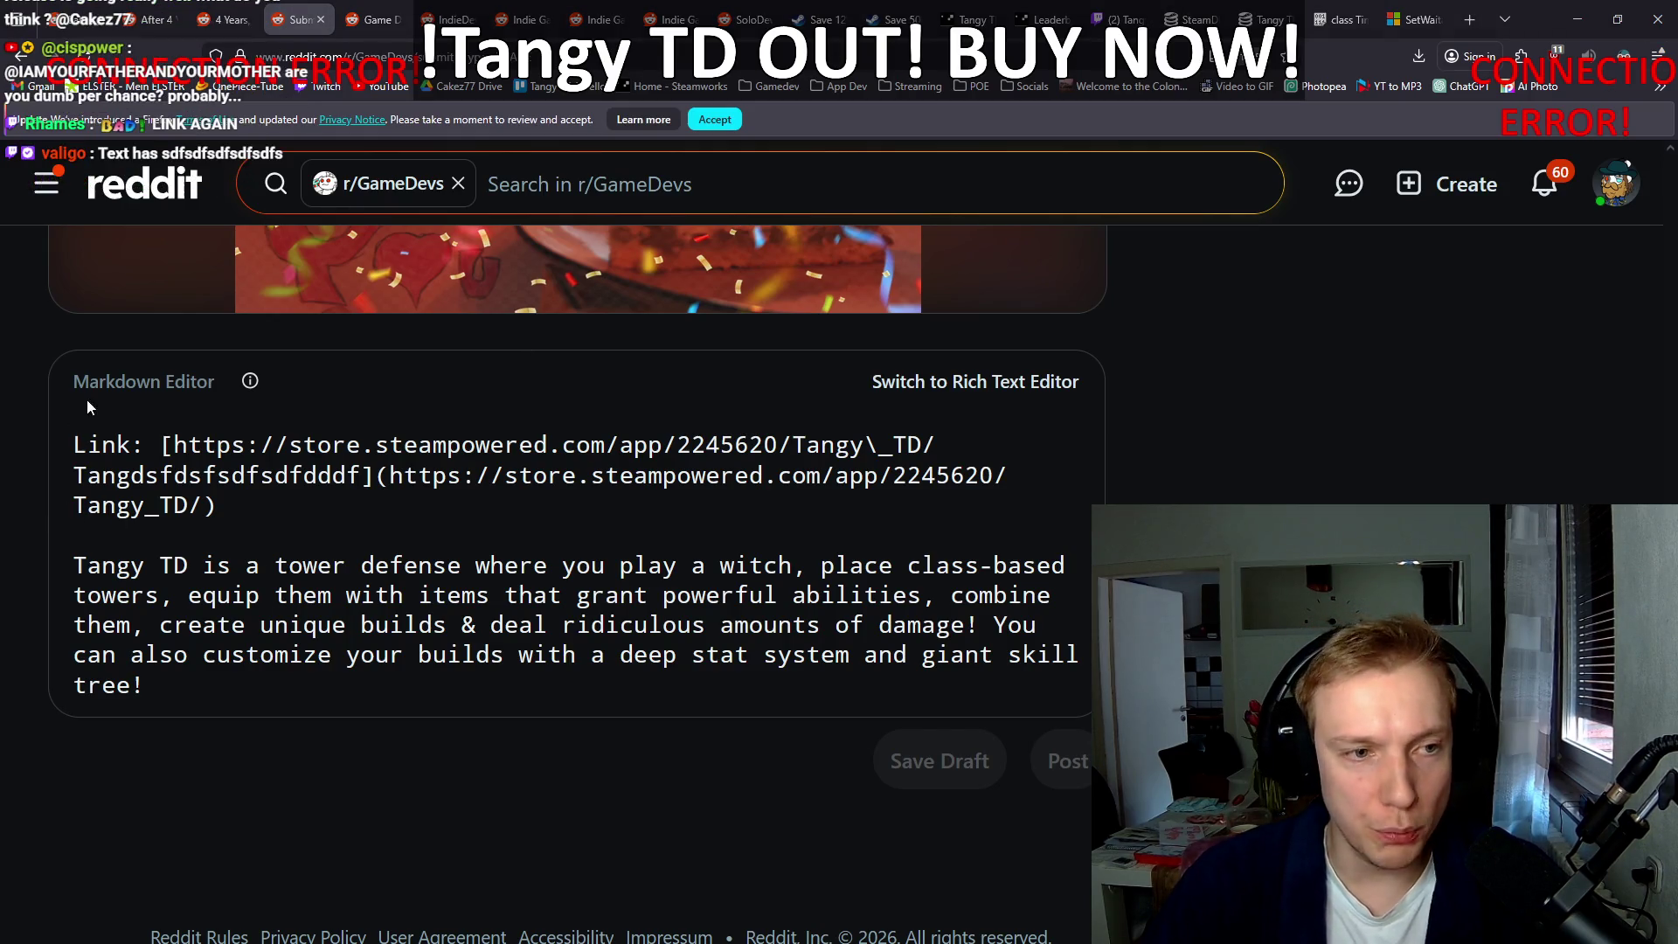
pyautogui.scroll(10, 80, 423)
pyautogui.click(234, 11)
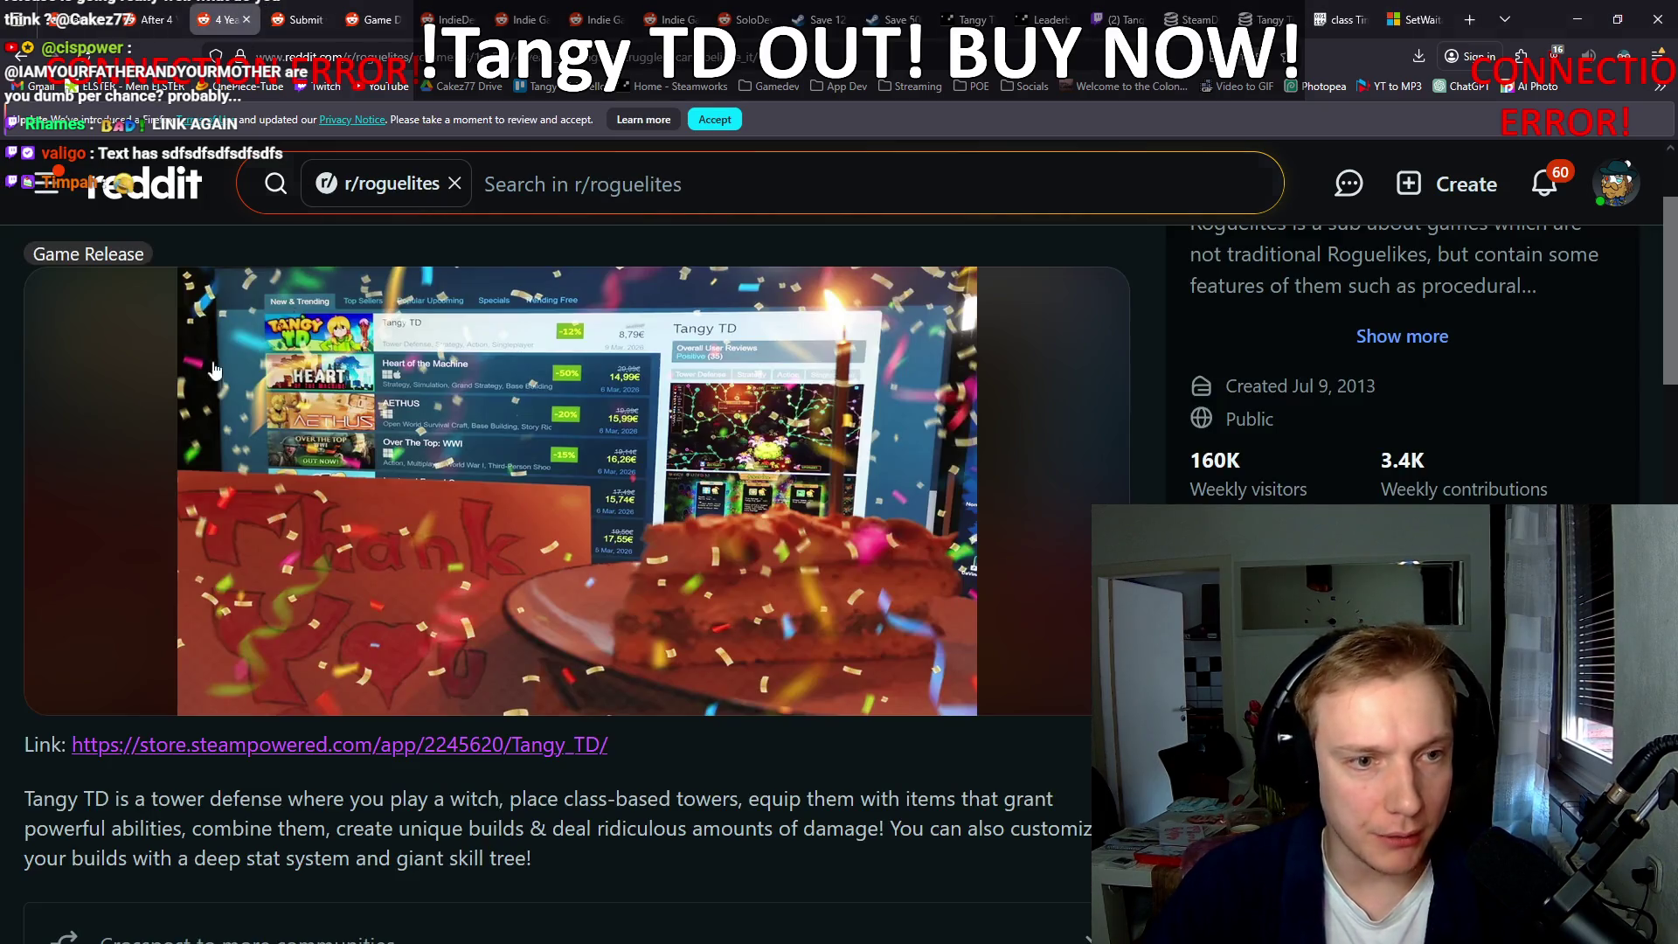
# Step: Make the r/gamedevscreens post an image post with the Markdown Steam link and description
pyautogui.click(311, 10)
pyautogui.scroll(-5, 463, 526)
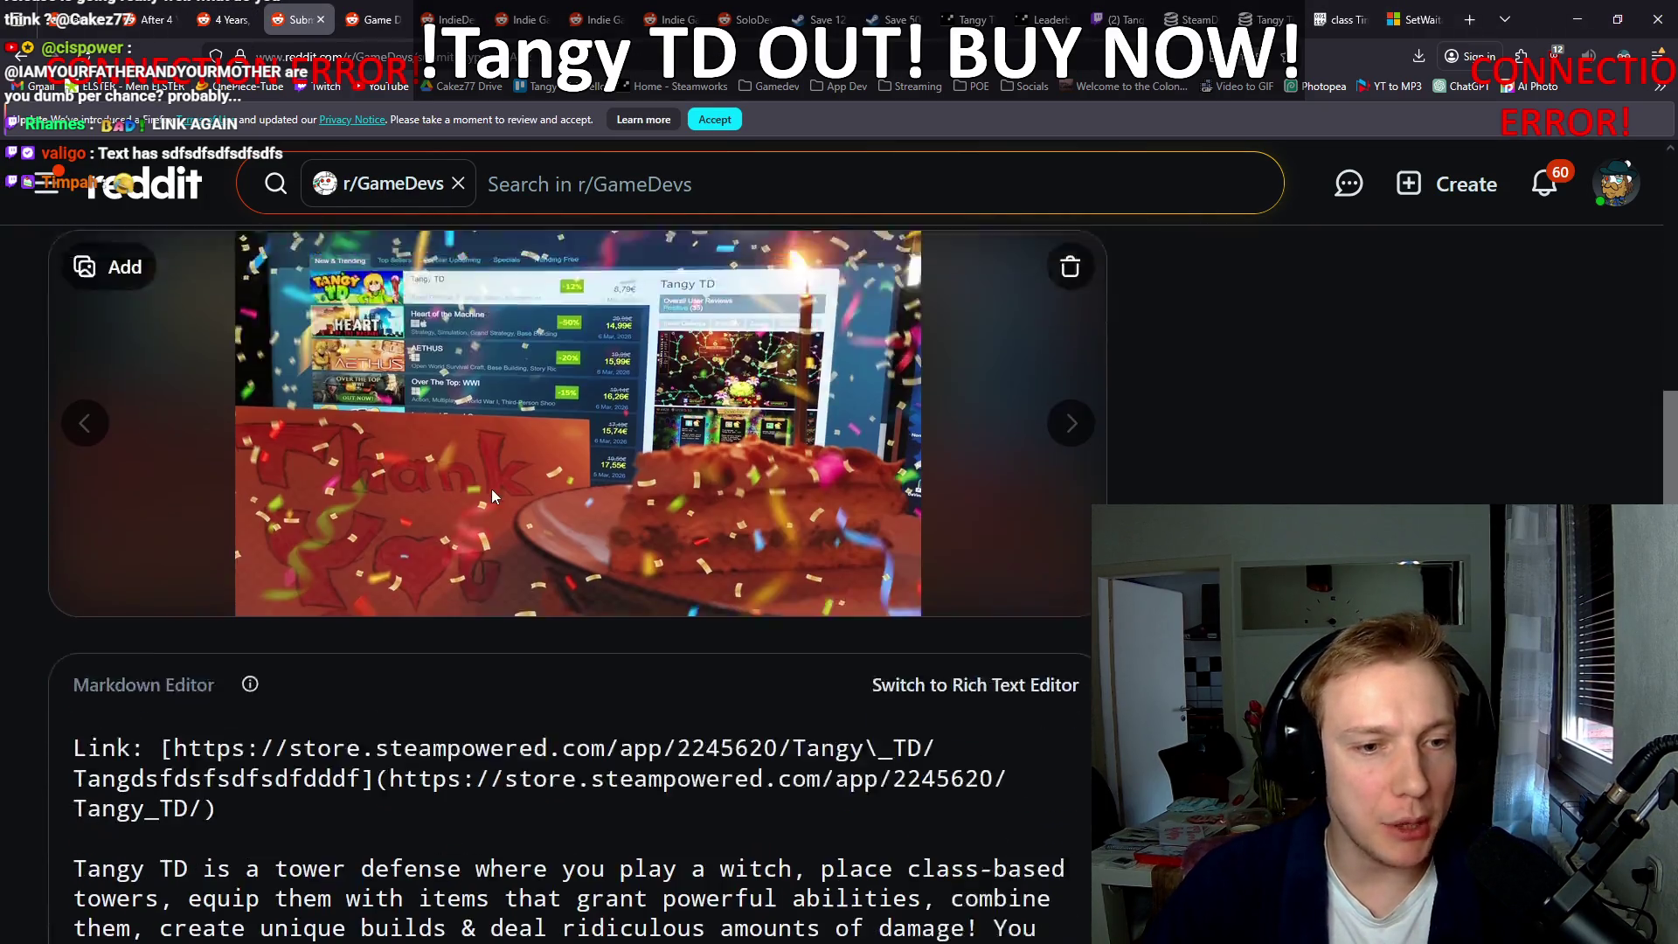
pyautogui.scroll(2, 371, 363)
pyautogui.scroll(4, 633, 338)
pyautogui.click(371, 19)
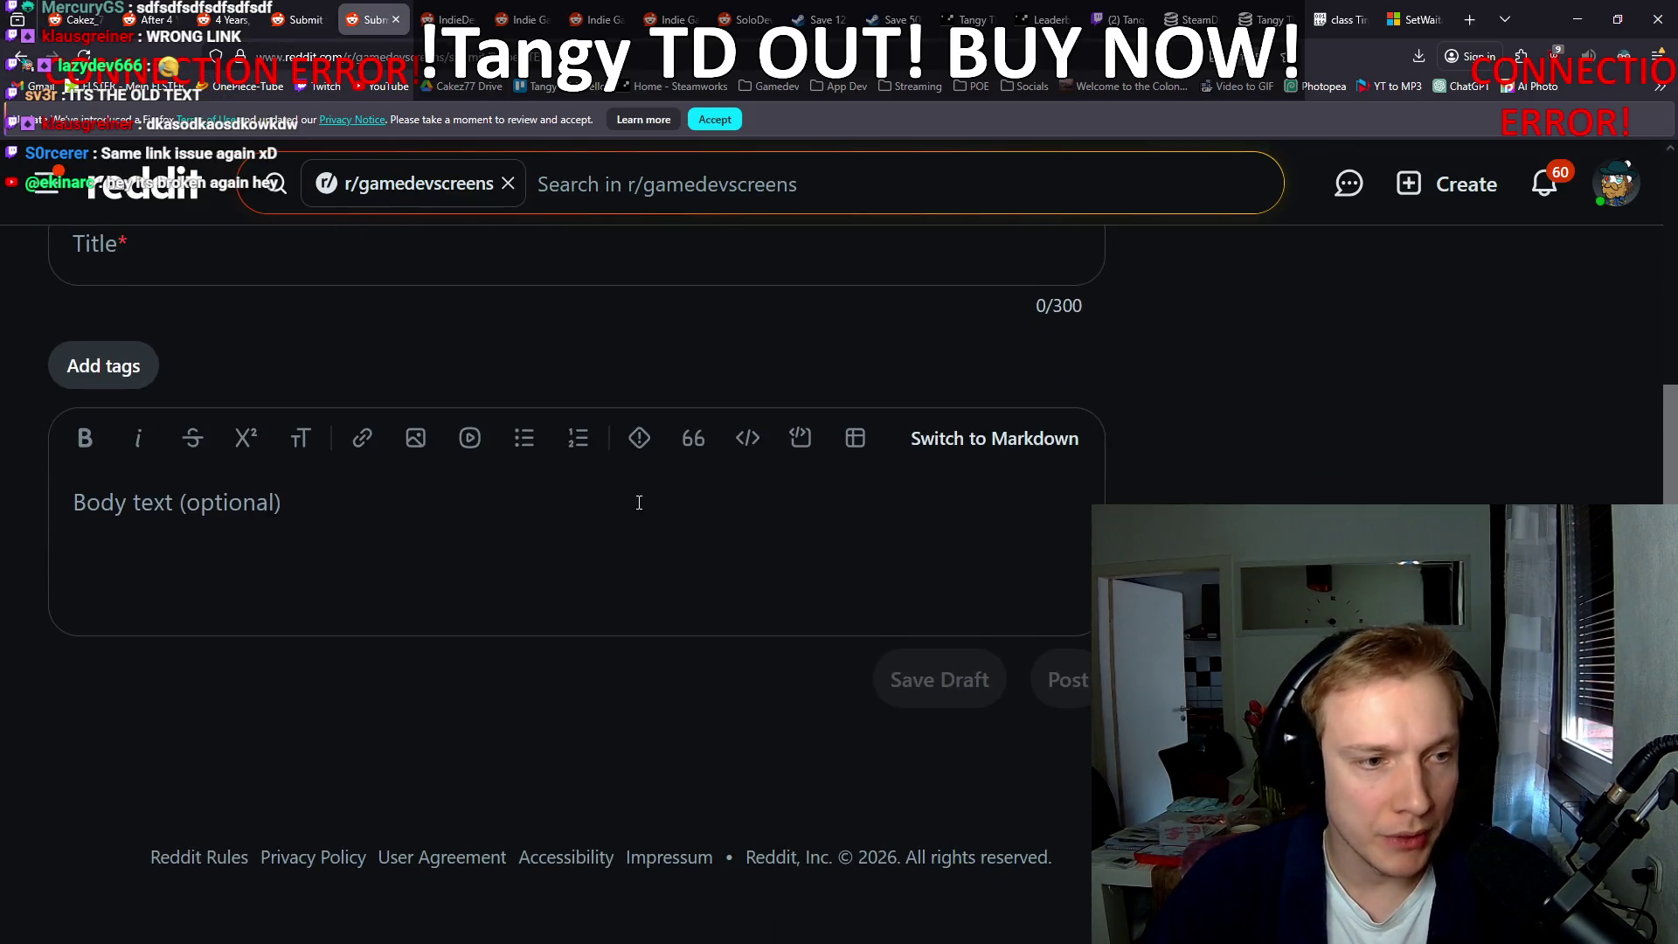
pyautogui.click(280, 461)
pyautogui.scroll(-5, 618, 697)
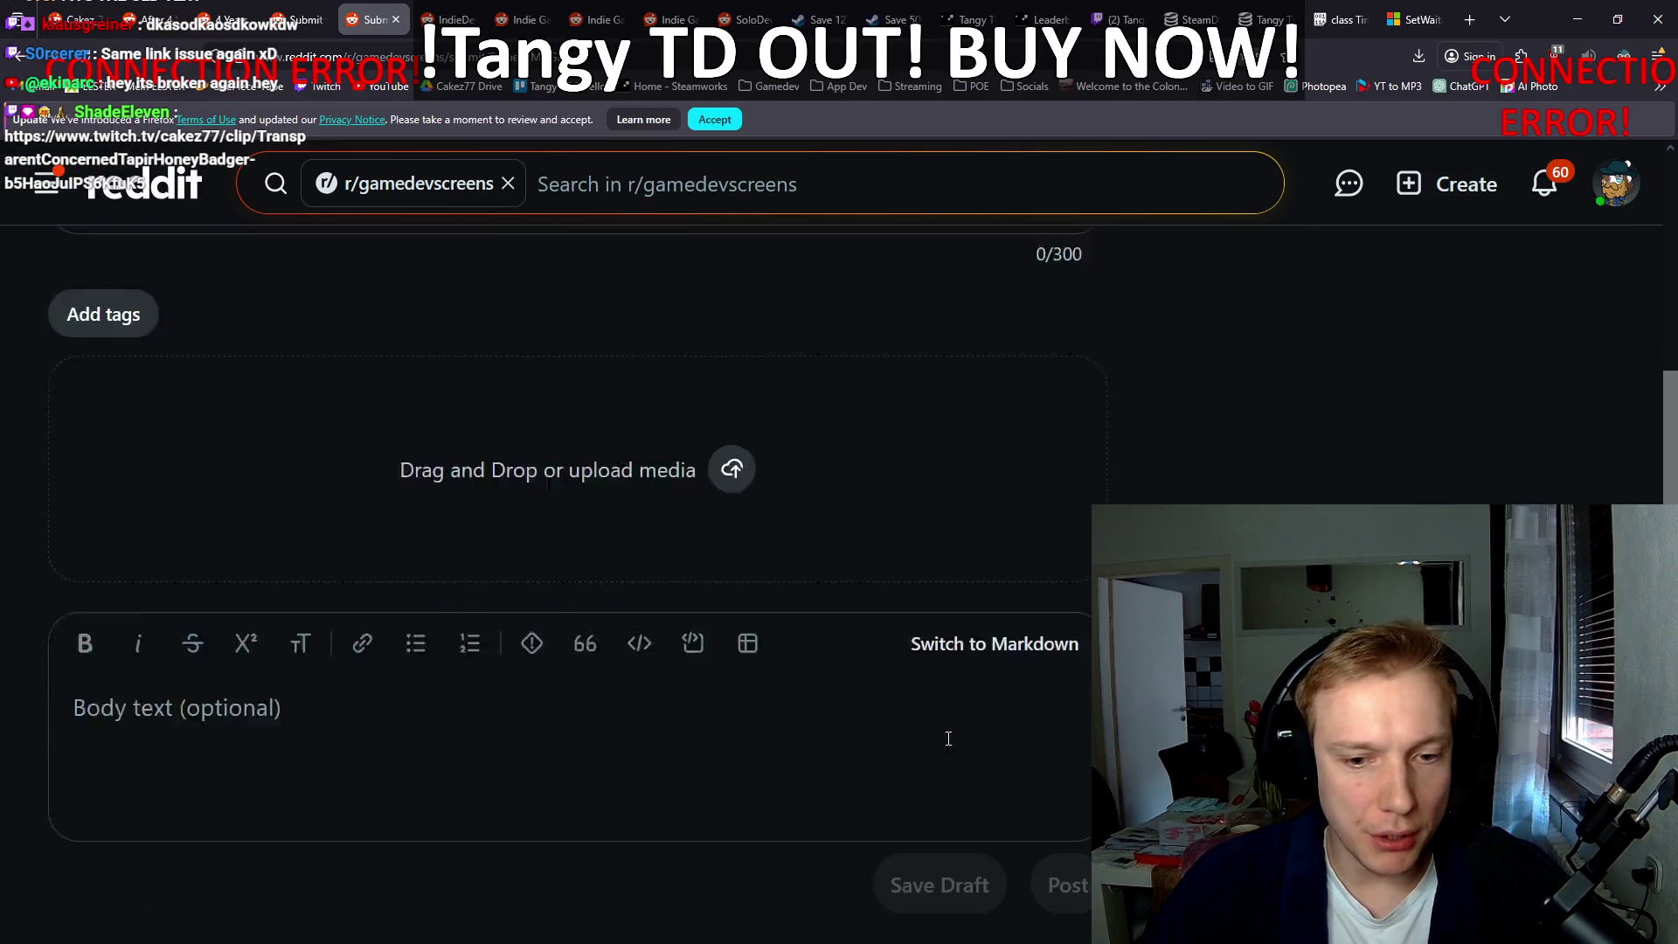
pyautogui.click(985, 532)
pyautogui.write('Link: [https://store.steampowered.com/app/2245620/Tangy\\_TD/Tangdsfdsfsdfsdfdddf](https://store.steampowered.com/app/2245620/Tangy_TD/)  Tangy TD is a tower defense where you play a witch, place class-based towers, equip them with items that grant powerful abilities, combine them, create unique builds & deal ridiculous amounts of damage! You can also customize your builds with a deep stat system and giant skill tree!')
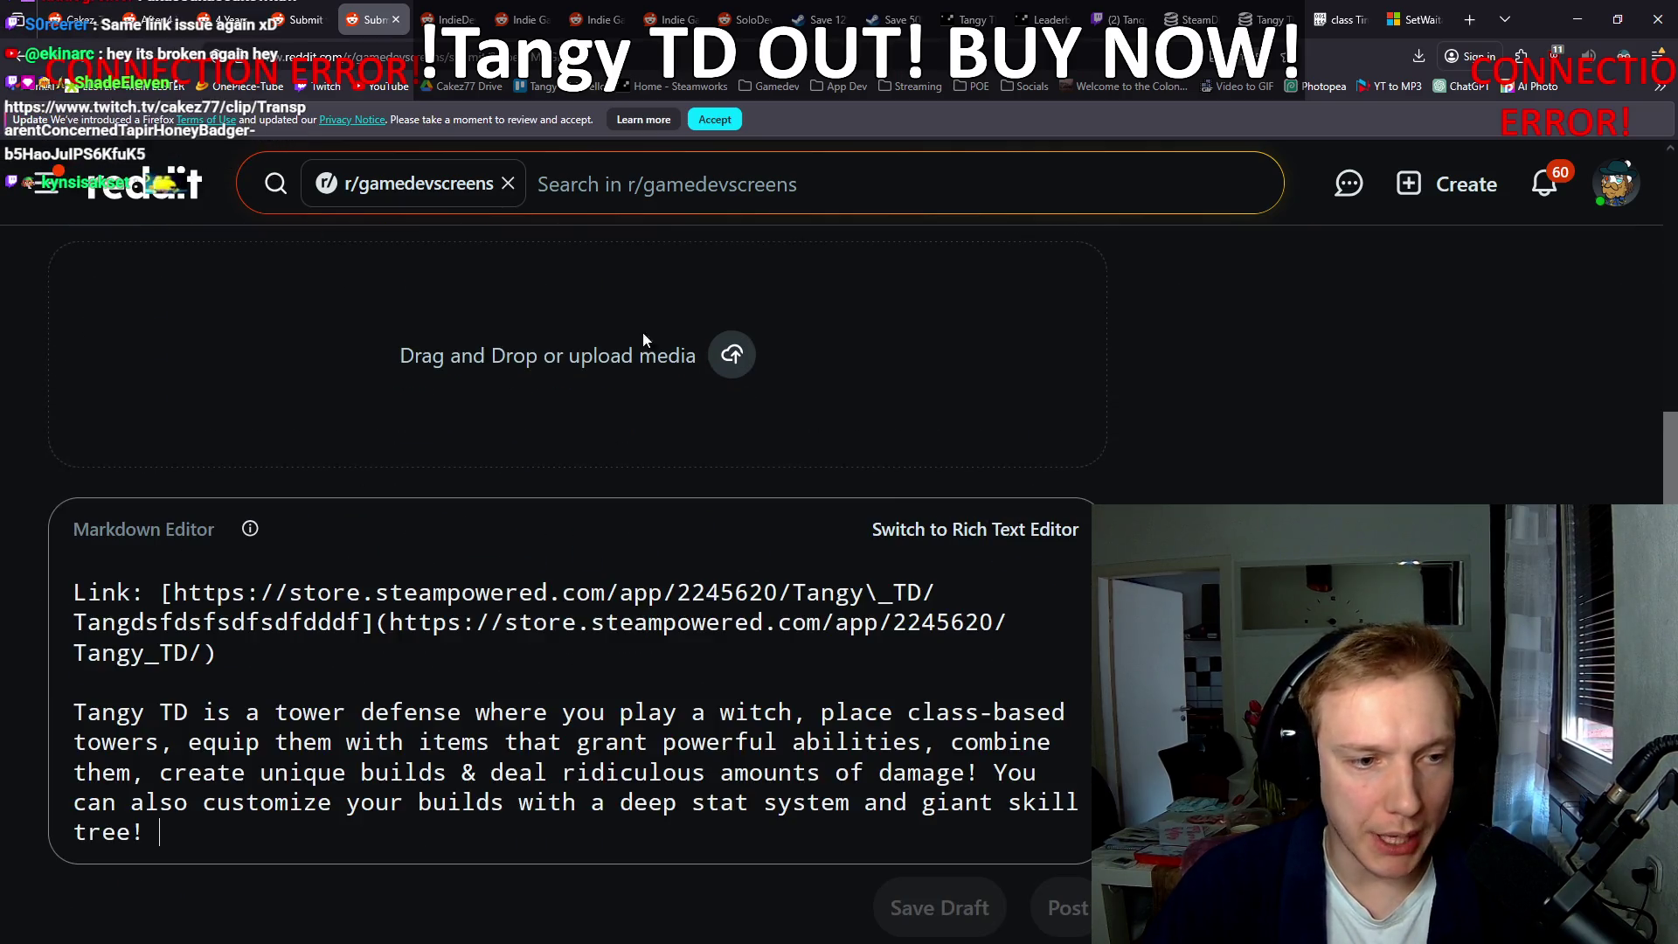
# Step: Create an r/IndieDev image post with the Markdown body, then start an r/IndieGame post
pyautogui.click(448, 19)
pyautogui.click(1251, 477)
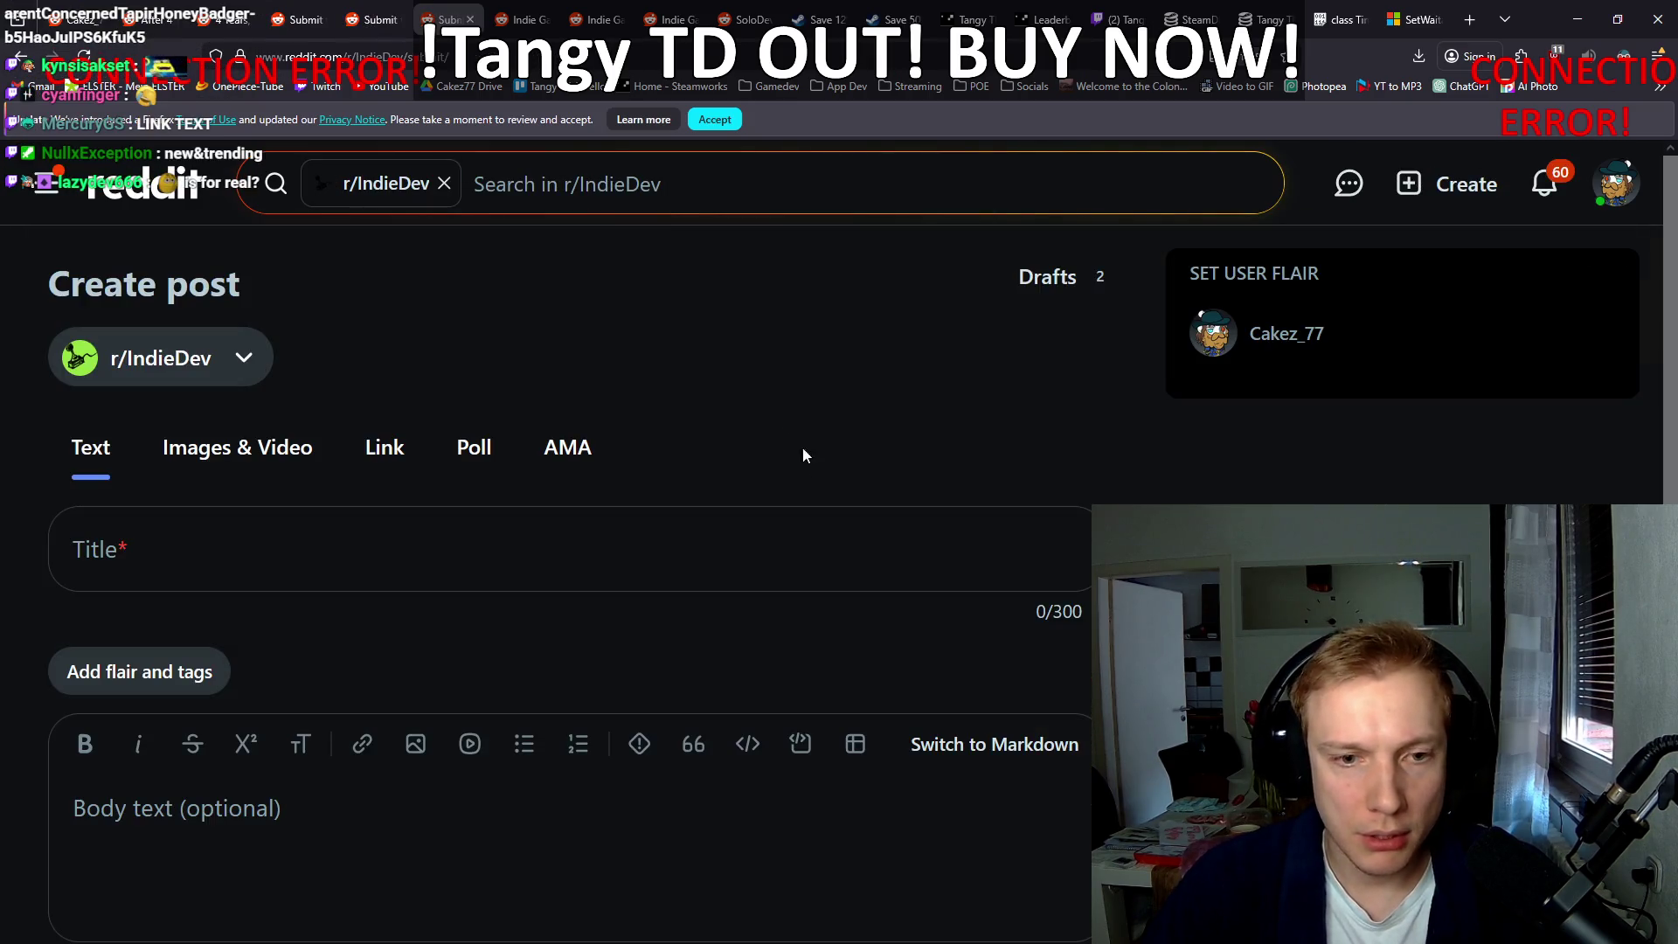
pyautogui.click(944, 750)
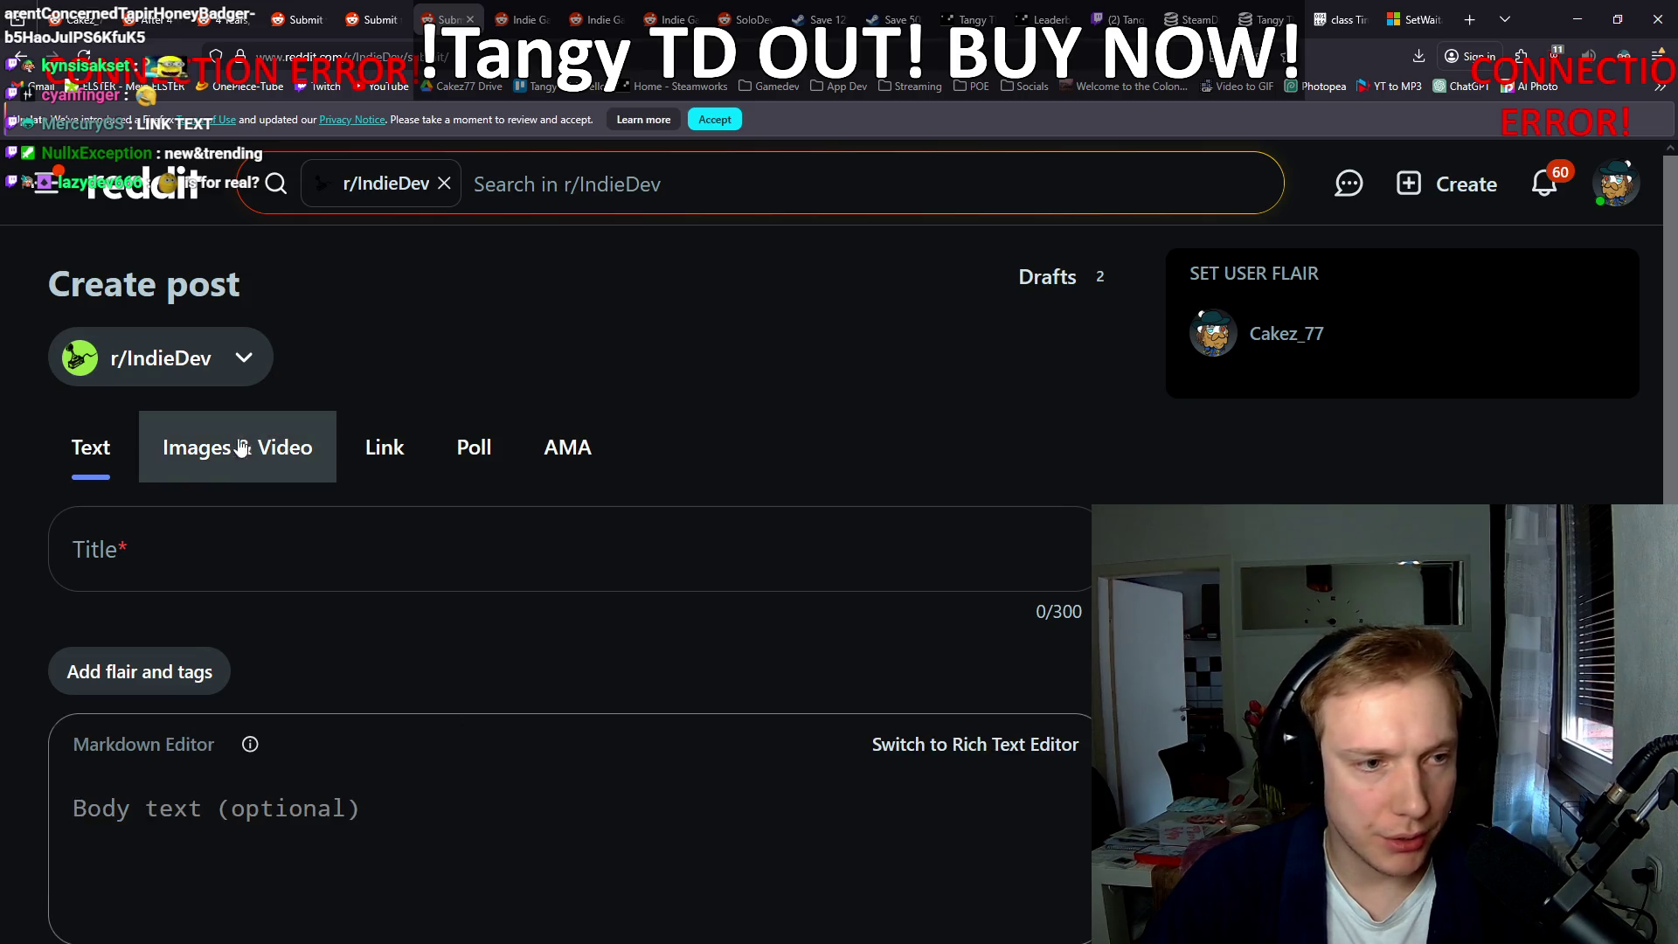
pyautogui.click(236, 447)
pyautogui.scroll(-5, 918, 528)
pyautogui.click(993, 544)
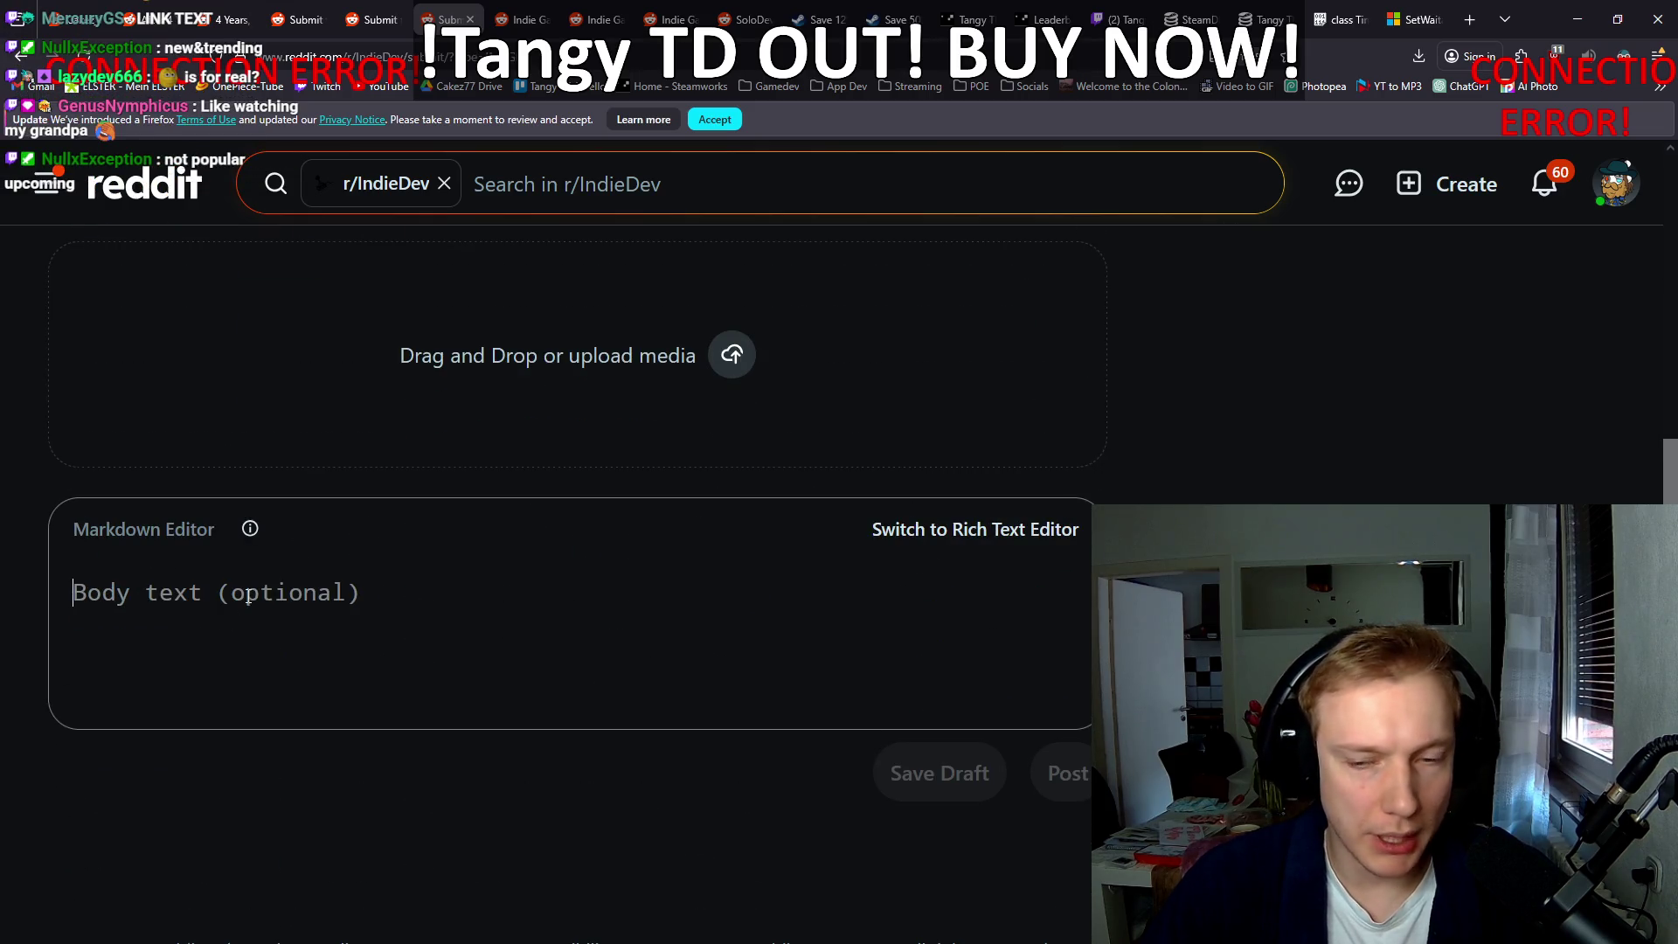
pyautogui.write('Link: [https://store.steampowered.com/app/2245620/Tangy\\_TD/Tangdsfdsfsdfsdfdddf](https://store.steampowered.com/app/2245620/Tangy_TD/)  Tangy TD is a tower defense where you play a witch, place class-based towers, equip them with items that grant powerful abilities, combine them, create unique builds & deal ridiculous amounts of damage! You can also customize your builds with a deep stat system and giant skill tree!')
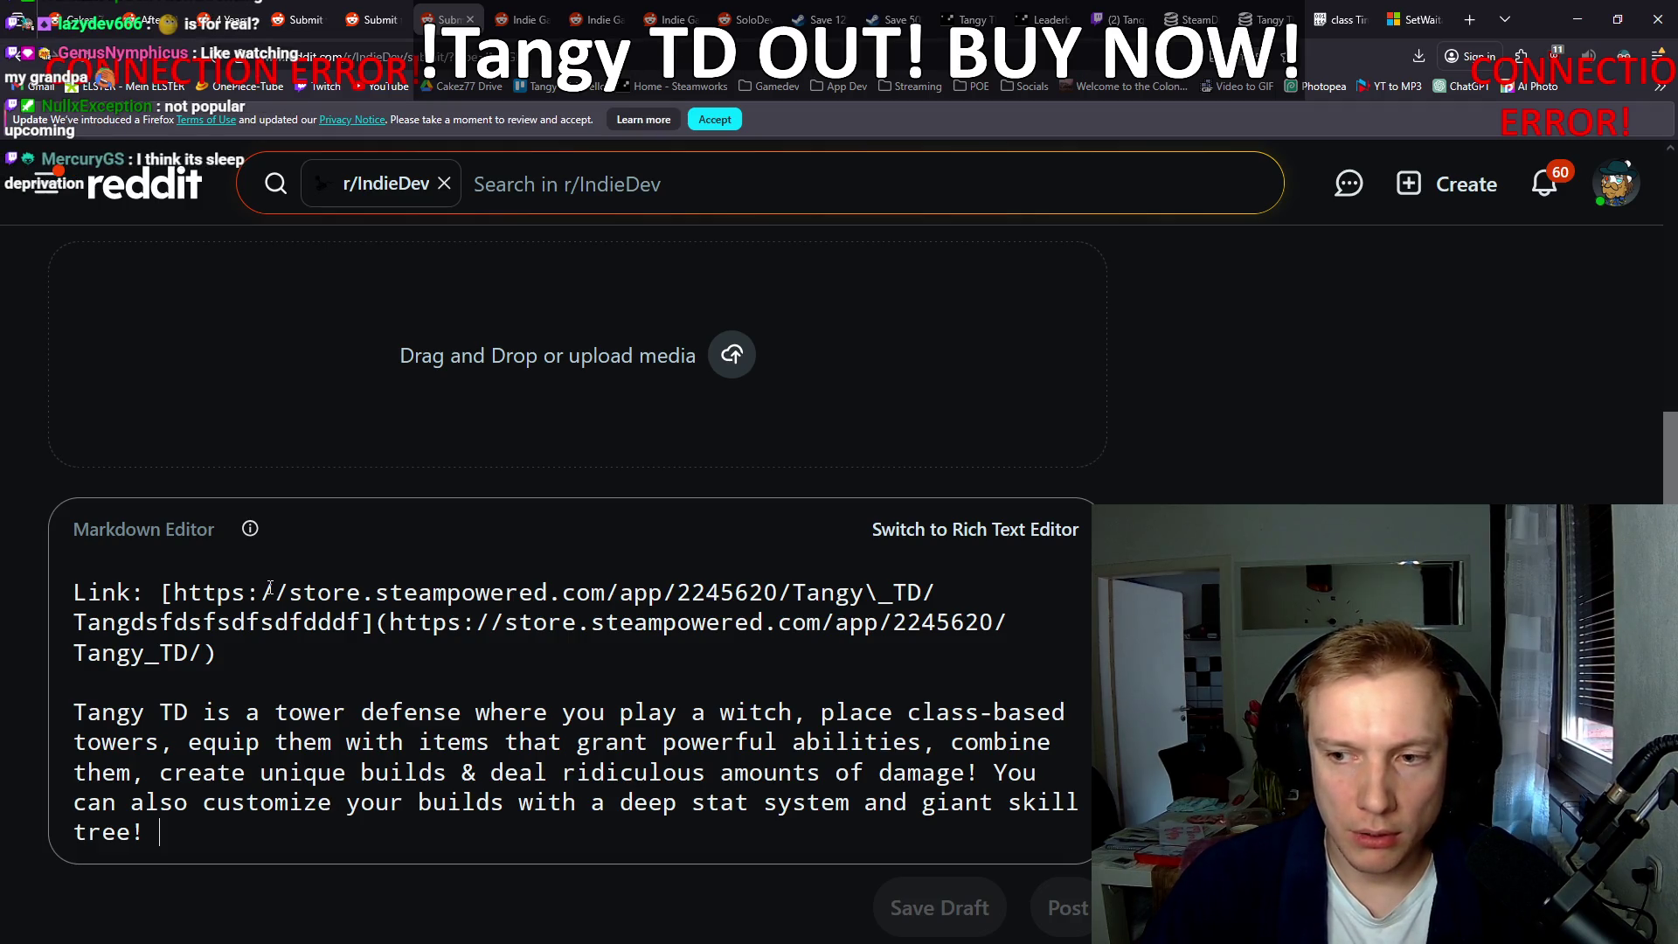
pyautogui.scroll(2, 429, 604)
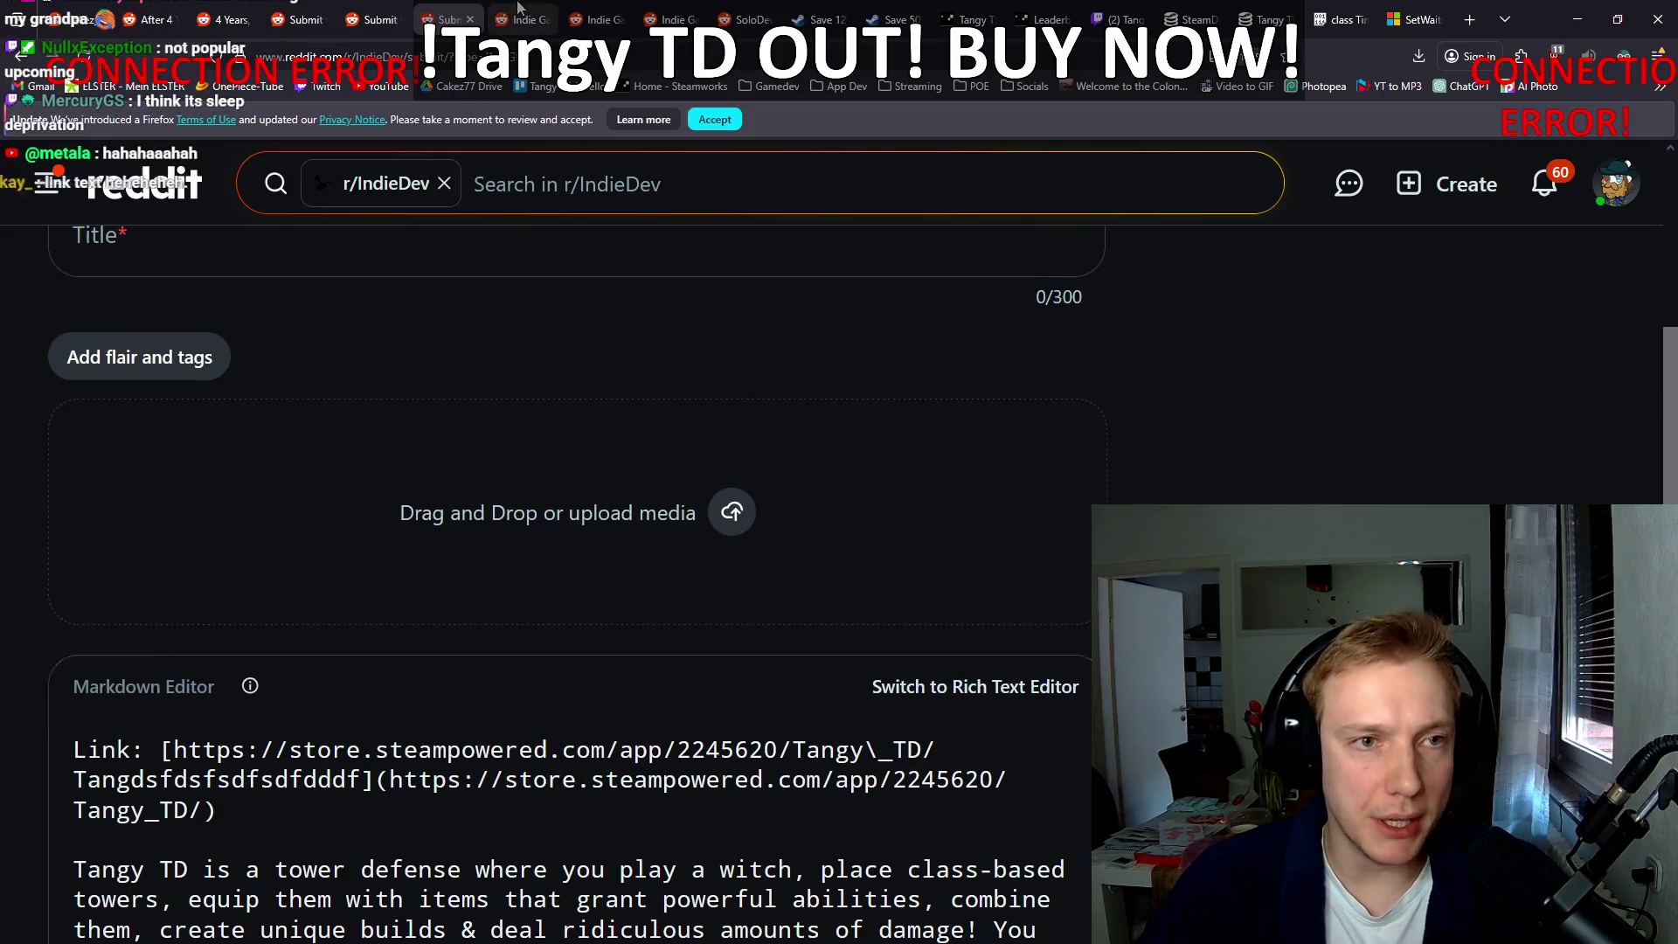
pyautogui.hotkey('ctrl', 'Tab')
pyautogui.click(1236, 464)
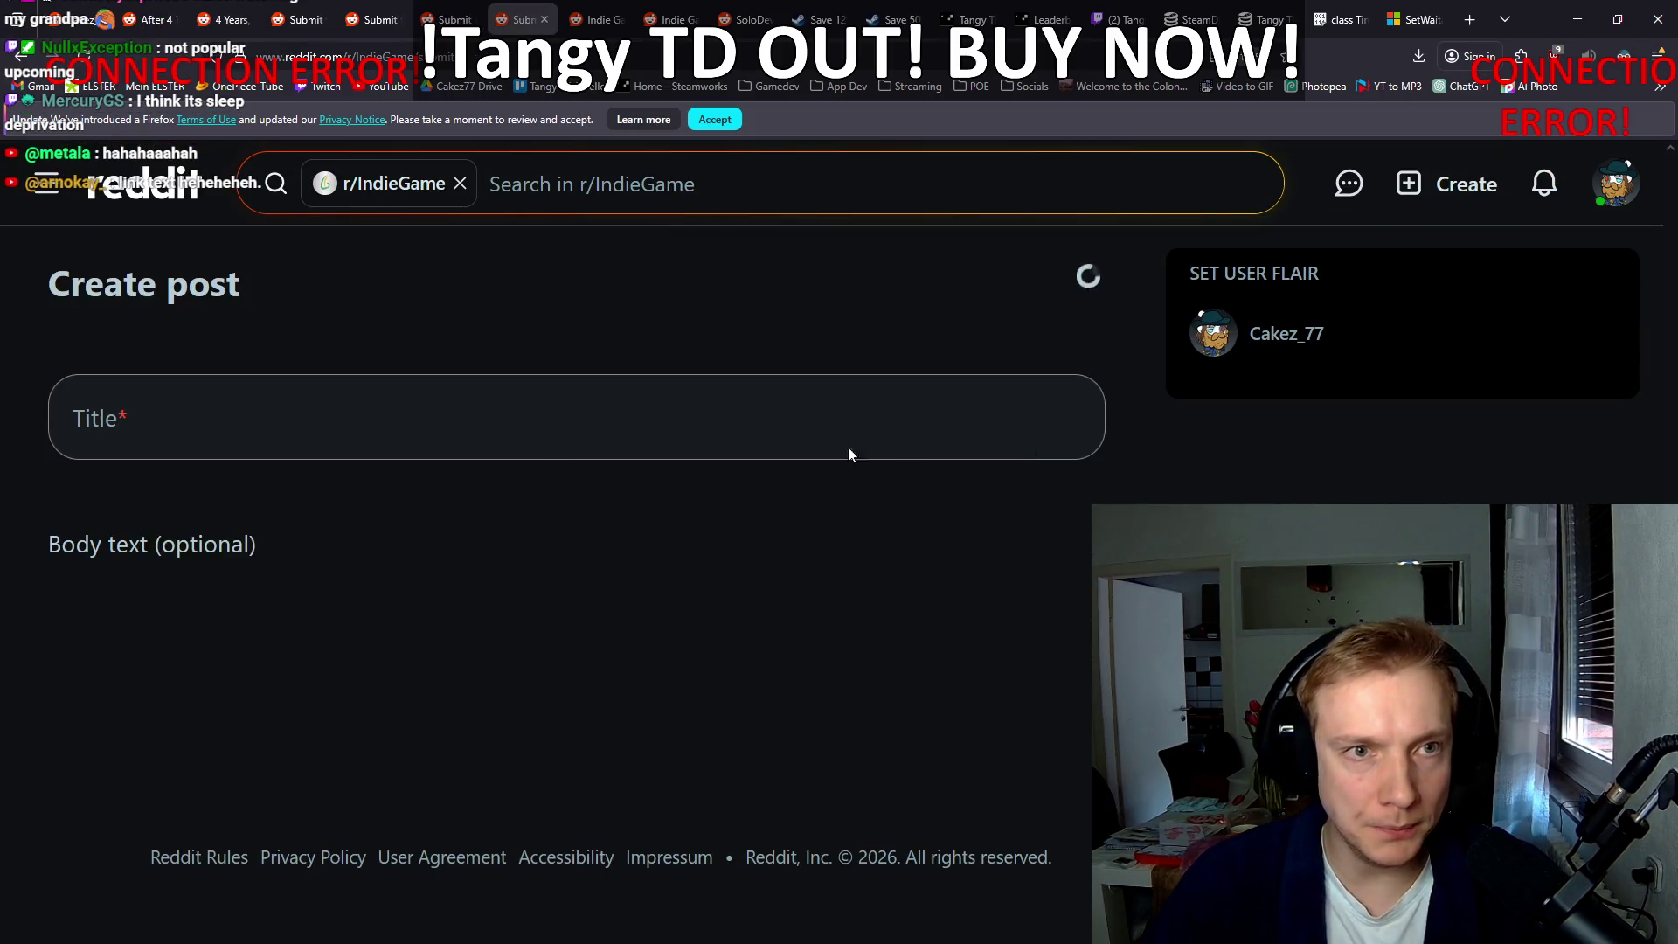
# Step: Make the r/IndieGame post an image post with the Markdown Steam link and description
pyautogui.scroll(-3, 491, 406)
pyautogui.scroll(3, 491, 405)
pyautogui.click(236, 443)
pyautogui.scroll(-3, 710, 484)
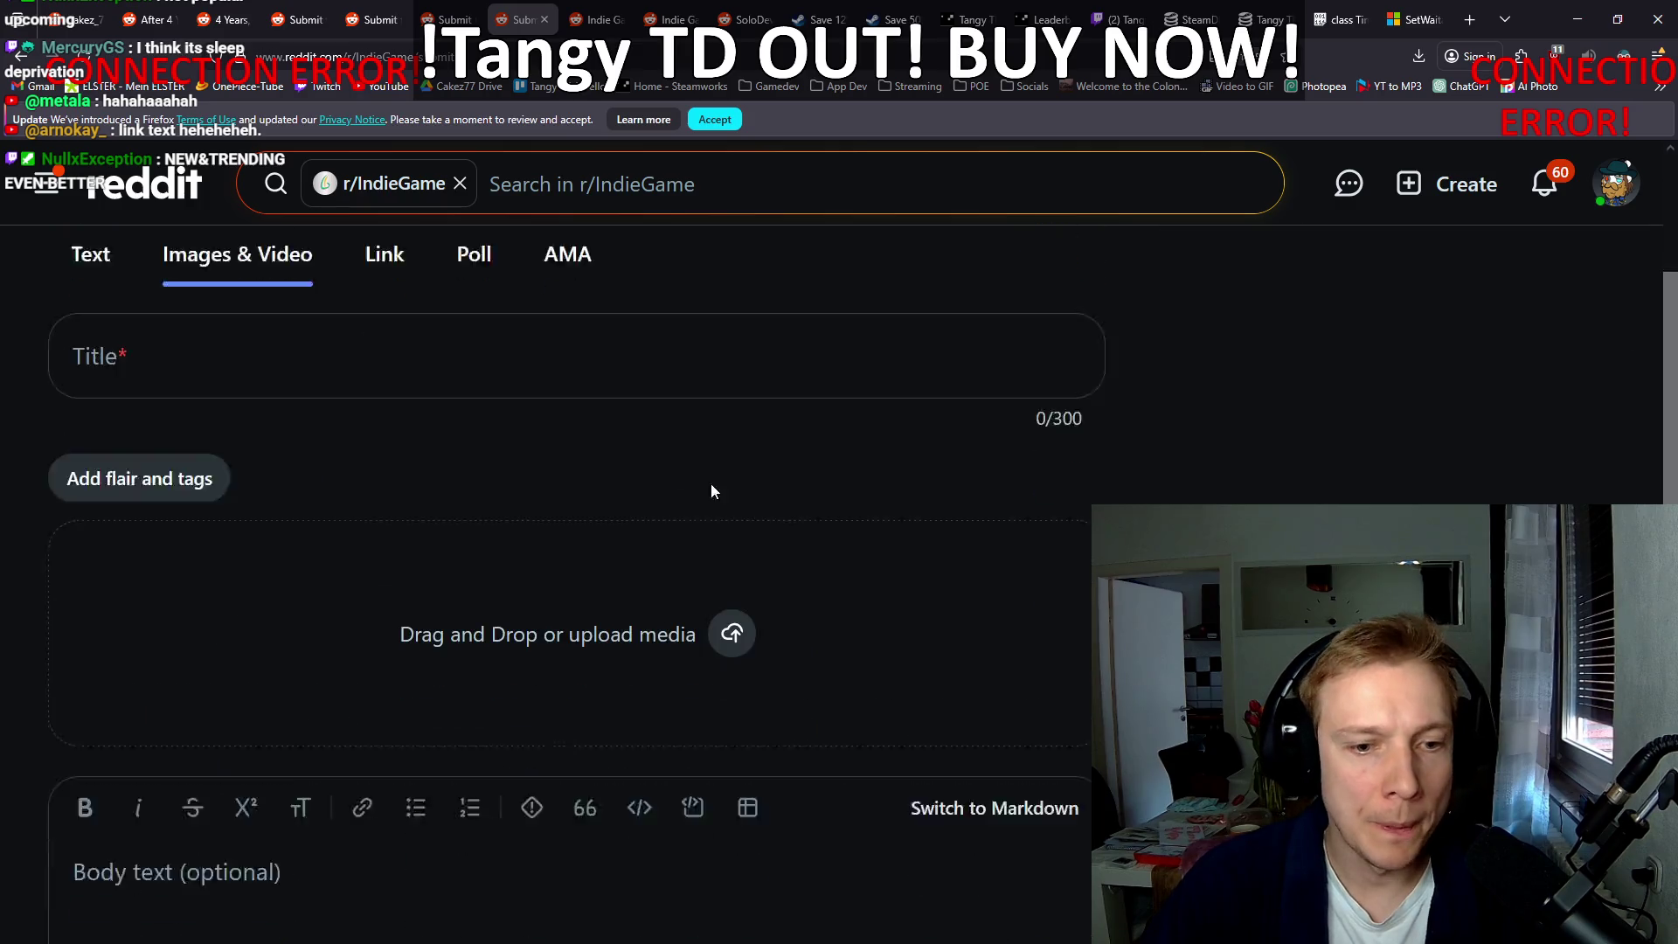
pyautogui.click(994, 711)
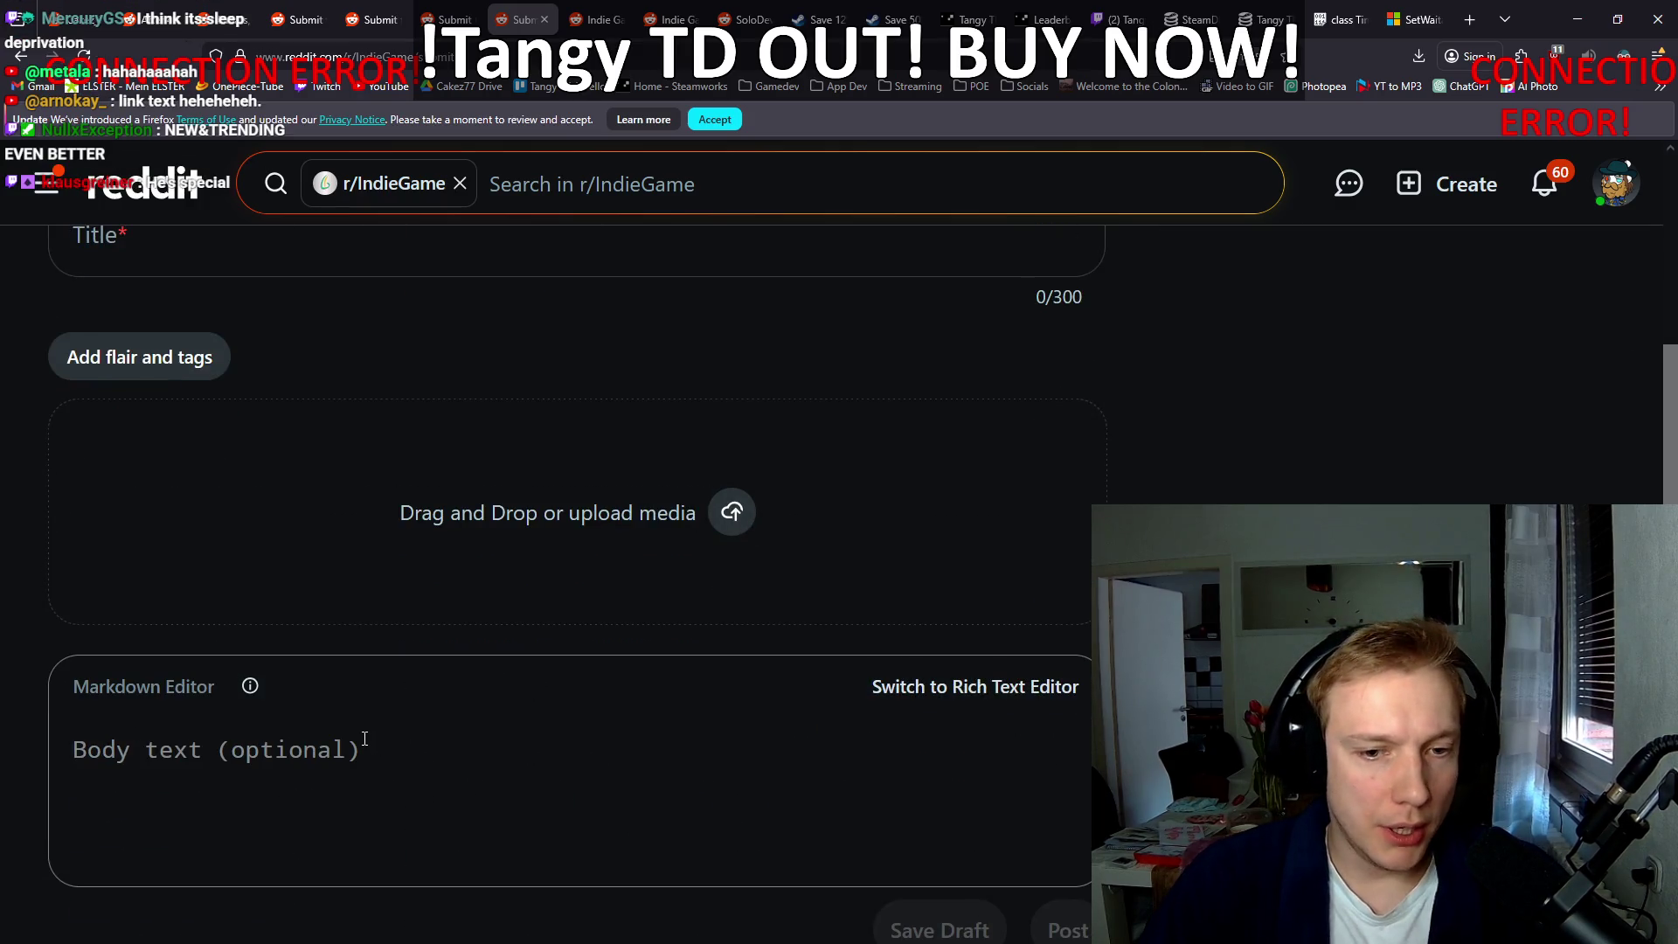
pyautogui.write('Link: [https://store.steampowered.com/app/2245620/Tangy\\_TD/Tangdsfdsfsdfsdfdddf](https://store.steampowered.com/app/2245620/Tangy_TD/)  Tangy TD is a tower defense where you play a witch, place class-based towers, equip them with items that grant powerful abilities, combine them, create unique builds & deal ridiculous amounts of damage! You can also customize your builds with a deep stat system and giant skill tree!')
pyautogui.scroll(3, 416, 744)
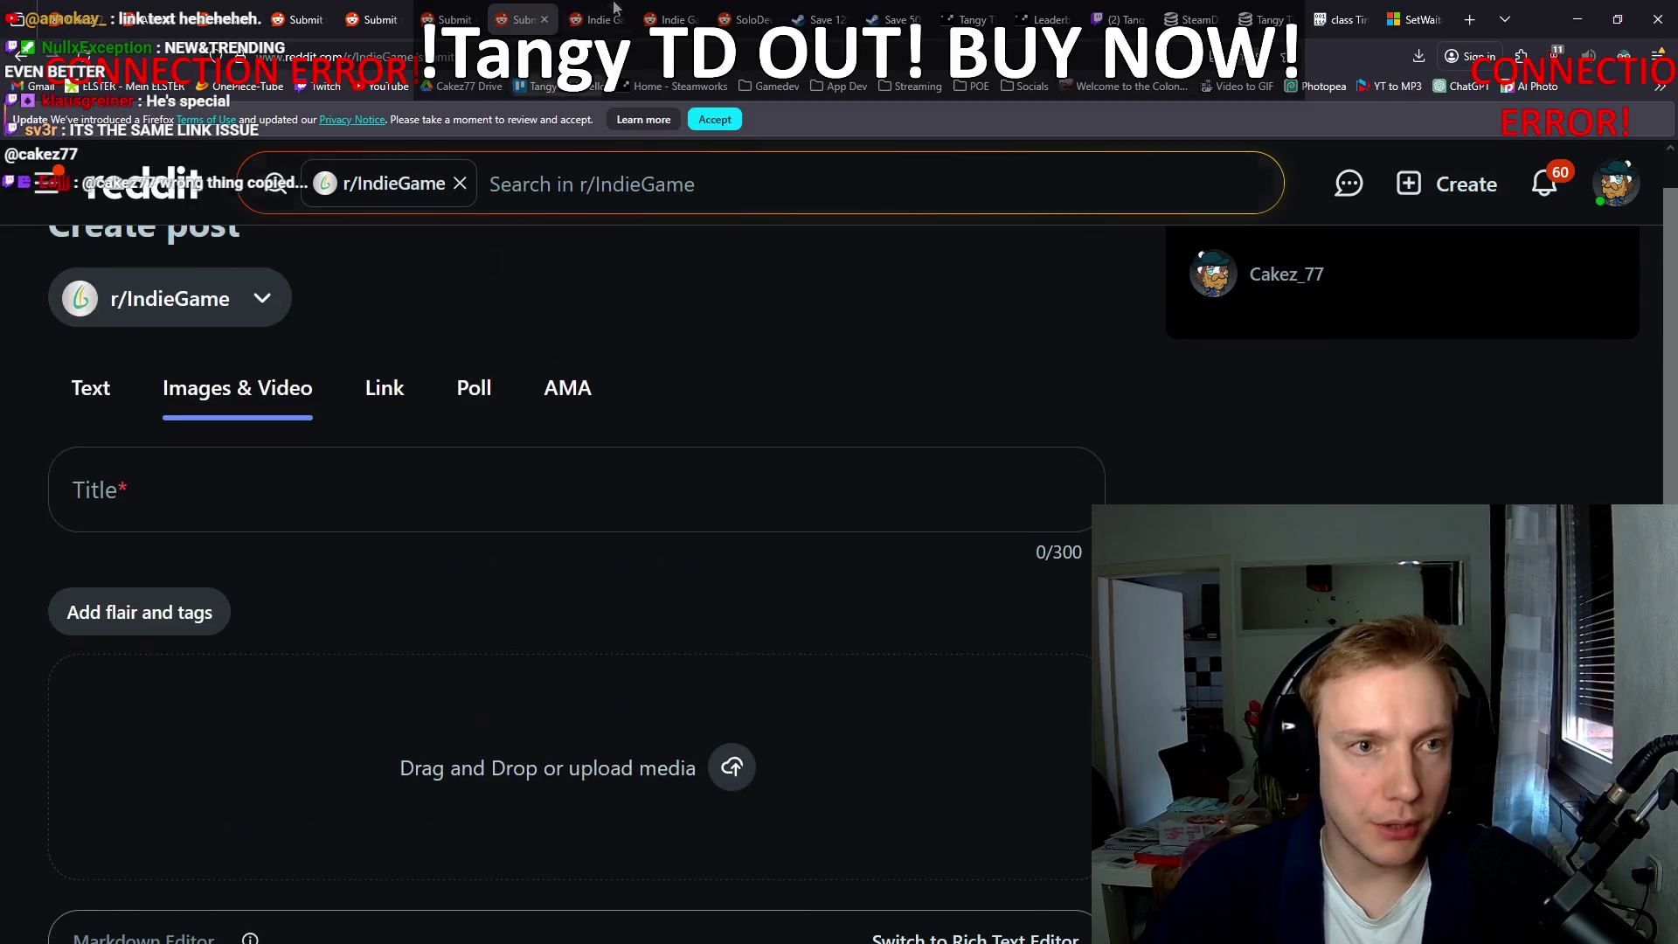
# Step: Create an r/IndieGameDevs image post with the Markdown Steam link and description
pyautogui.click(598, 19)
pyautogui.scroll(-3, 741, 328)
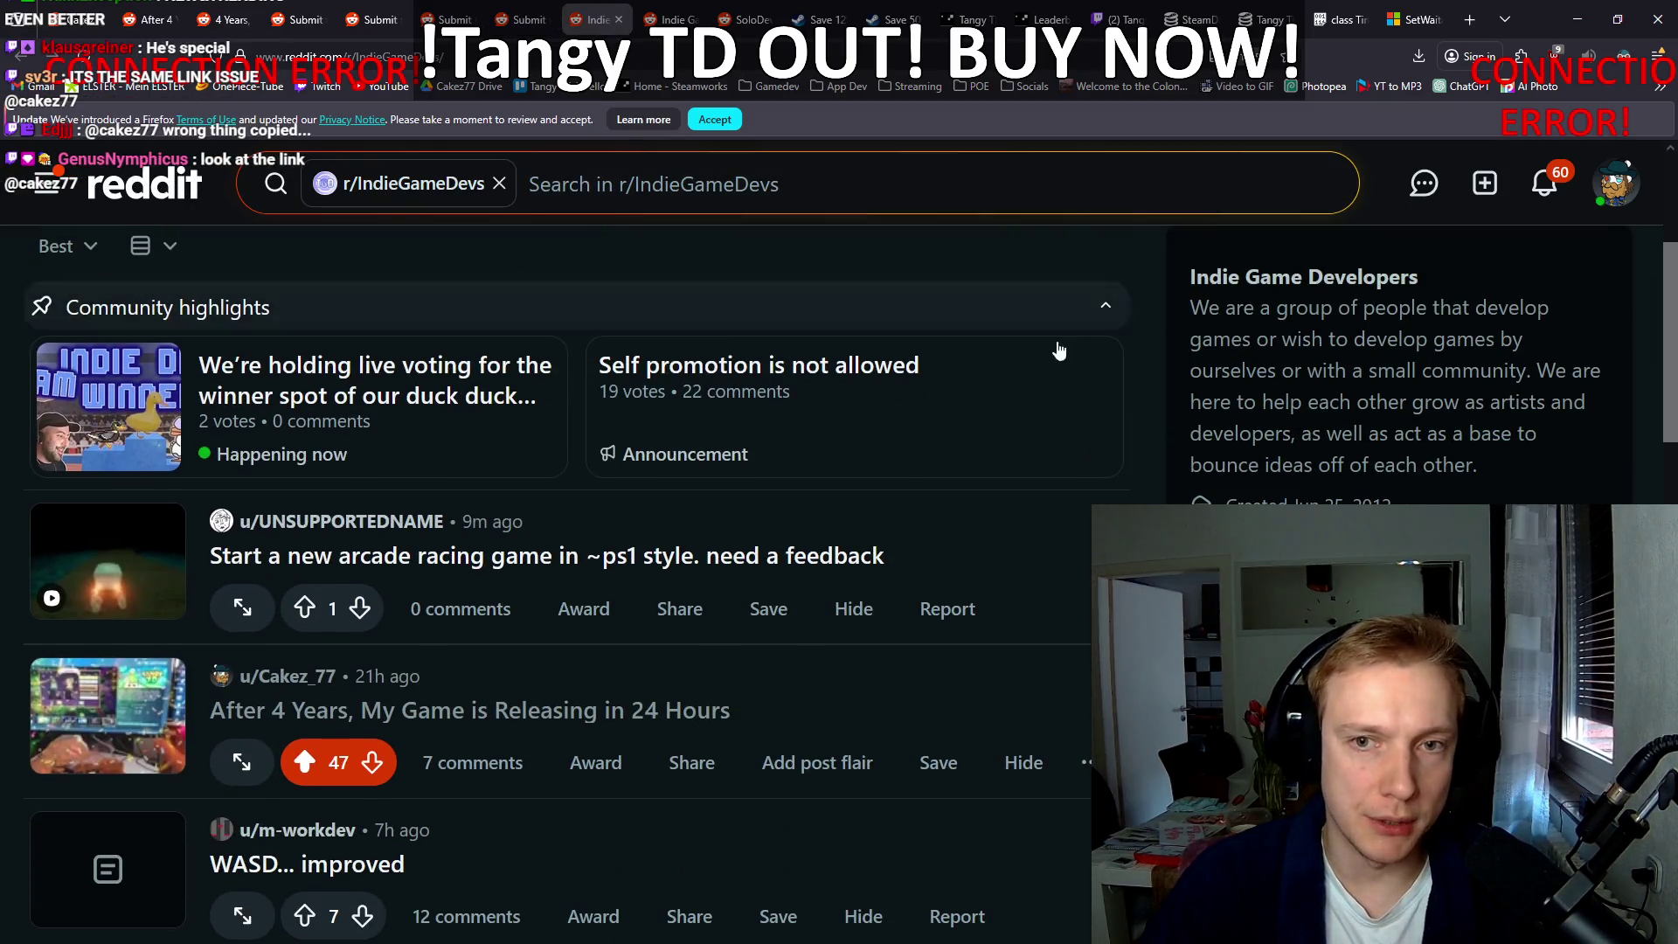
pyautogui.scroll(3, 1136, 376)
pyautogui.click(1255, 480)
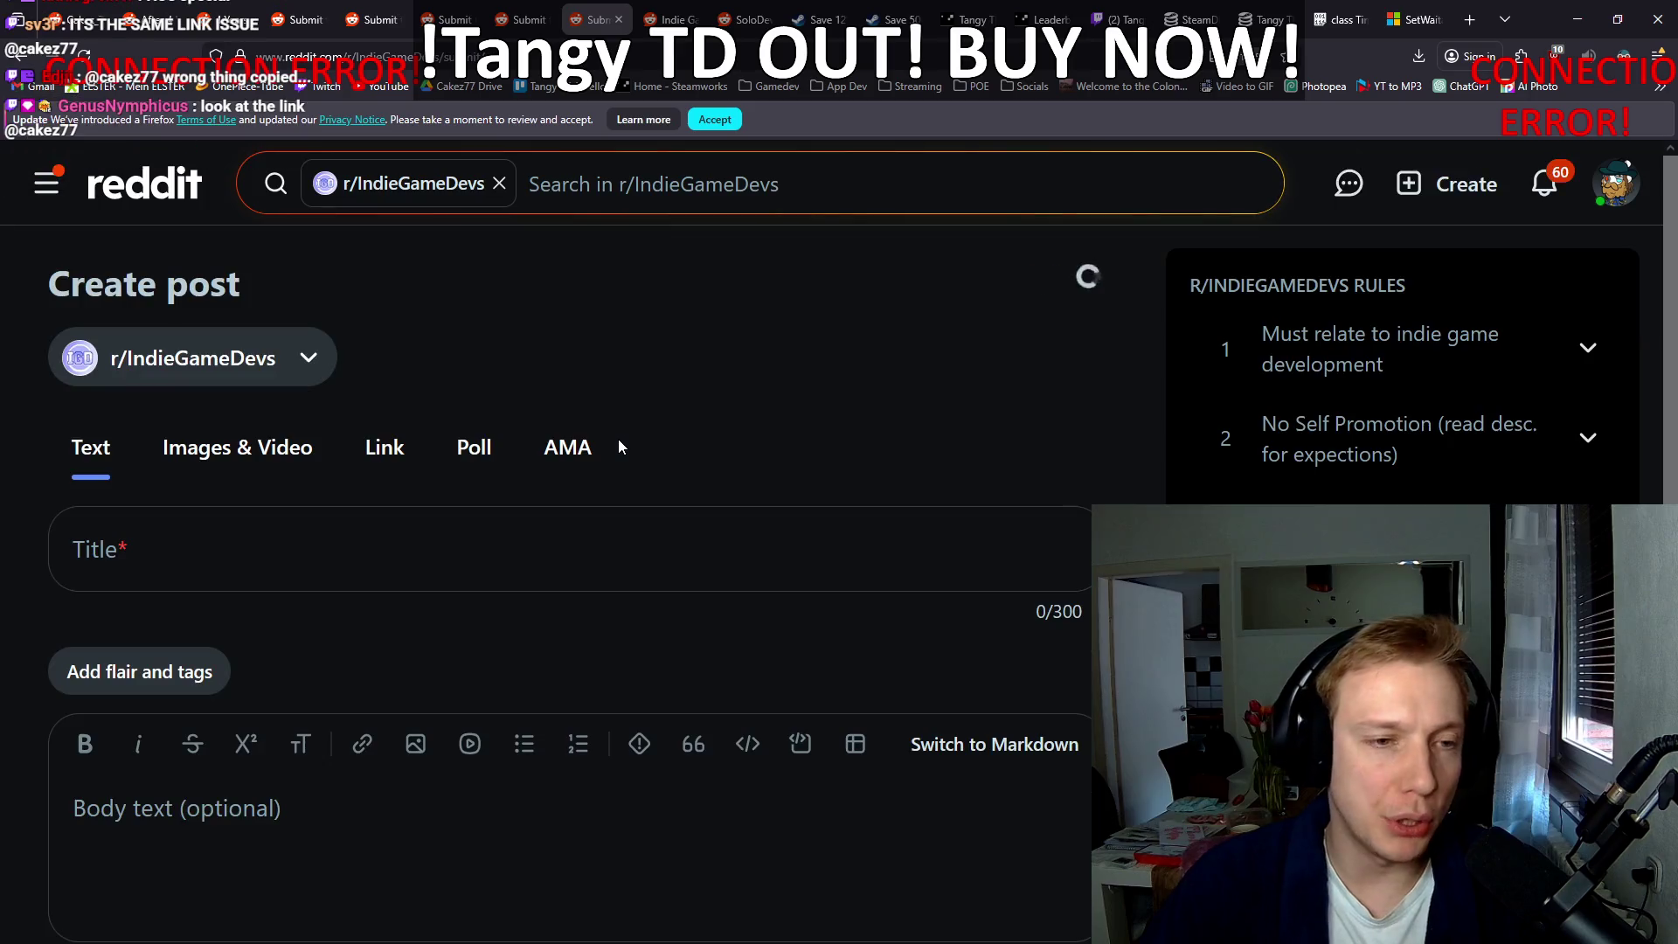
pyautogui.scroll(-2, 668, 511)
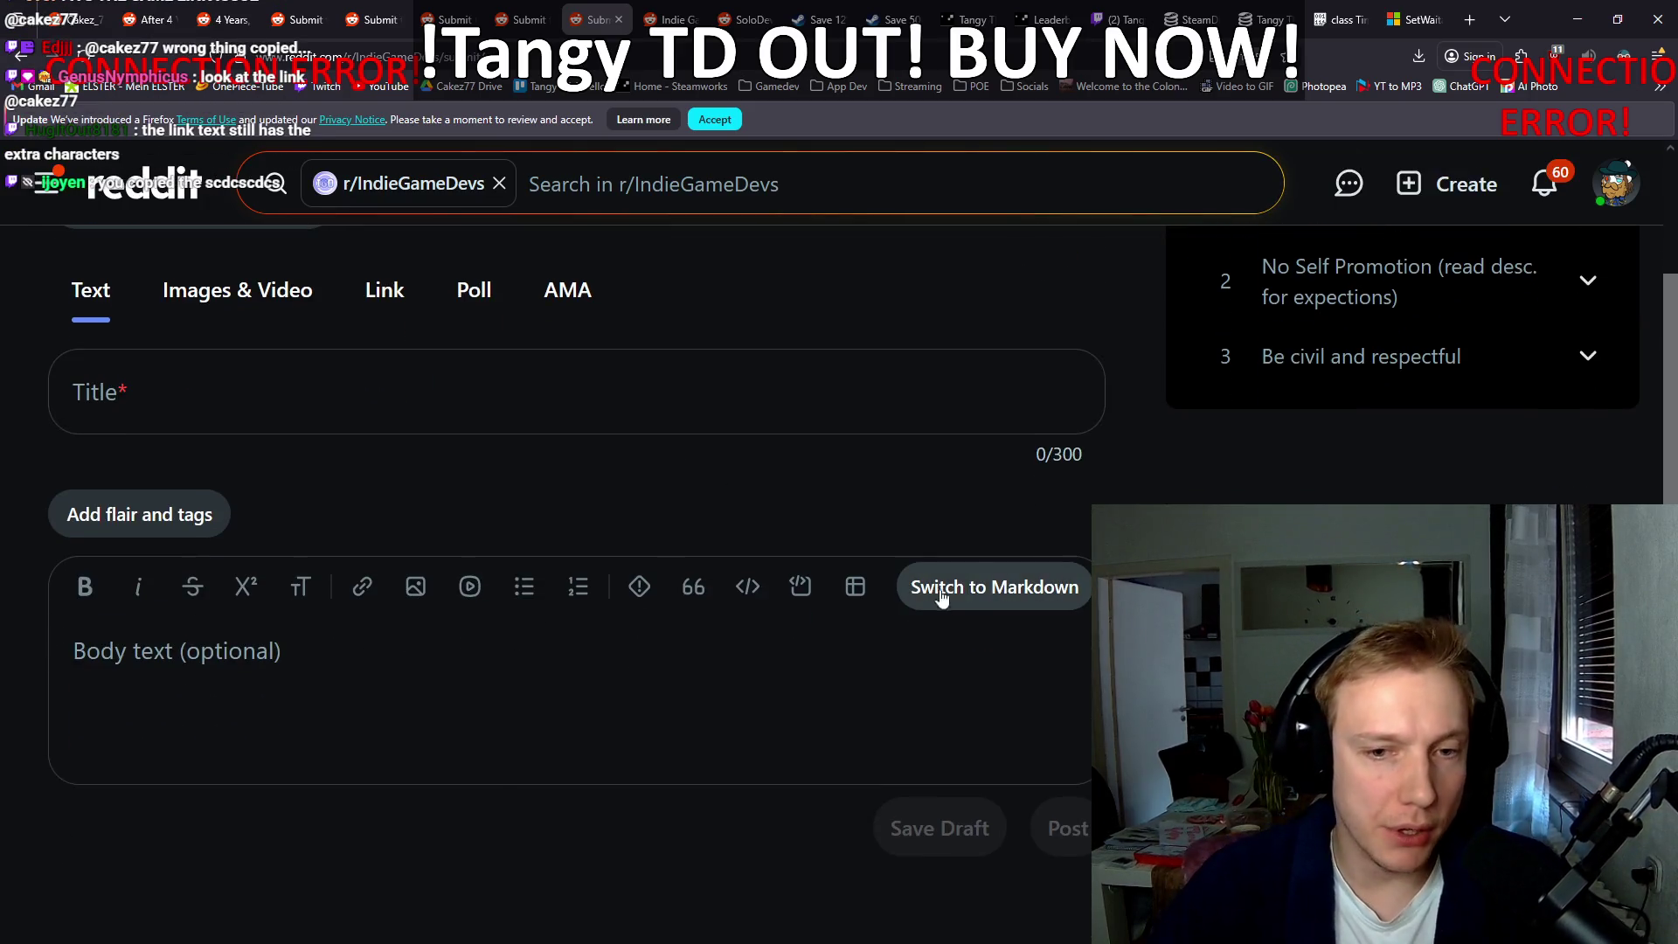
pyautogui.click(238, 288)
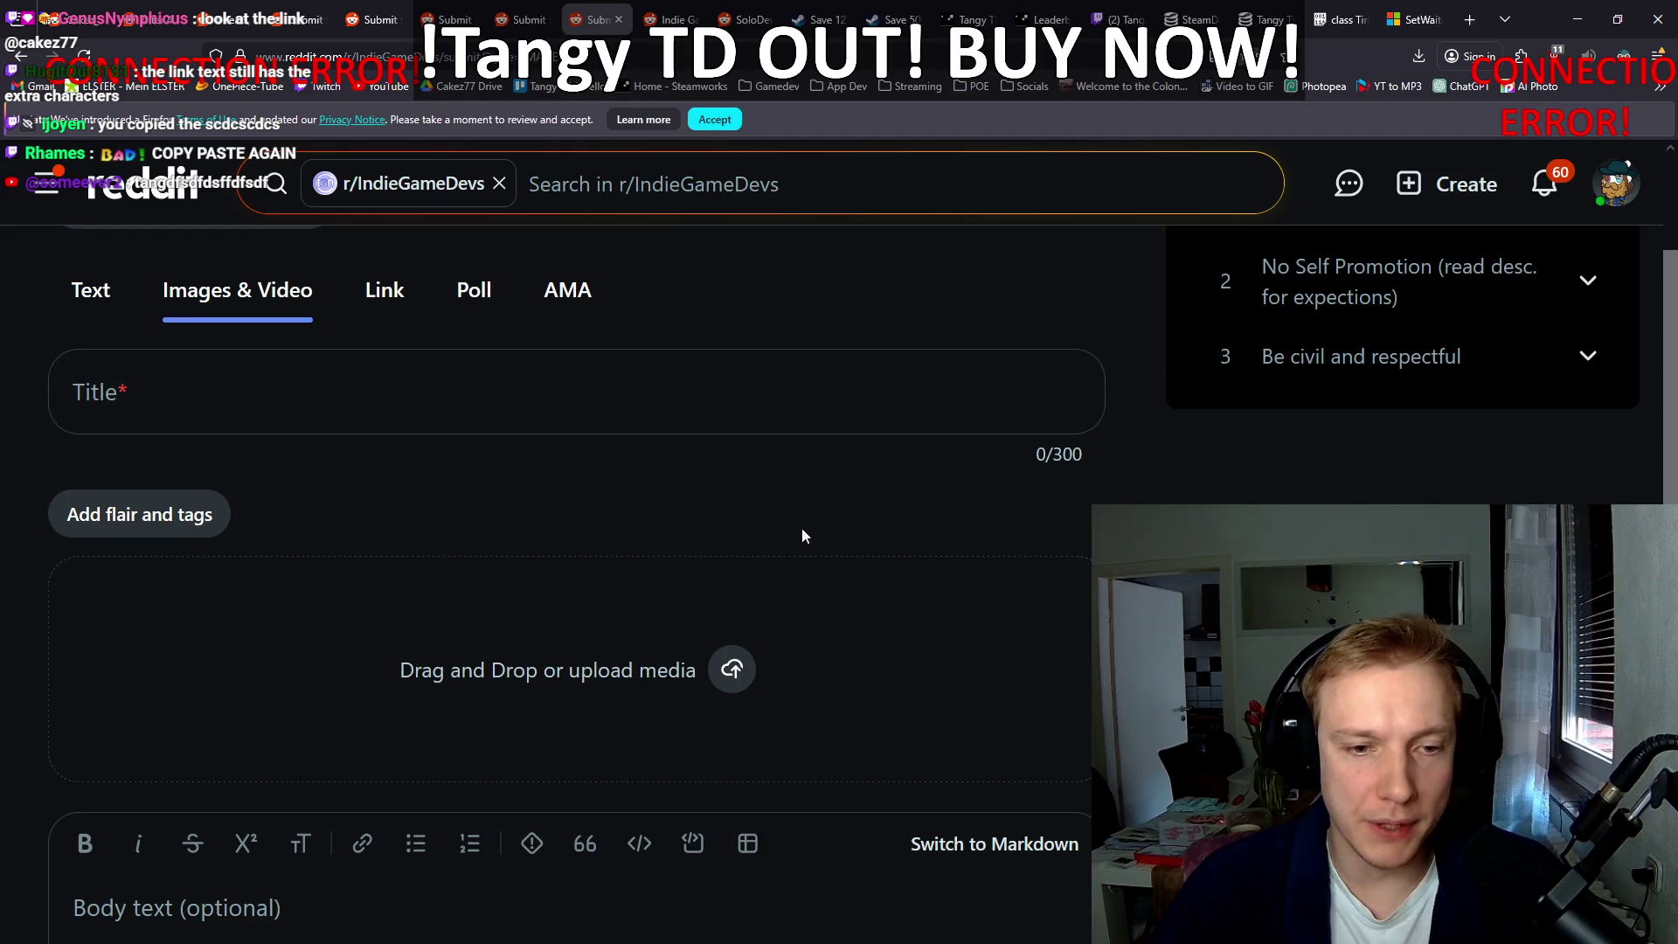
pyautogui.scroll(-3, 874, 524)
pyautogui.click(306, 603)
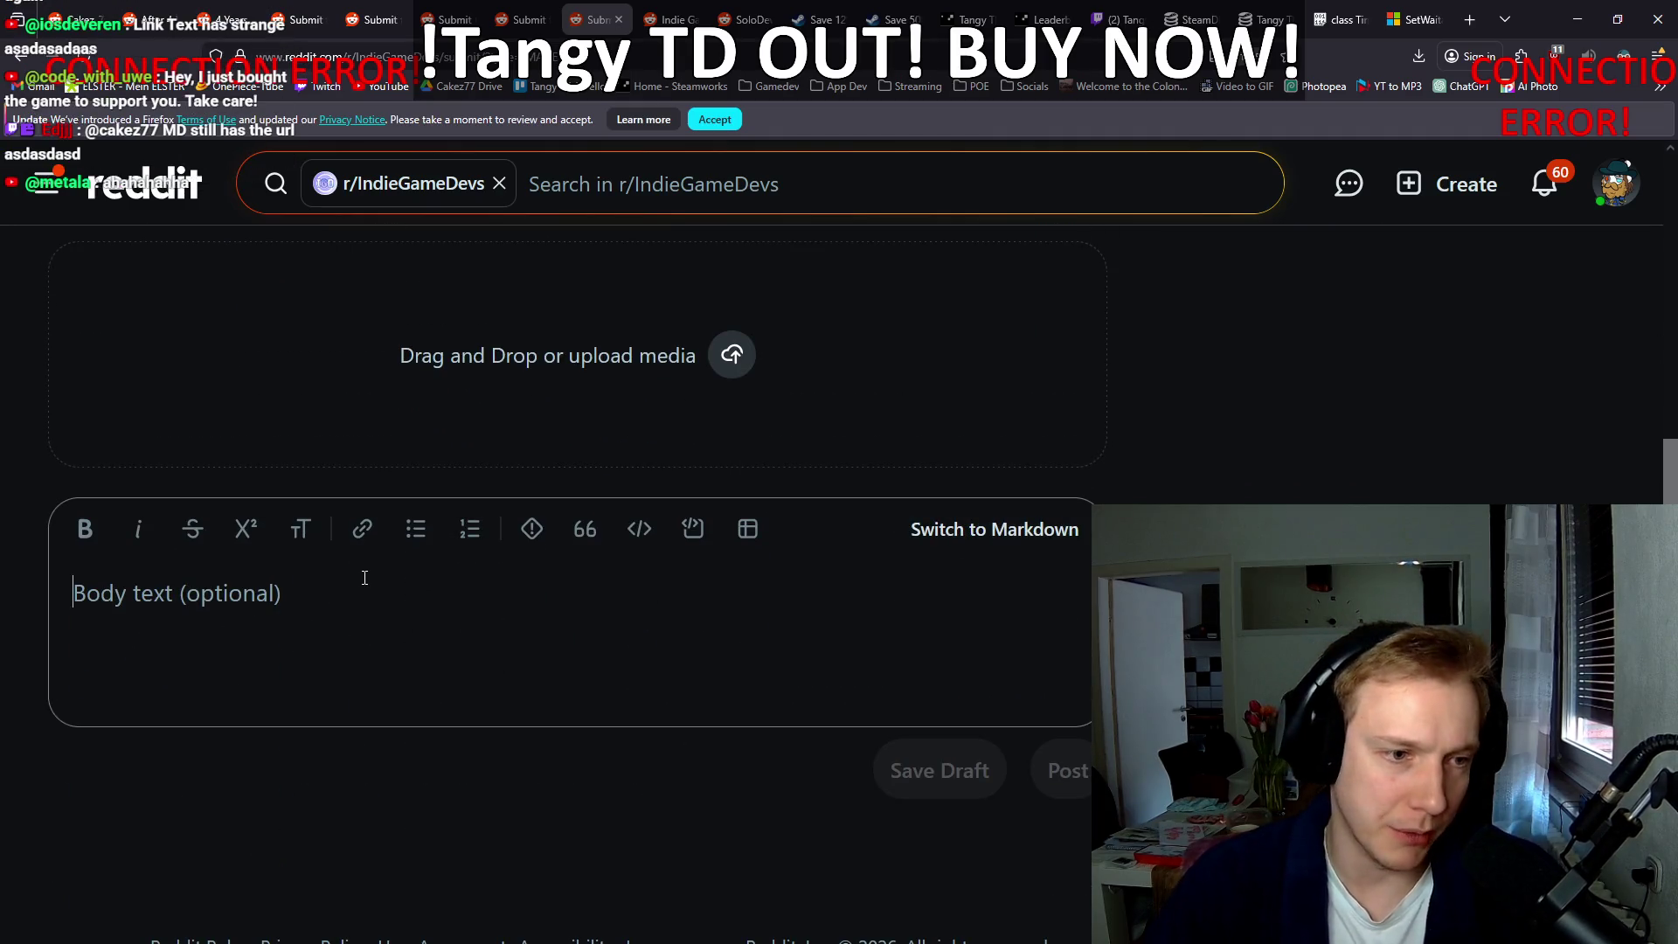
pyautogui.click(1005, 533)
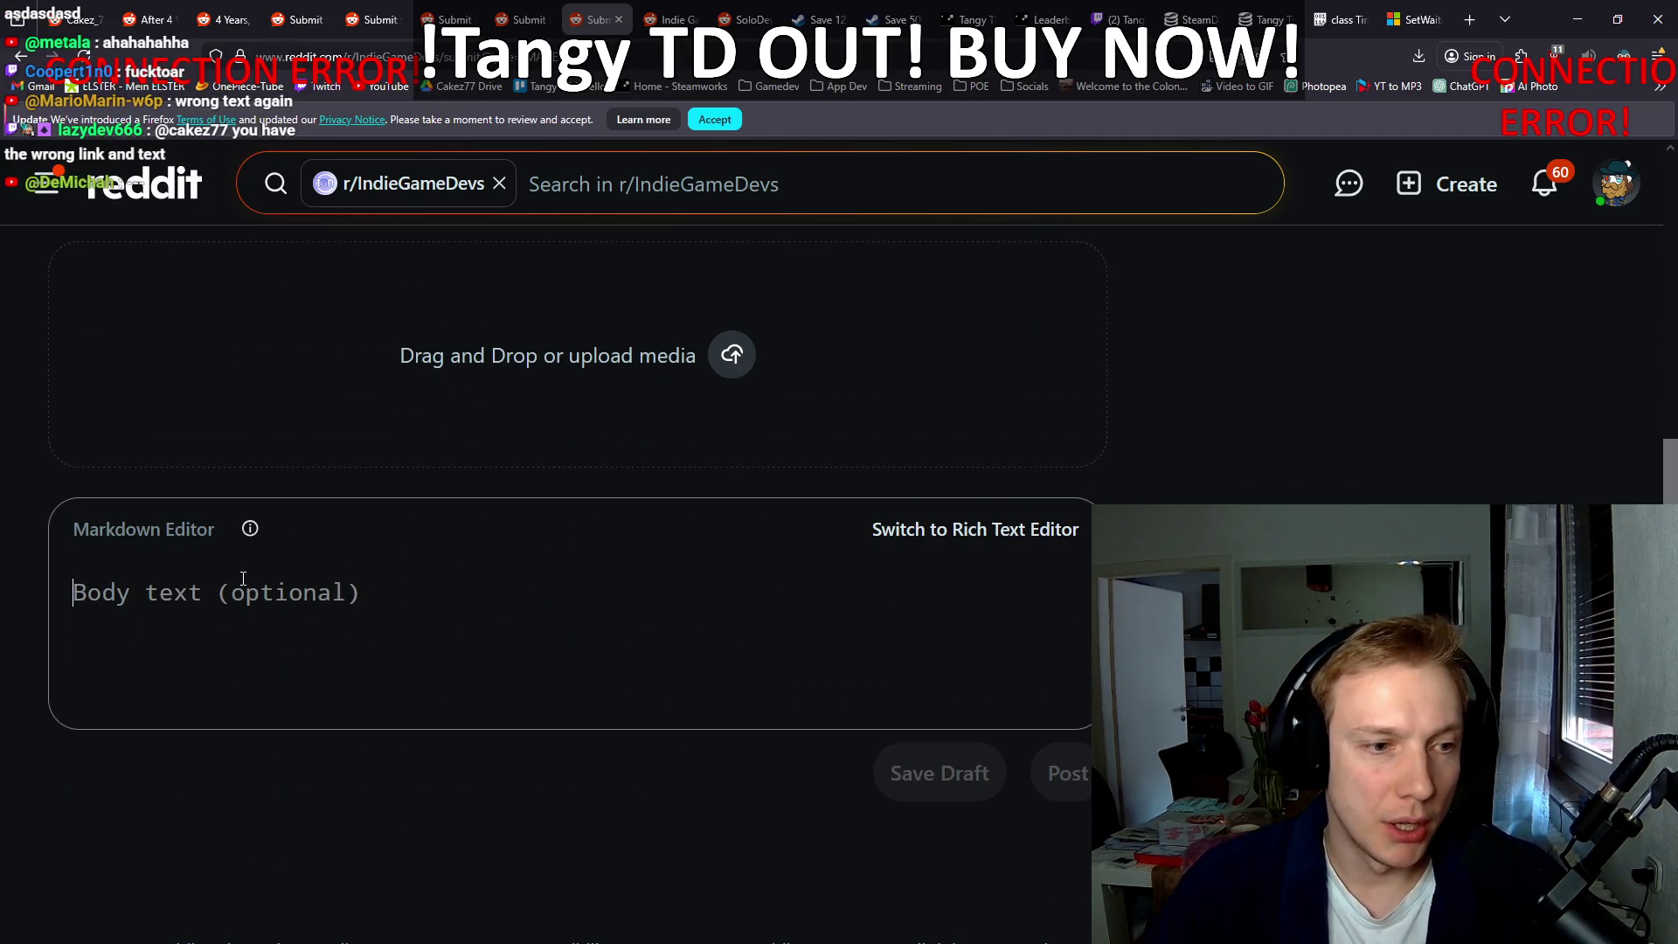
pyautogui.write('Link: [https://store.steampowered.com/app/2245620/Tangy\\_TD/Tangdsfdsfsdfsdfdddf](https://store.steampowered.com/app/2245620/Tangy_TD/)  Tangy TD is a tower defense where you play a witch, place class-based towers, equip them with items that grant powerful abilities, combine them, create unique builds & deal ridiculous amounts of damage! You can also customize your builds with a deep stat system and giant skill tree!')
pyautogui.scroll(5, 253, 572)
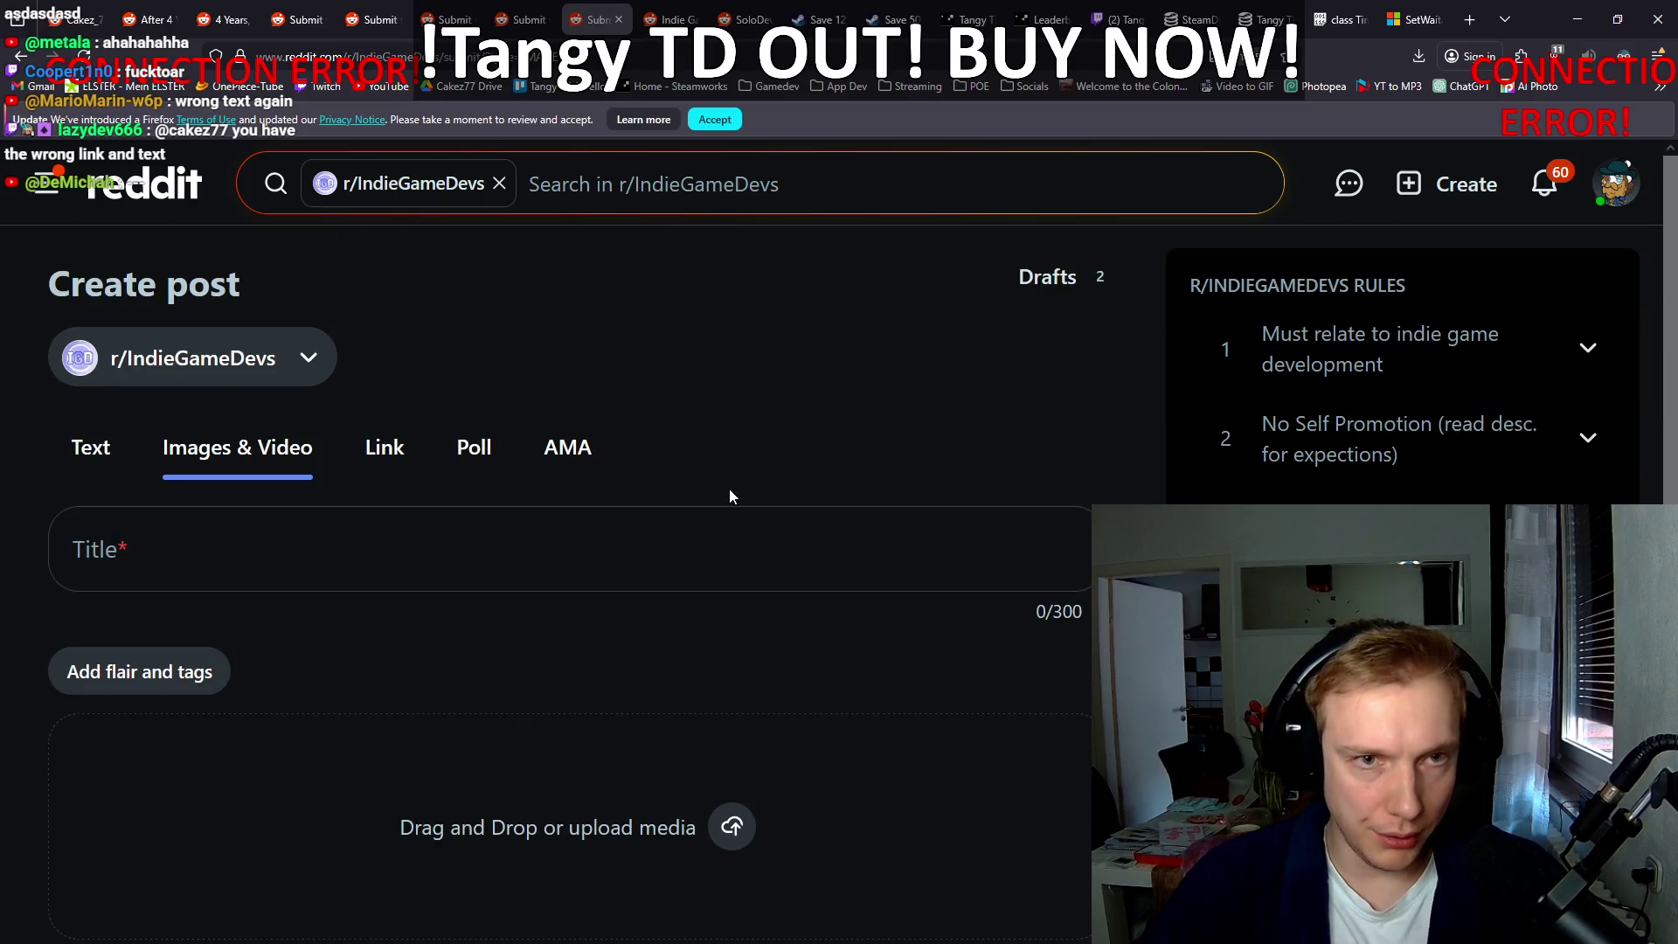
# Step: Set up an r/indiegames image post with the Markdown Steam link and description
pyautogui.click(675, 22)
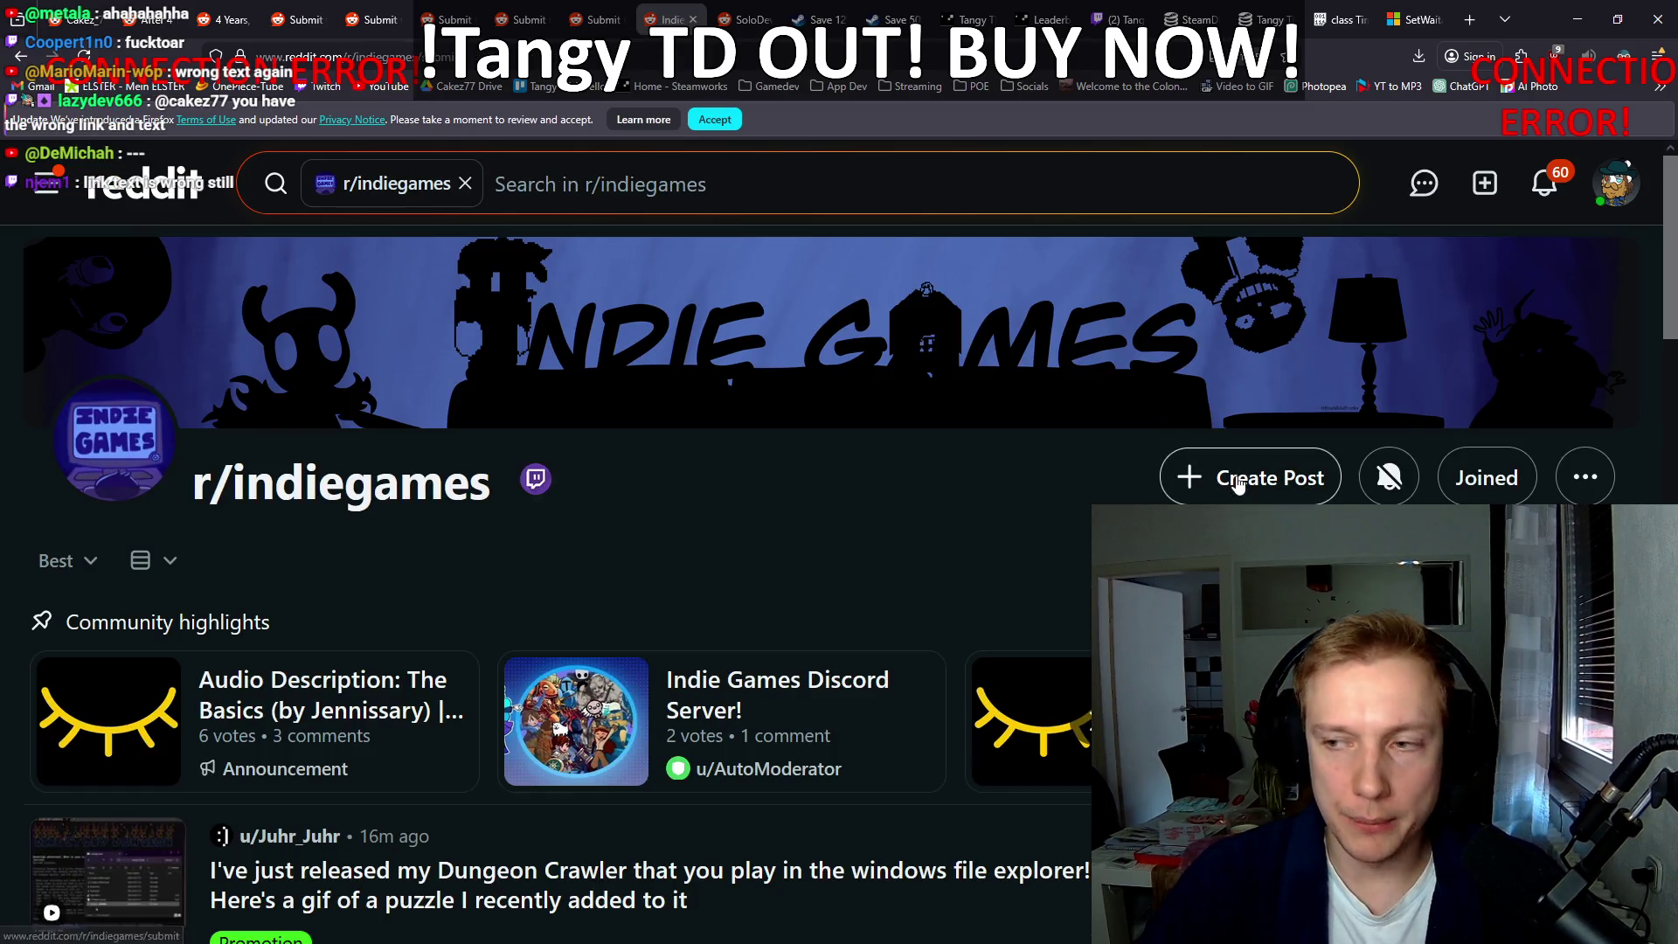
pyautogui.scroll(-2, 630, 361)
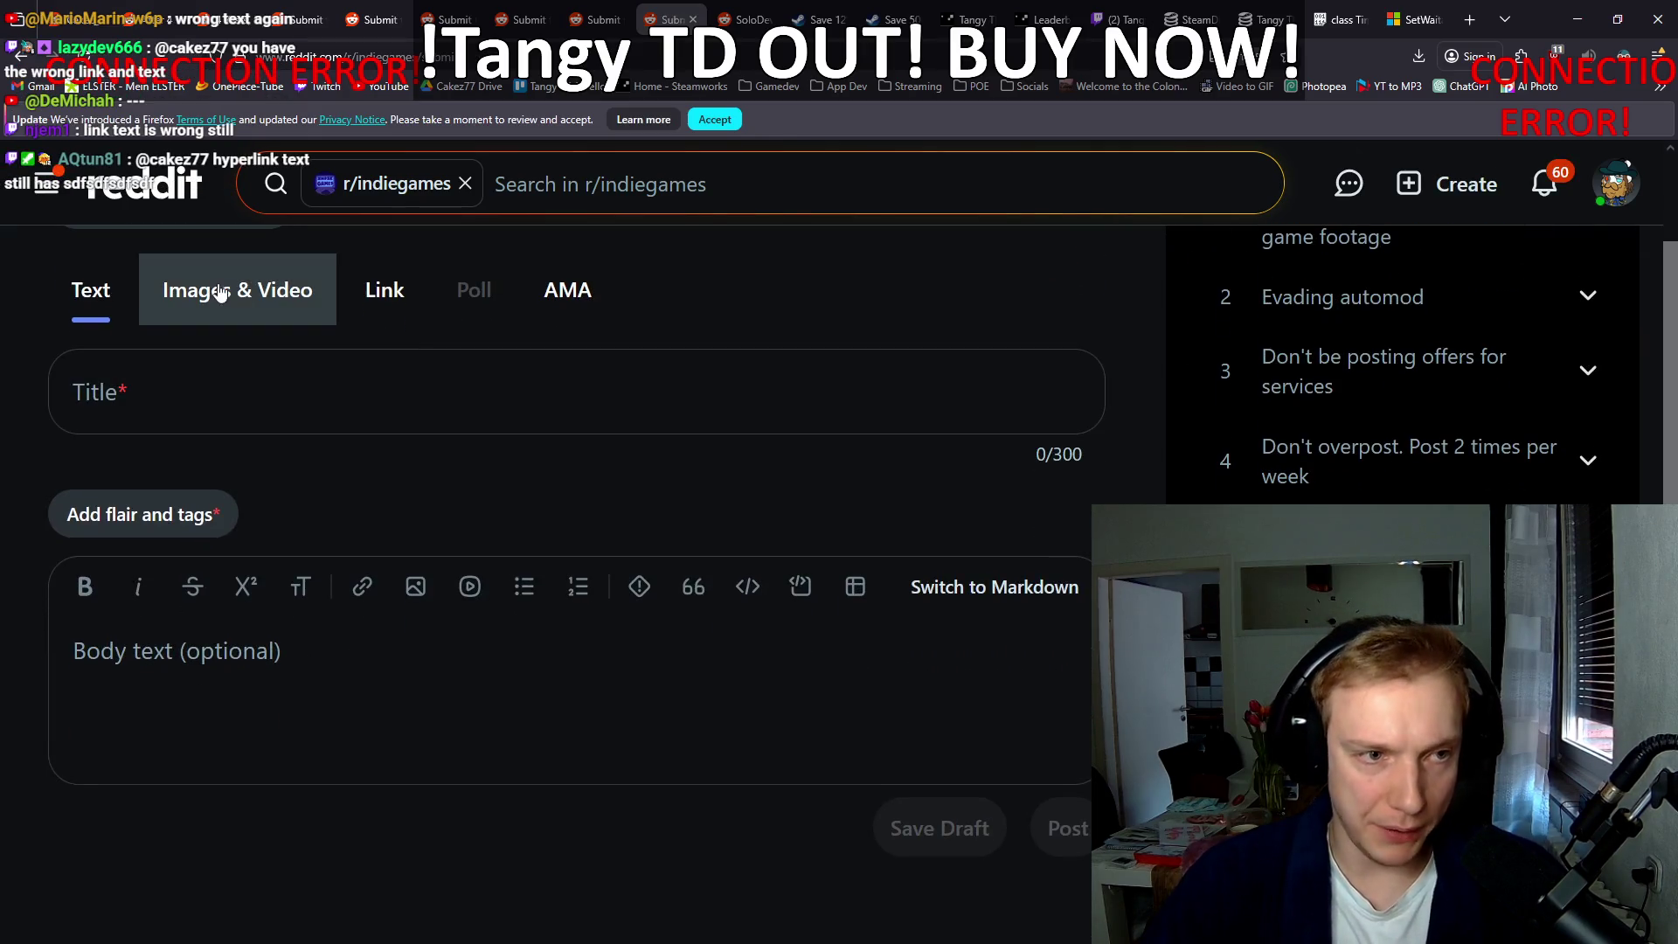
pyautogui.click(242, 289)
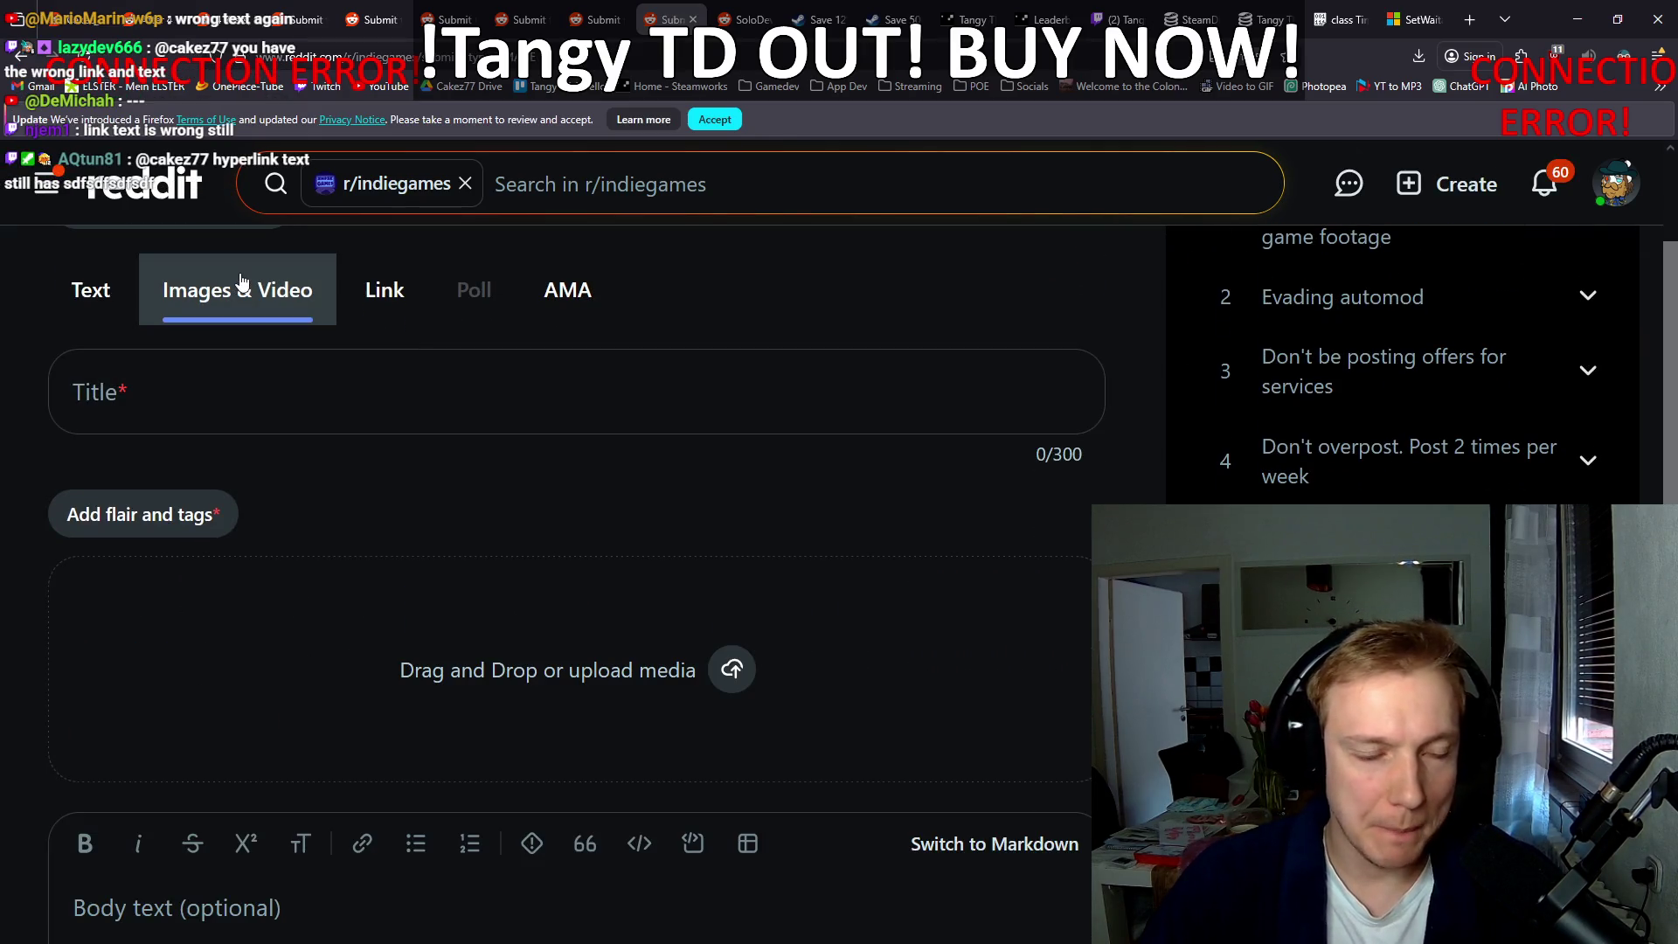
pyautogui.click(1026, 859)
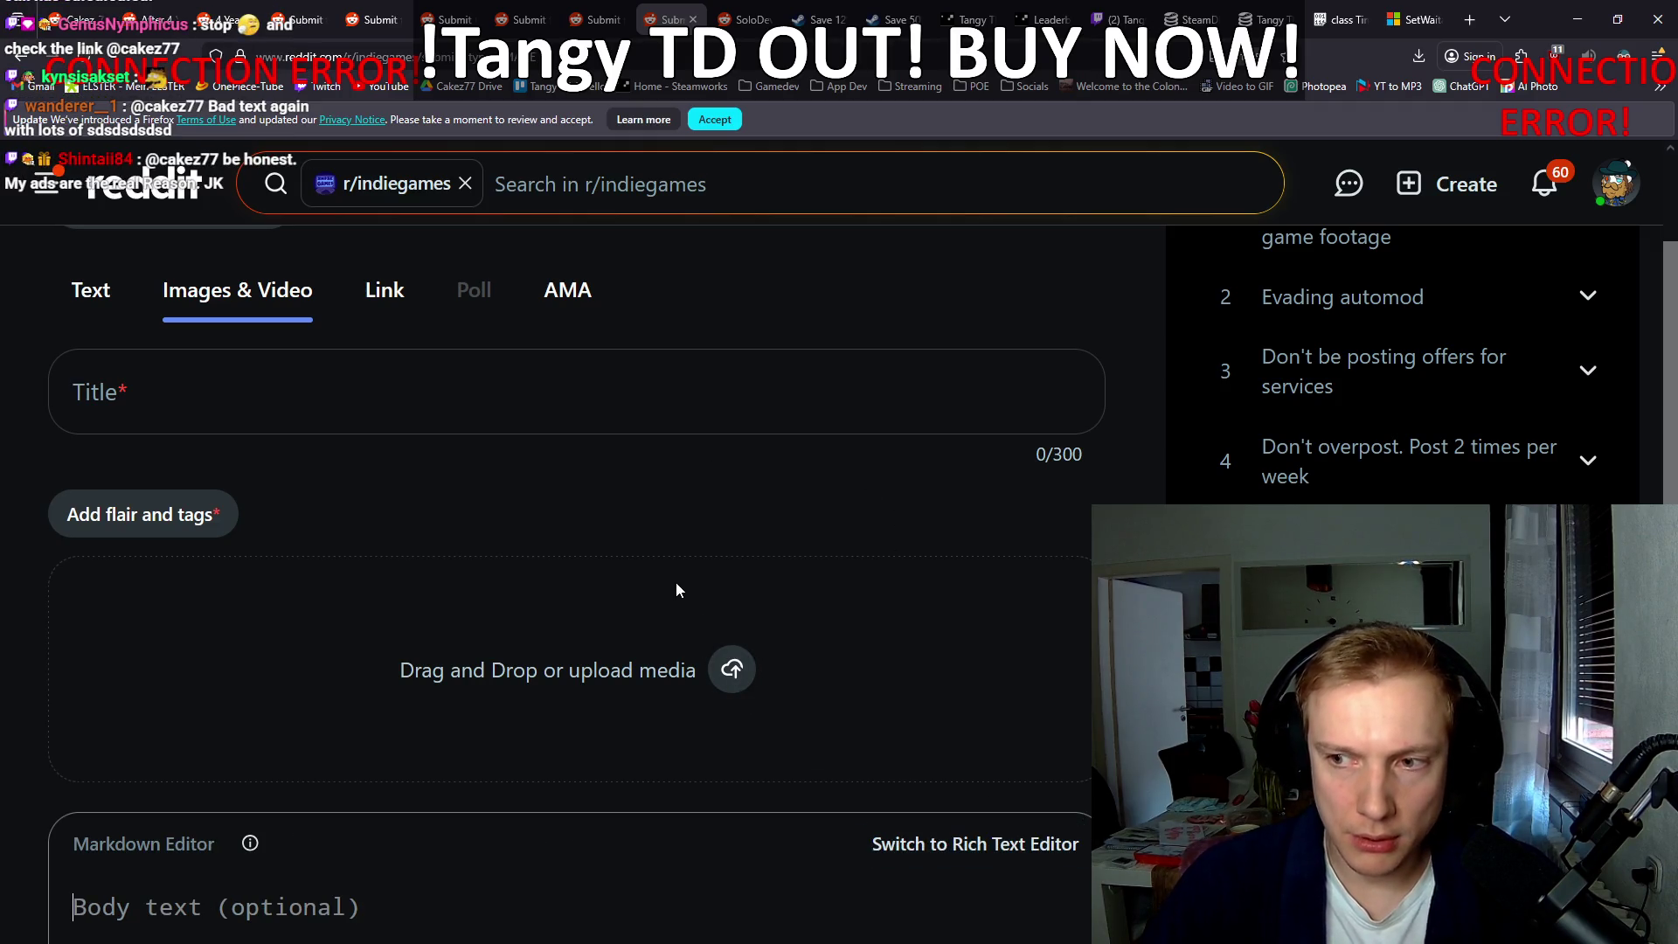
pyautogui.scroll(-2, 674, 568)
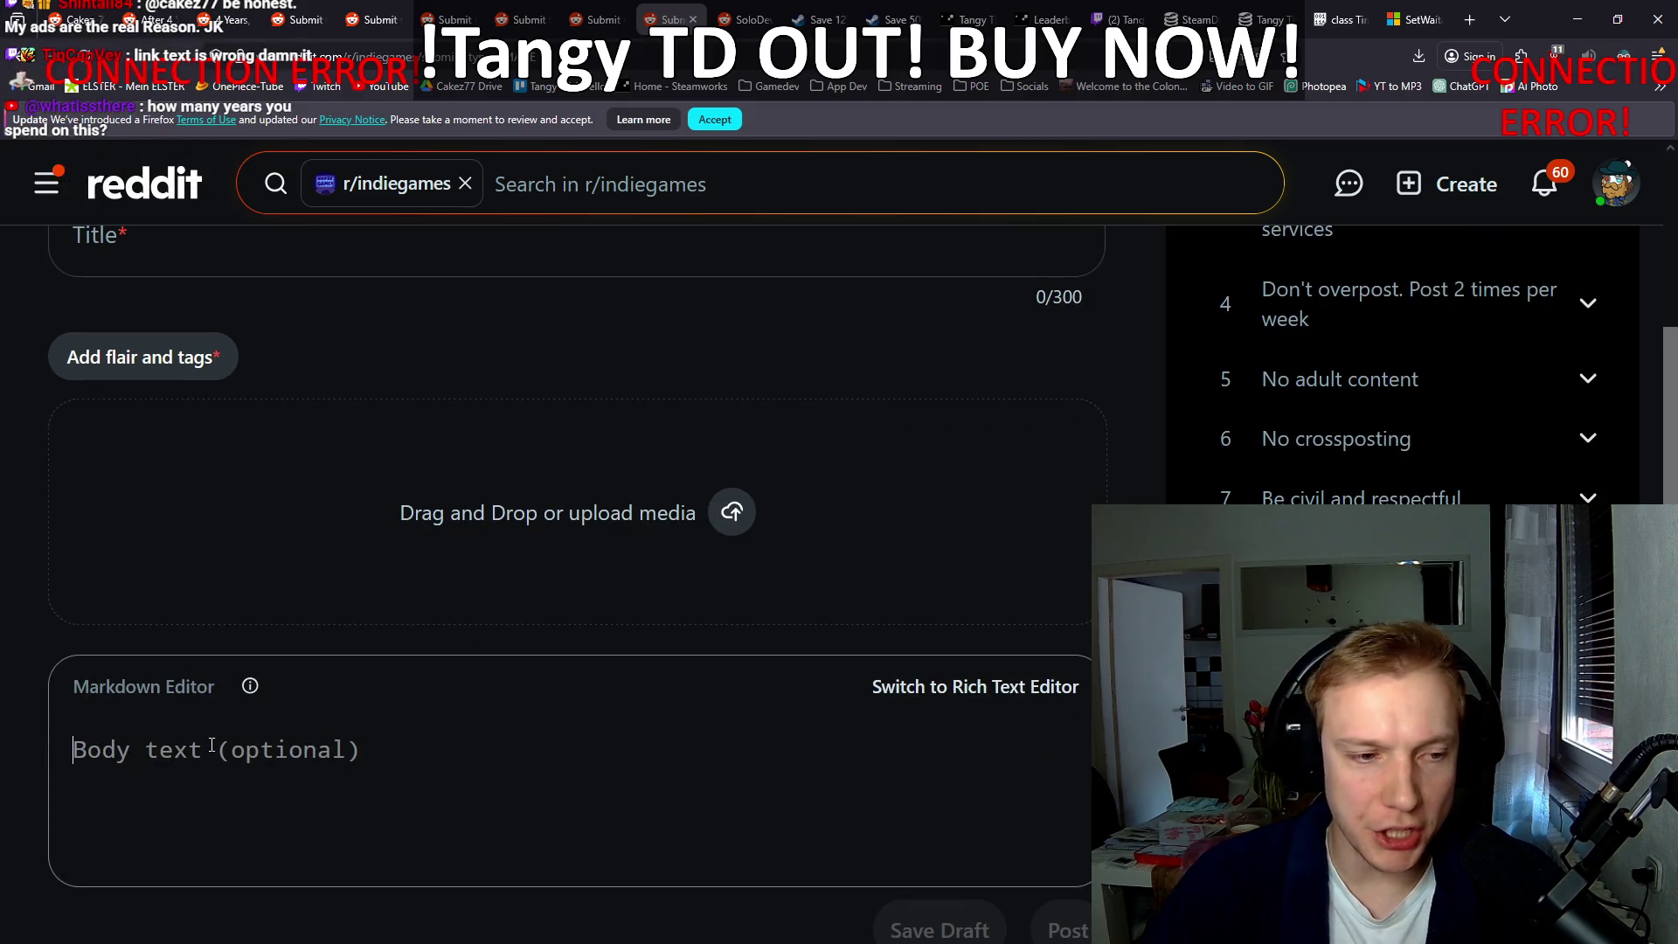
pyautogui.write('Link: [https://store.steampowered.com/app/2245620/Tangy\\_TD/Tangdsfdsfsdfsdfdddf](https://store.steampowered.com/app/2245620/Tangy_TD/)  Tangy TD is a tower defense where you play a witch, place class-based towers, equip them with items that grant powerful abilities, combine them, create unique builds & deal ridiculous amounts of damage! You can also customize your builds with a deep stat system and giant skill tree!')
pyautogui.scroll(4, 279, 731)
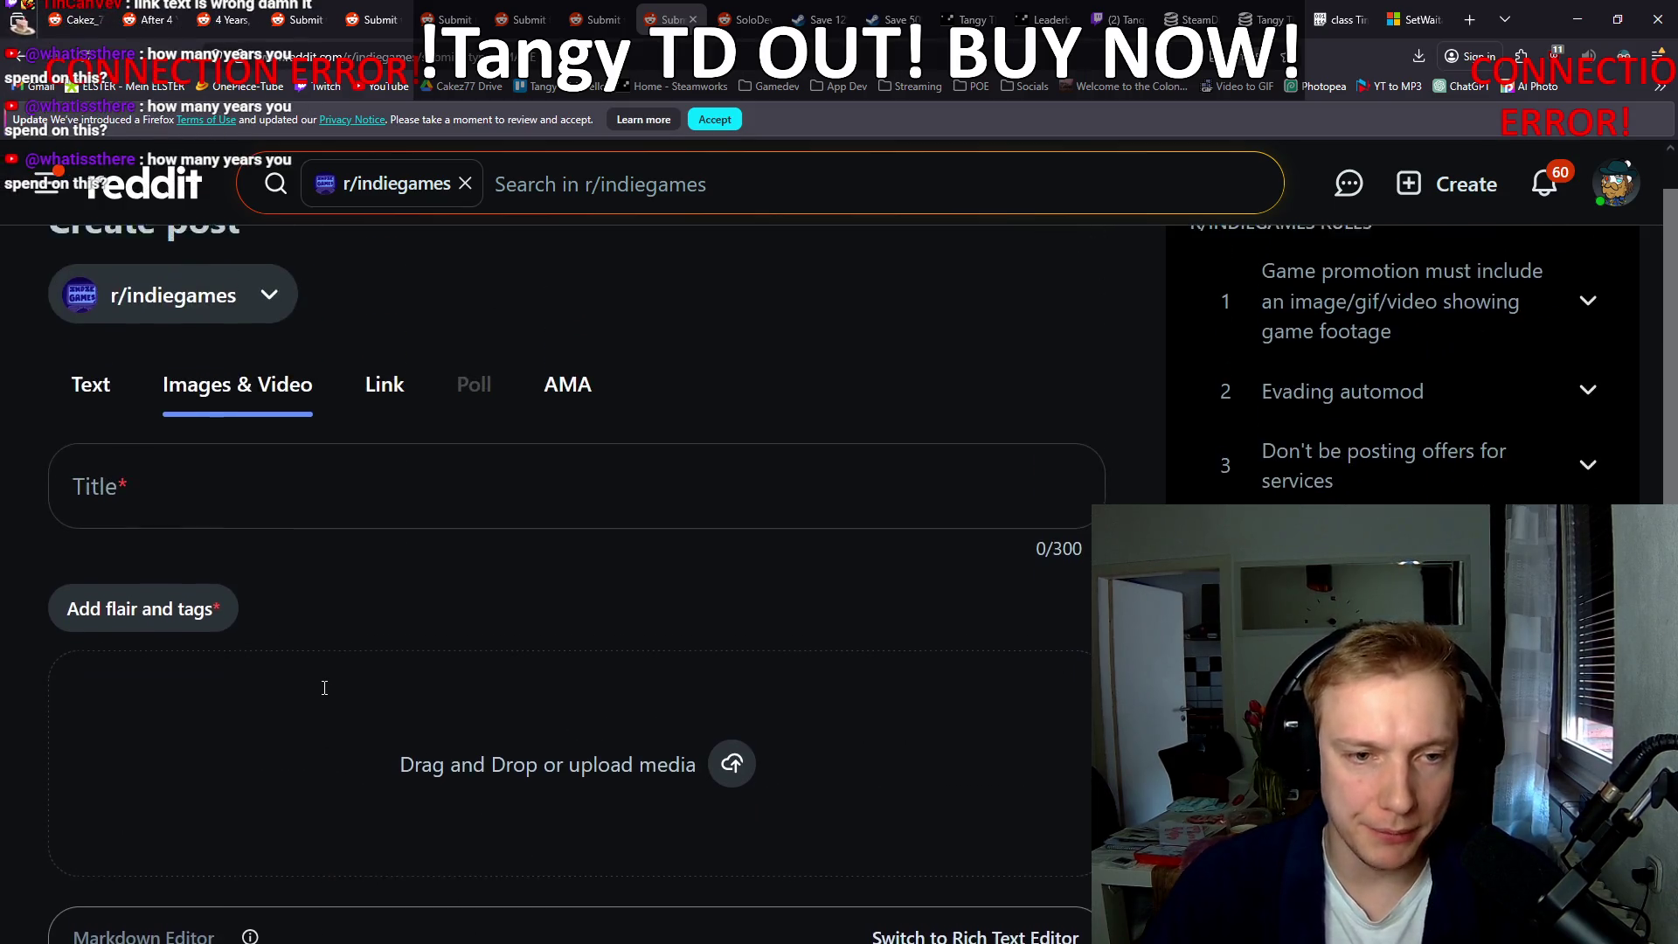
pyautogui.click(730, 19)
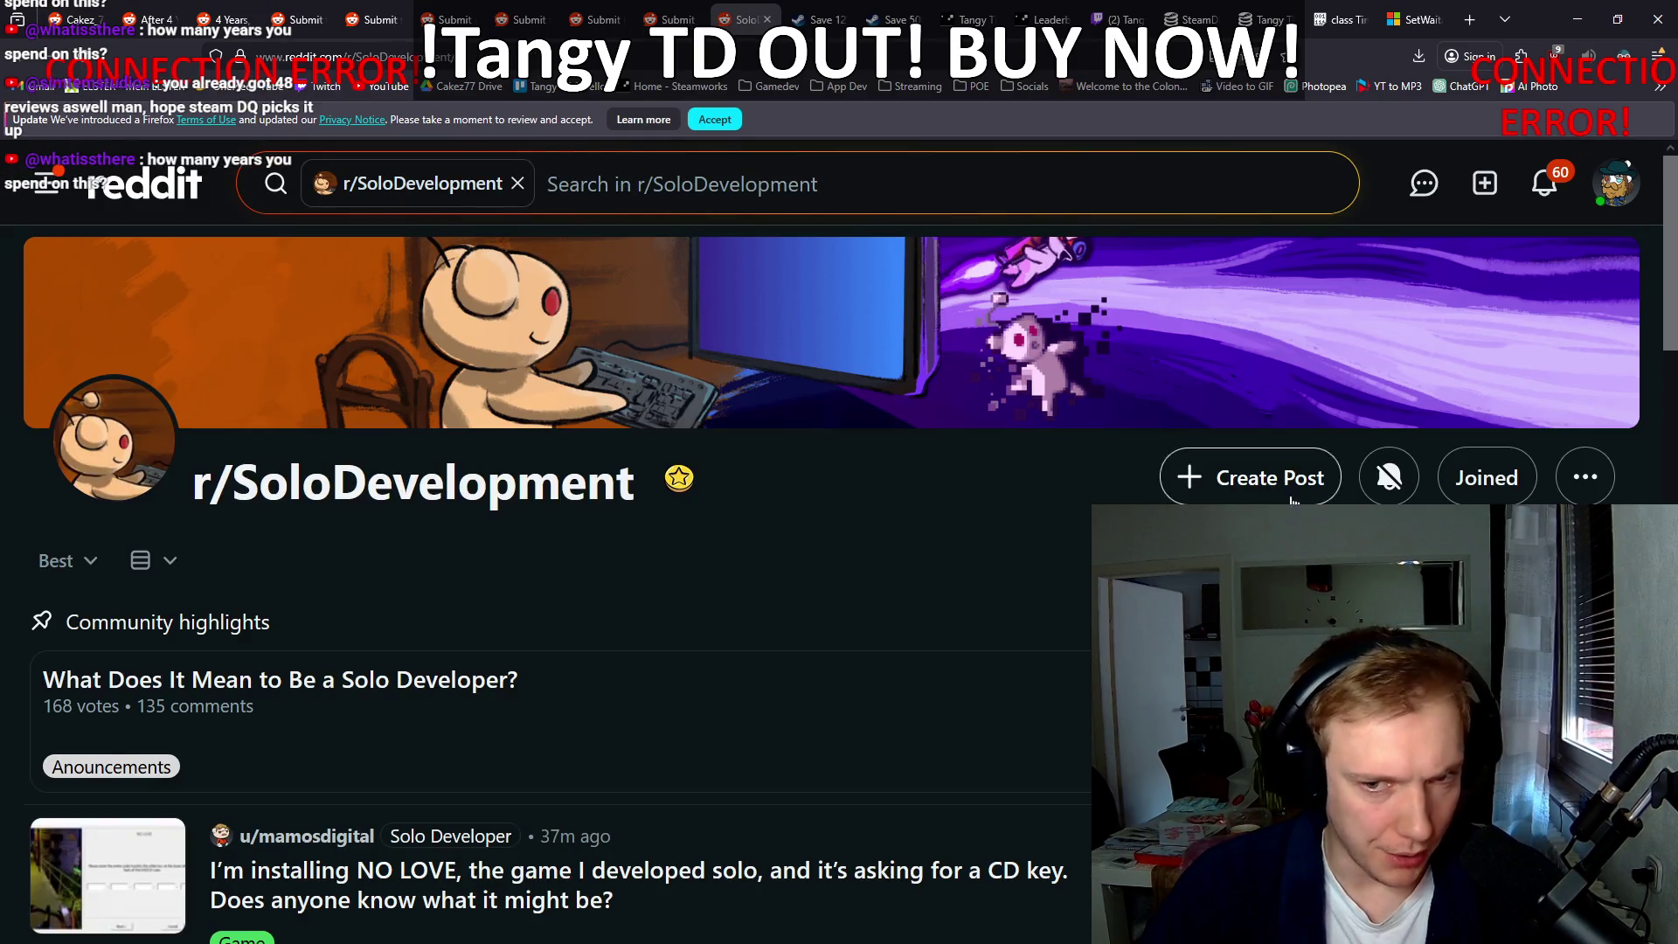
# Step: Start an r/SoloDevelopment post, paste the body and delete the stray characters from the link
pyautogui.click(1249, 478)
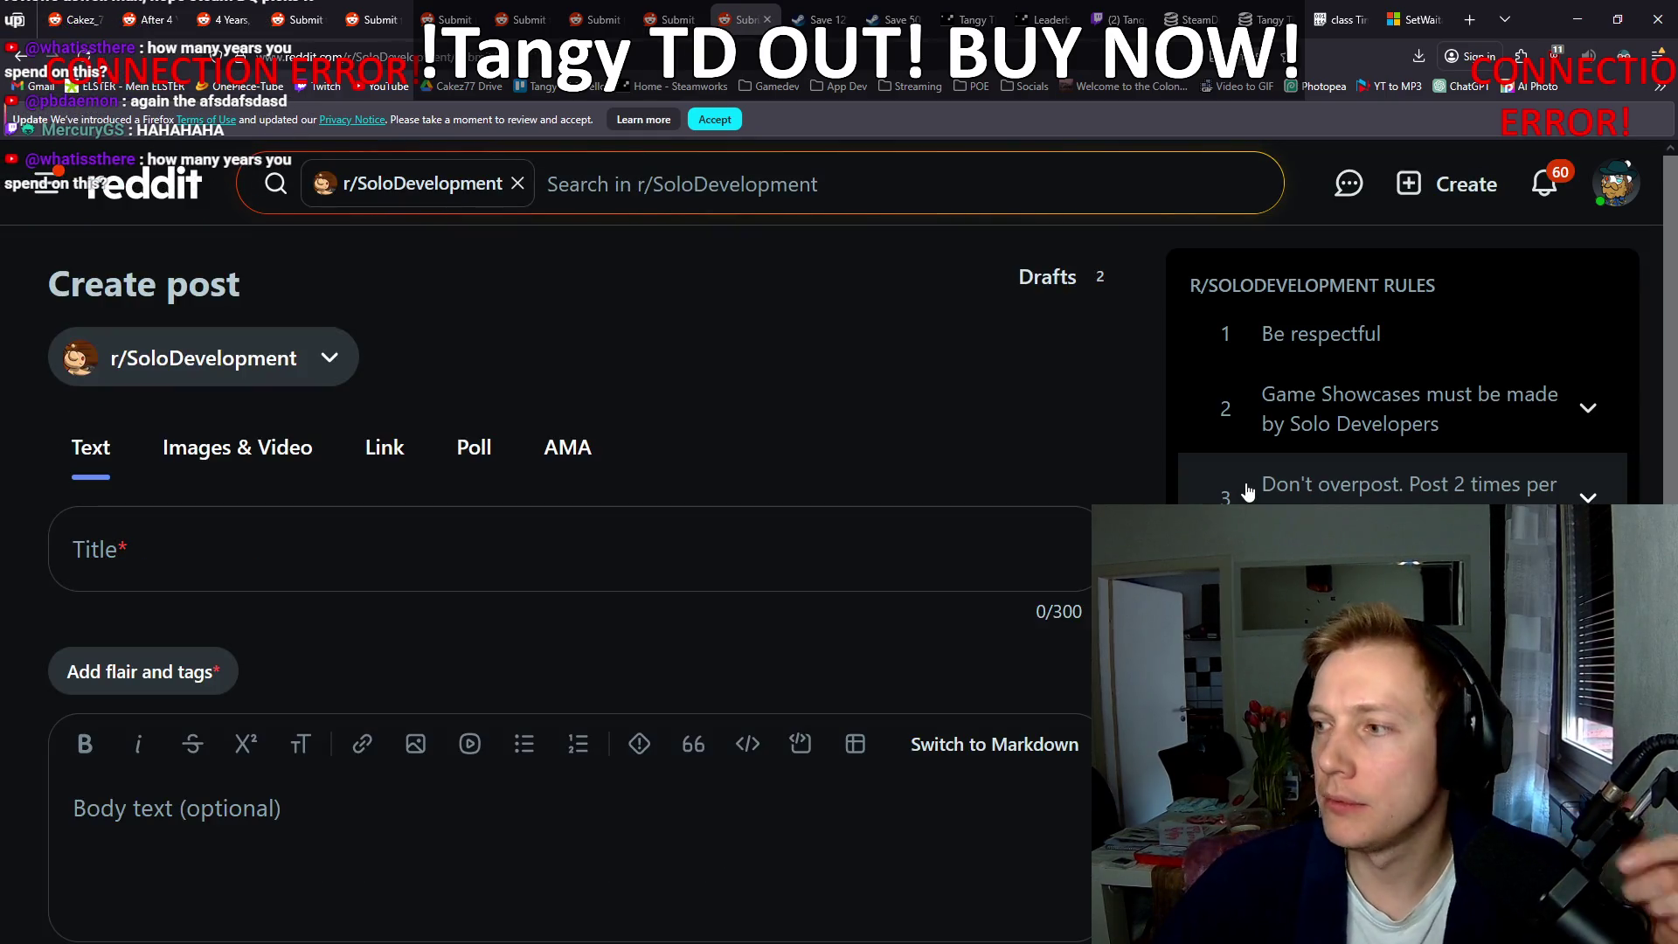
pyautogui.scroll(-4, 527, 477)
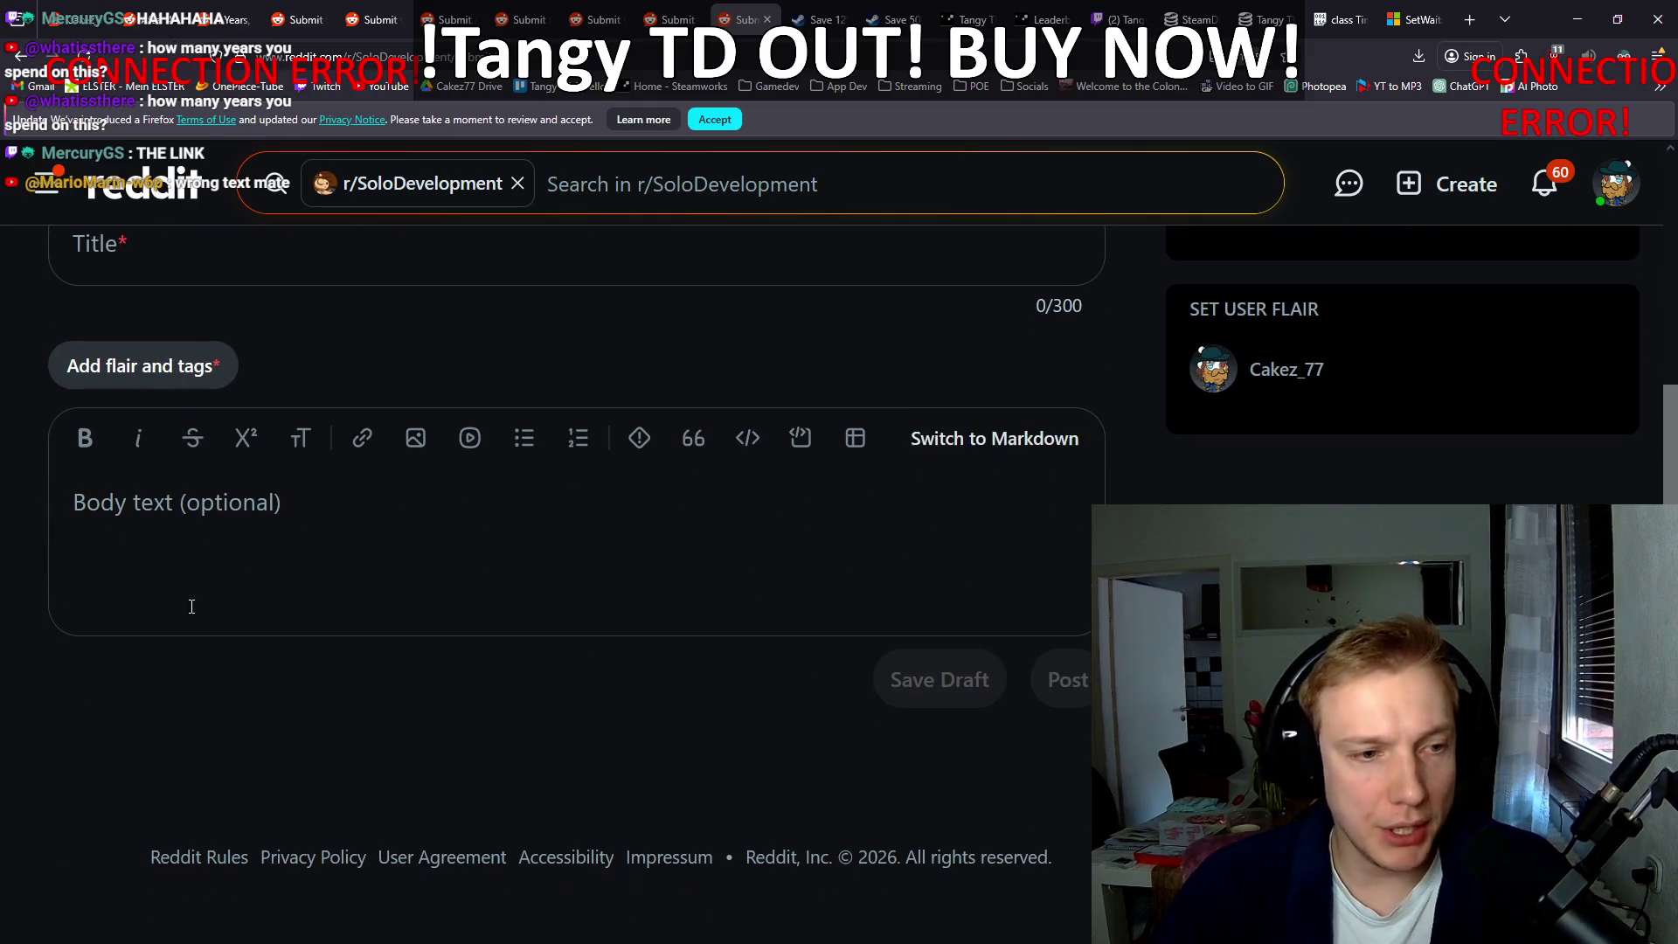
pyautogui.click(191, 603)
pyautogui.hotkey('ctrl', 'v')
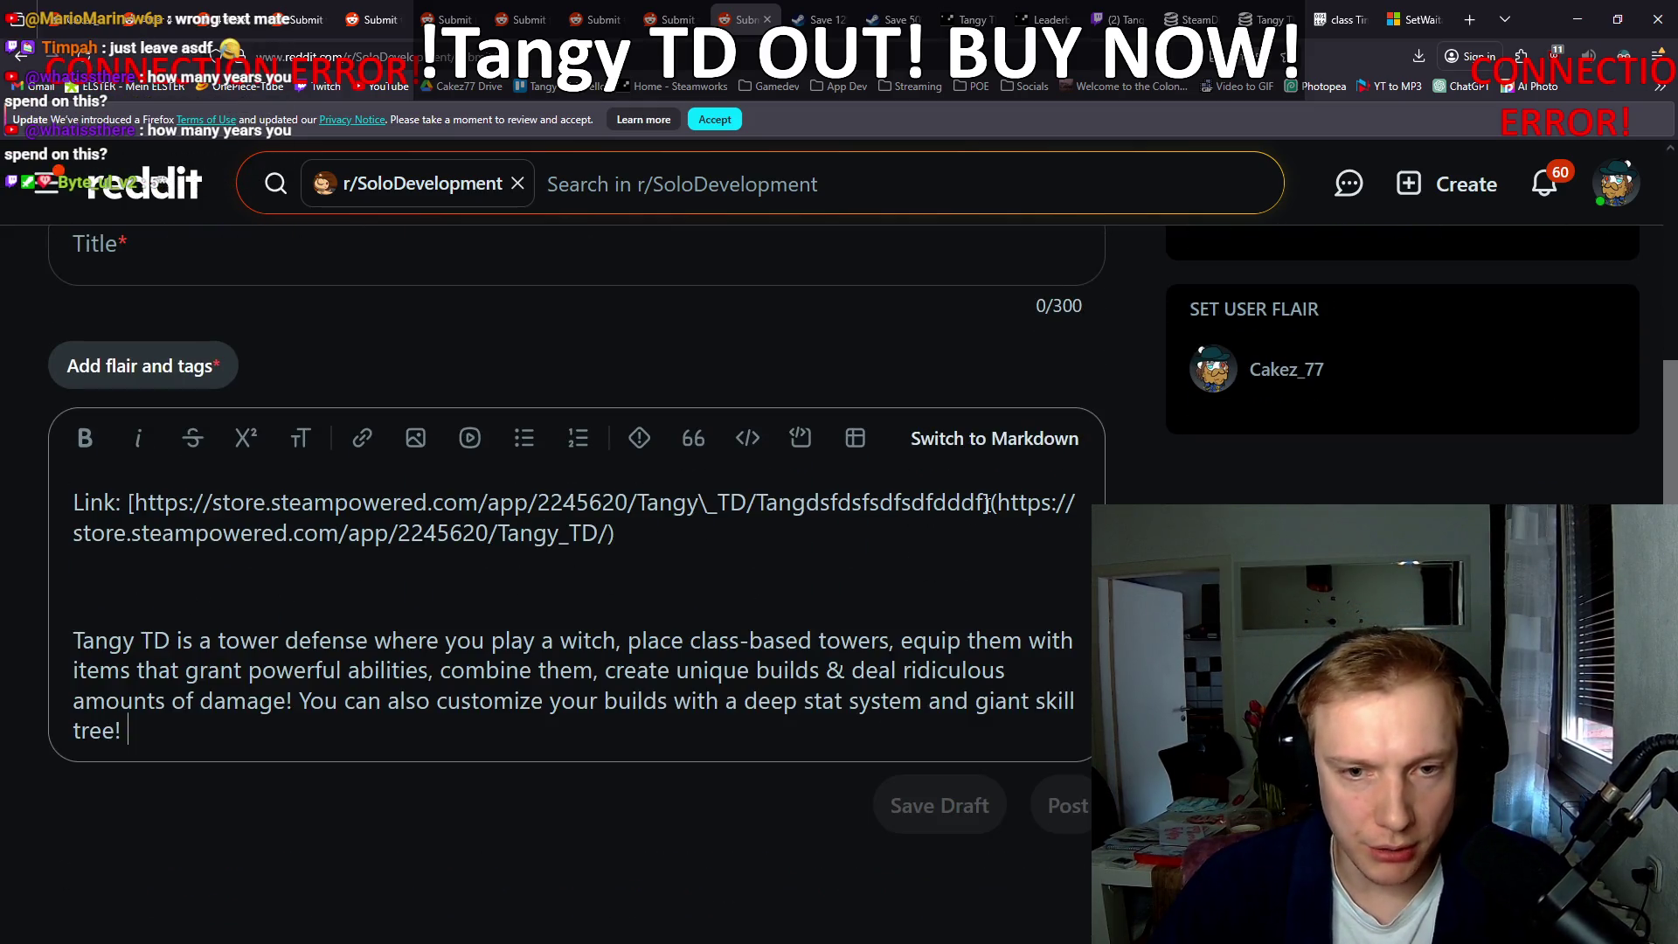
pyautogui.press('BackSpace')
pyautogui.press('BackSpace')
pyautogui.press('BackSpace')
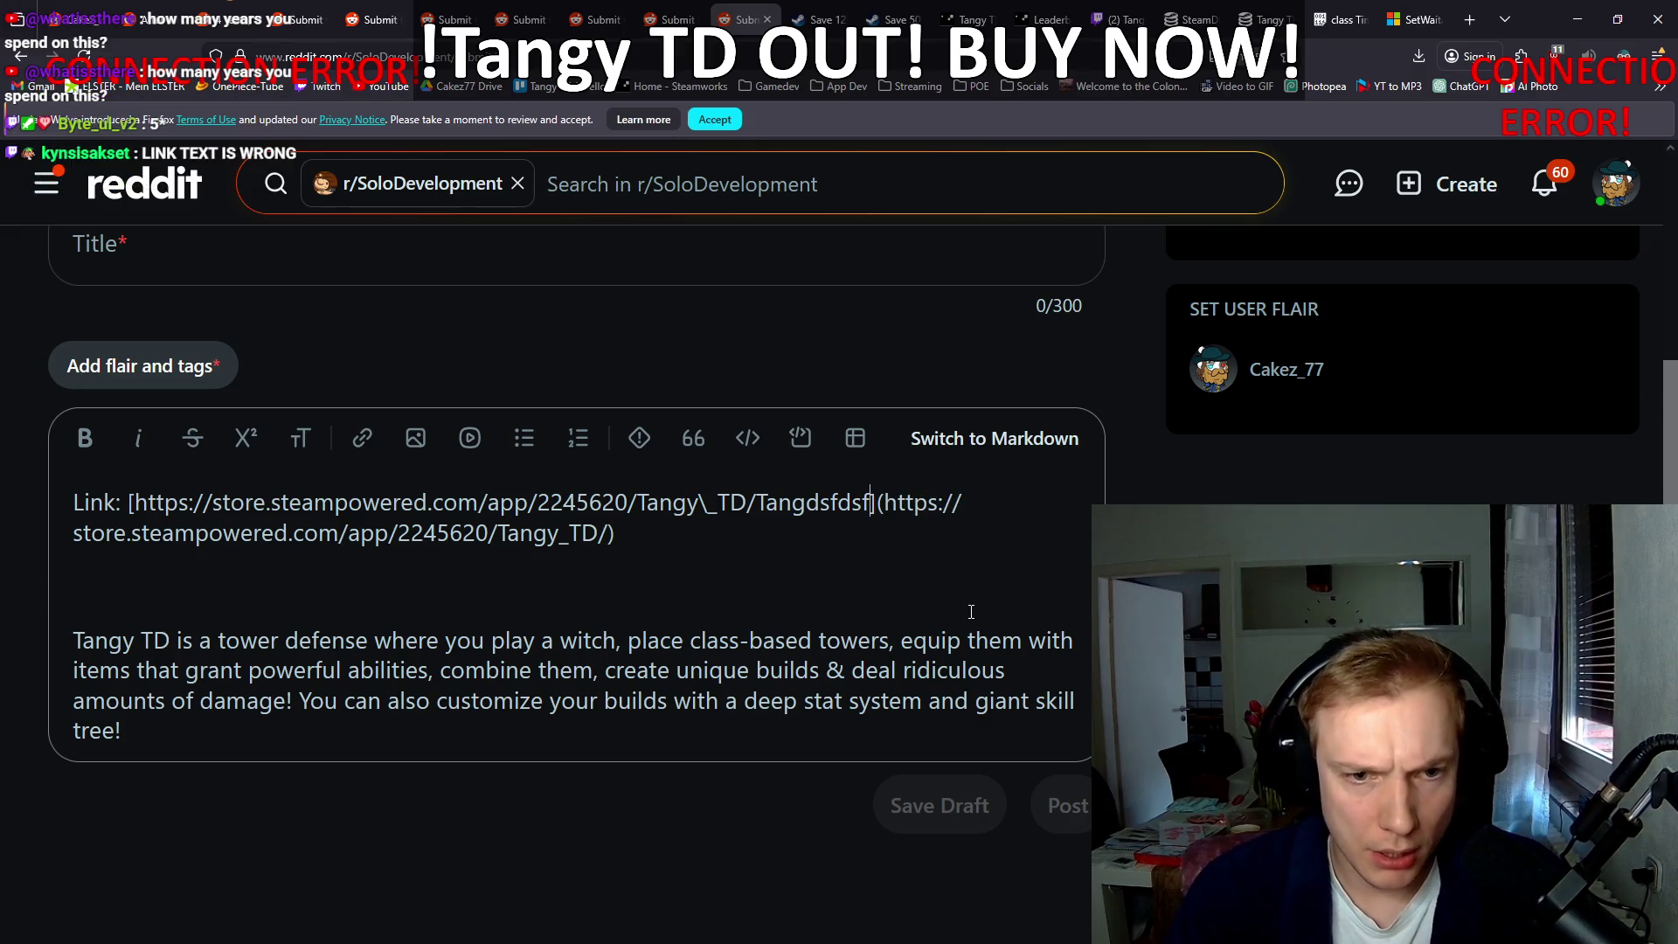
pyautogui.press('BackSpace')
pyautogui.press('BackSpace')
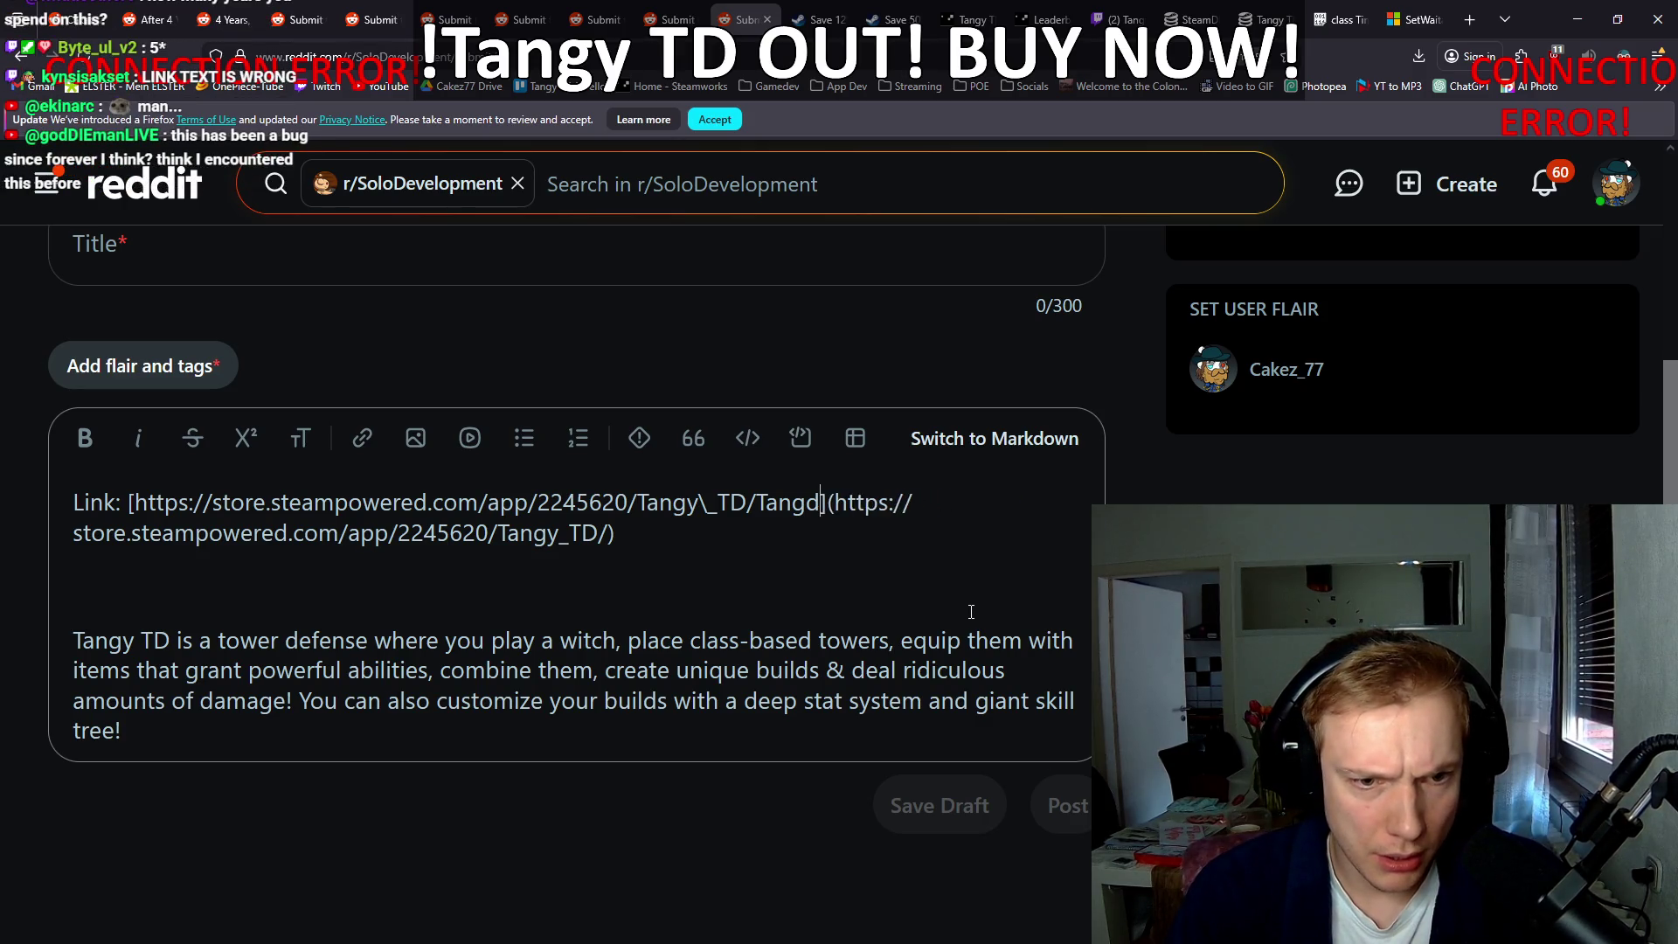
pyautogui.press('BackSpace')
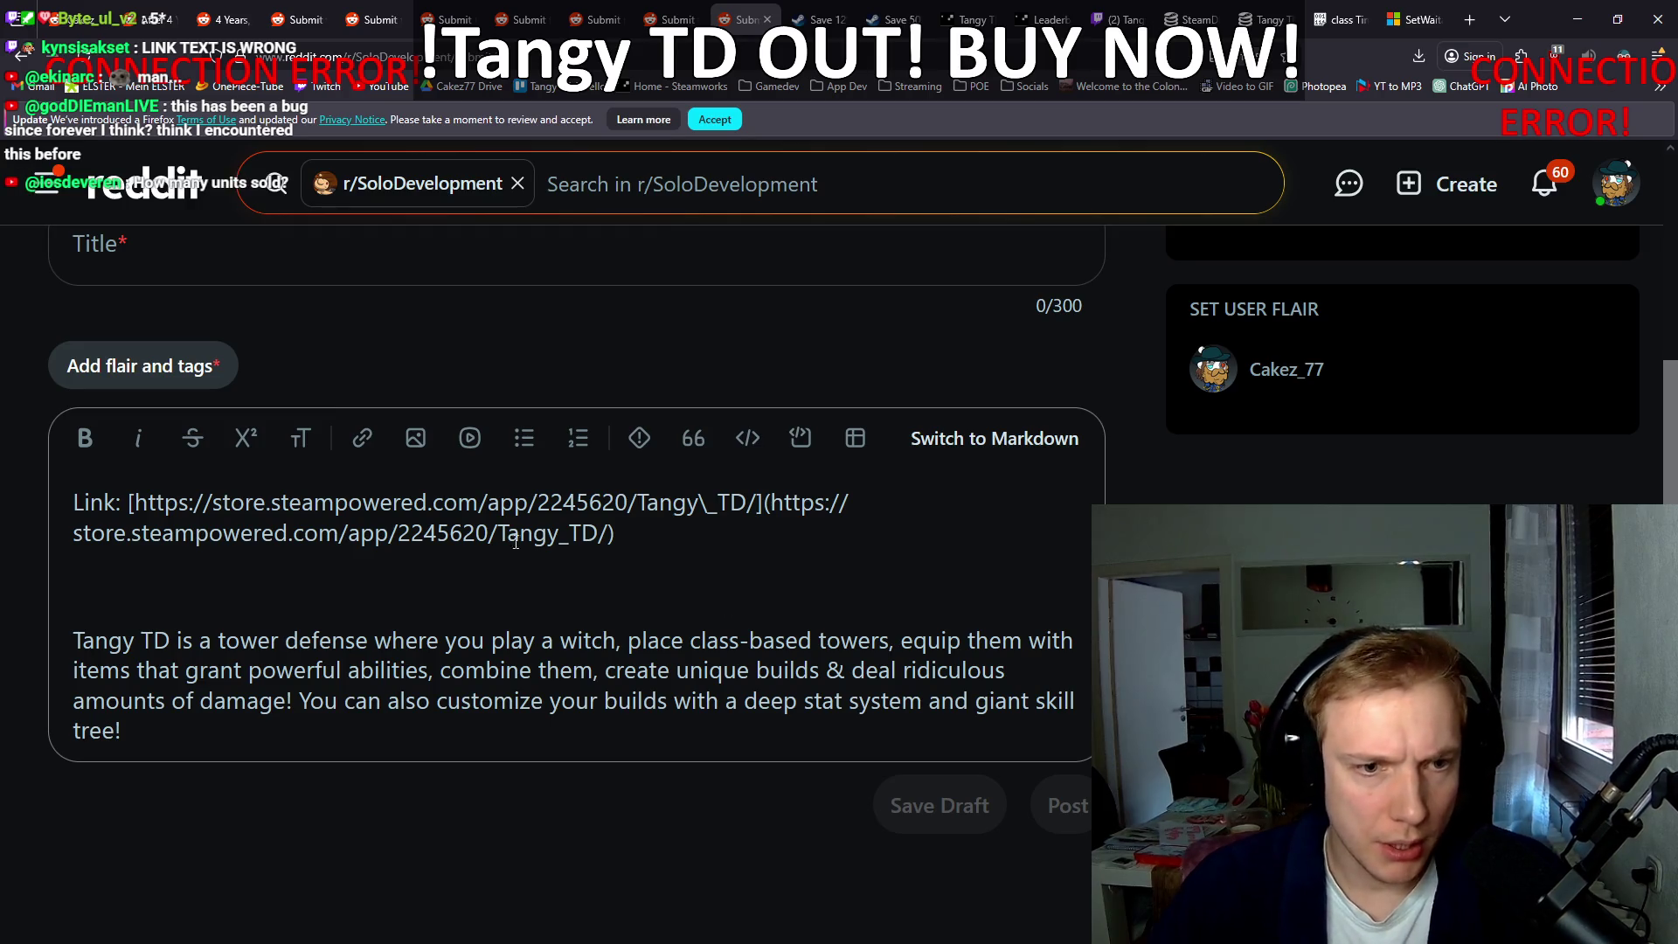
pyautogui.tripleClick(649, 528)
pyautogui.hotkey('ctrl', 'c')
# Step: Replace the junk link line with the clean one in r/indiegames and r/IndieGameDevs
pyautogui.hotkey('ctrl', 'shift', 'Tab')
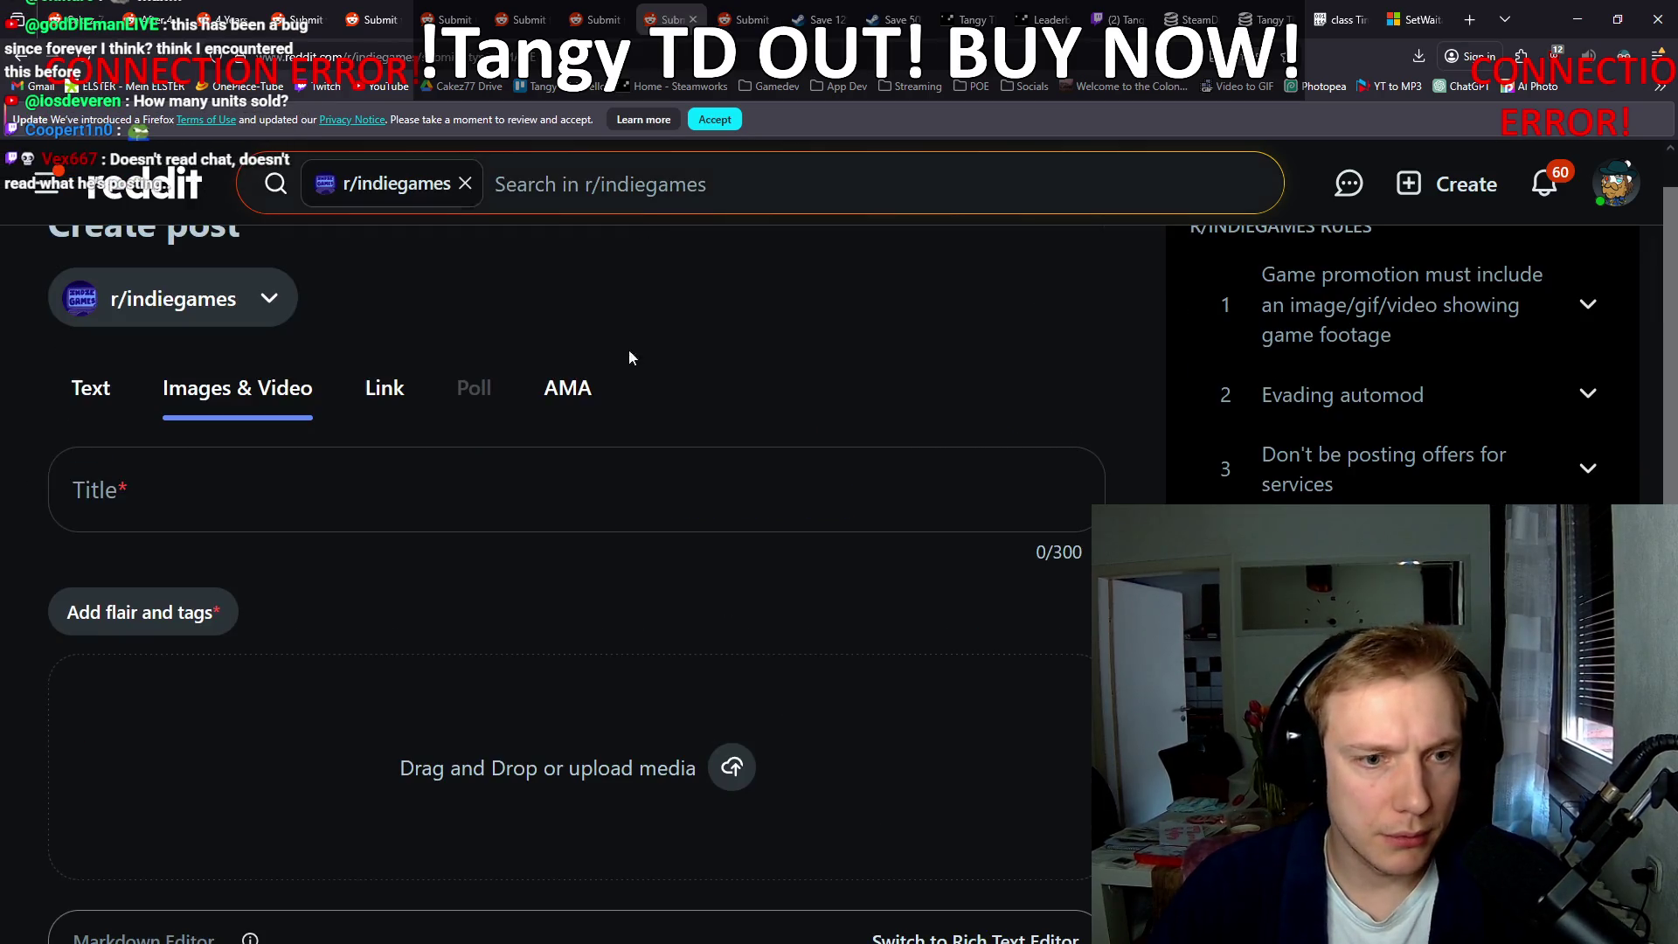
pyautogui.scroll(-5, 465, 626)
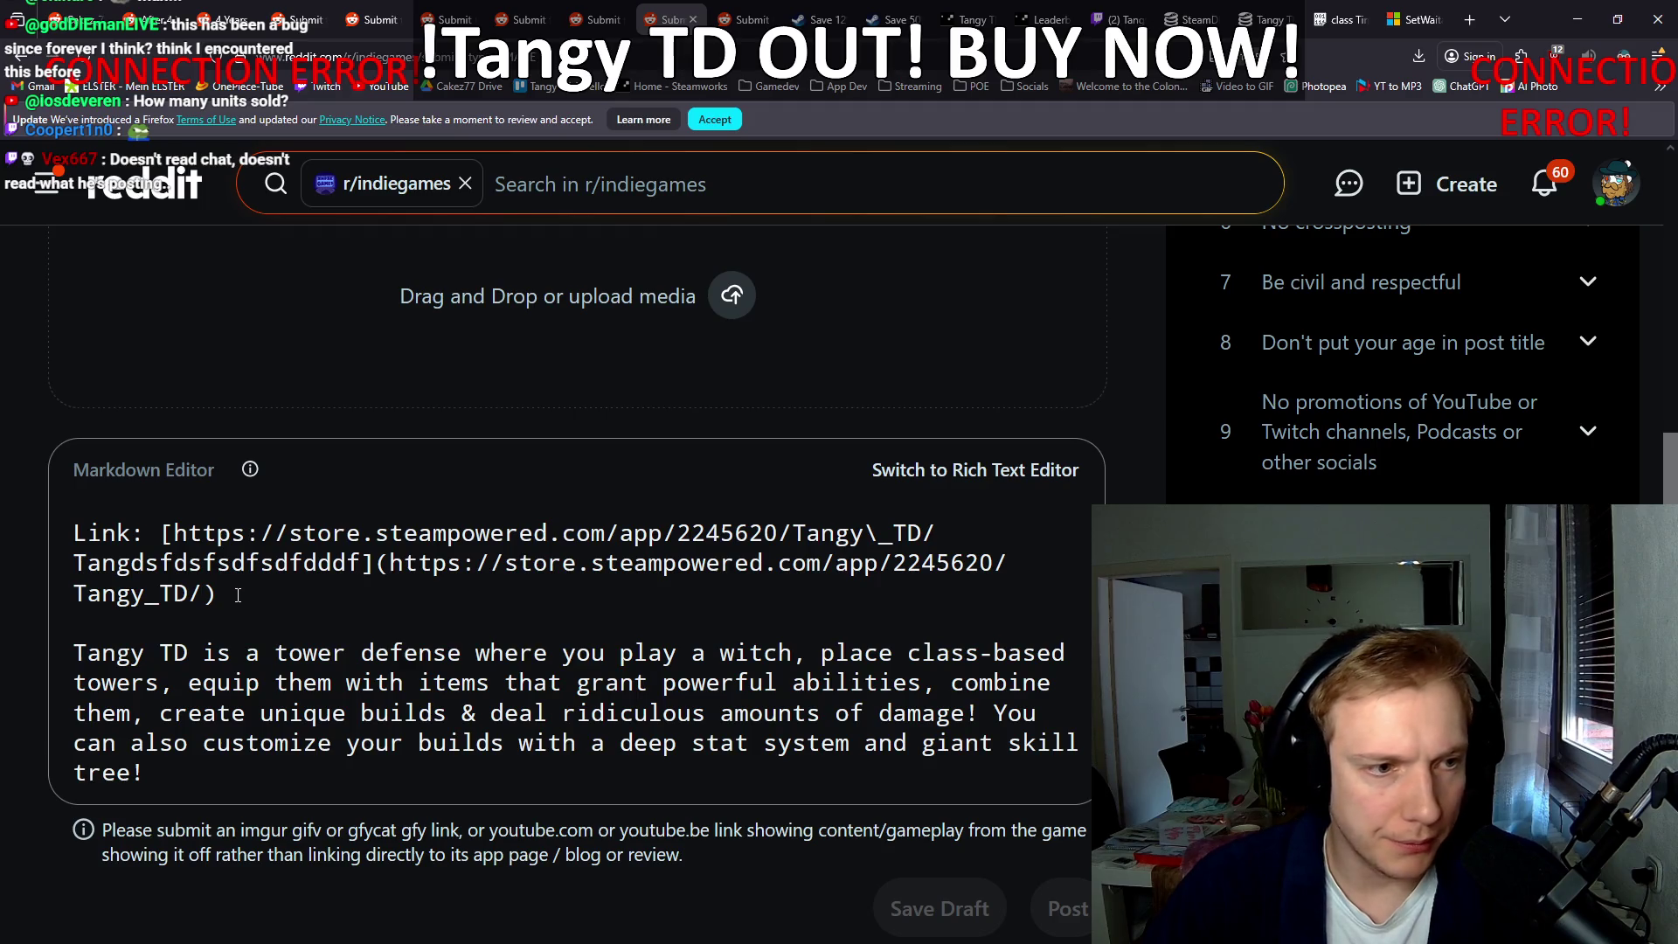
pyautogui.tripleClick(237, 595)
pyautogui.hotkey('ctrl', 'v')
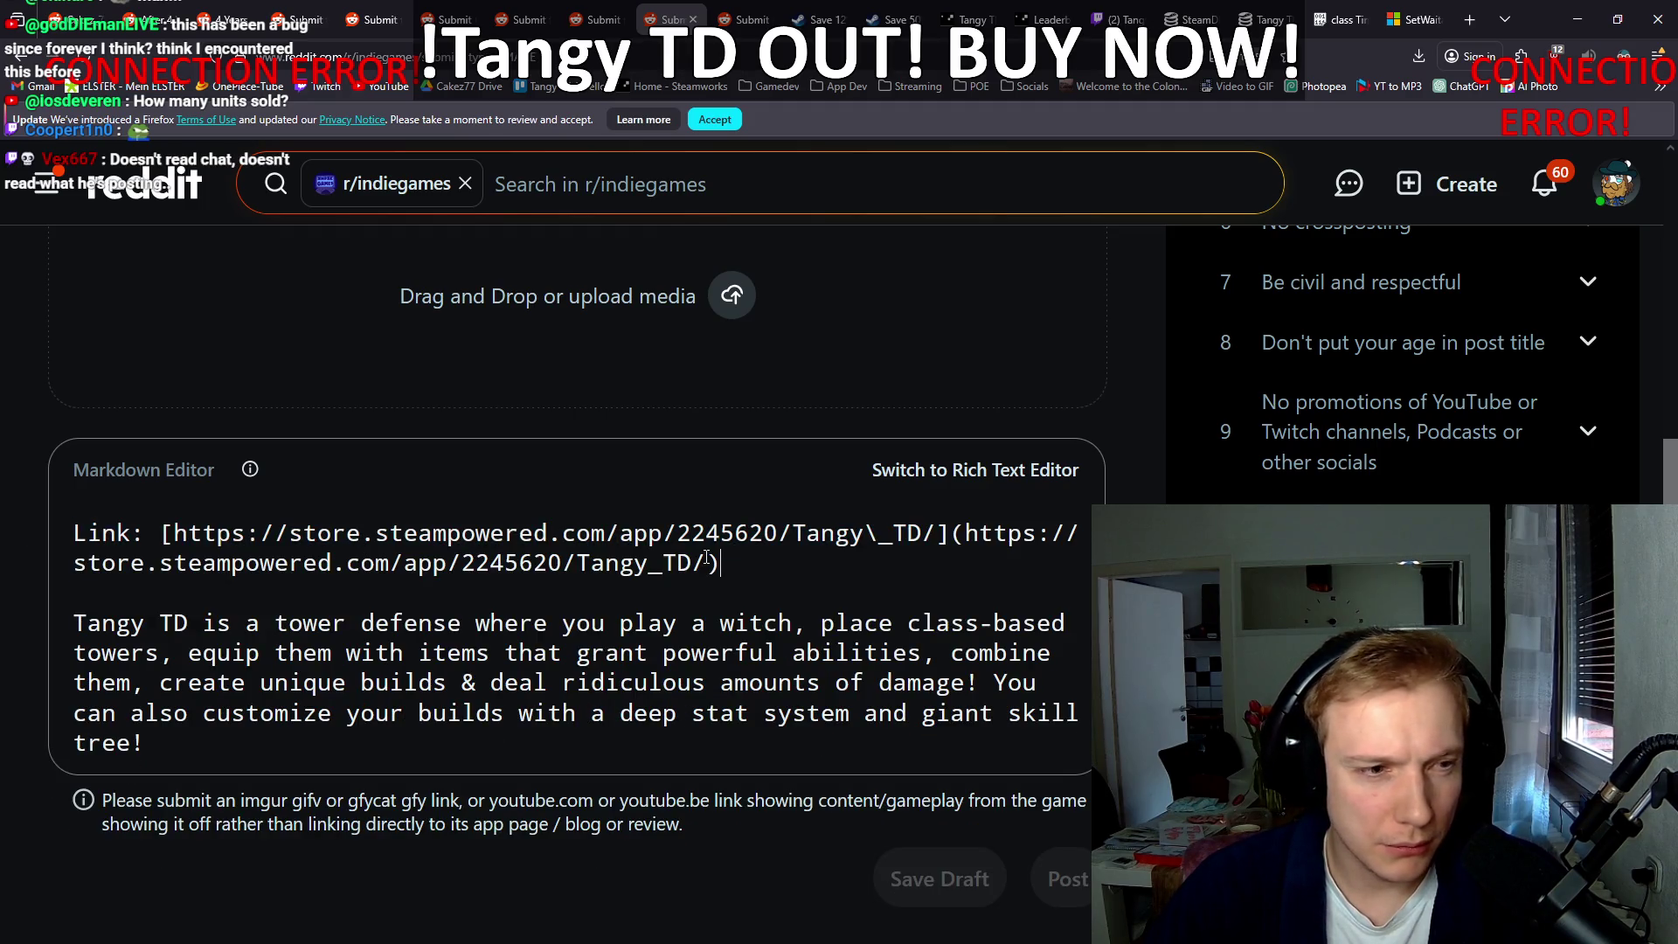
pyautogui.click(599, 10)
pyautogui.scroll(-3, 409, 679)
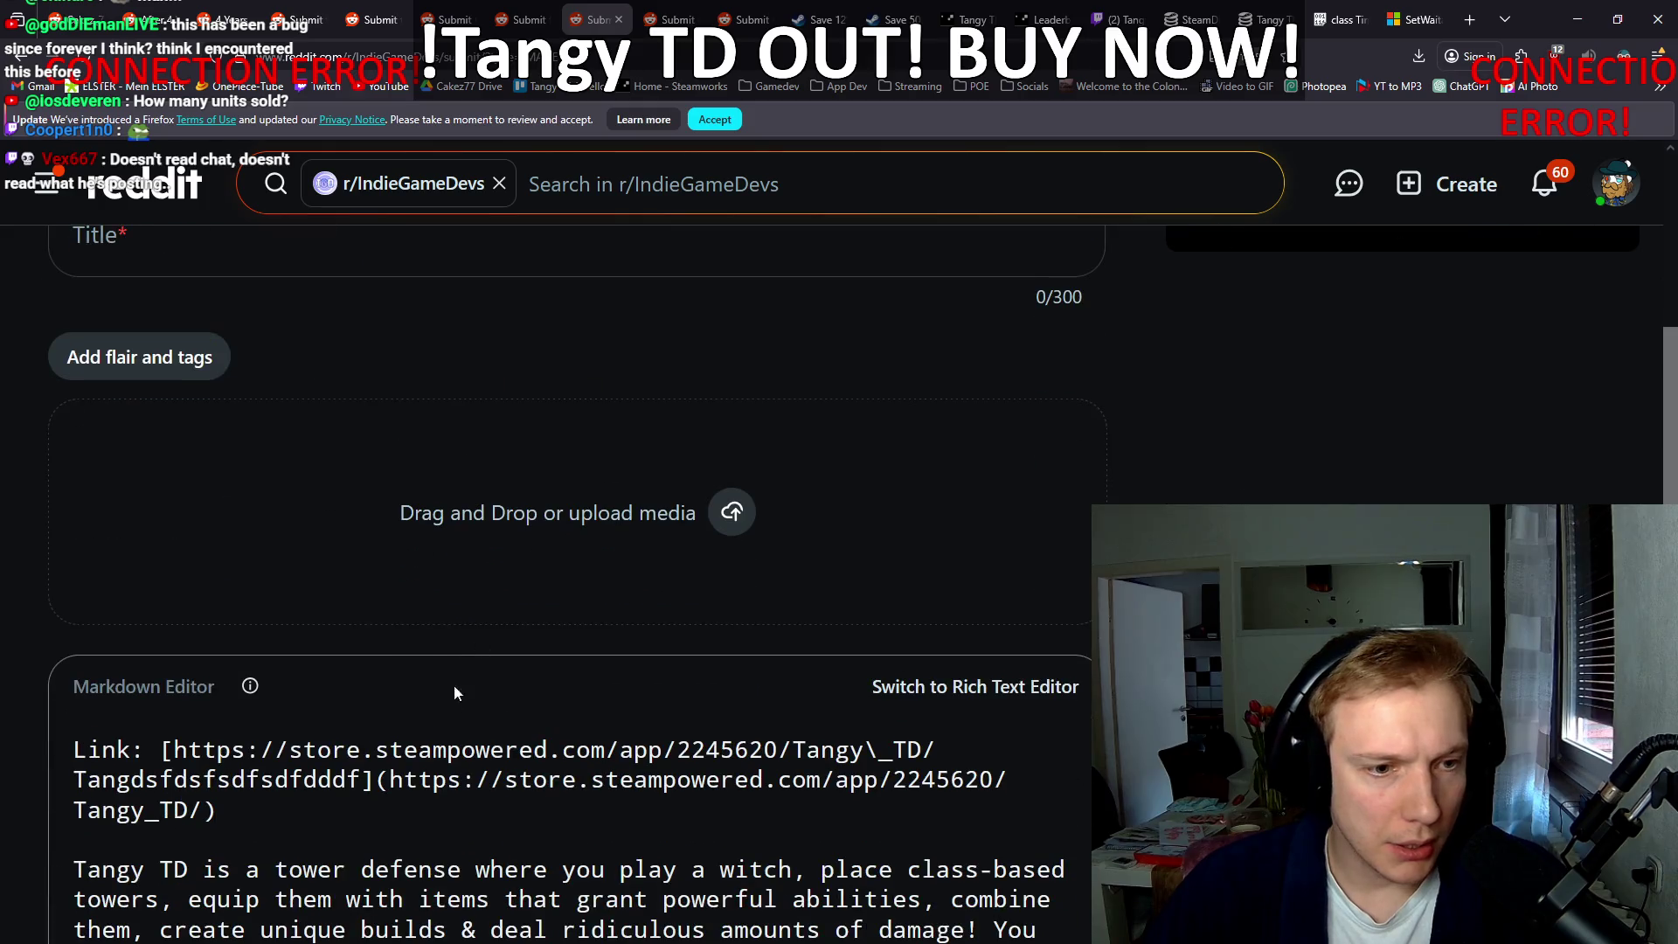
pyautogui.tripleClick(158, 781)
pyautogui.hotkey('ctrl', 'v')
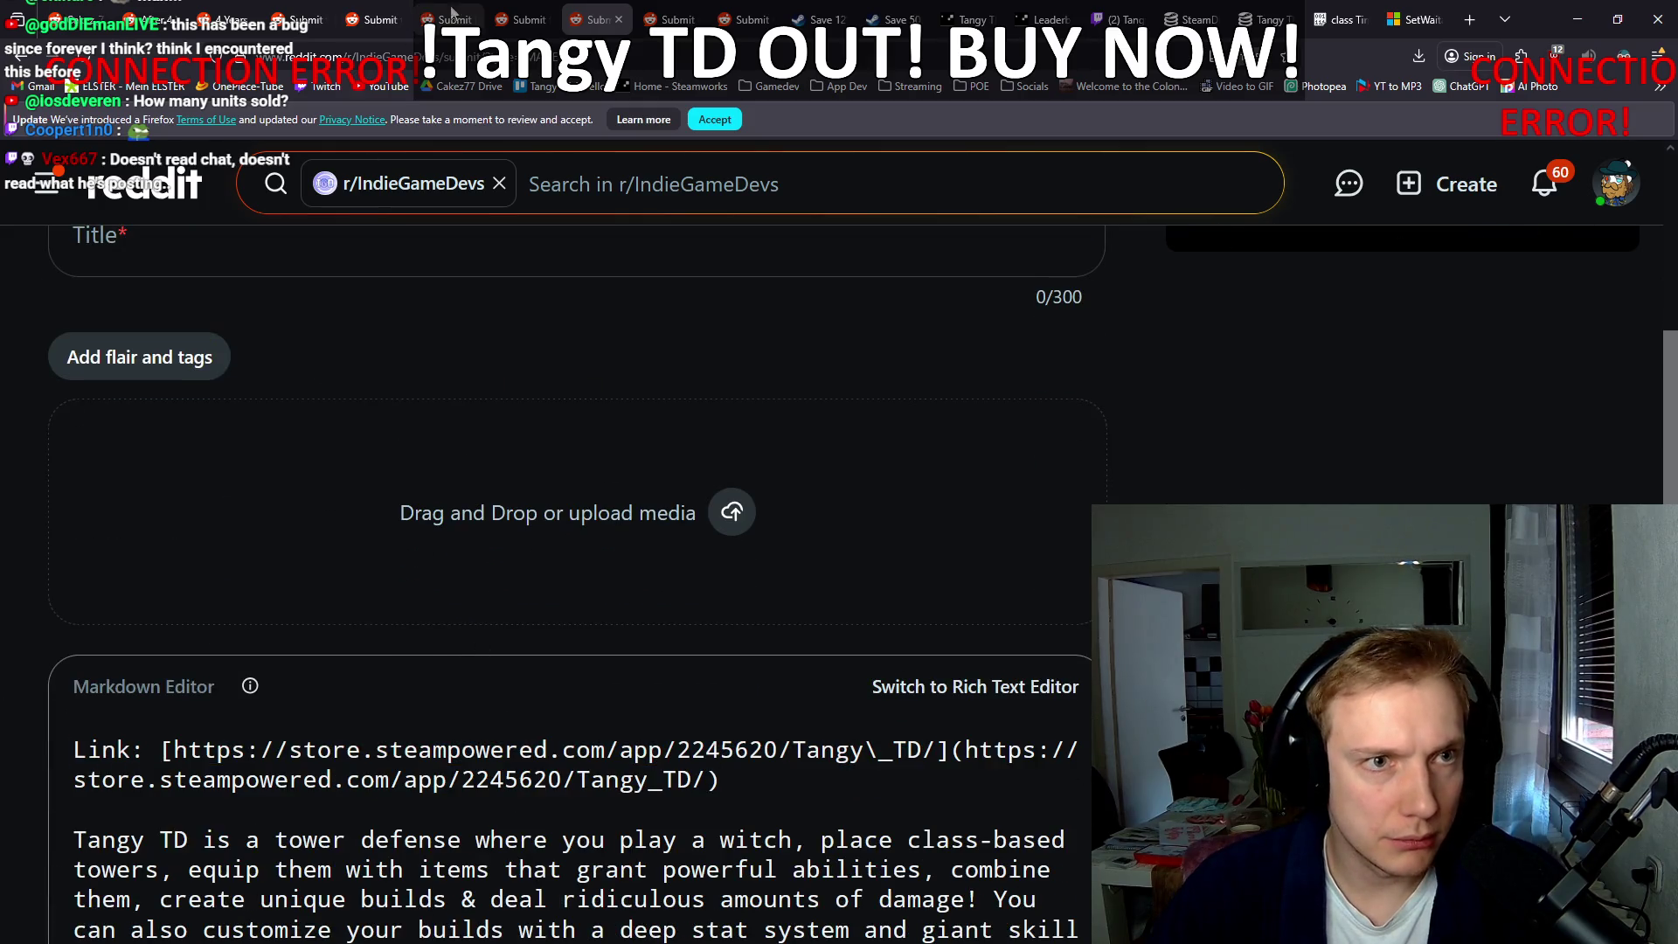
# Step: Replace the junk link line with the clean one in r/IndieGame and r/IndieDev
pyautogui.click(522, 14)
pyautogui.scroll(-3, 325, 624)
pyautogui.tripleClick(251, 741)
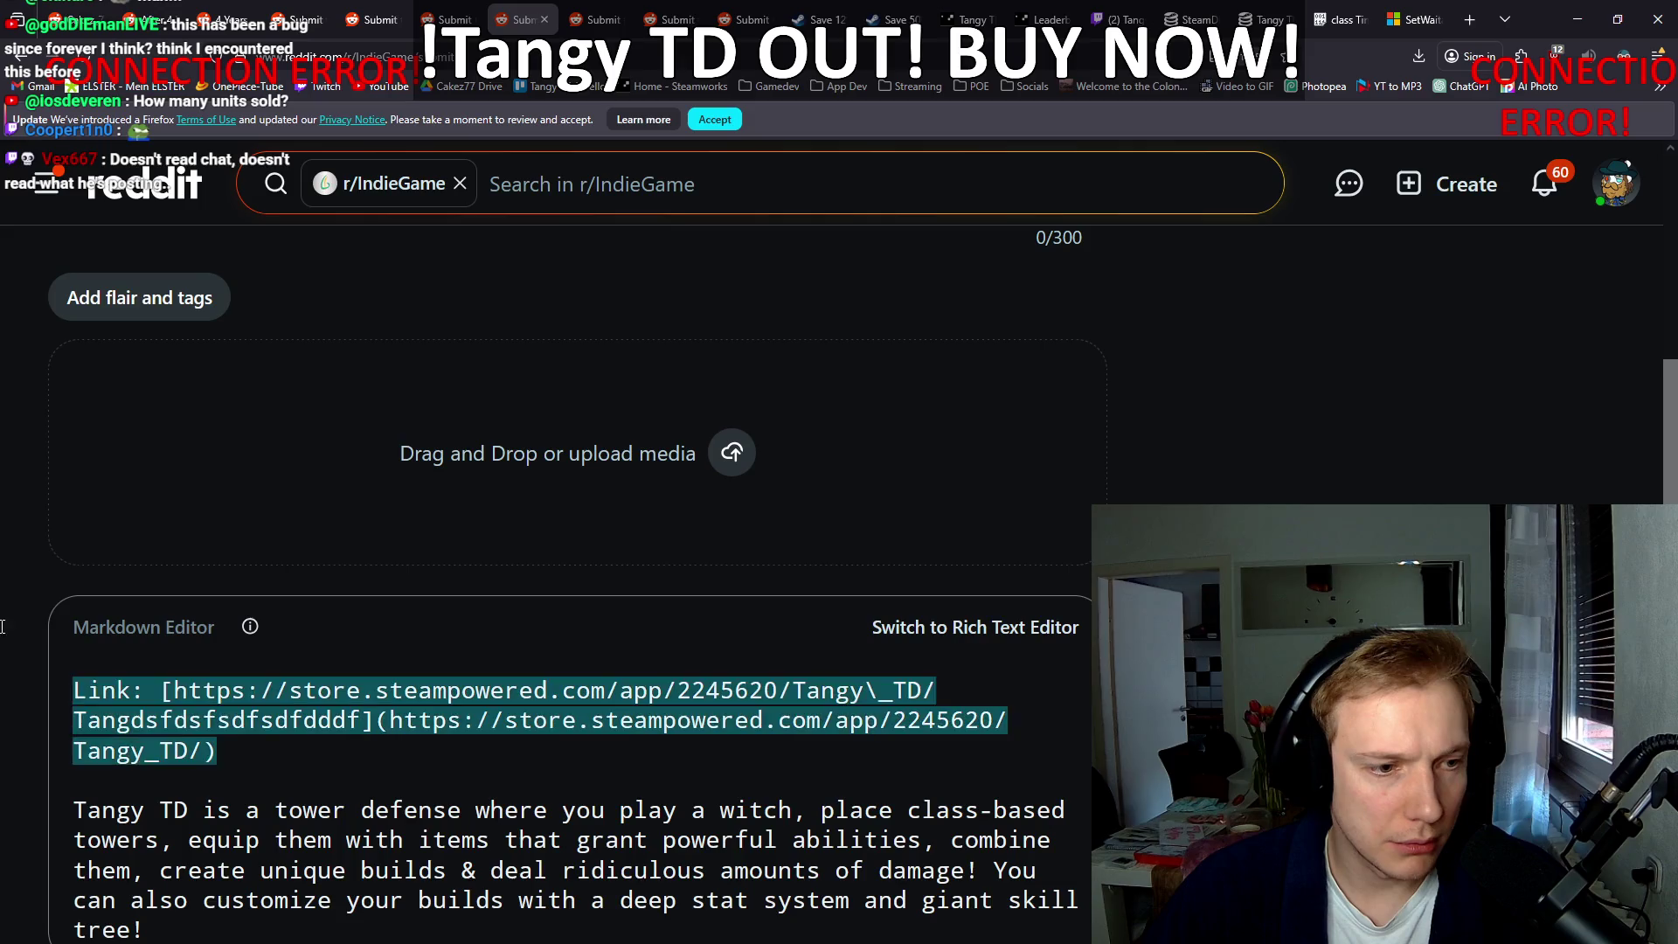
pyautogui.hotkey('ctrl', 'v')
pyautogui.hotkey('ctrl', 'shift', 'Tab')
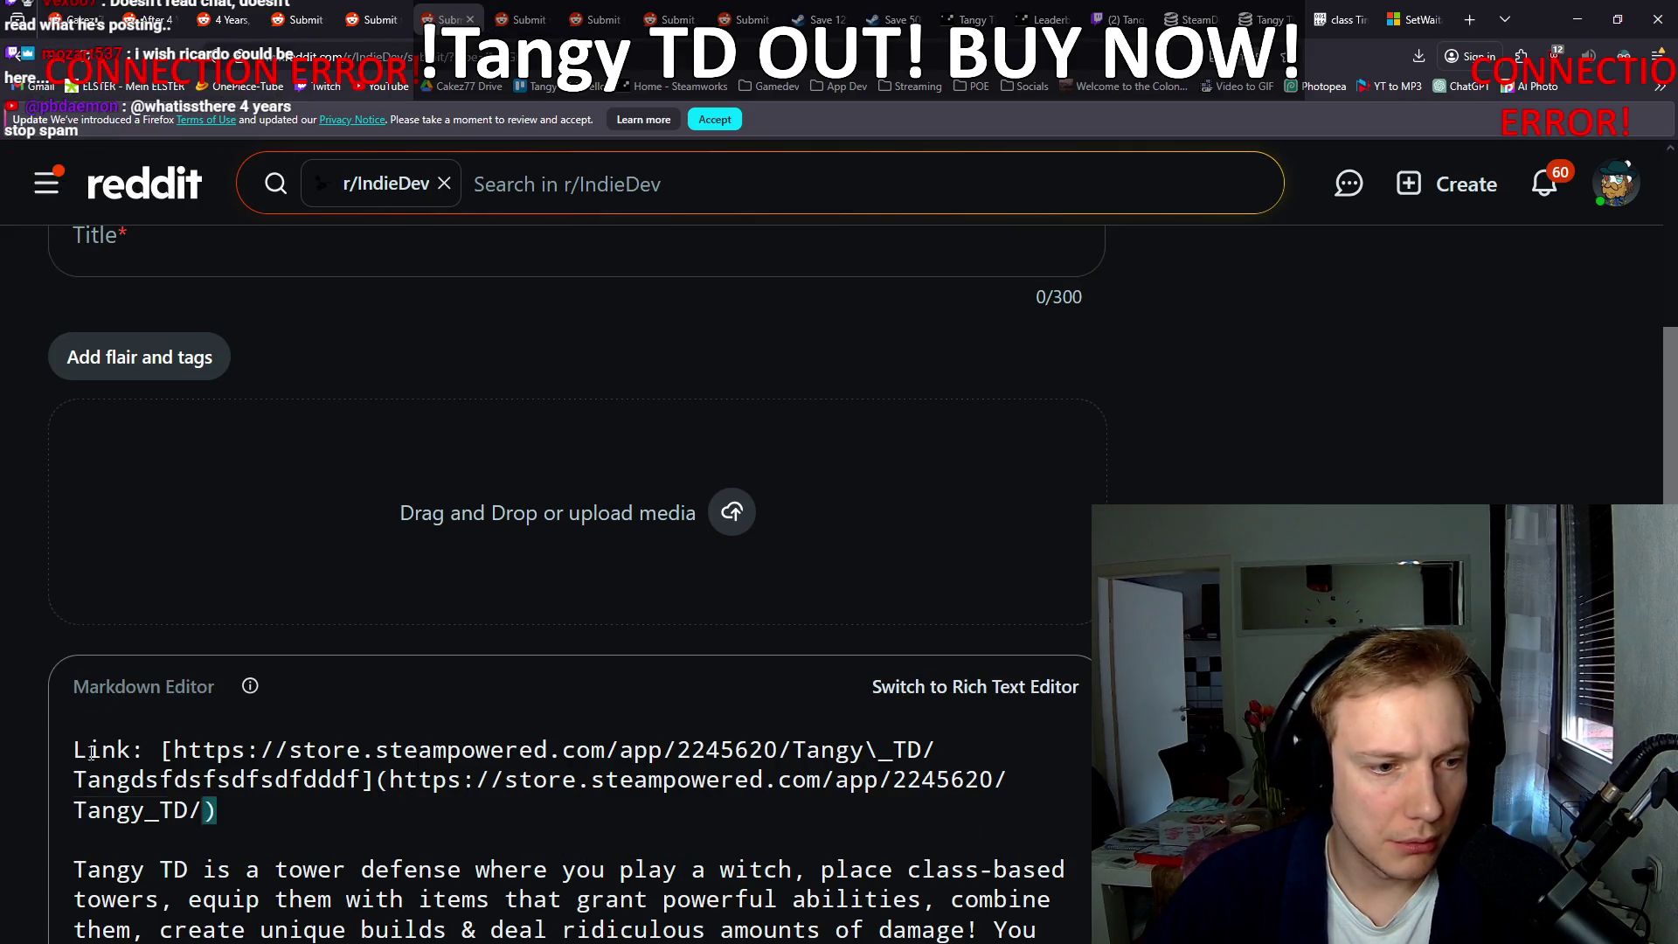
pyautogui.tripleClick(228, 817)
pyautogui.write('Link: [https://store.steampowered.com/app/2245620/Tangy\\_TD/](https://store.steampowered.com/app/2245620/Tangy_TD/)')
# Step: Replace the junk link line with the clean one in r/gamedevscreens and r/GameDevs
pyautogui.click(365, 7)
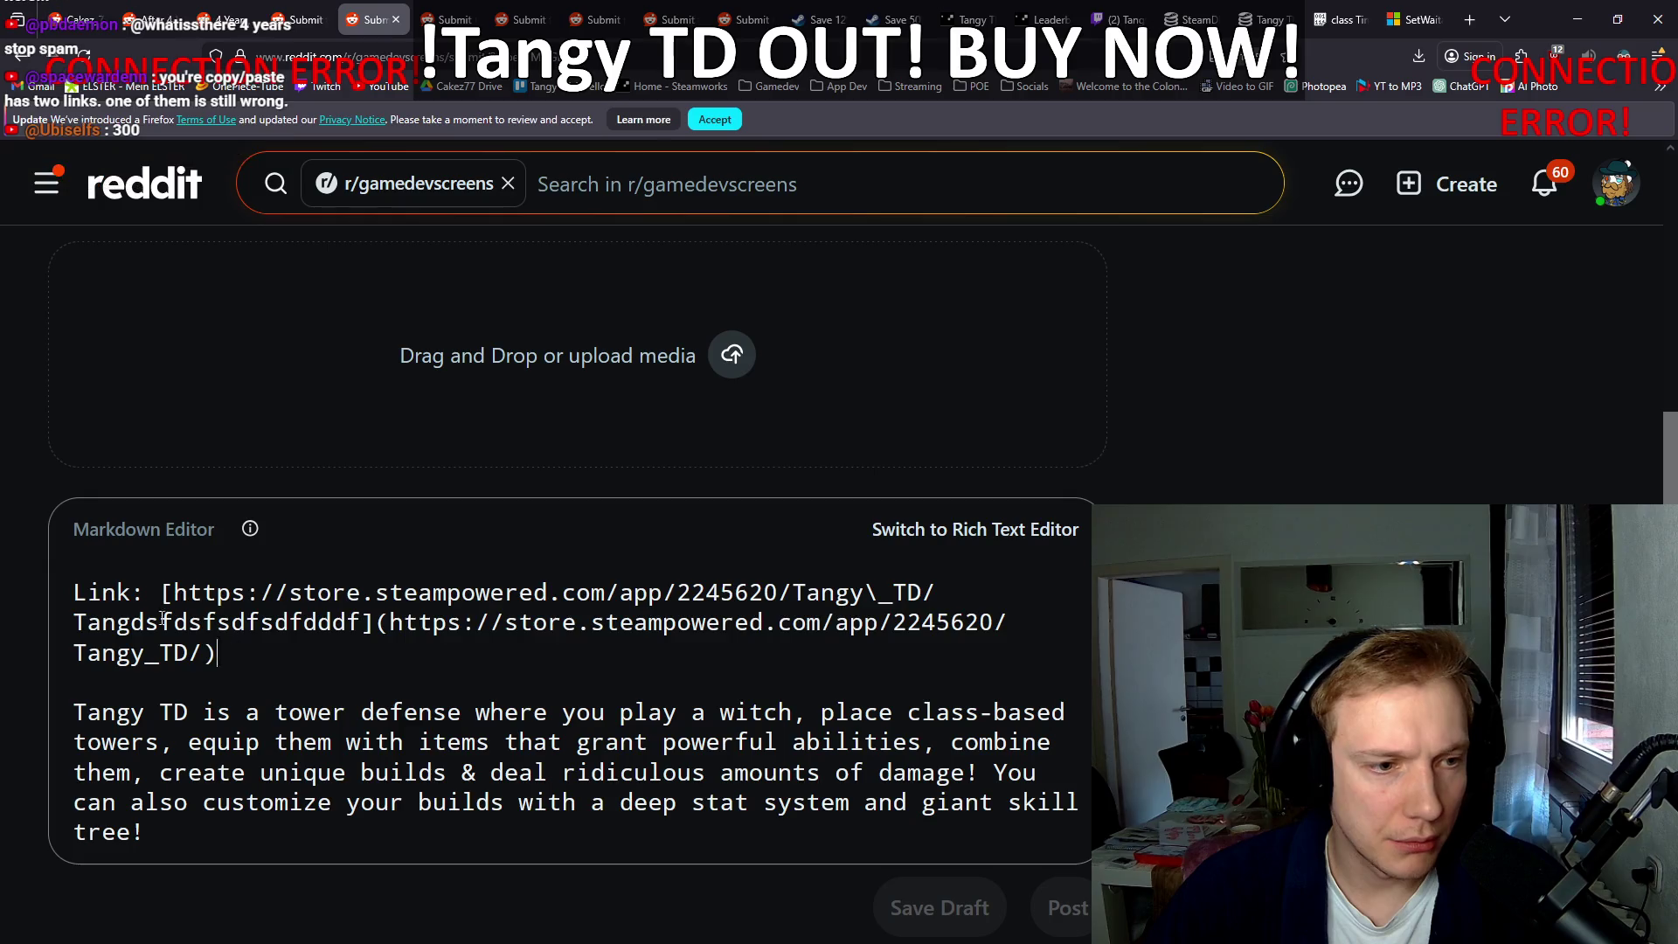
pyautogui.tripleClick(232, 647)
pyautogui.write('Link: [https://store.steampowered.com/app/2245620/Tangy\\_TD/](https://store.steampowered.com/app/2245620/Tangy_TD/)')
pyautogui.hotkey('ctrl', 'shift', 'Tab')
pyautogui.scroll(-8, 437, 632)
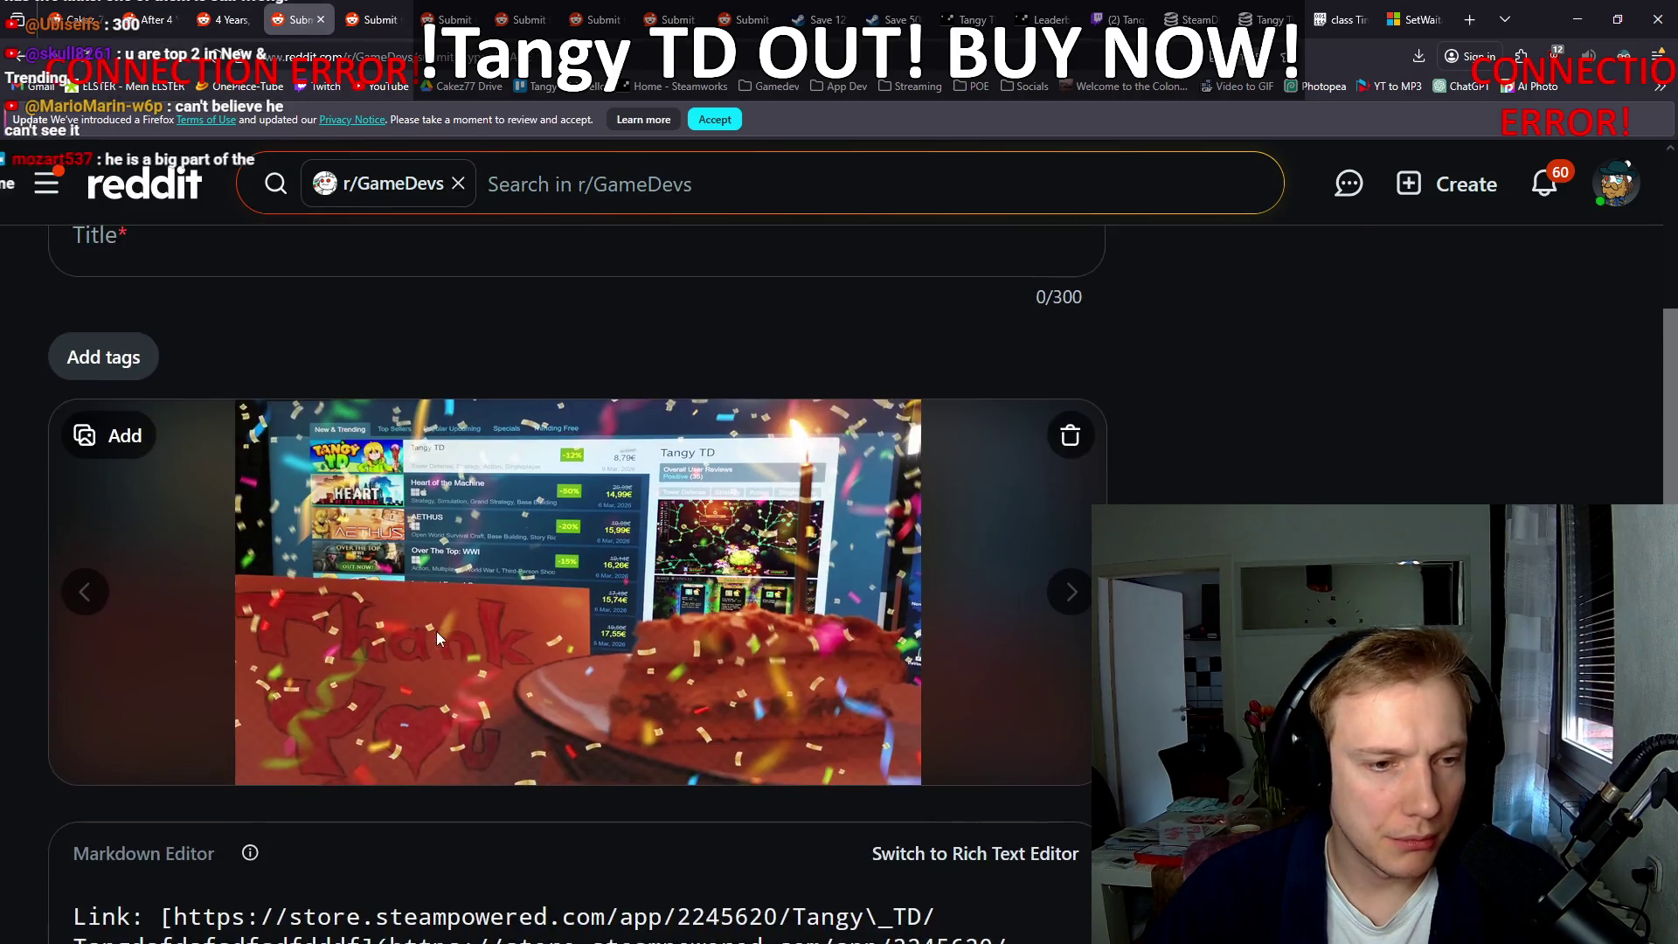
pyautogui.tripleClick(269, 511)
pyautogui.write('Link: [https://store.steampowered.com/app/2245620/Tangy\\_TD/](https://store.steampowered.com/app/2245620/Tangy_TD/)')
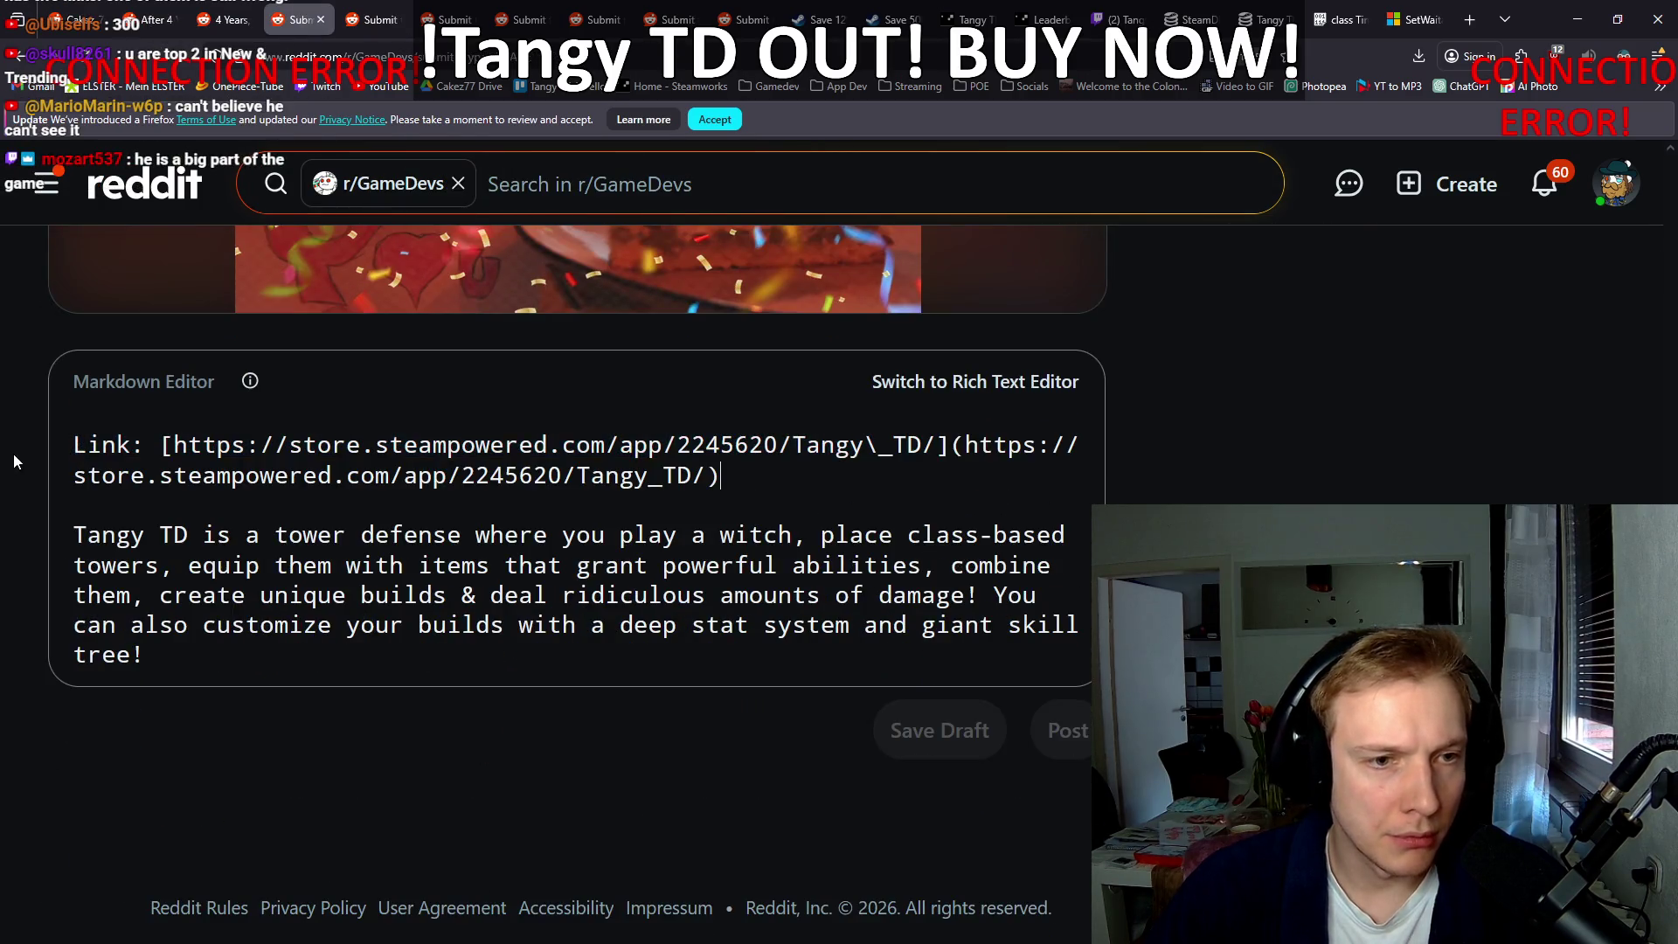
pyautogui.scroll(4, 18, 455)
pyautogui.hotkey('alt', 'Tab')
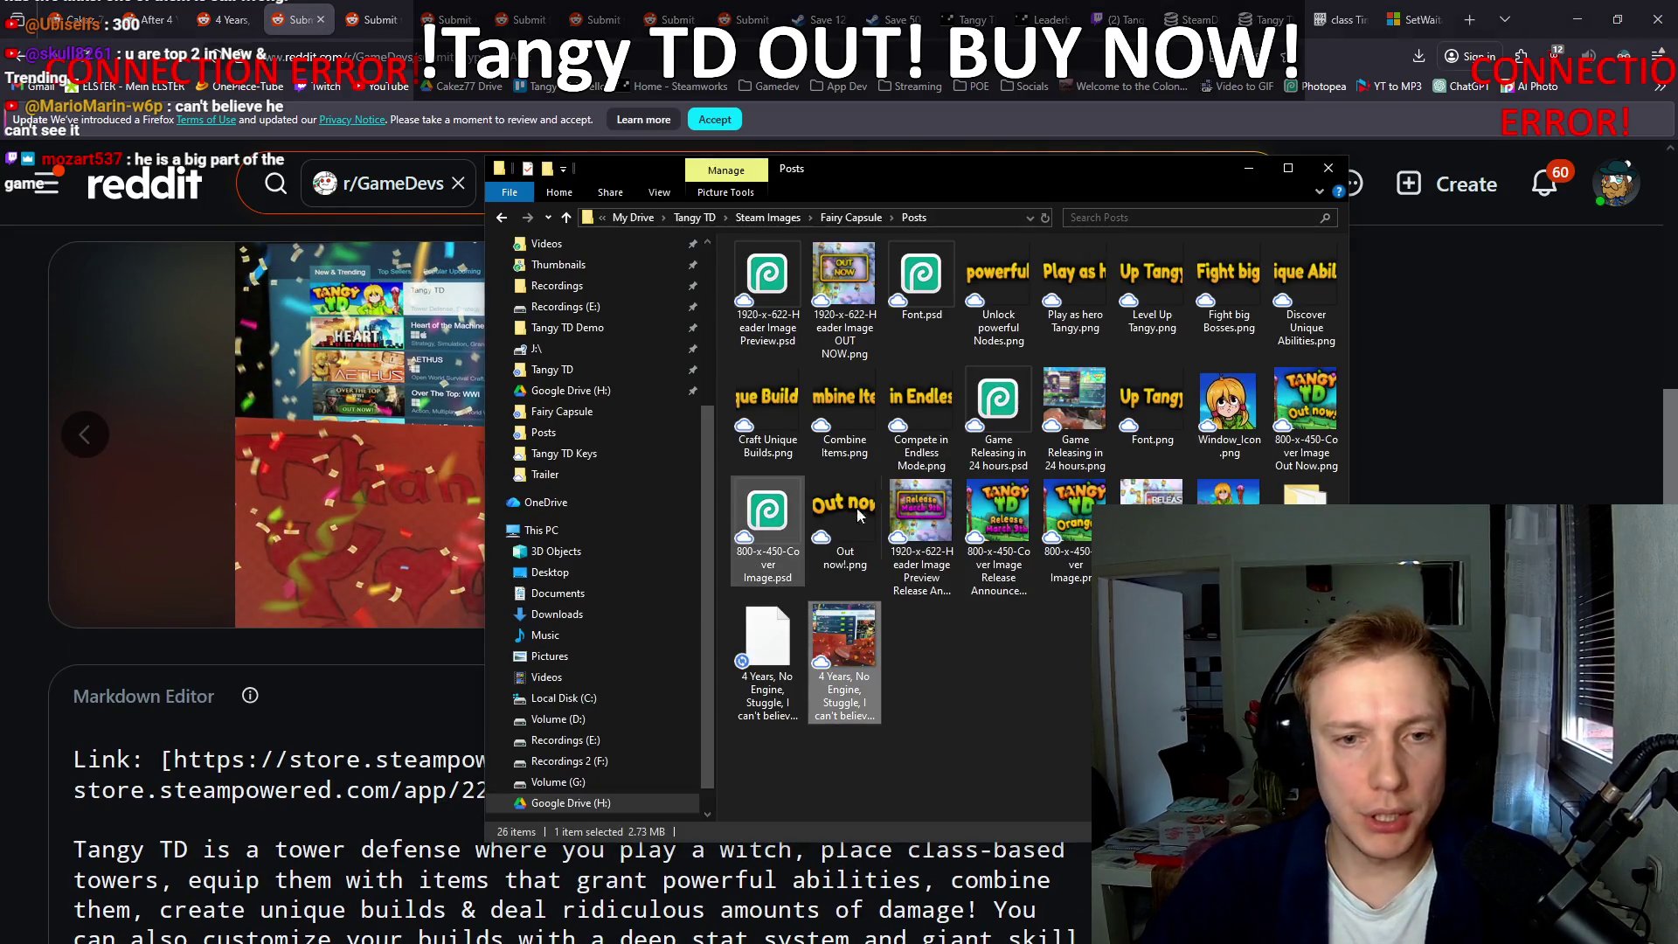
# Step: Drop THANK YOU.png into the r/gamedevscreens and r/IndieDev drafts' media boxes
pyautogui.click(367, 20)
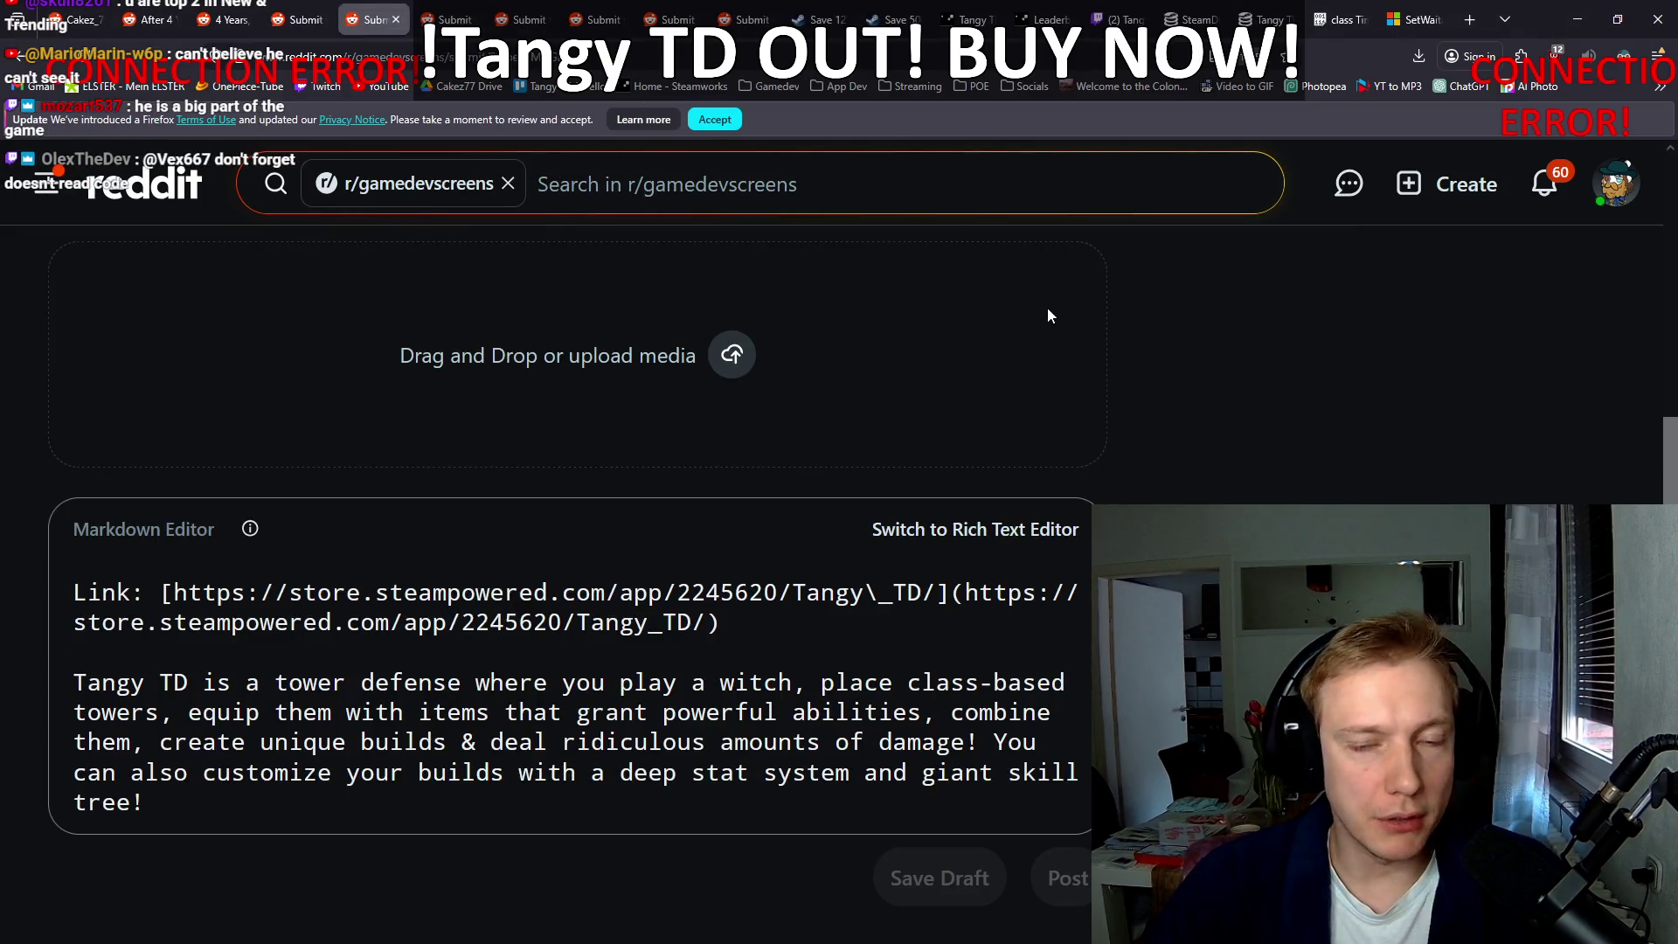
pyautogui.hotkey('alt', 'Tab')
pyautogui.moveTo(974, 171); pyautogui.dragTo(1385, 227)
pyautogui.hotkey('alt', 'Tab')
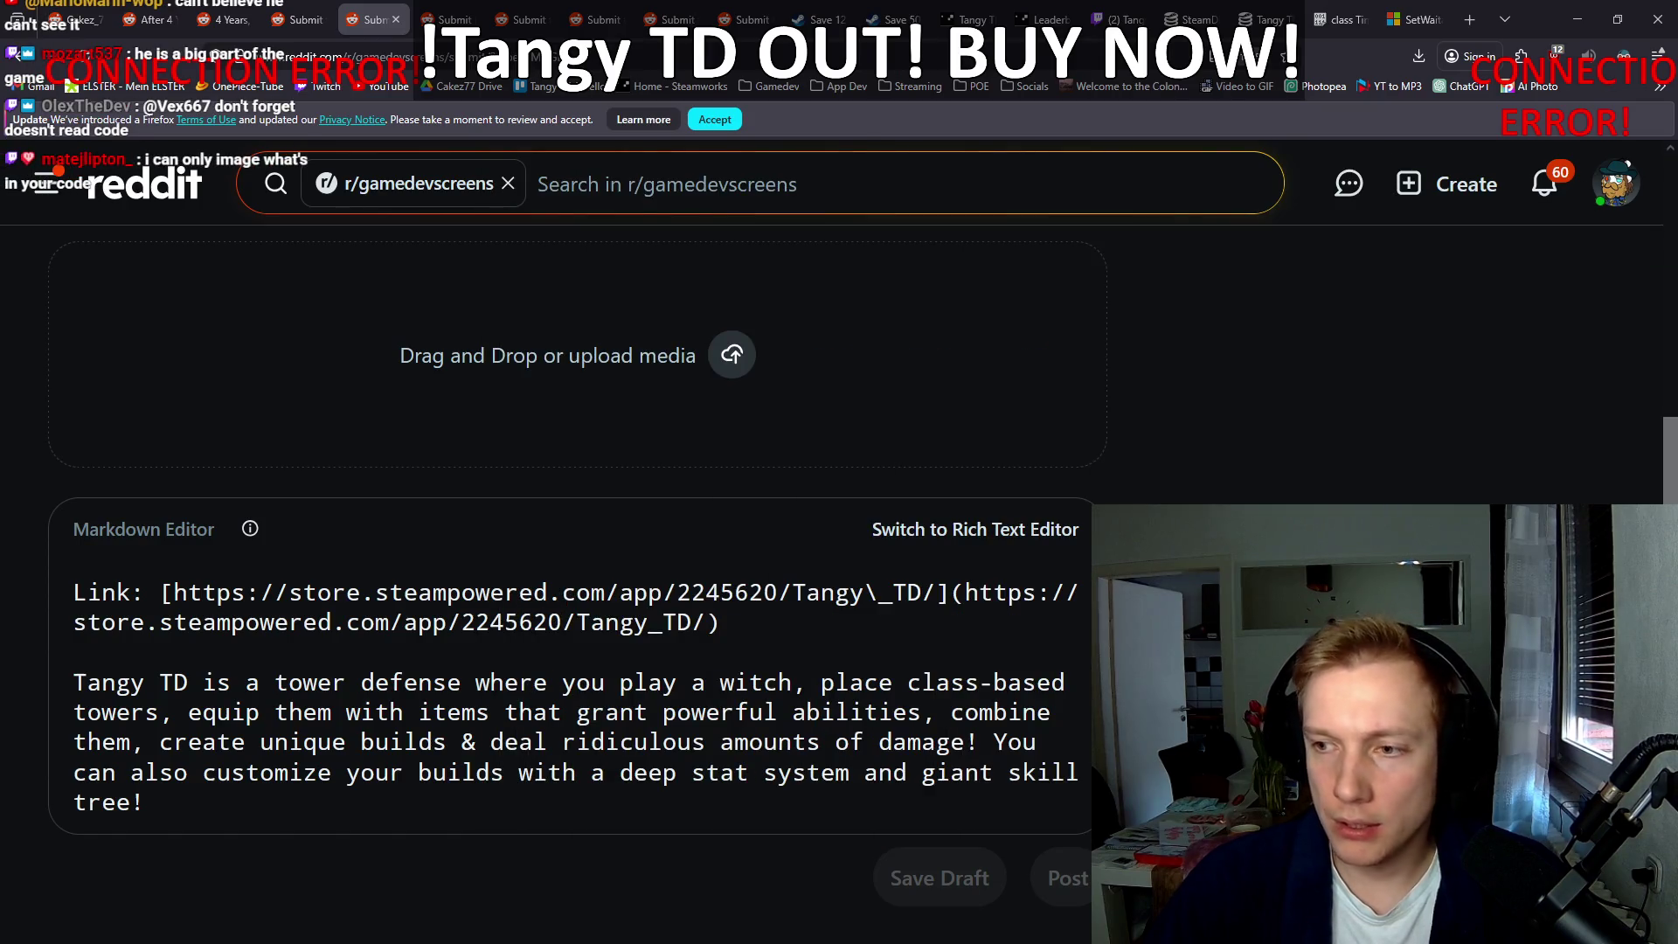
pyautogui.moveTo(1093, 385); pyautogui.dragTo(680, 337)
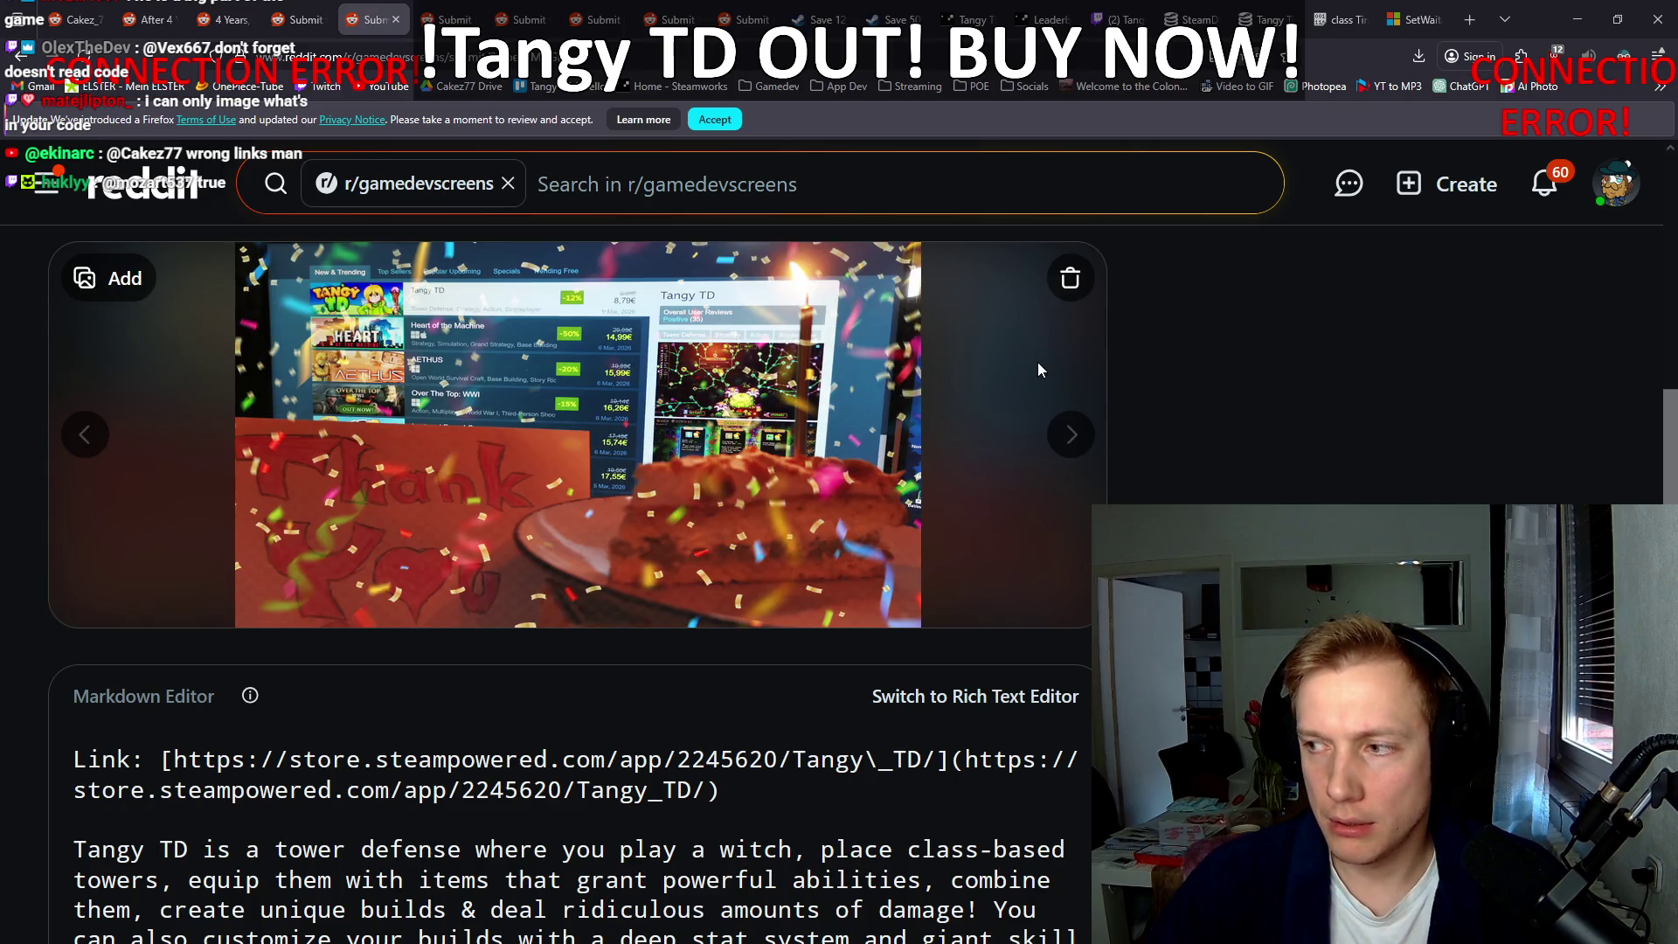
pyautogui.moveTo(406, 243)
pyautogui.mouseDown()
pyautogui.moveTo(446, 22)
pyautogui.moveTo(1006, 489)
pyautogui.mouseUp()
# Step: Drop THANK YOU.png into the r/IndieGame, r/IndieGameDevs and r/indiegames drafts
pyautogui.hotkey('ctrl', 'Tab')
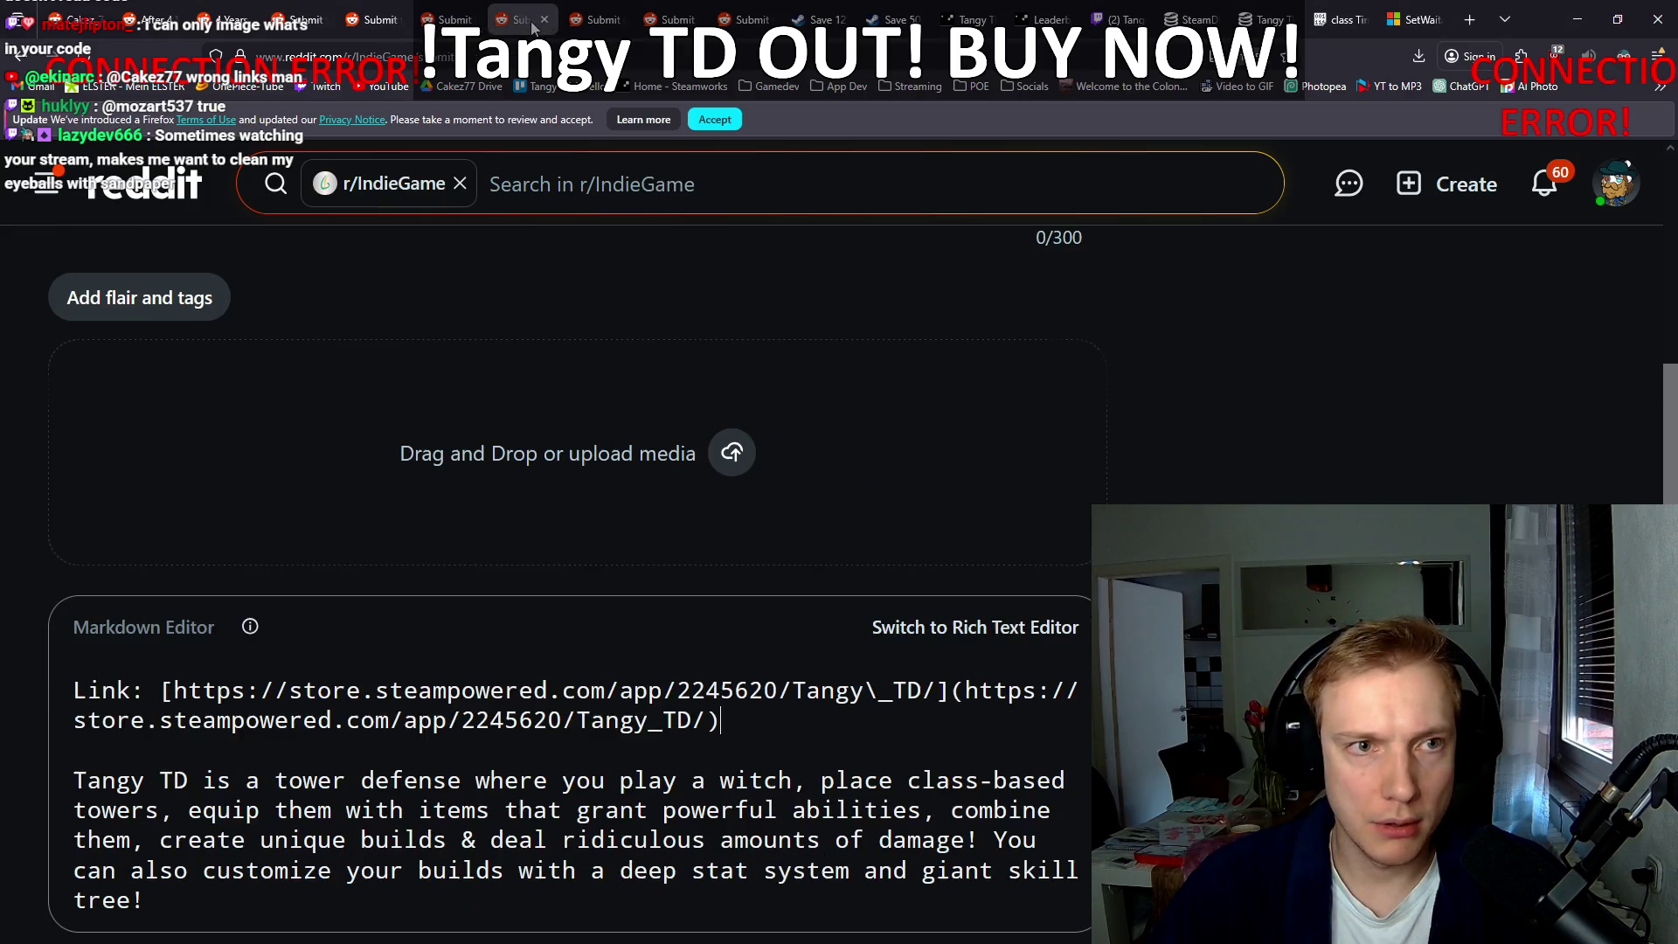
pyautogui.moveTo(1320, 472); pyautogui.dragTo(743, 481)
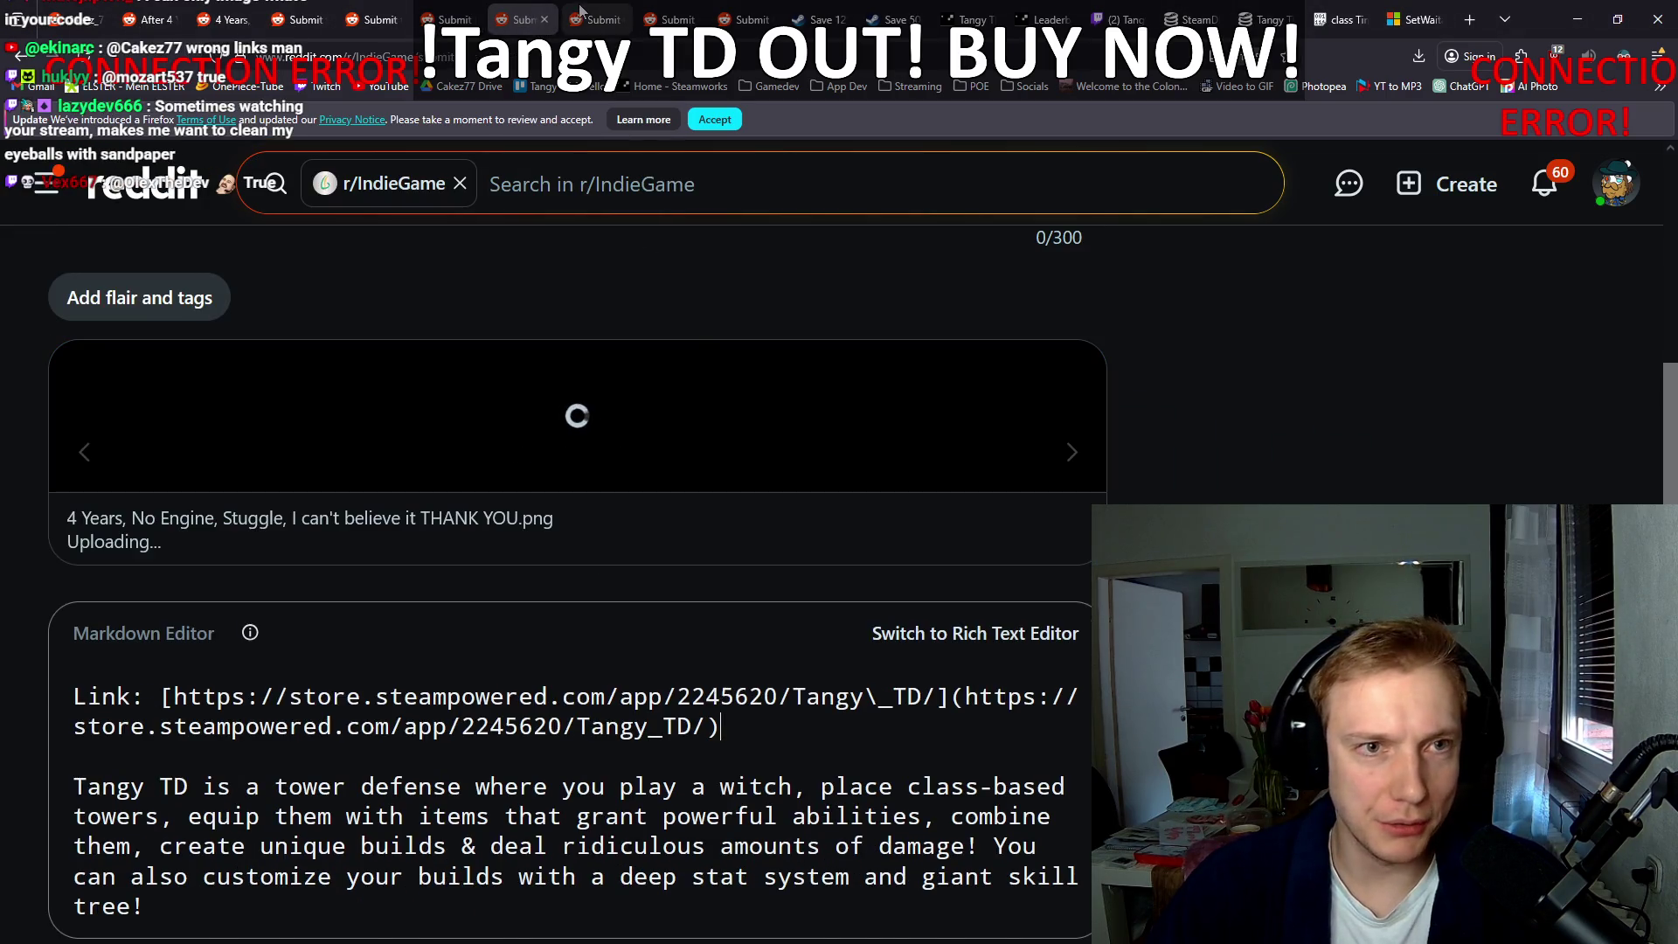
pyautogui.hotkey('ctrl', 'Tab')
pyautogui.moveTo(1320, 472); pyautogui.dragTo(879, 508)
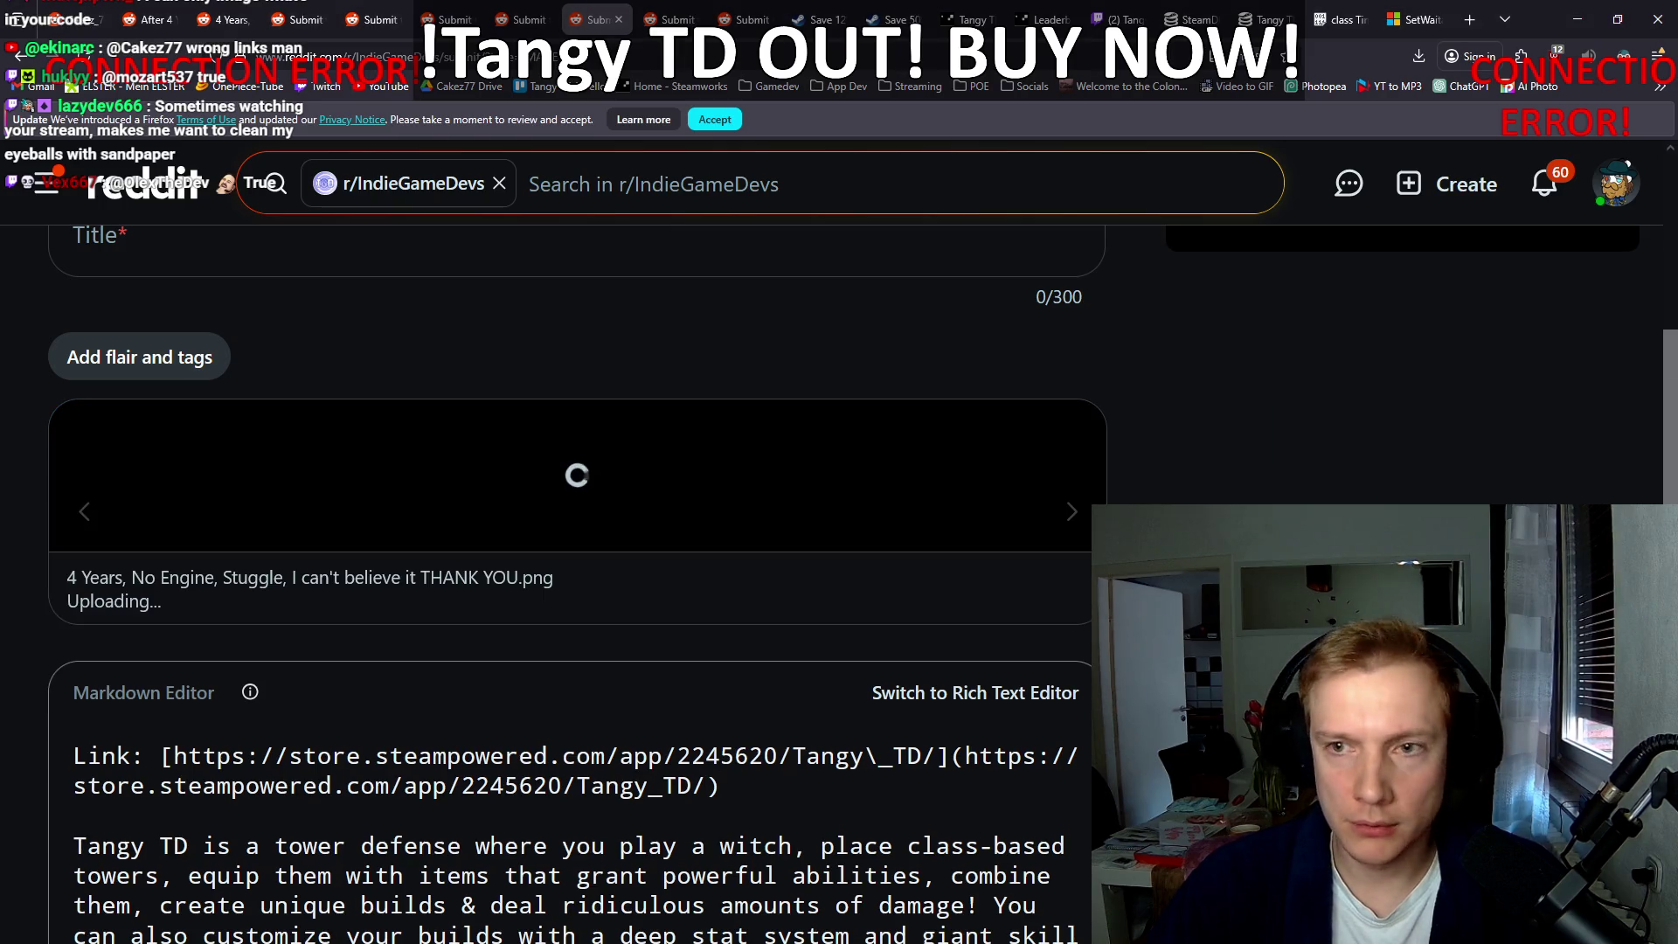
pyautogui.click(683, 11)
pyautogui.moveTo(1320, 472); pyautogui.dragTo(659, 318)
pyautogui.scroll(5, 642, 416)
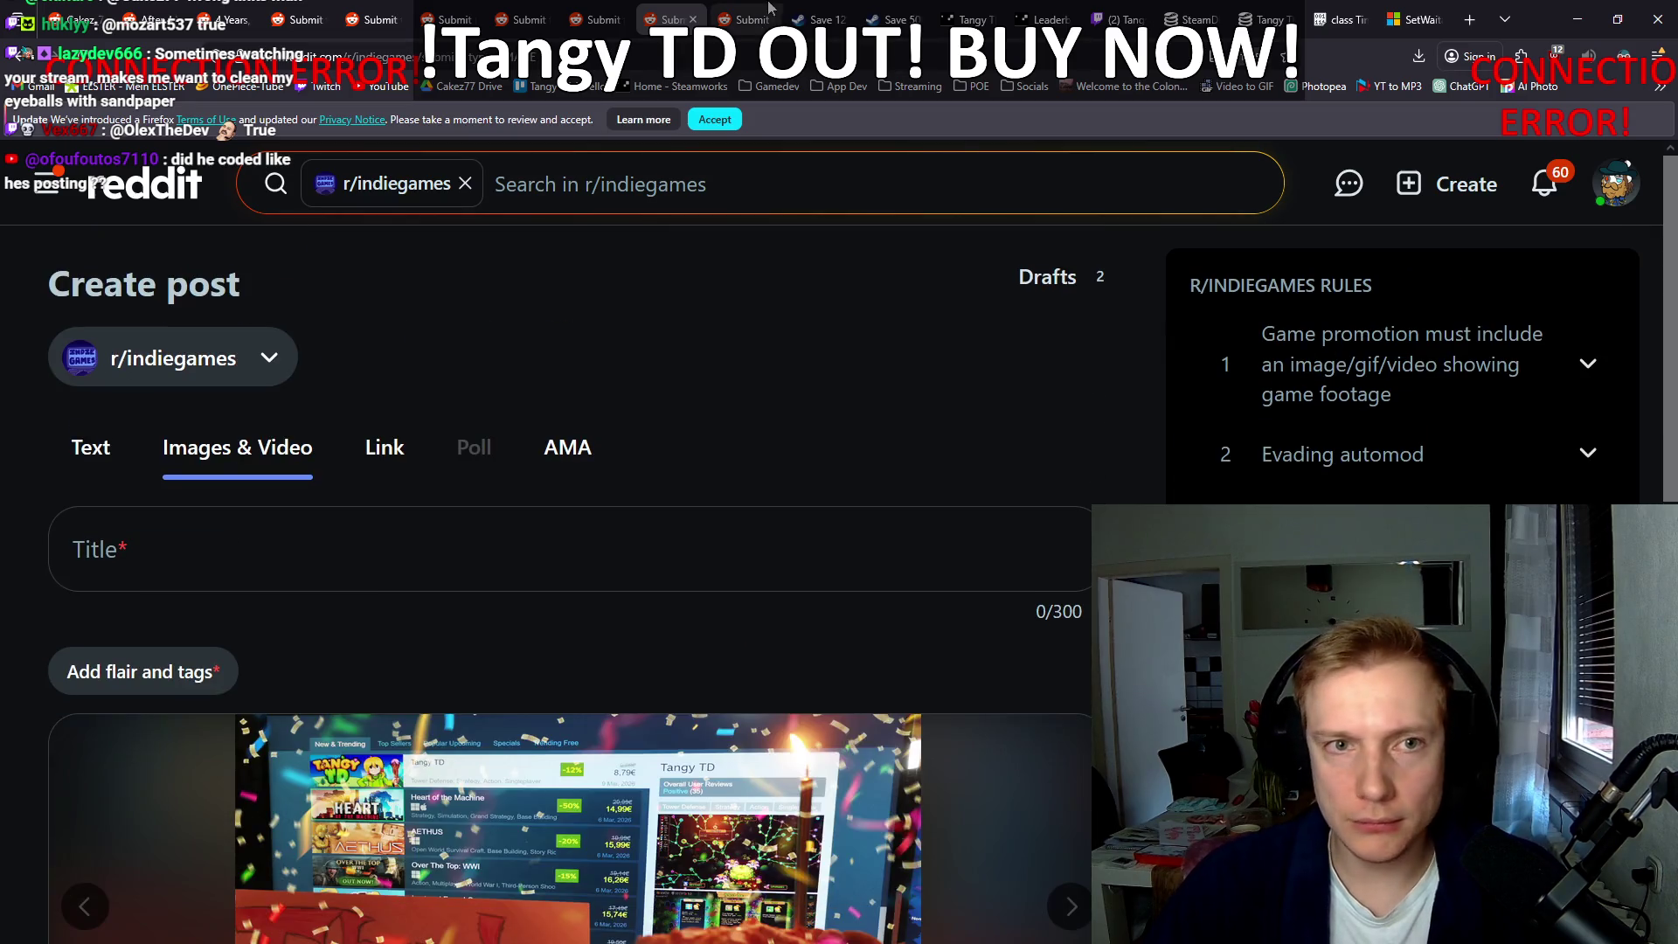
# Step: Make the r/SoloDevelopment draft an image post with the thank-you cake picture
pyautogui.click(743, 18)
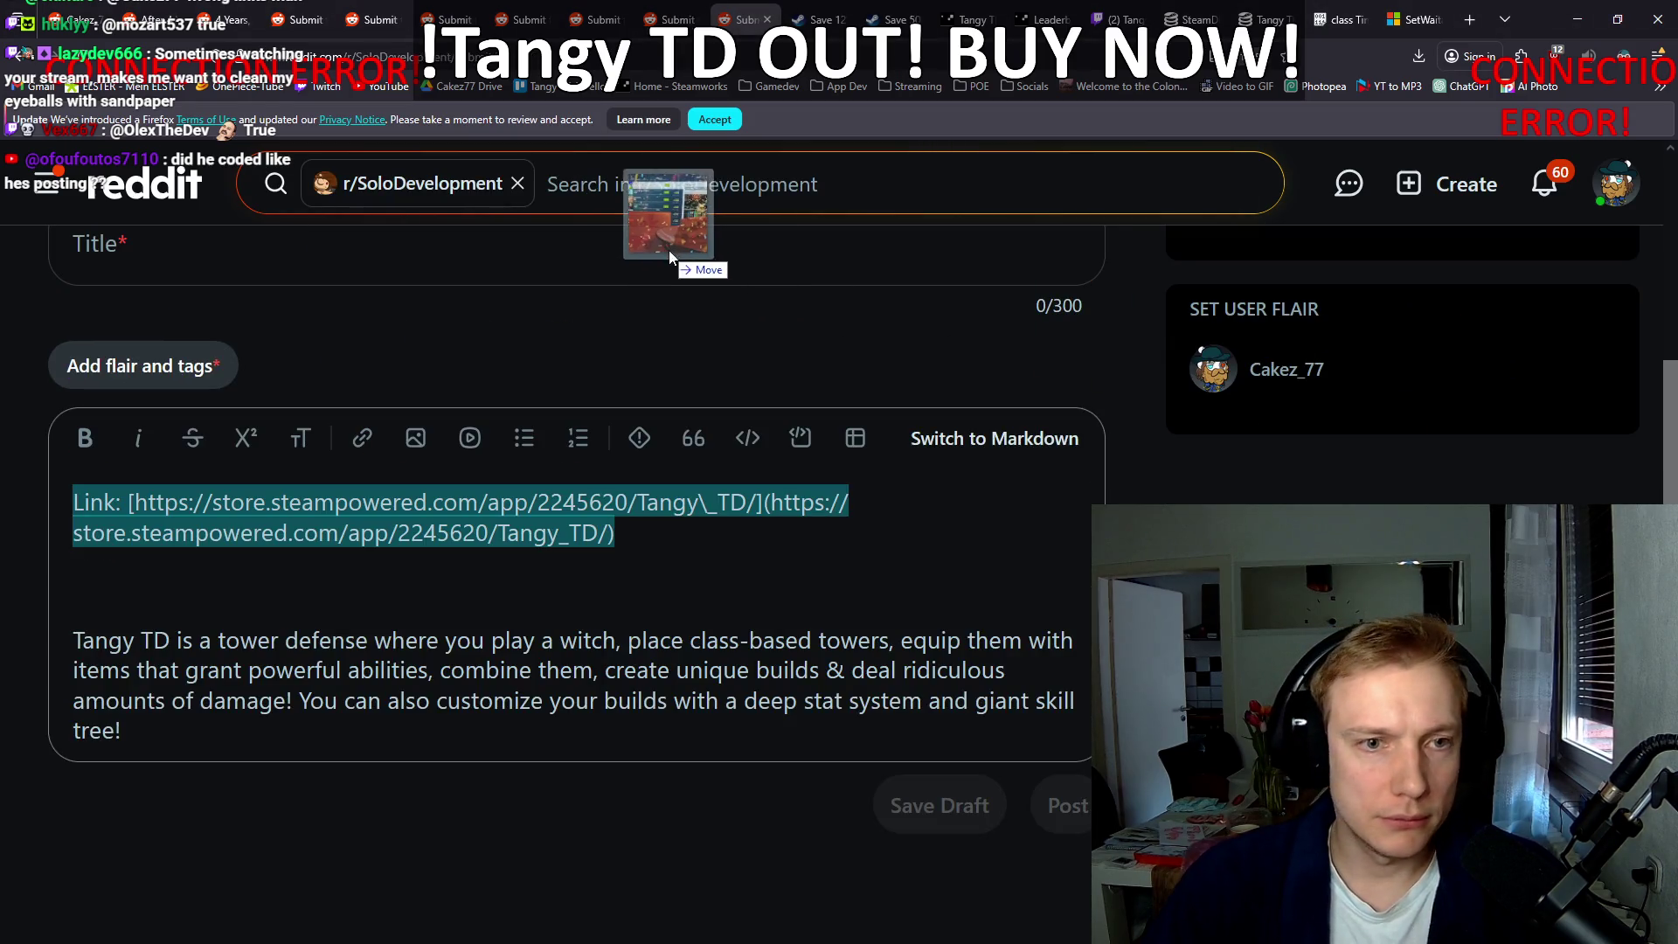
pyautogui.moveTo(669, 250); pyautogui.dragTo(643, 316)
pyautogui.scroll(3, 747, 395)
pyautogui.scroll(-3, 749, 380)
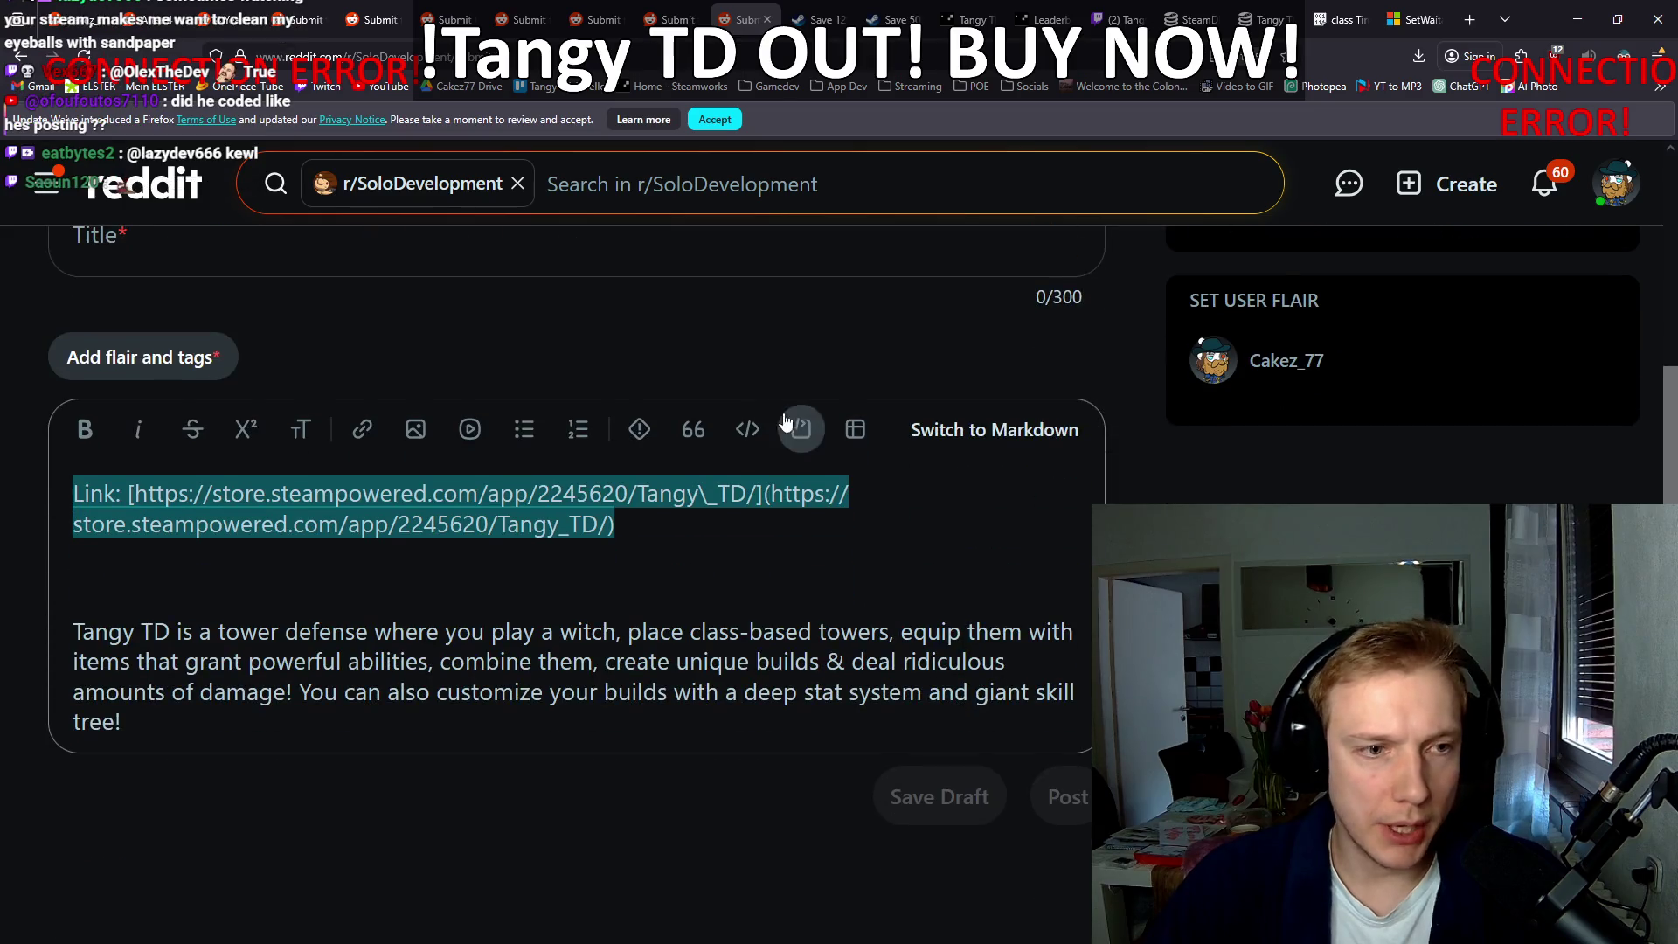
pyautogui.scroll(3, 743, 418)
pyautogui.click(280, 442)
pyautogui.scroll(-3, 280, 437)
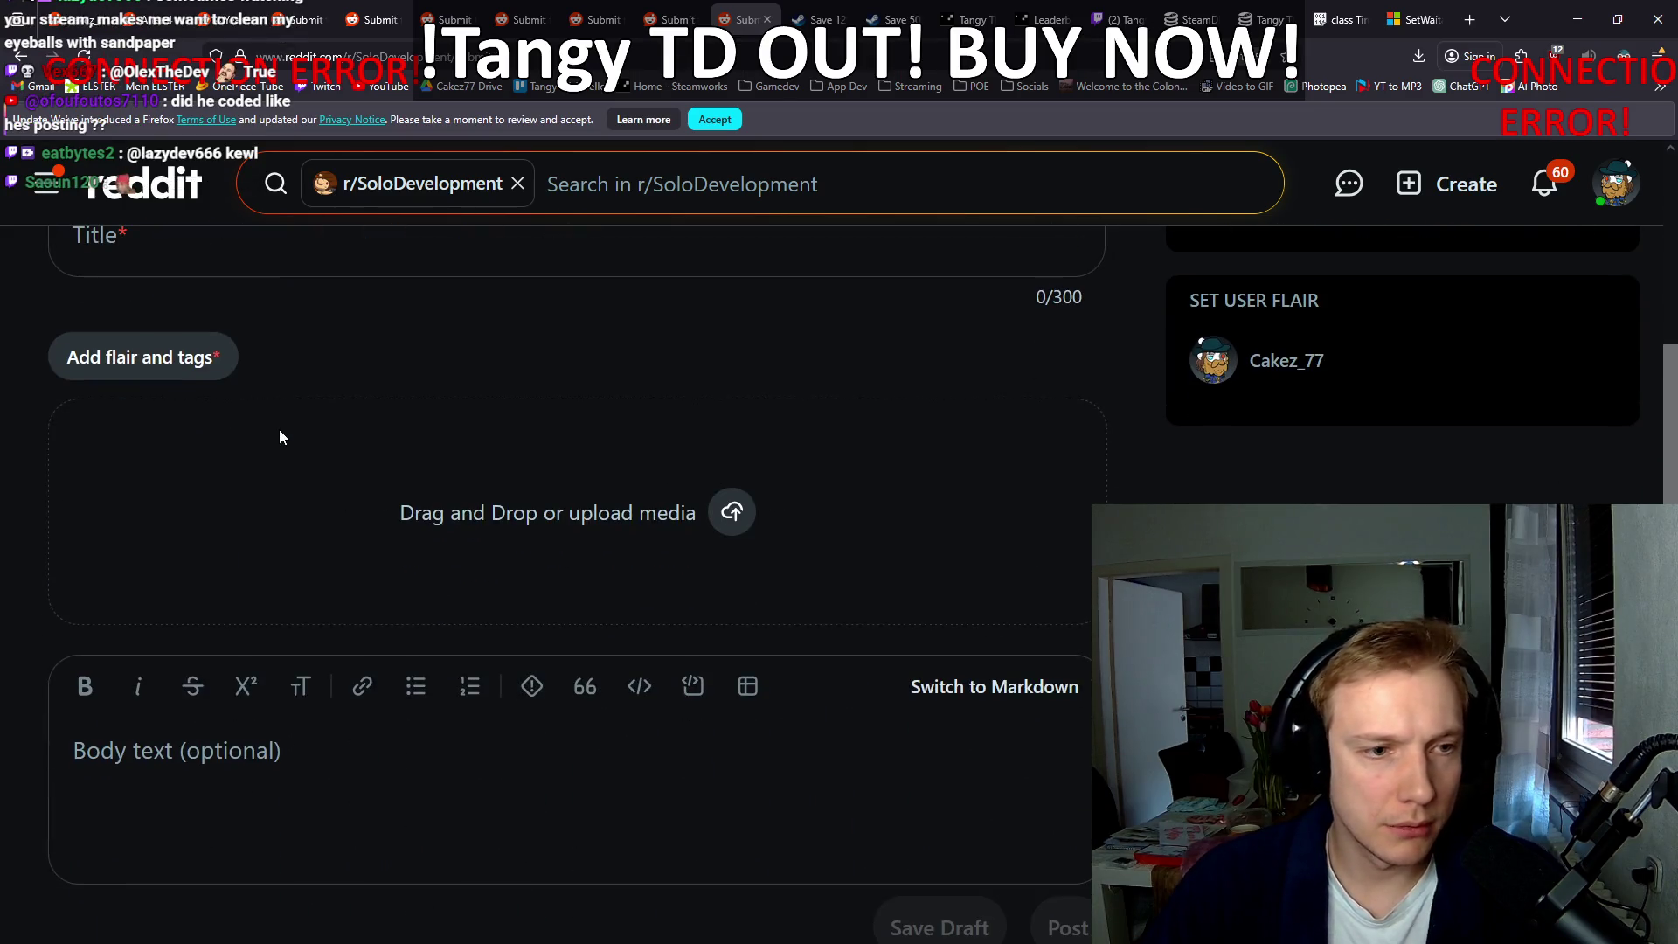
pyautogui.moveTo(994, 489); pyautogui.dragTo(787, 542)
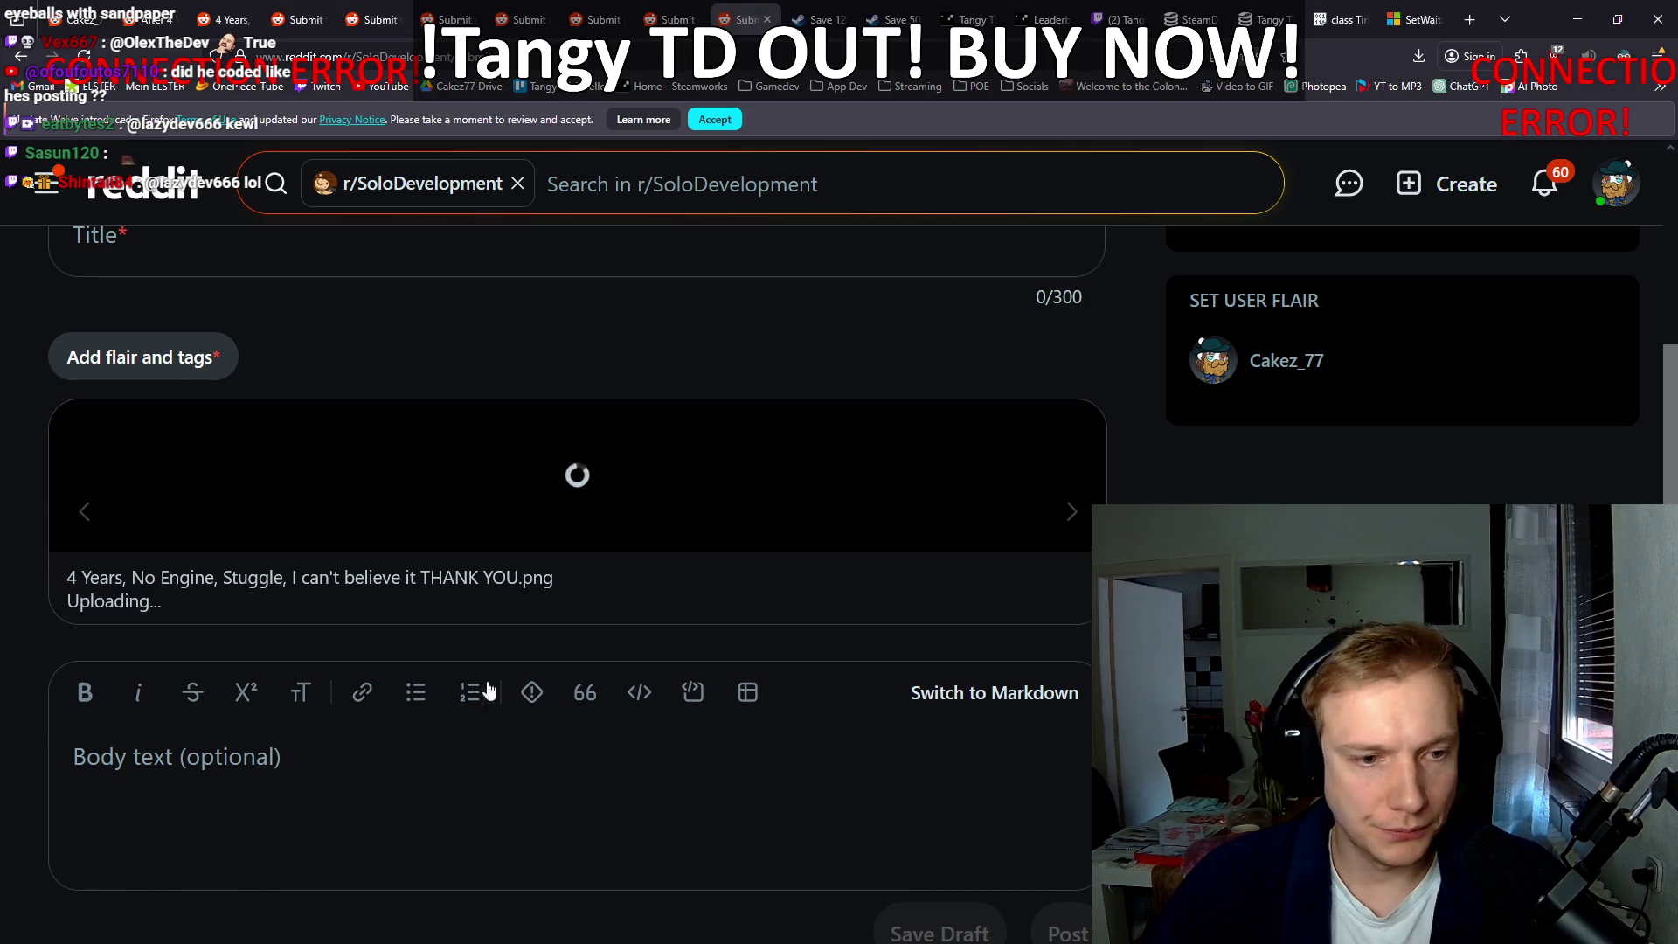
# Step: Fill its Markdown body with the Steam link and description copied from r/indiegames
pyautogui.click(1067, 693)
pyautogui.click(466, 753)
pyautogui.write('Link: [https://store.steampowered.com/app/2245620/Tangy\\_TD/](https://store.steampowered.com/app/2245620/Tangy_TD/)')
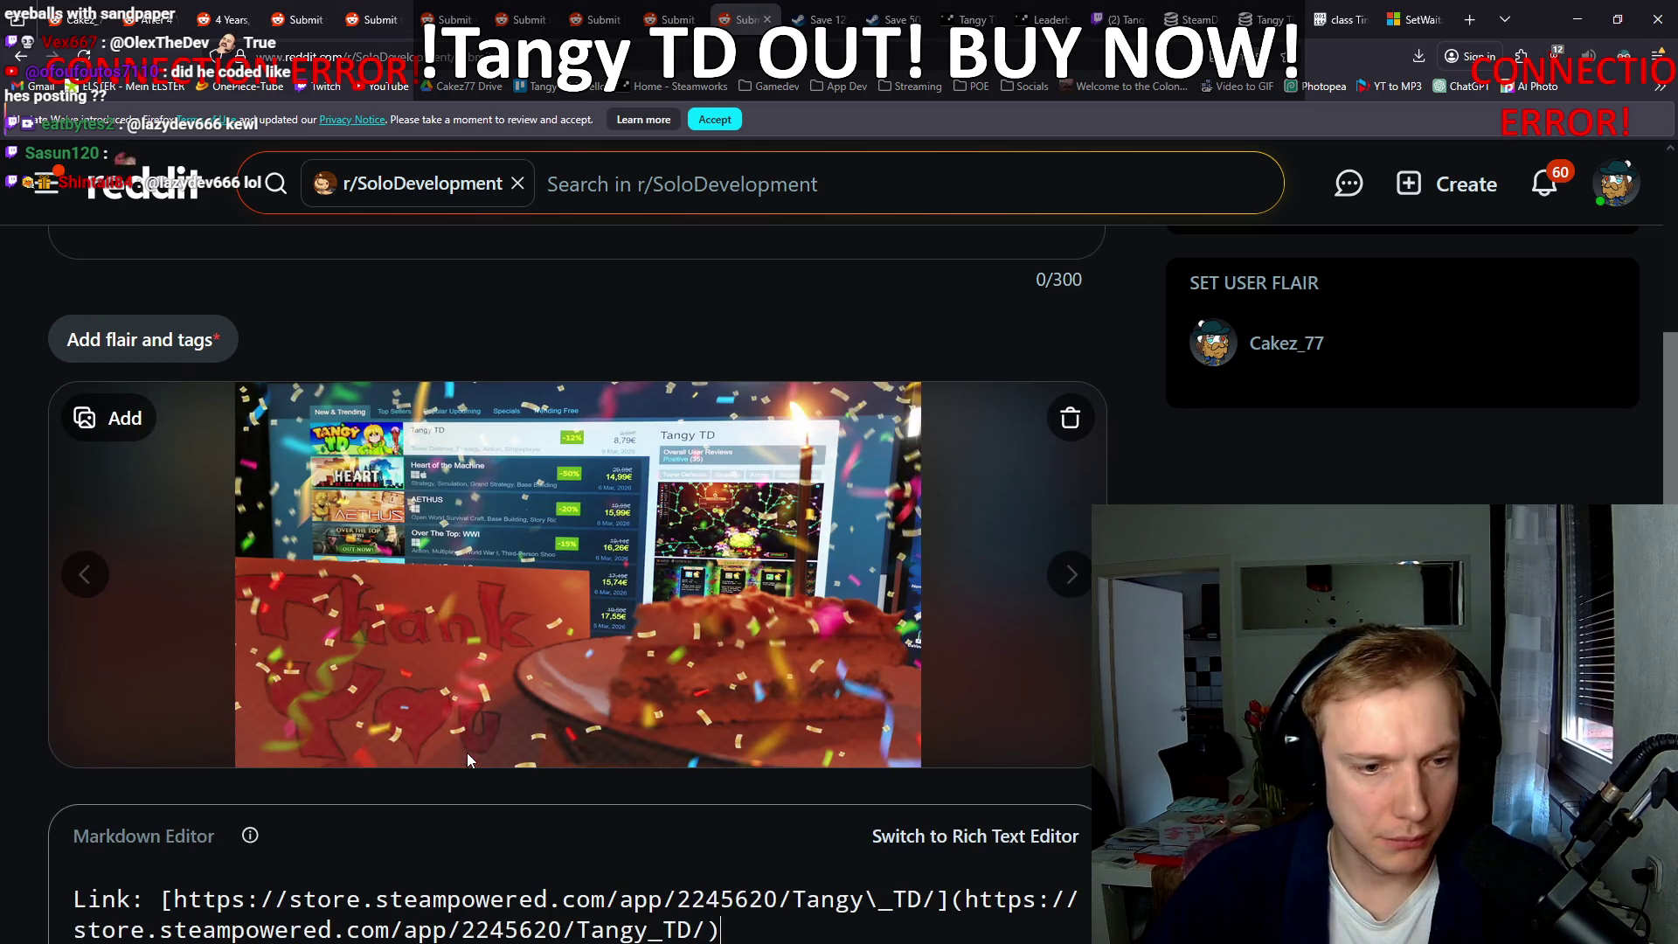
pyautogui.scroll(-2, 510, 315)
pyautogui.click(700, 12)
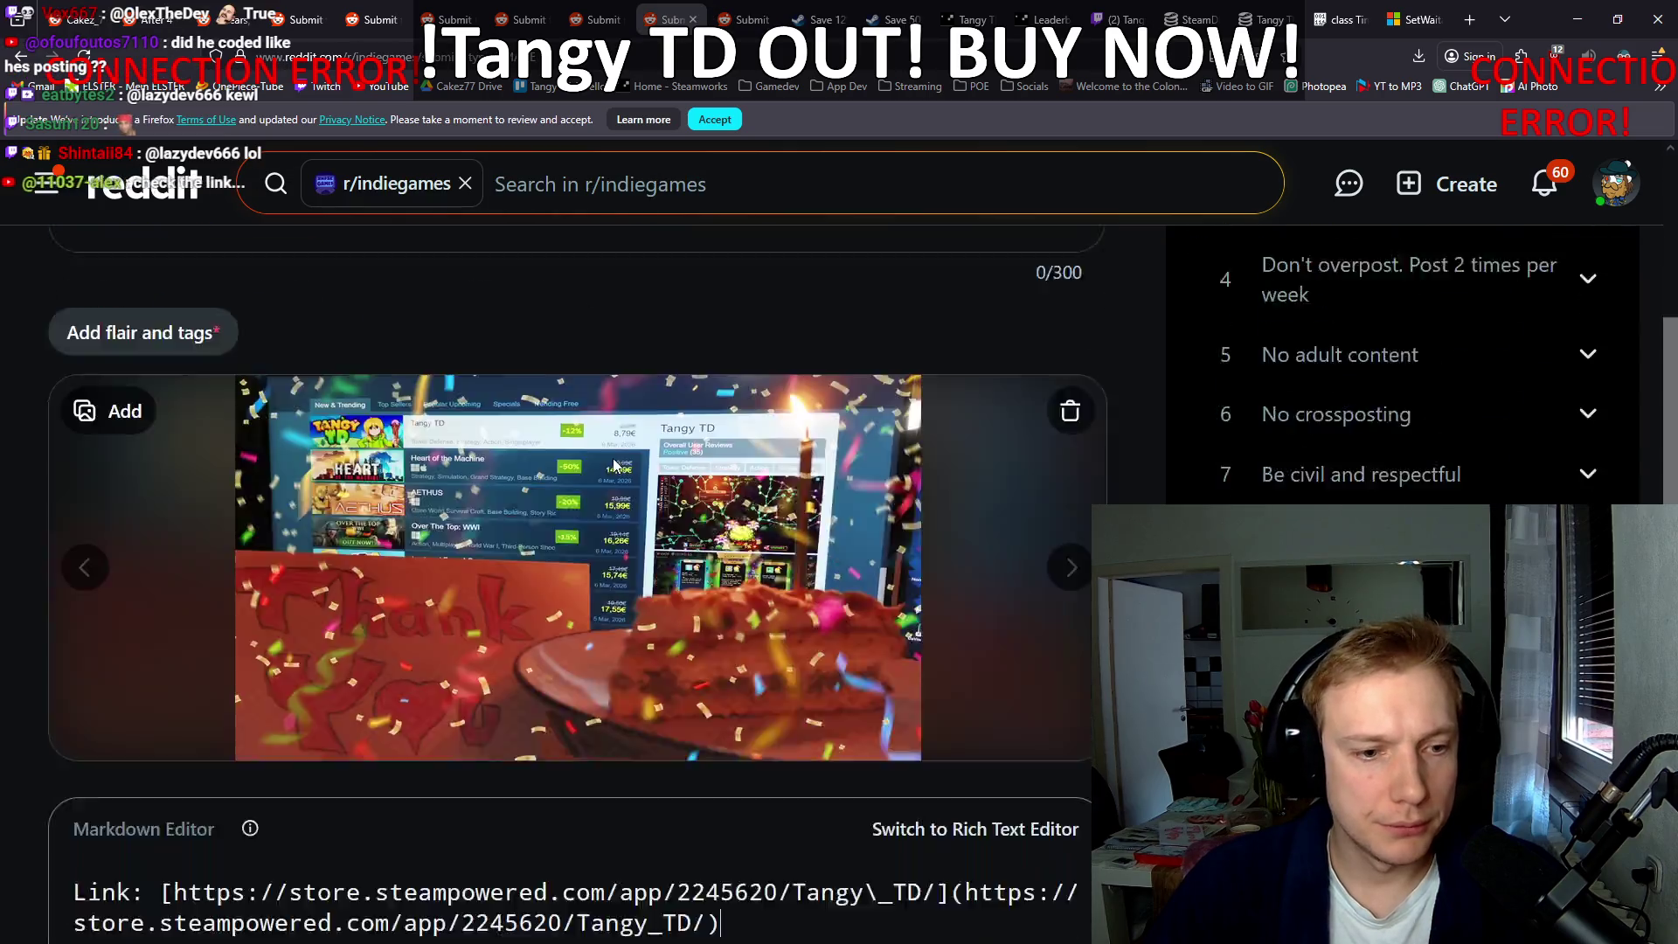
pyautogui.scroll(-5, 543, 465)
pyautogui.hotkey('ctrl', 'a')
pyautogui.hotkey('ctrl', 'c')
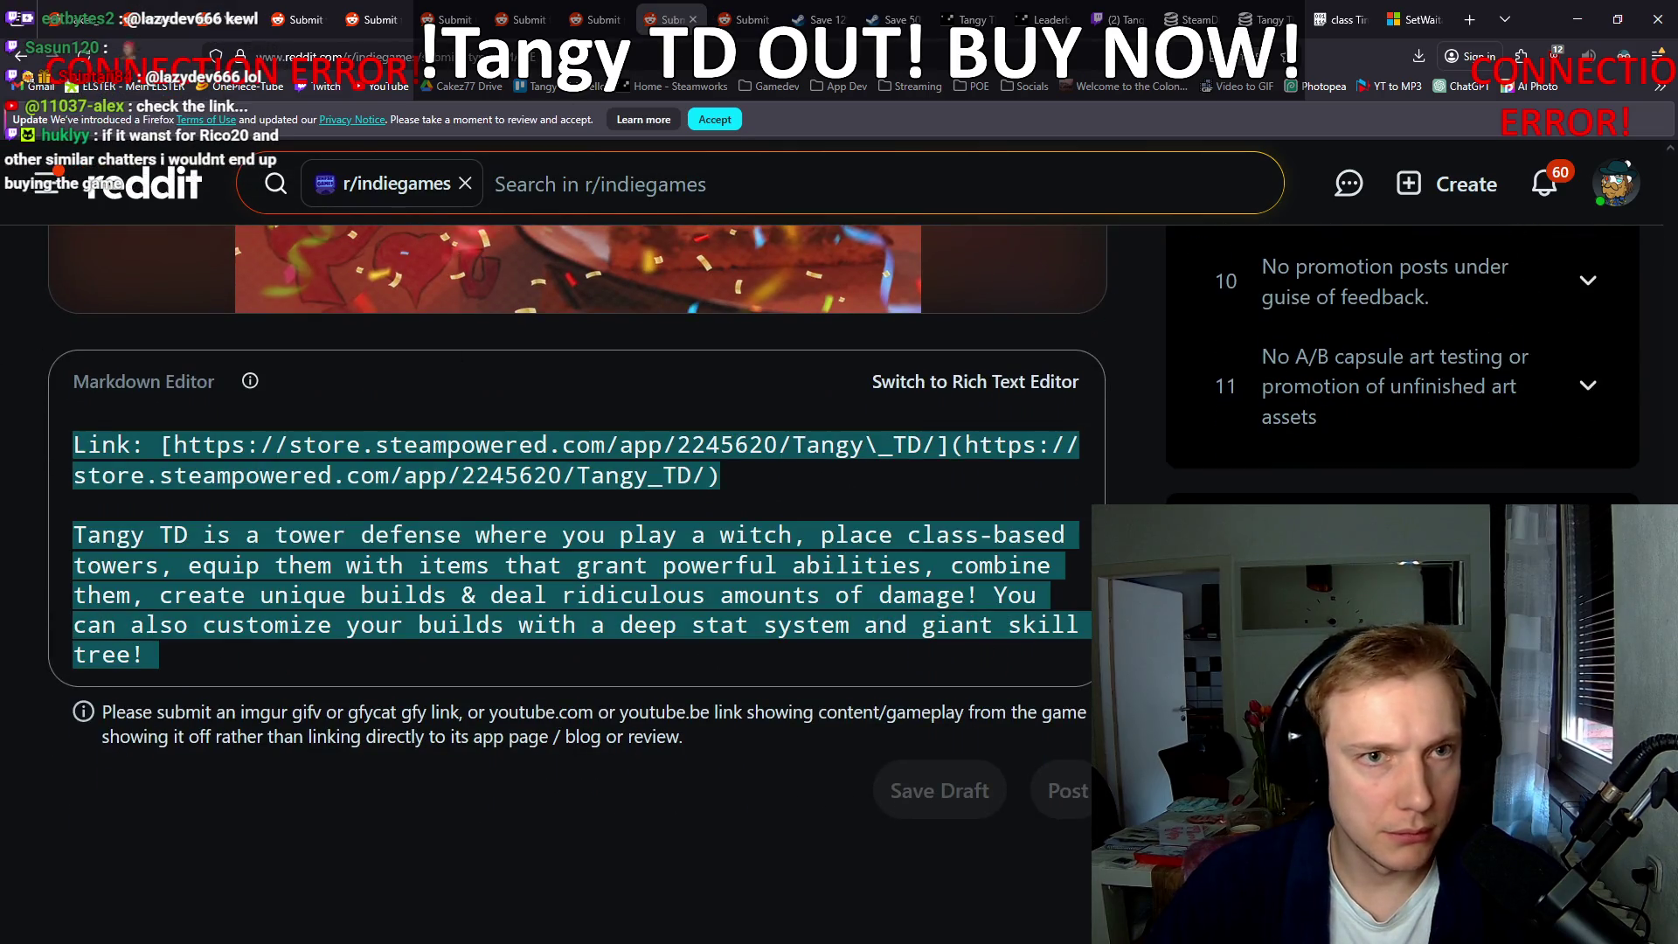
pyautogui.hotkey('ctrl', 'Tab')
pyautogui.hotkey('ctrl', 'a')
pyautogui.hotkey('ctrl', 'v')
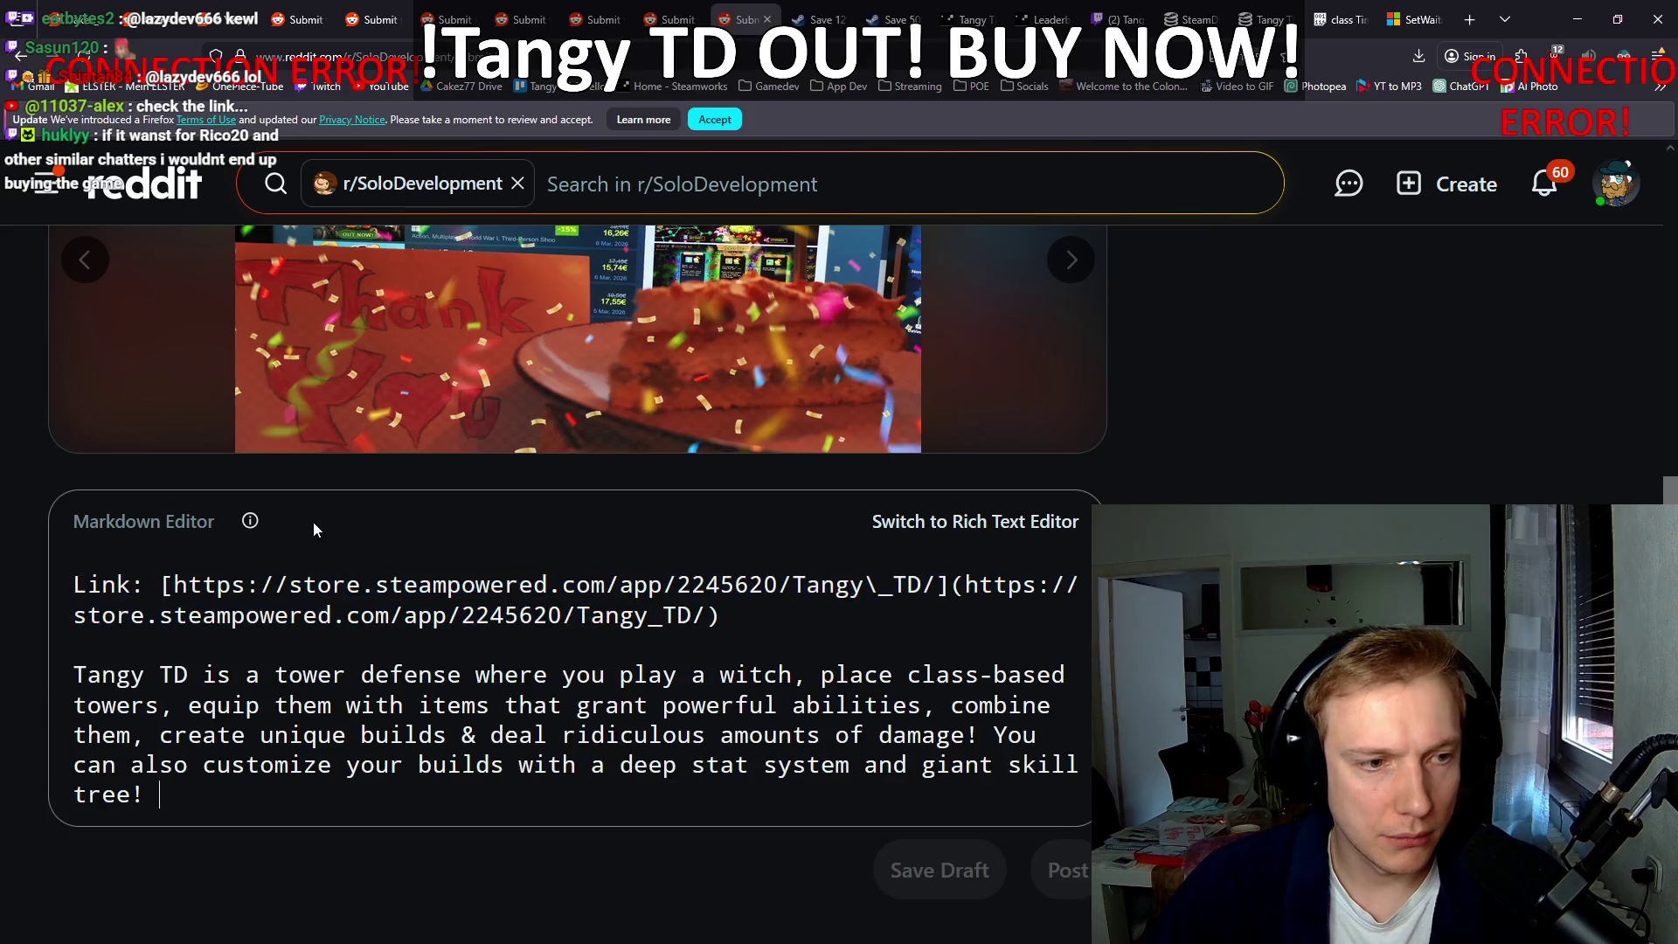
# Step: Show the earlier r/roguelites '24 Hours' release post
pyautogui.scroll(7, 13, 471)
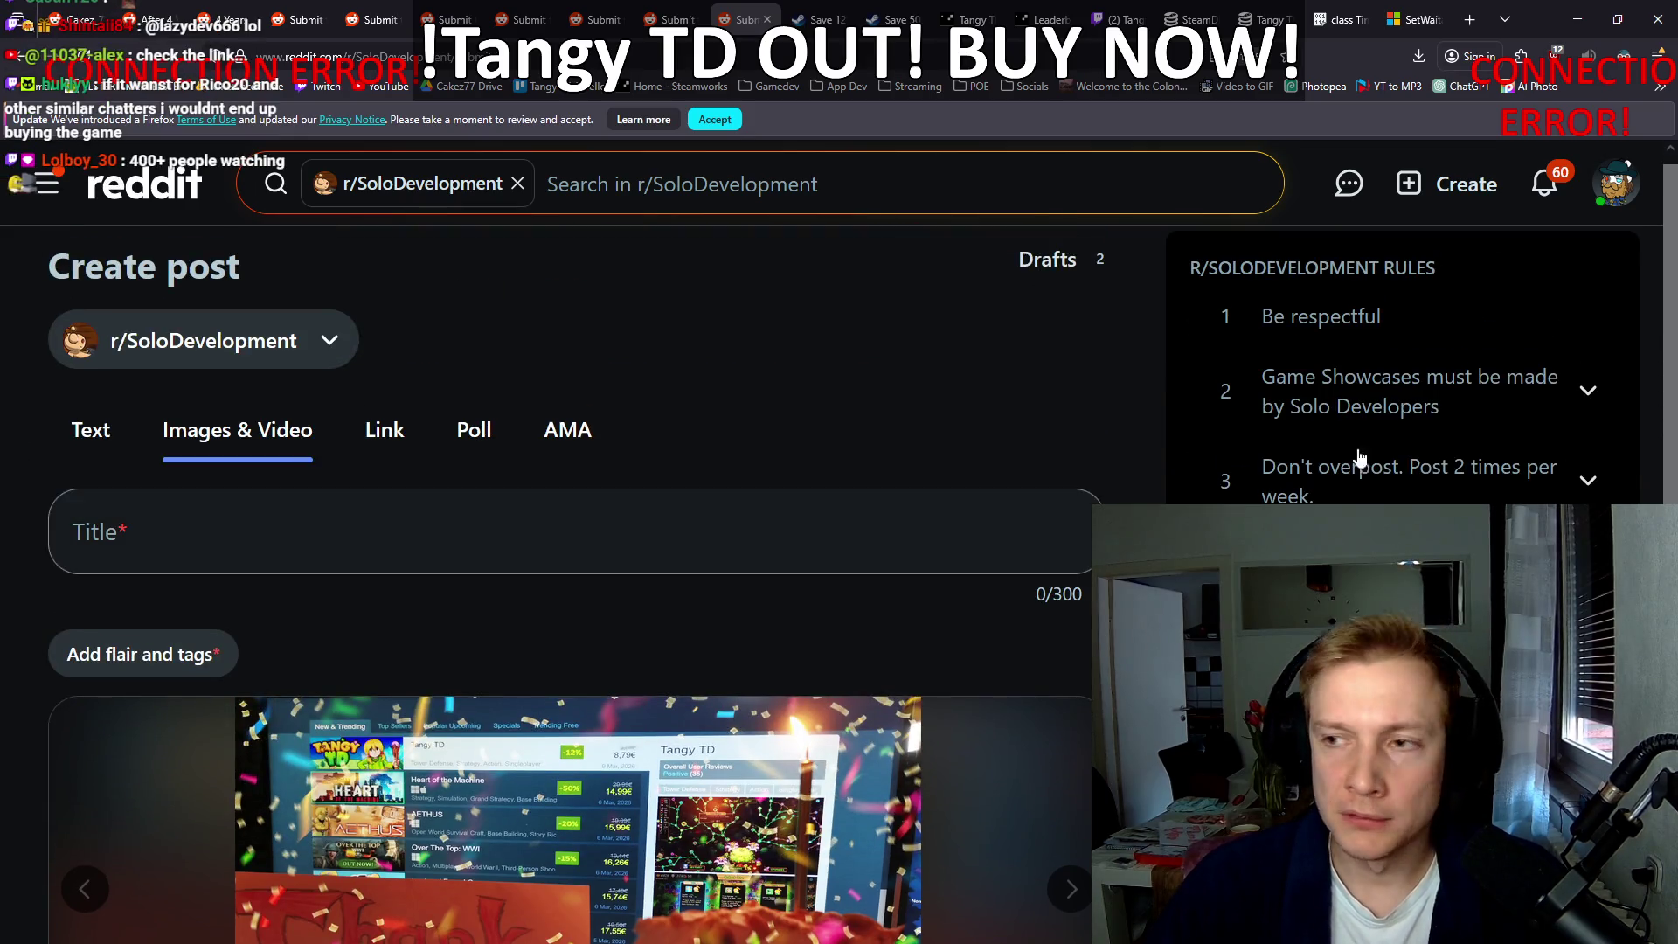
pyautogui.click(153, 7)
pyautogui.scroll(10, 612, 367)
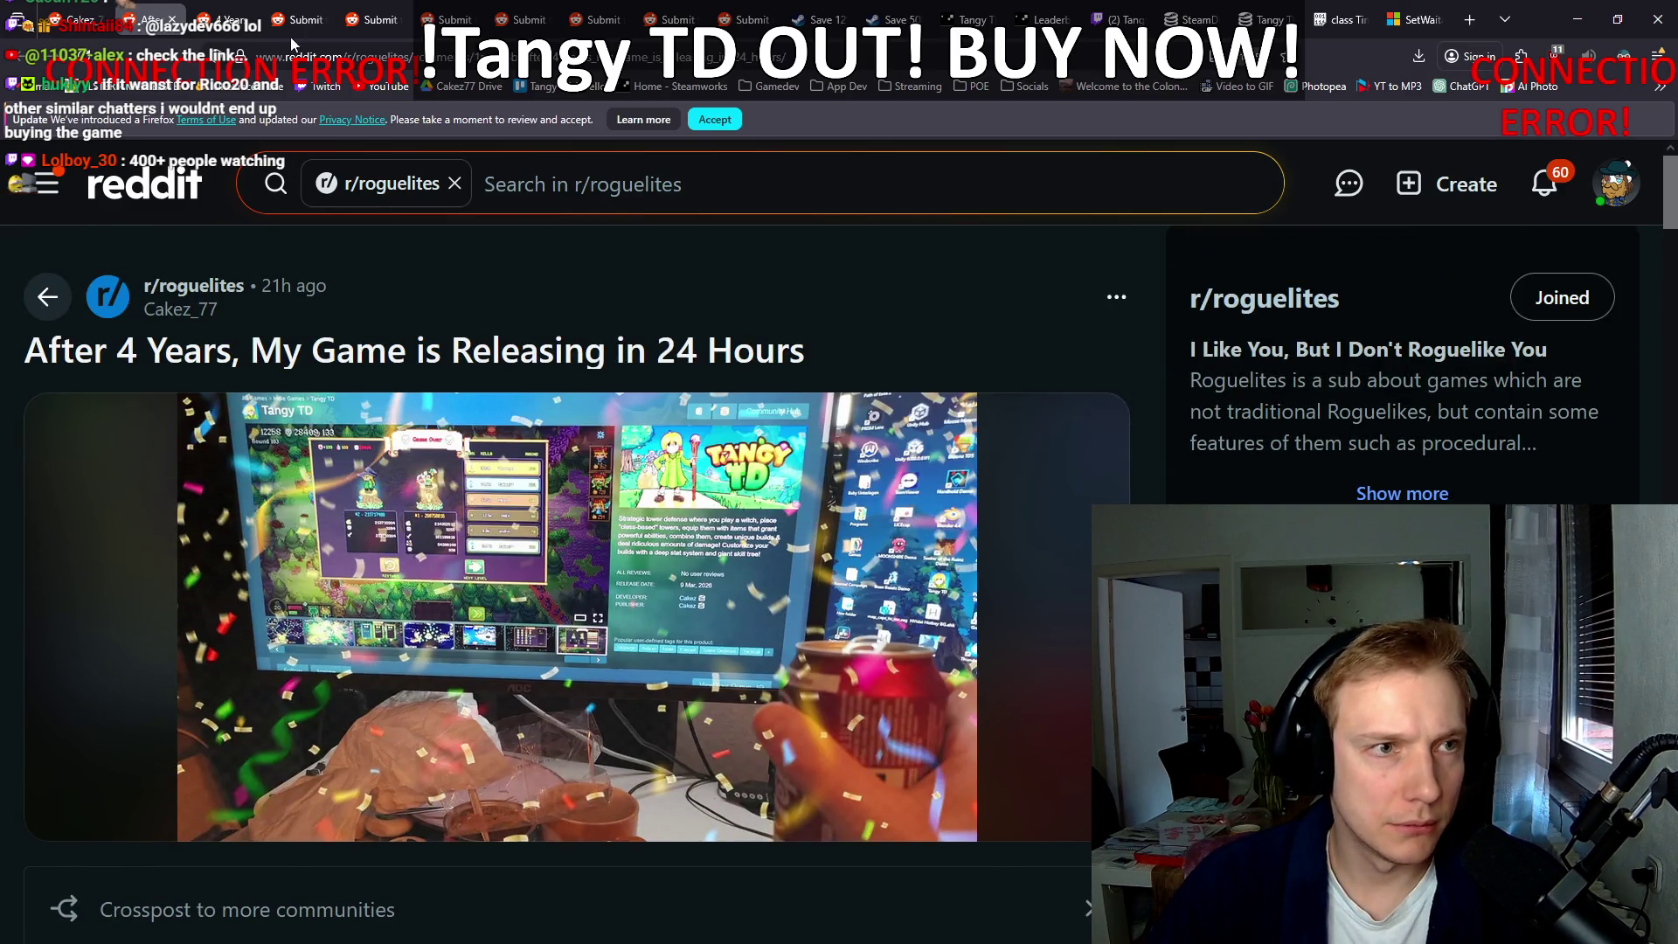
# Step: Copy the r/roguelites post title and paste it into the r/GameDevs draft's title
pyautogui.click(225, 20)
pyautogui.scroll(5, 979, 358)
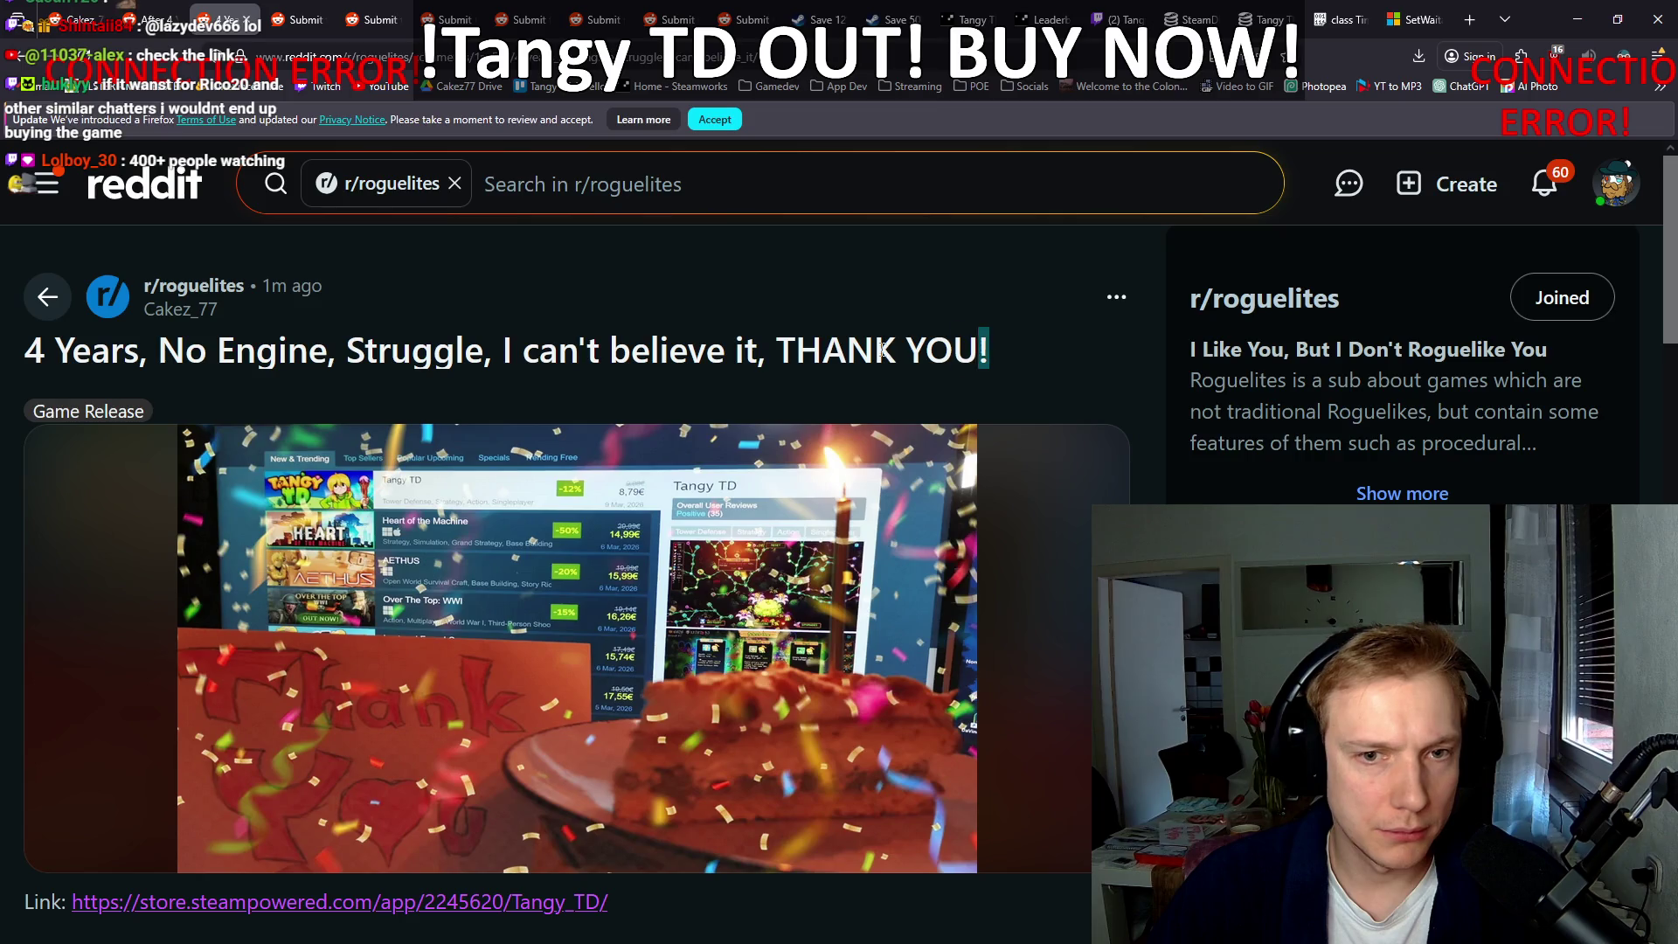
pyautogui.moveTo(885, 350); pyautogui.dragTo(18, 356)
pyautogui.click(297, 19)
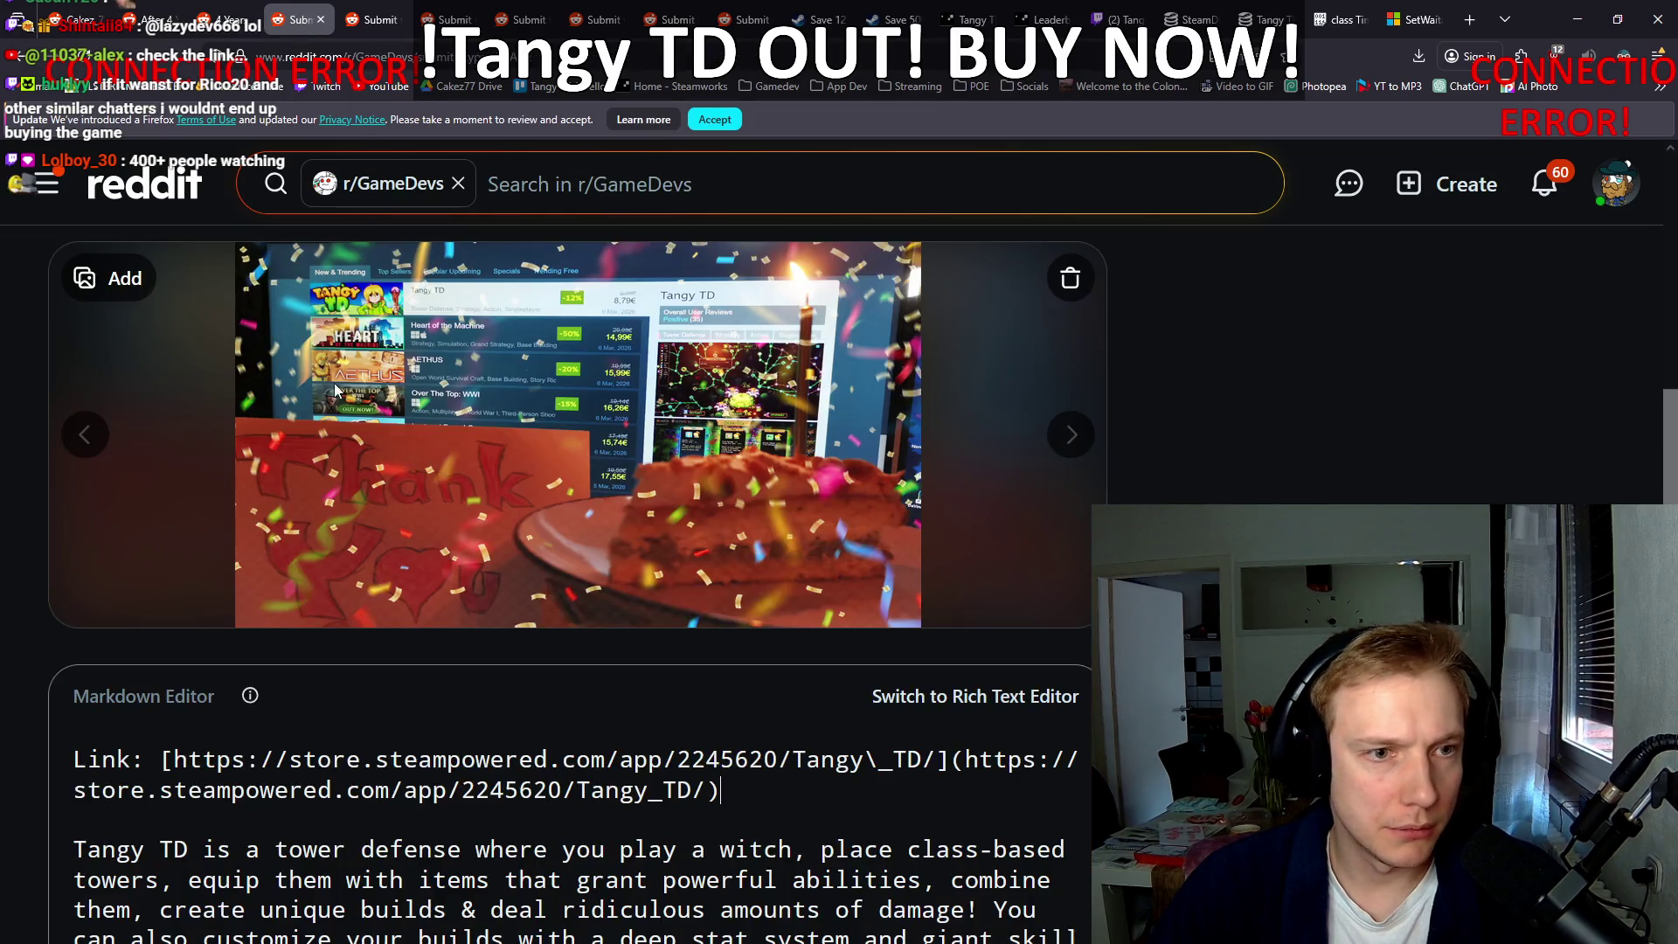
pyautogui.scroll(5, 131, 441)
pyautogui.click(251, 536)
pyautogui.hotkey('ctrl', 'v')
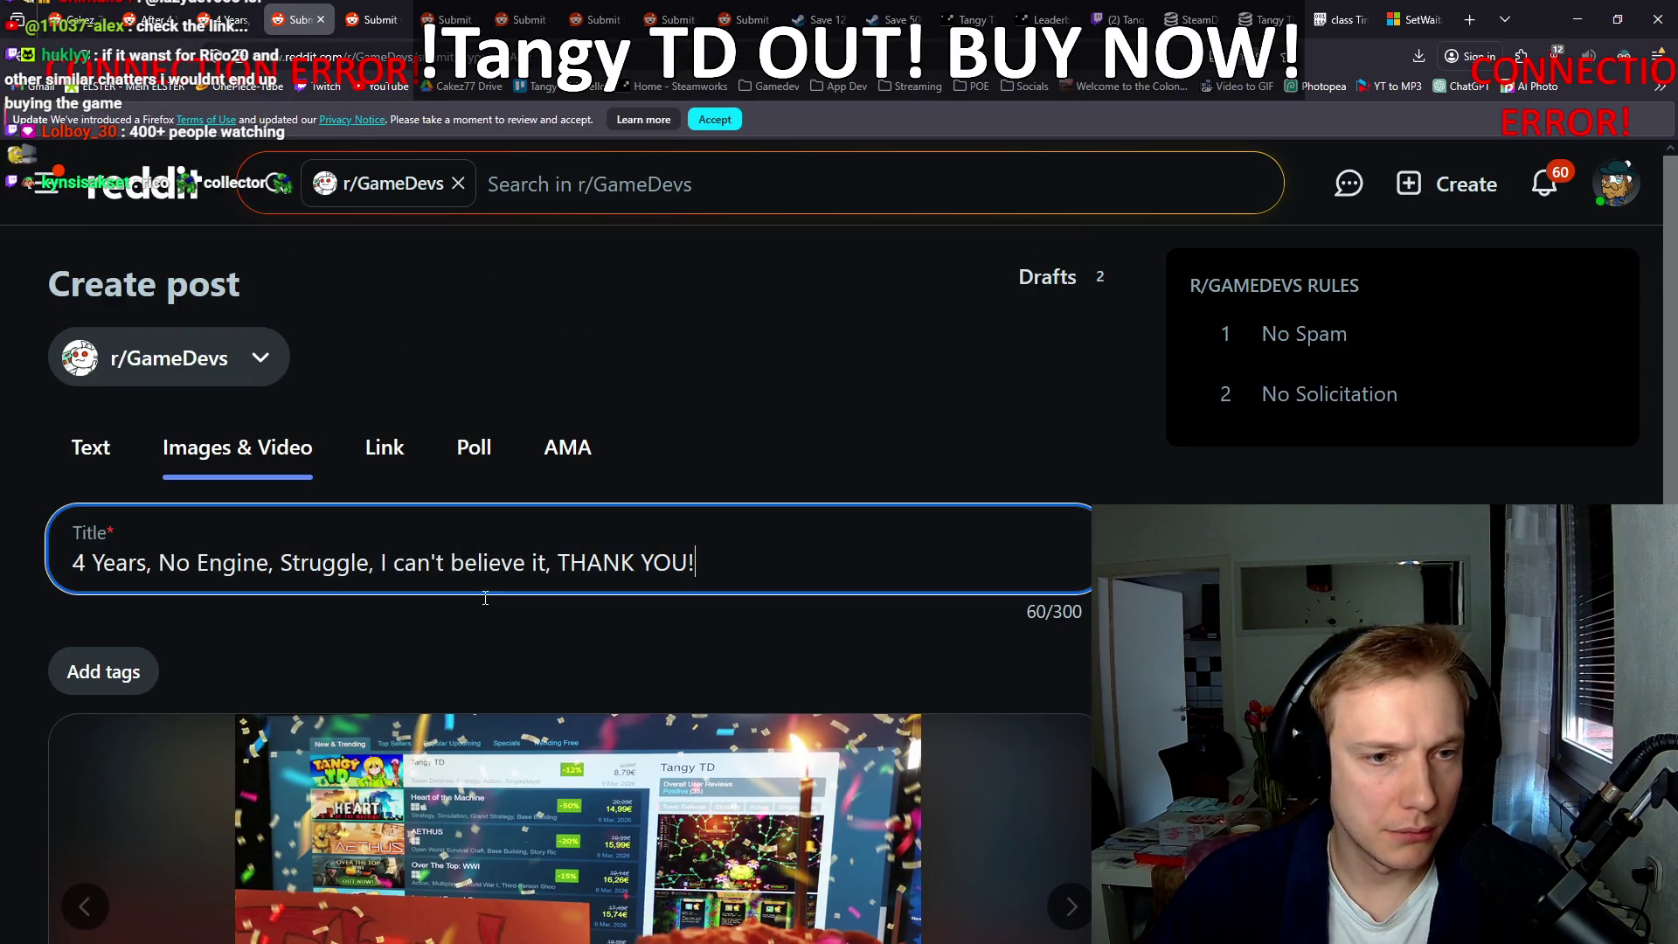
# Step: Paste the same title into the r/gamedevscreens, r/IndieDev and r/IndieGame drafts
pyautogui.click(388, 8)
pyautogui.scroll(5, 376, 442)
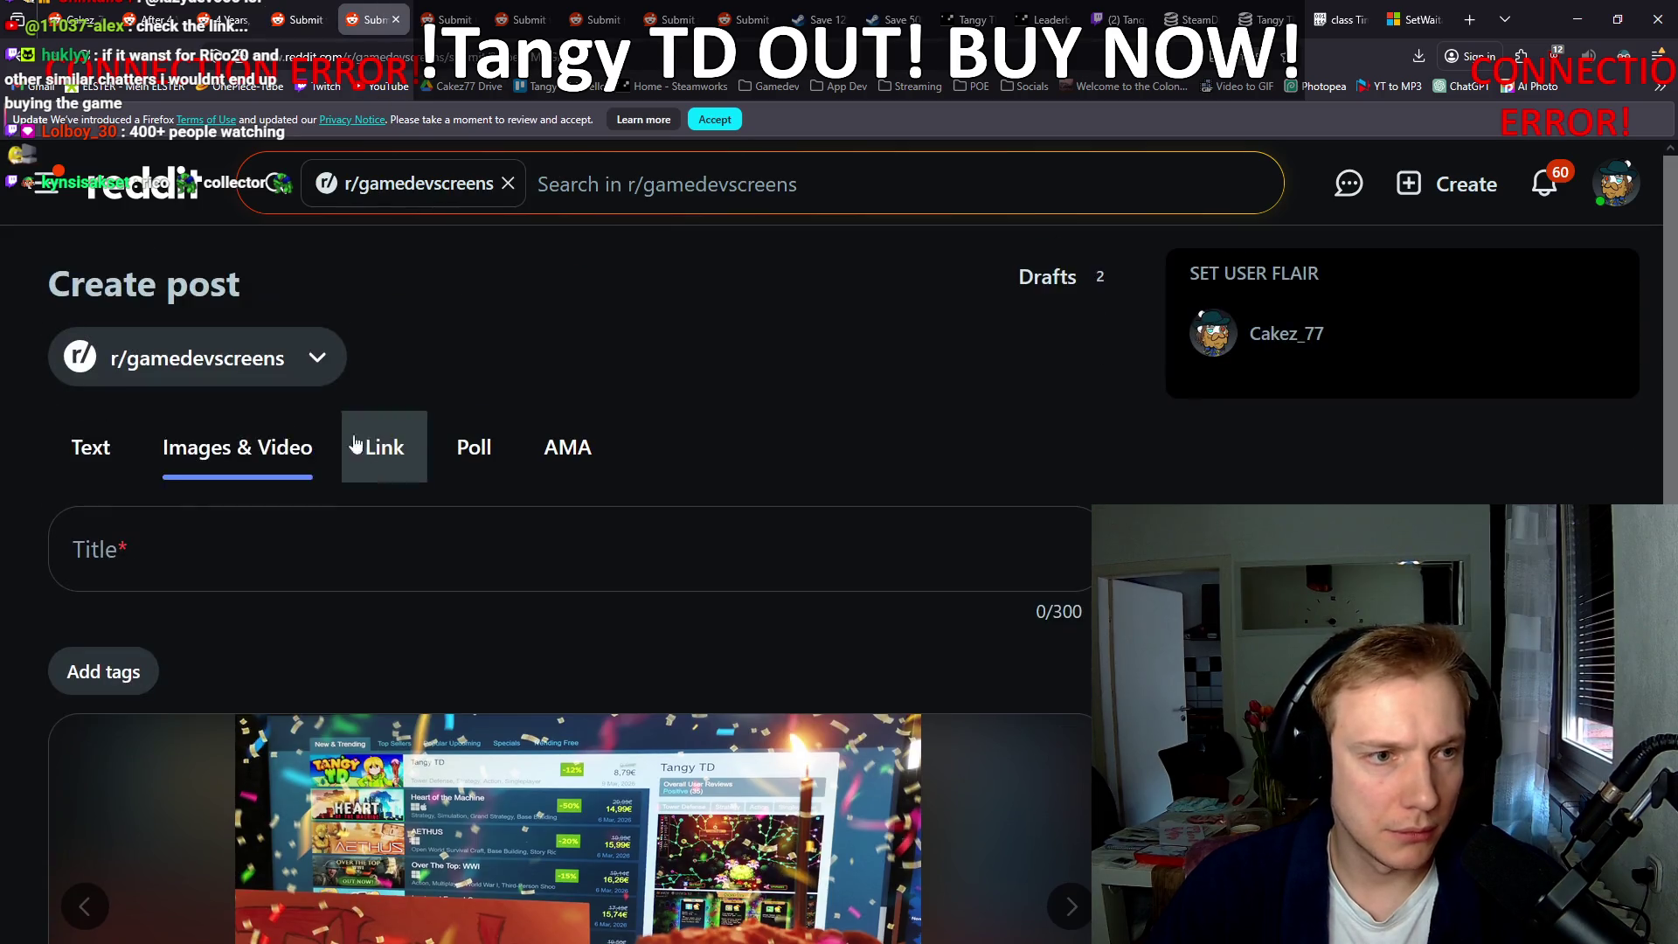
pyautogui.click(376, 555)
pyautogui.write("4 Years, No Engine, Struggle, I can't believe it, THANK YOU!")
pyautogui.click(450, 18)
pyautogui.scroll(5, 187, 416)
pyautogui.click(207, 550)
pyautogui.write("4 Years, No Engine, Struggle, I can't believe it, THANK YOU!")
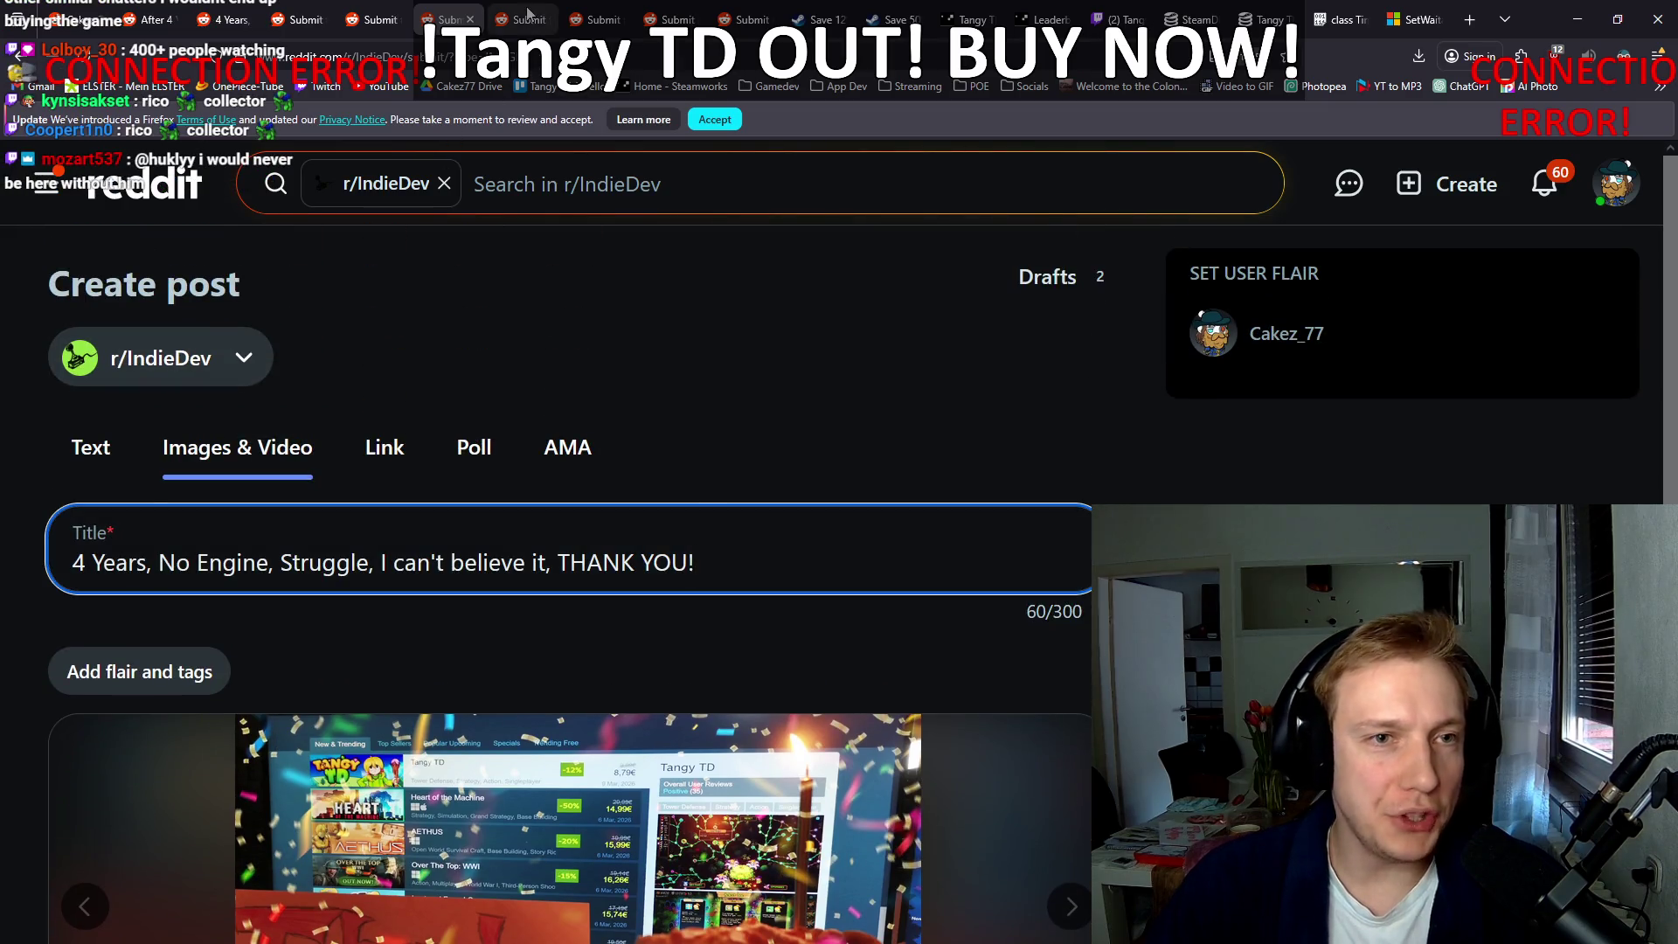
pyautogui.click(528, 12)
pyautogui.scroll(5, 360, 343)
pyautogui.click(202, 551)
pyautogui.write("4 Years, No Engine, Struggle, I can't believe it, THANK YOU!")
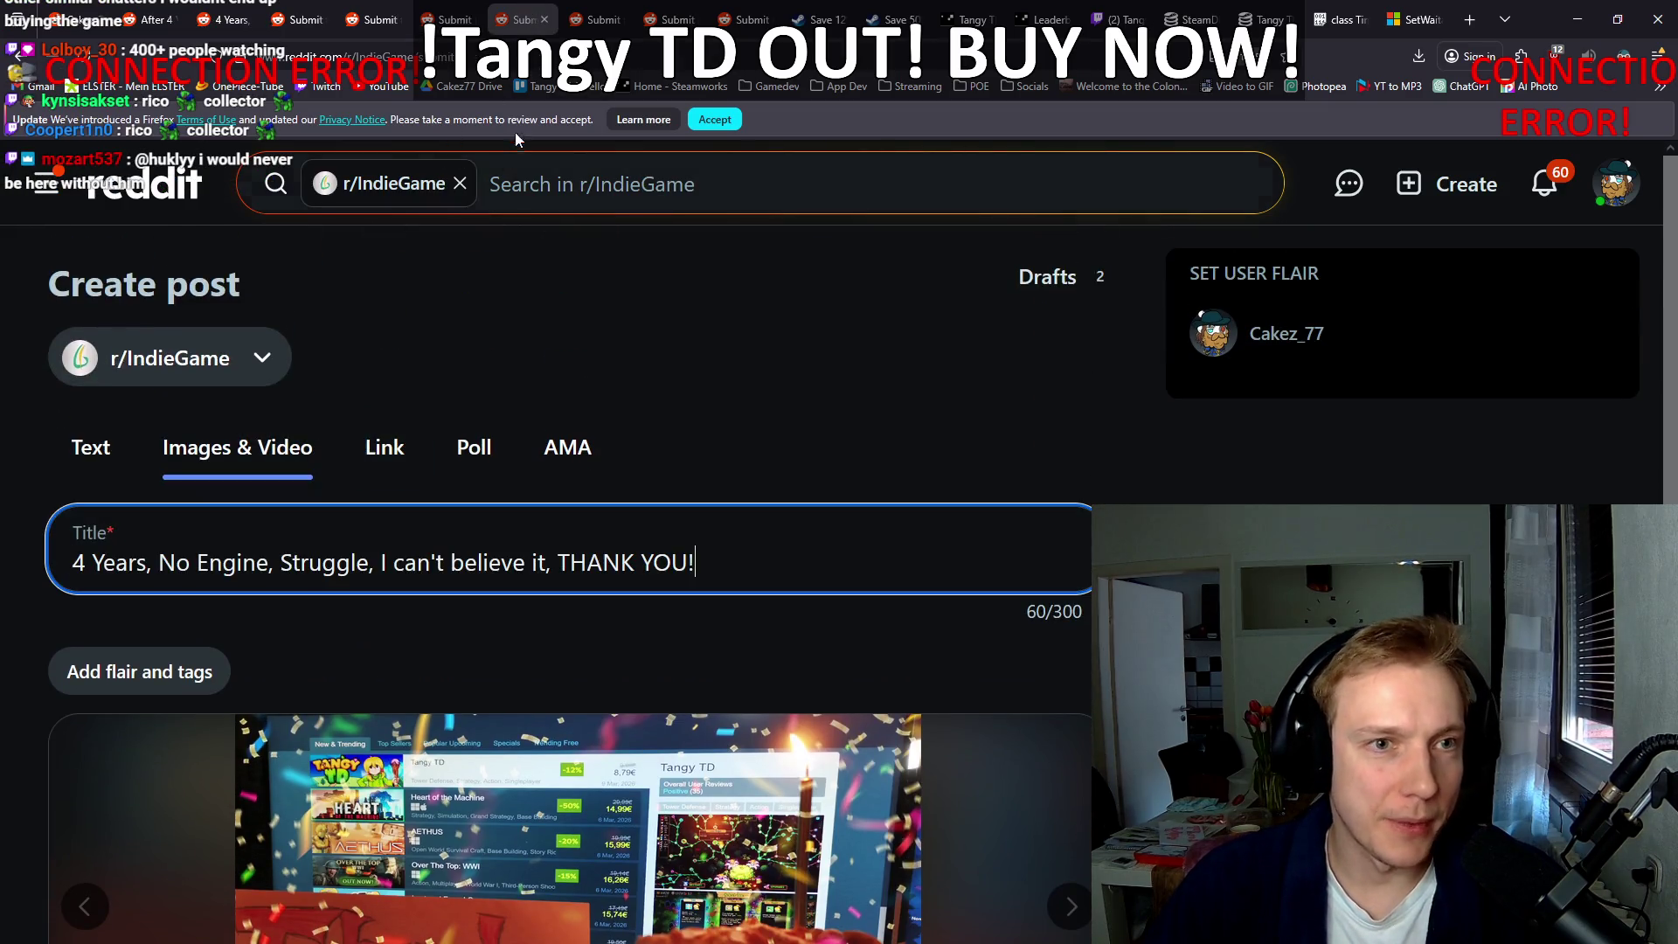
# Step: Paste the title into the r/IndieGameDevs, r/indiegames and r/SoloDevelopment drafts
pyautogui.click(604, 19)
pyautogui.scroll(5, 374, 428)
pyautogui.click(202, 576)
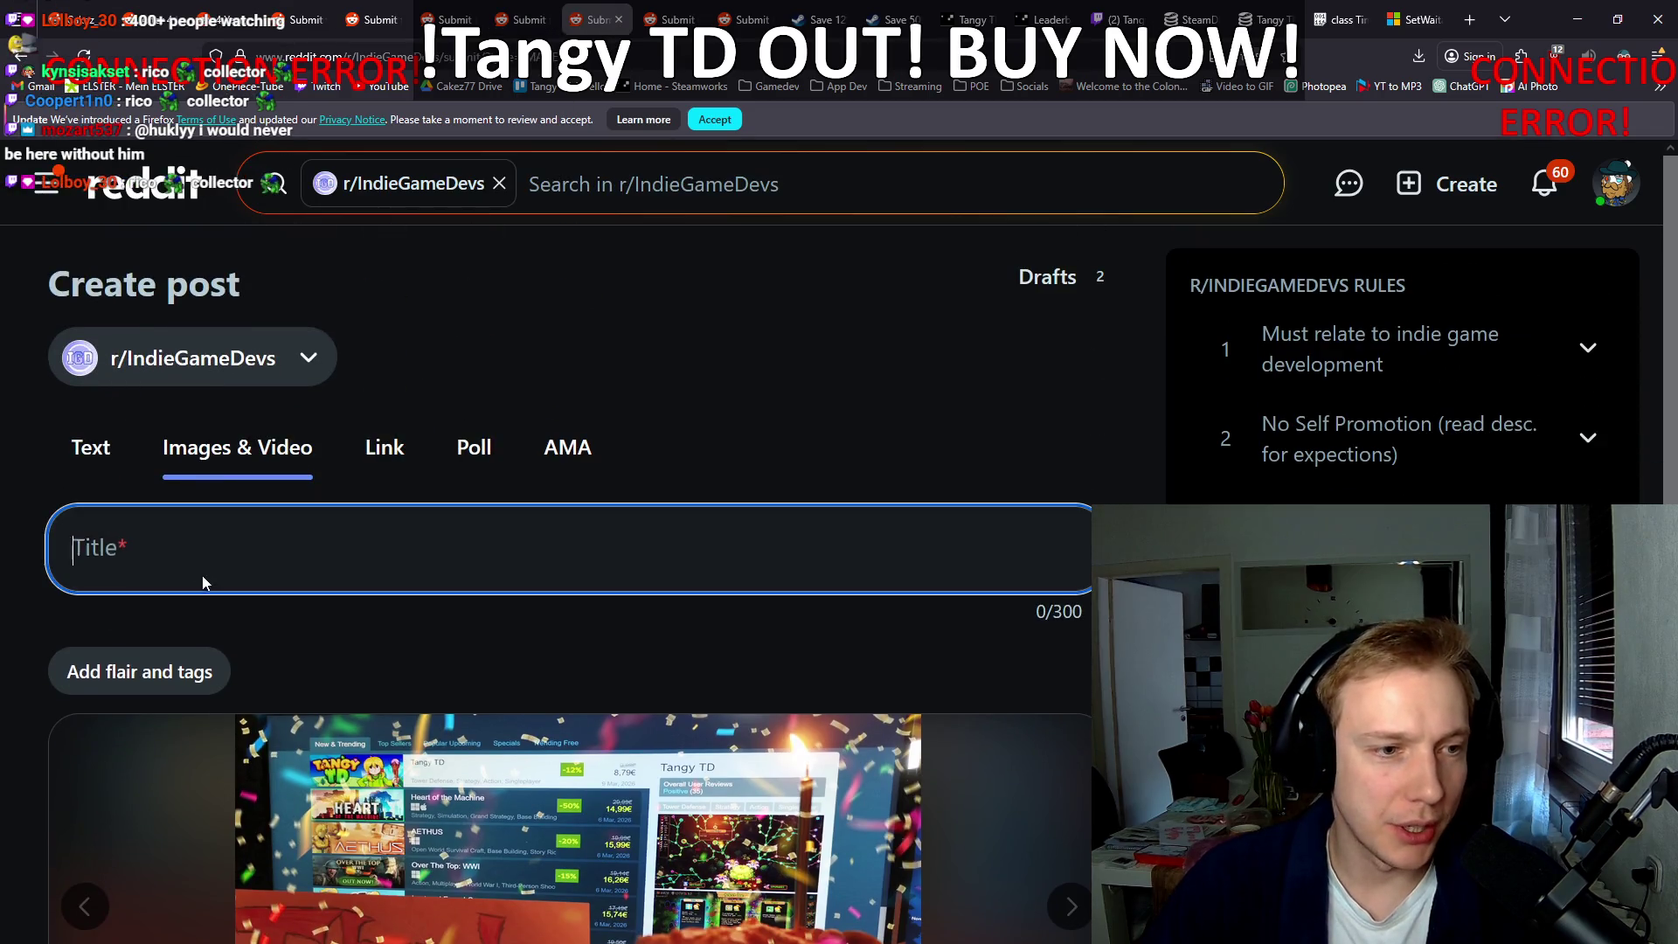
pyautogui.write("4 Years, No Engine, Struggle, I can't believe it, THANK YOU!")
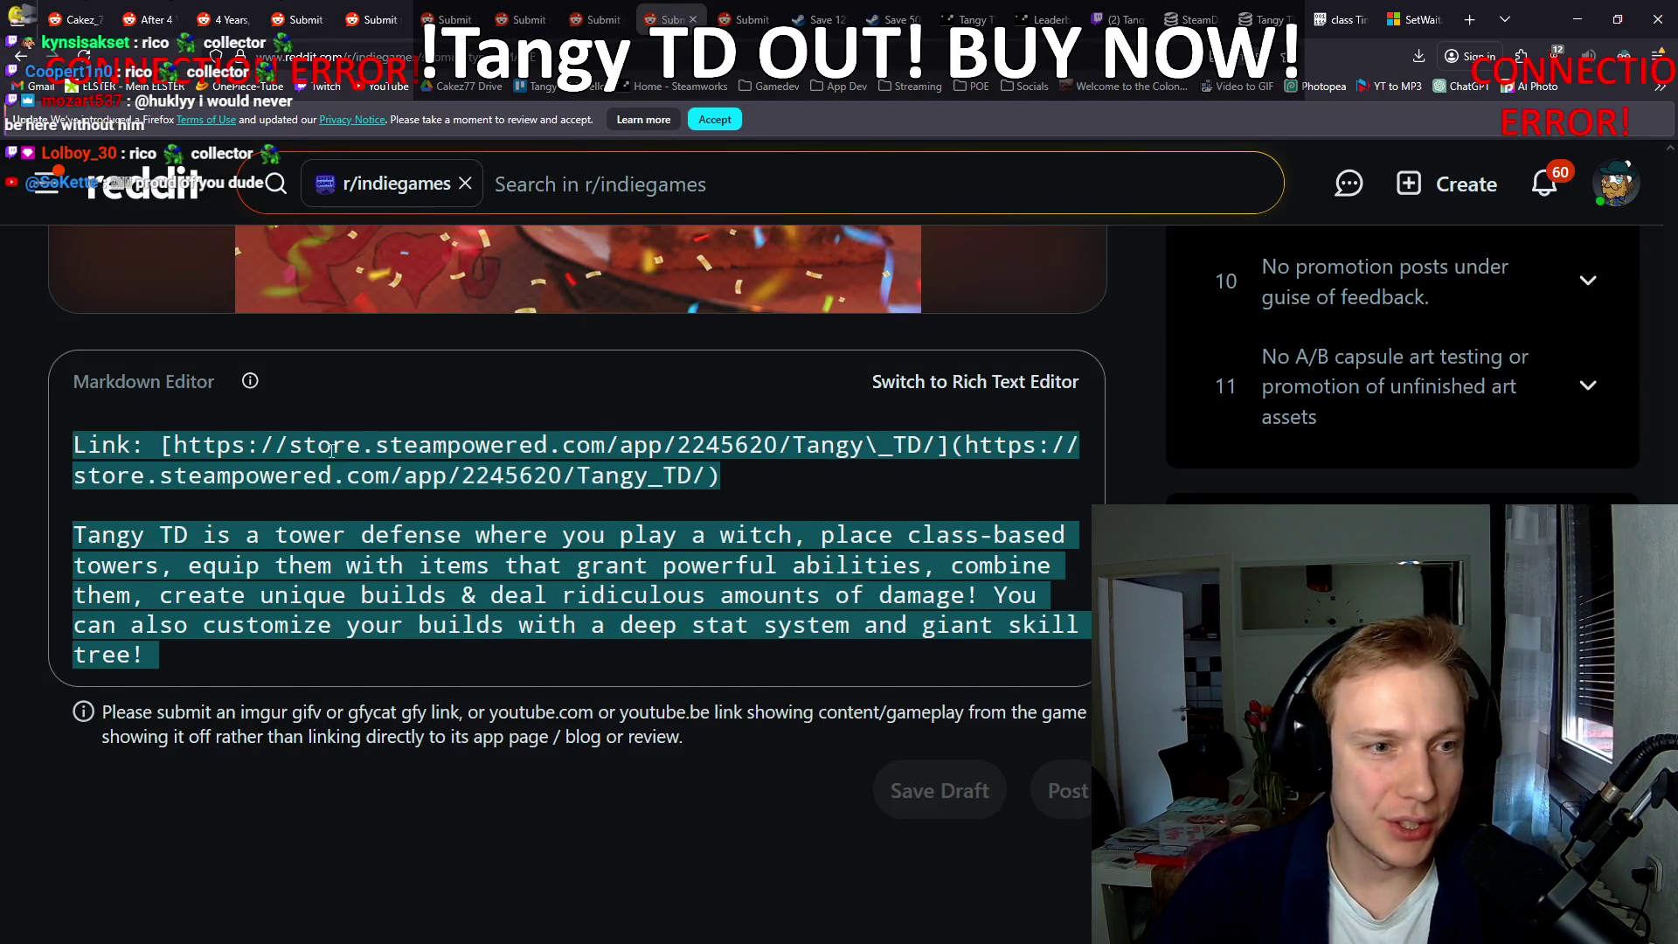
pyautogui.scroll(6, 331, 450)
pyautogui.click(222, 544)
pyautogui.write("4 Years, No Engine, Struggle, I can't believe it, THANK YOU!")
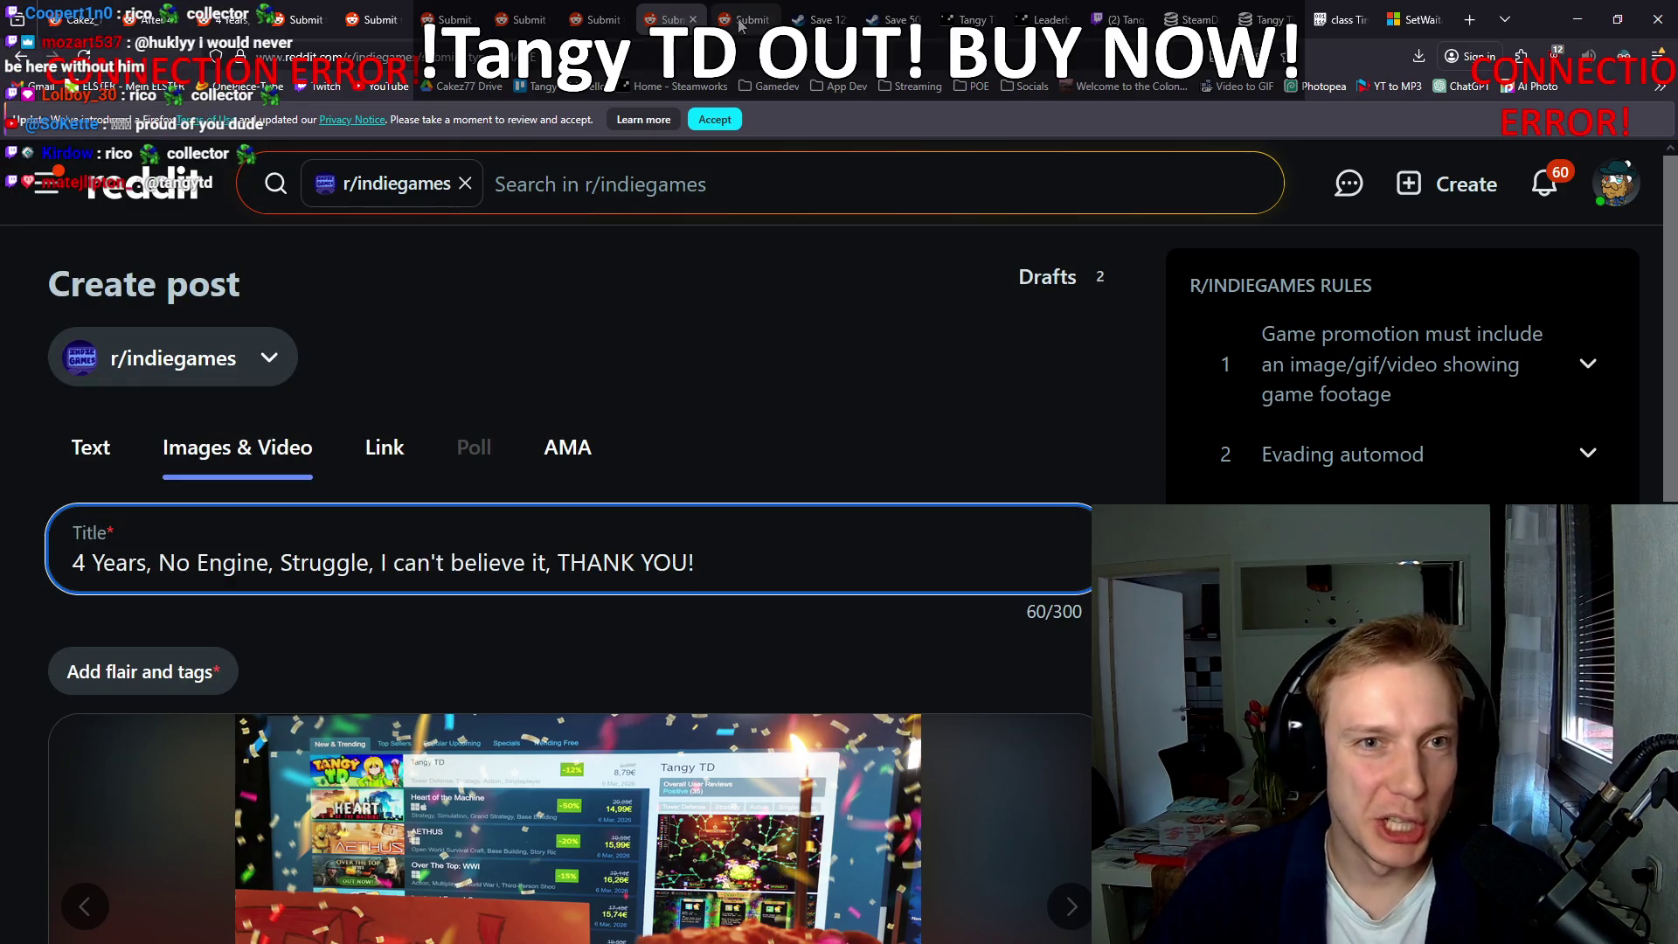
pyautogui.click(740, 21)
pyautogui.click(201, 544)
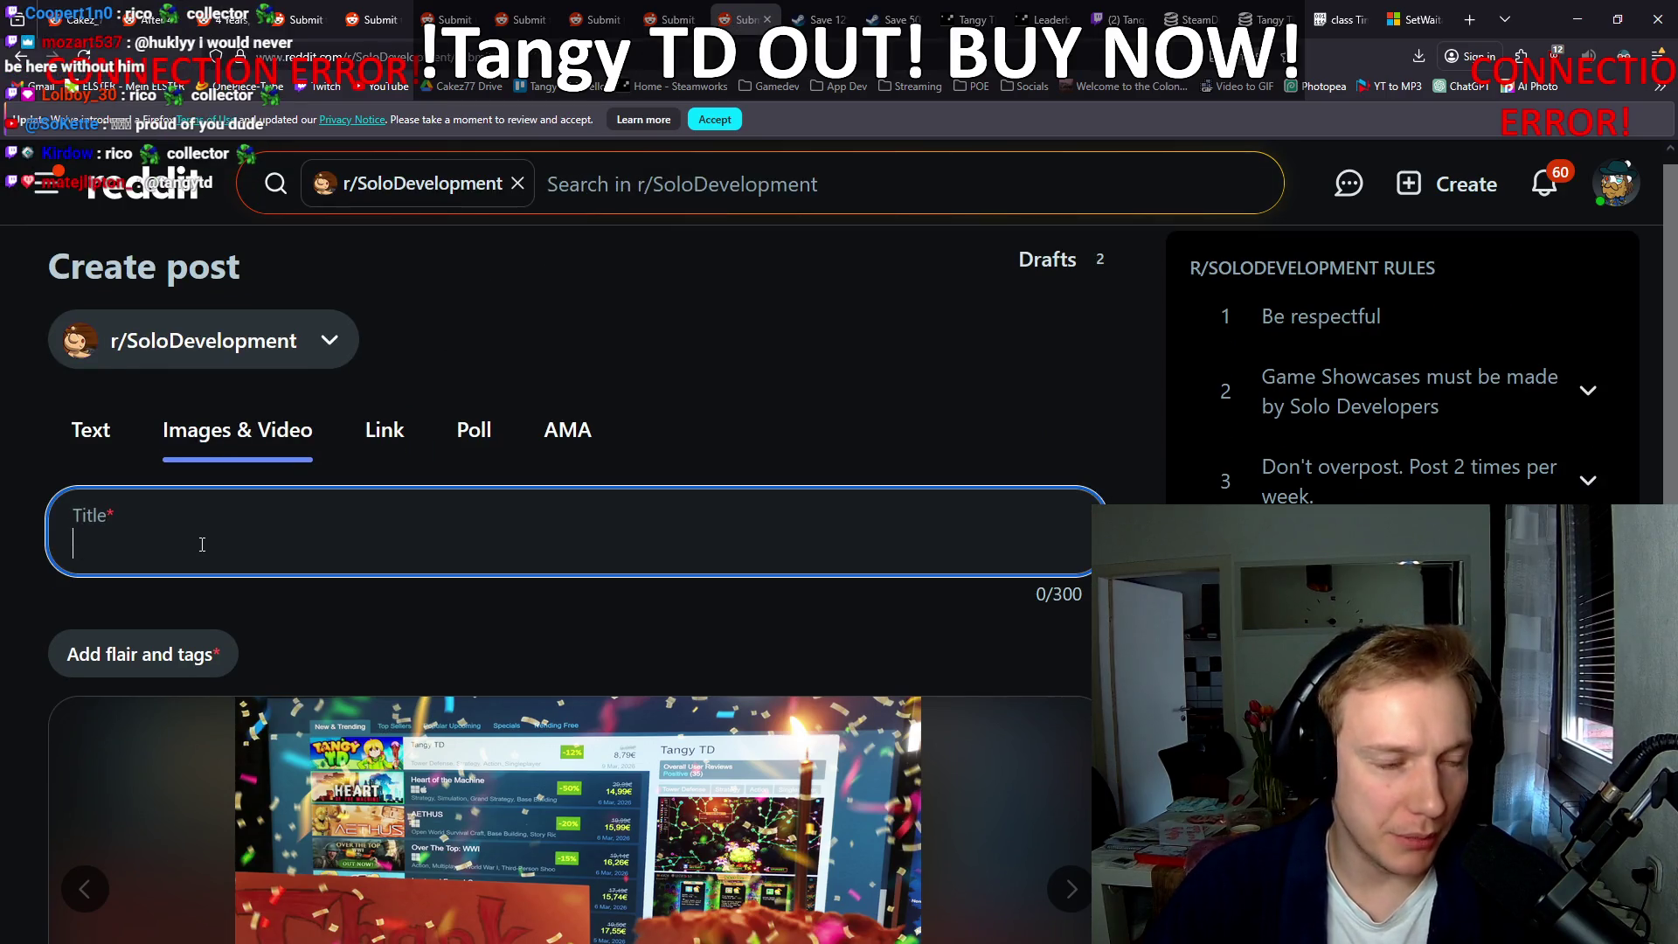
pyautogui.write("4 Years, No Engine, Struggle, I can't believe it, THANK YOU!")
# Step: Submit the titled r/SoloDevelopment post
pyautogui.click(23, 518)
pyautogui.scroll(-5, 20, 498)
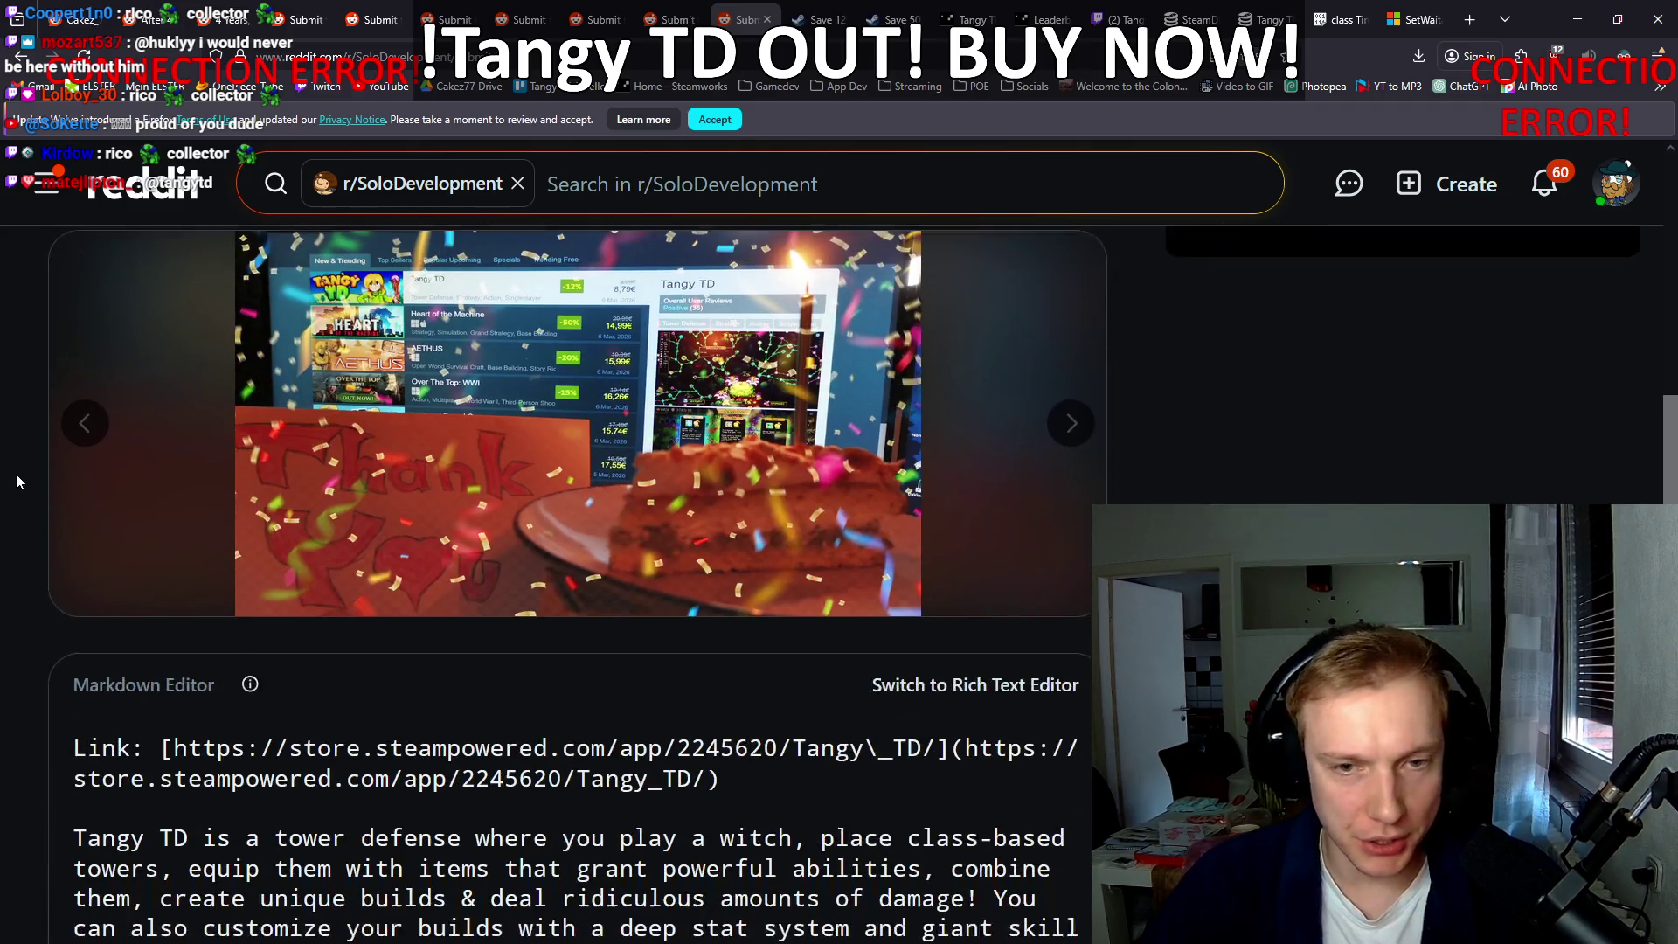
pyautogui.scroll(-4, 16, 480)
pyautogui.click(1067, 680)
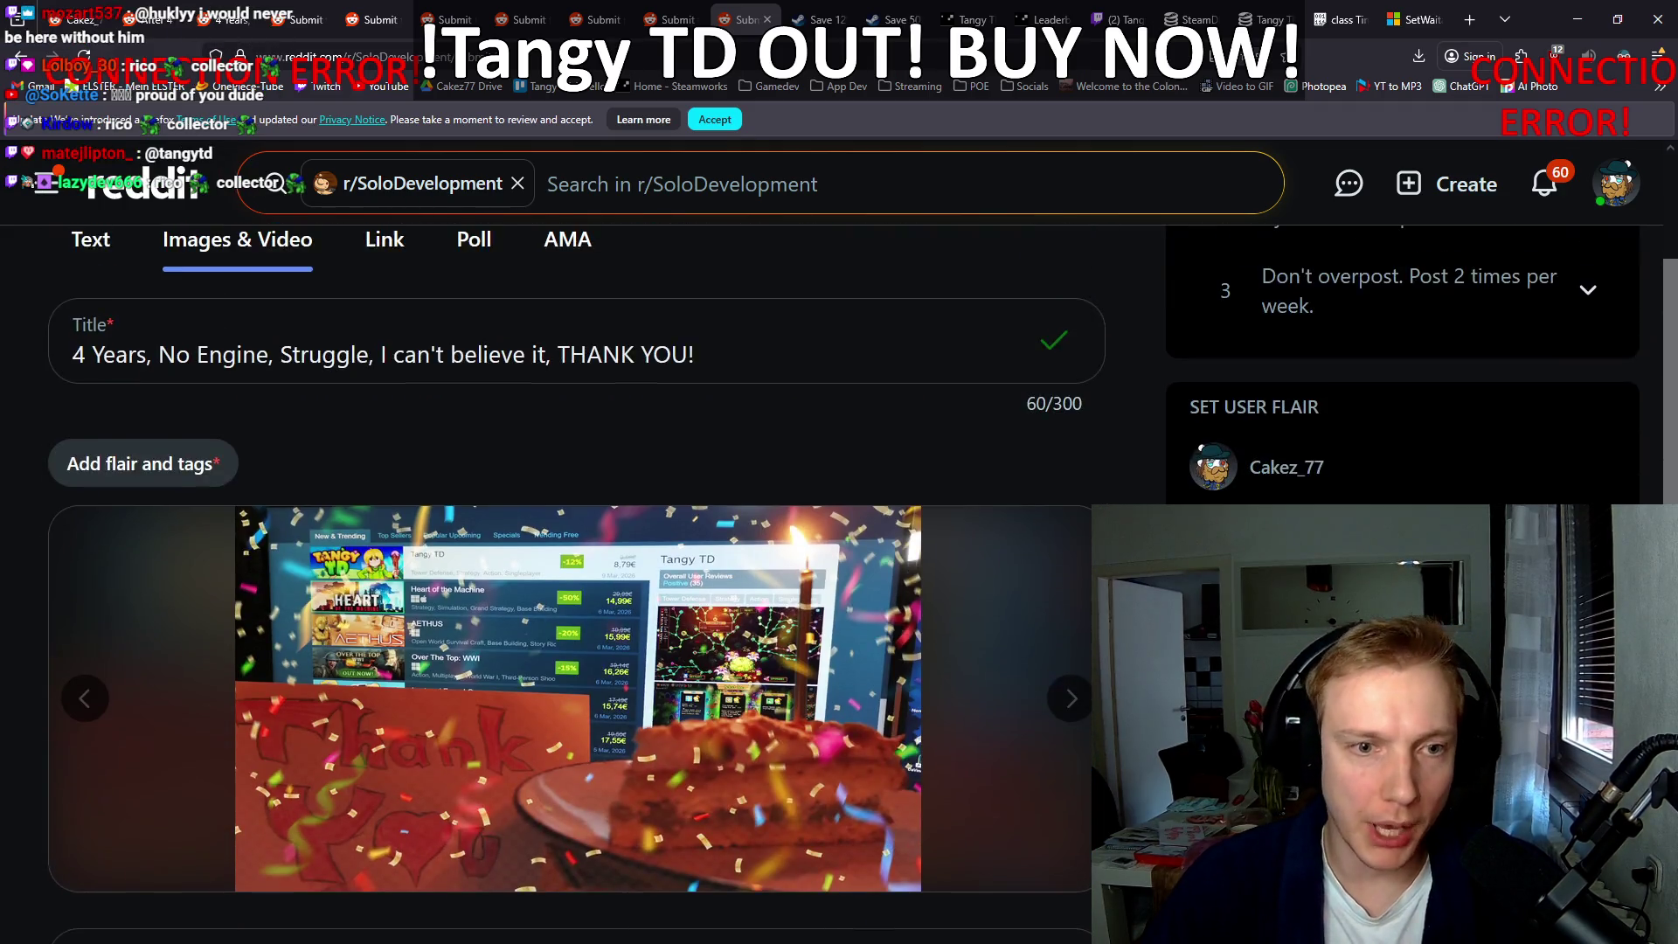
# Step: Try publishing the r/SoloDevelopment, r/indiegames and r/IndieGameDevs posts
pyautogui.scroll(-4, 577, 525)
pyautogui.scroll(-4, 576, 524)
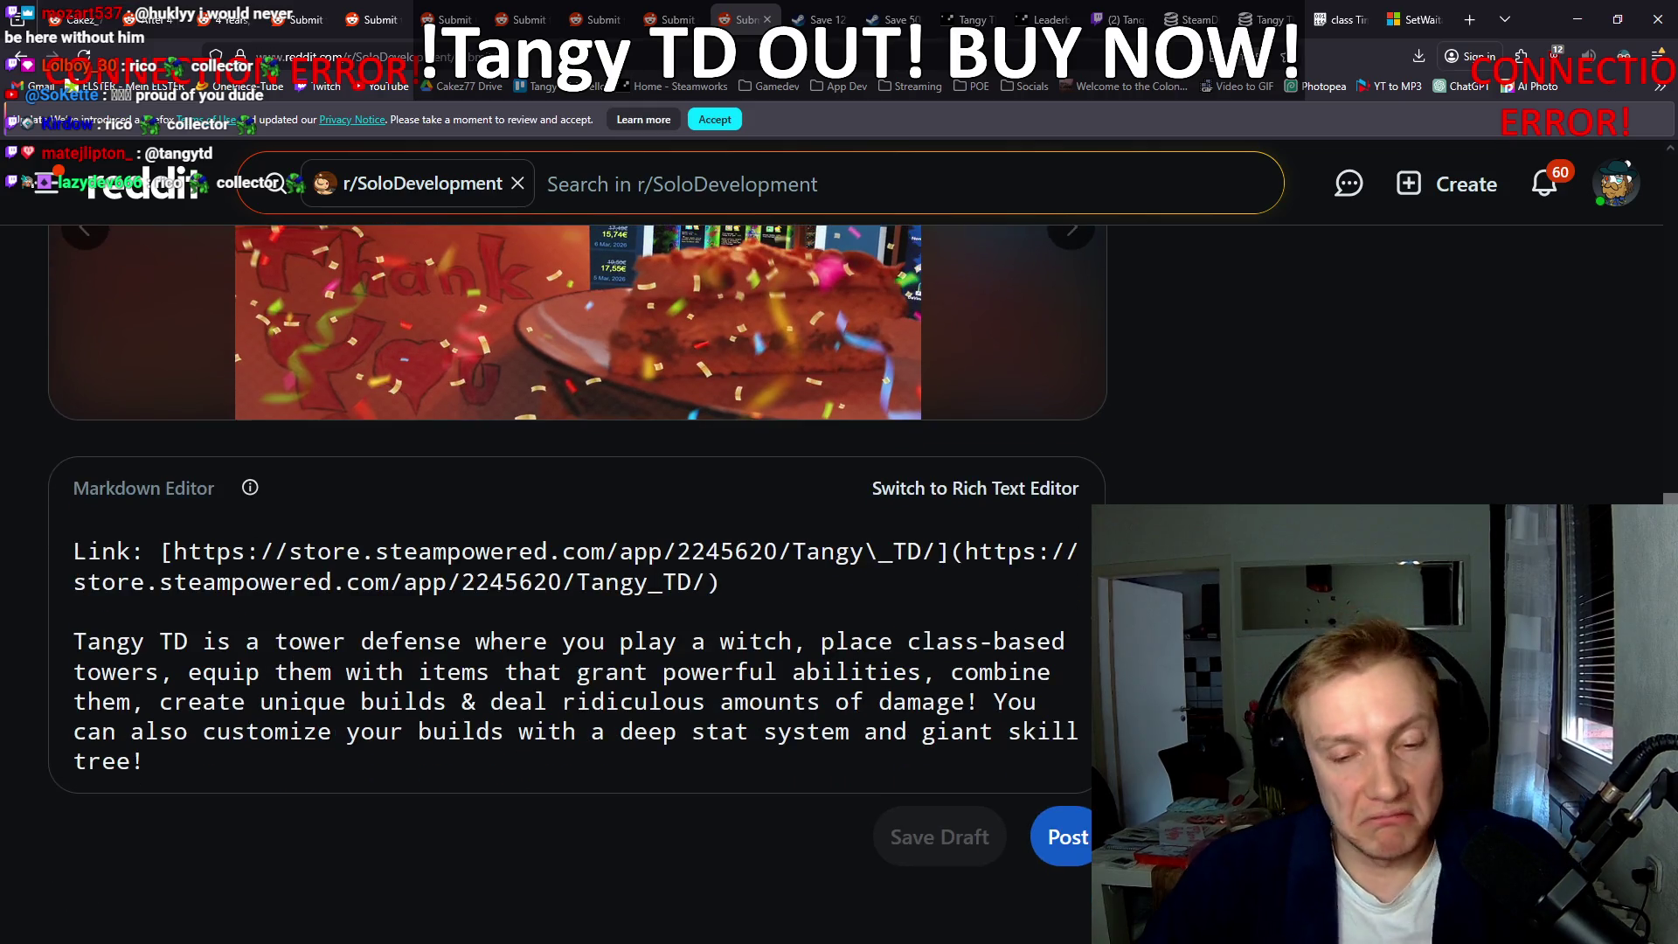
pyautogui.click(1058, 679)
pyautogui.hotkey('ctrl', 'pageup')
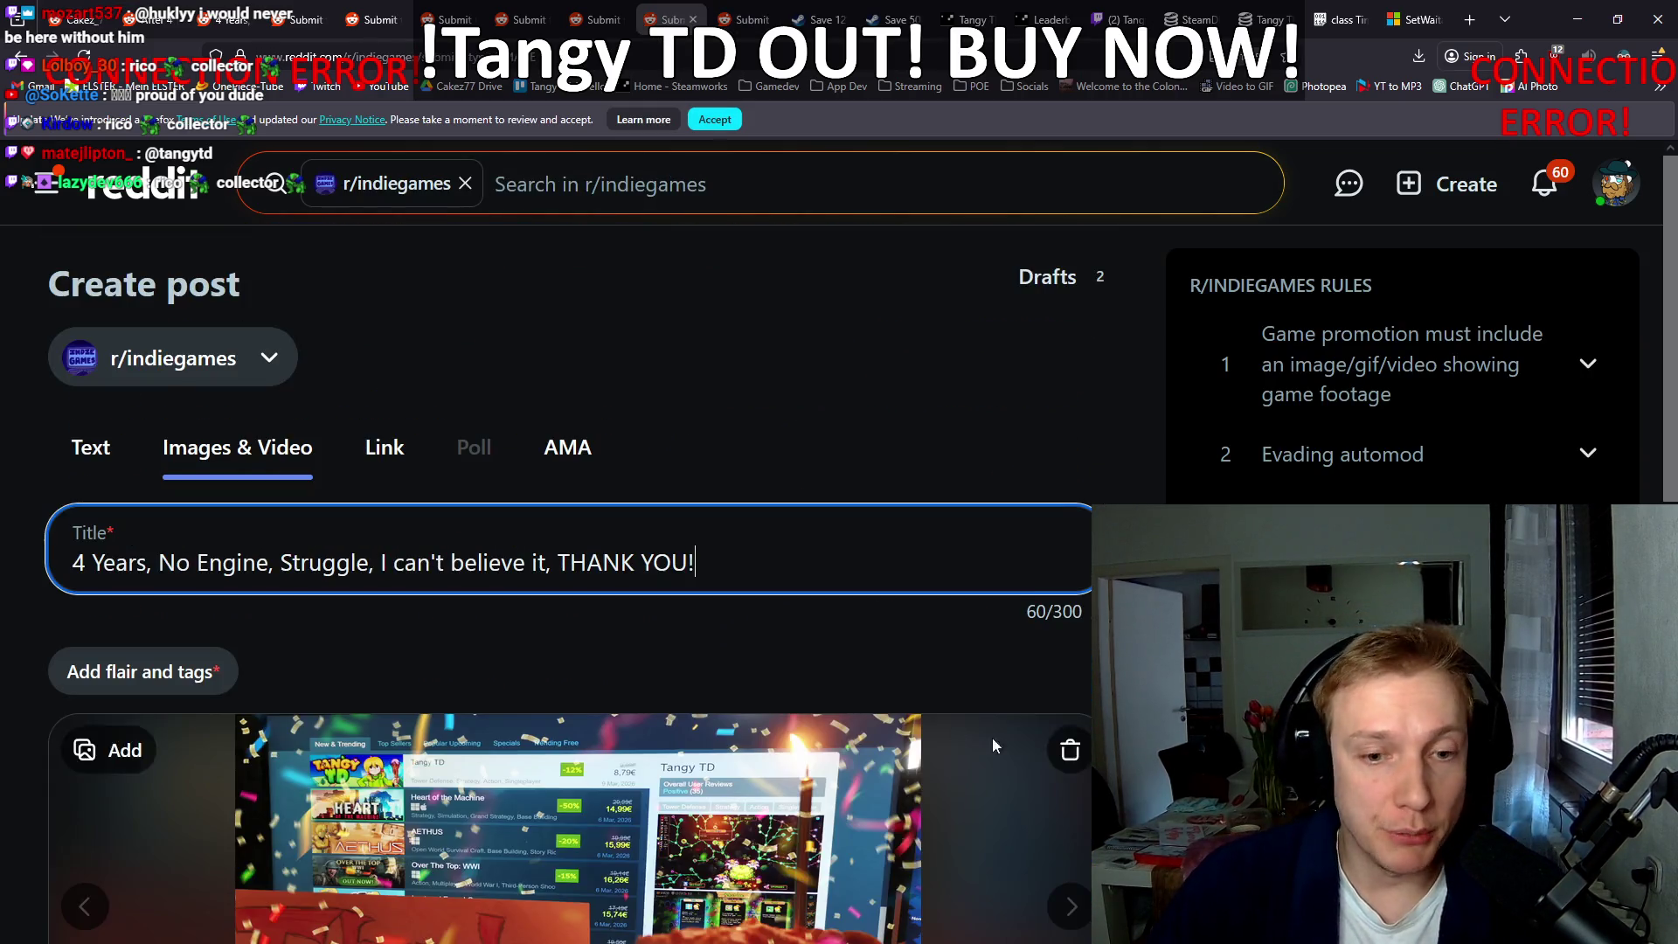
pyautogui.scroll(-10, 1039, 787)
pyautogui.click(1068, 680)
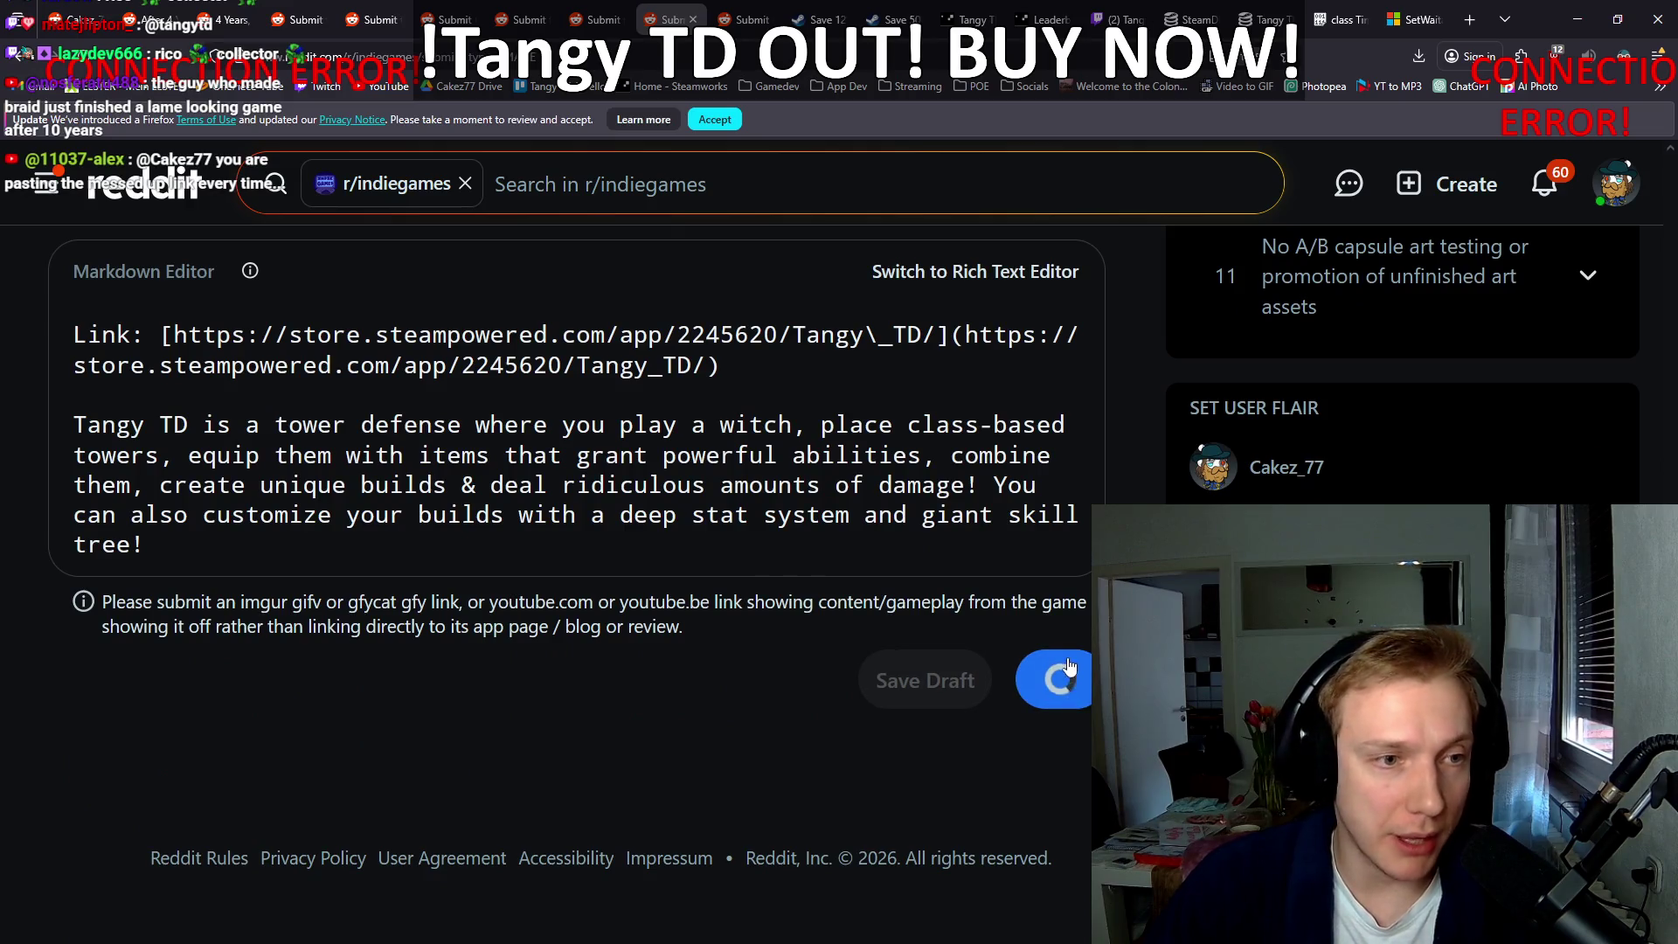
pyautogui.hotkey('ctrl', 'pageup')
pyautogui.scroll(-3, 1025, 691)
pyautogui.scroll(-5, 1023, 690)
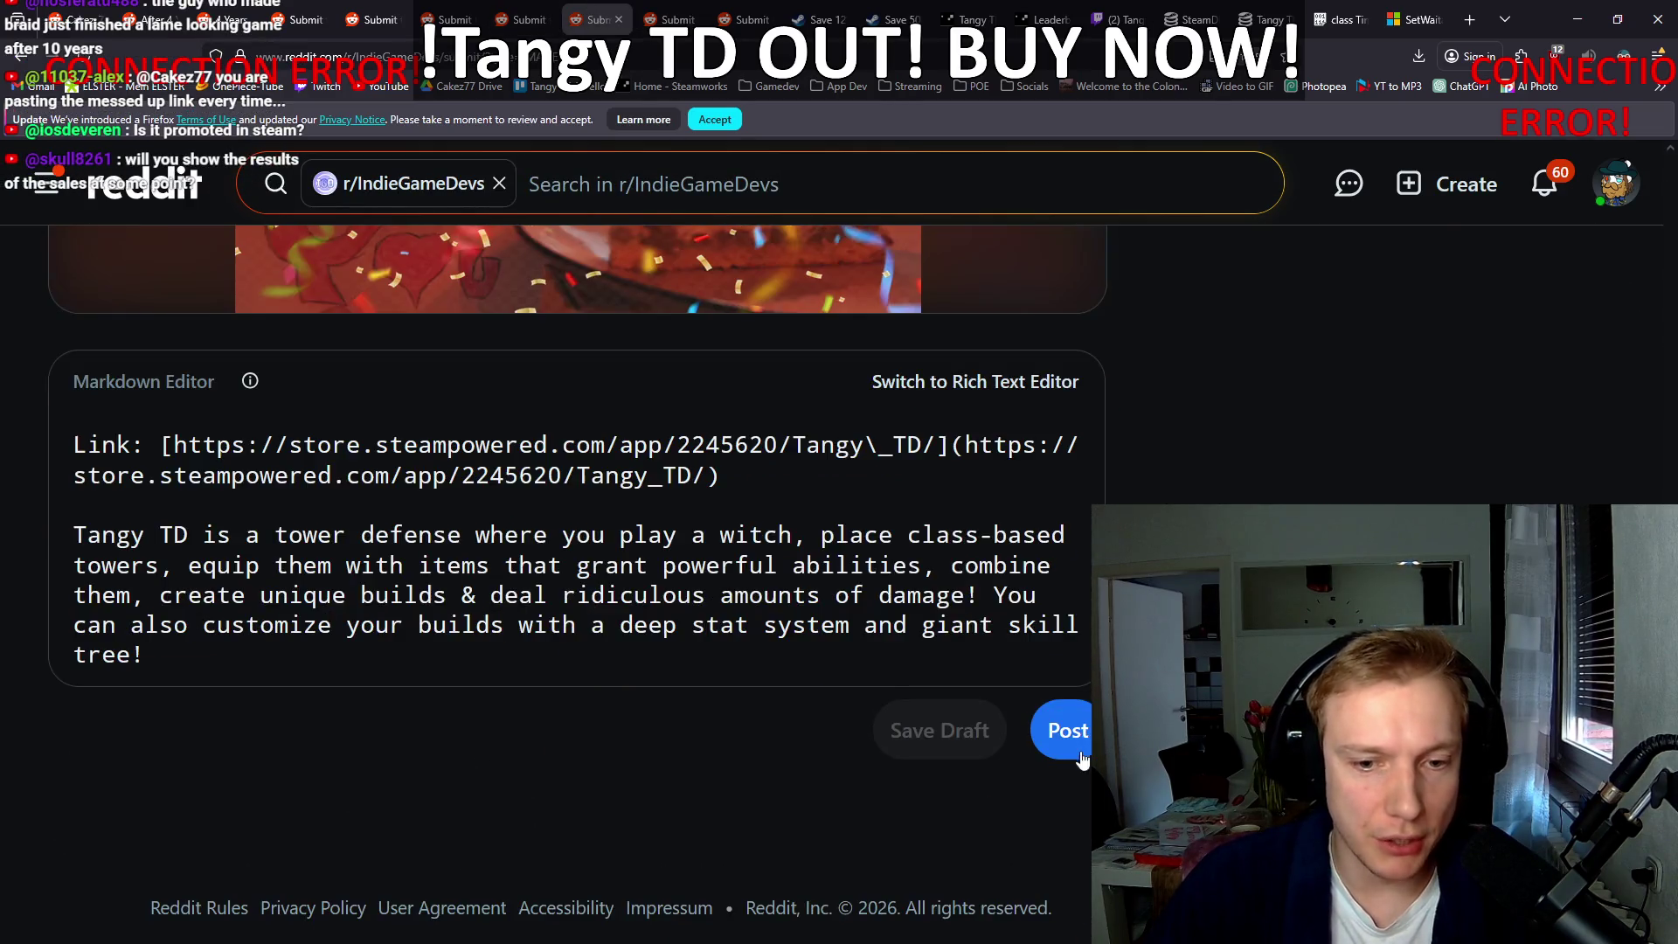
pyautogui.click(1076, 752)
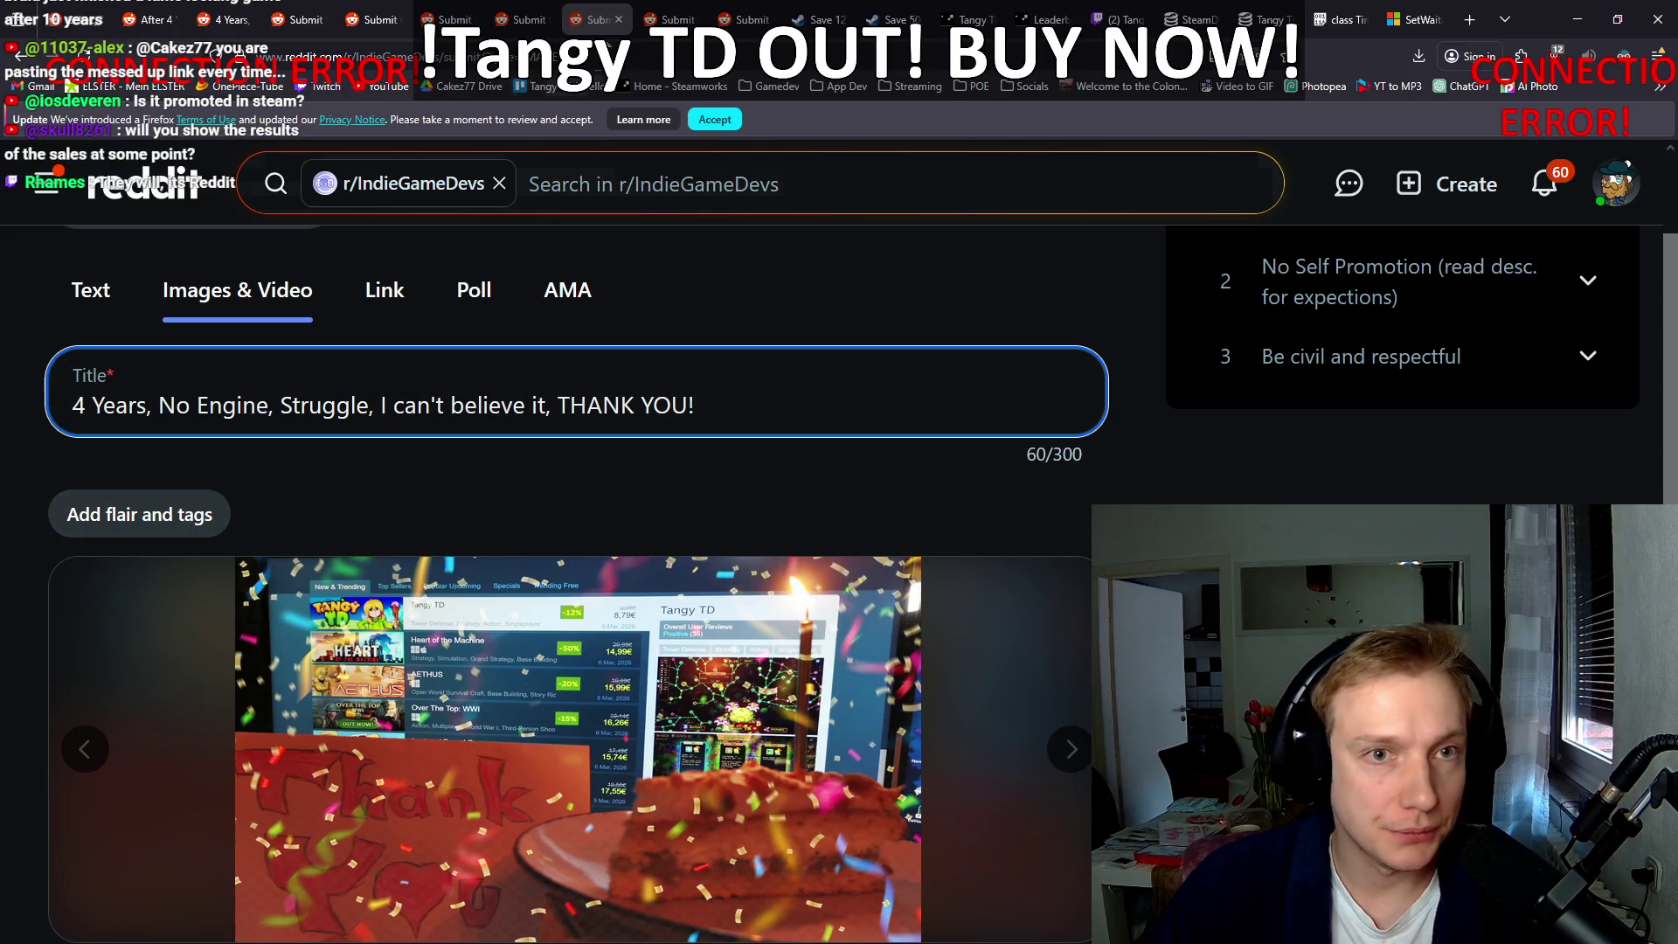
# Step: Give the r/indiegames post the Promotion flair and publish it
pyautogui.click(666, 5)
pyautogui.click(172, 408)
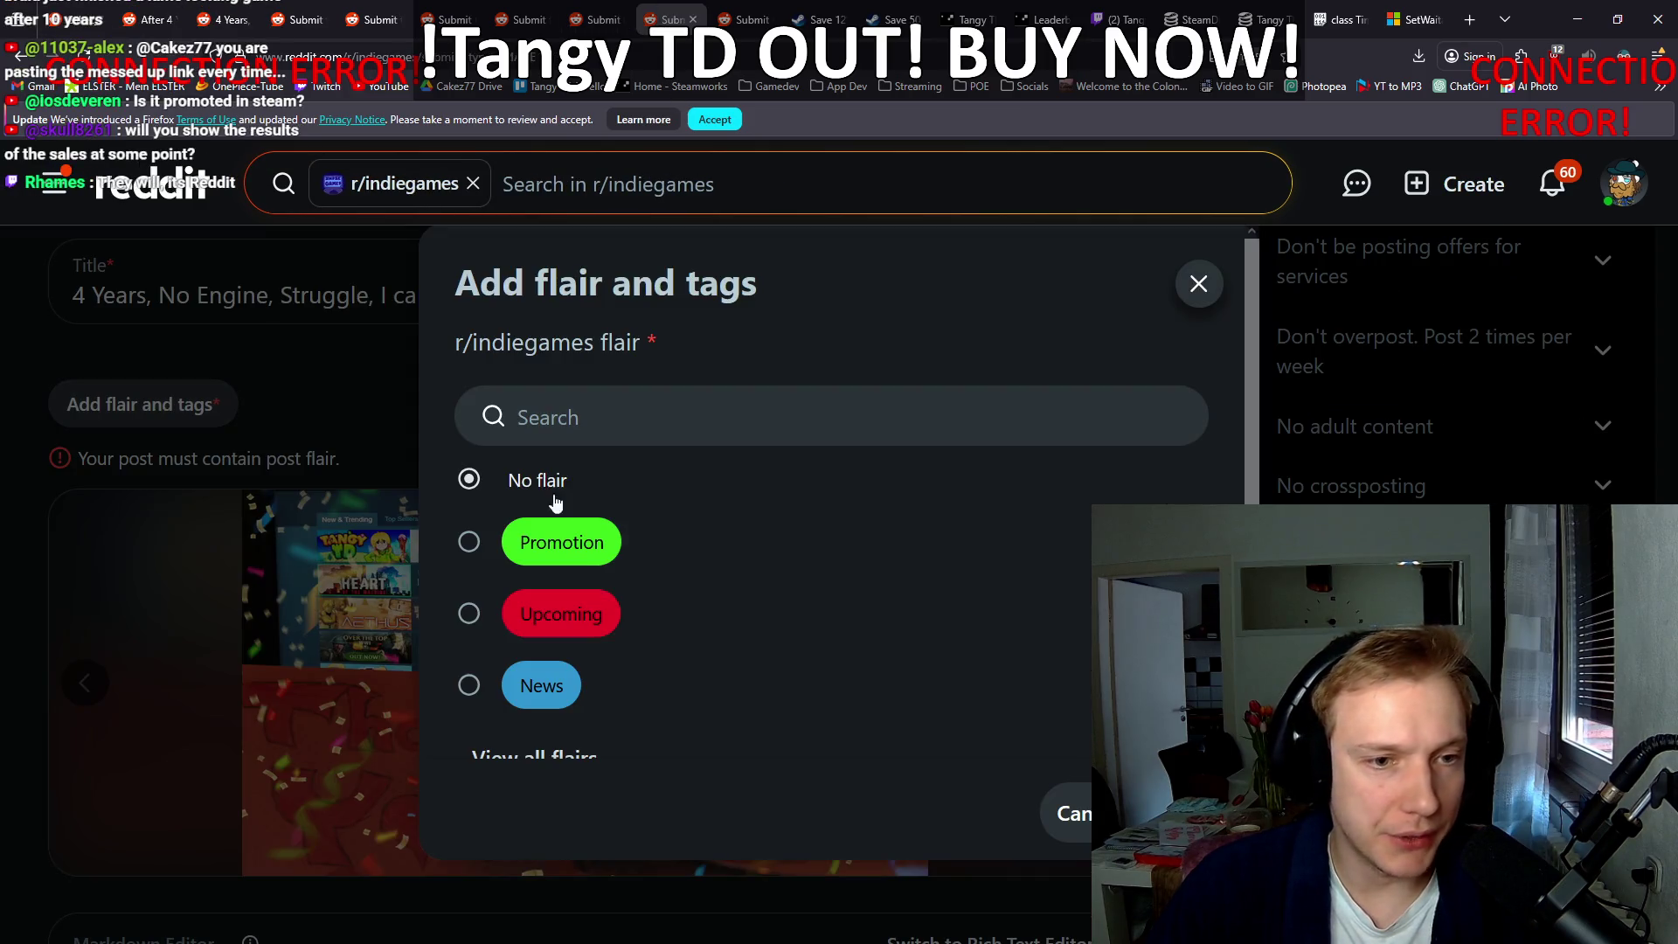
pyautogui.click(472, 542)
pyautogui.click(1154, 813)
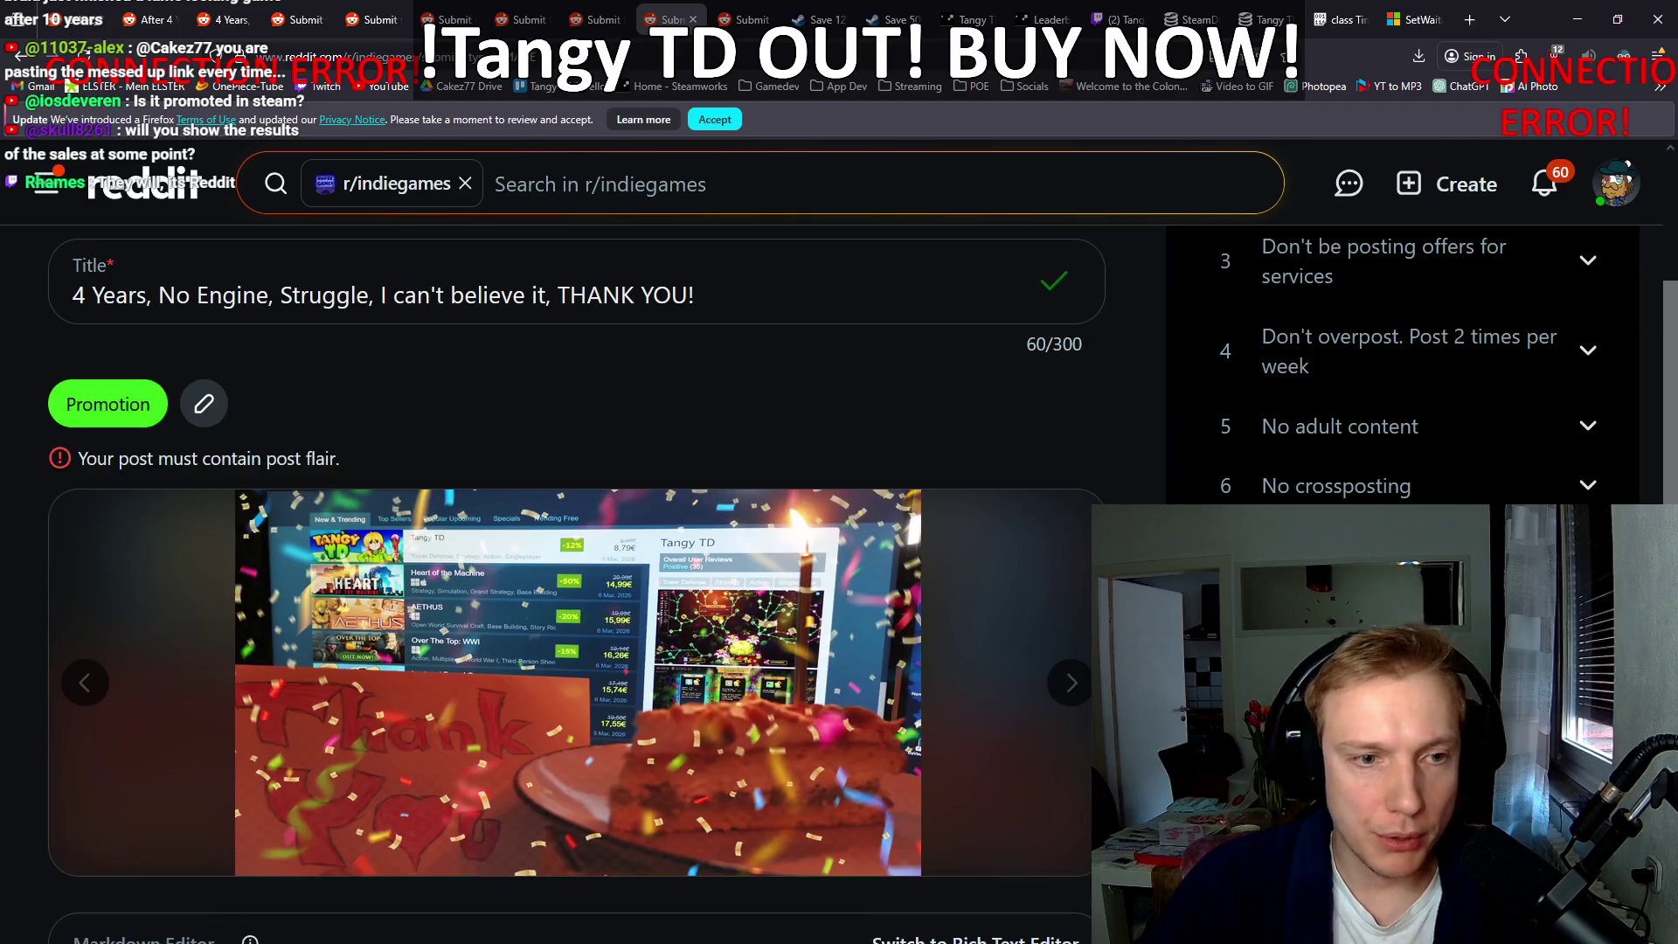
pyautogui.scroll(-5, 899, 527)
pyautogui.click(1062, 681)
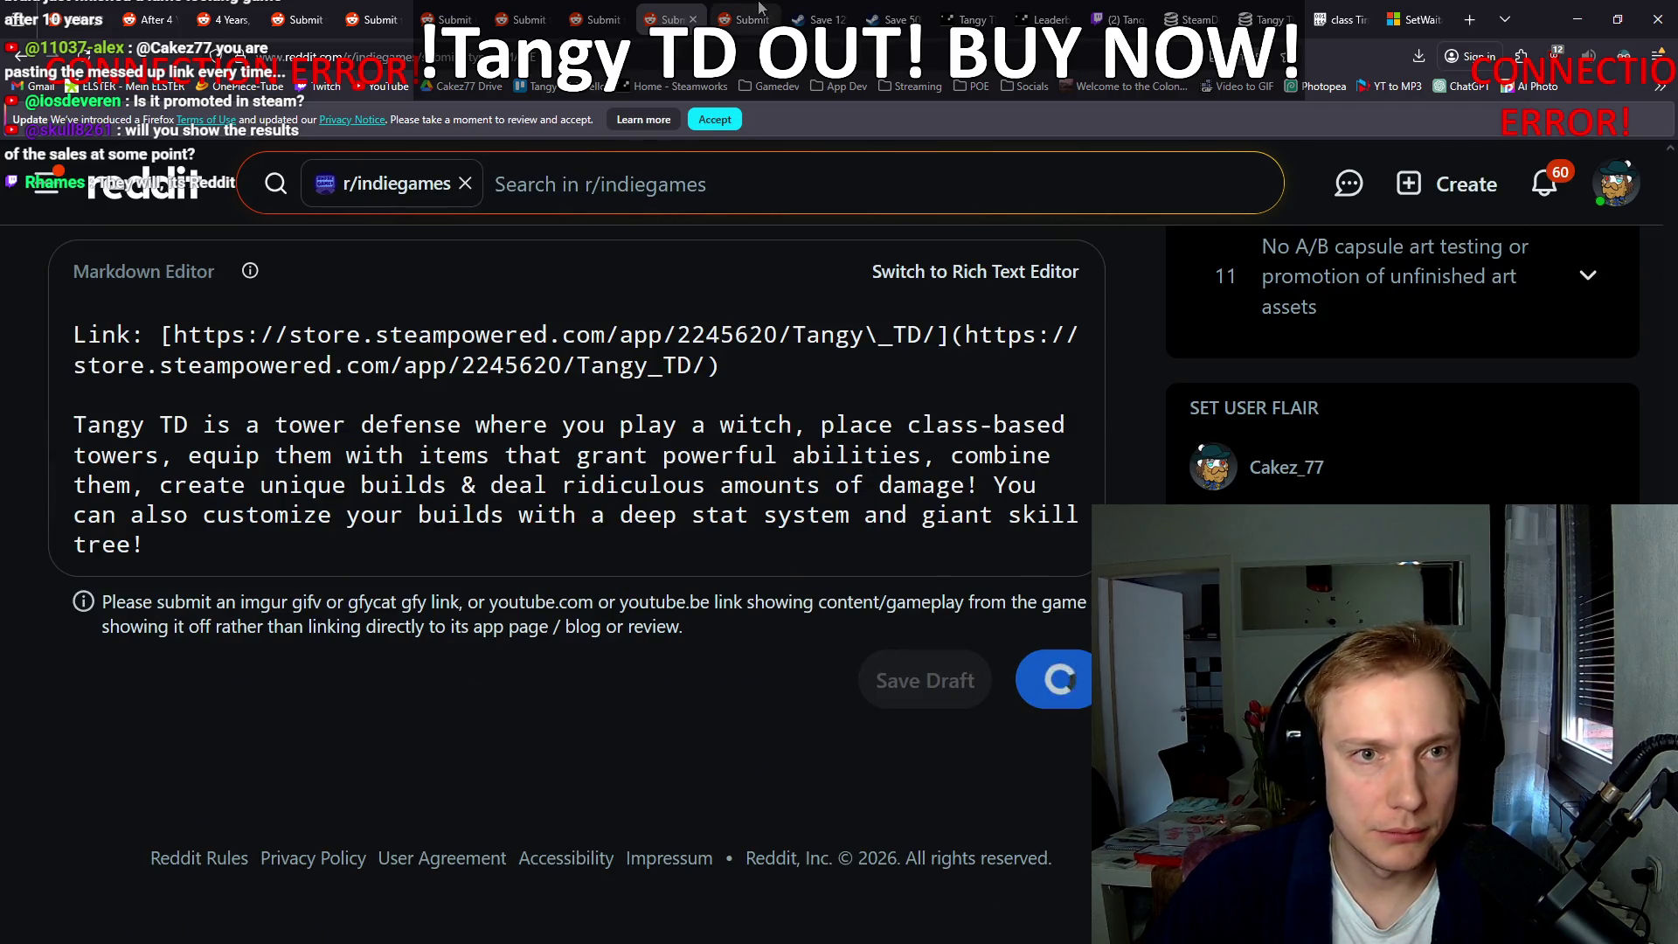
# Step: Apply the Game flair to the r/SoloDevelopment post and publish it
pyautogui.click(746, 20)
pyautogui.scroll(6, 737, 349)
pyautogui.click(131, 461)
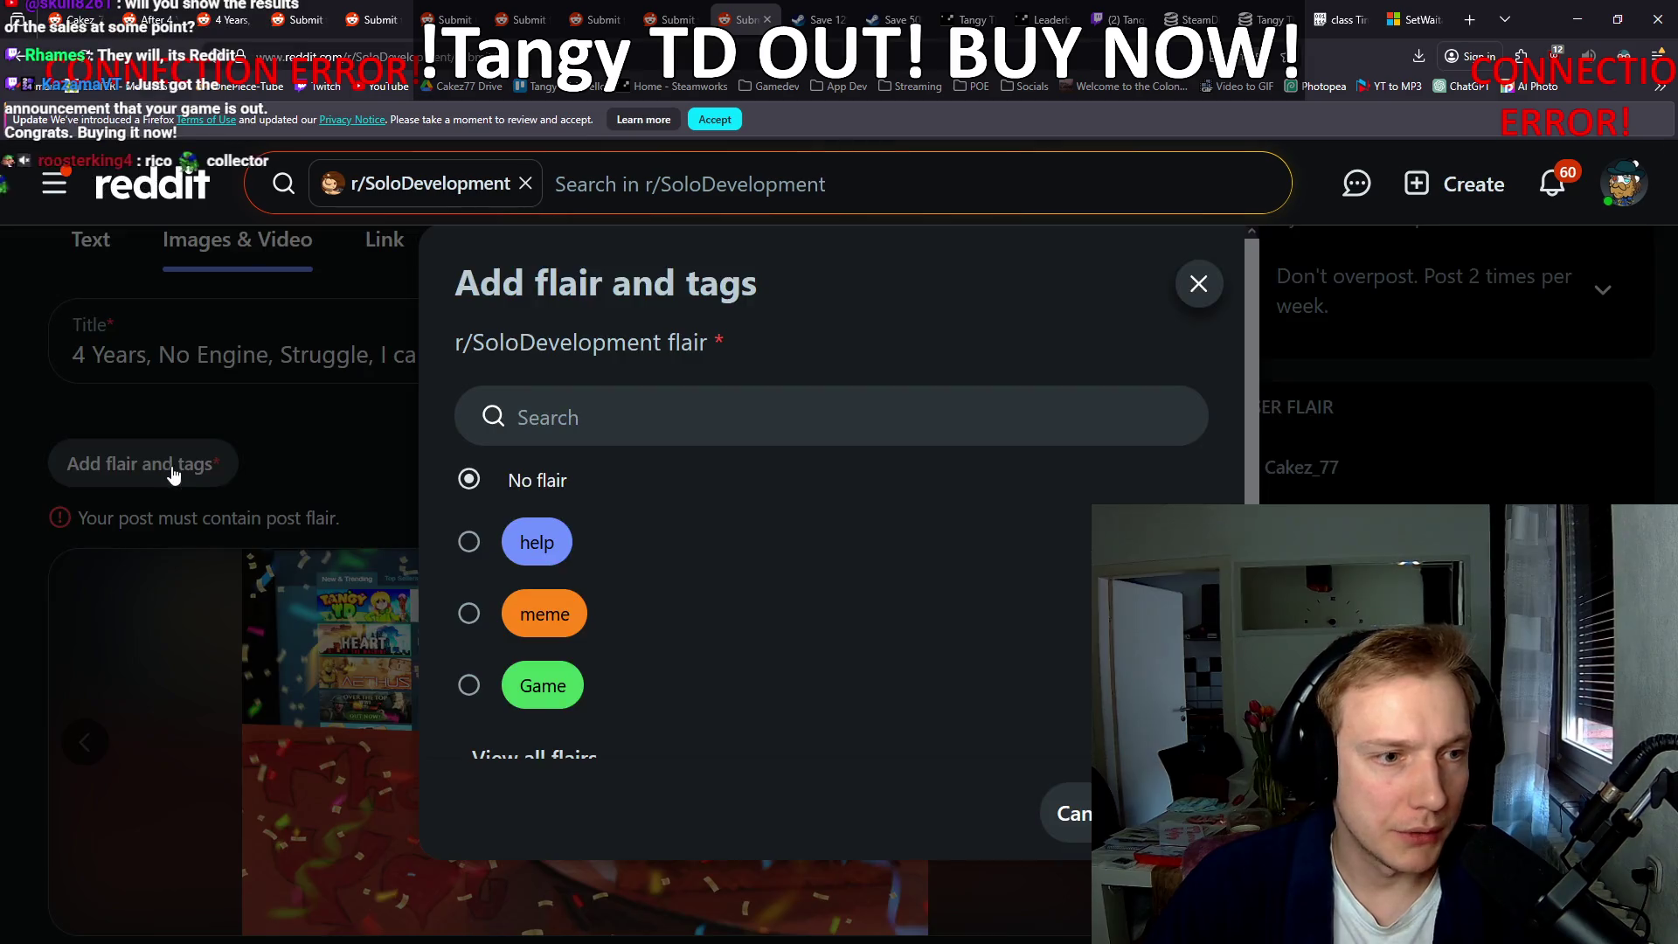
pyautogui.scroll(-2, 568, 612)
pyautogui.click(516, 589)
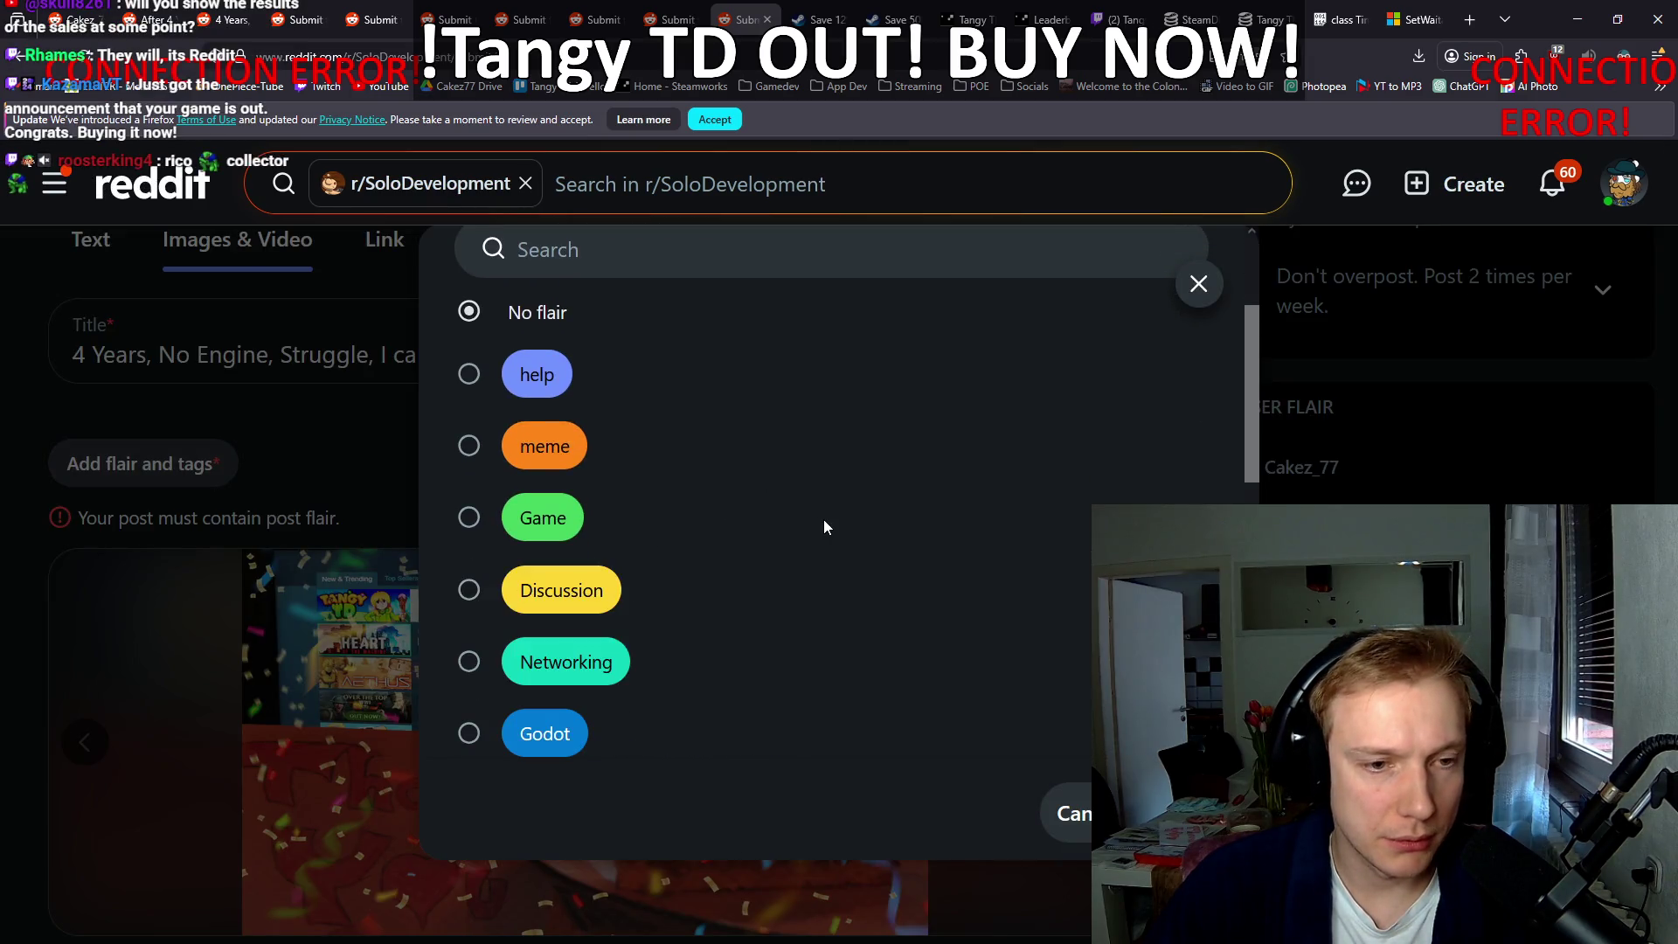
pyautogui.scroll(-4, 819, 523)
pyautogui.scroll(-2, 817, 521)
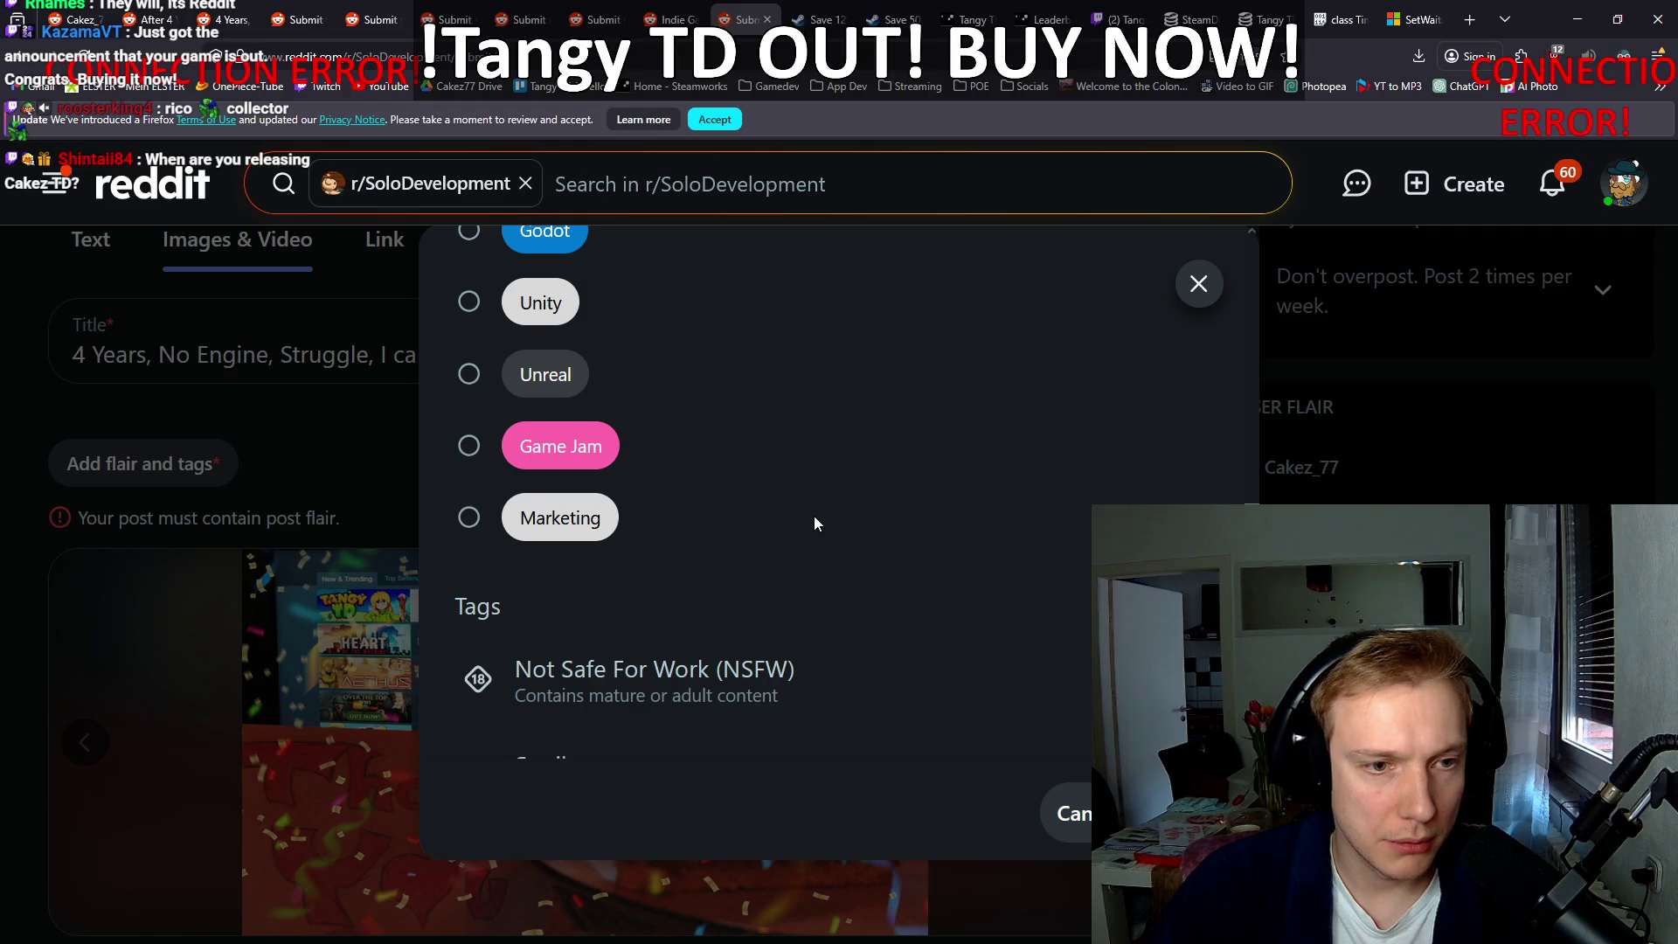
pyautogui.scroll(6, 815, 517)
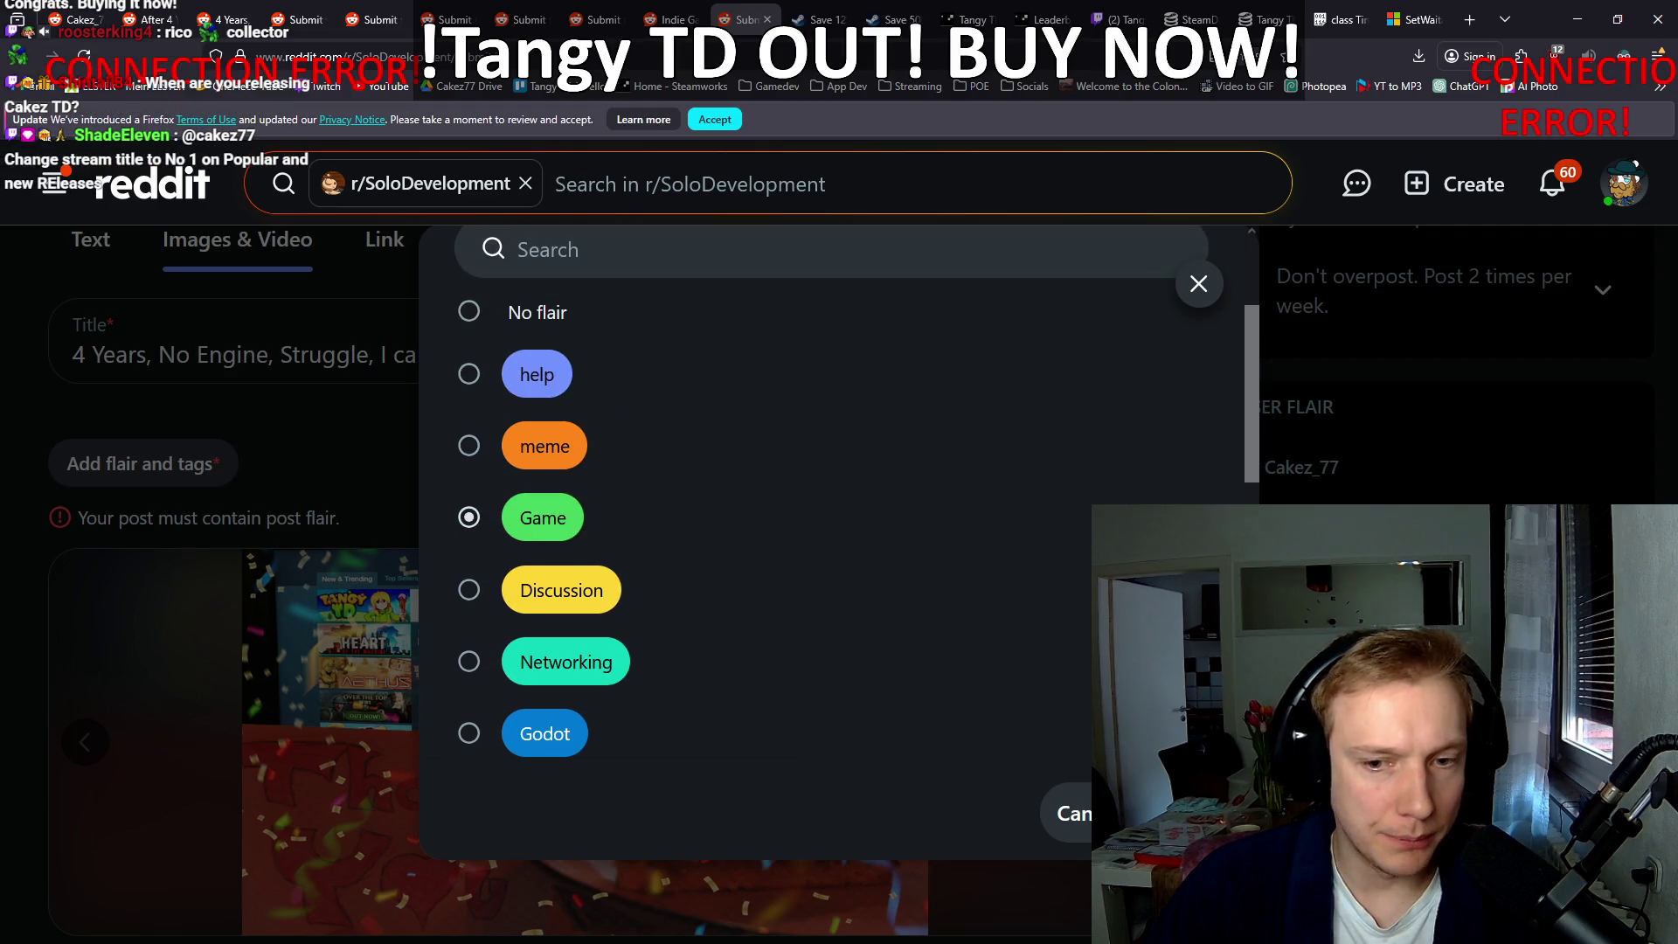
pyautogui.click(1163, 813)
pyautogui.scroll(-10, 568, 525)
pyautogui.click(1058, 837)
pyautogui.click(672, 19)
pyautogui.click(741, 19)
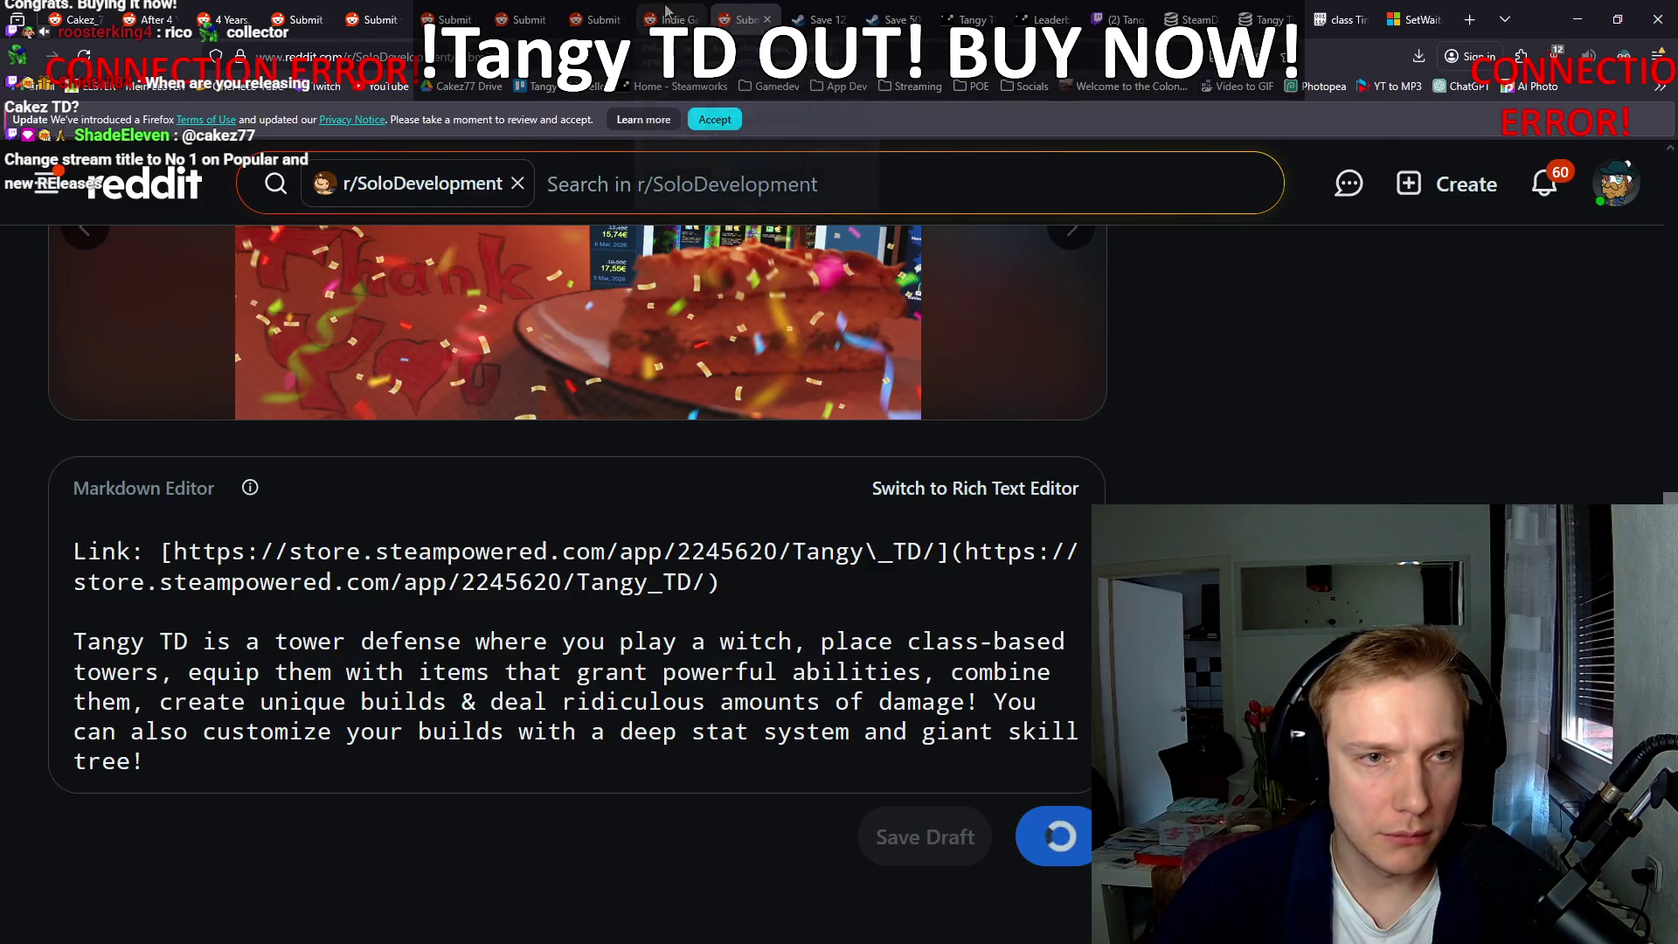
# Step: Look through the r/IndieGameDevs flair choices, close them, and publish the post
pyautogui.click(590, 13)
pyautogui.scroll(-5, 350, 437)
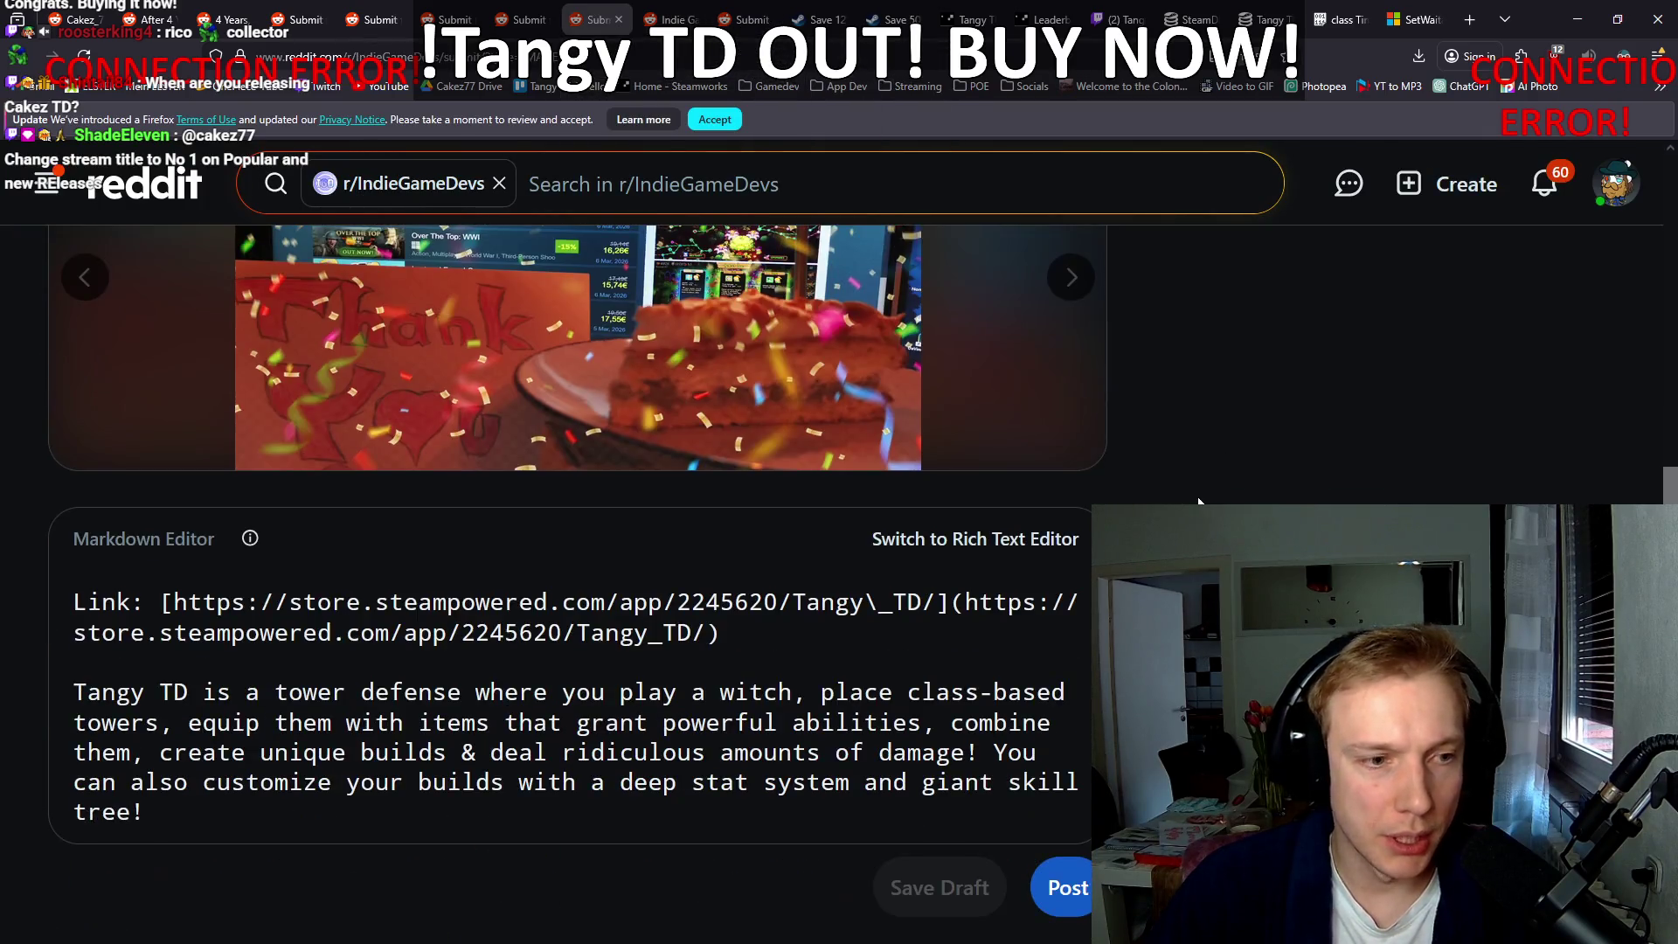
pyautogui.scroll(4, 138, 330)
pyautogui.click(166, 355)
pyautogui.scroll(-3, 695, 537)
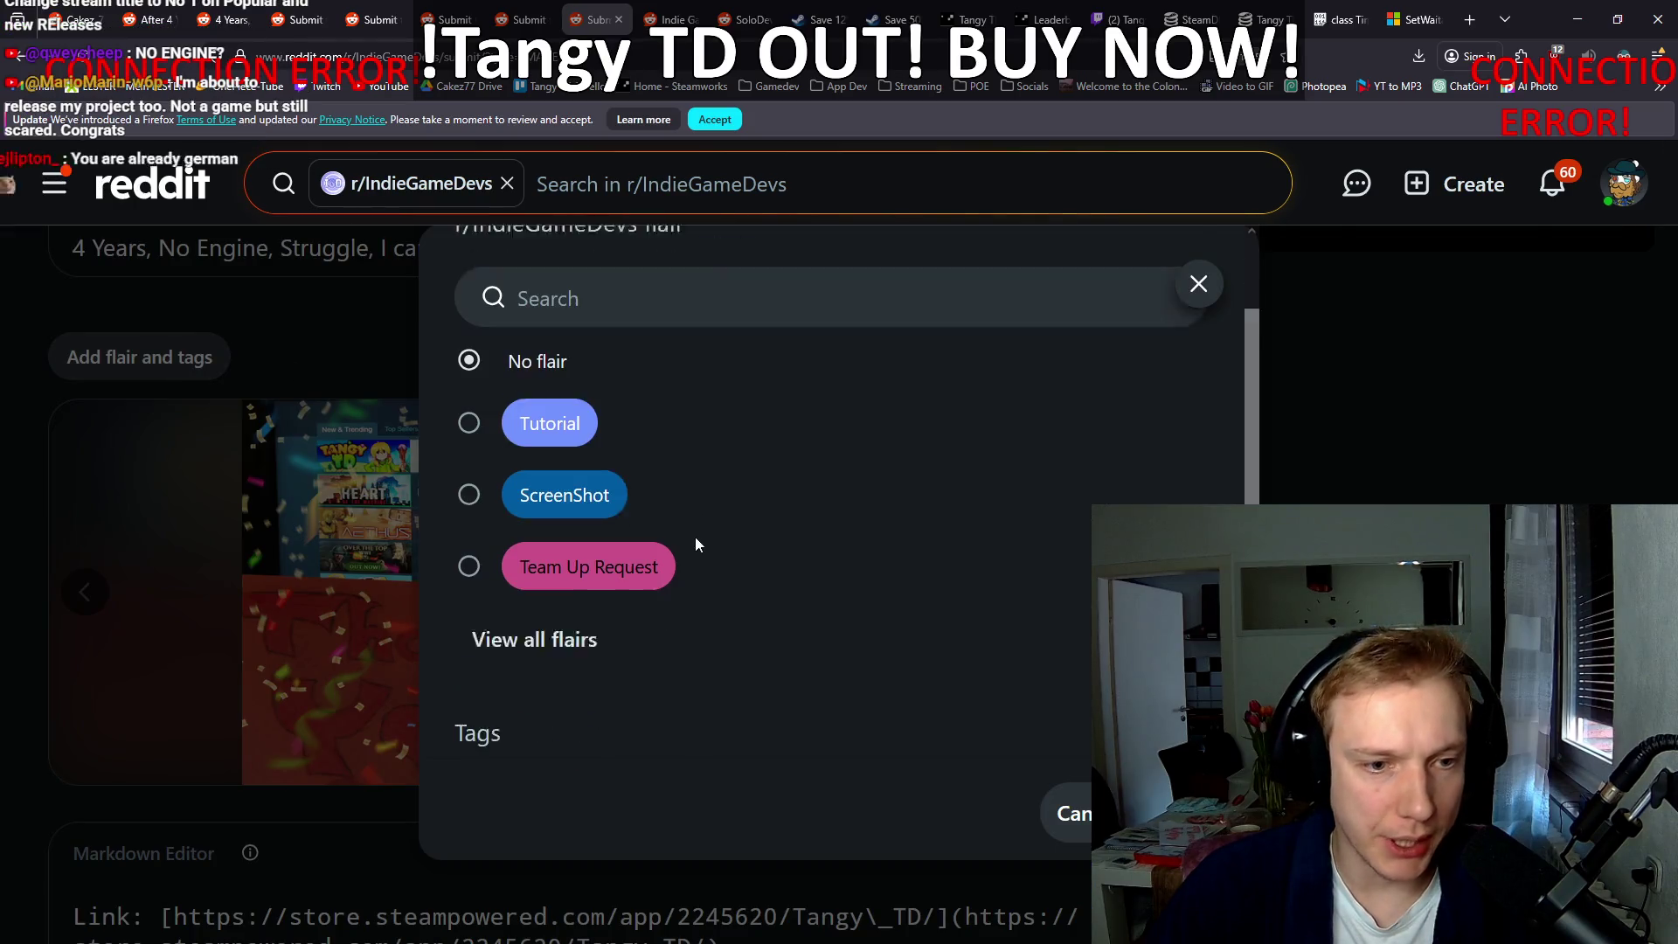
pyautogui.click(533, 587)
pyautogui.scroll(-2, 705, 568)
pyautogui.scroll(-3, 735, 551)
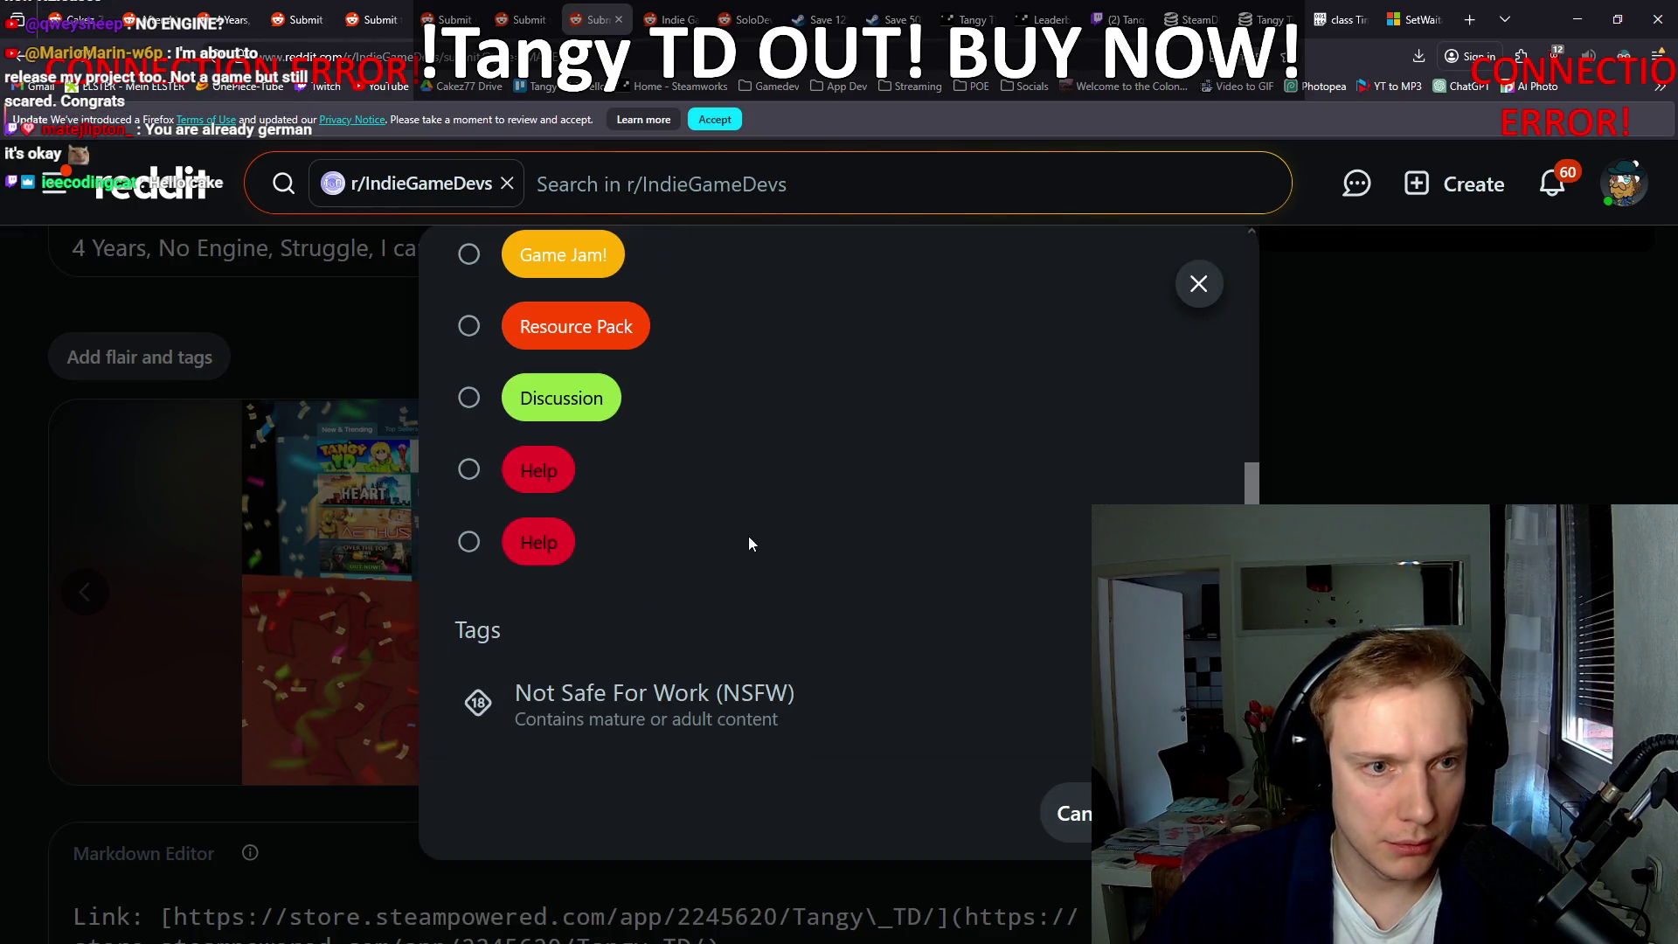
pyautogui.scroll(6, 761, 526)
pyautogui.scroll(-2, 783, 531)
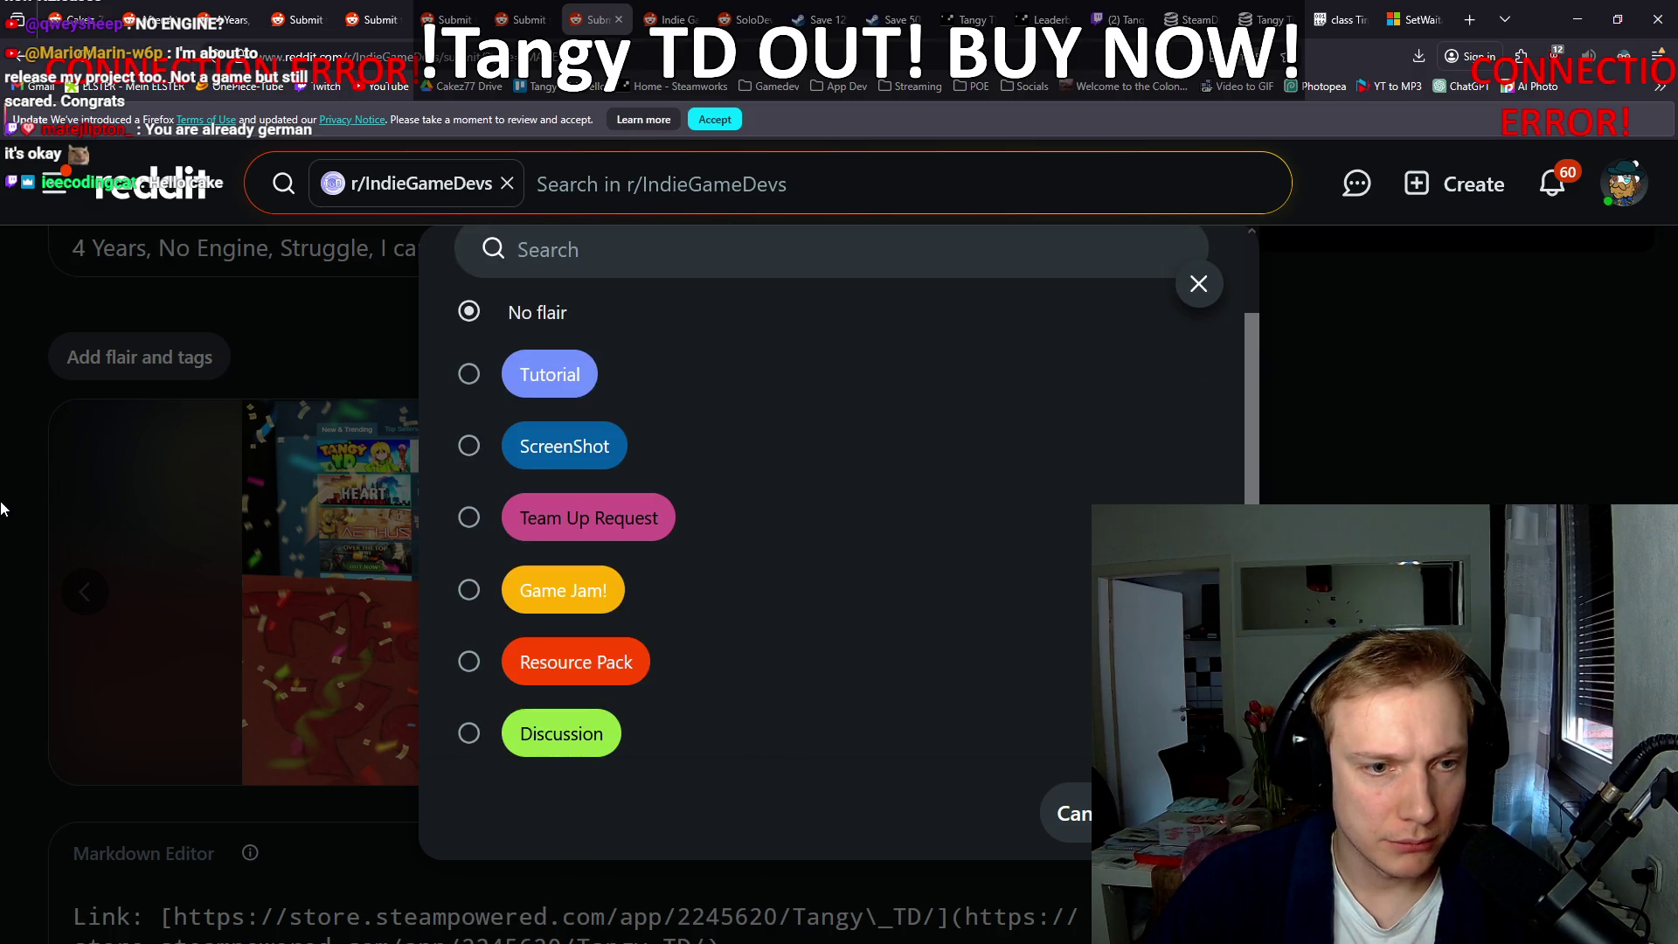
pyautogui.click(1199, 285)
pyautogui.scroll(-3, 874, 611)
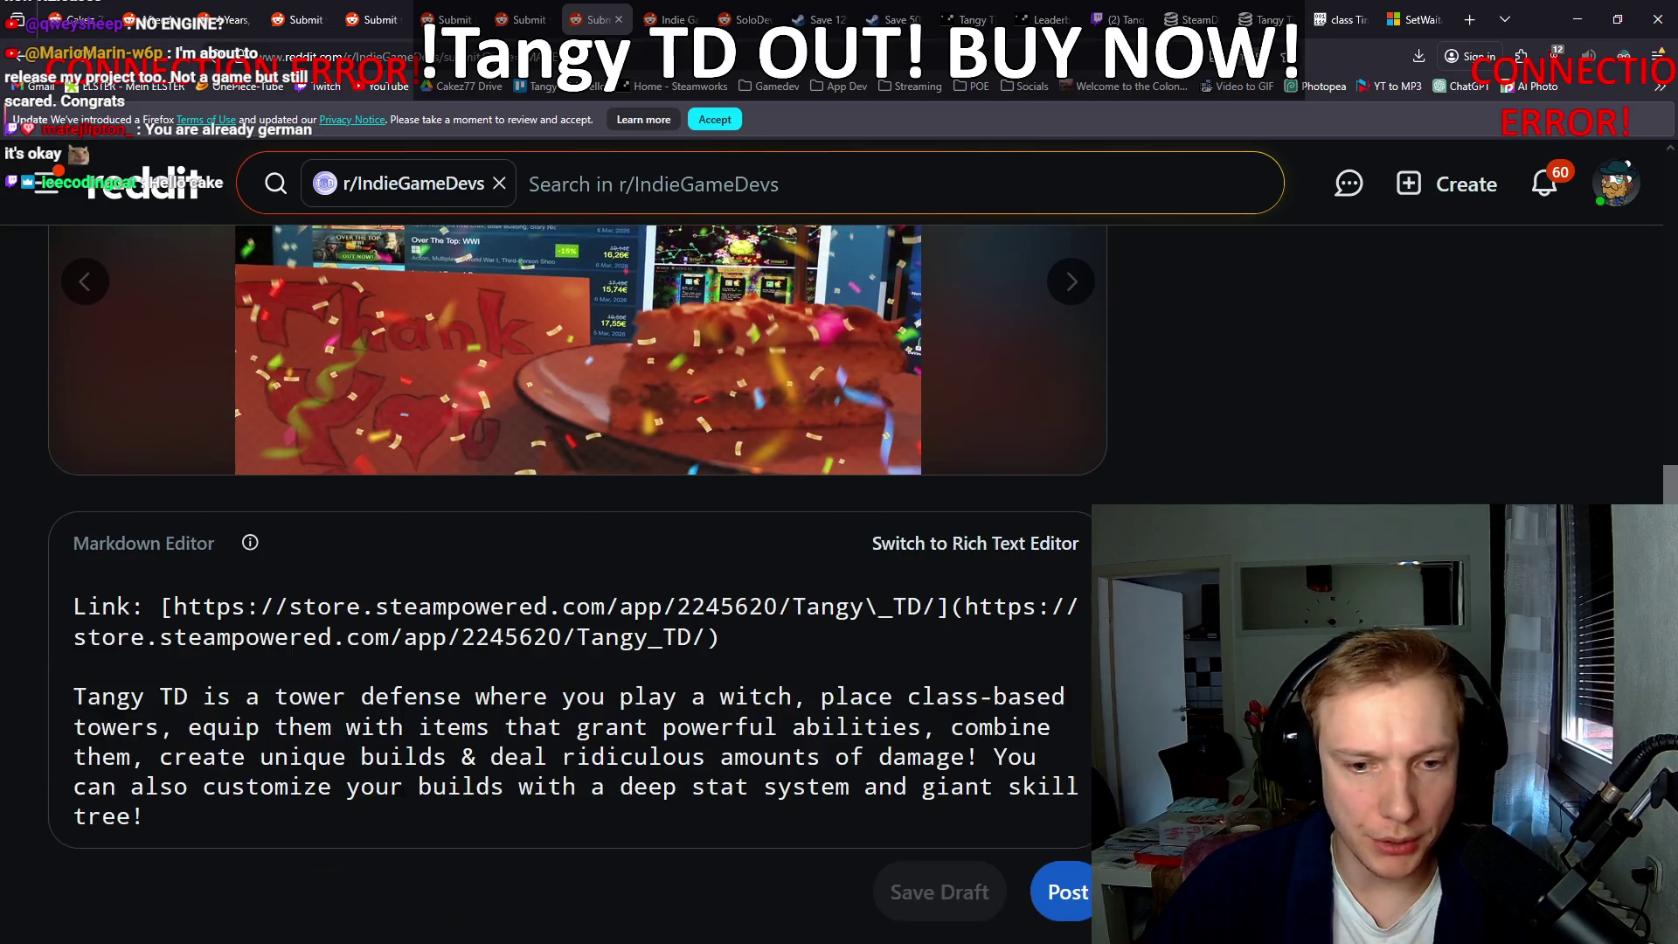
pyautogui.click(1058, 887)
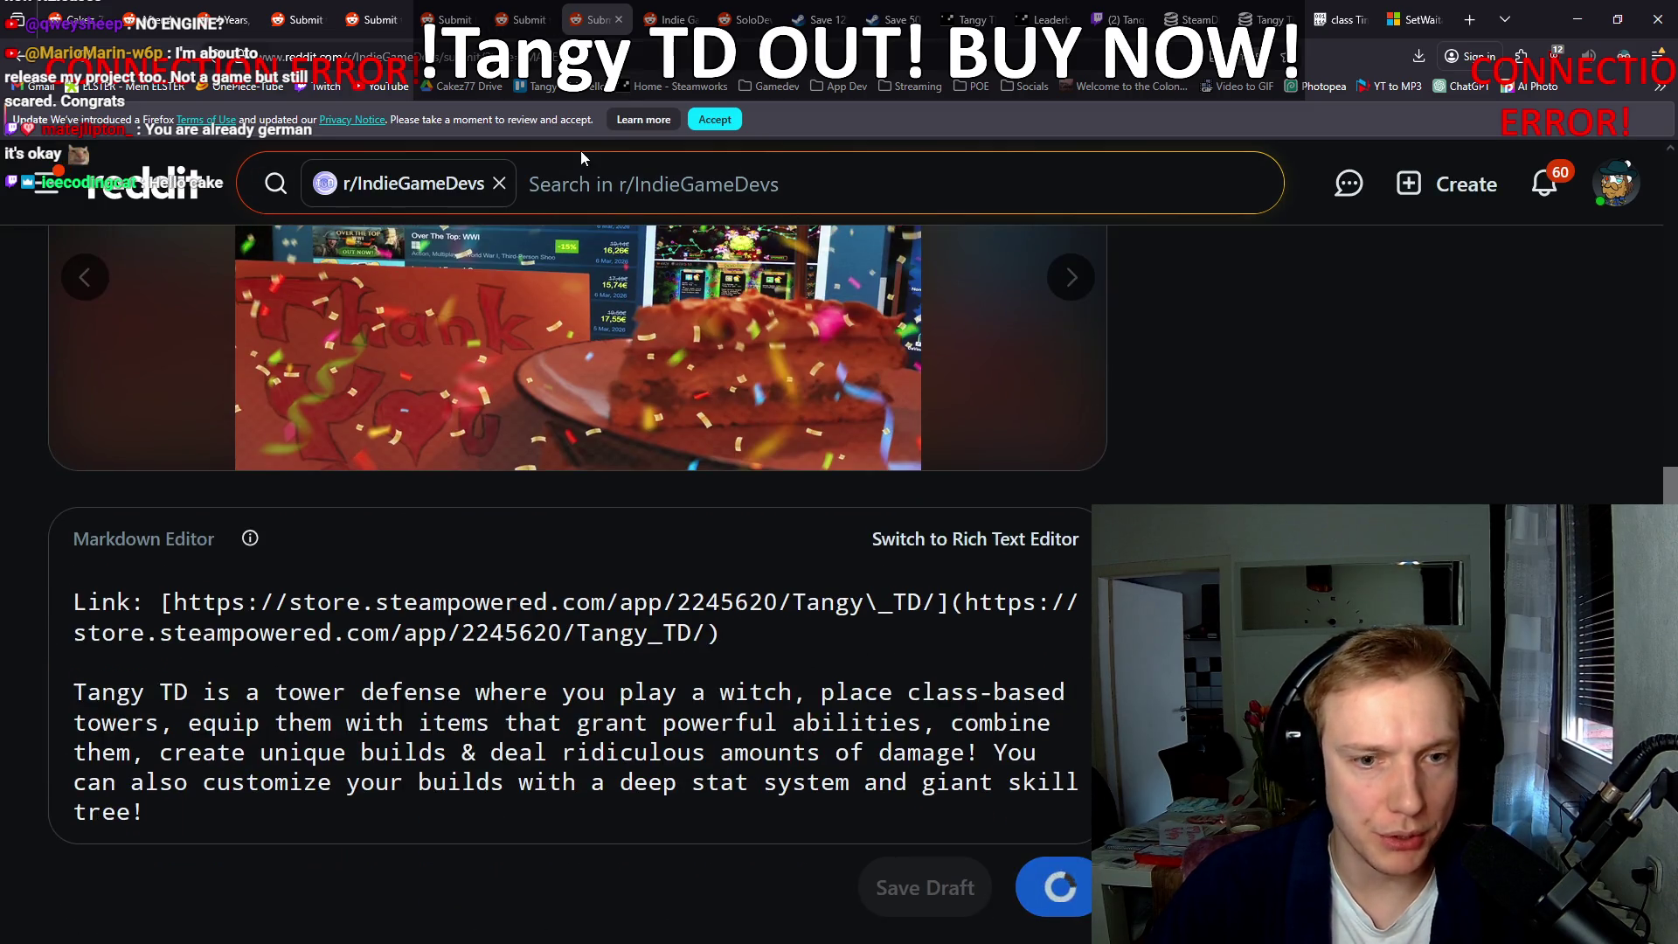
# Step: Check the published tabs, then bring up the unposted r/IndieGame form
pyautogui.scroll(3, 1231, 437)
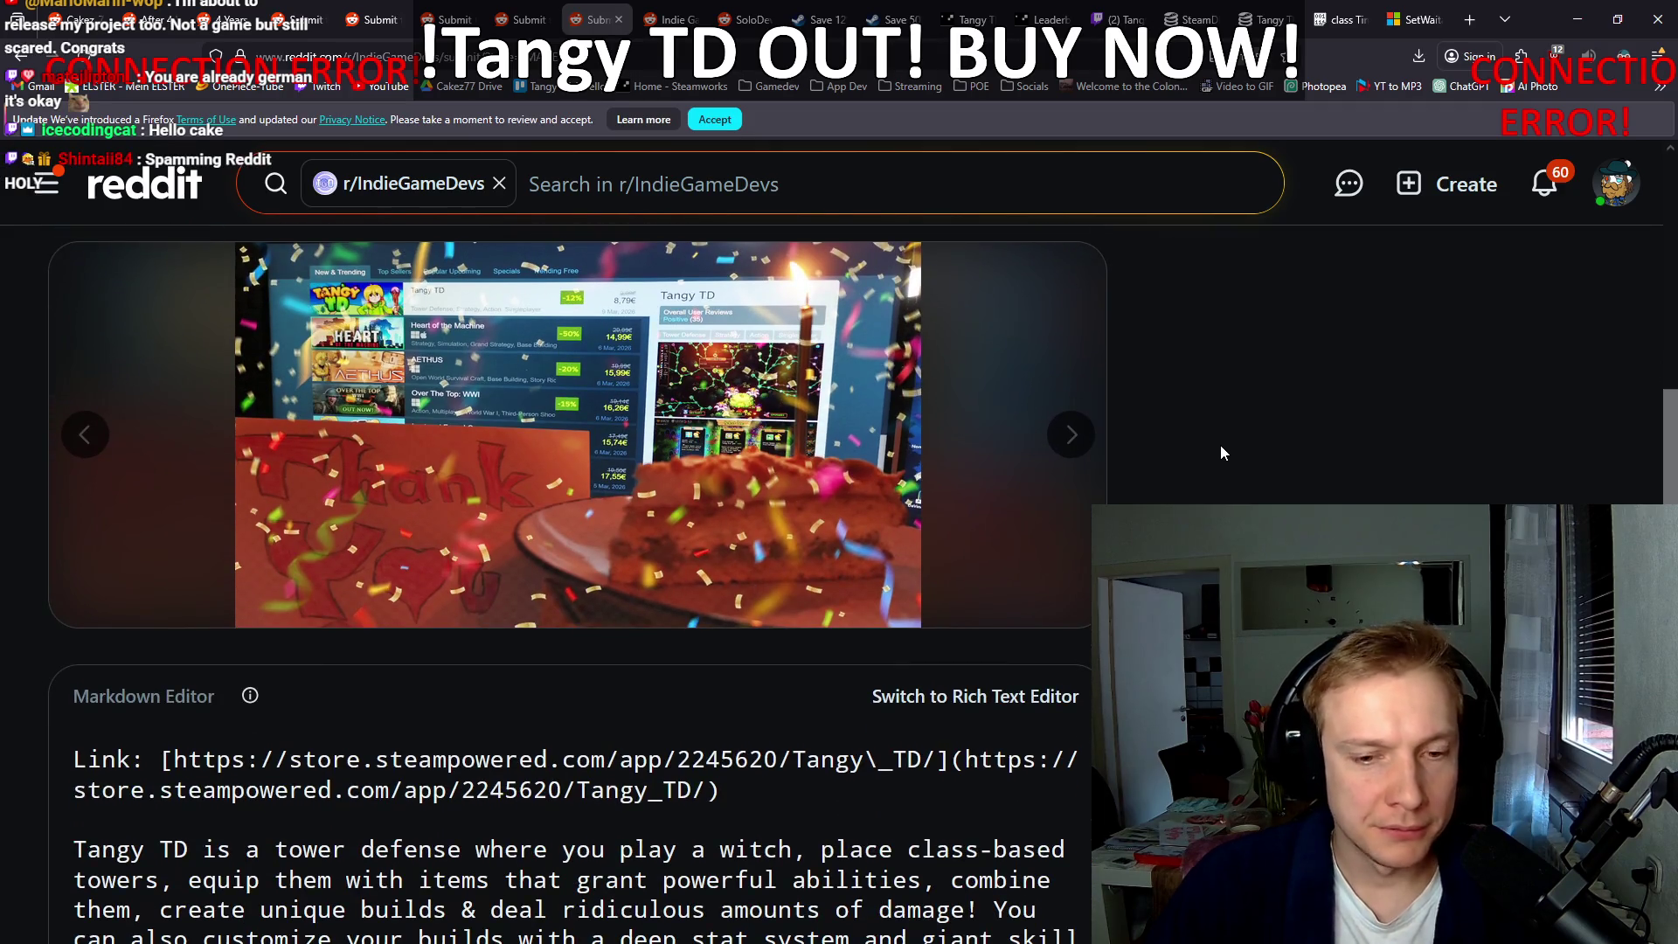
pyautogui.scroll(-3, 1221, 445)
pyautogui.scroll(5, 1221, 444)
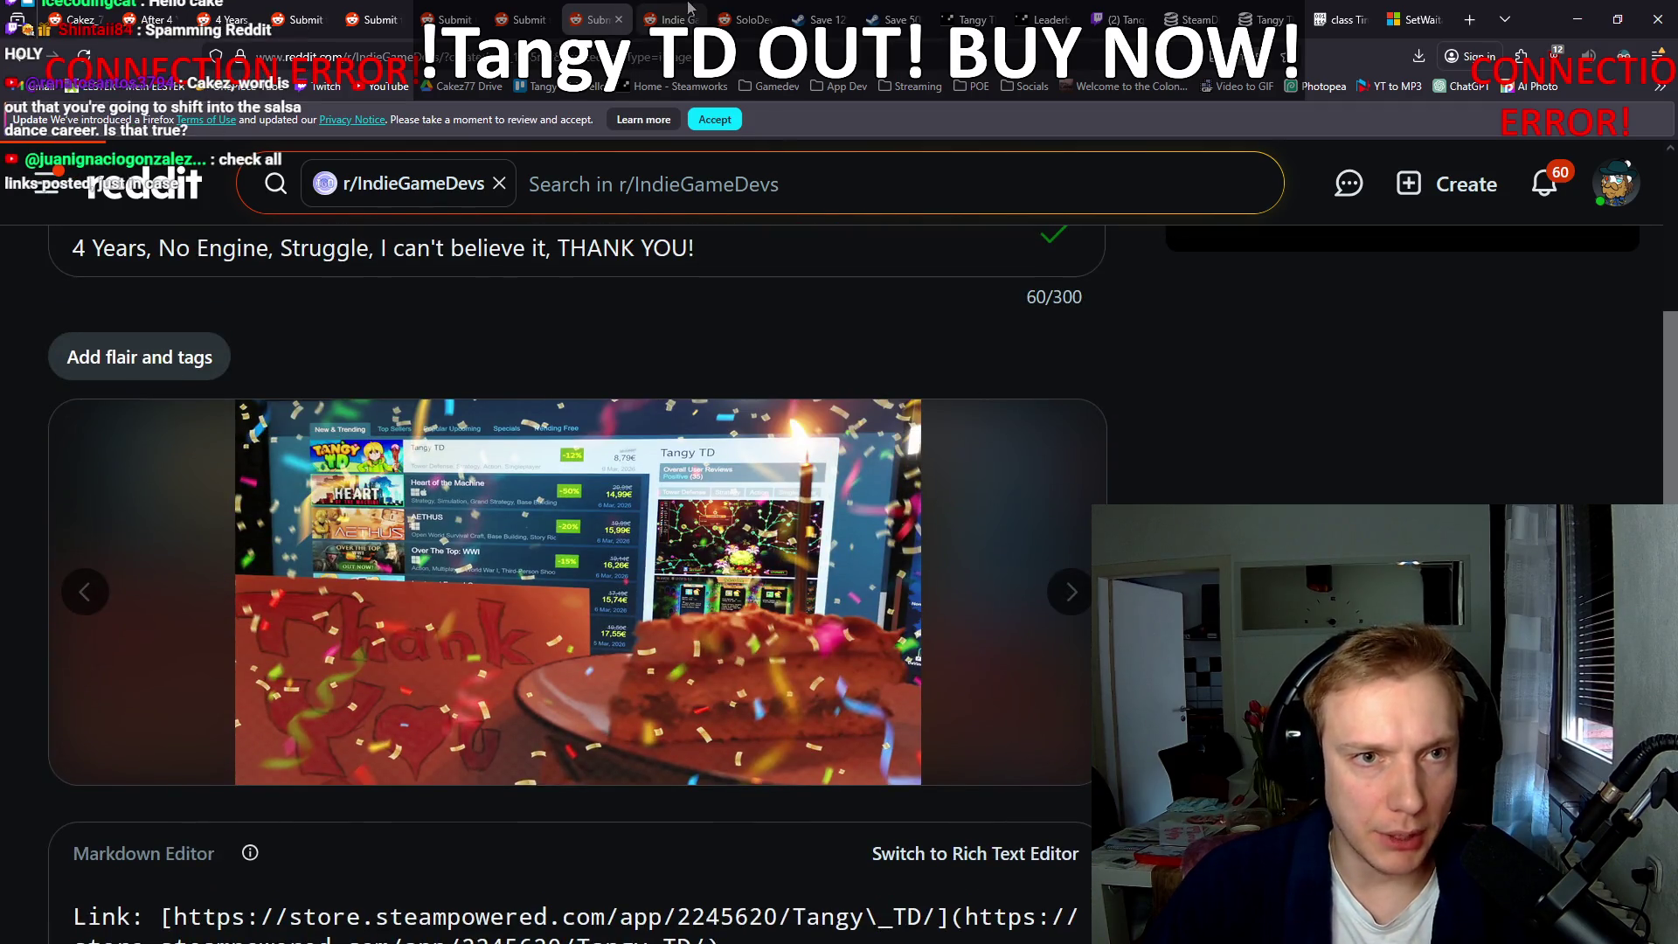
pyautogui.click(673, 19)
pyautogui.click(747, 19)
pyautogui.click(673, 19)
pyautogui.click(612, 17)
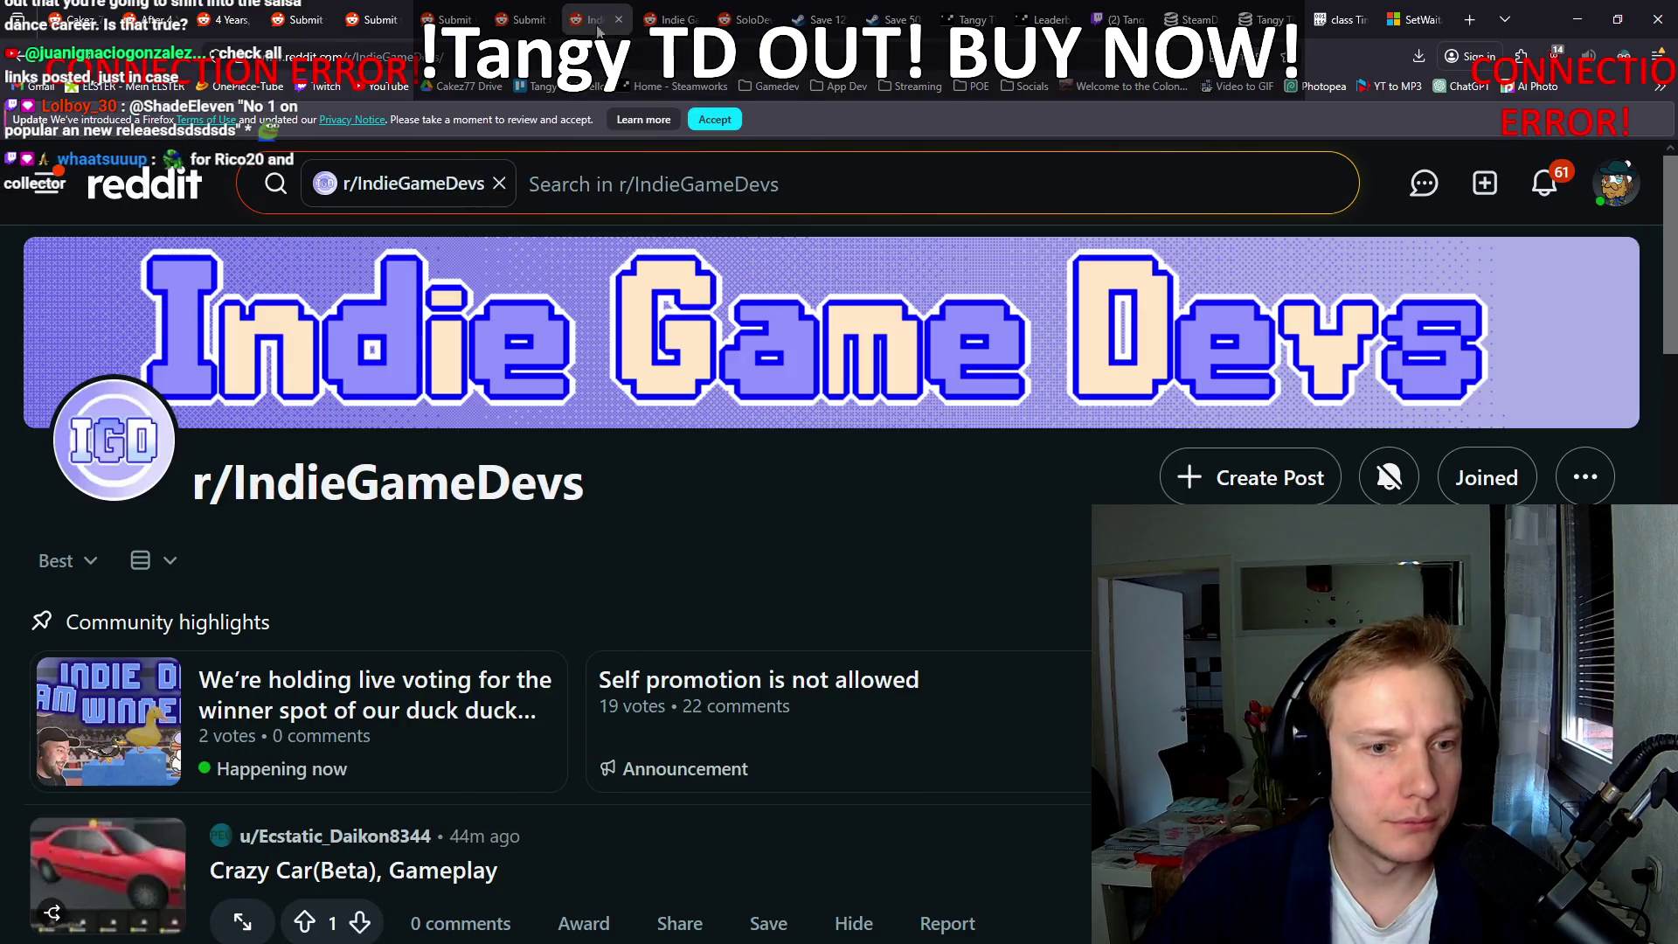
pyautogui.click(522, 19)
pyautogui.scroll(-10, 3, 405)
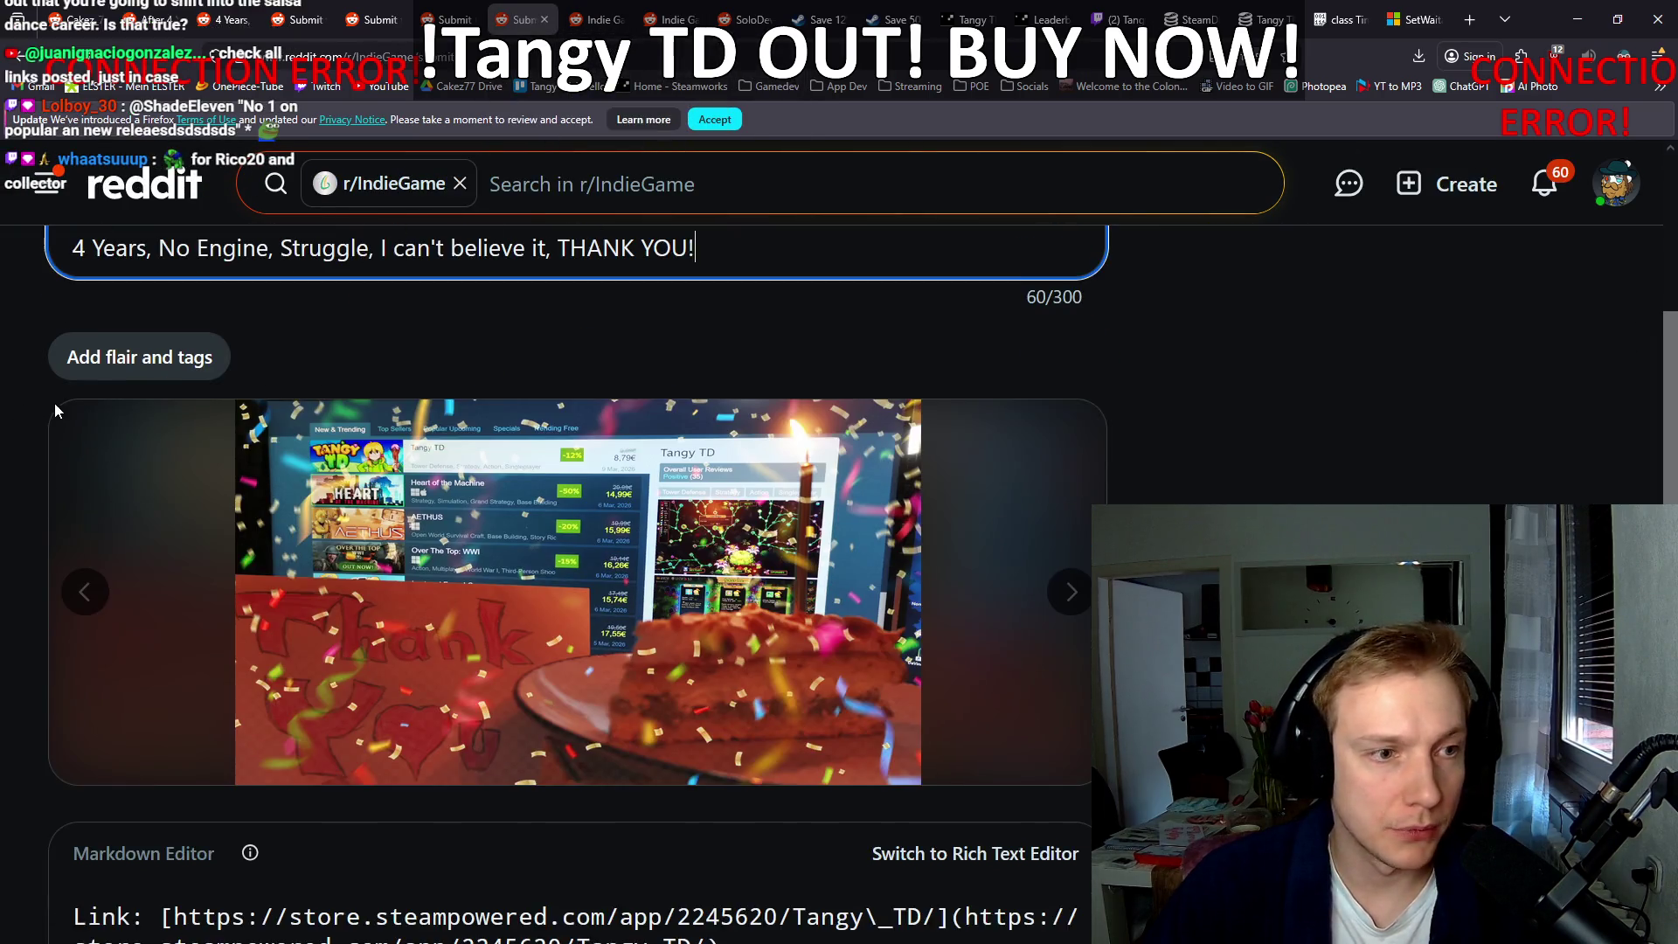
# Step: Submit the cake post to r/IndieGame, r/IndieDev, r/gamedevscreens and r/GameDevs
pyautogui.click(1059, 739)
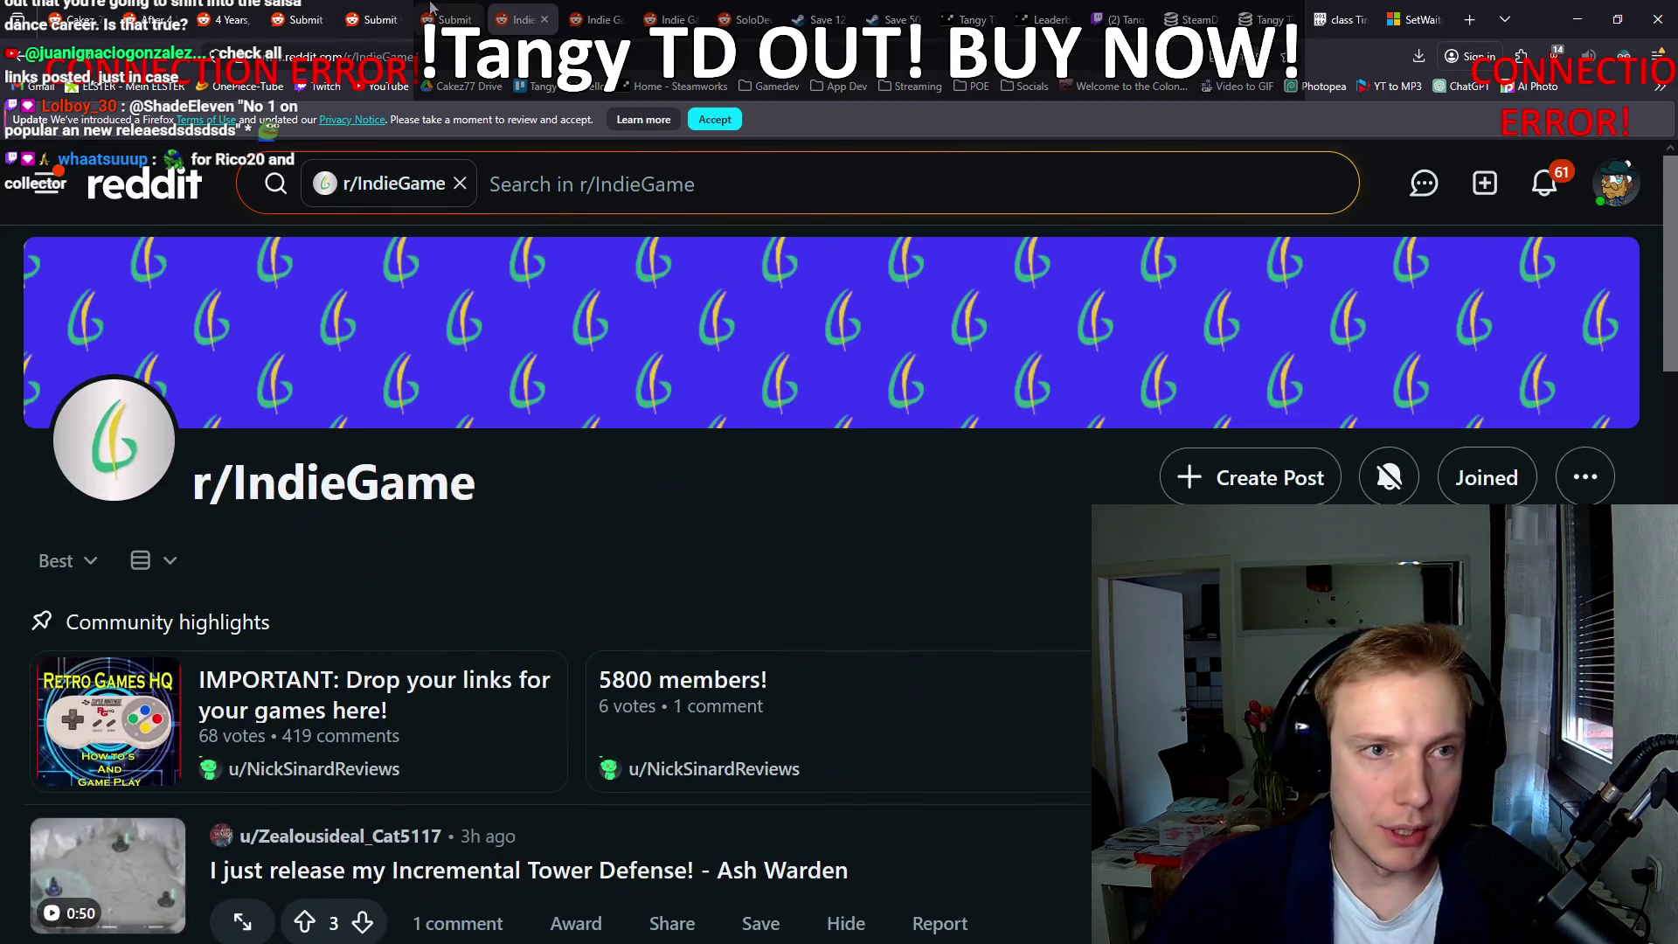
pyautogui.click(446, 20)
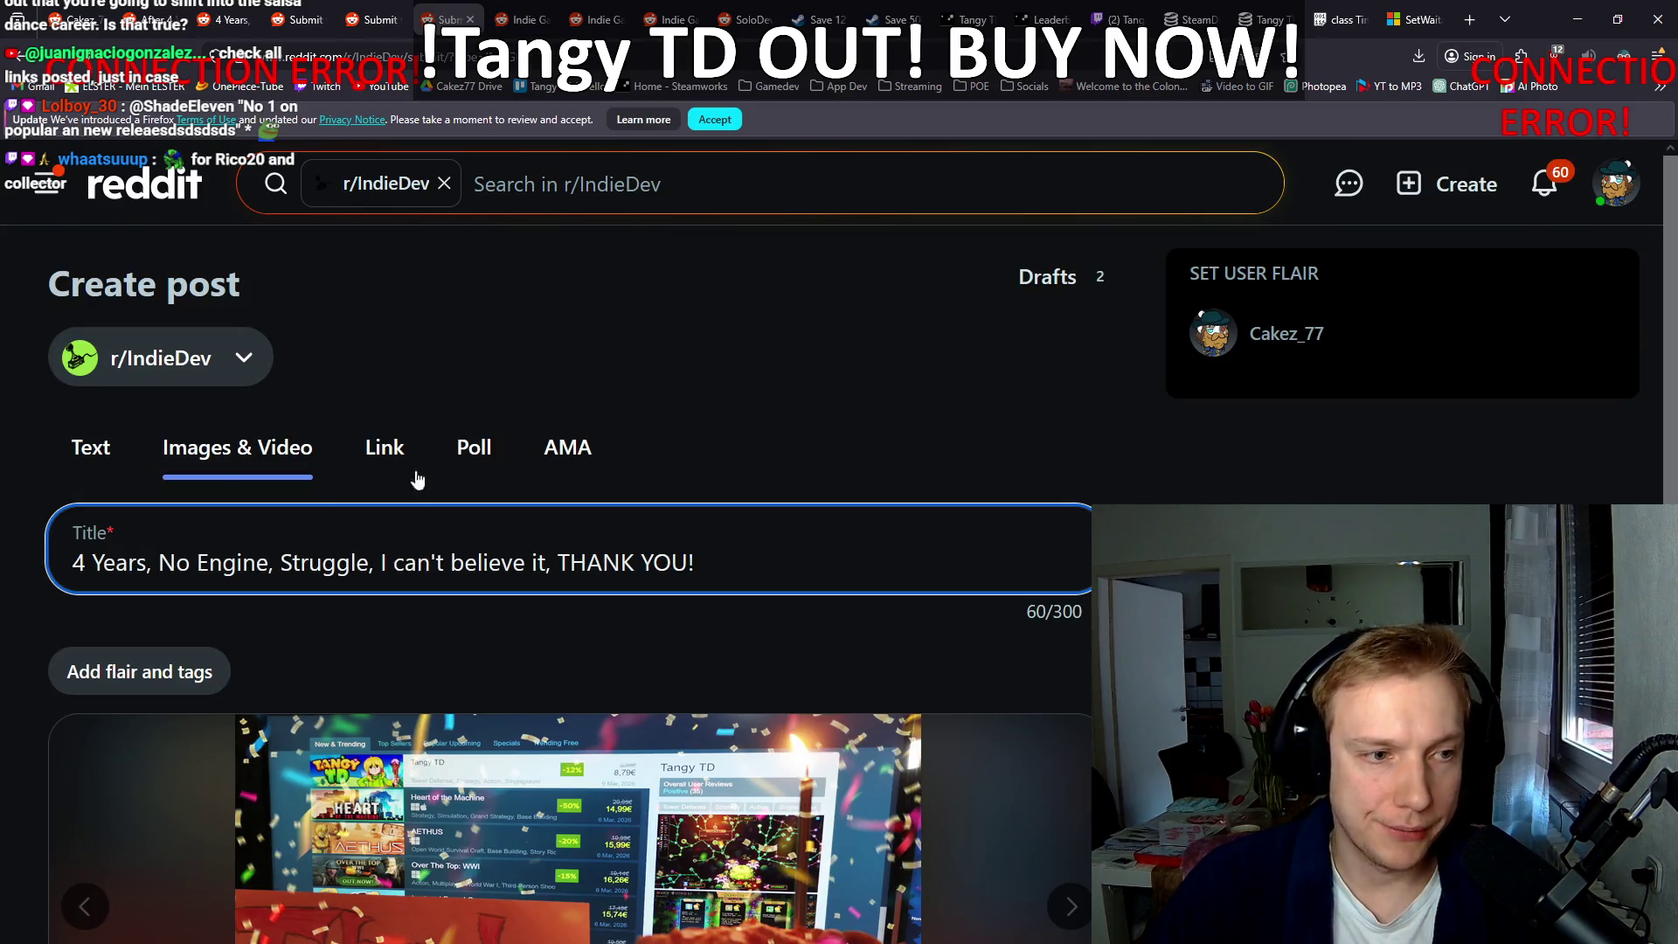
pyautogui.scroll(-10, 5, 503)
pyautogui.click(1054, 682)
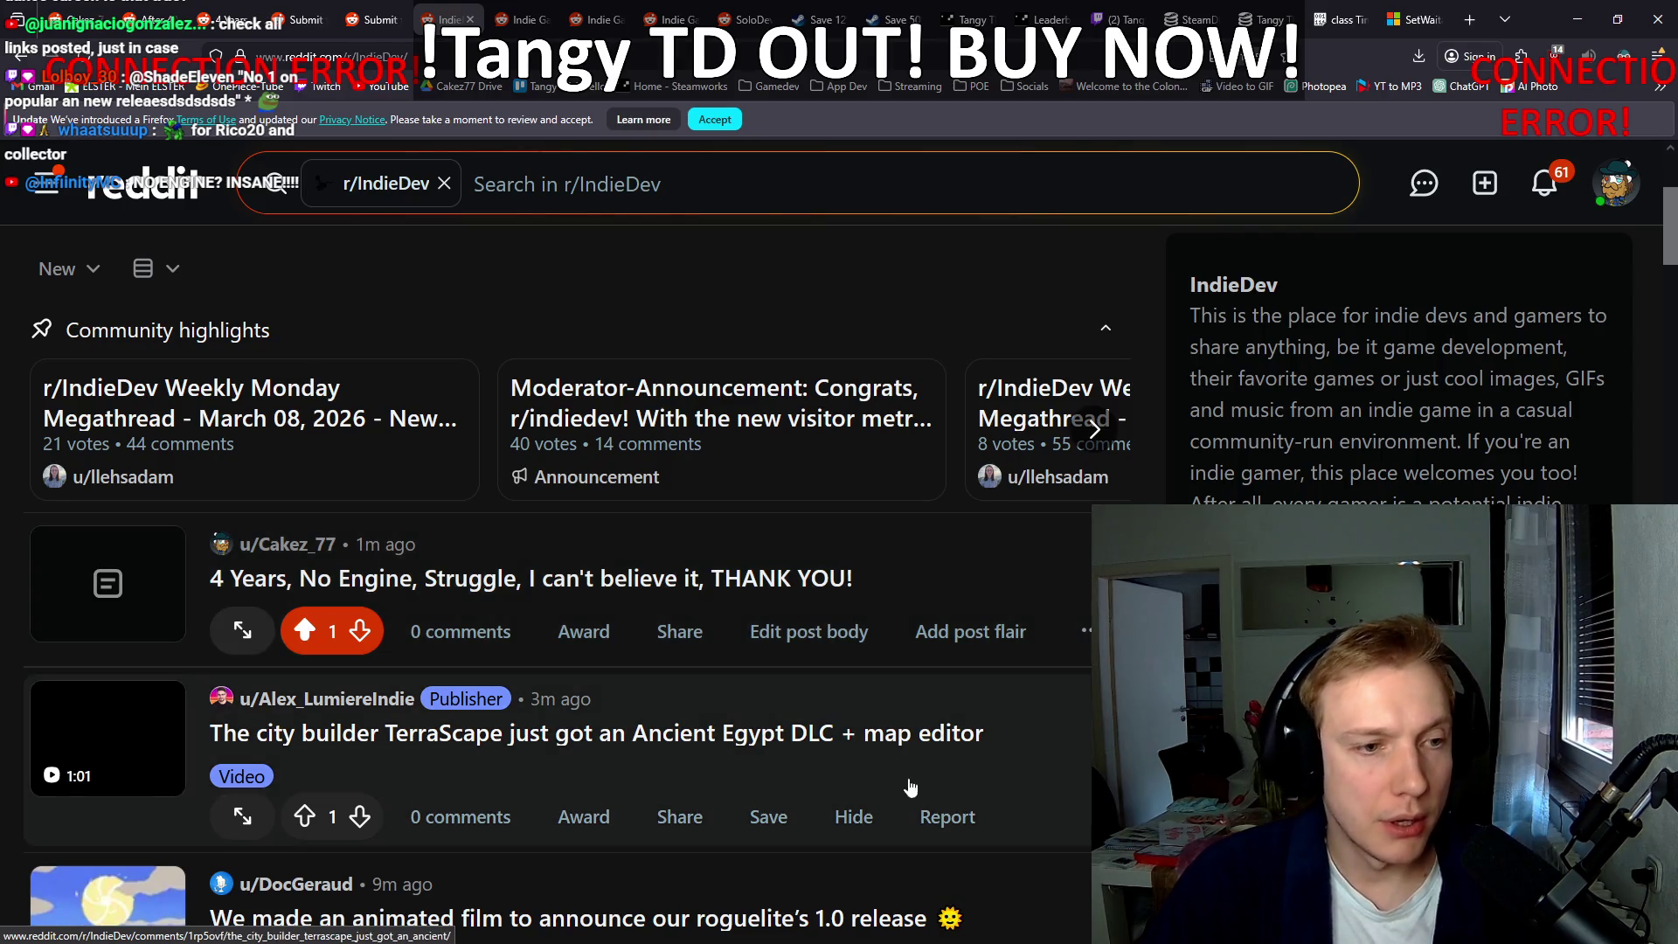
pyautogui.click(376, 19)
pyautogui.scroll(-10, 802, 529)
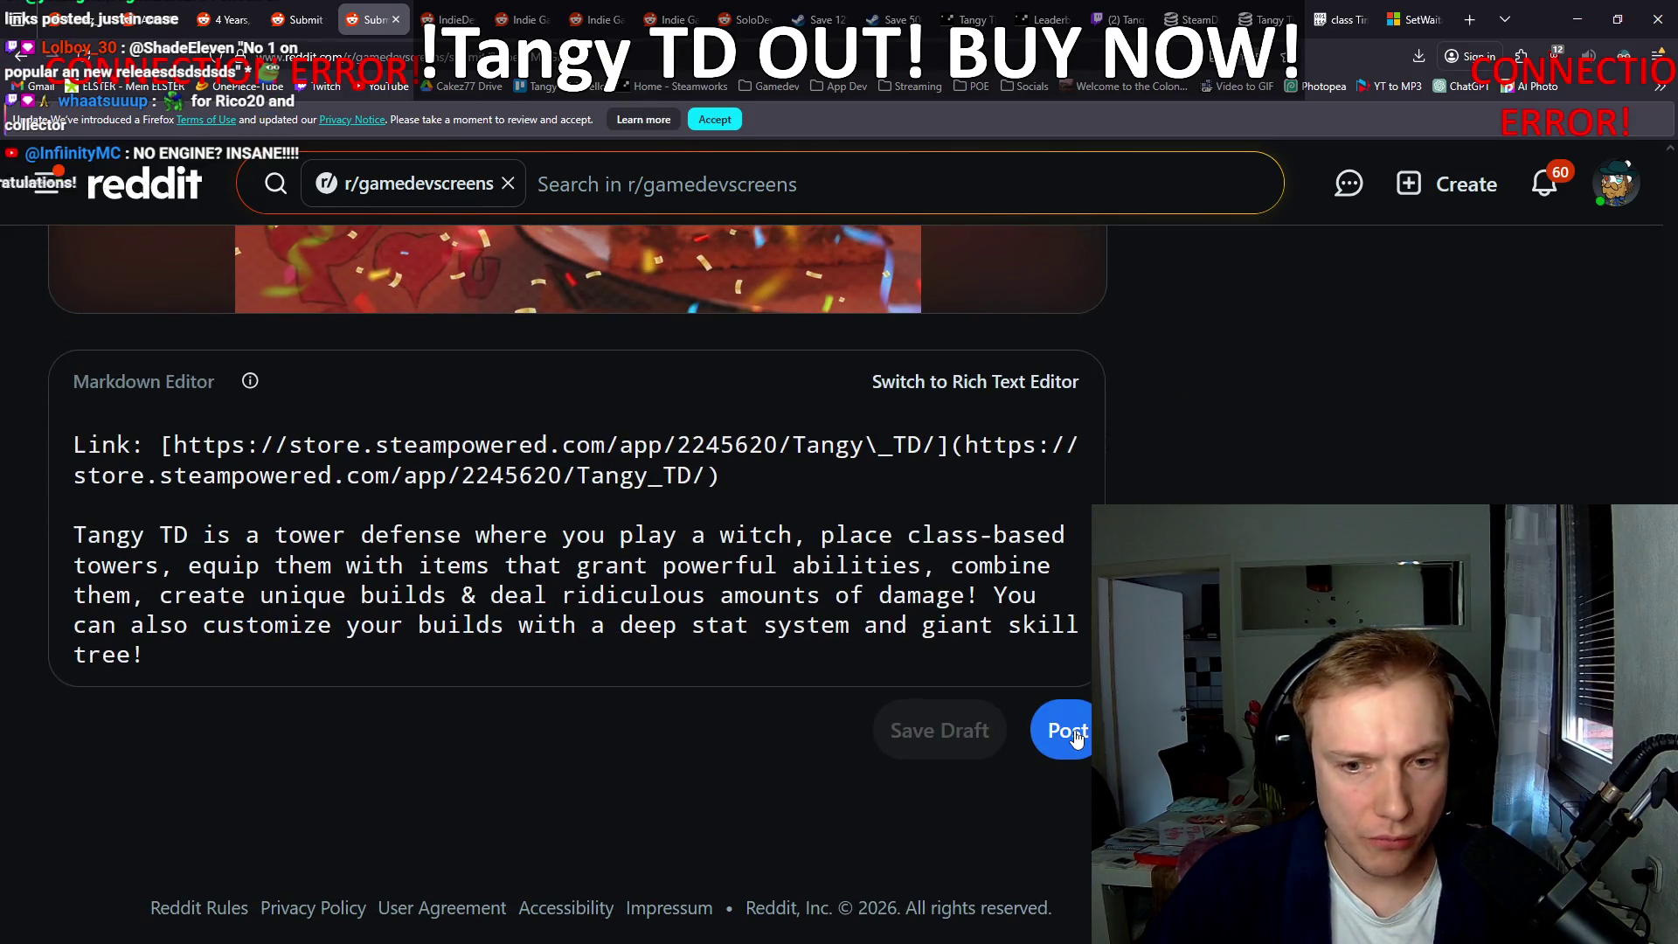
pyautogui.click(1077, 738)
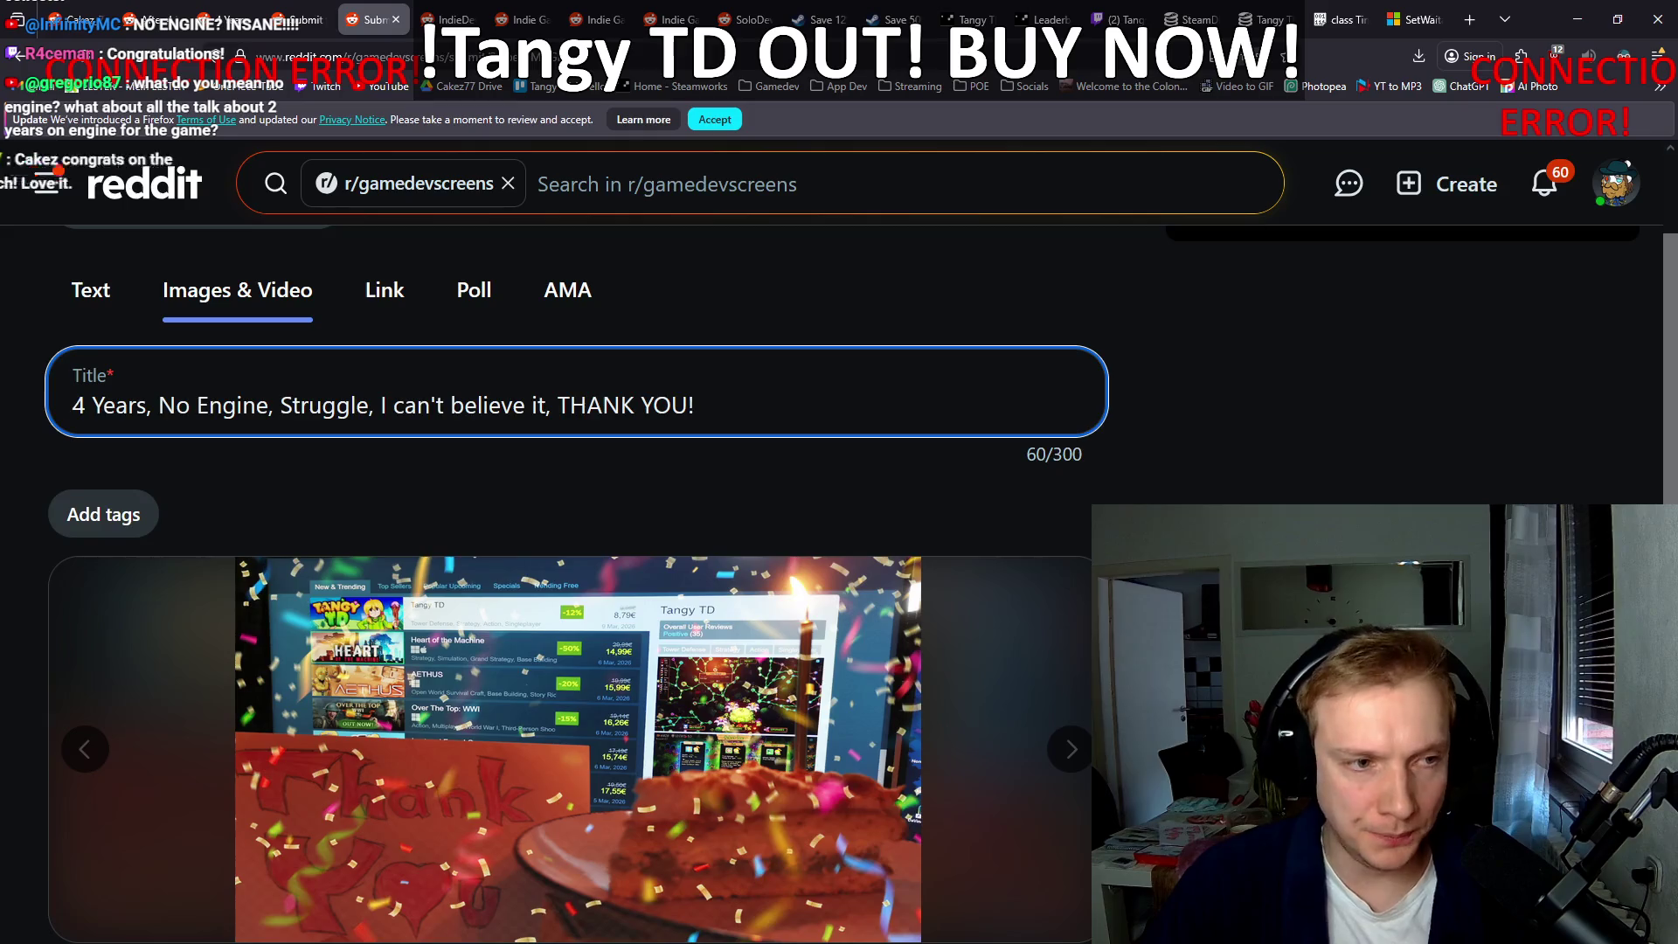
pyautogui.scroll(-10, 1062, 691)
pyautogui.click(1058, 679)
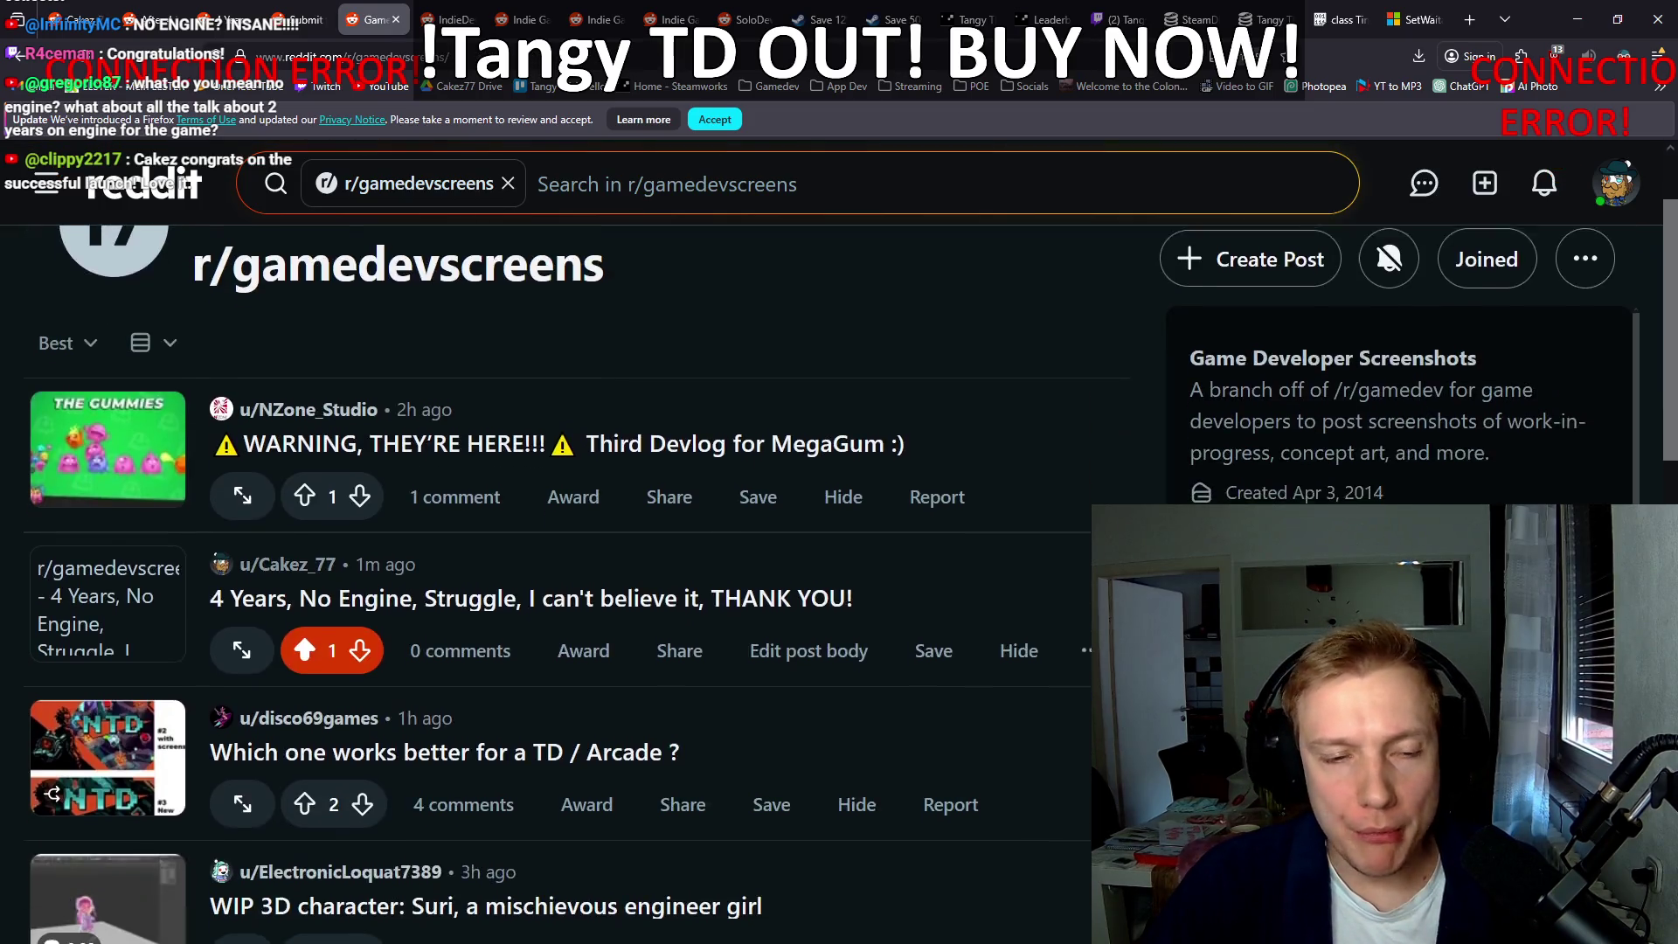
pyautogui.click(310, 8)
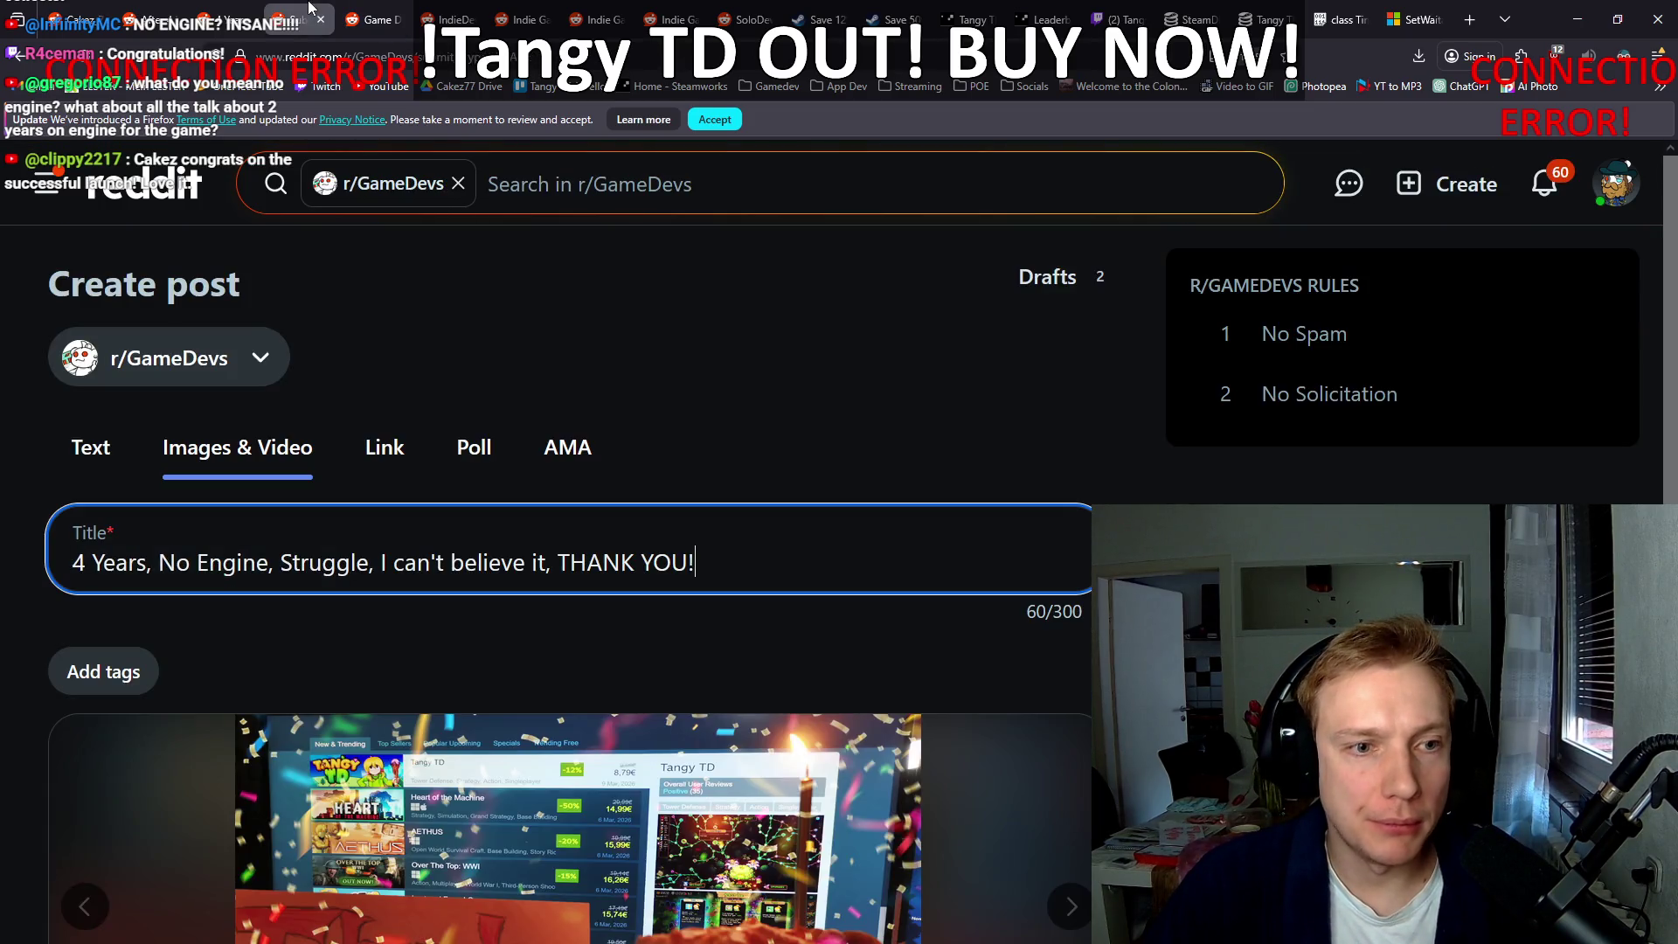
pyautogui.scroll(-10, 577, 542)
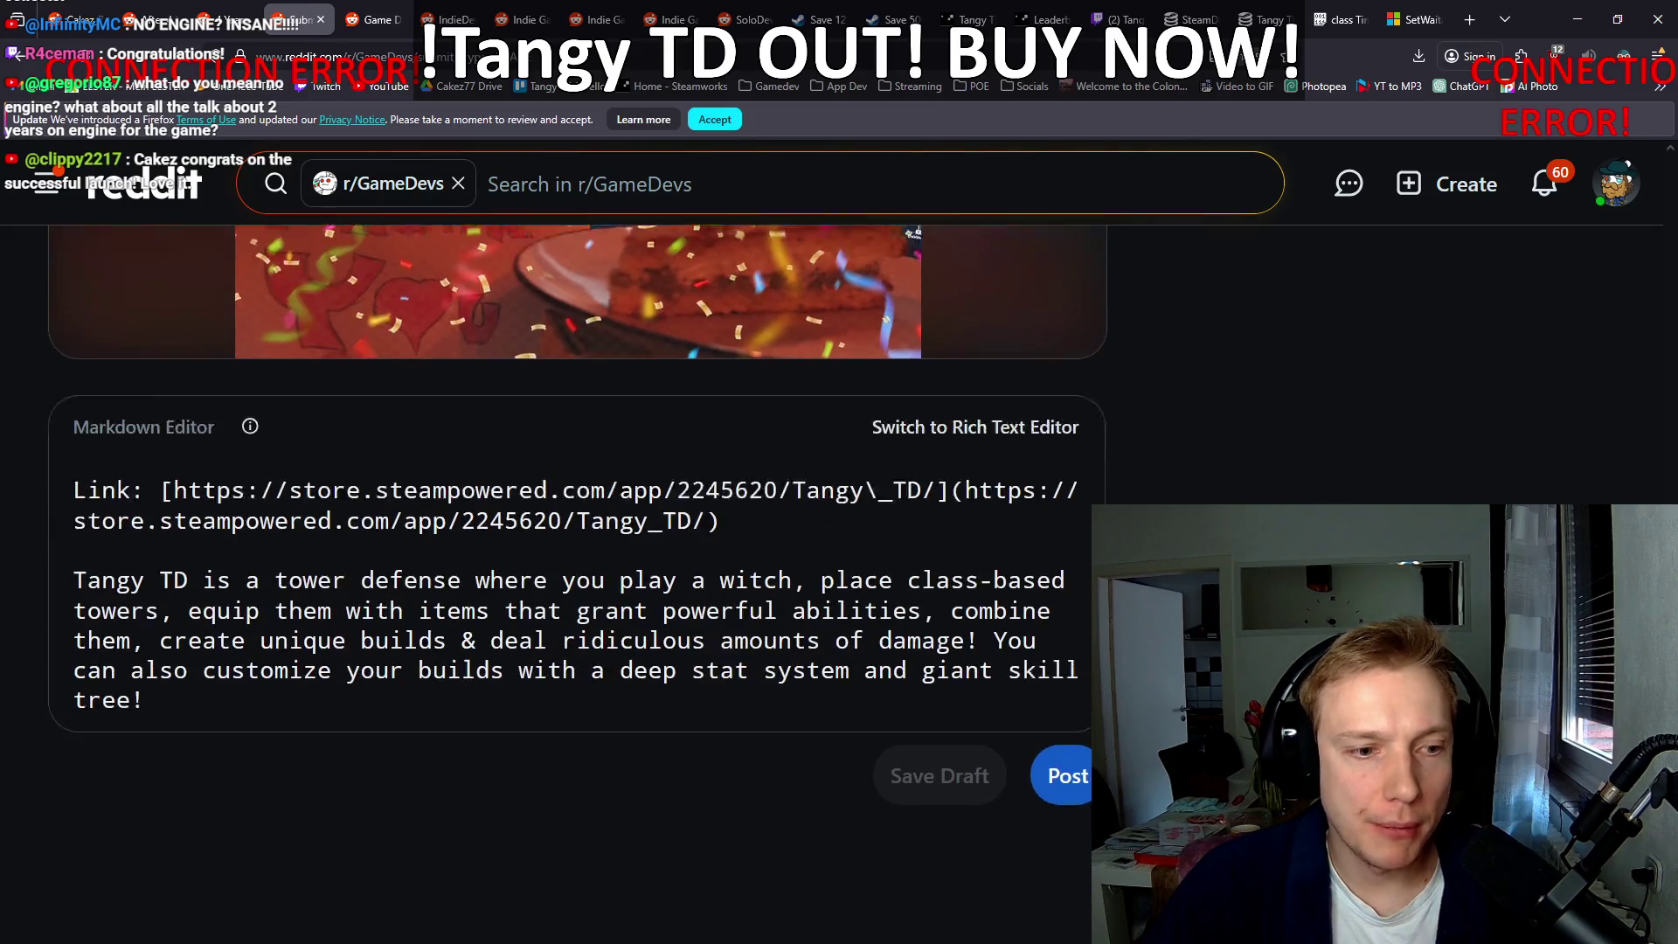
pyautogui.click(1063, 679)
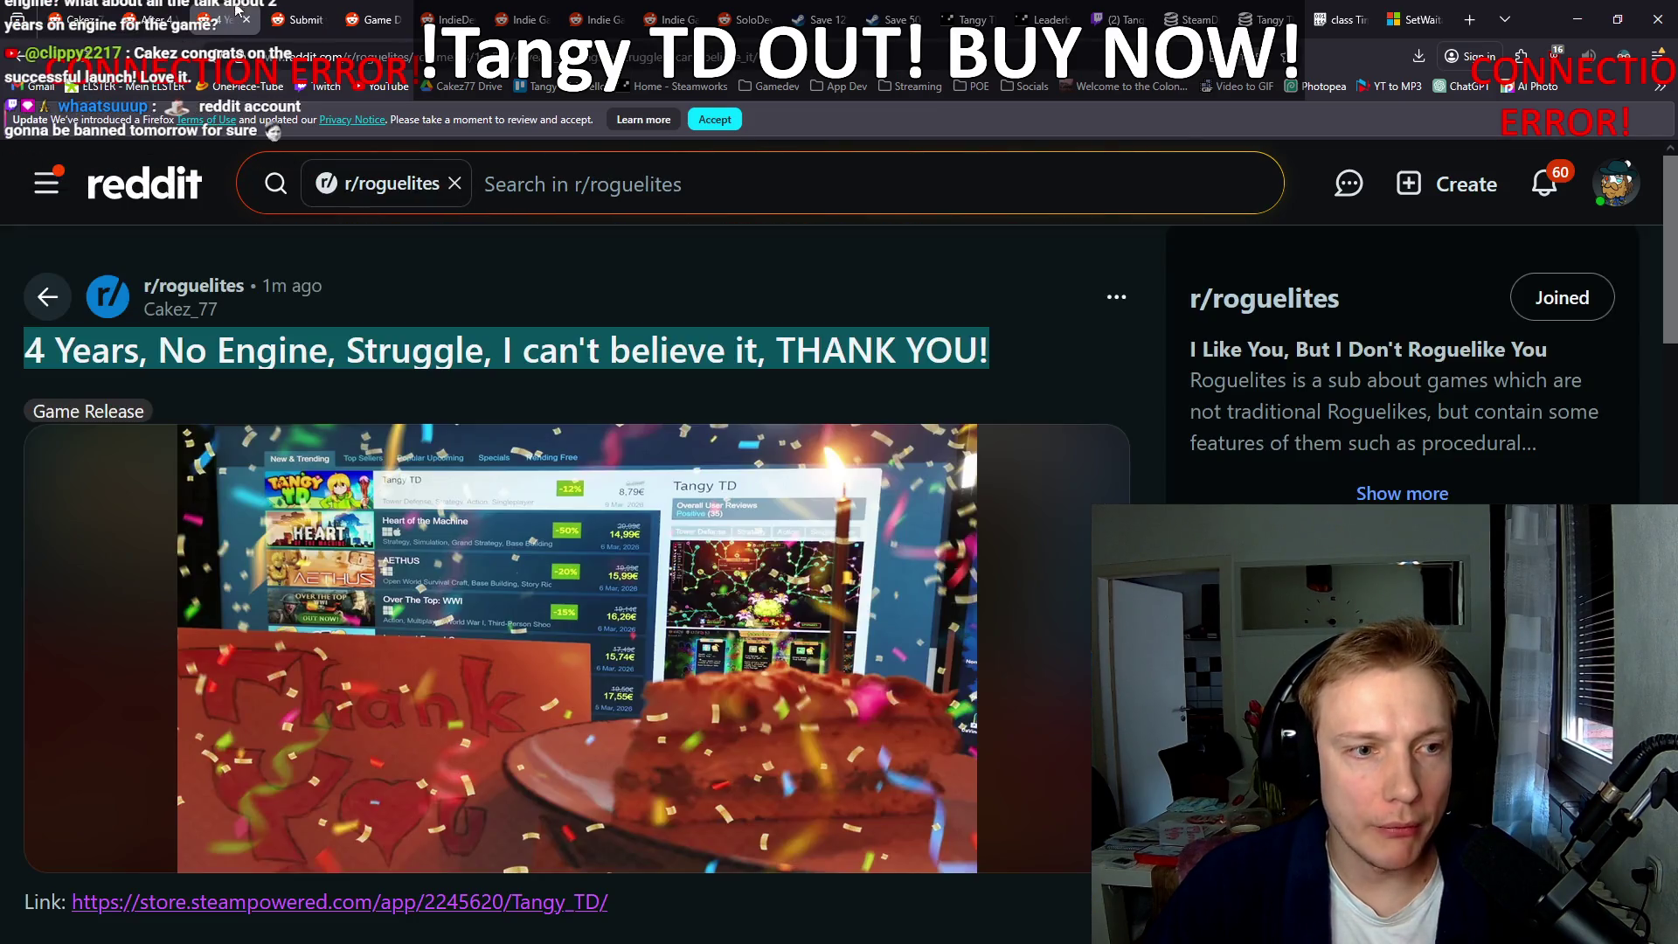
# Step: Review the live r/roguelites cake post with Game Release flair and close the older video post's tab
pyautogui.click(425, 353)
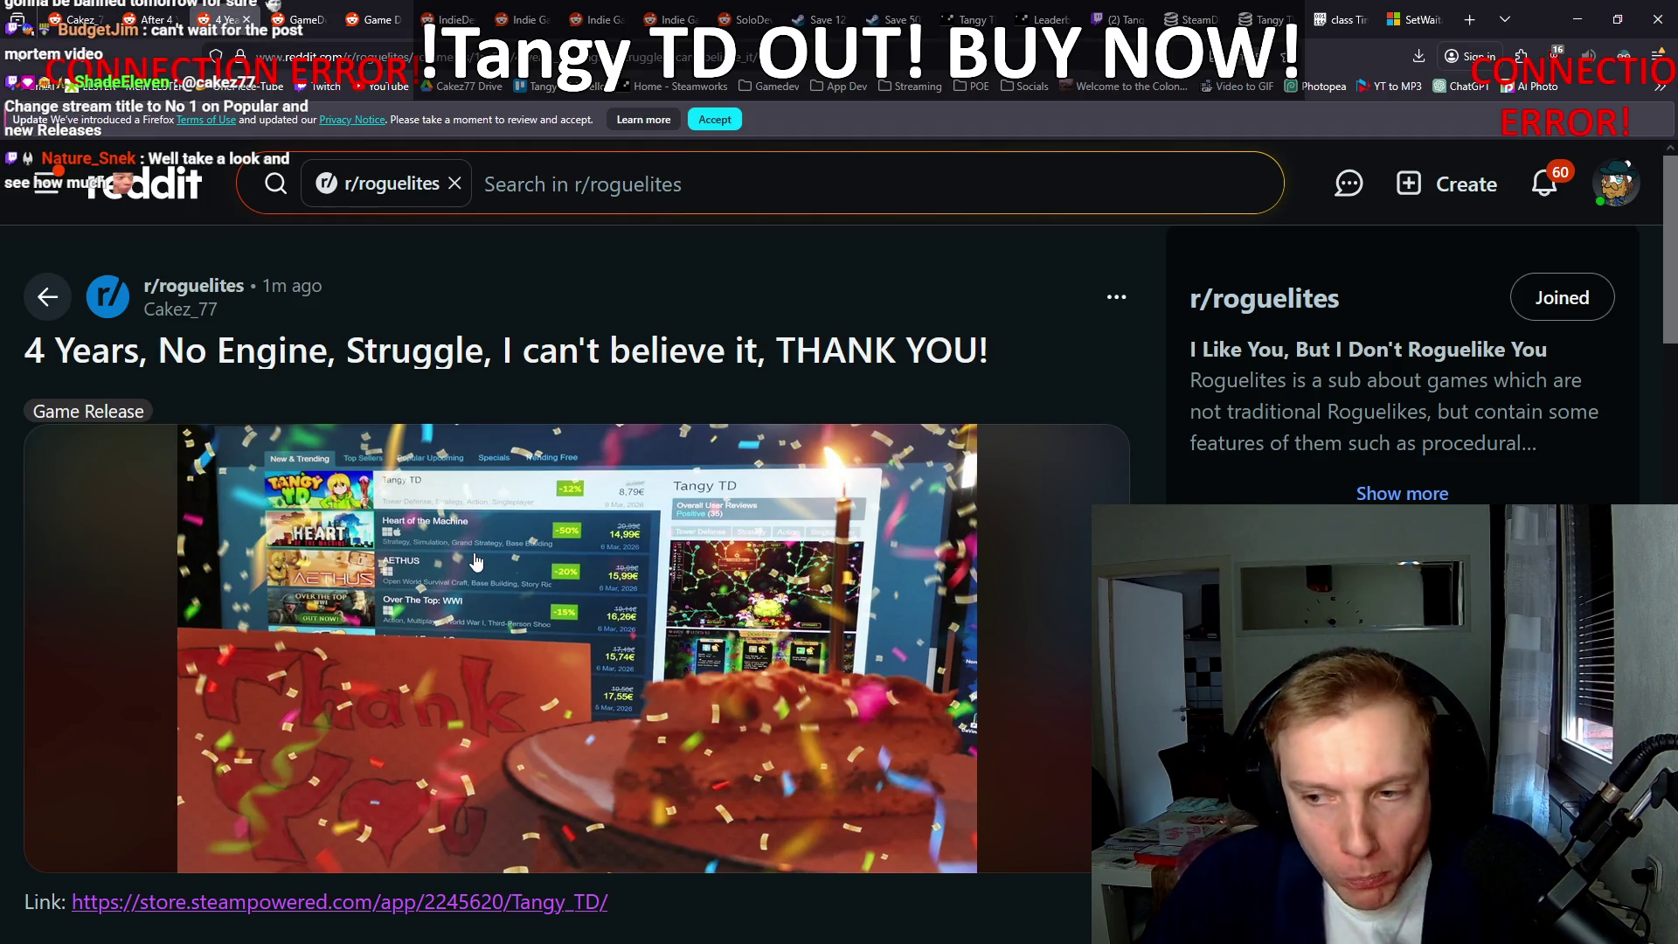
pyautogui.scroll(-8, 15, 437)
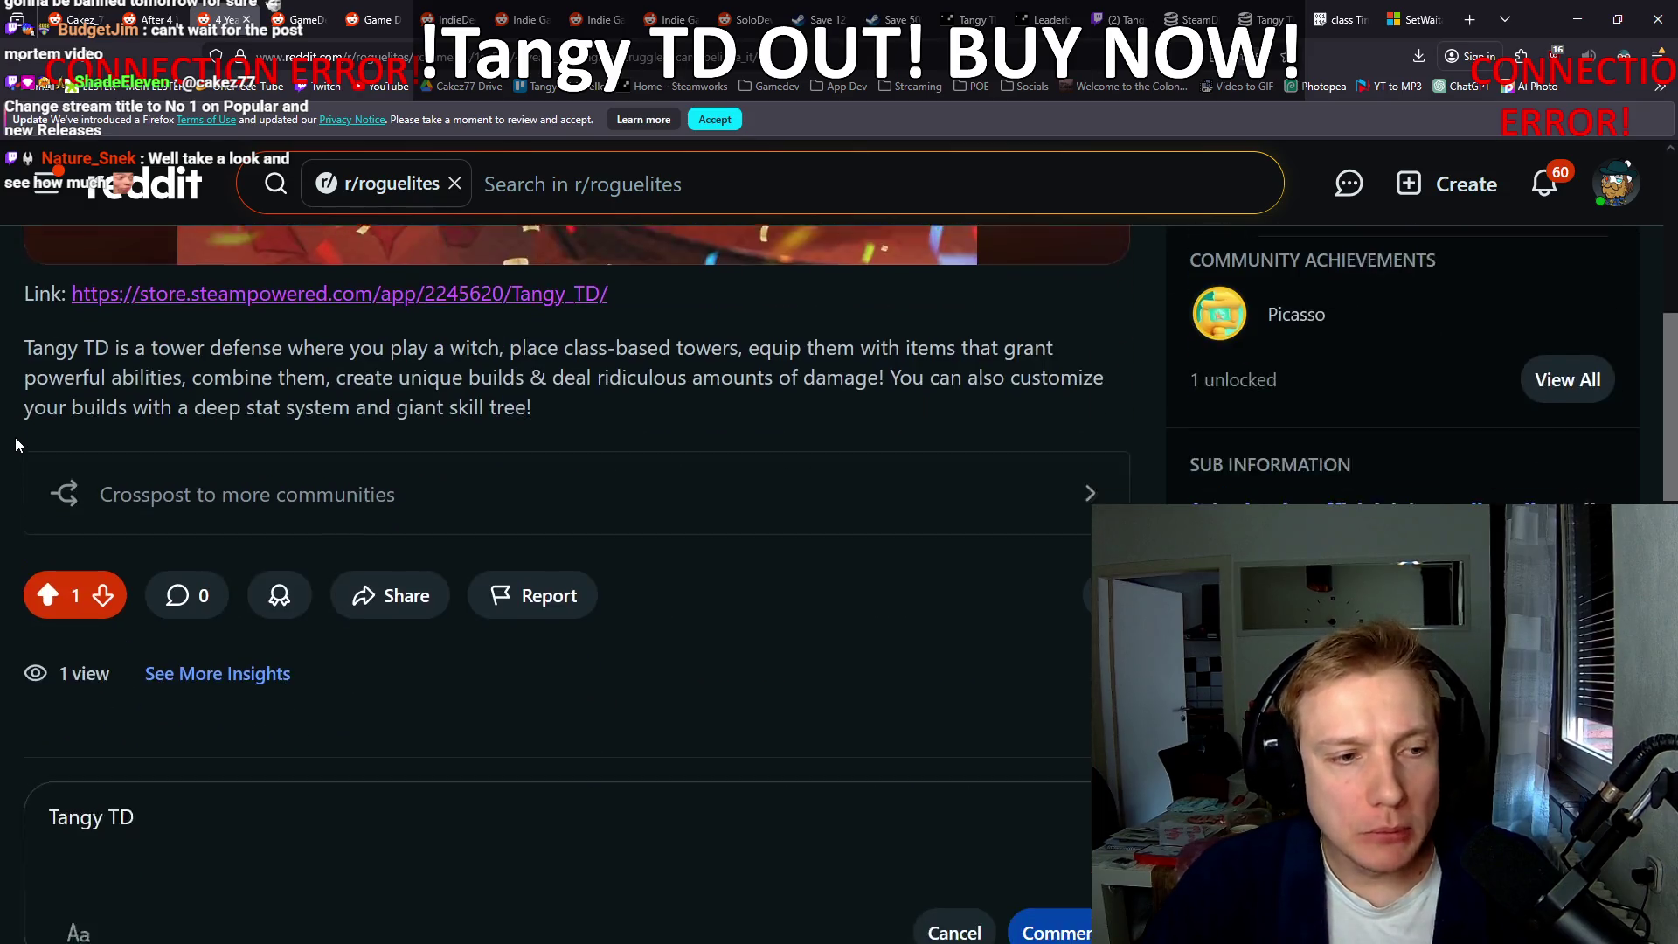
pyautogui.scroll(6, 15, 433)
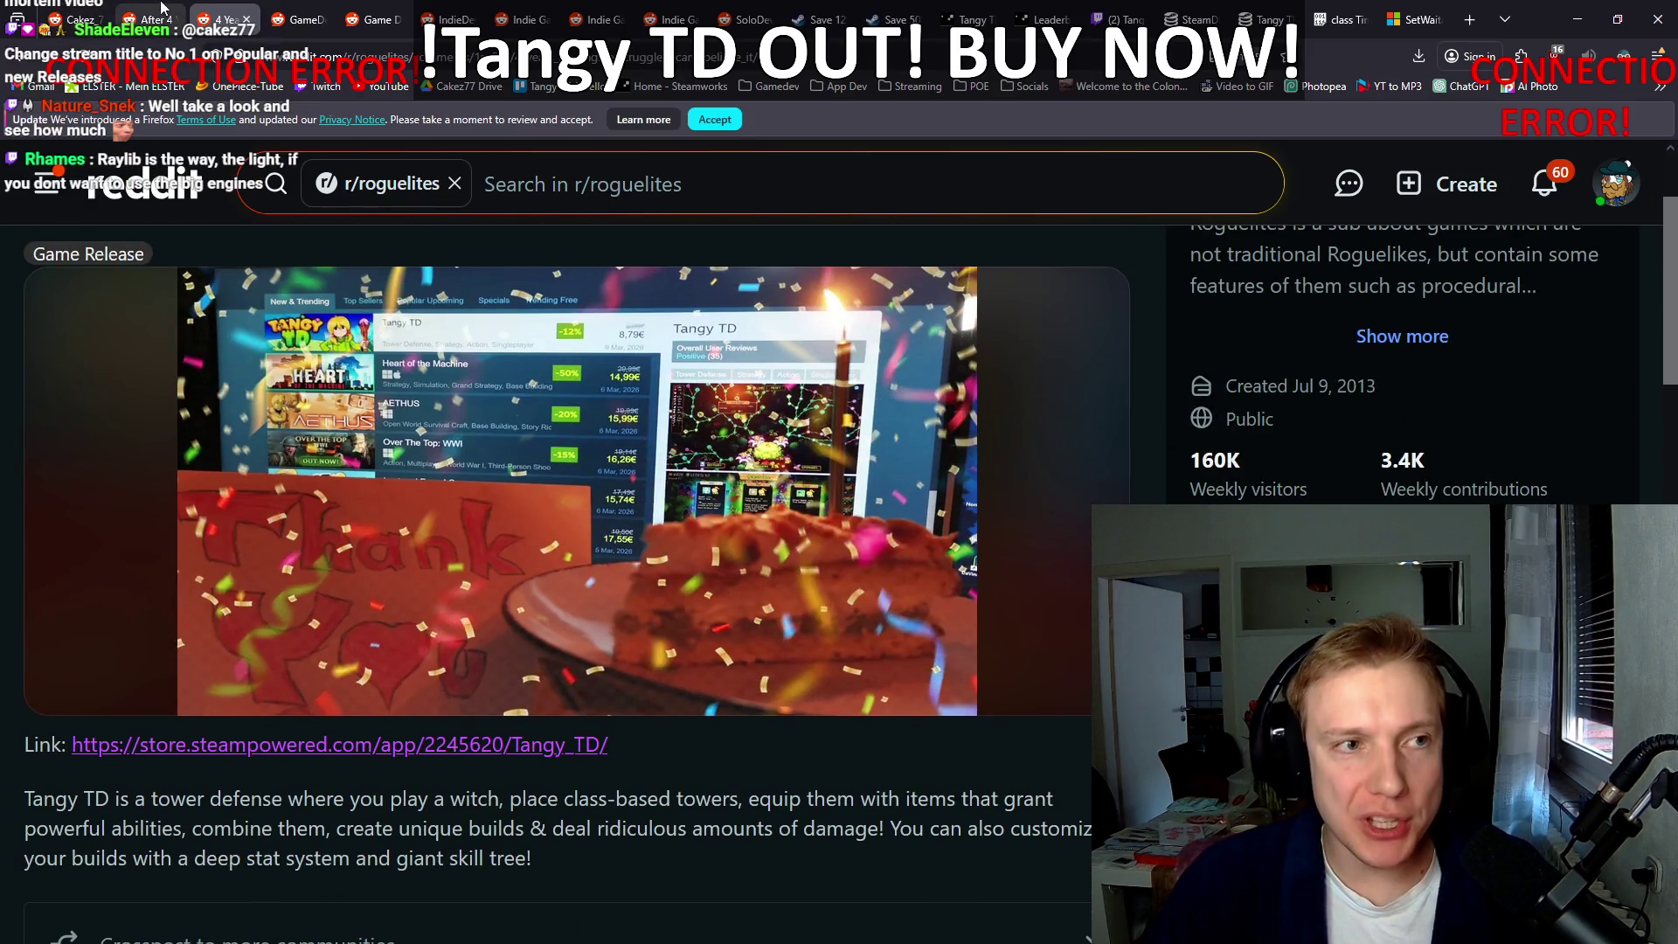
pyautogui.scroll(2, 4, 345)
pyautogui.scroll(-3, 3, 345)
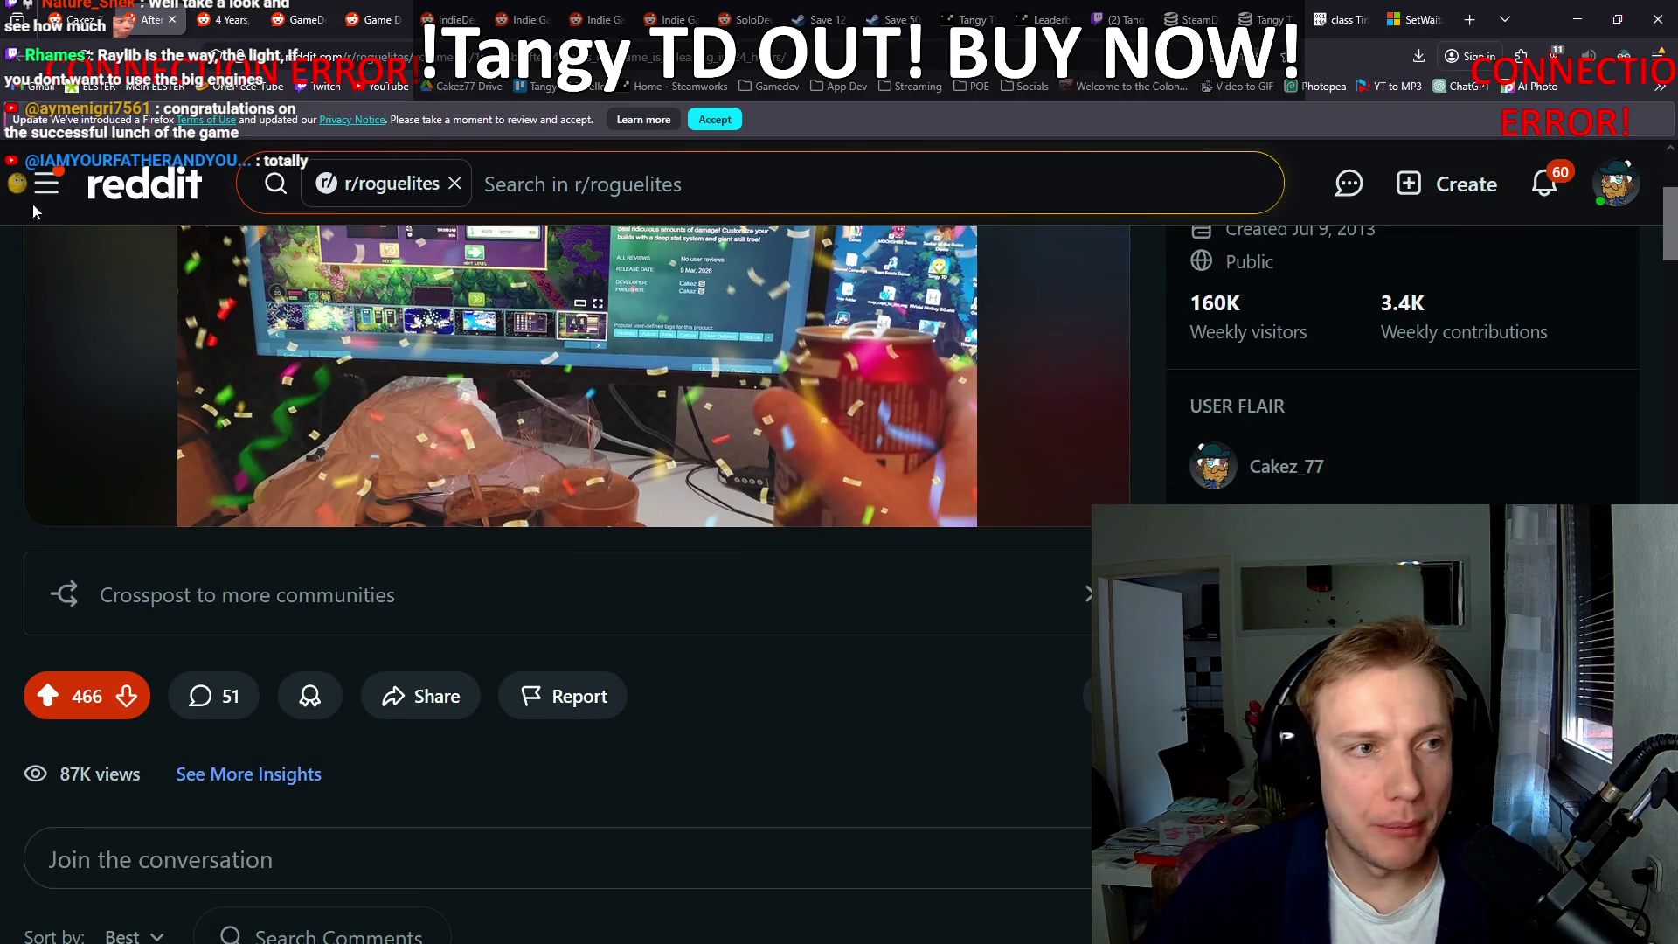
pyautogui.middleClick(153, 8)
pyautogui.scroll(-3, 33, 402)
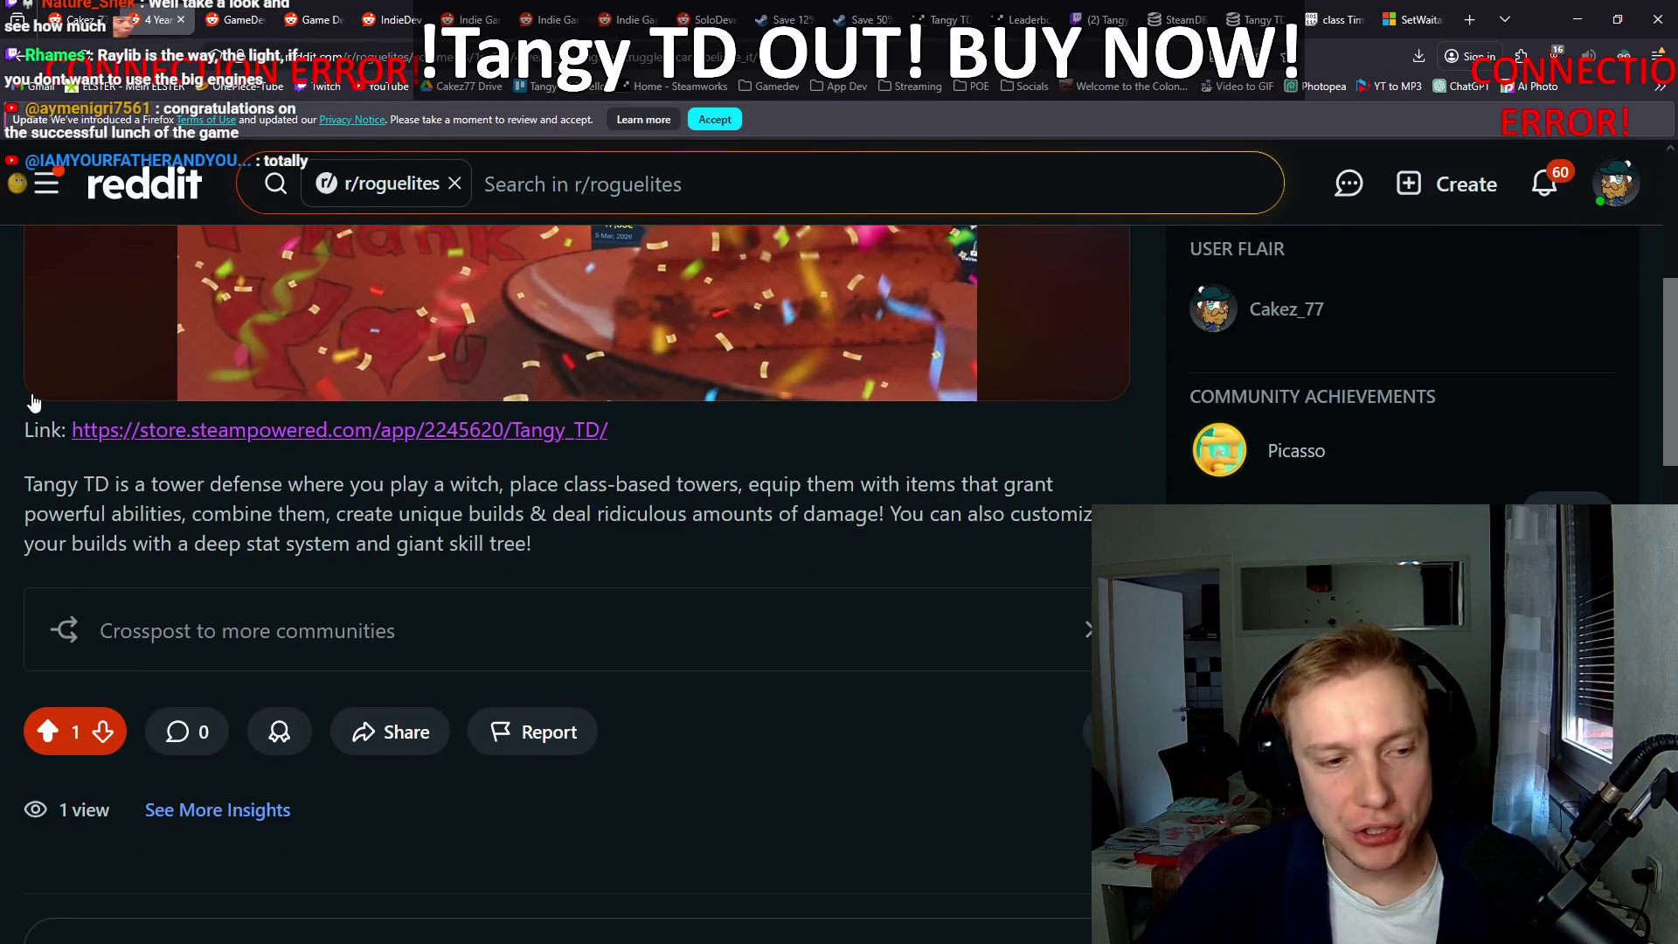
pyautogui.scroll(5, 32, 463)
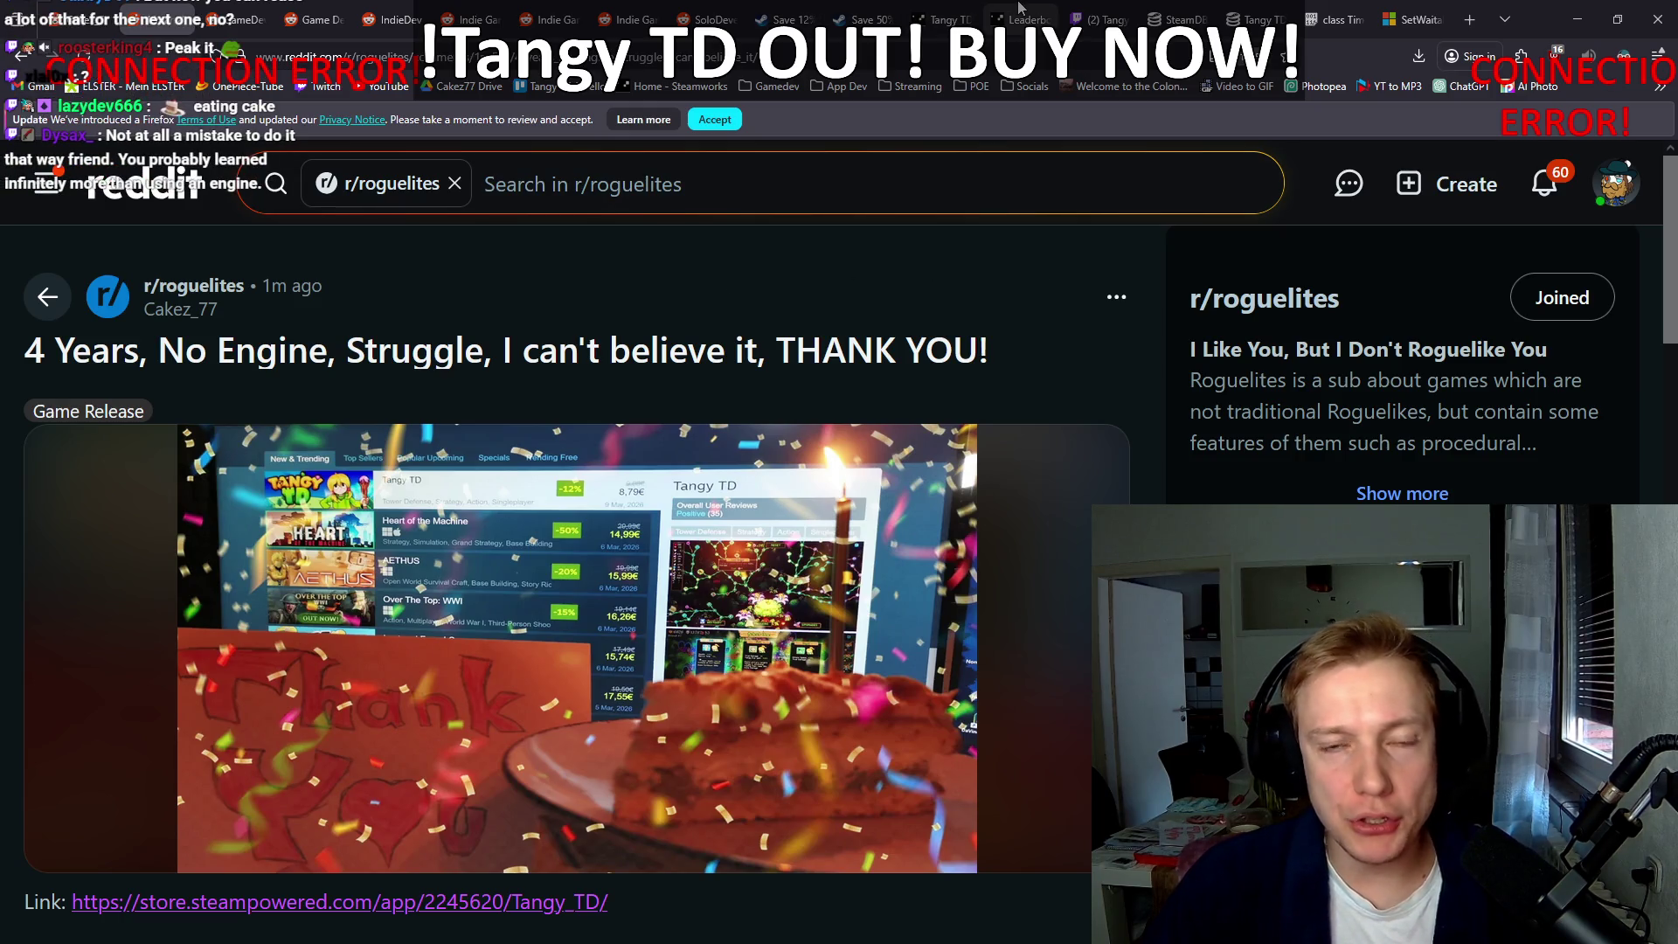
# Step: View SteamDB's Tangy TD page showing 97 players in-game, then return to VS Code
pyautogui.click(1175, 17)
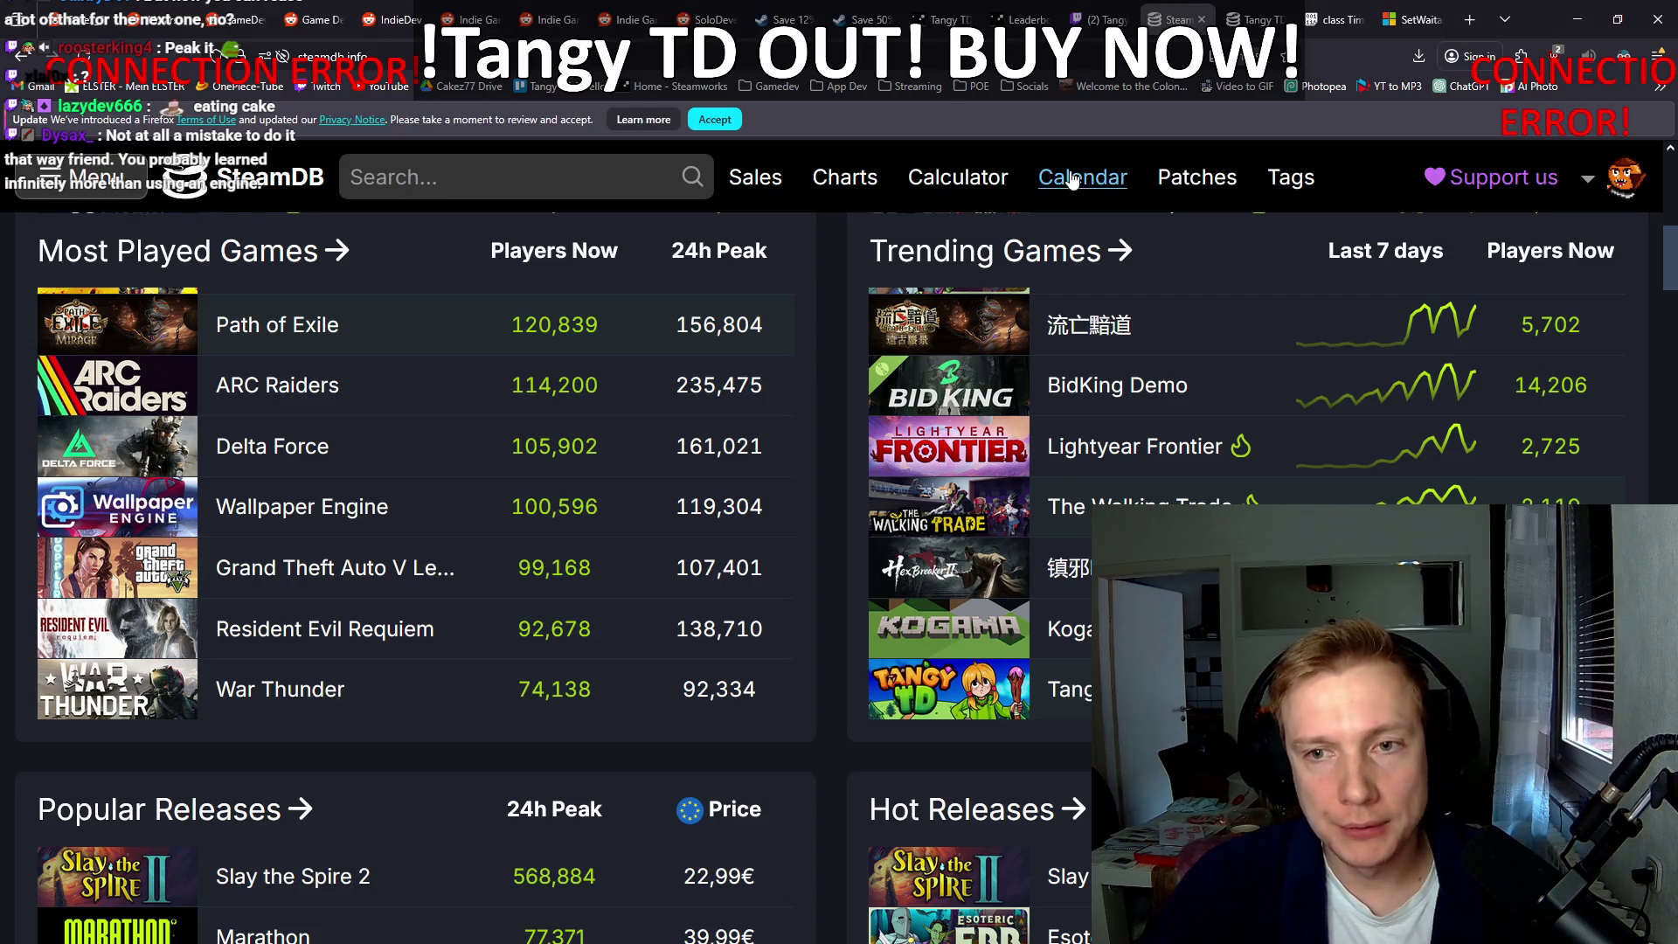
pyautogui.click(1242, 10)
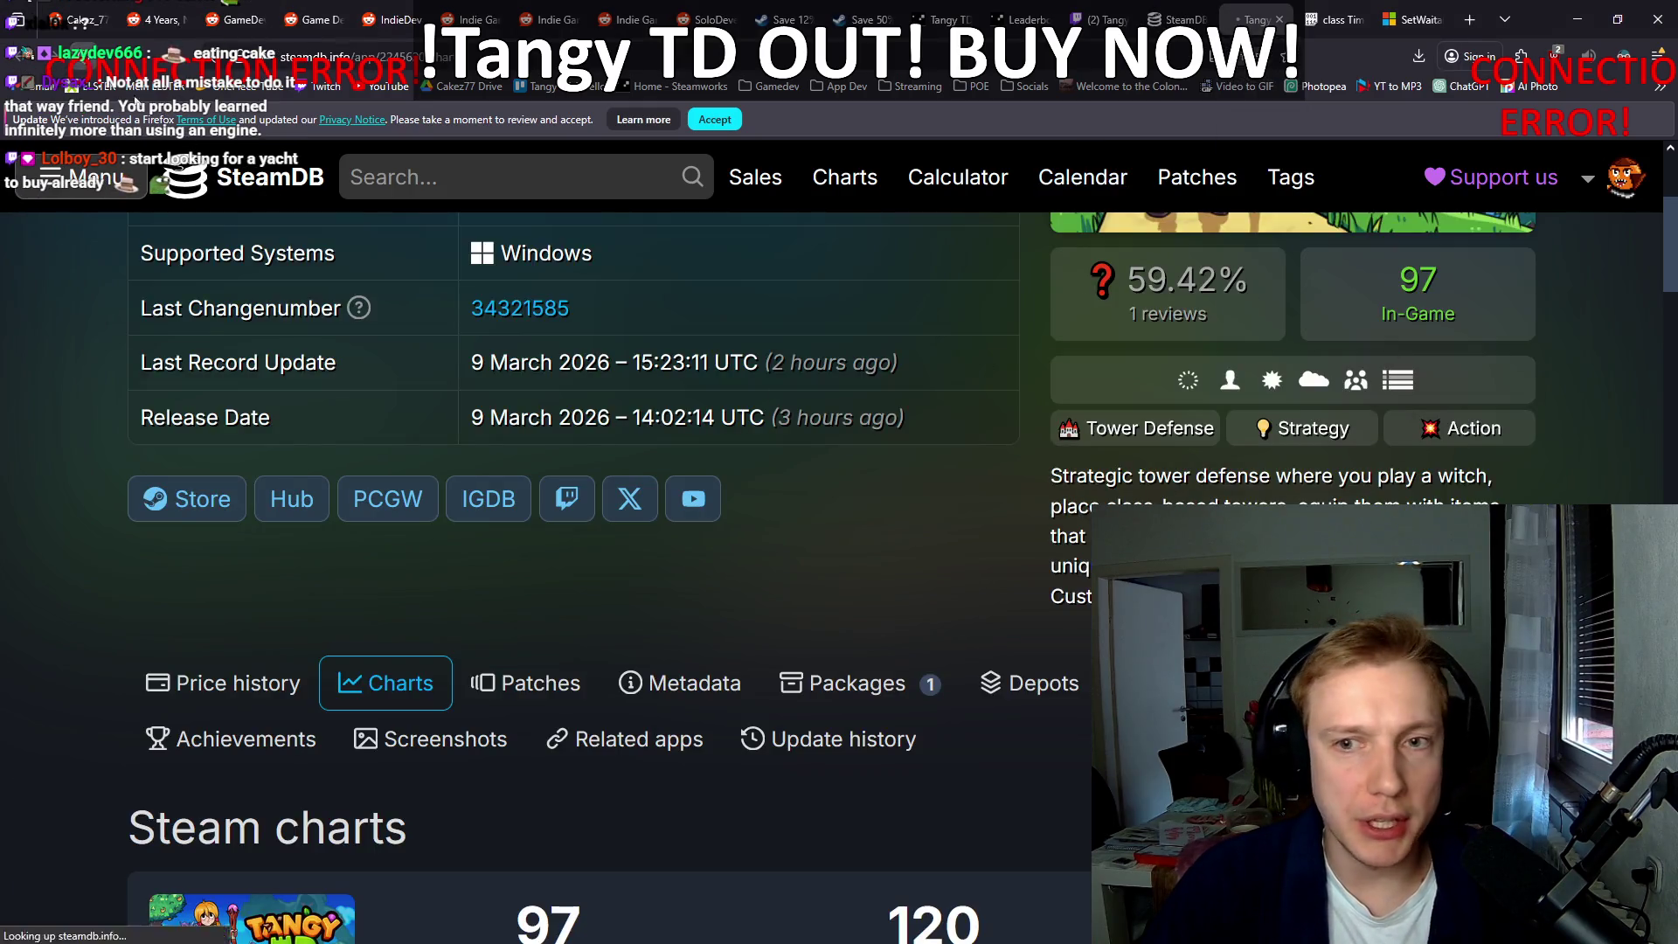
pyautogui.scroll(3, 836, 390)
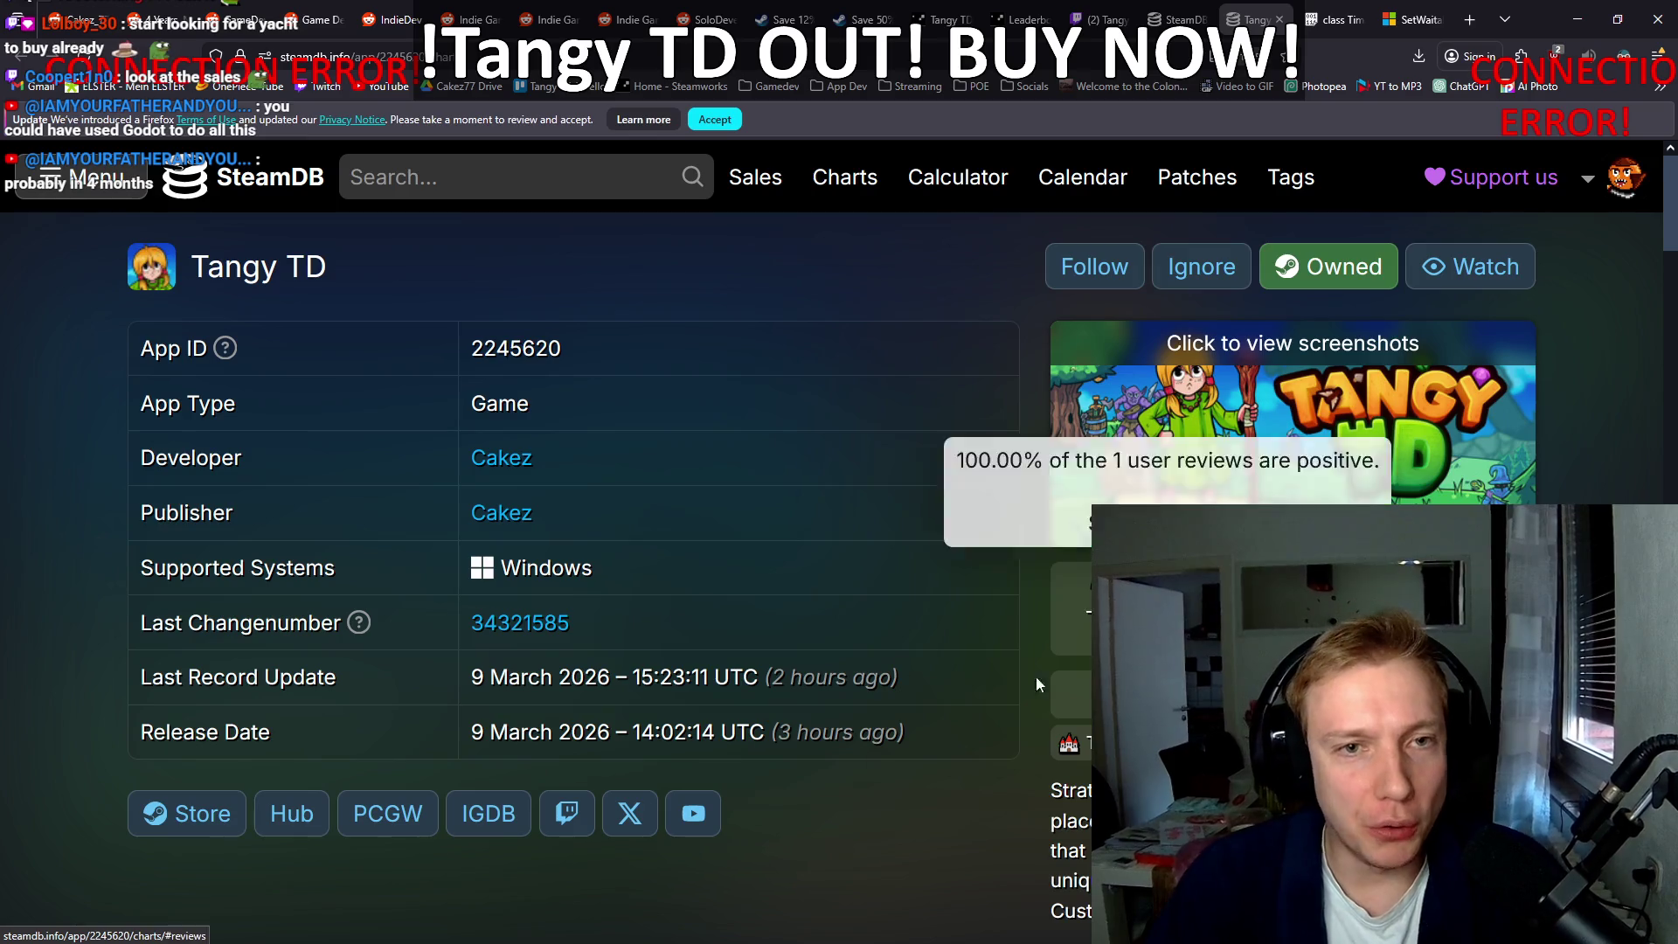
pyautogui.hotkey('alt', 'Tab')
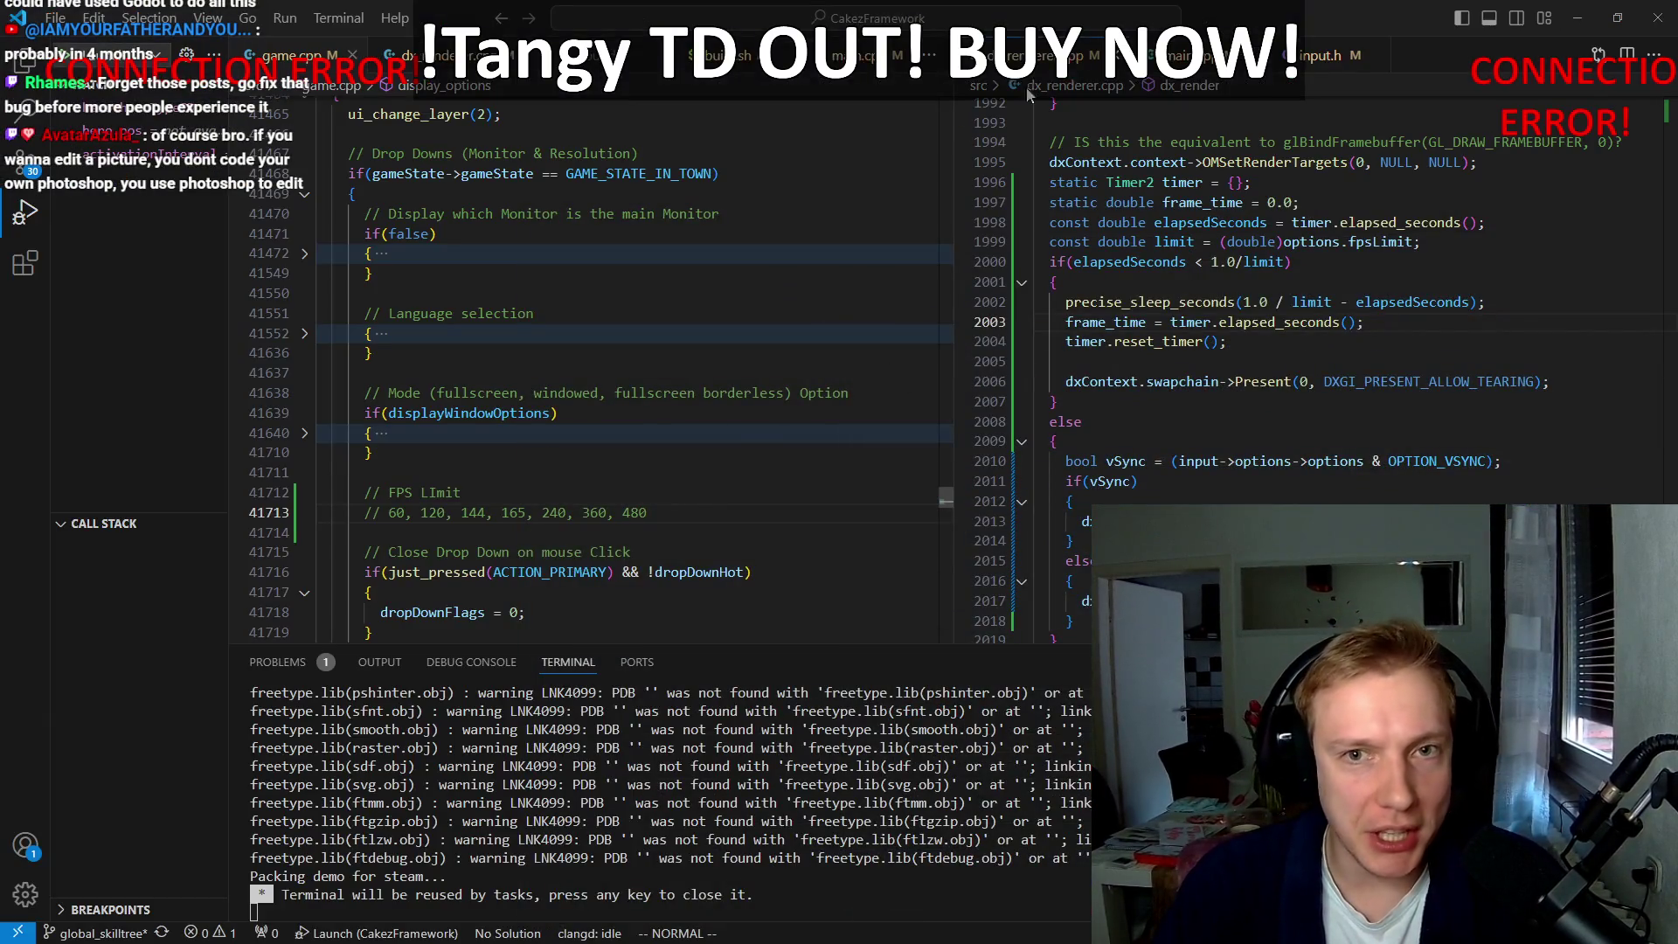
# Step: Minimize VS Code to reveal Steam's New & Trending list with Tangy TD on top
pyautogui.press('super+Down')
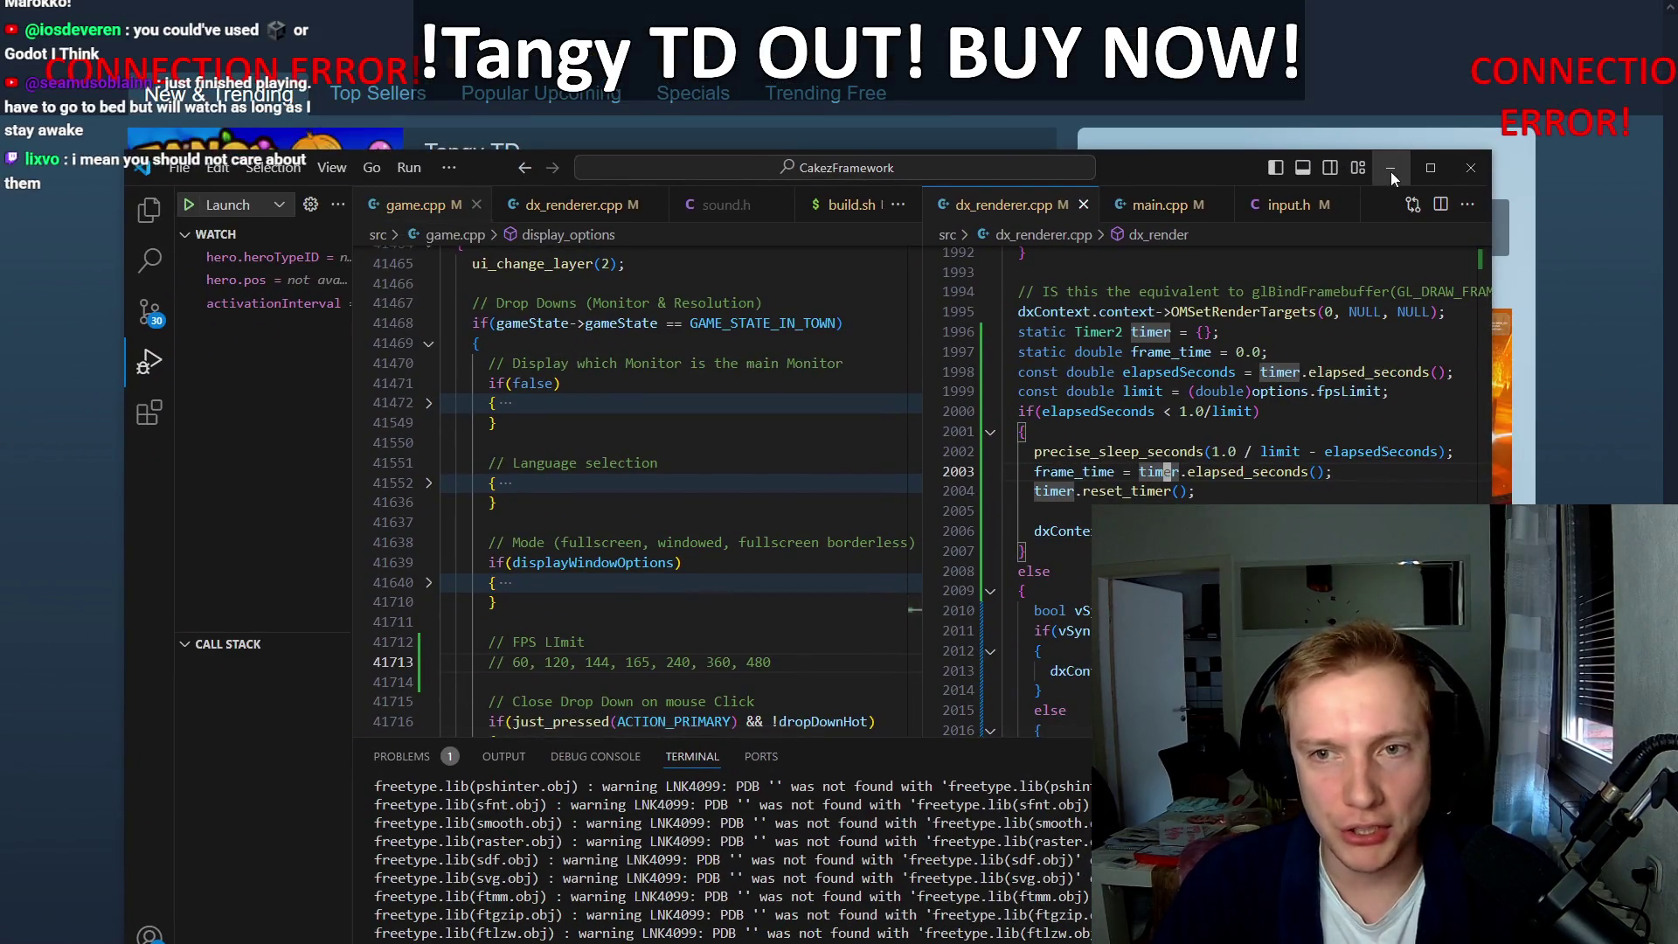
pyautogui.click(1392, 171)
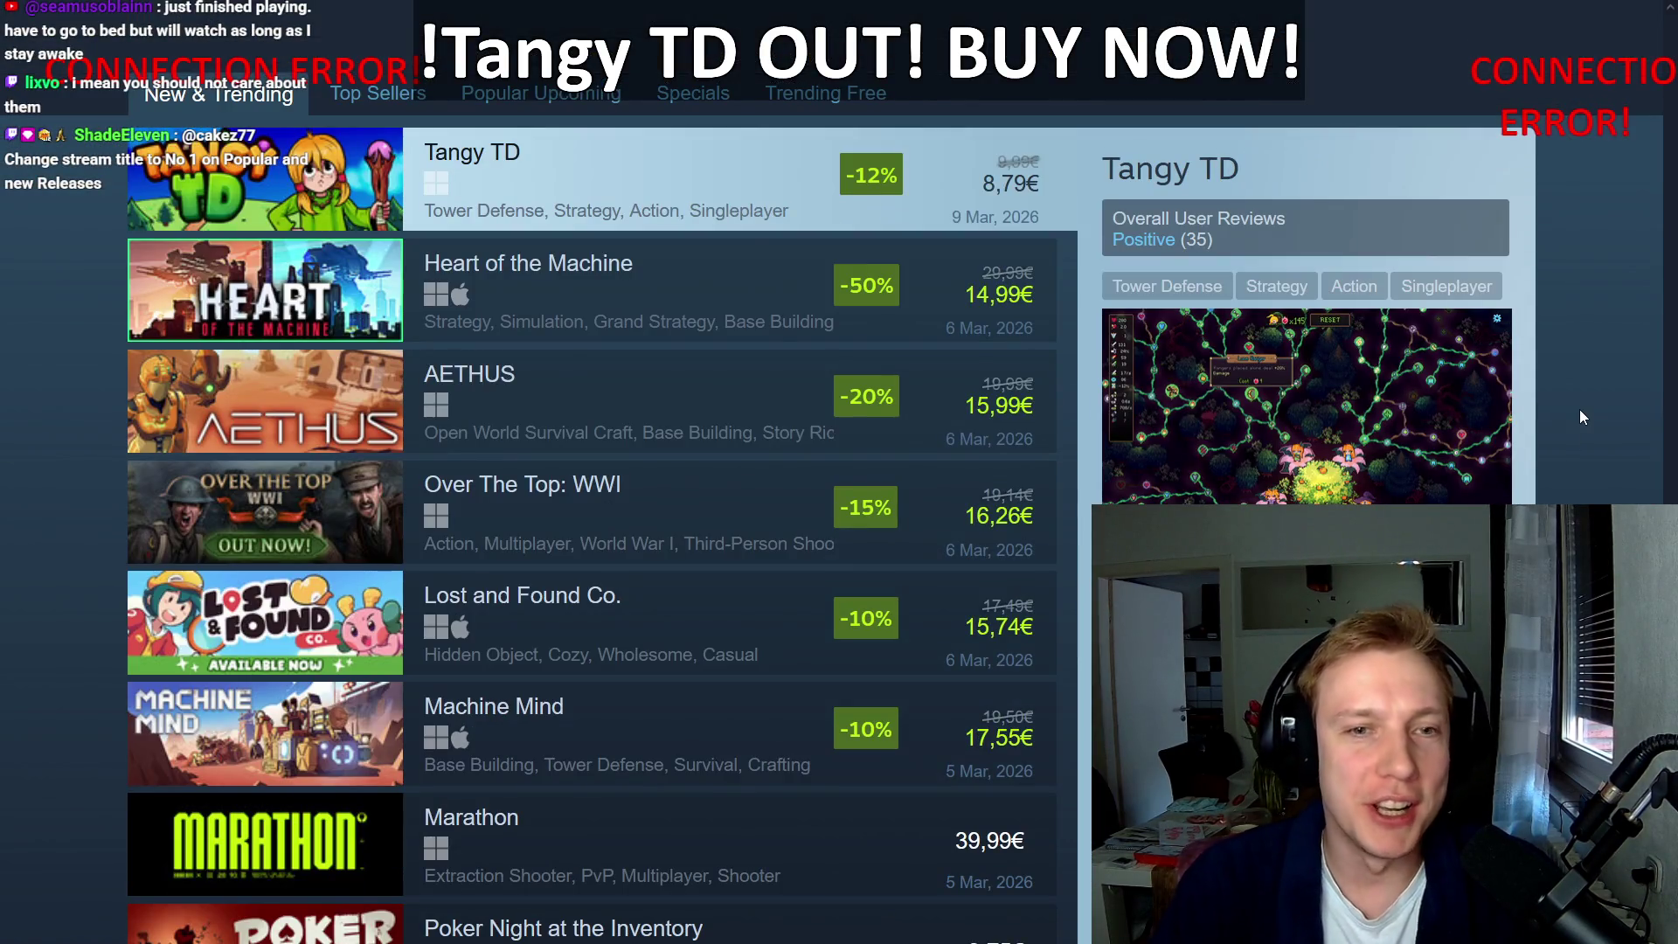
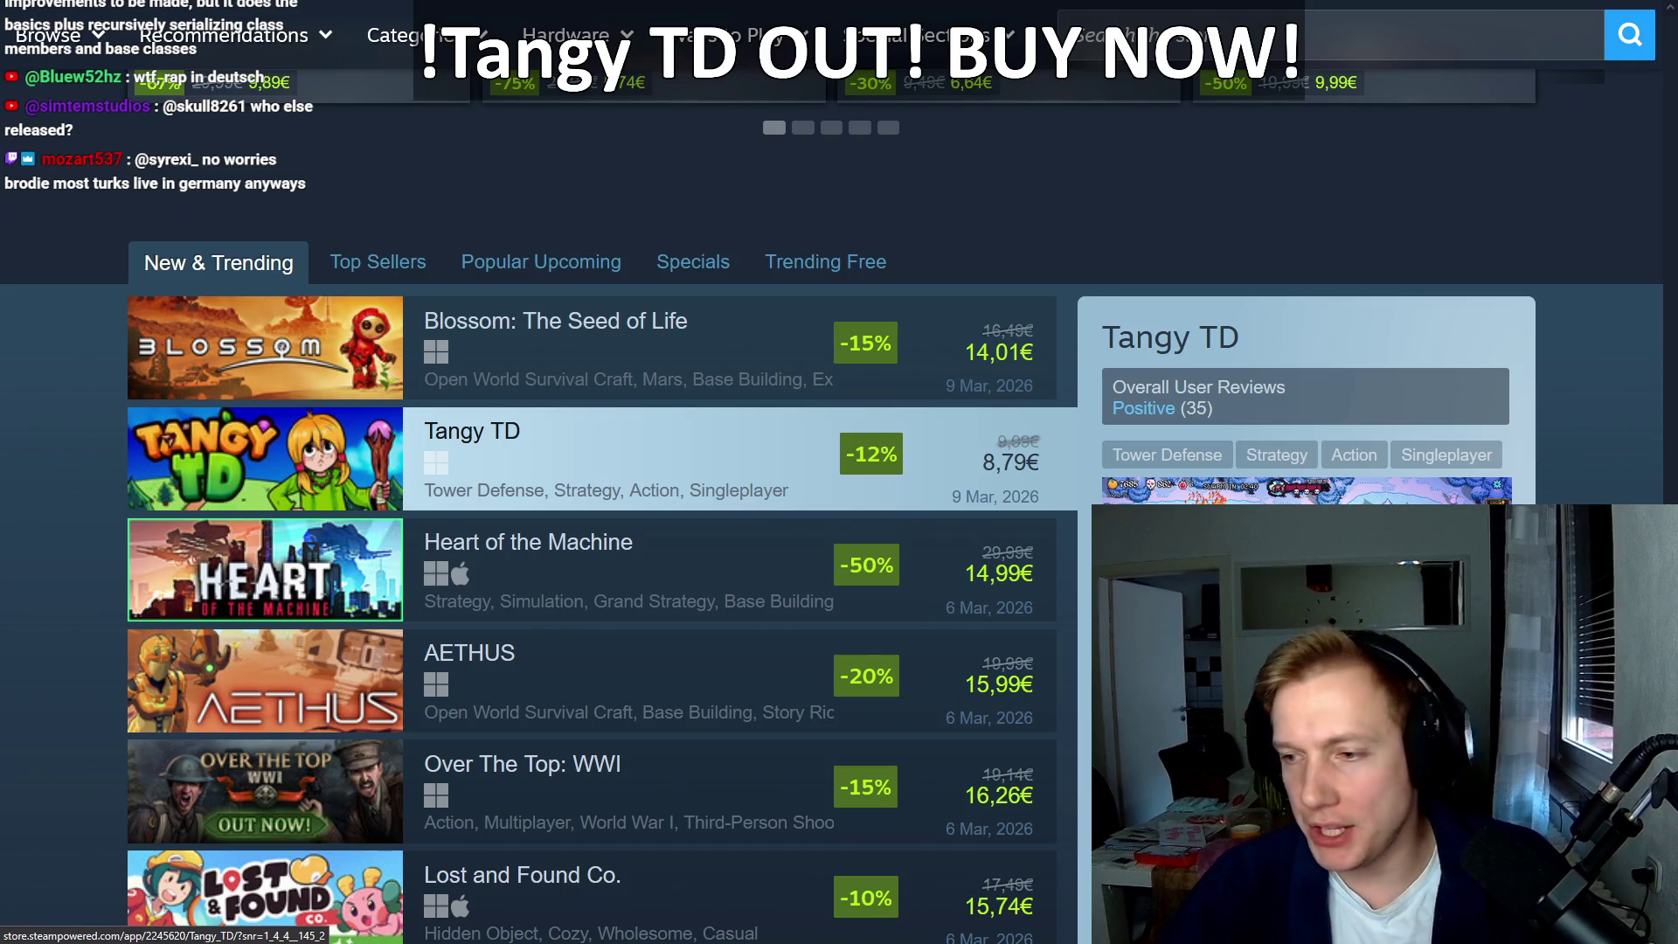
# Step: Copy the first BUY TangyTD store link line from the PIN EVERY DAY notes
pyautogui.hotkey('alt', 'Tab')
pyautogui.moveTo(1447, 490); pyautogui.dragTo(471, 496)
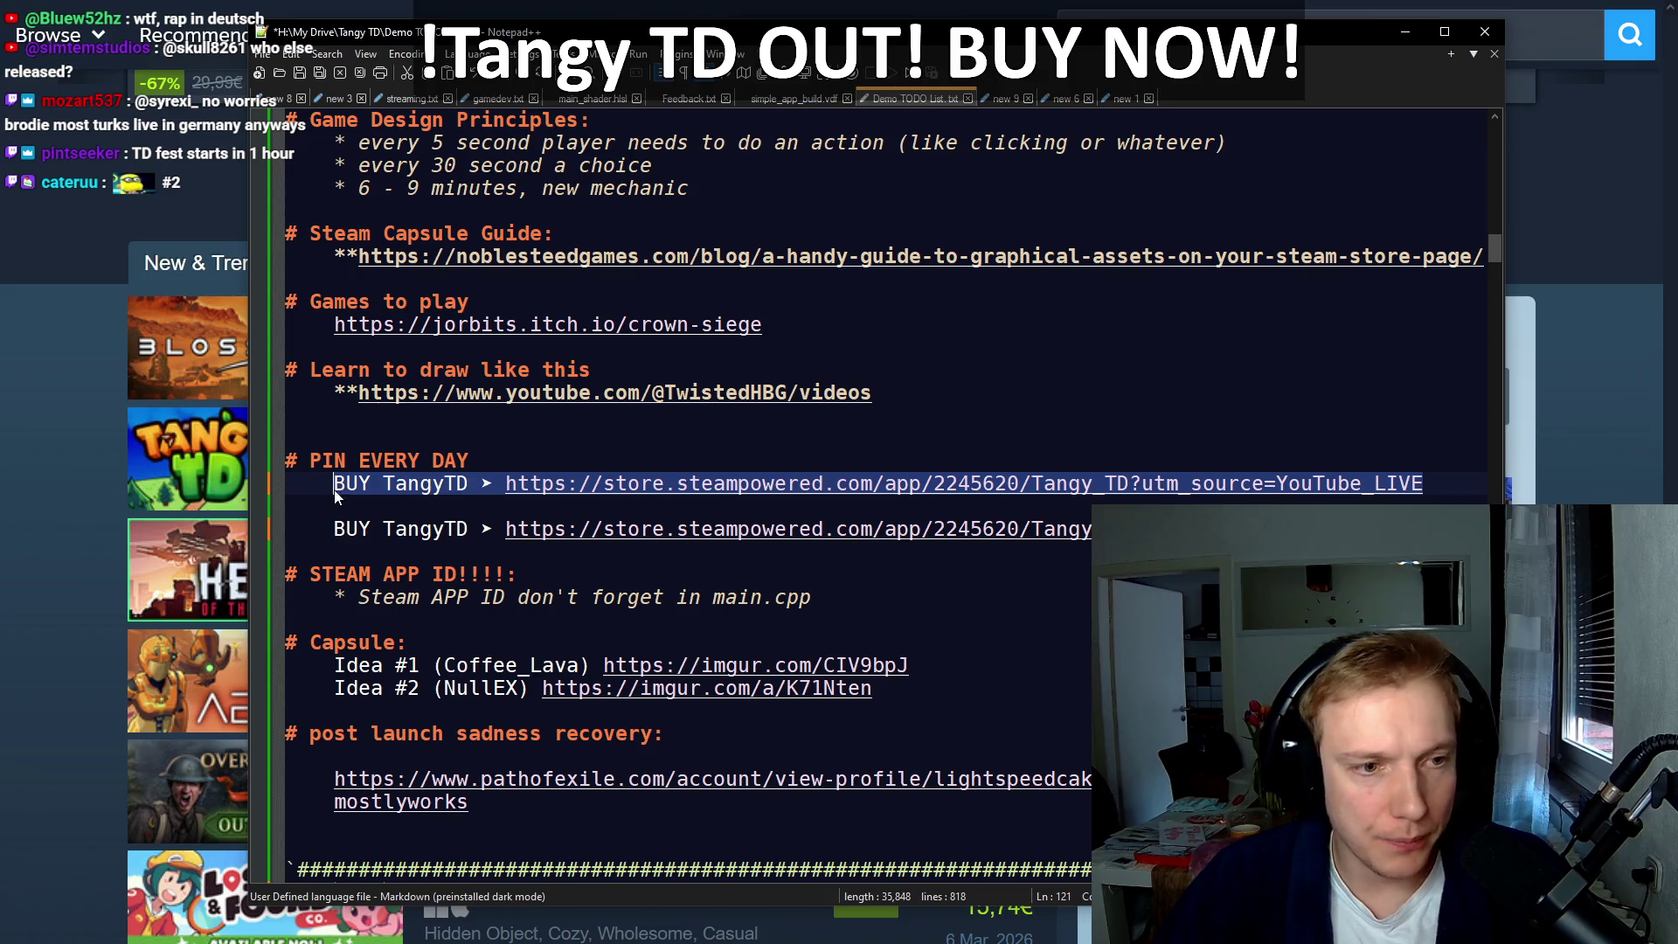
pyautogui.hotkey('alt', 'Tab')
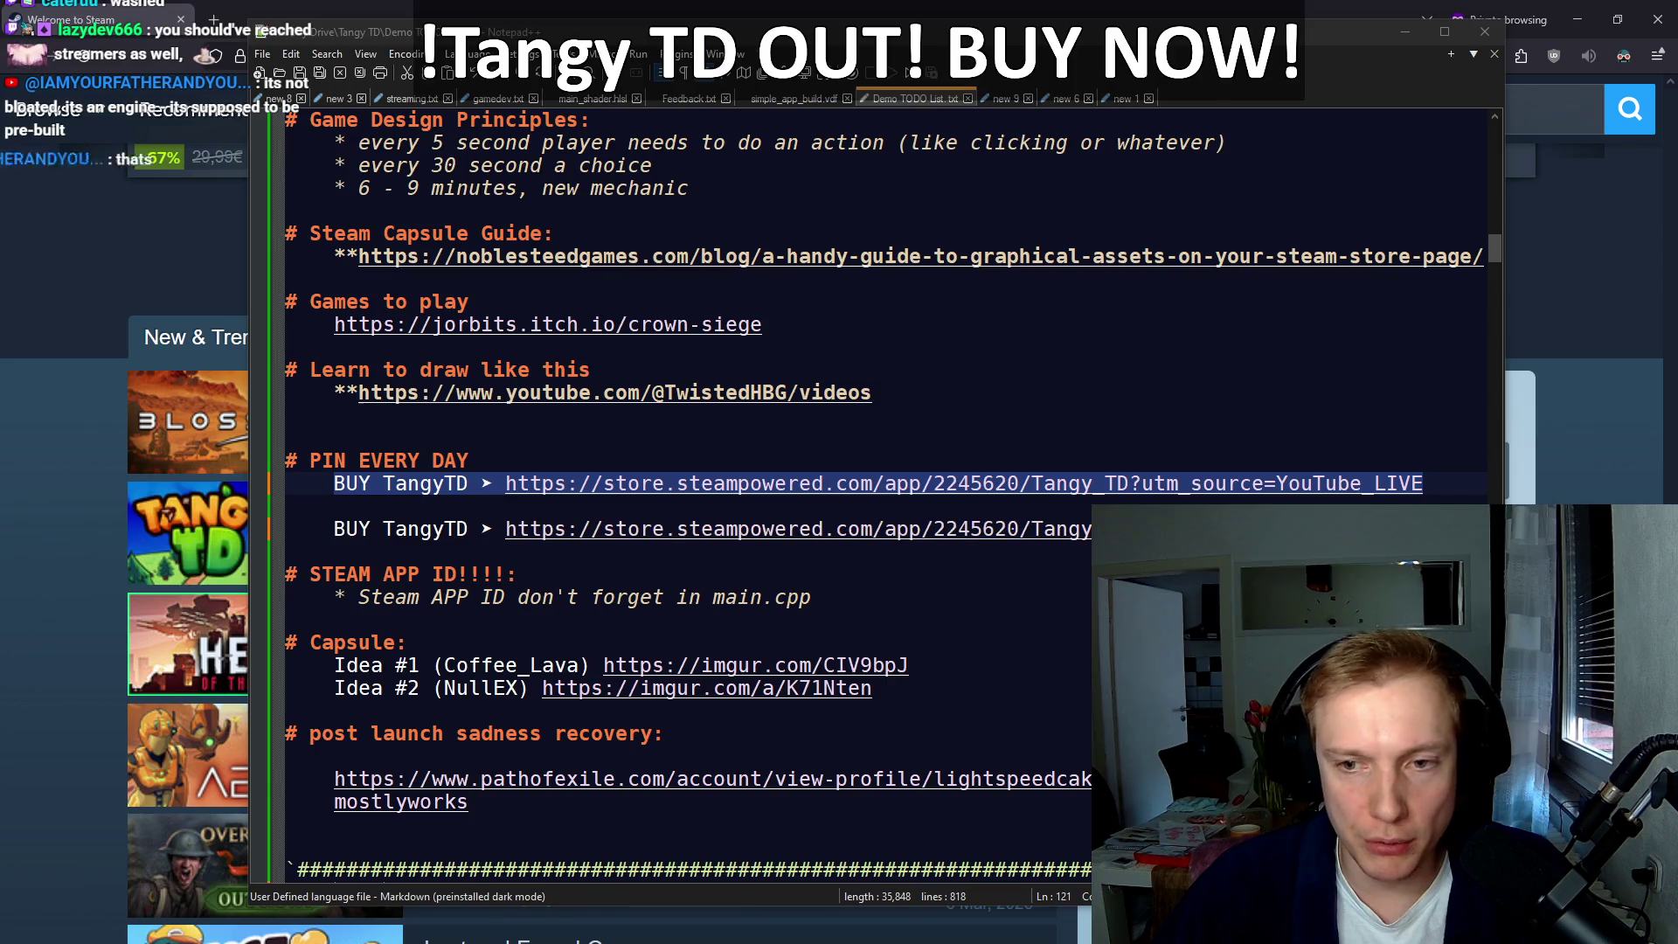
# Step: Copy the second BUY TangyTD link line, then minimize Notepad++ to reveal the Steam store
pyautogui.click(664, 529)
pyautogui.press('End')
pyautogui.hotkey('shift', 'Home')
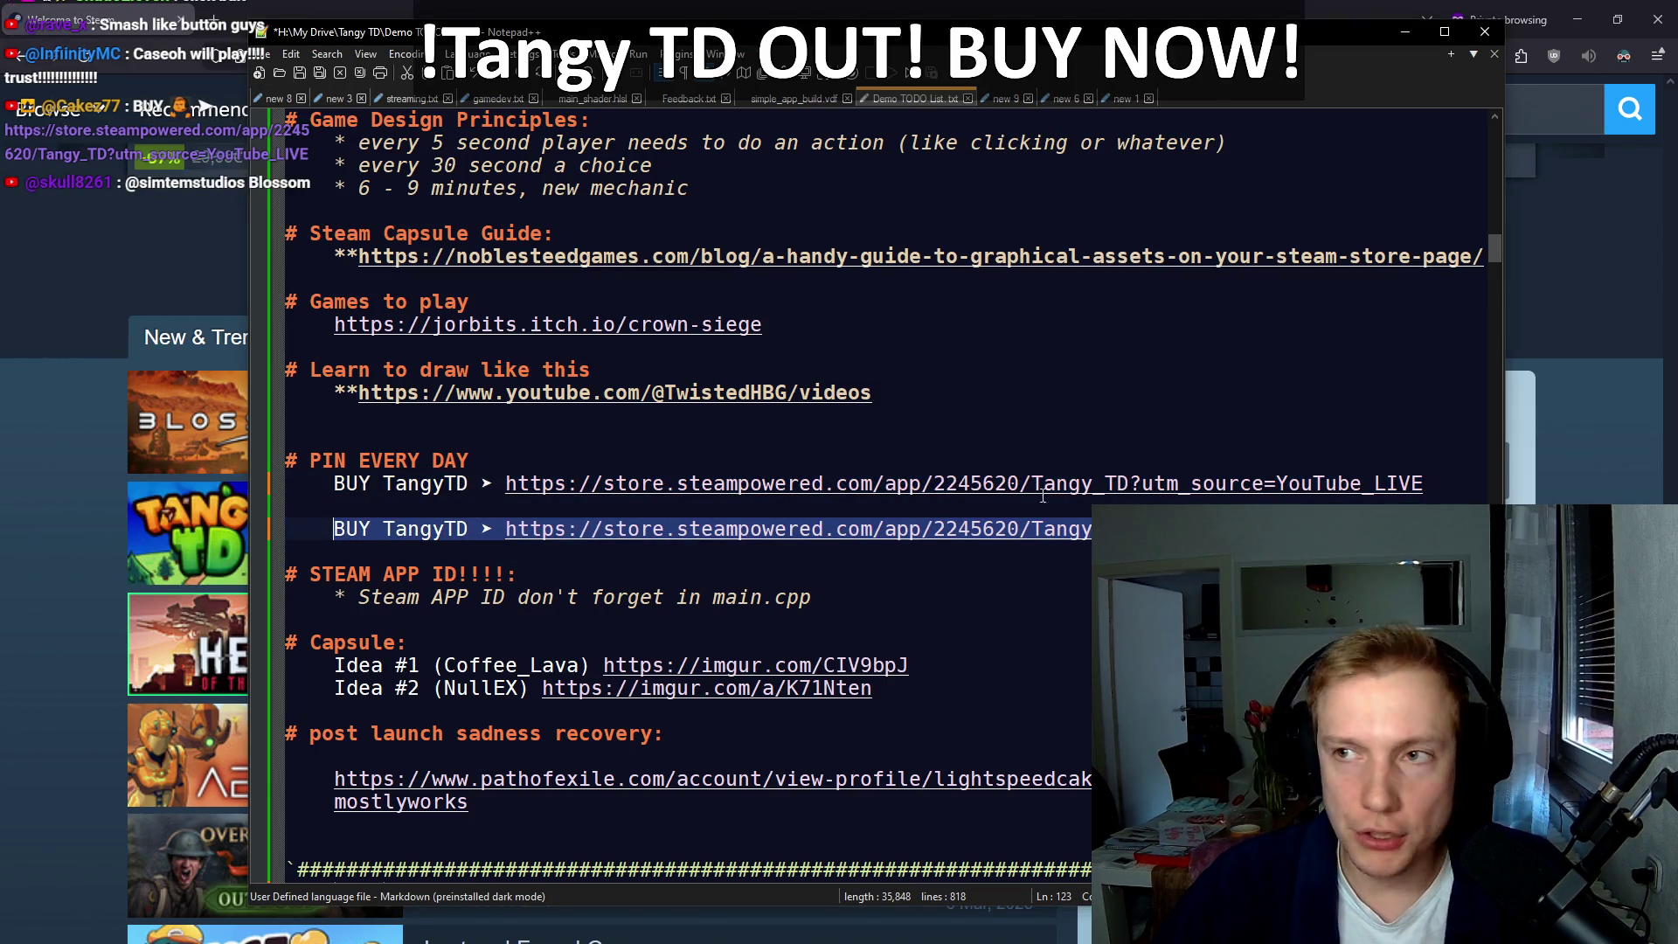
pyautogui.hotkey('alt', 'Tab')
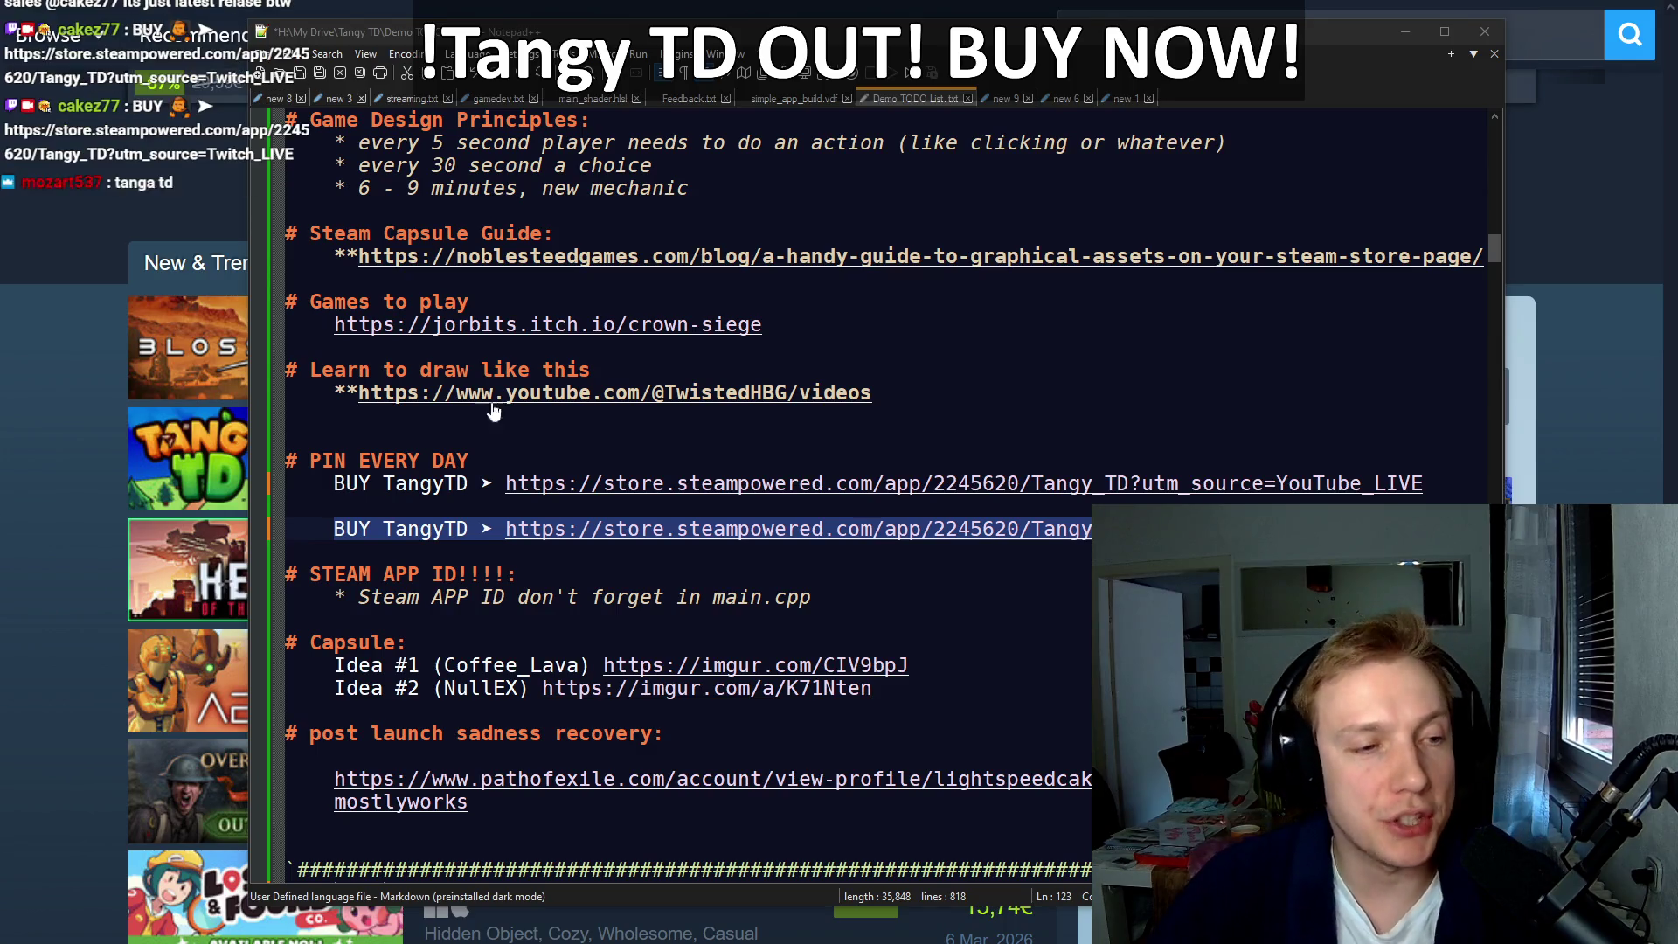
pyautogui.click(14, 343)
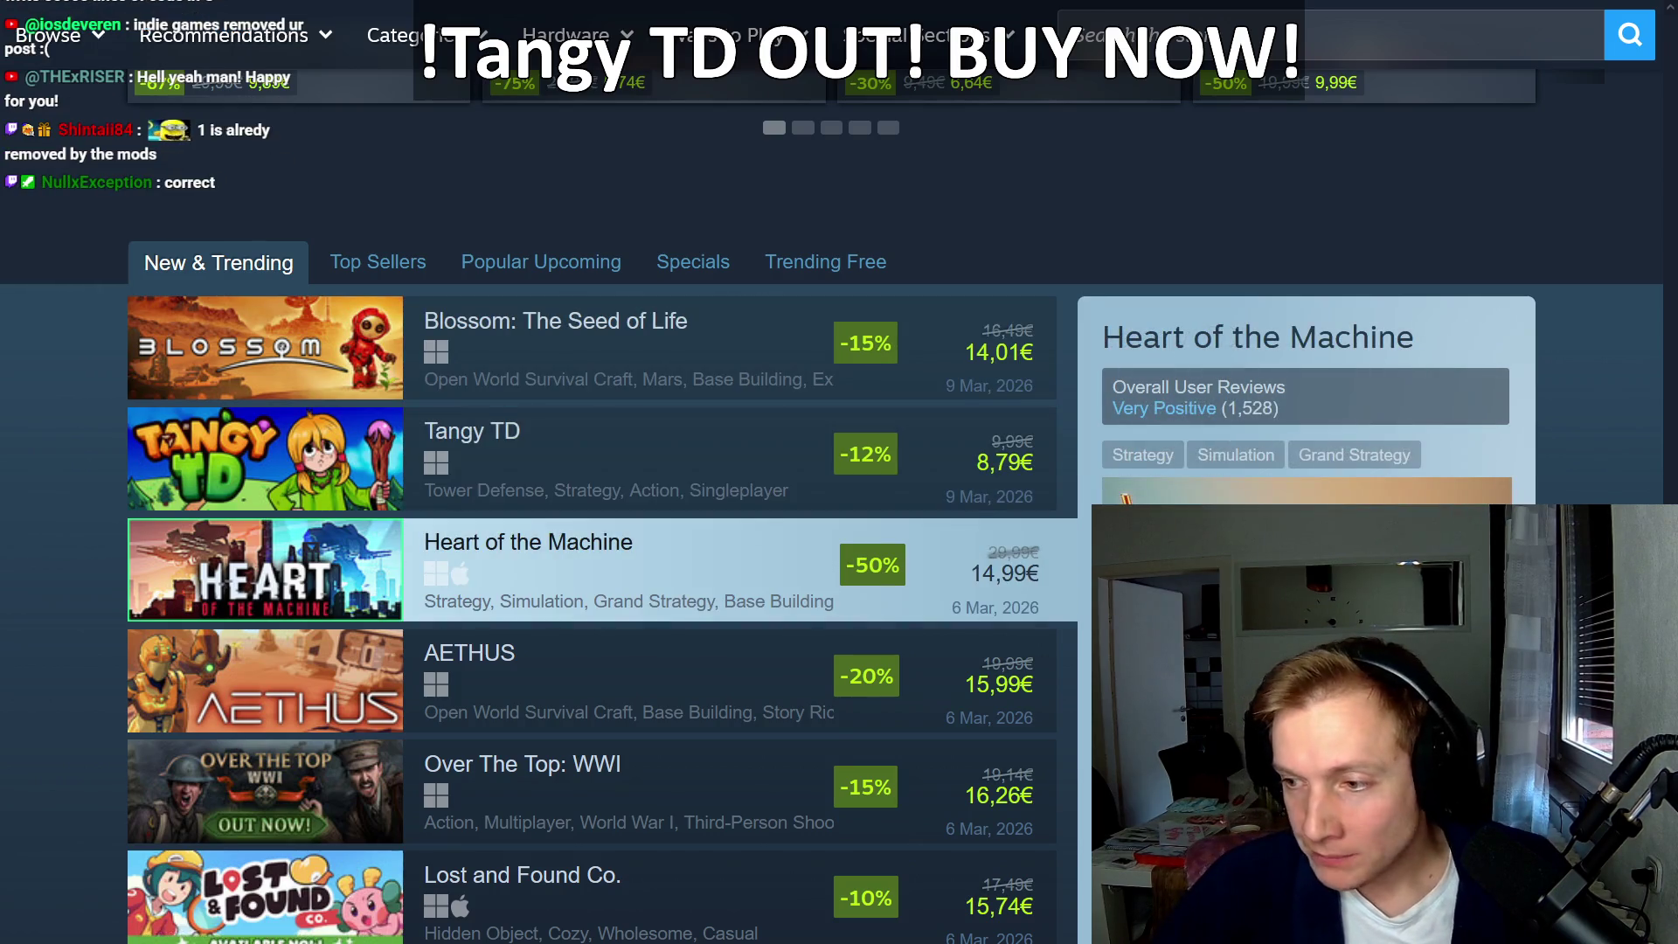
# Step: Move the browser and Aseprite aside, read Discord's #feedback-bugs reports, then minimize Discord
pyautogui.moveTo(417, 7)
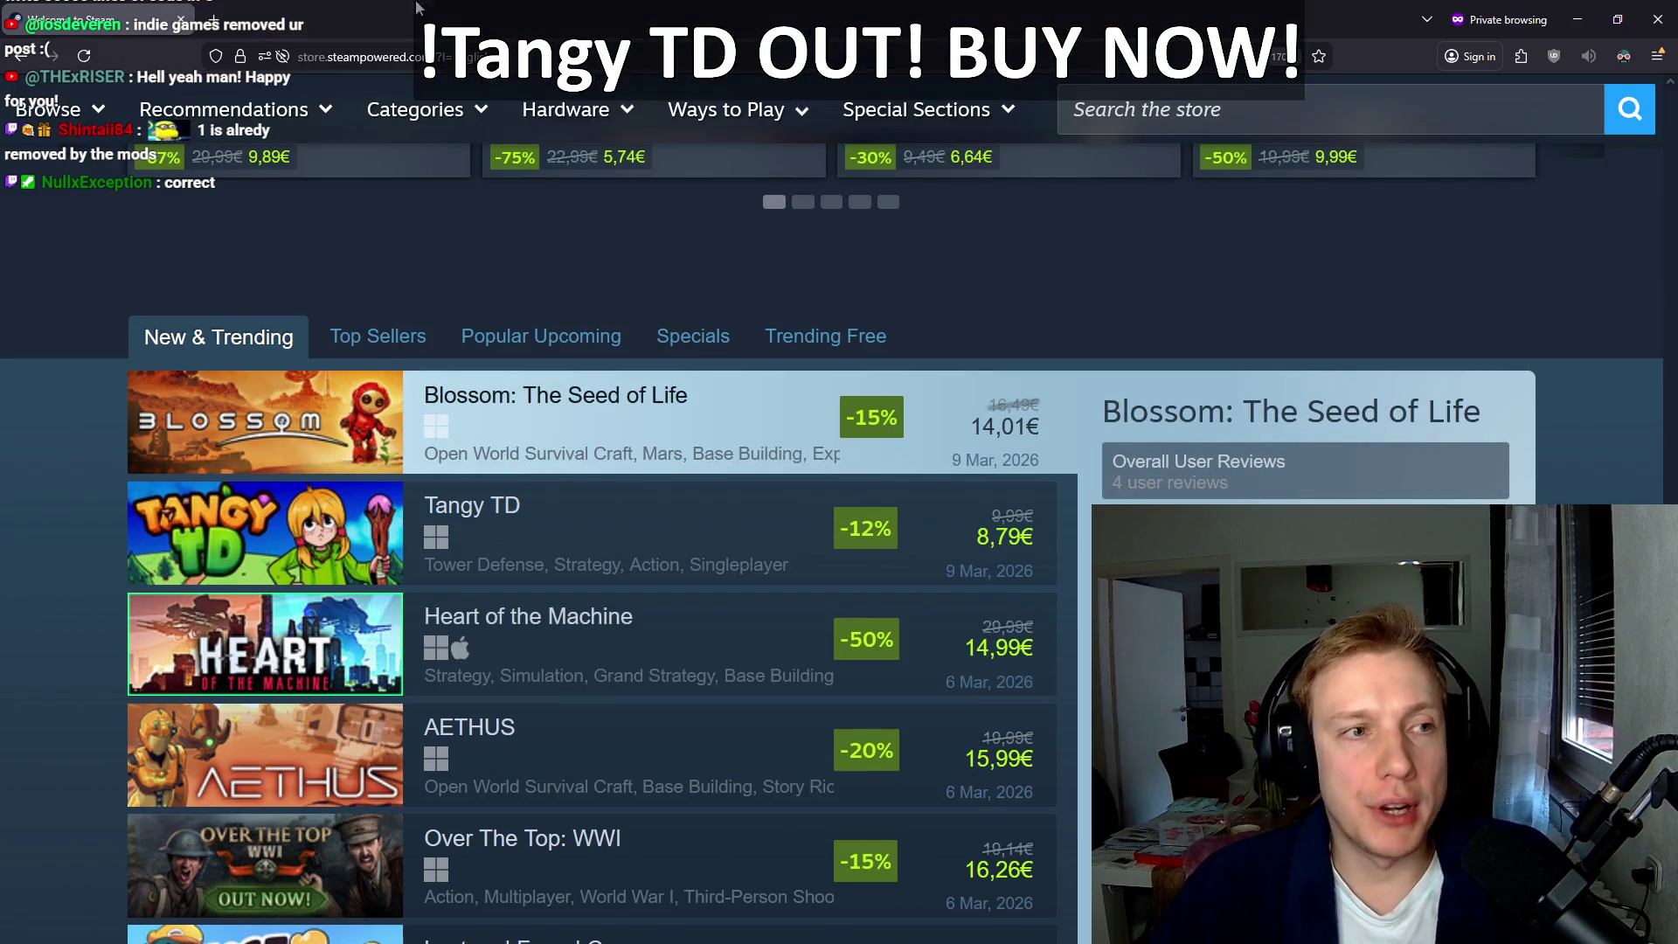
pyautogui.click(1576, 19)
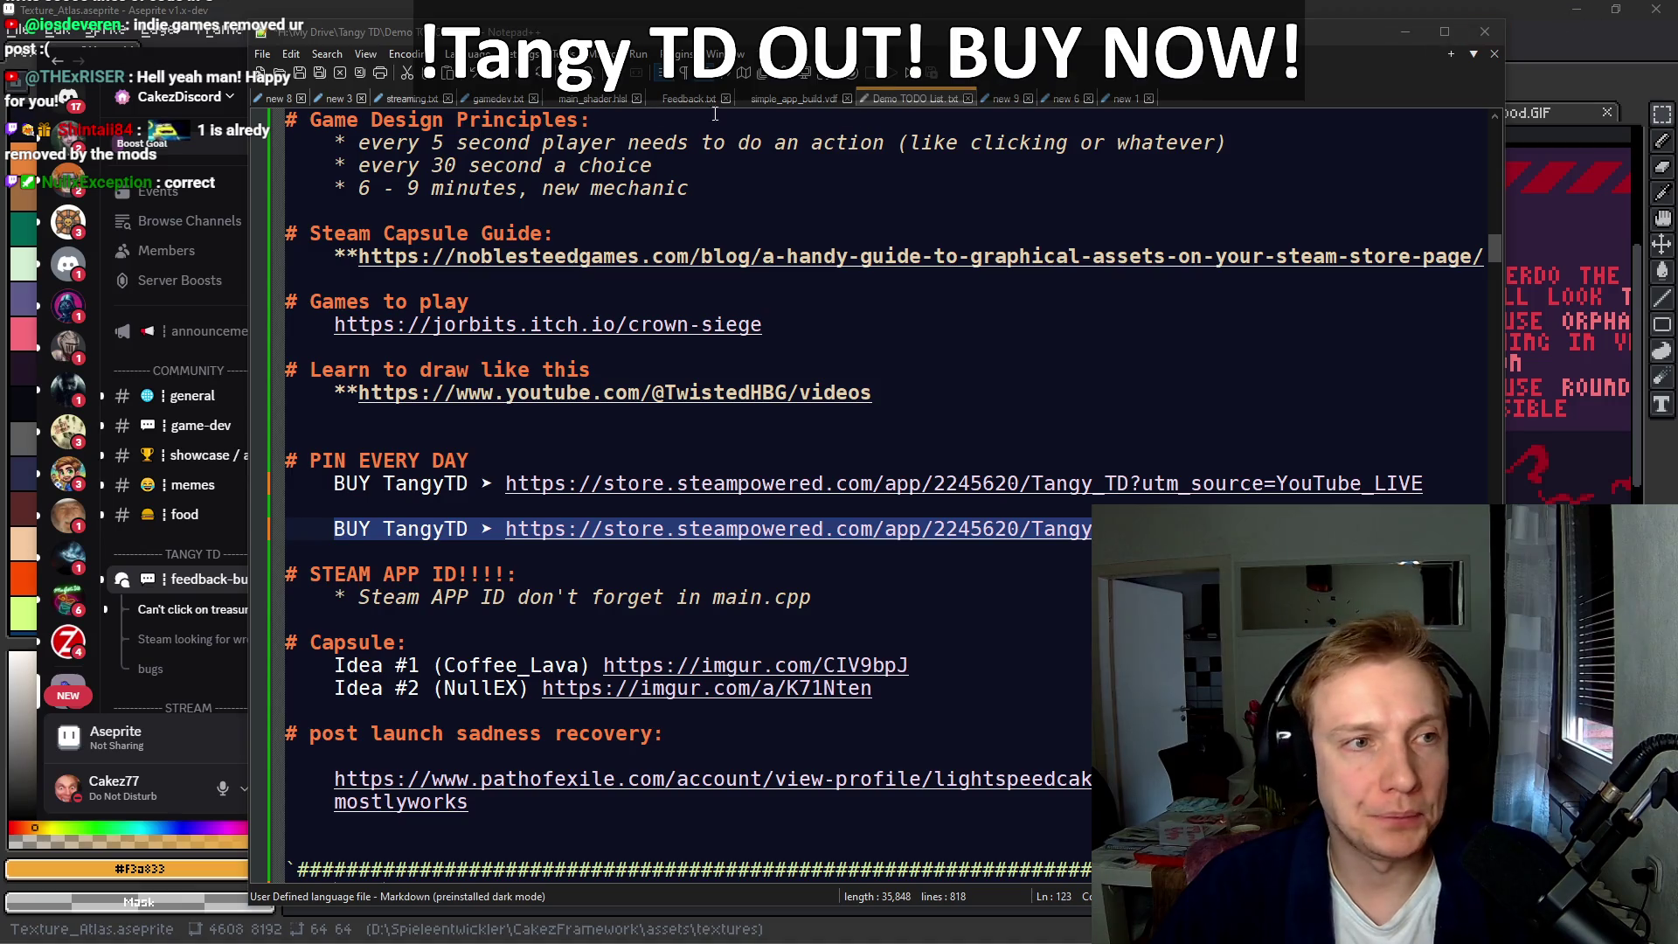
pyautogui.click(515, 7)
pyautogui.click(1577, 8)
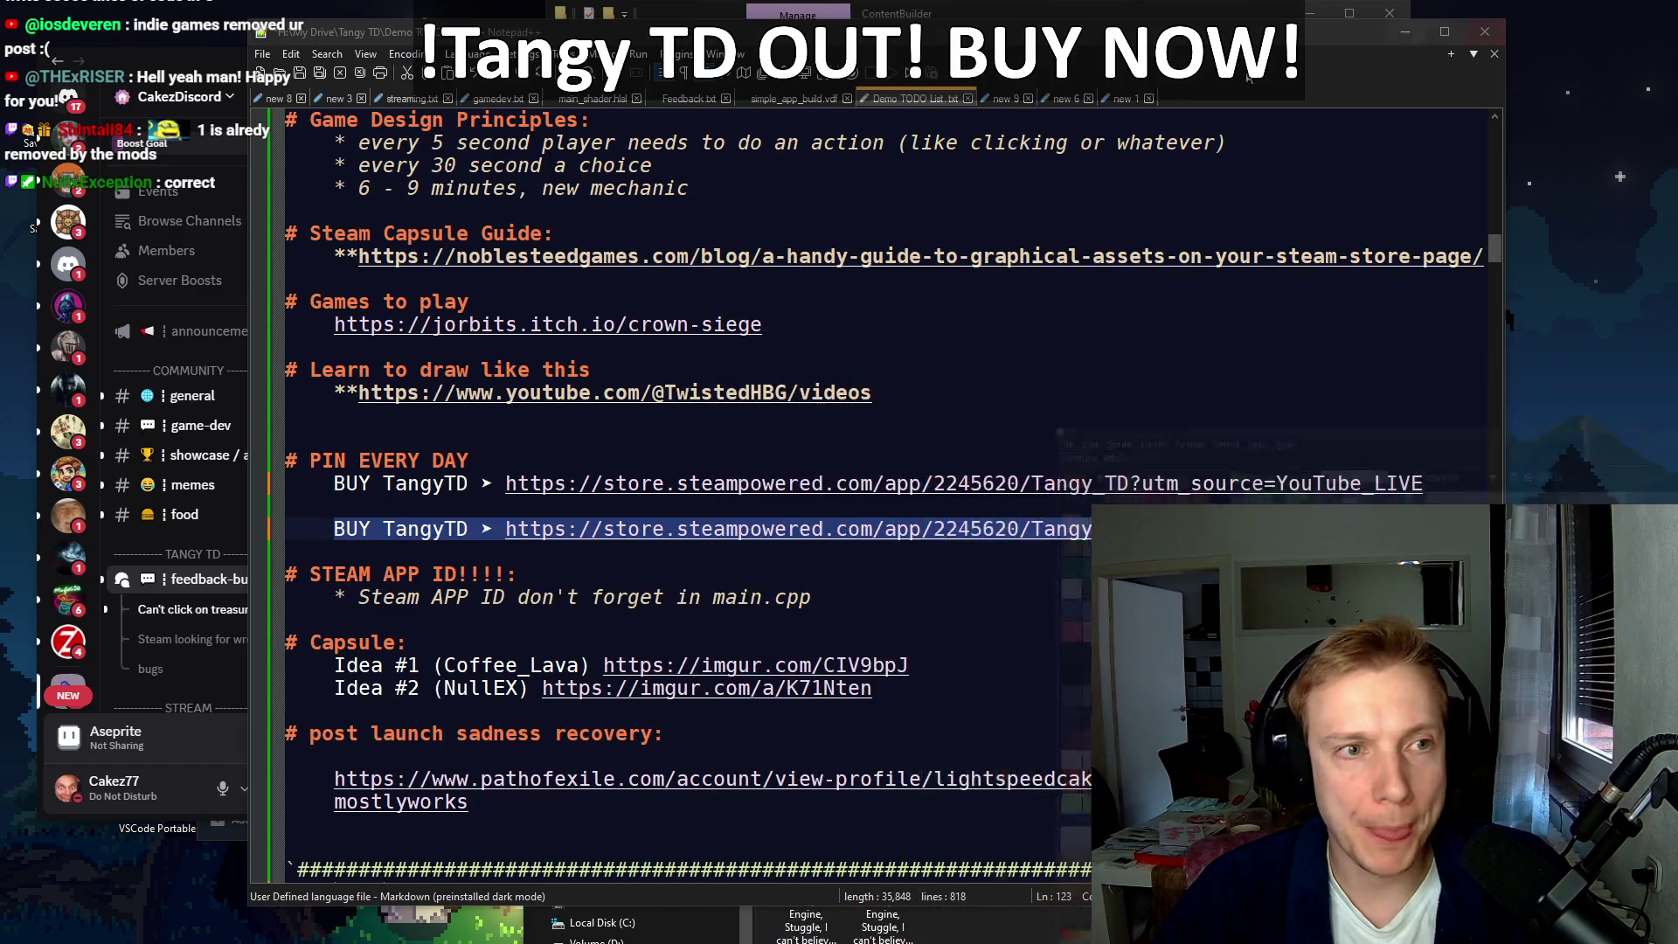
pyautogui.moveTo(184, 51); pyautogui.dragTo(284, 56)
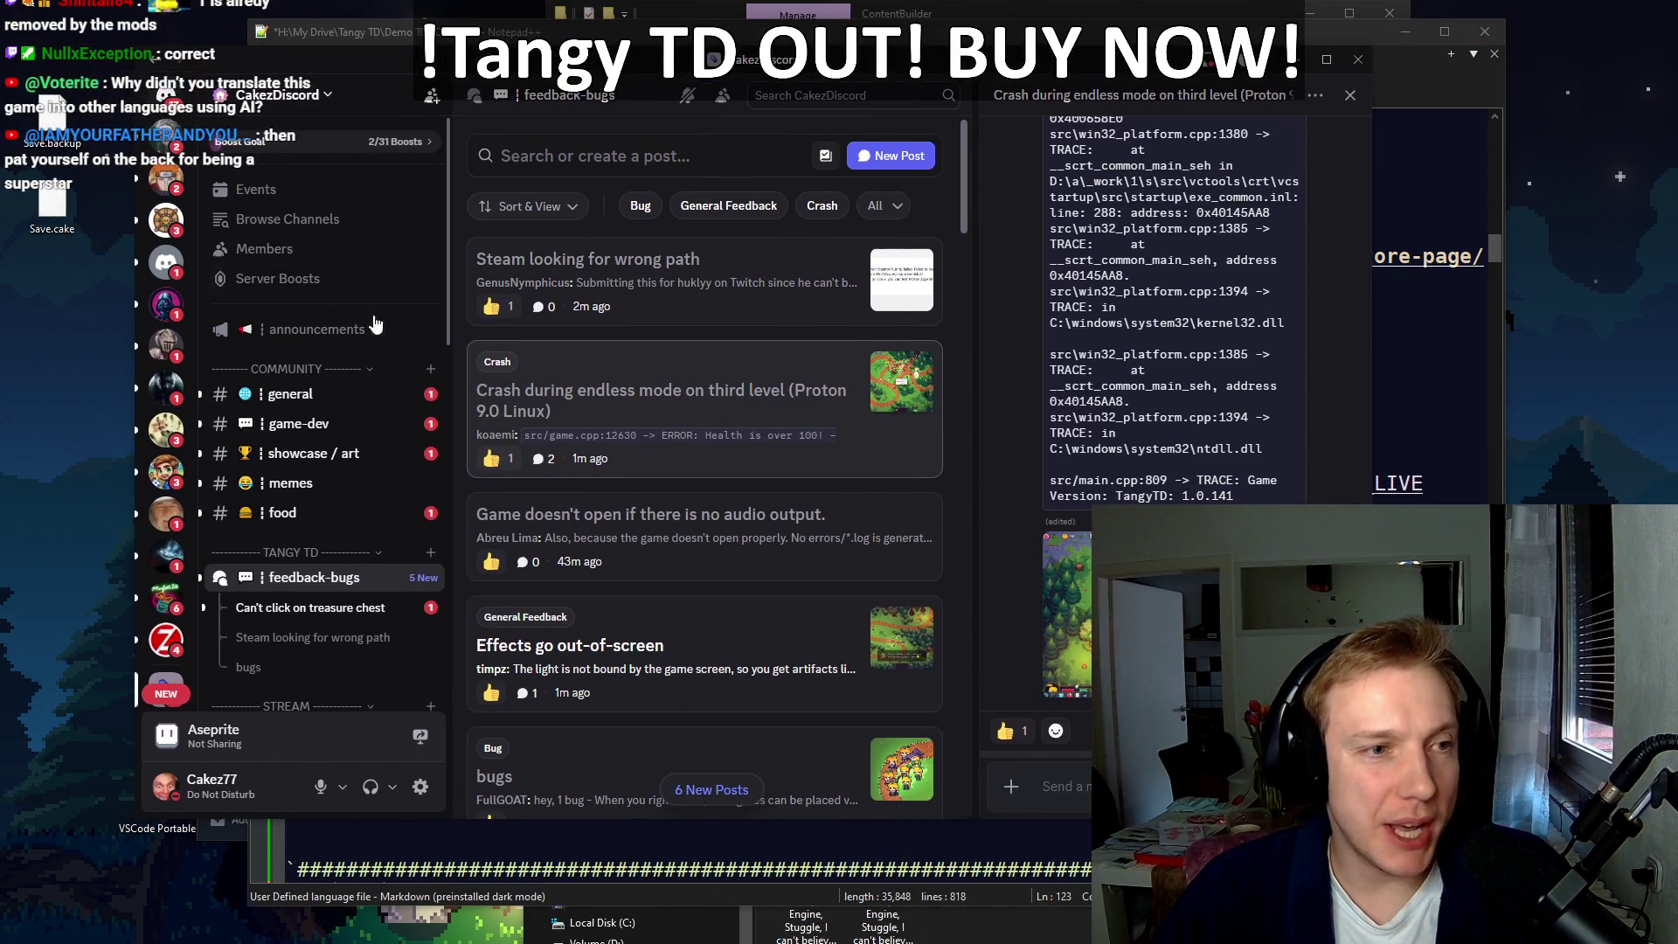
pyautogui.click(1295, 59)
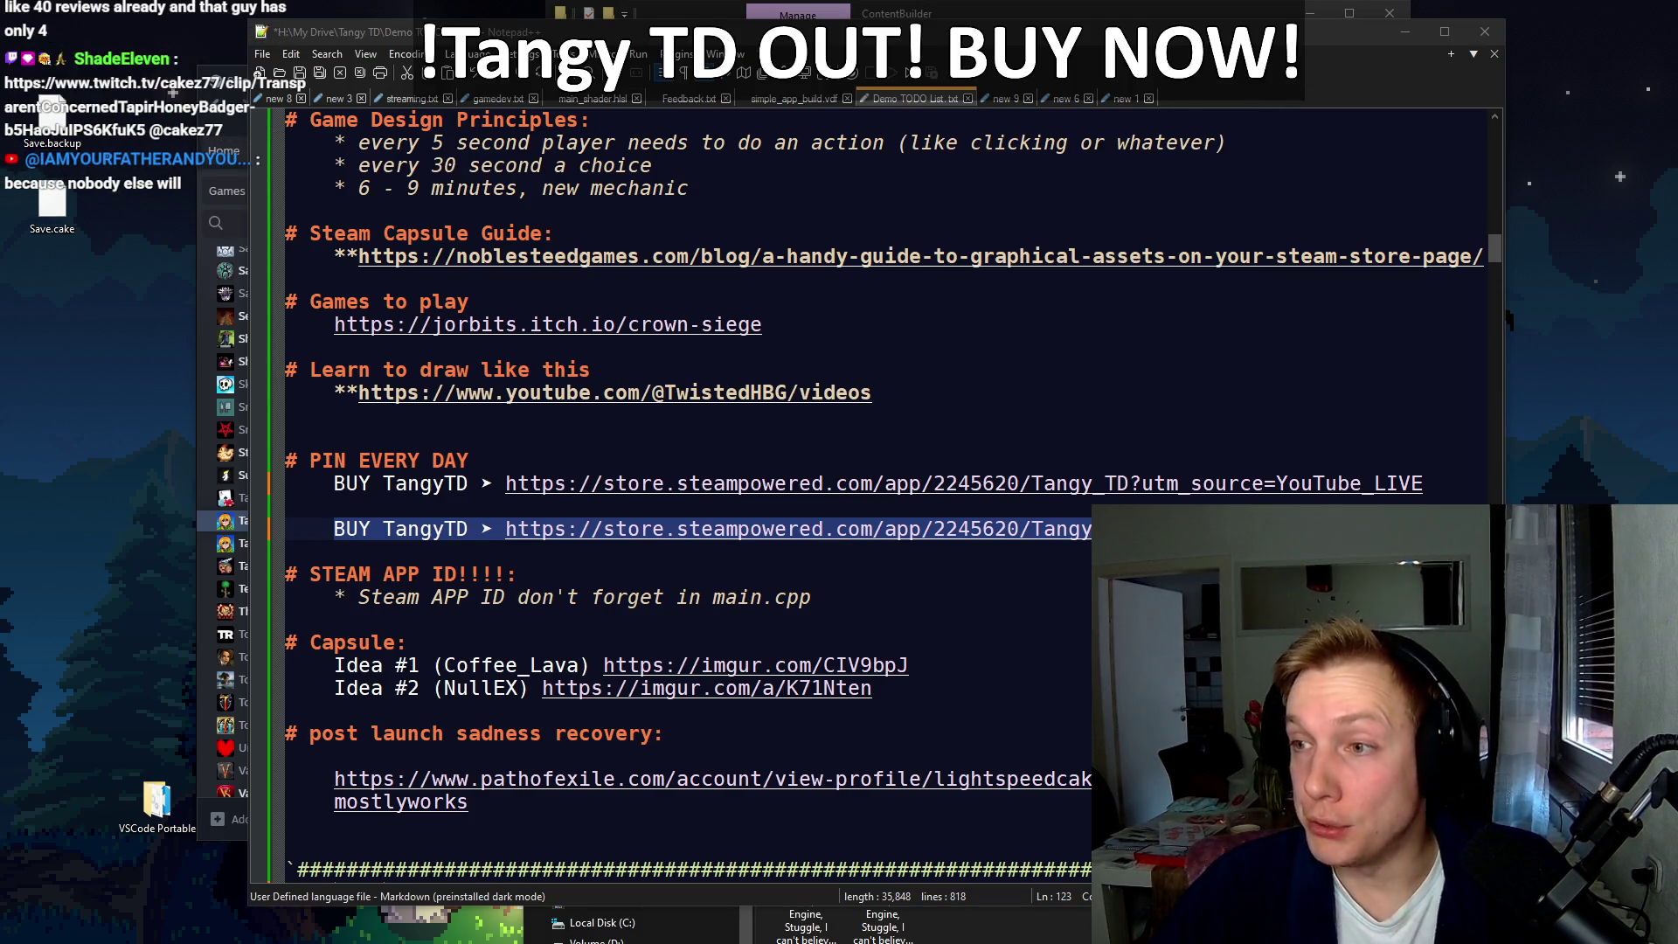
# Step: Close VS Code's right editor group, snap it right and widen it, then build and run with F5
pyautogui.hotkey('alt', 'Tab')
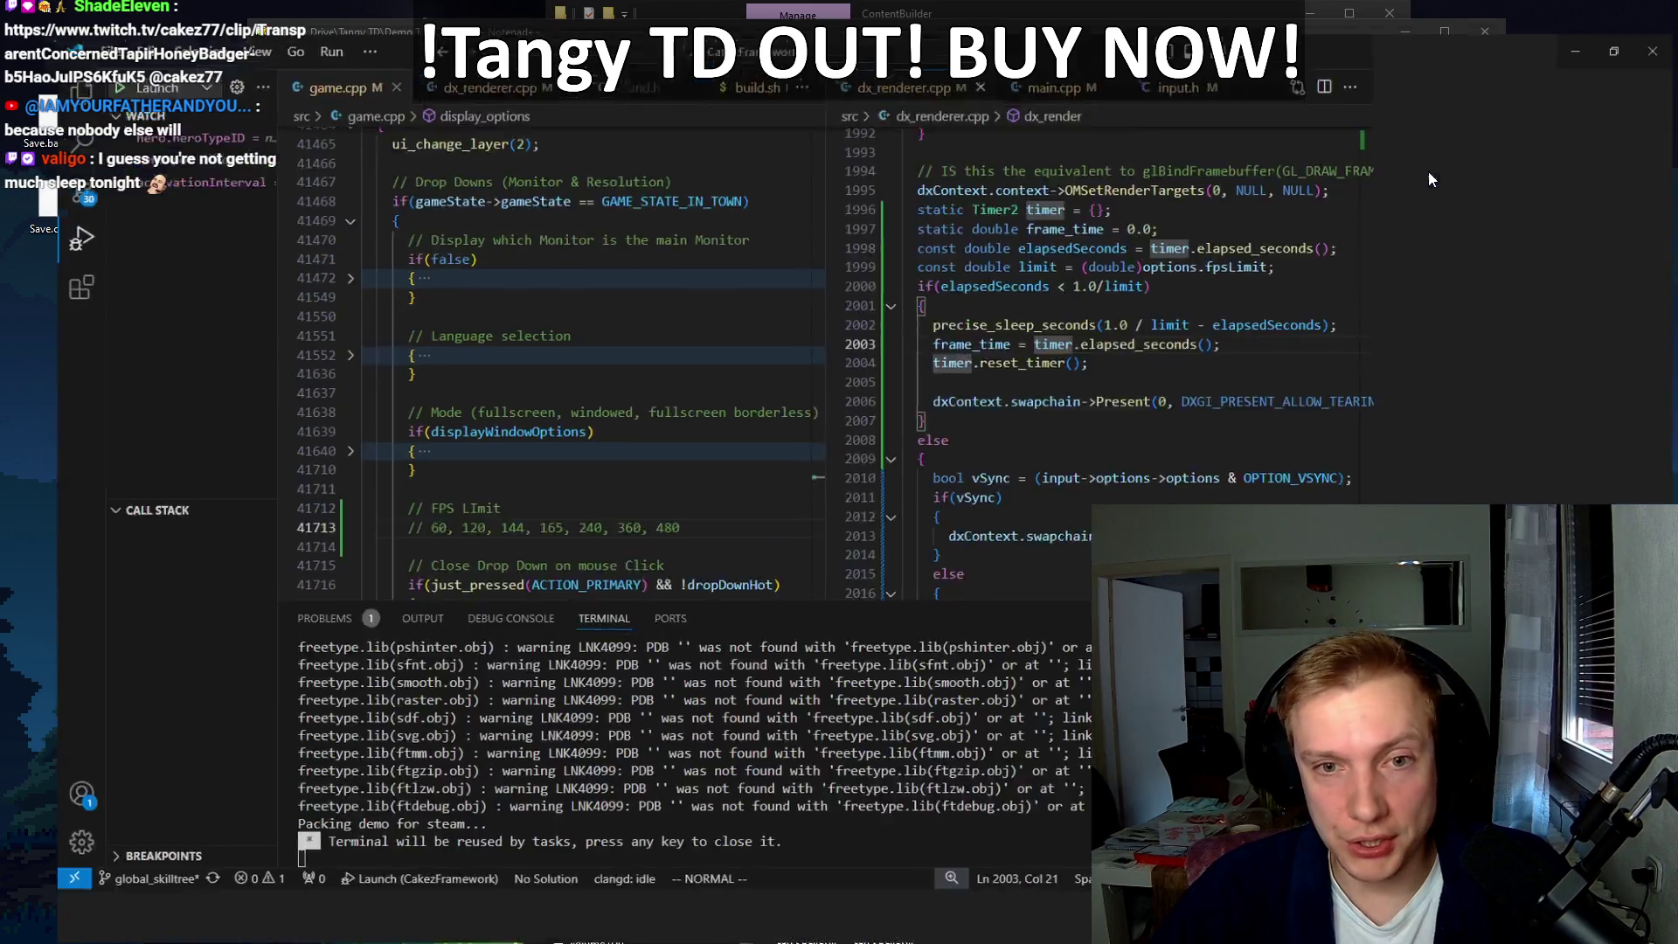
pyautogui.hotkey('ctrl', 'w')
pyautogui.hotkey('ctrl', 'w')
pyautogui.hotkey('ctrl', 'w')
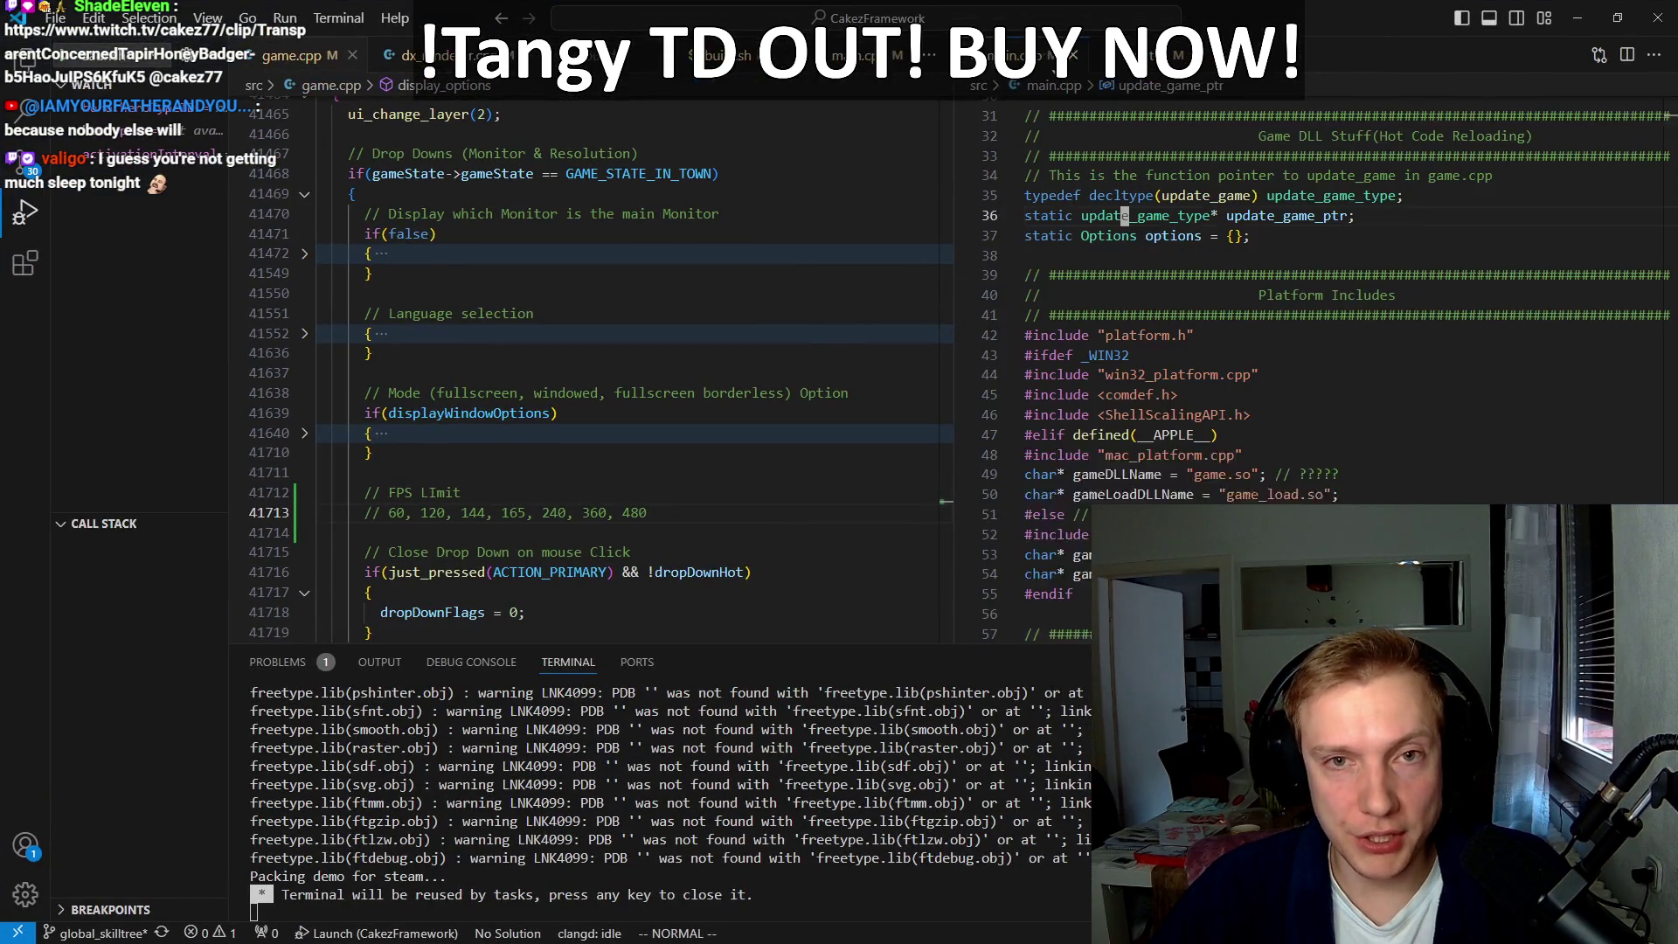
pyautogui.press('super+Right')
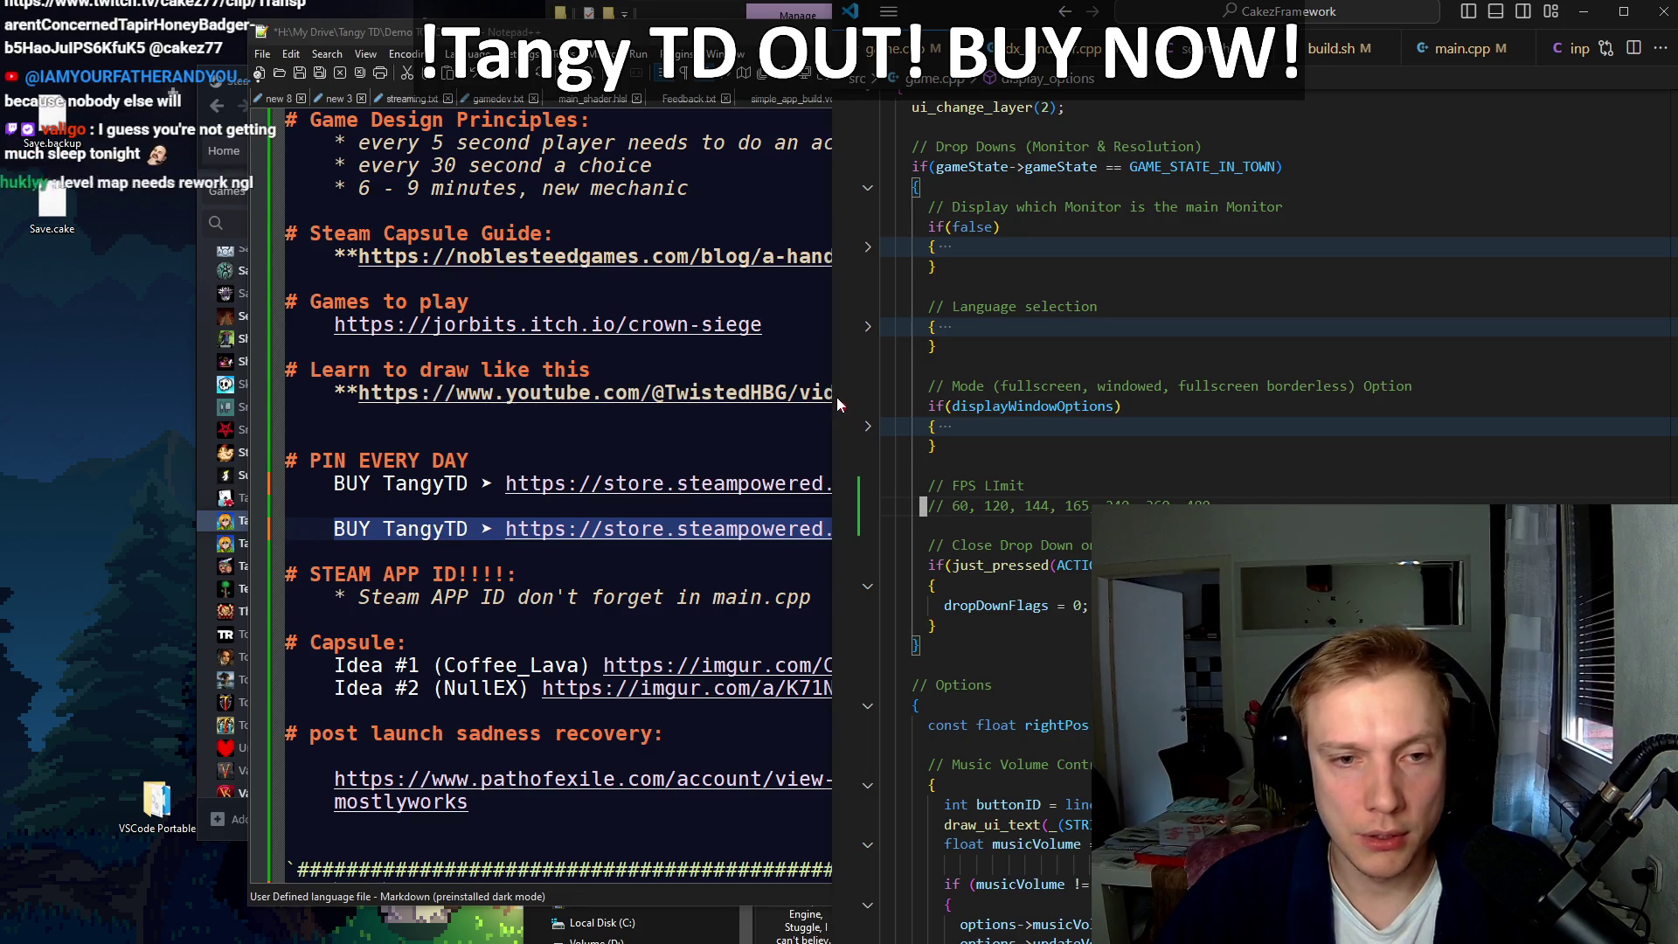
pyautogui.moveTo(835, 412); pyautogui.dragTo(601, 408)
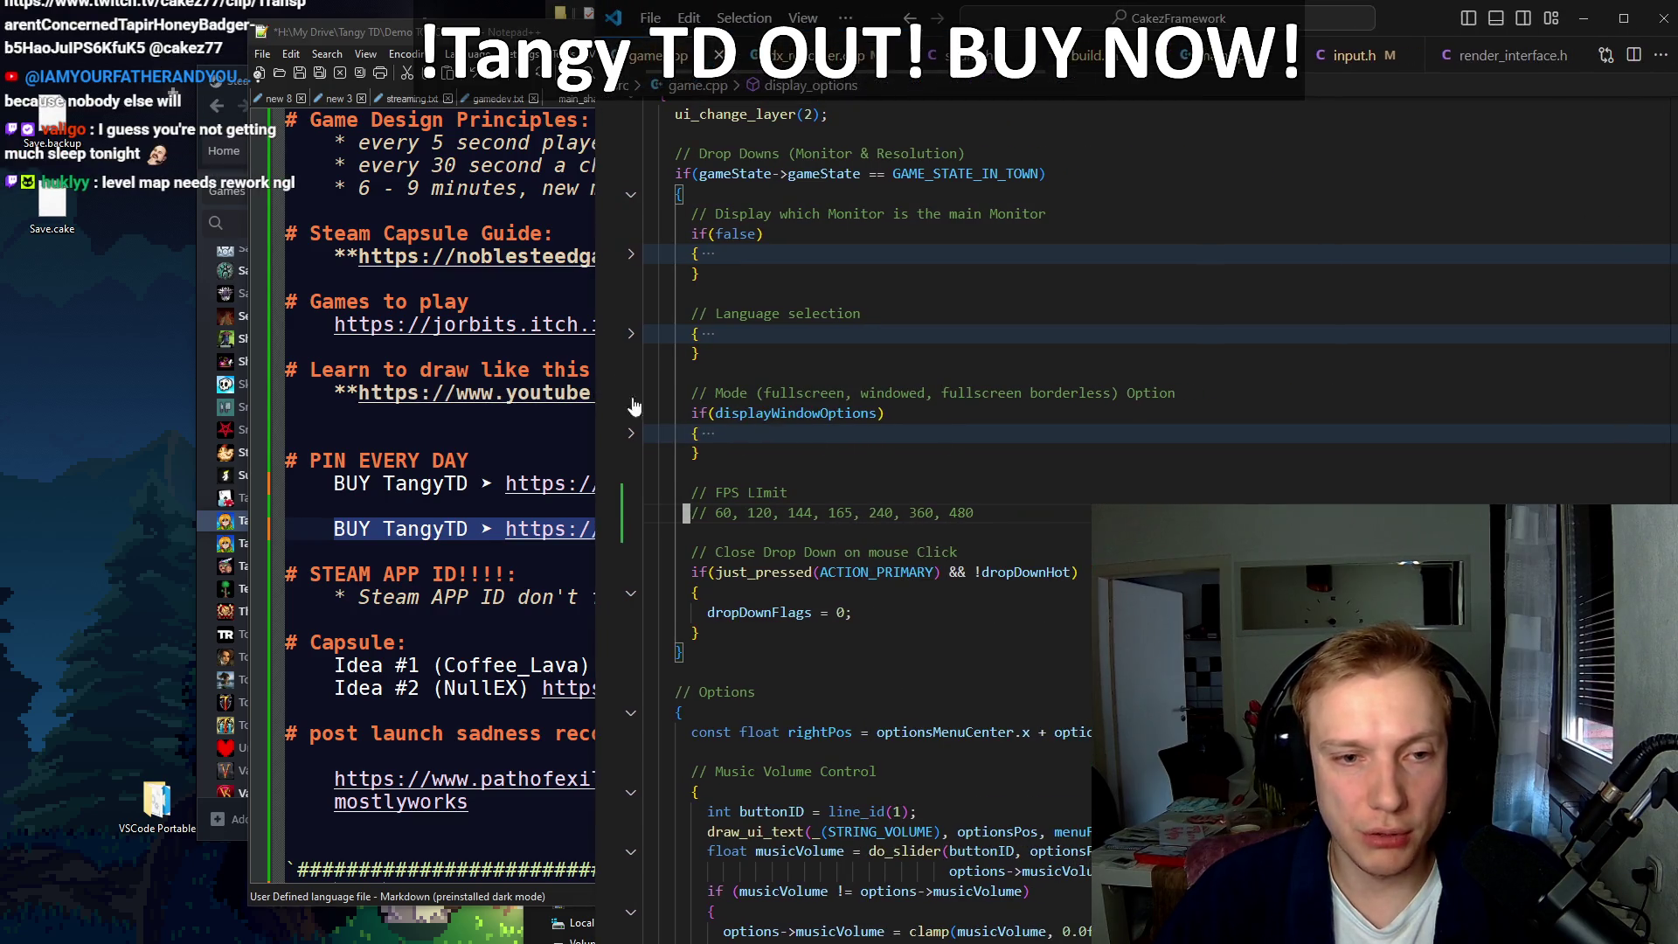
pyautogui.press('F5')
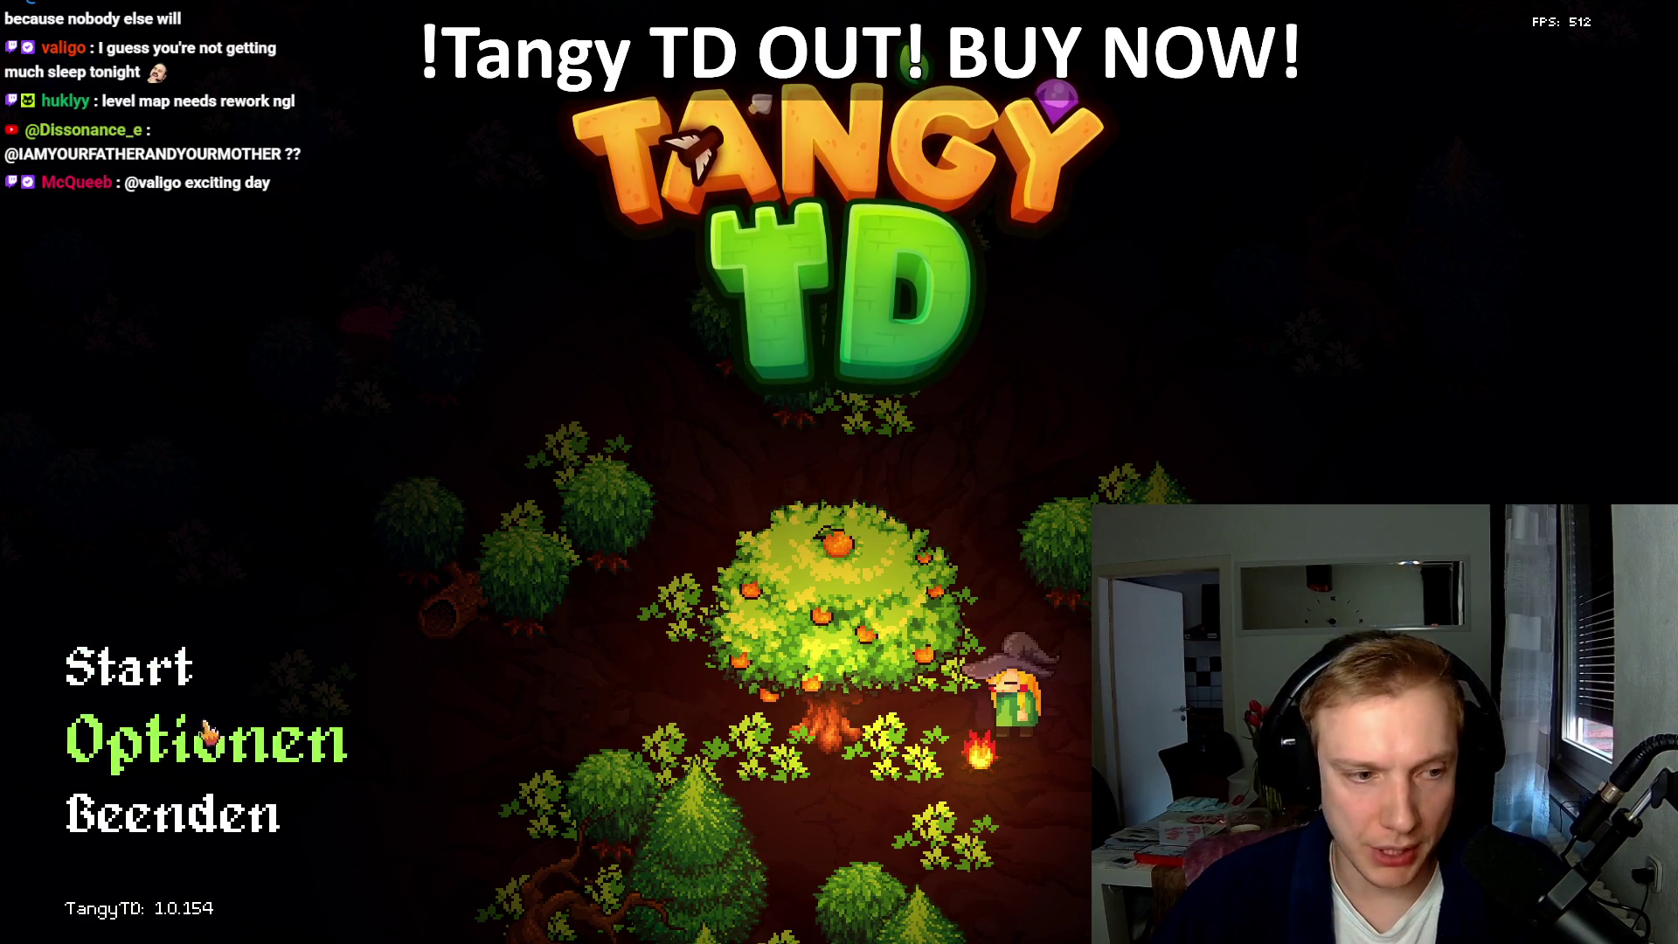
# Step: Check Tangy TD's Optionen dialog, close it, and switch to the Twitch clip in the browser
pyautogui.click(207, 732)
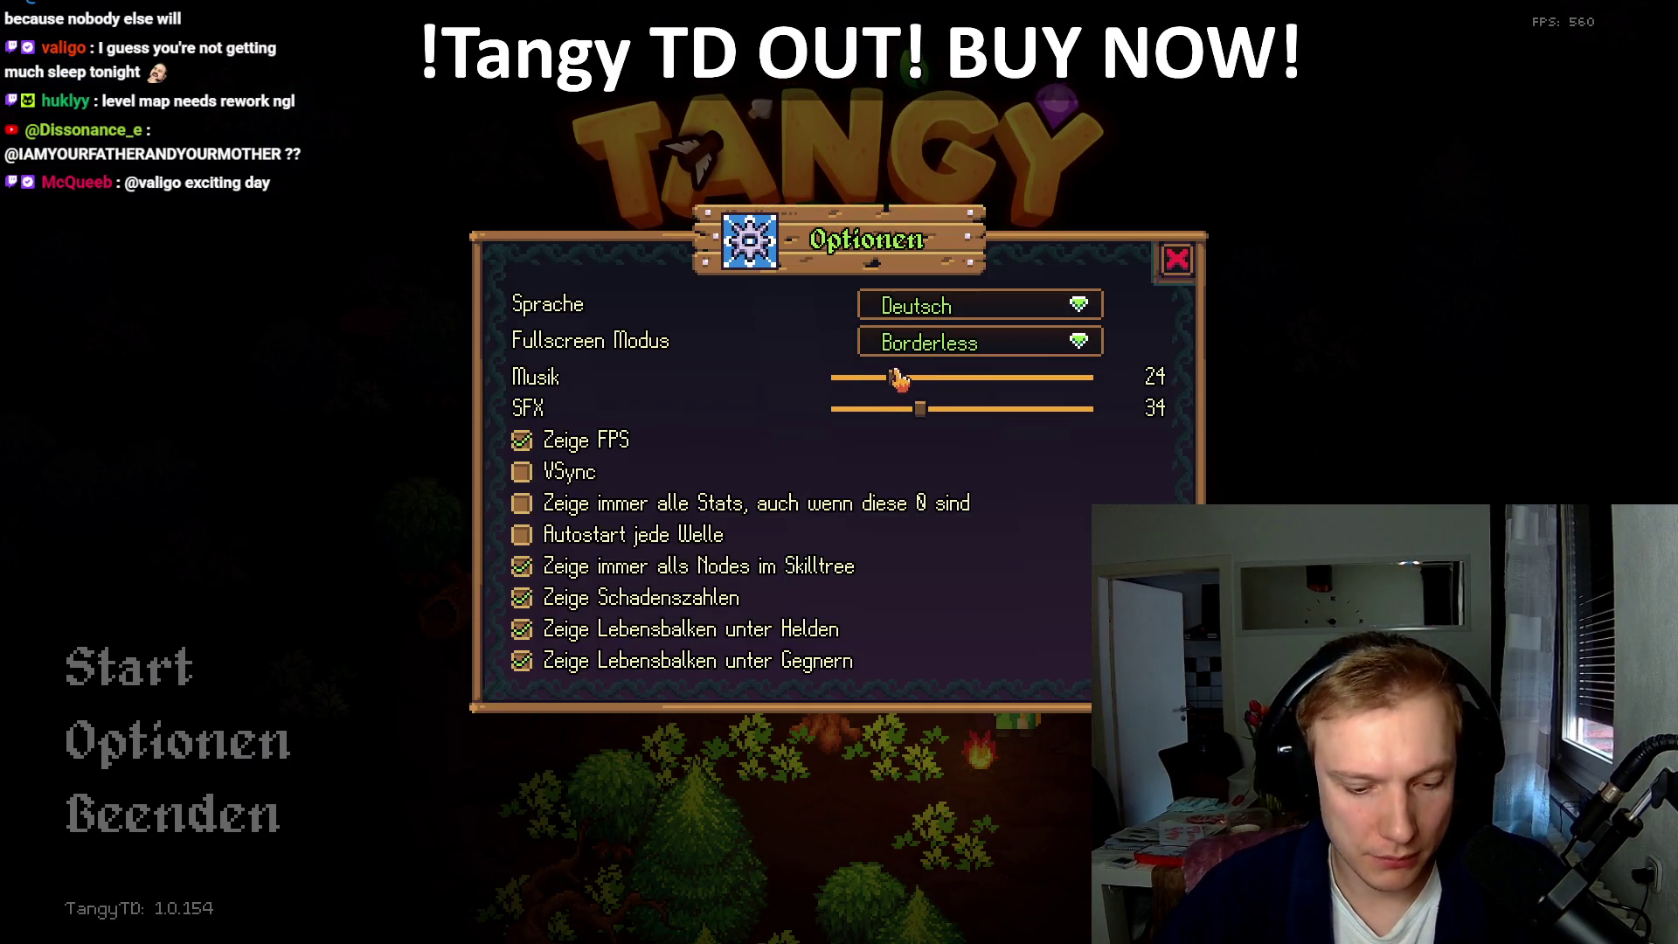
pyautogui.click(1174, 266)
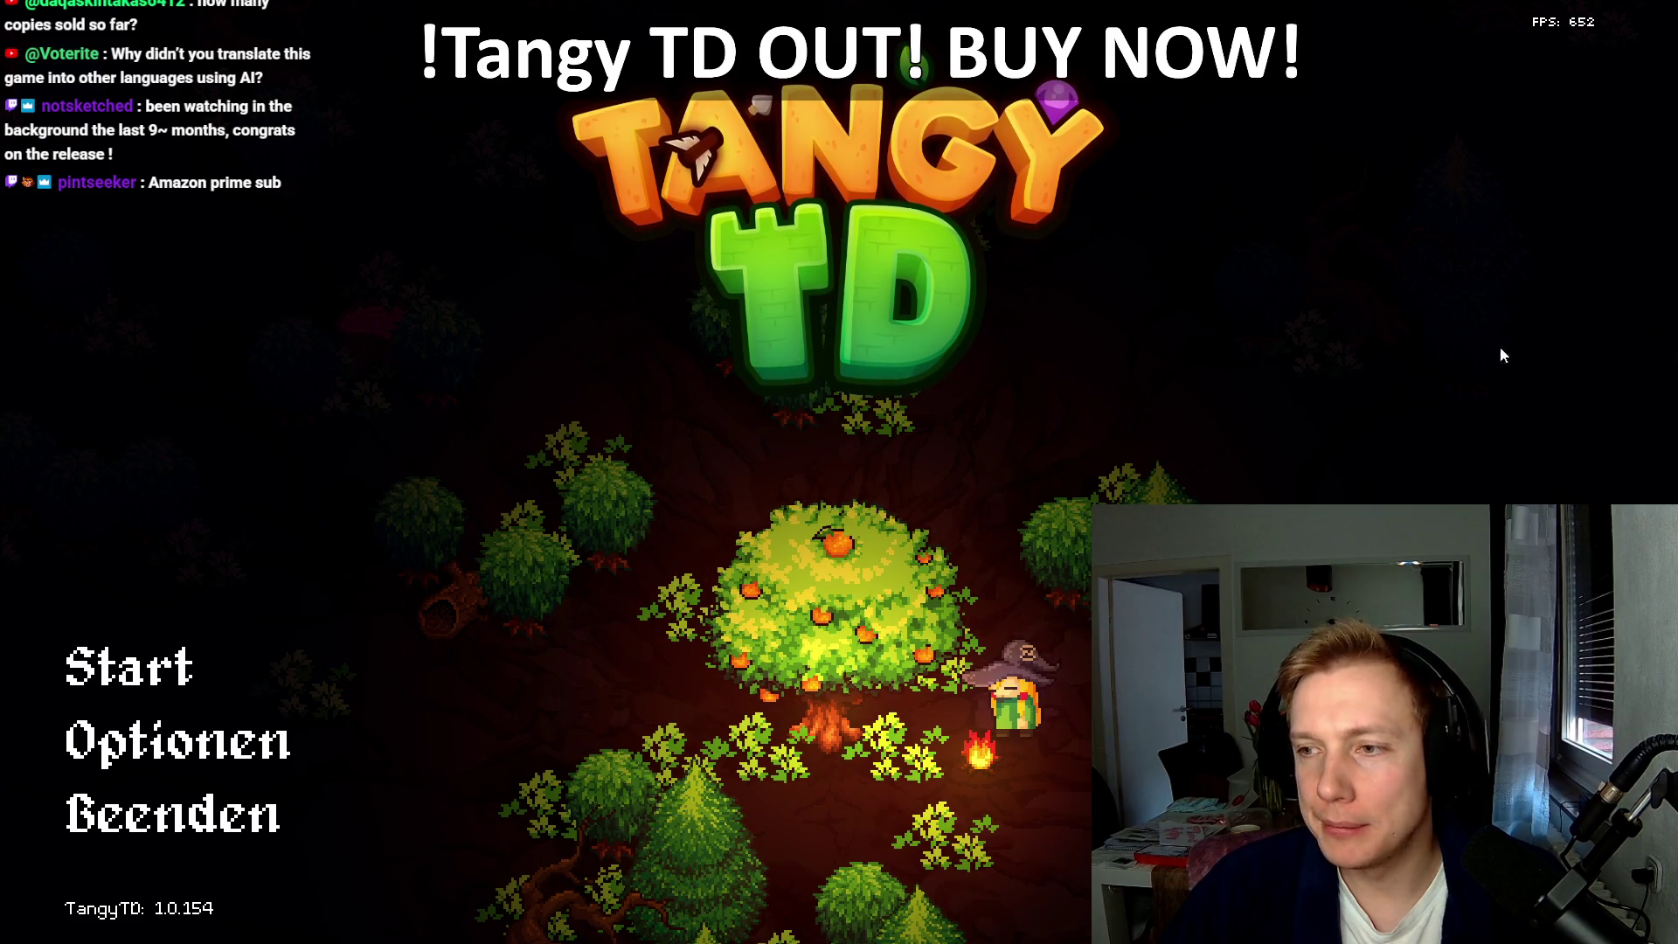
pyautogui.hotkey('alt', 'Tab')
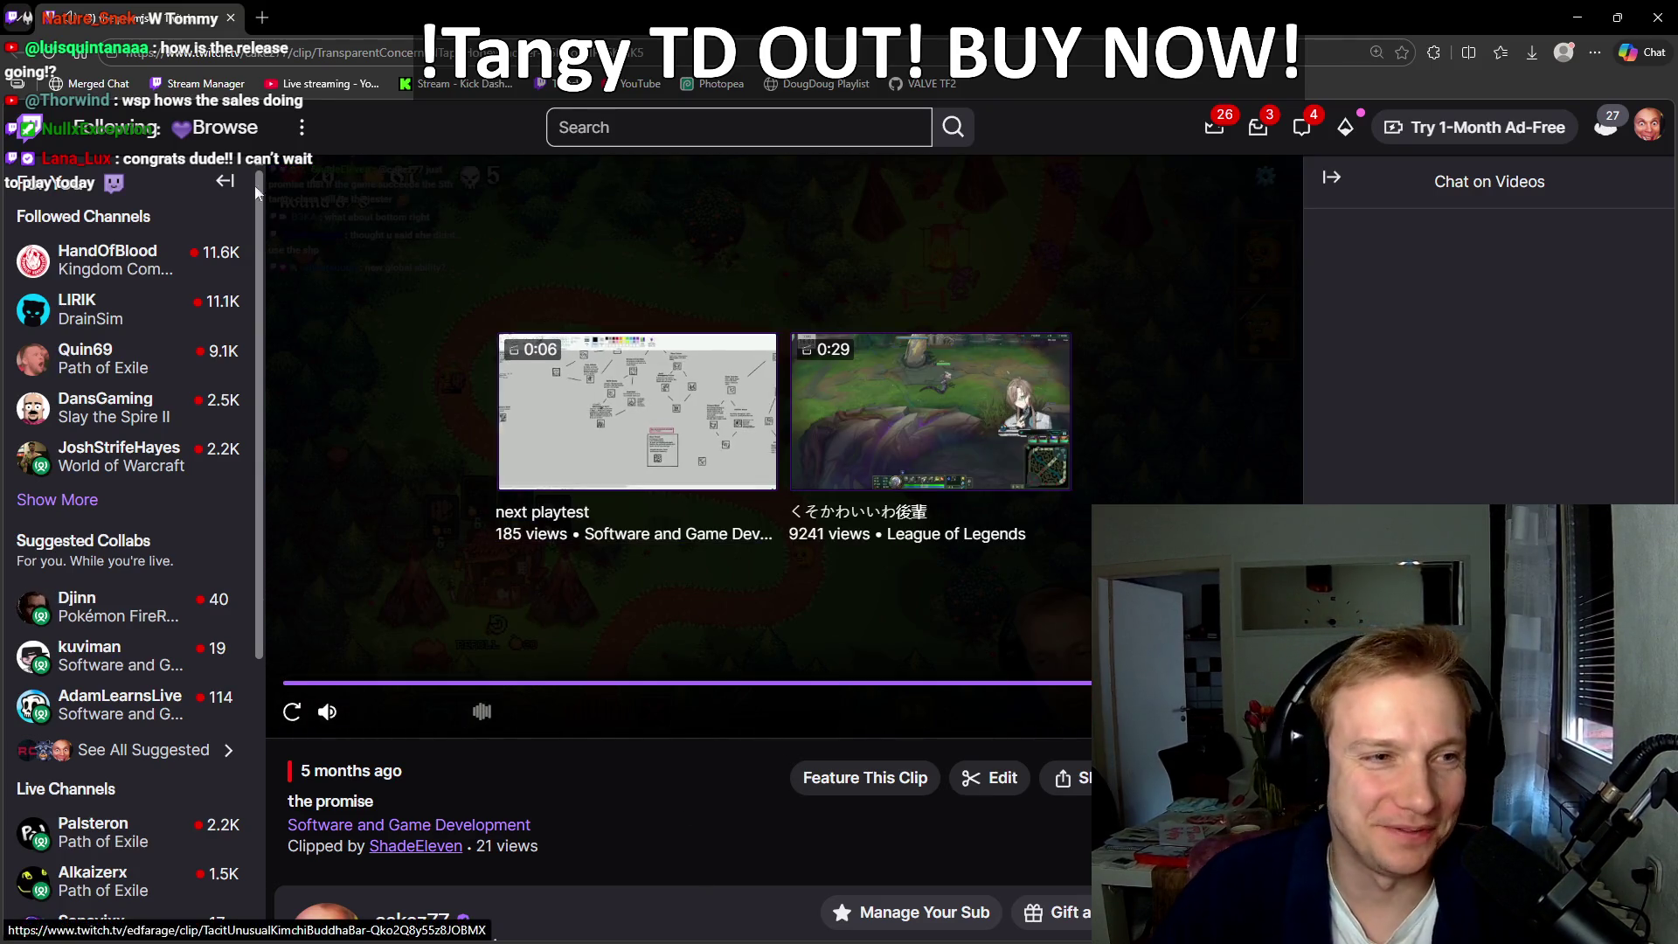
# Step: Collapse the Twitch followed-channels sidebar, reload the 'the promise' clip, and play it unmuted
pyautogui.click(225, 182)
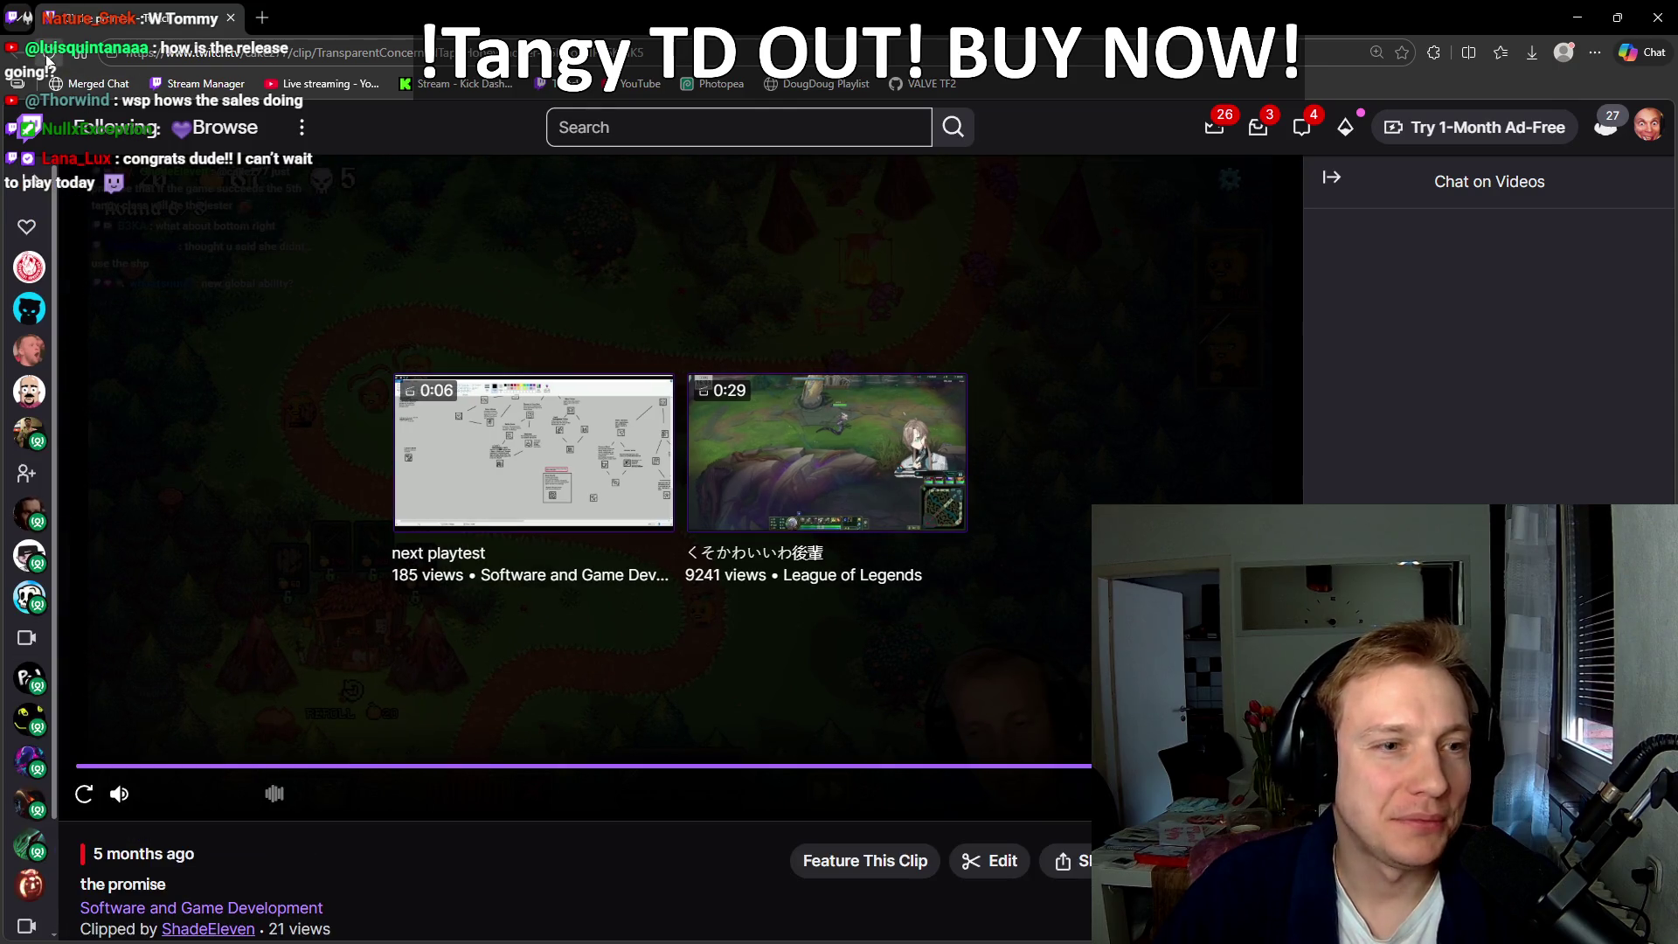
pyautogui.click(48, 54)
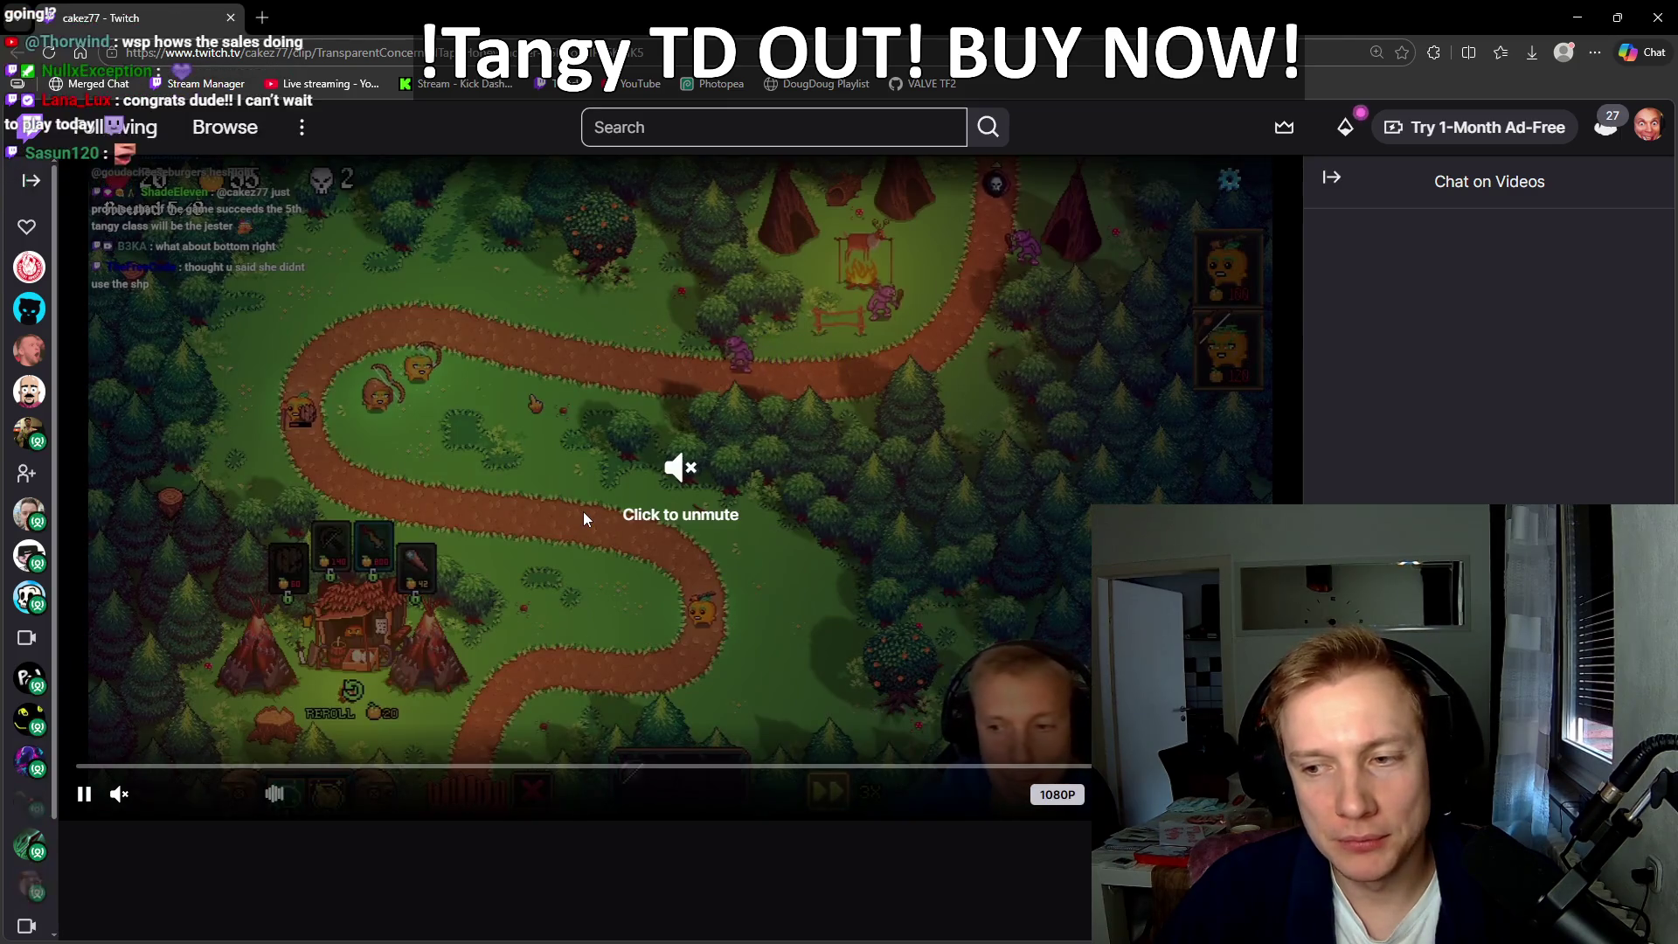
pyautogui.click(790, 727)
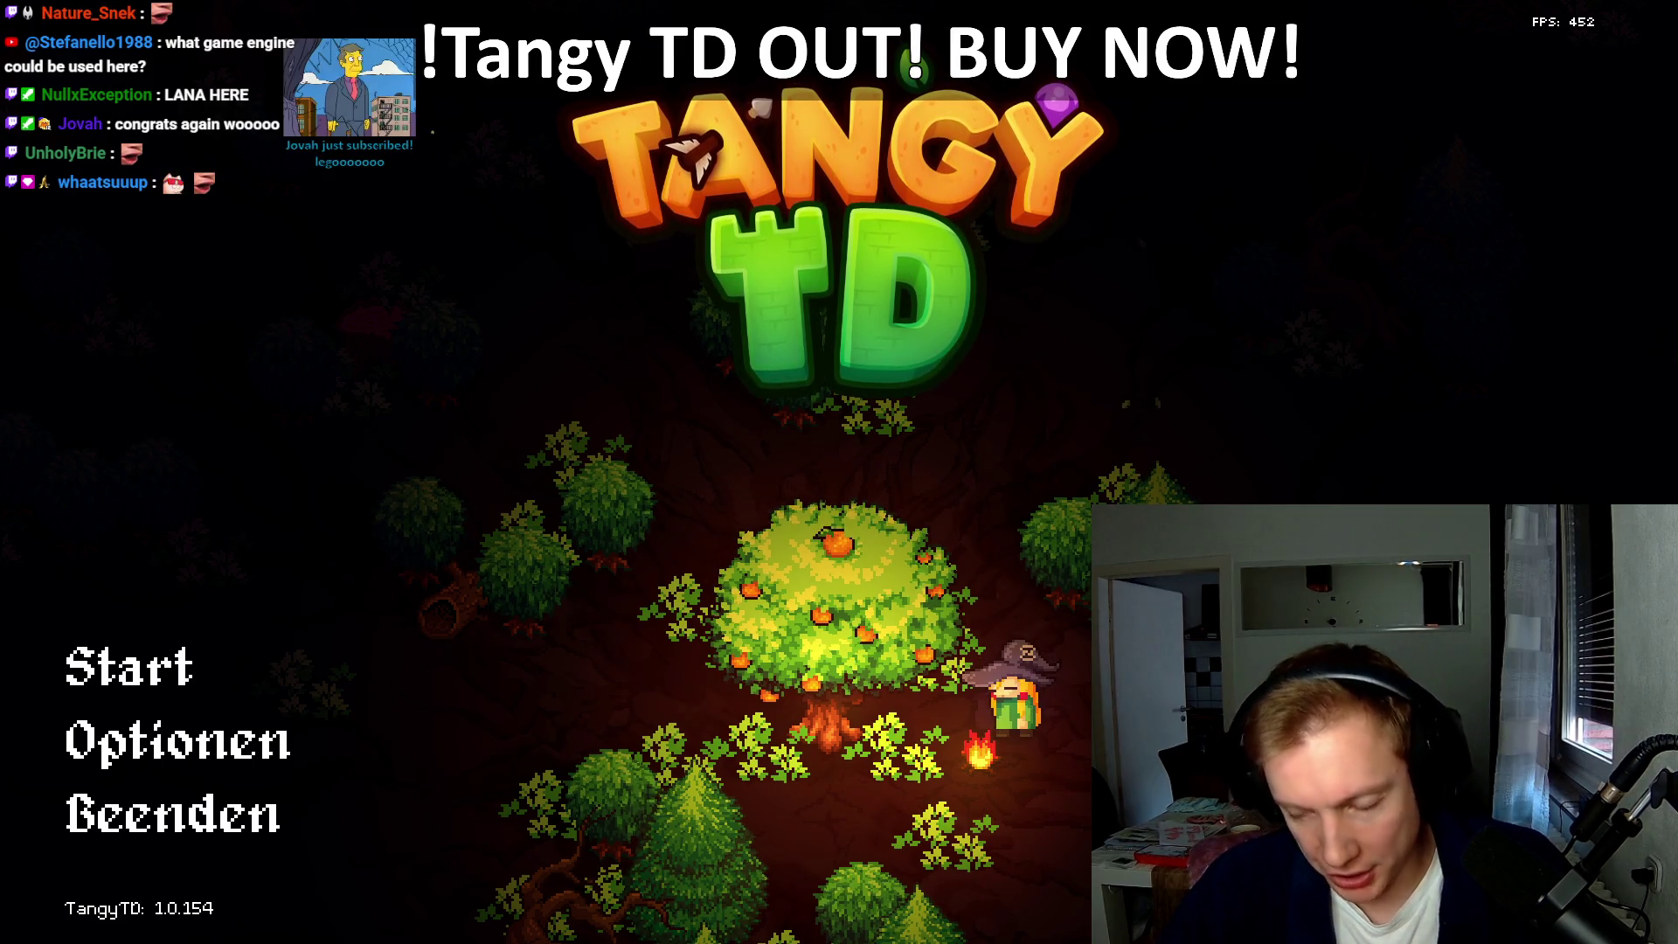
# Step: Switch from the game to the YouTube Studio dashboard showing 643 concurrent viewers
pyautogui.hotkey('alt', 'Tab')
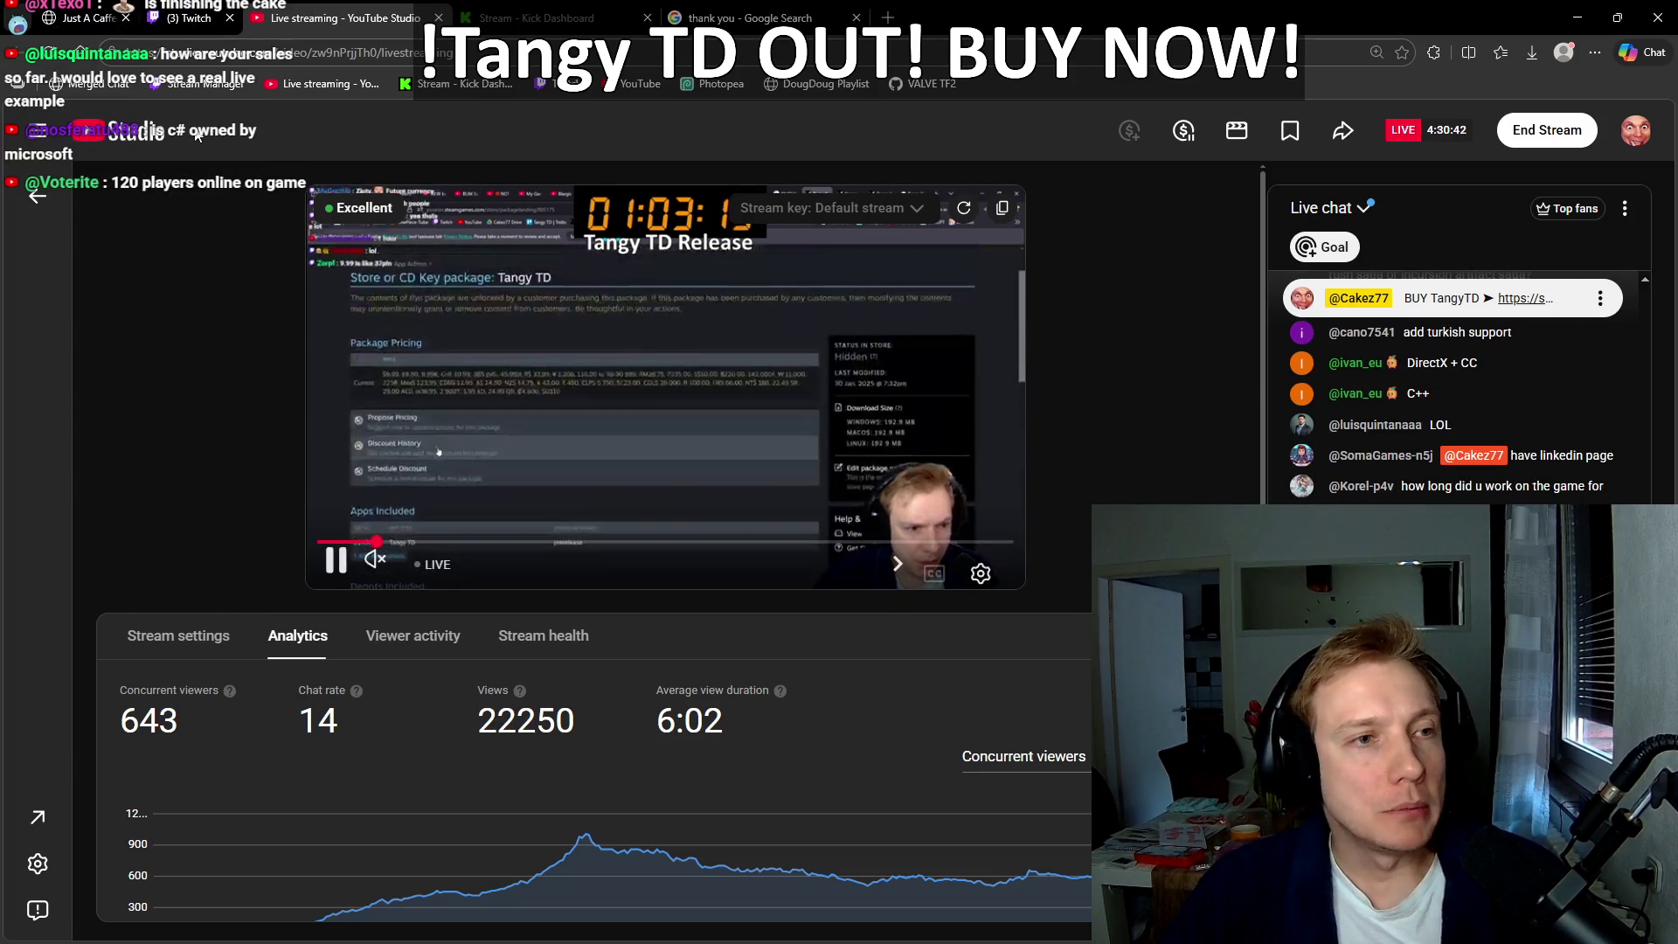
# Step: Glance at the Twitch Stream Manager chat and the SteamDB Tangy TD page (App ID 2245620), then bring up the Gnomes store tab
pyautogui.click(194, 12)
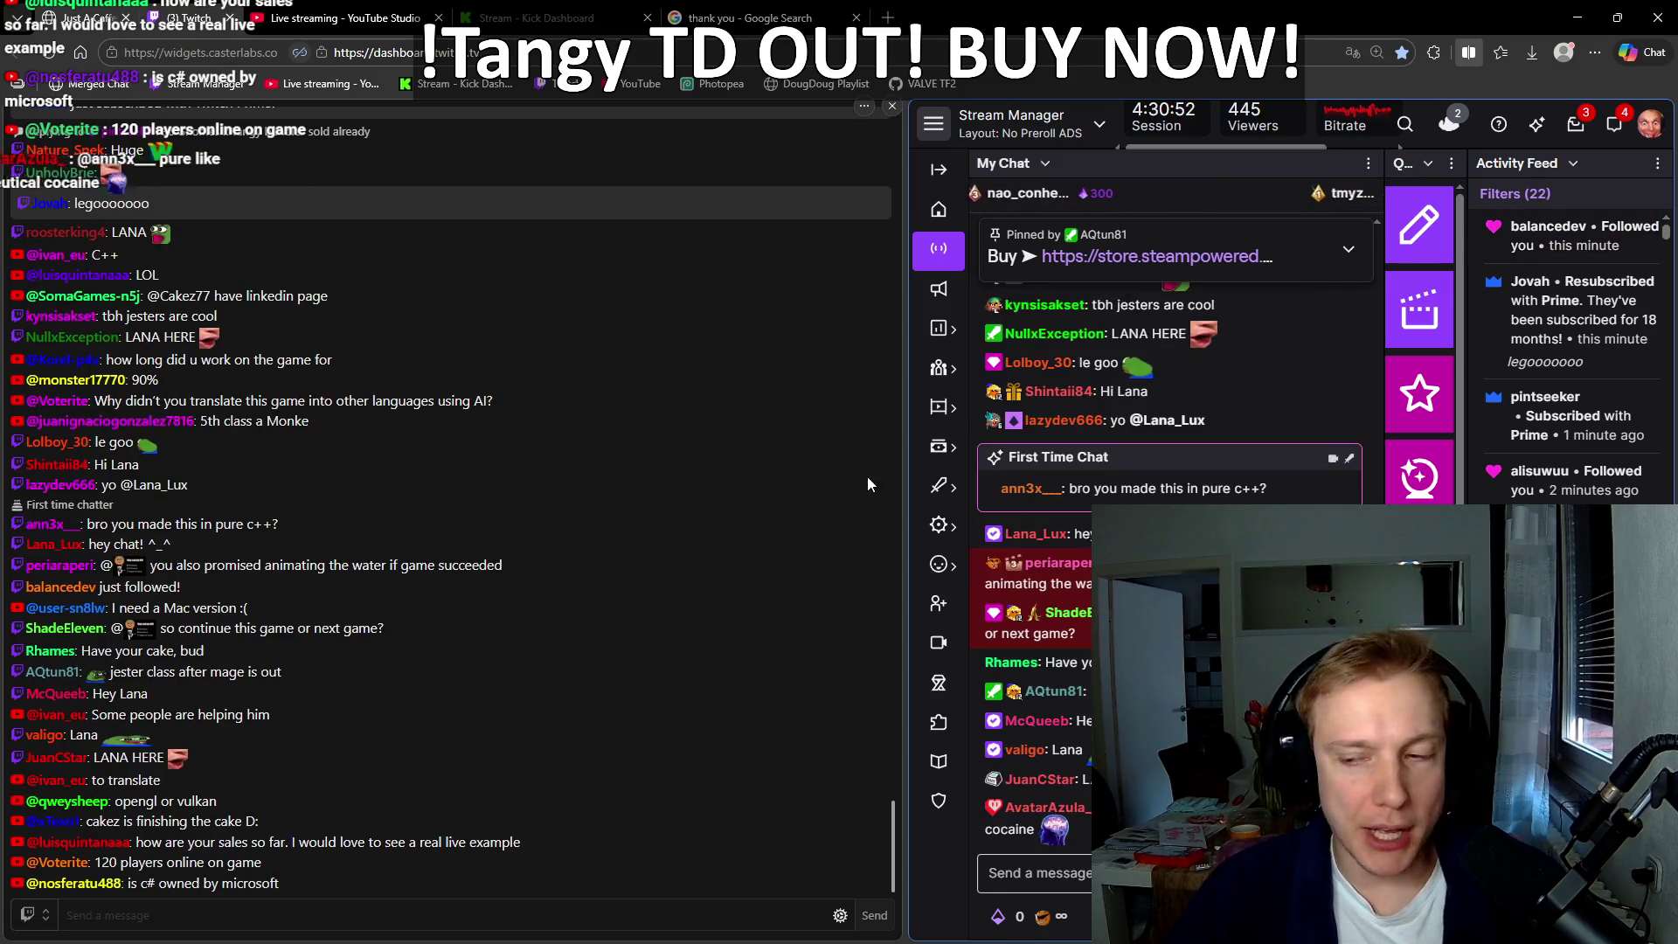
pyautogui.hotkey('alt', 'Tab')
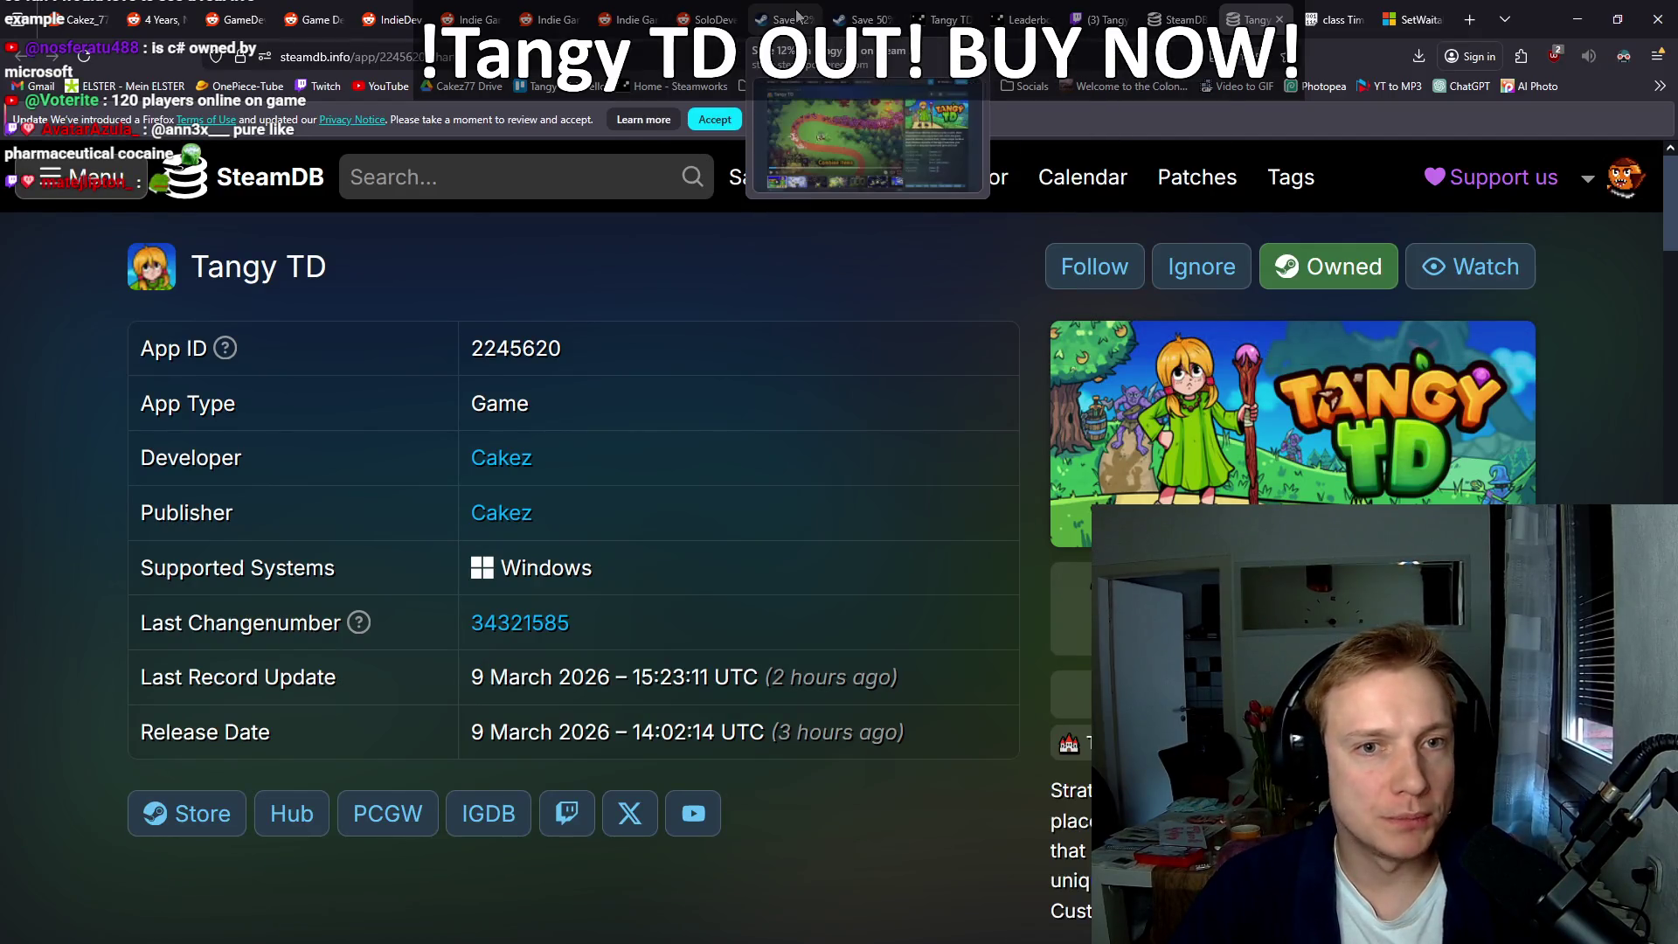
pyautogui.click(848, 13)
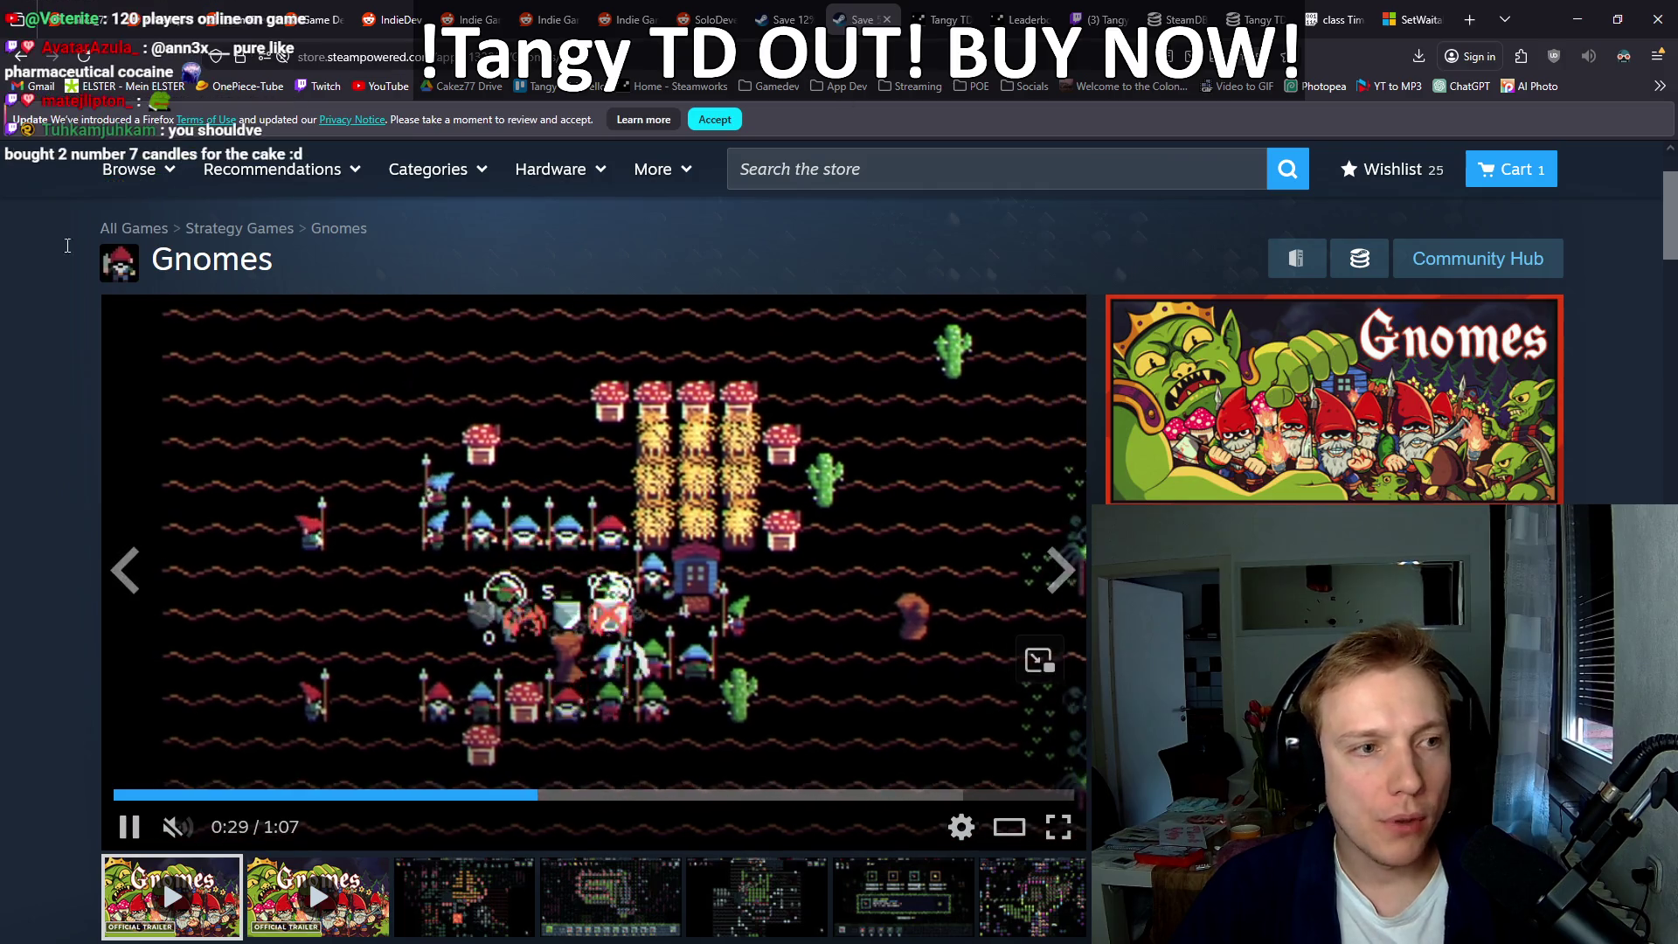
# Step: Reload the Gnomes store page and open the 'Gnomes 2.0: New Maps, Guilds and Relics!' event under Recent Events
pyautogui.press('F5')
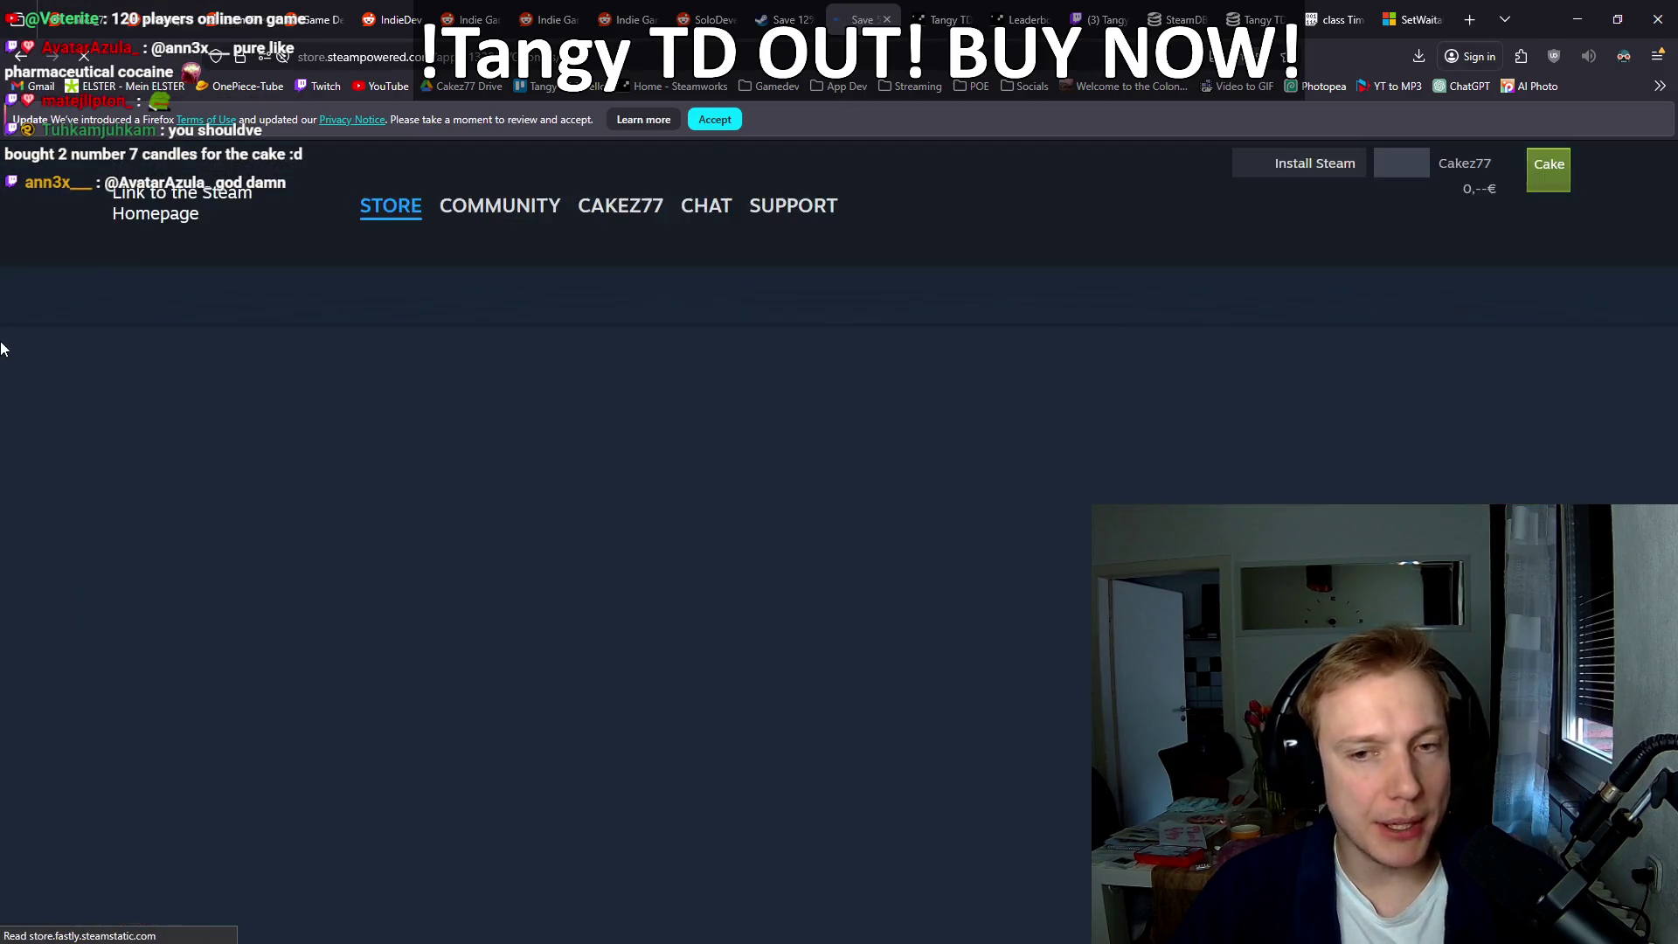
pyautogui.scroll(-10, 23, 349)
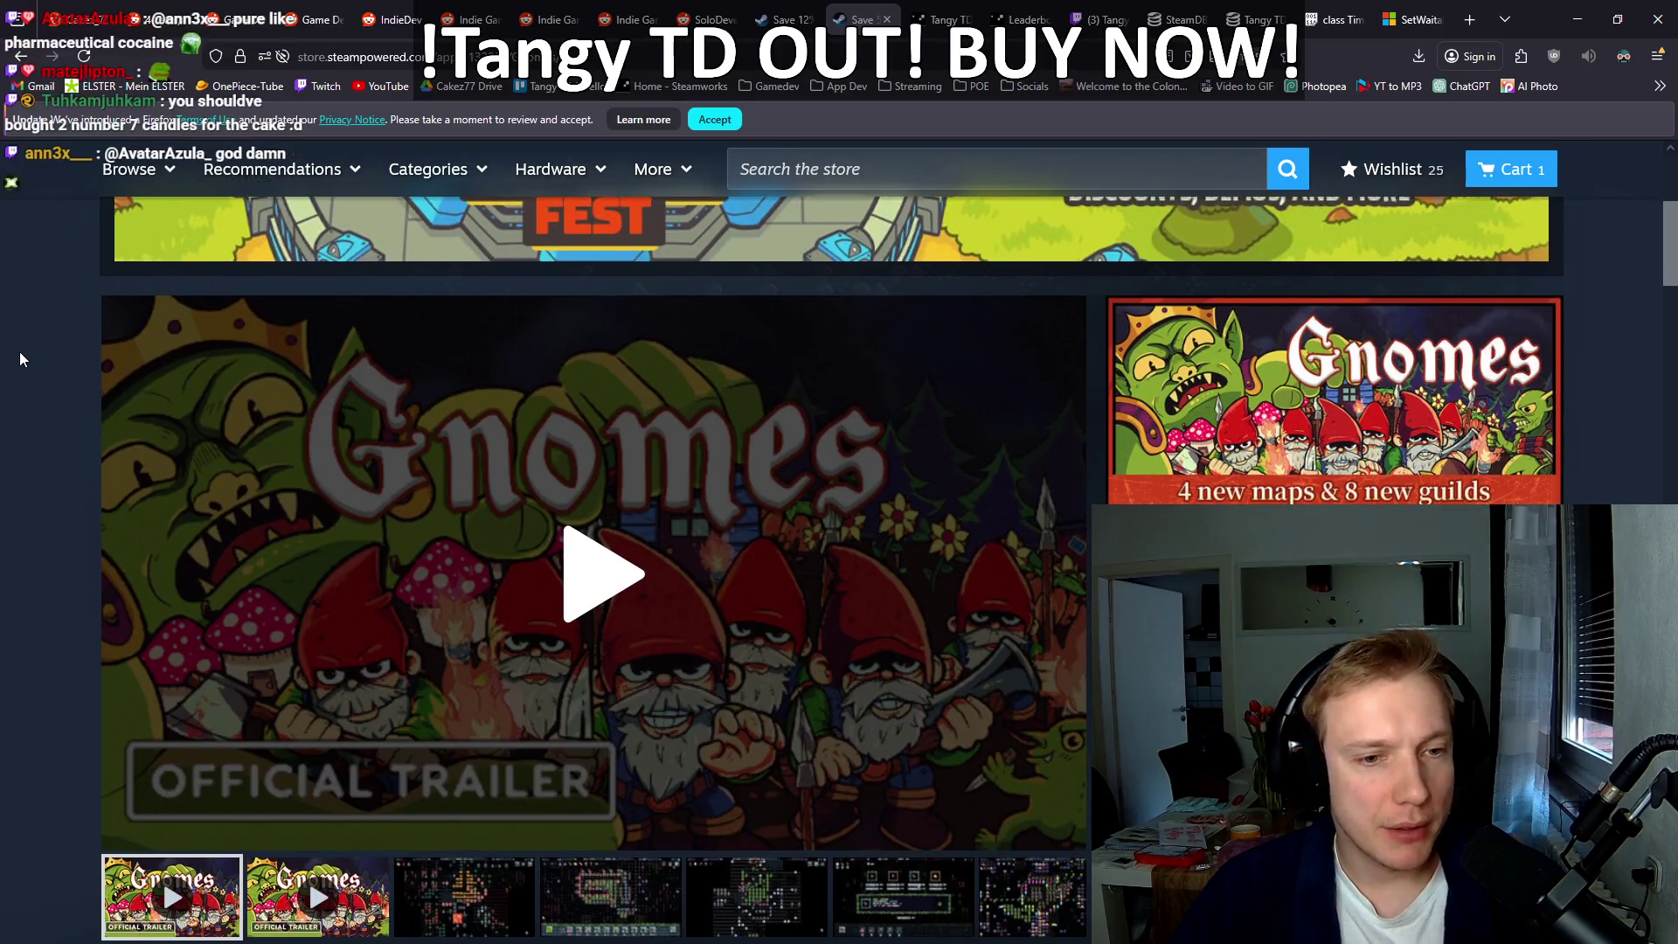
pyautogui.scroll(-10, 7, 353)
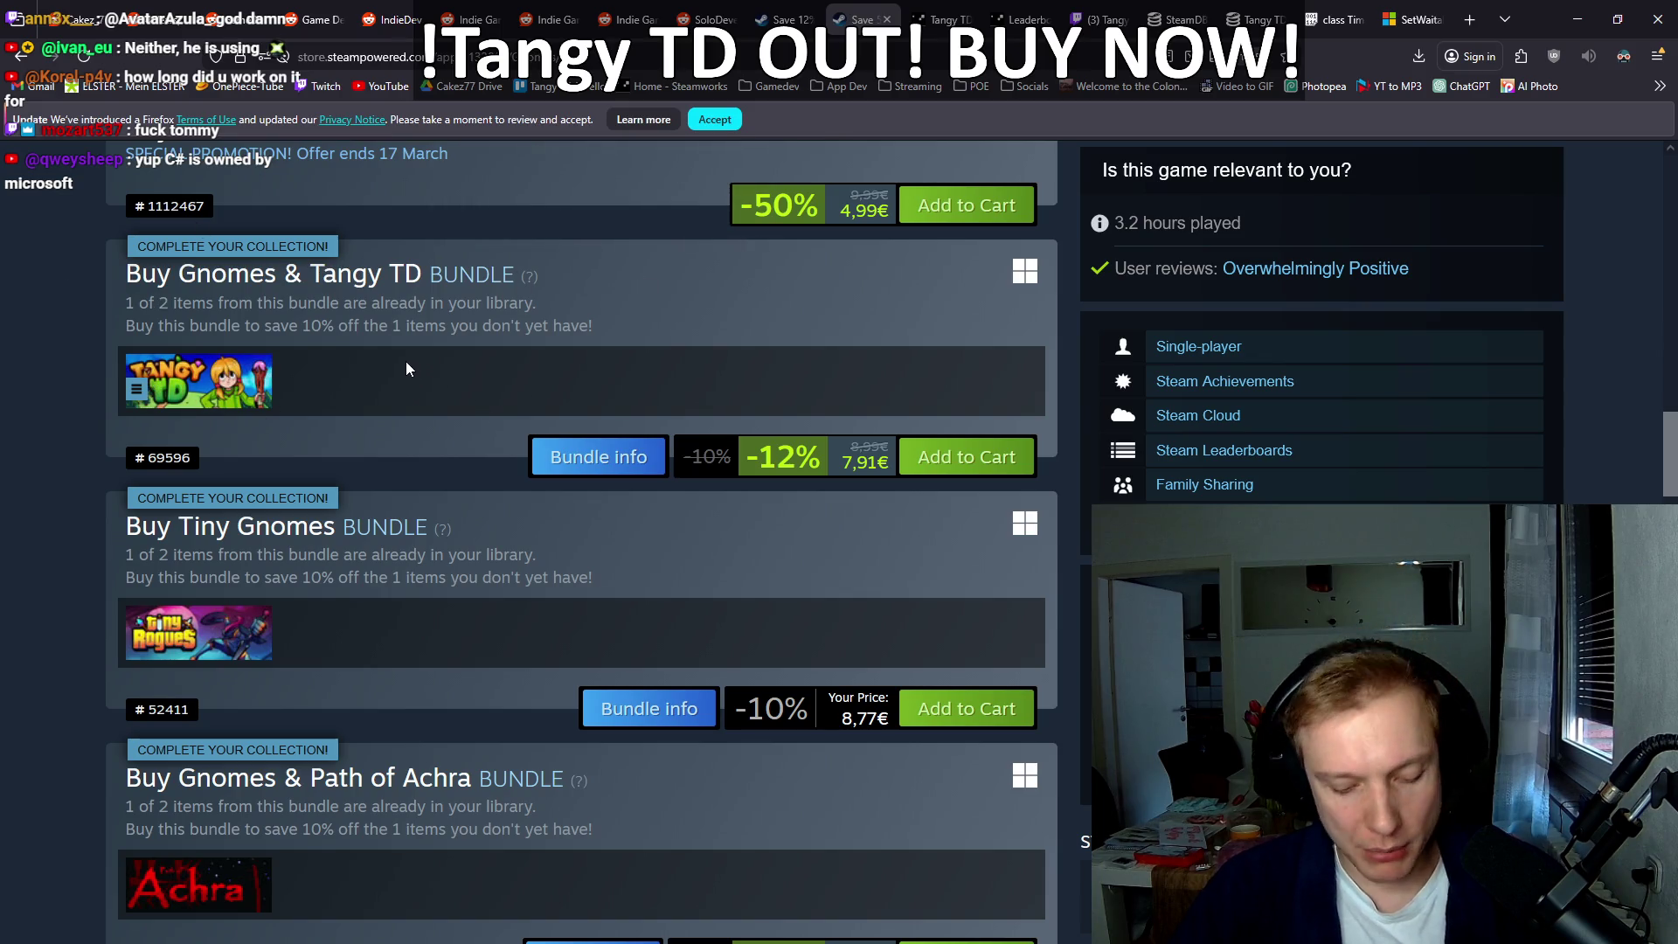
pyautogui.scroll(9, 368, 440)
pyautogui.scroll(15, 61, 437)
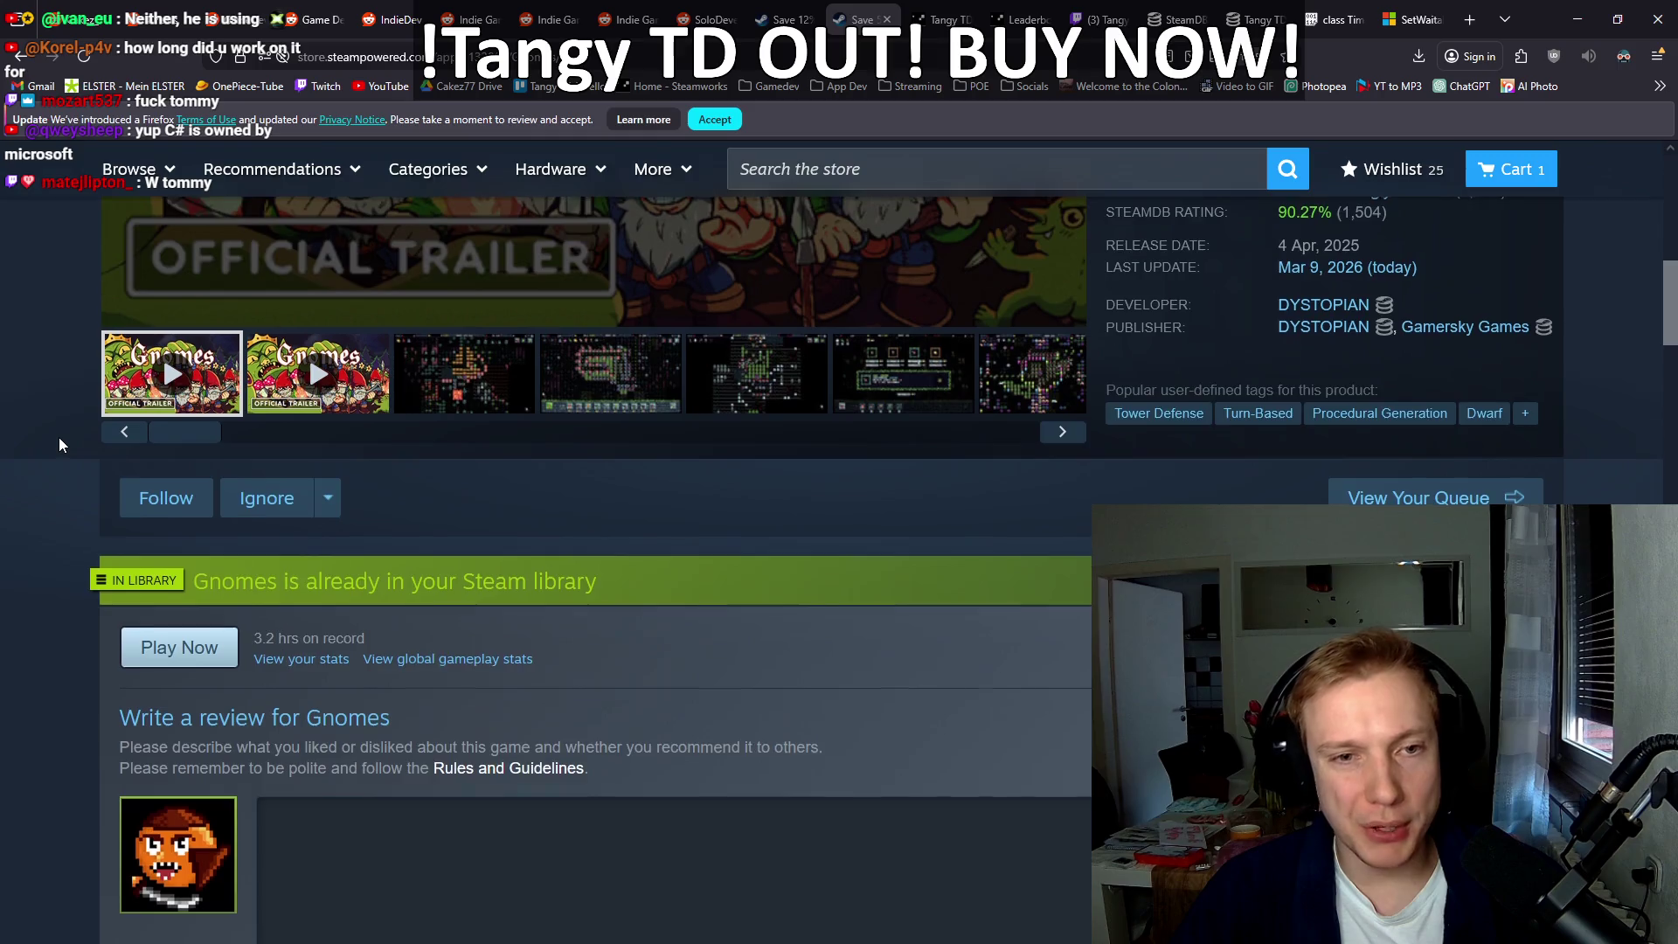
pyautogui.scroll(-10, 2, 414)
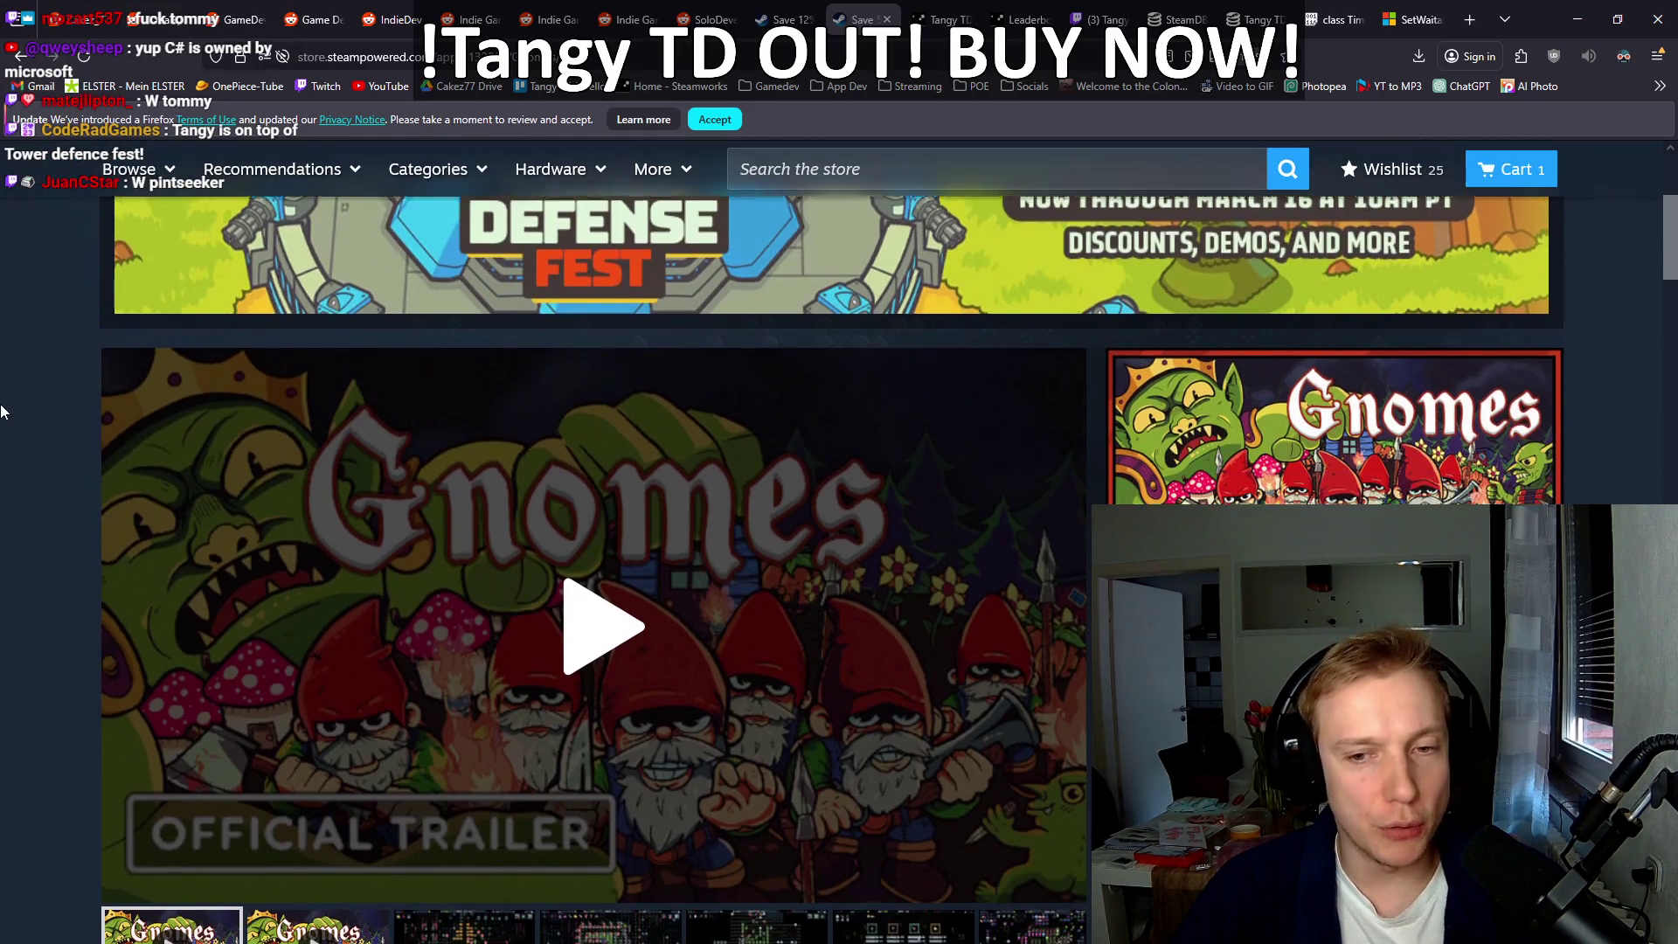
pyautogui.scroll(2, 2, 411)
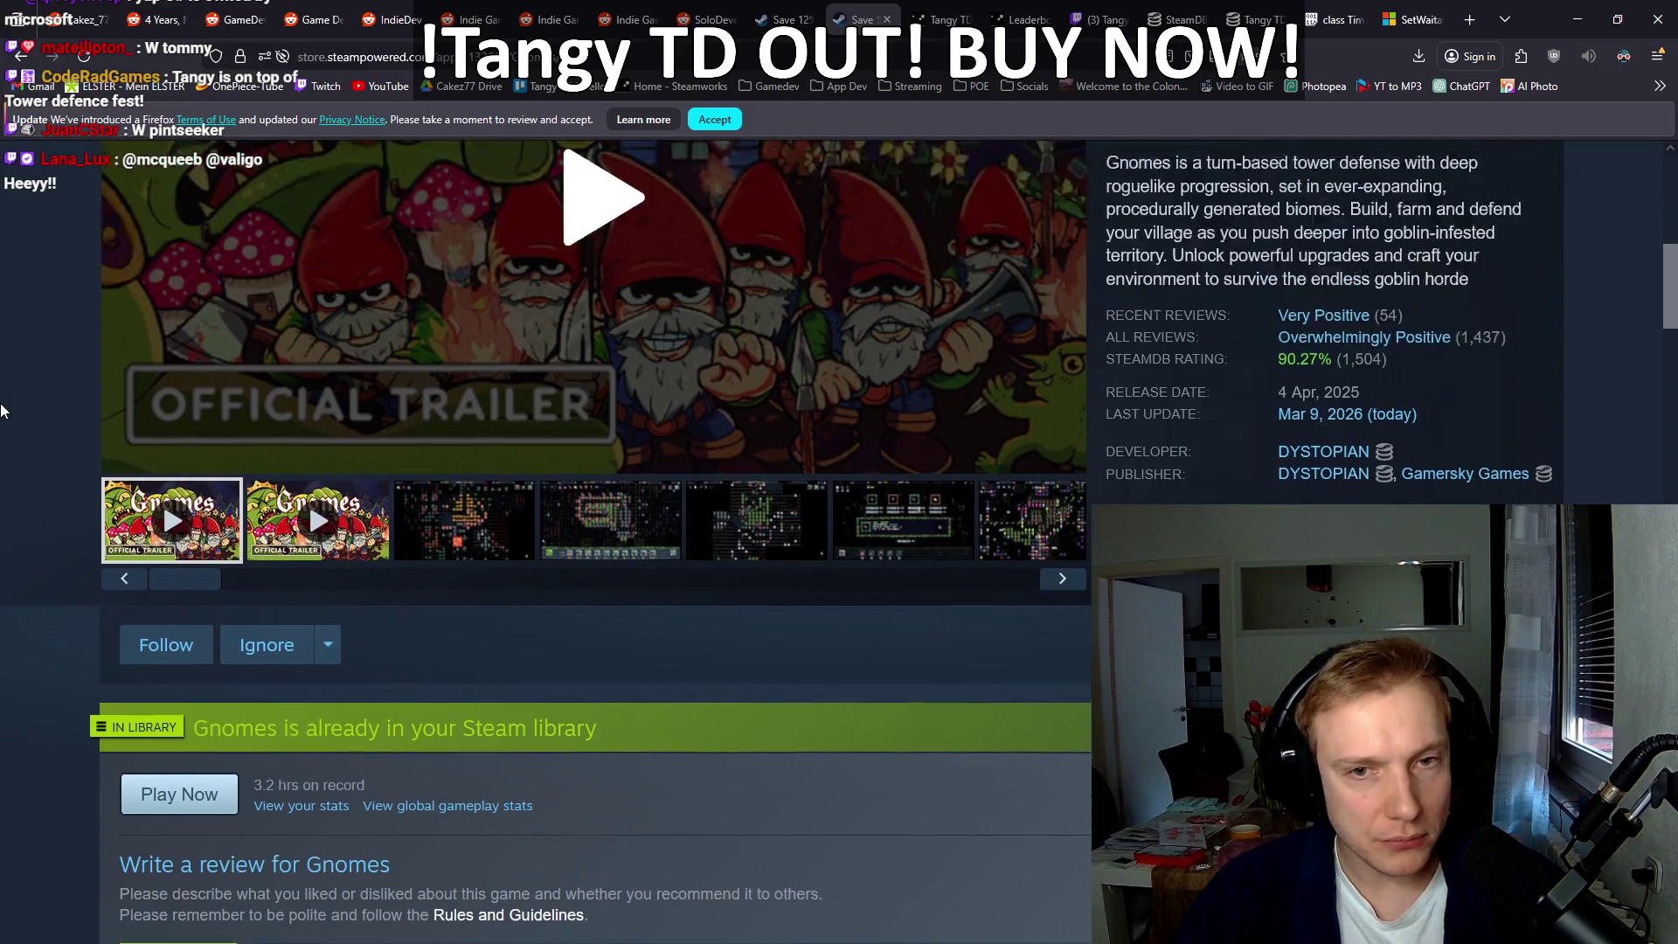
pyautogui.scroll(-15, 3, 407)
pyautogui.scroll(-7, 2, 405)
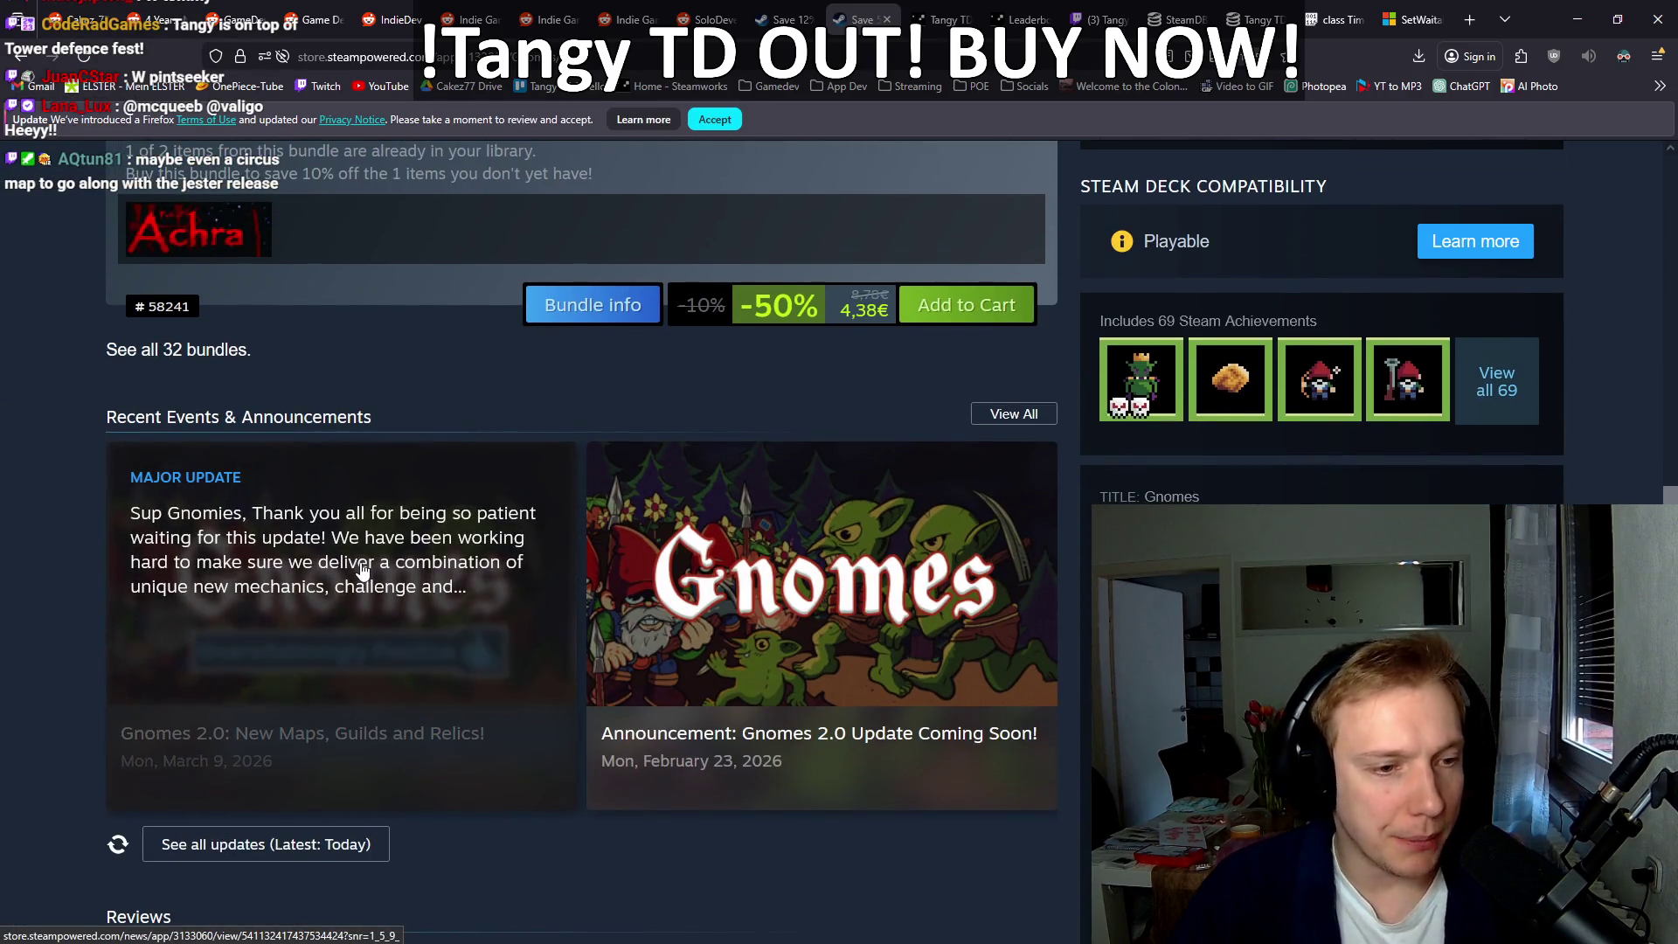
pyautogui.click(364, 570)
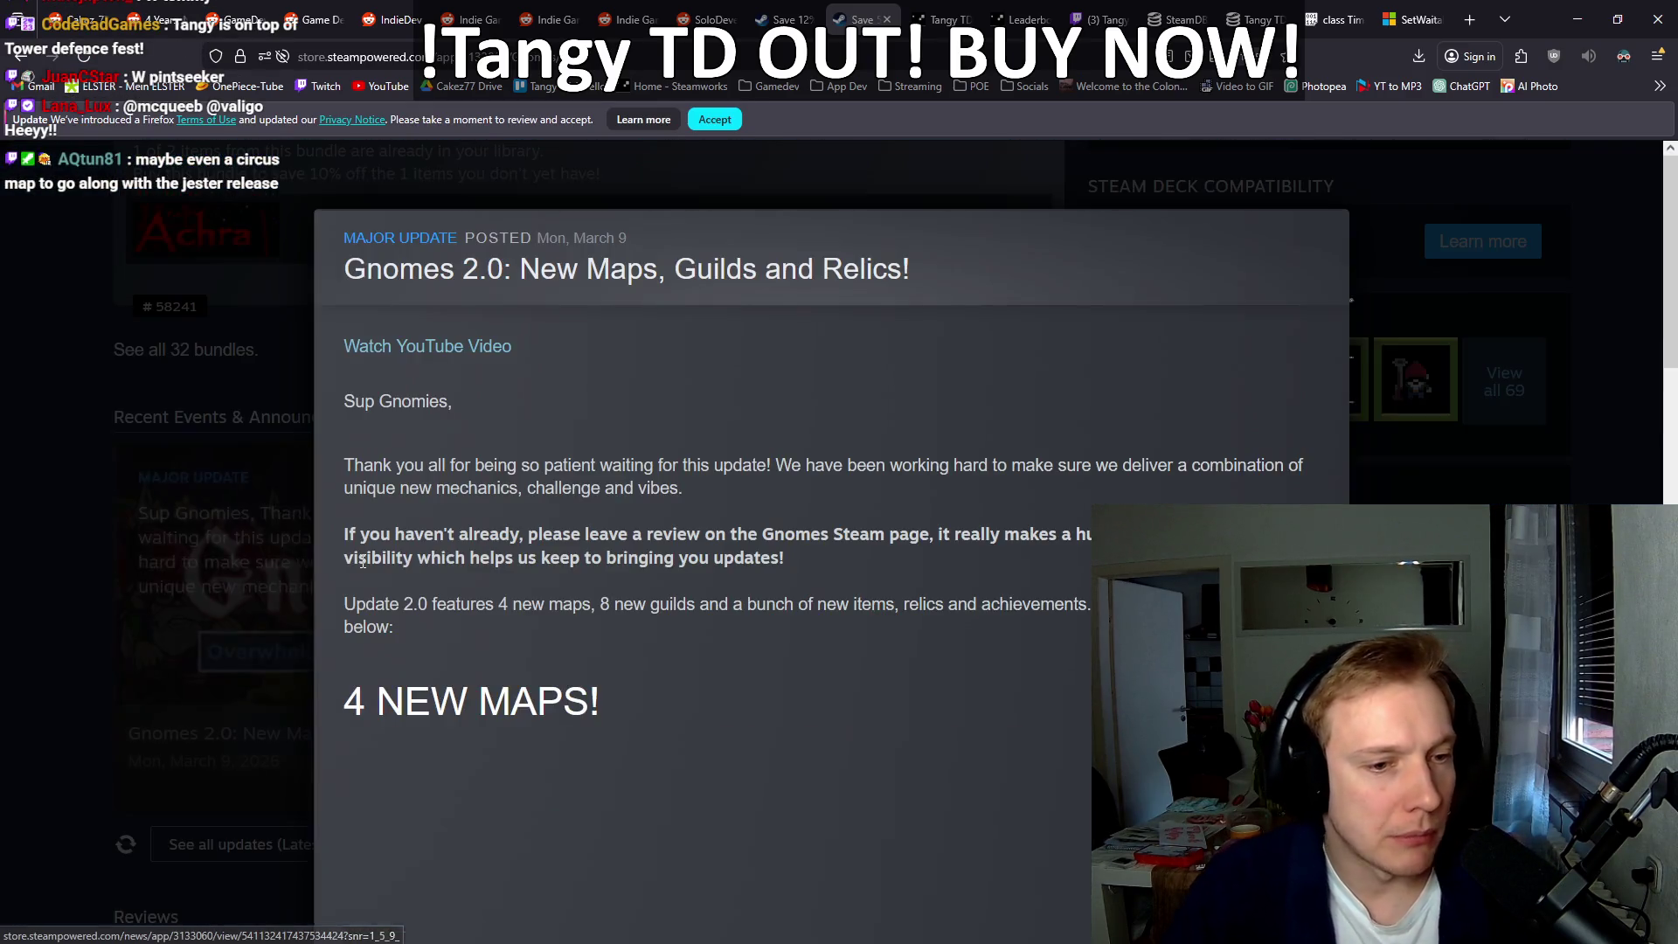
# Step: Read the Gnomes 2.0 announcement to the end, close it, and scroll back up the Gnomes page
pyautogui.scroll(-5, 672, 434)
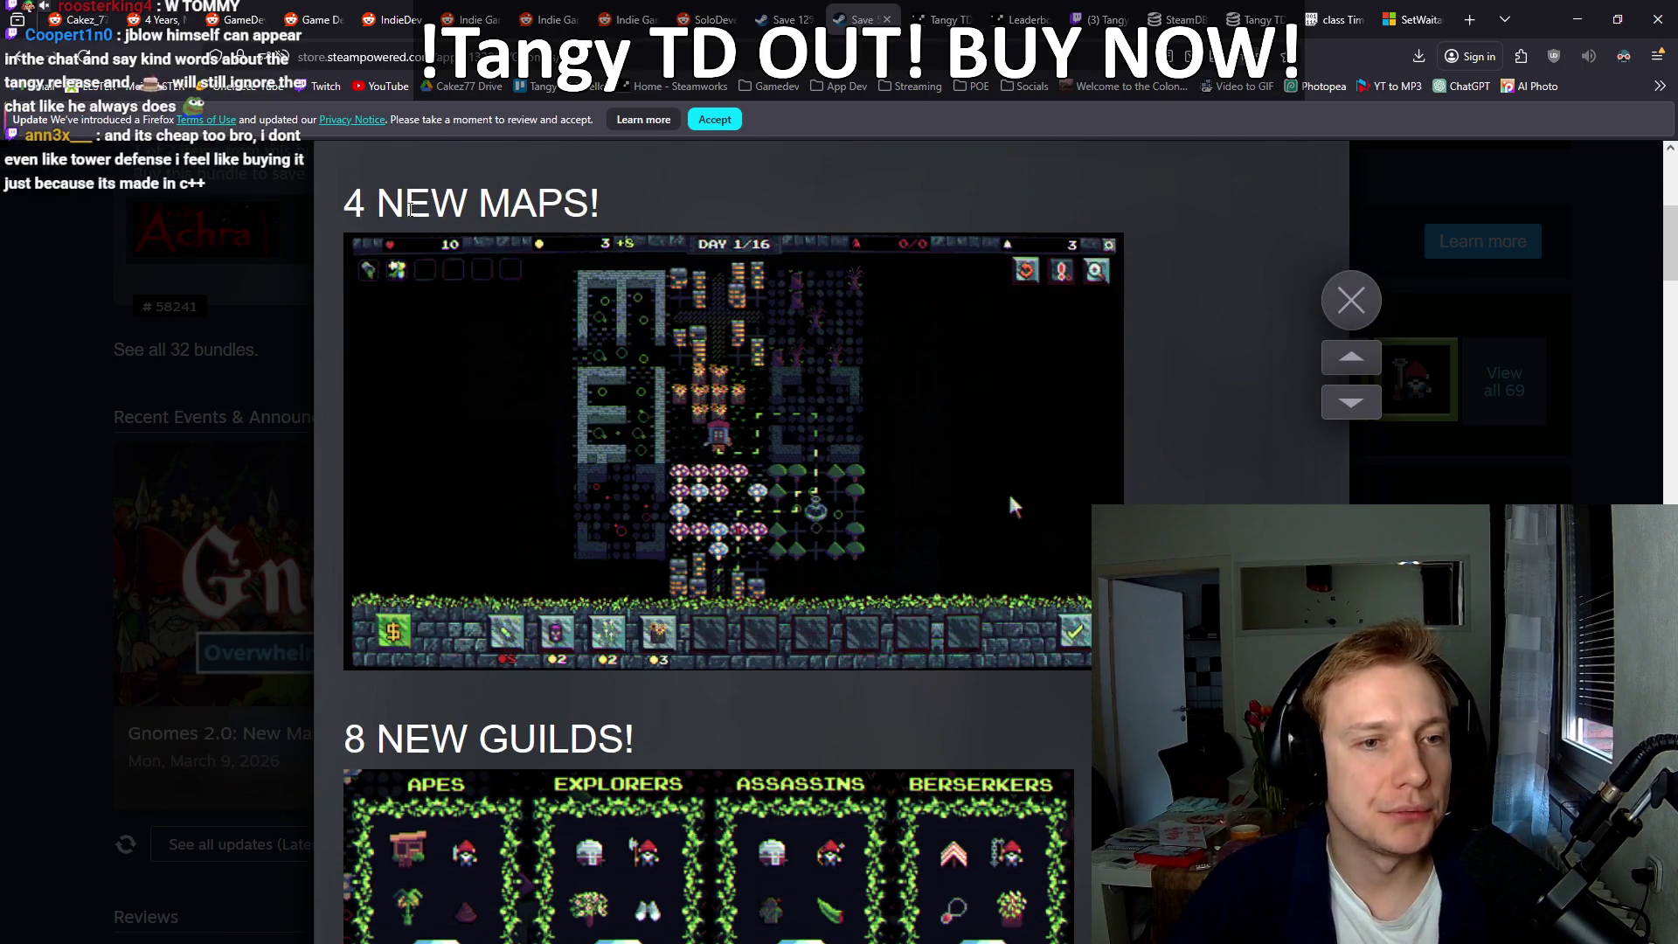
pyautogui.scroll(-3, 612, 437)
pyautogui.scroll(-6, 574, 441)
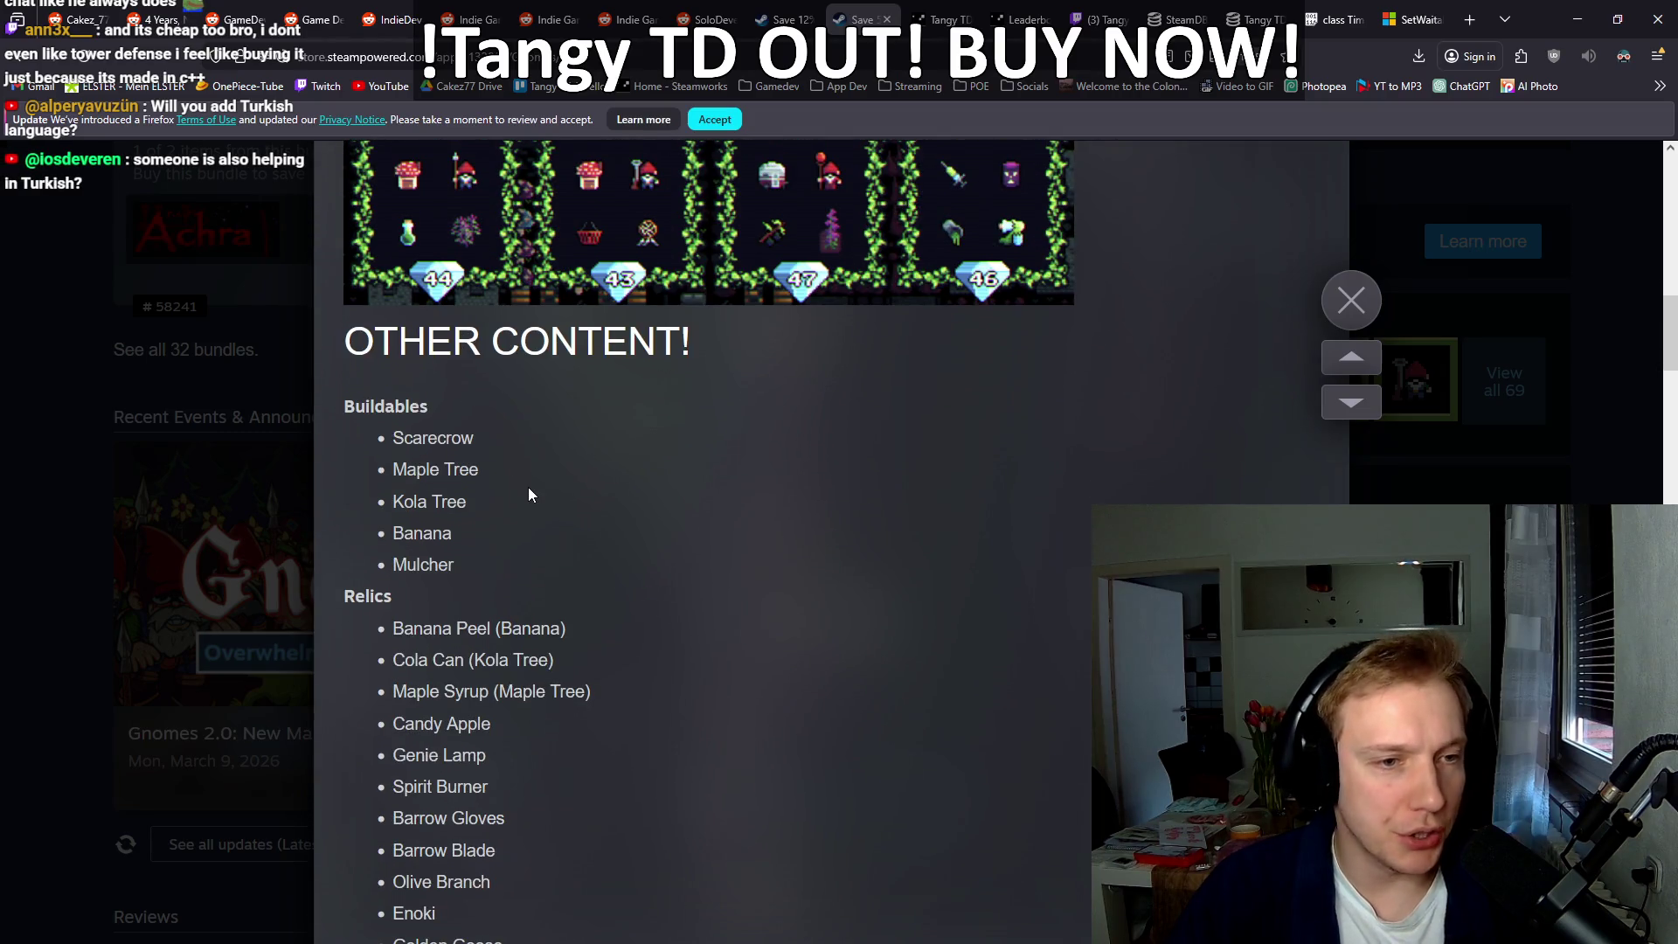
pyautogui.scroll(-6, 481, 548)
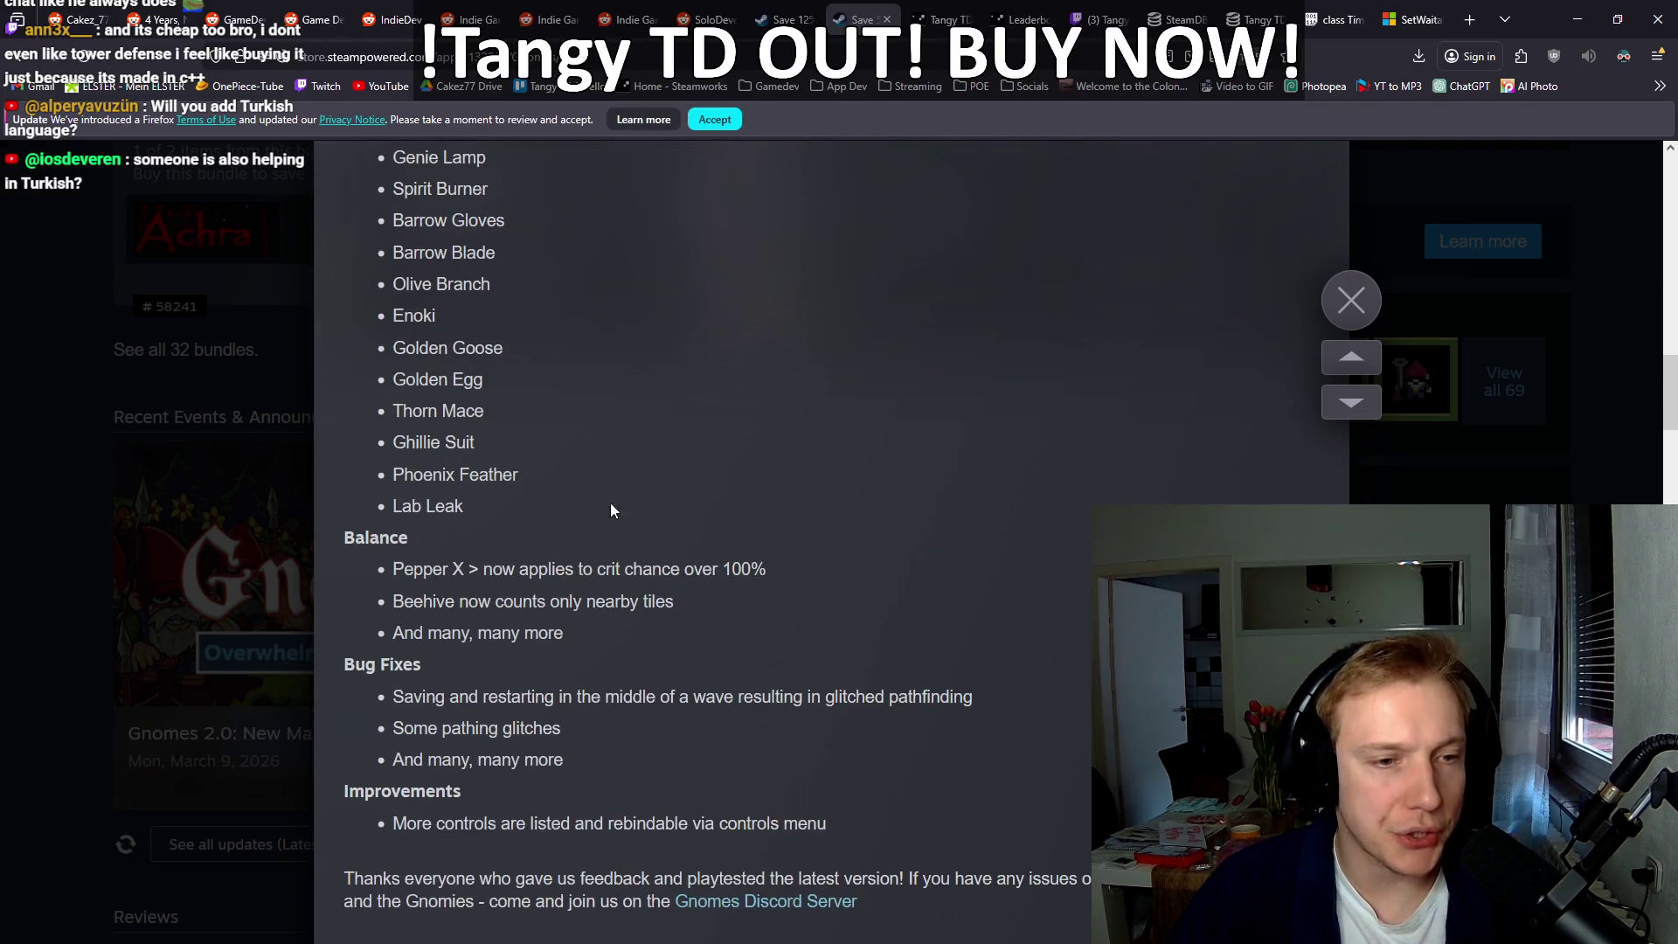
pyautogui.scroll(-3, 704, 601)
pyautogui.scroll(15, 695, 583)
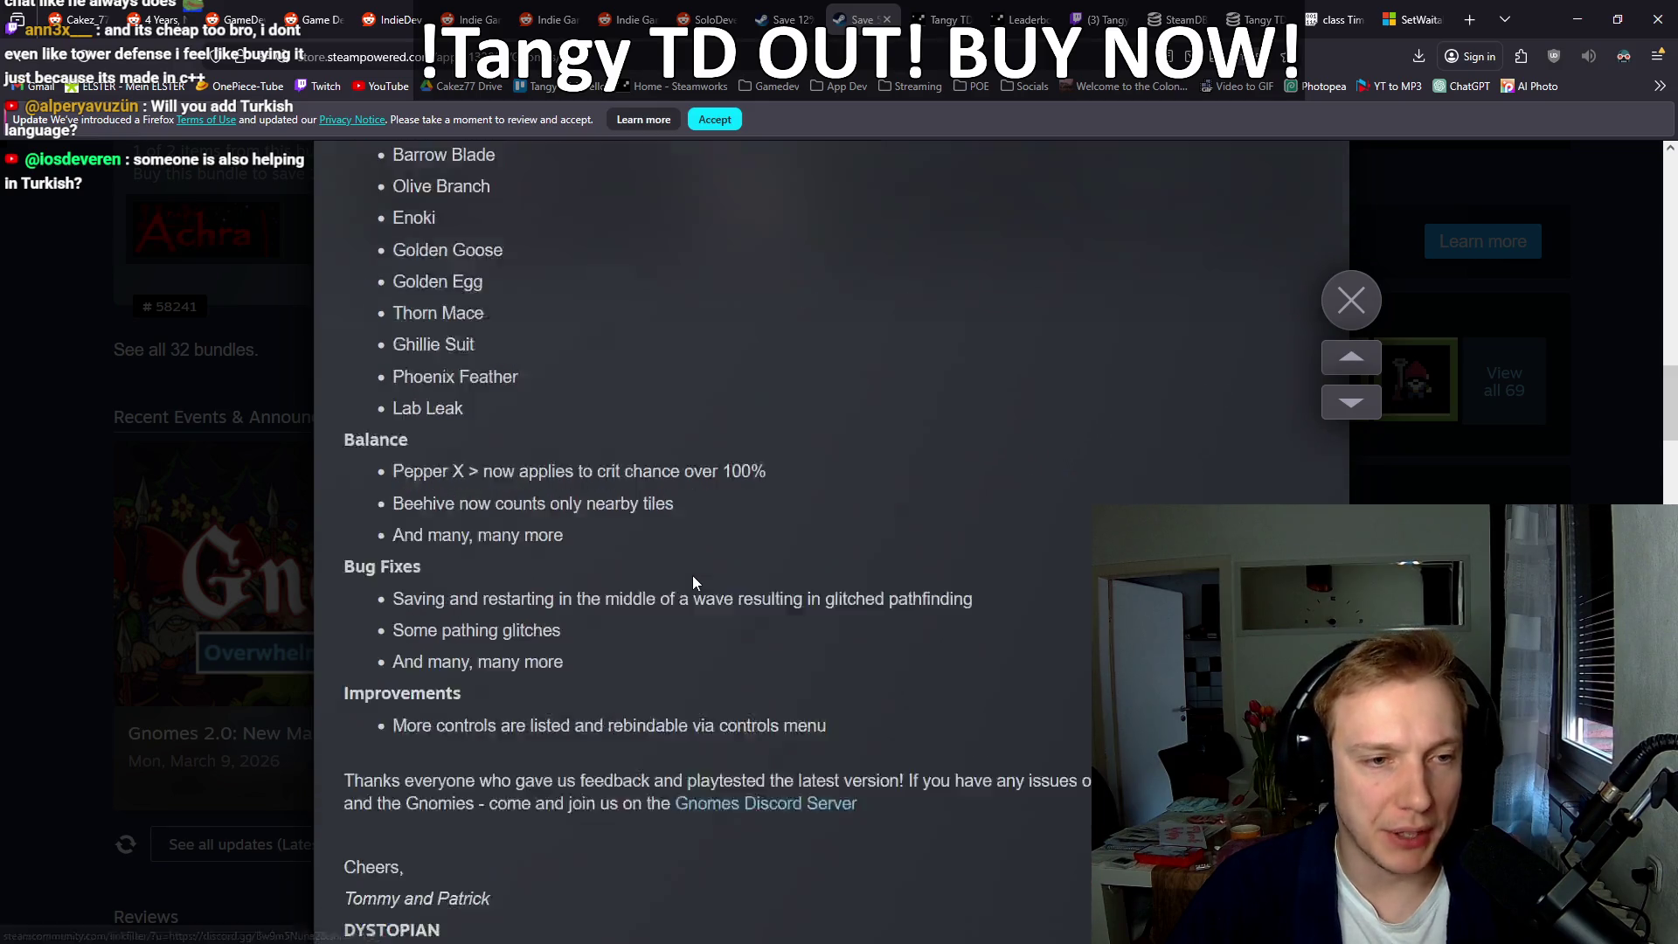
pyautogui.scroll(10, 673, 577)
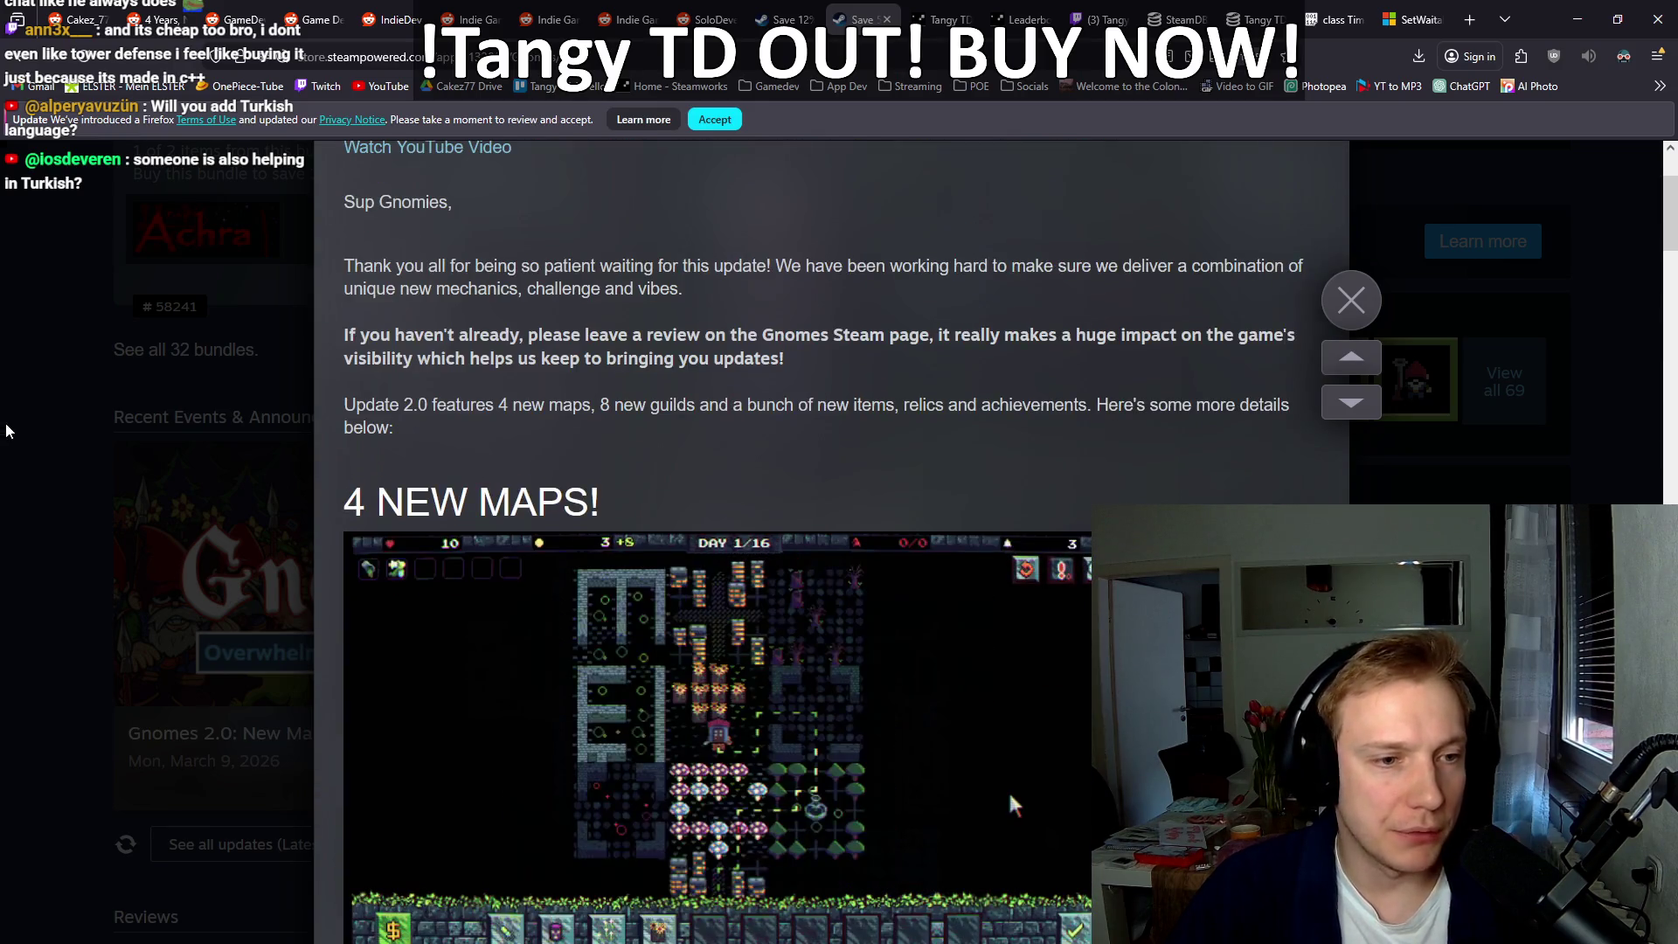
pyautogui.click(29, 426)
pyautogui.scroll(5, 34, 428)
pyautogui.scroll(15, 35, 427)
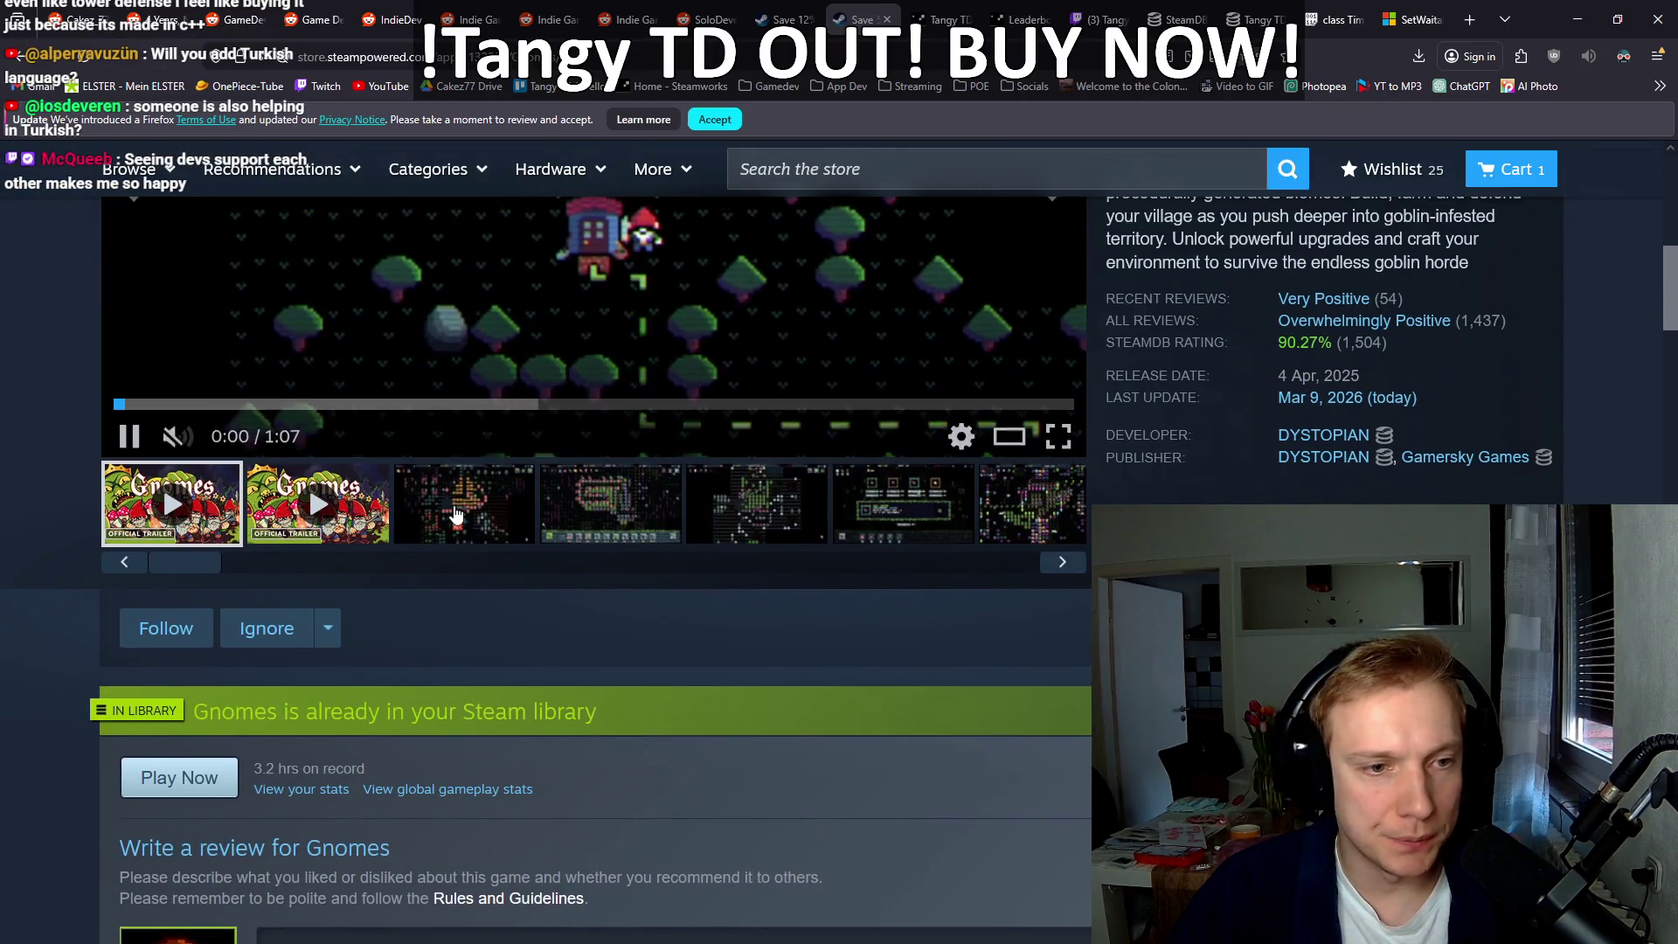
# Step: Browse the Gnomes gallery screenshots, including the snowy-map and shop-screen images
pyautogui.click(455, 514)
pyautogui.scroll(6, 524, 512)
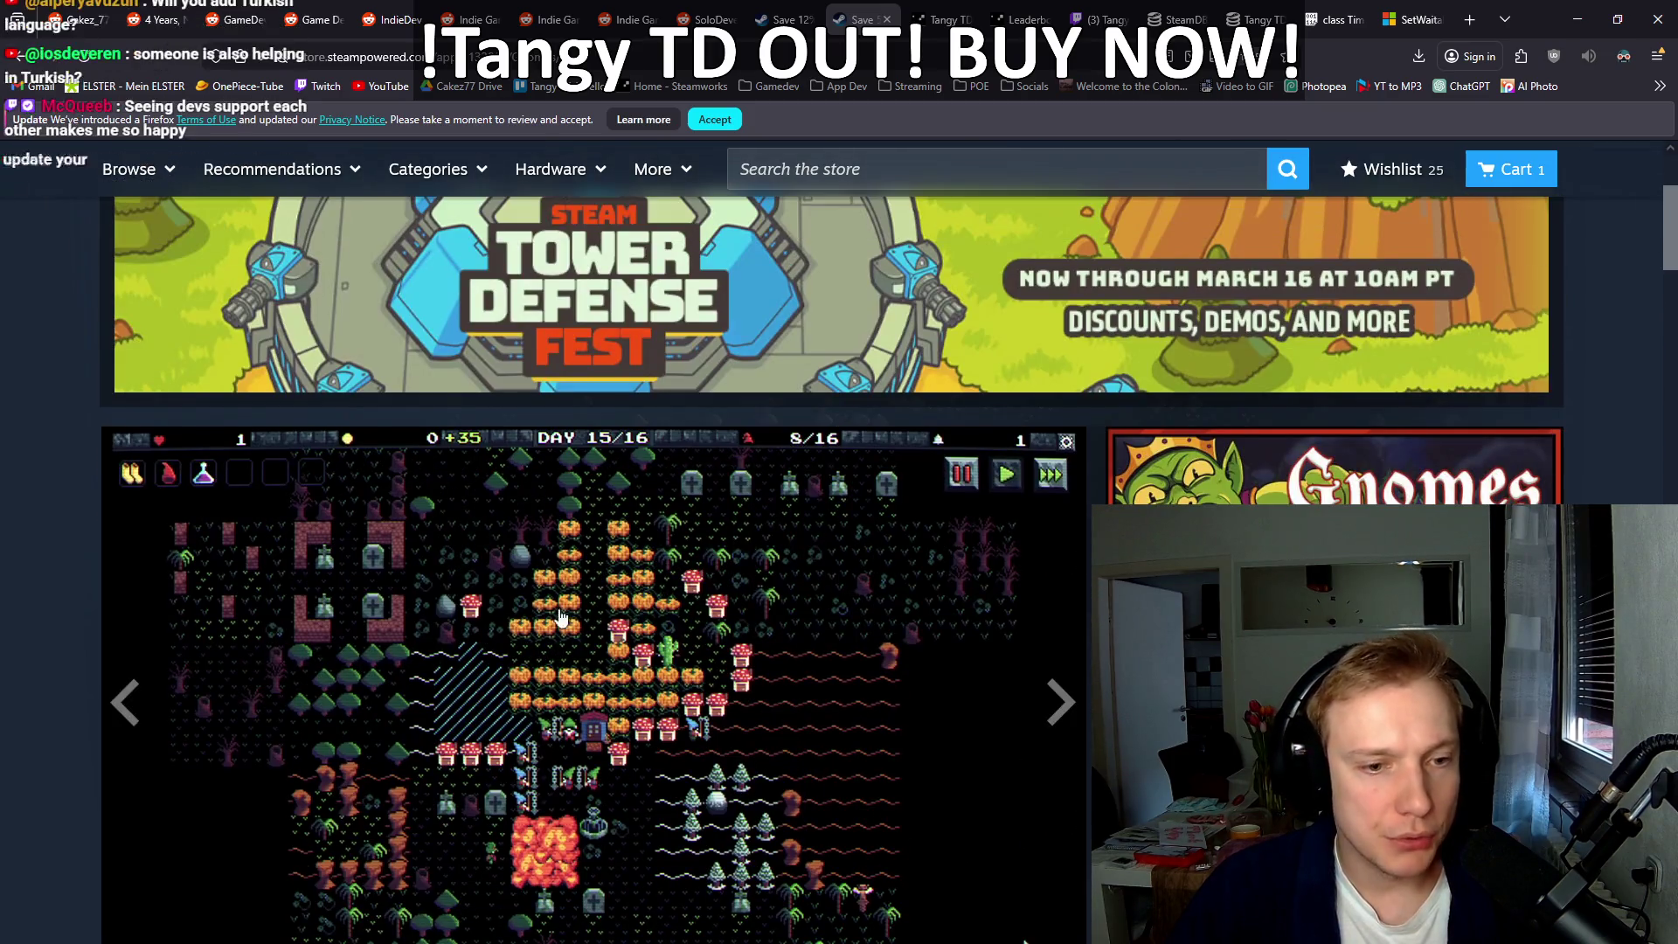
pyautogui.scroll(-3, 566, 505)
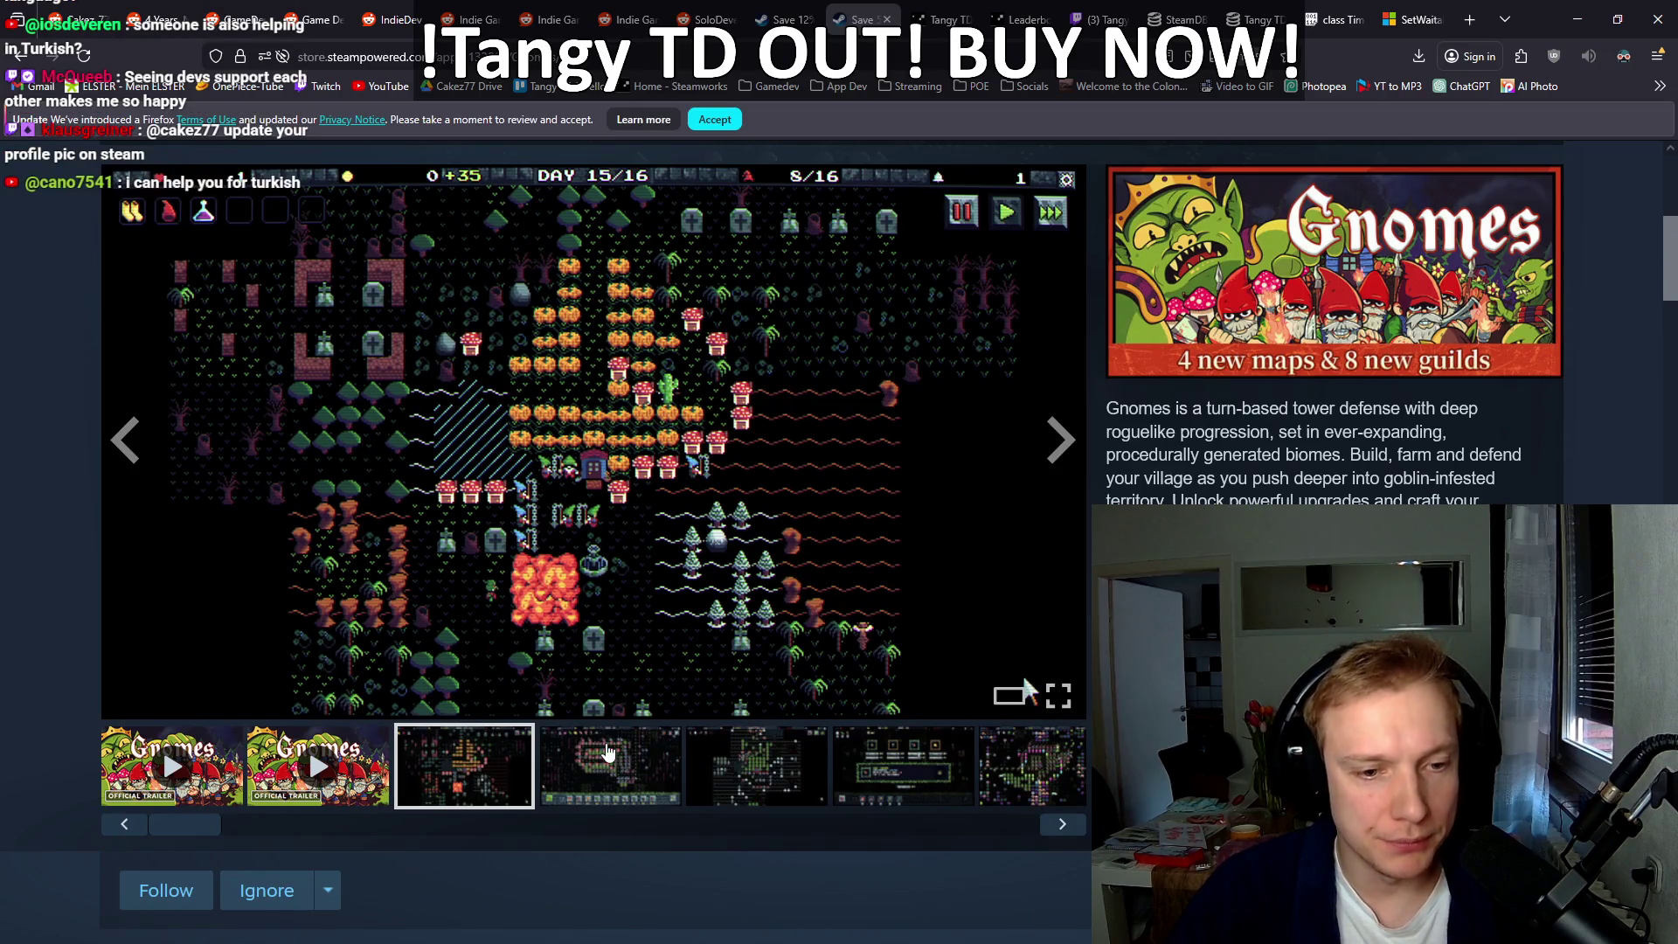
pyautogui.click(733, 776)
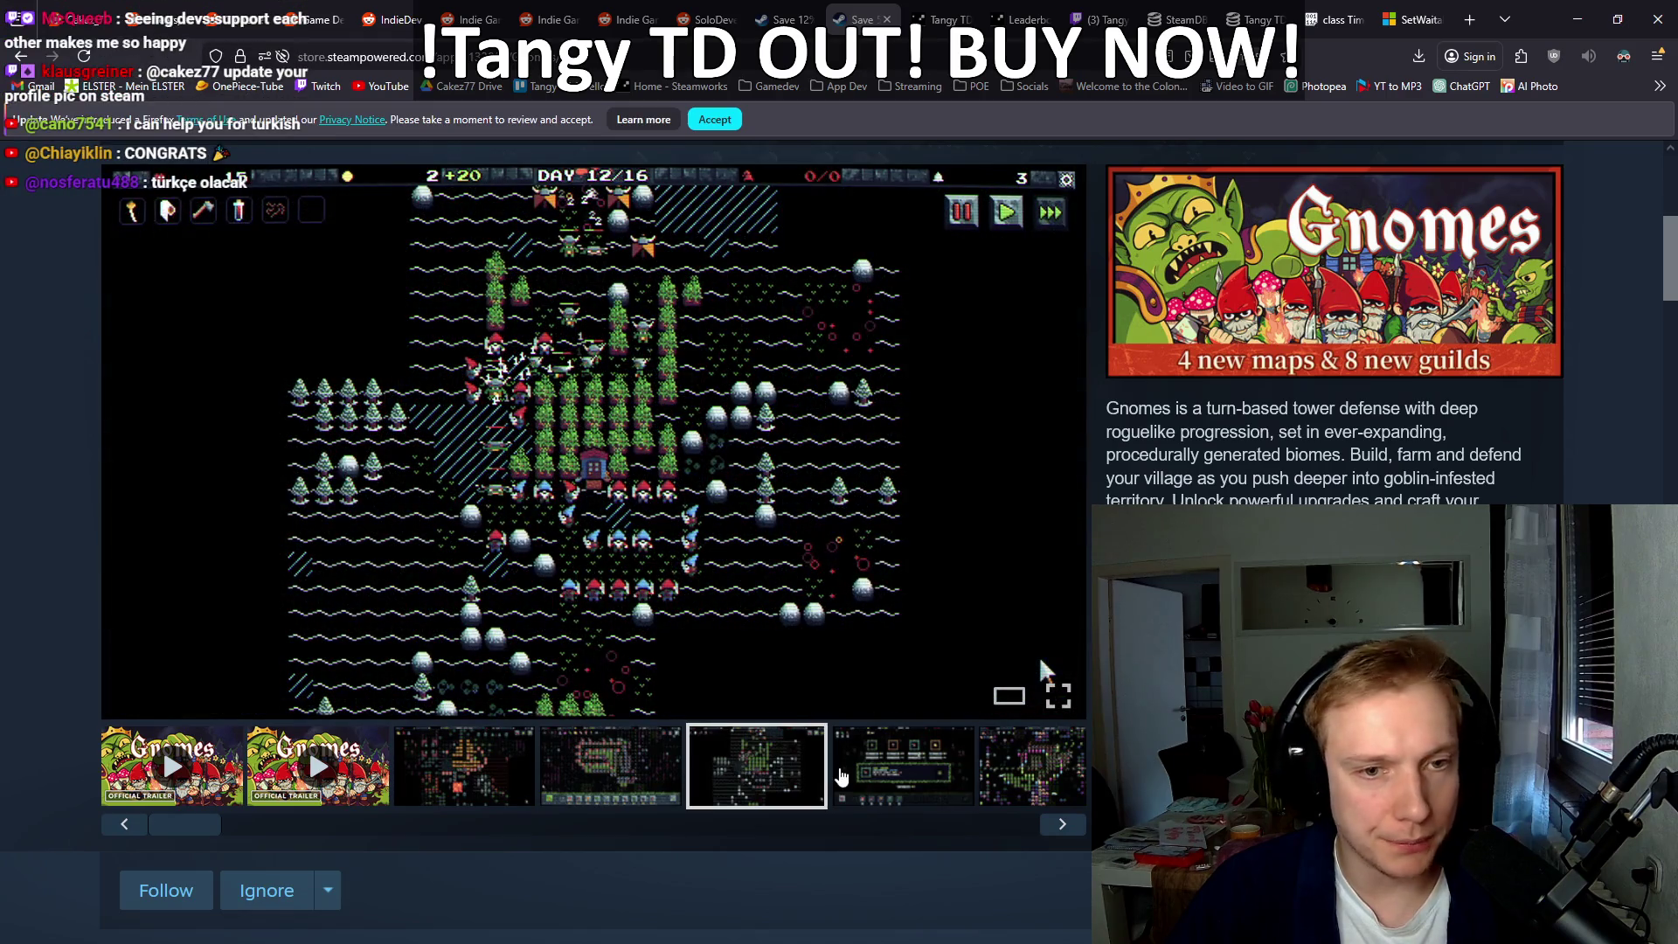
pyautogui.click(960, 787)
pyautogui.click(1001, 779)
pyautogui.click(318, 774)
pyautogui.click(464, 774)
pyautogui.click(617, 783)
pyautogui.click(775, 776)
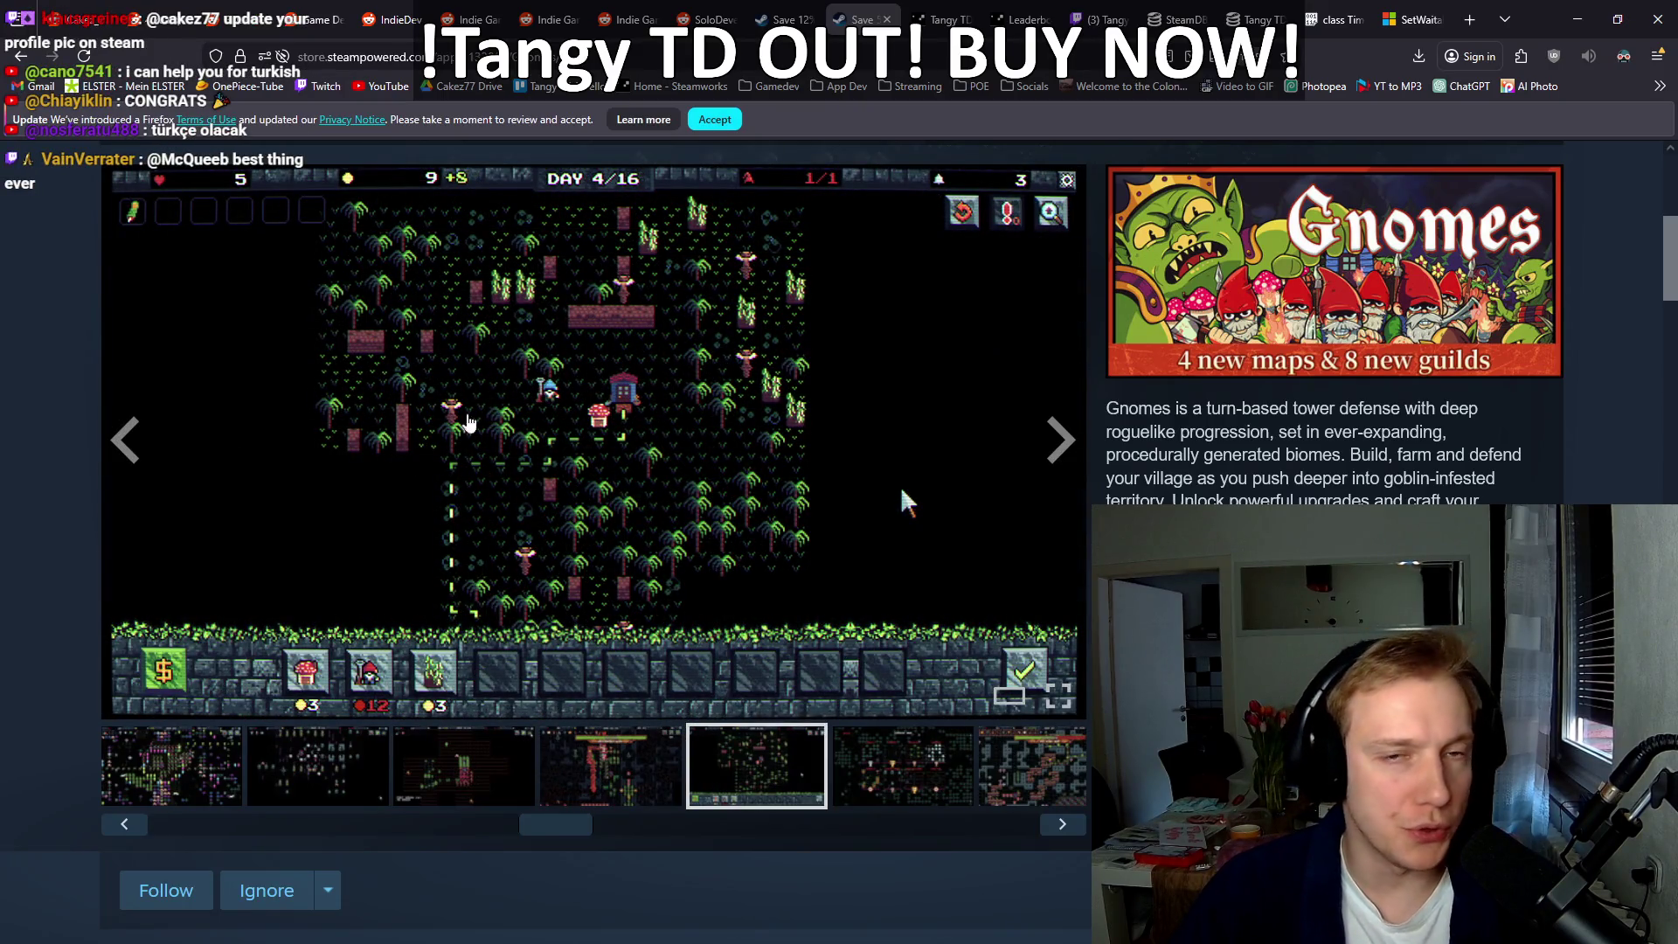
# Step: Look over the Gnomes bundles, then close the Gnomes tab and switch to the Tangy TD store tab
pyautogui.scroll(-5, 3, 423)
pyautogui.scroll(-12, 28, 374)
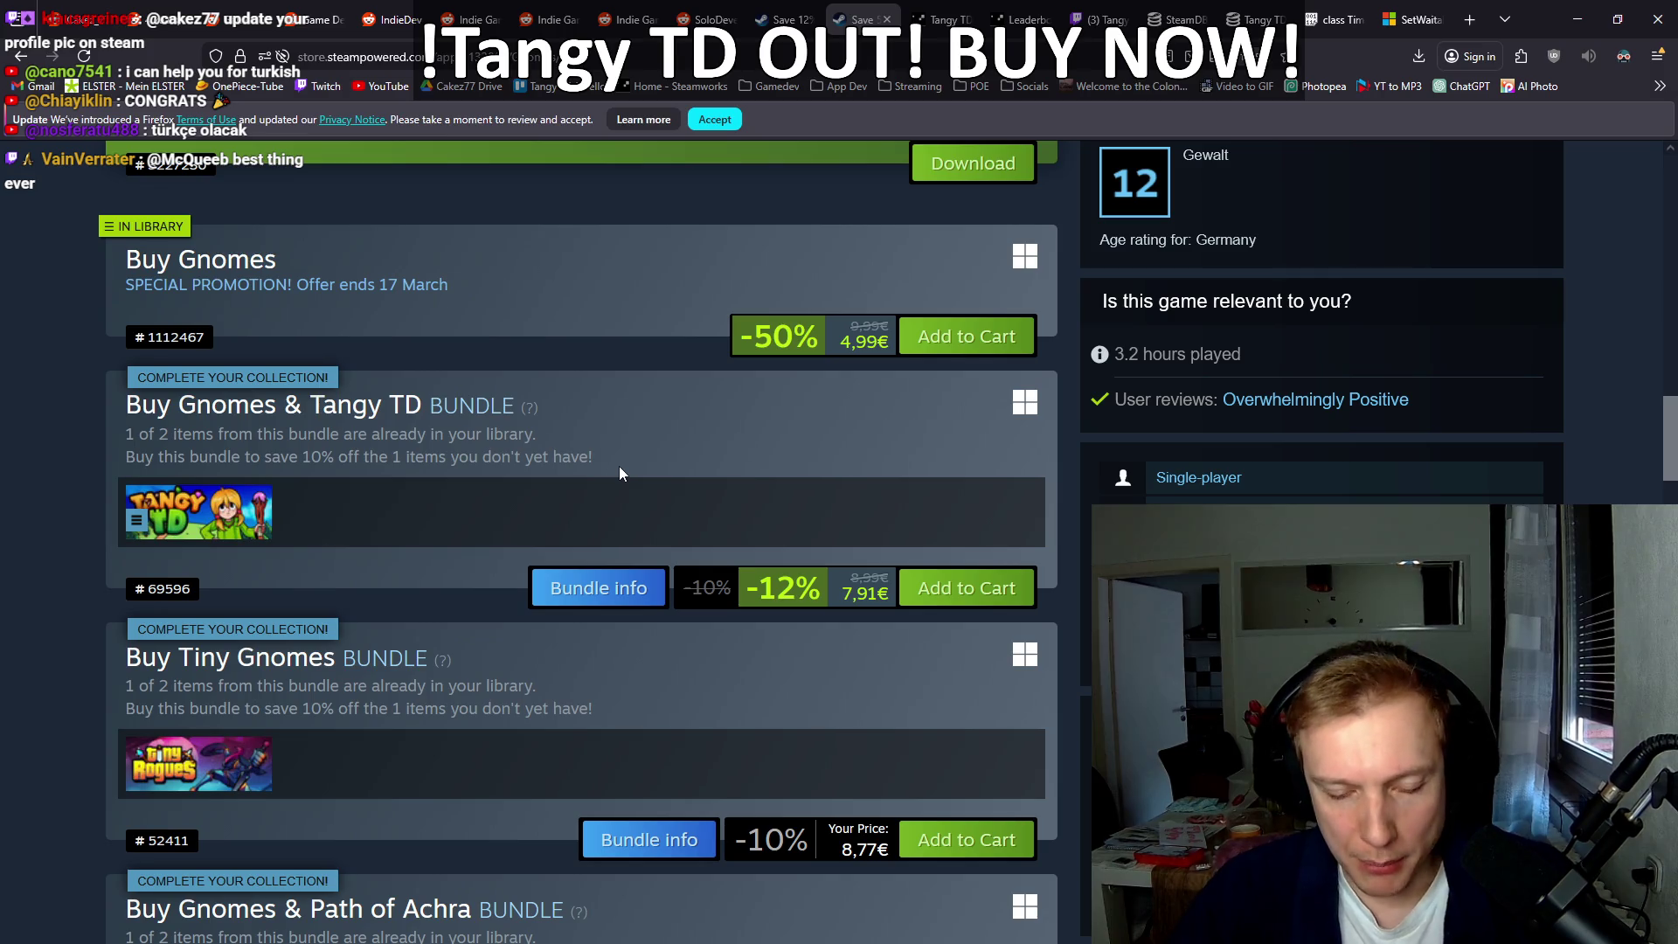
pyautogui.scroll(10, 504, 489)
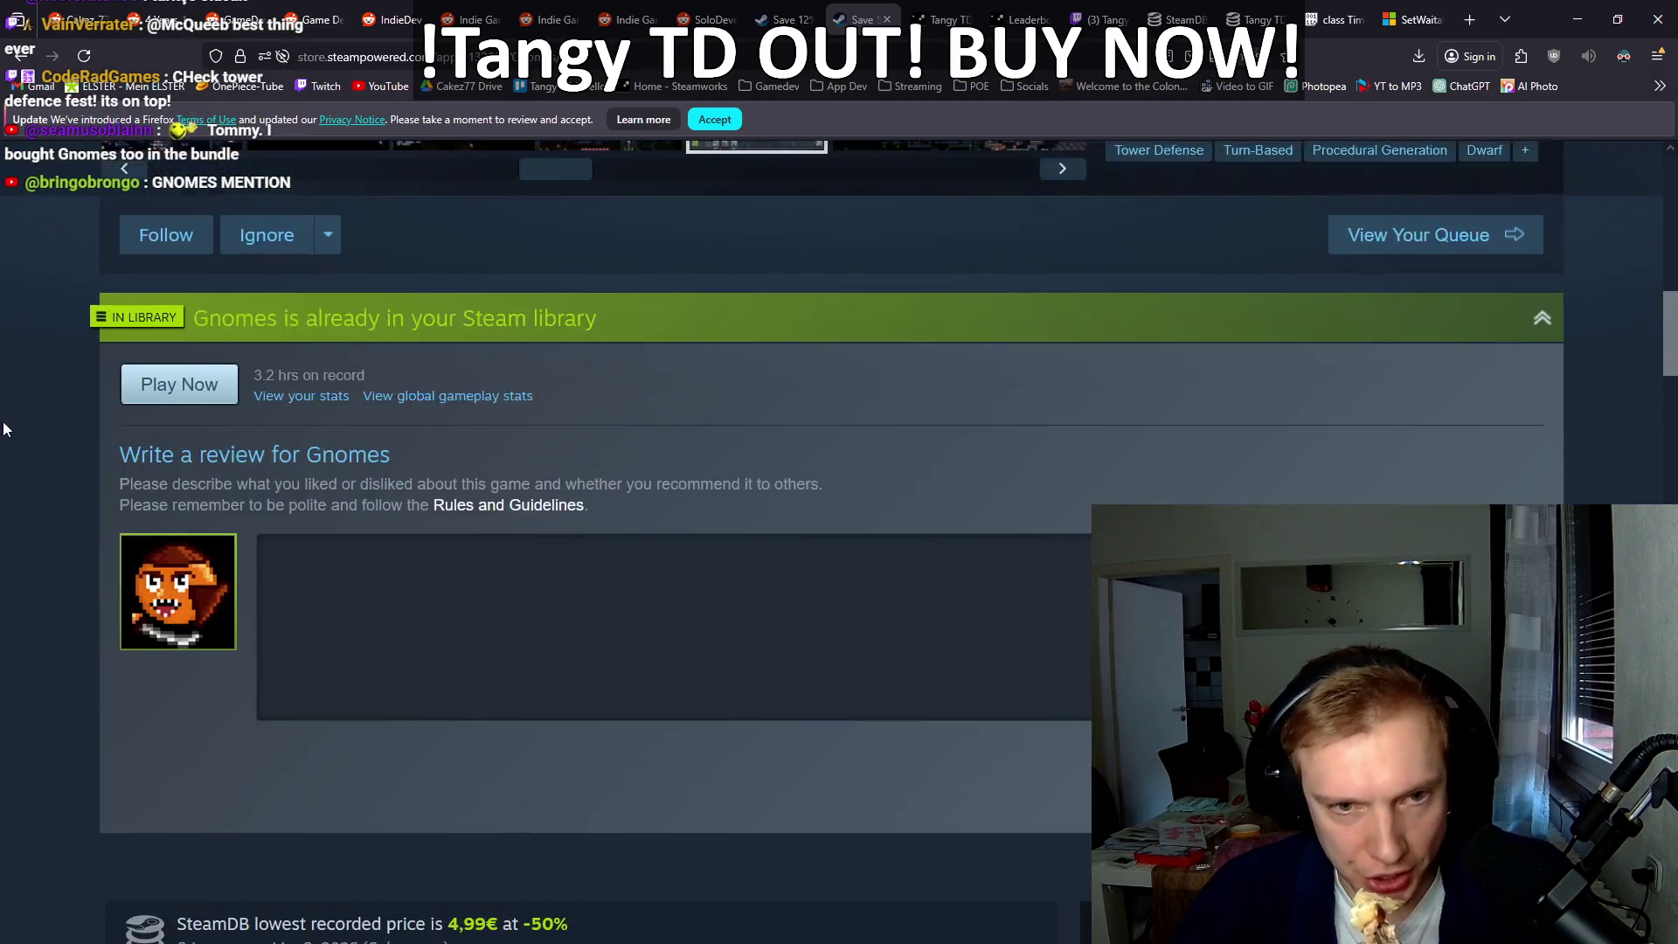
pyautogui.scroll(-10, 4, 428)
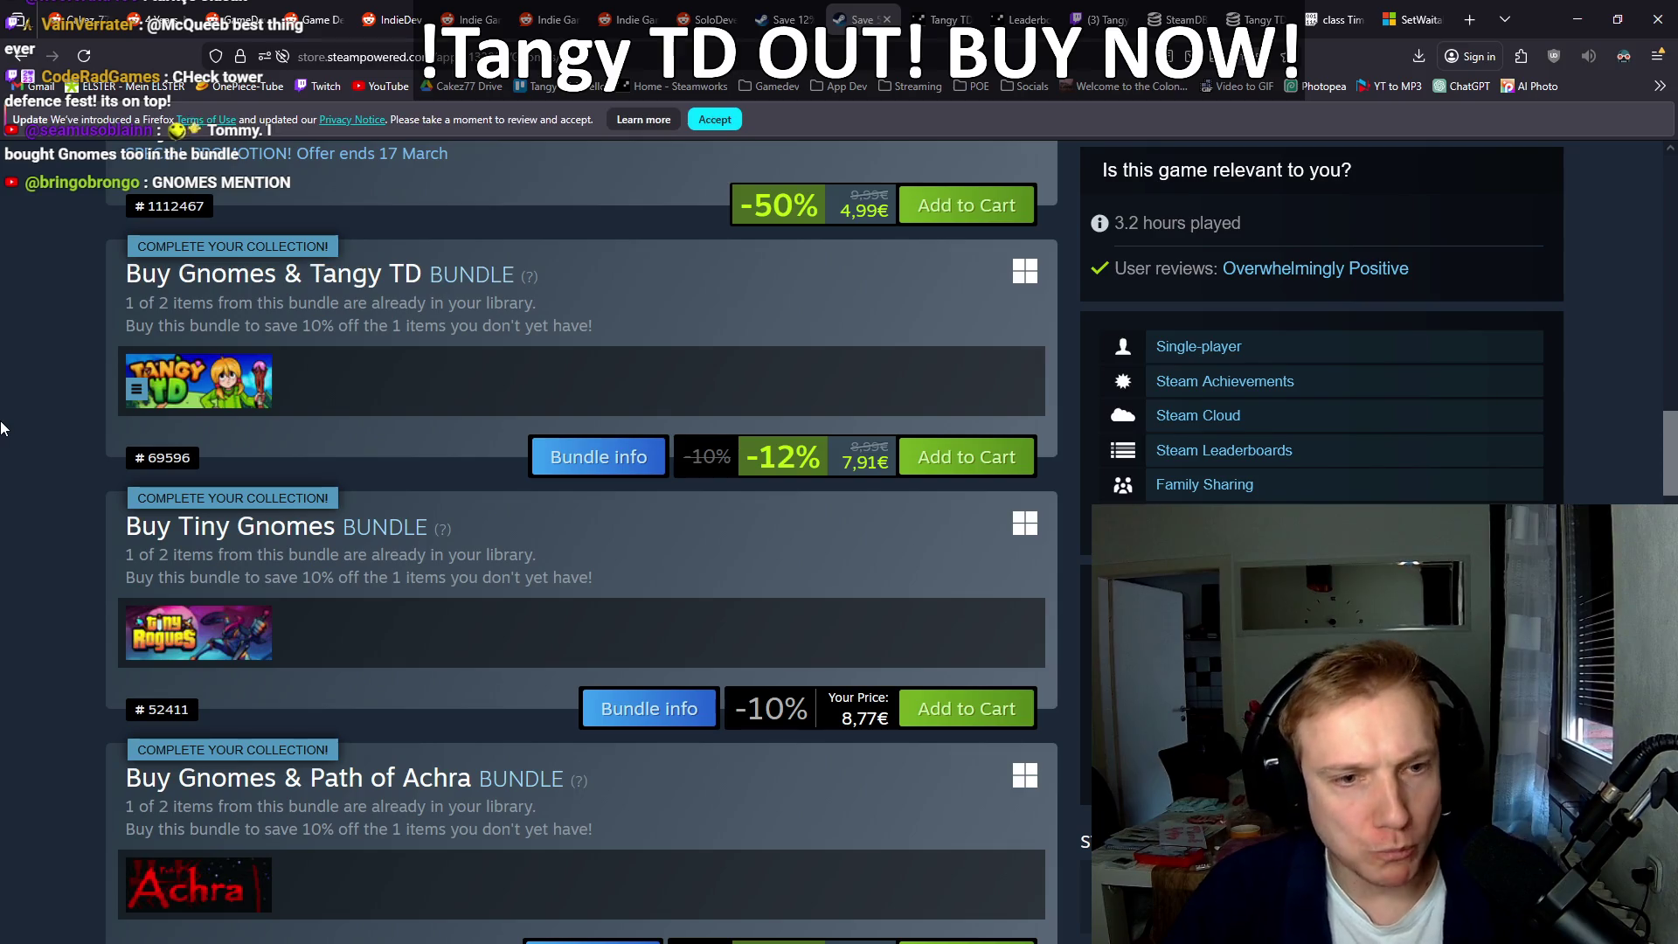
pyautogui.scroll(15, 7, 430)
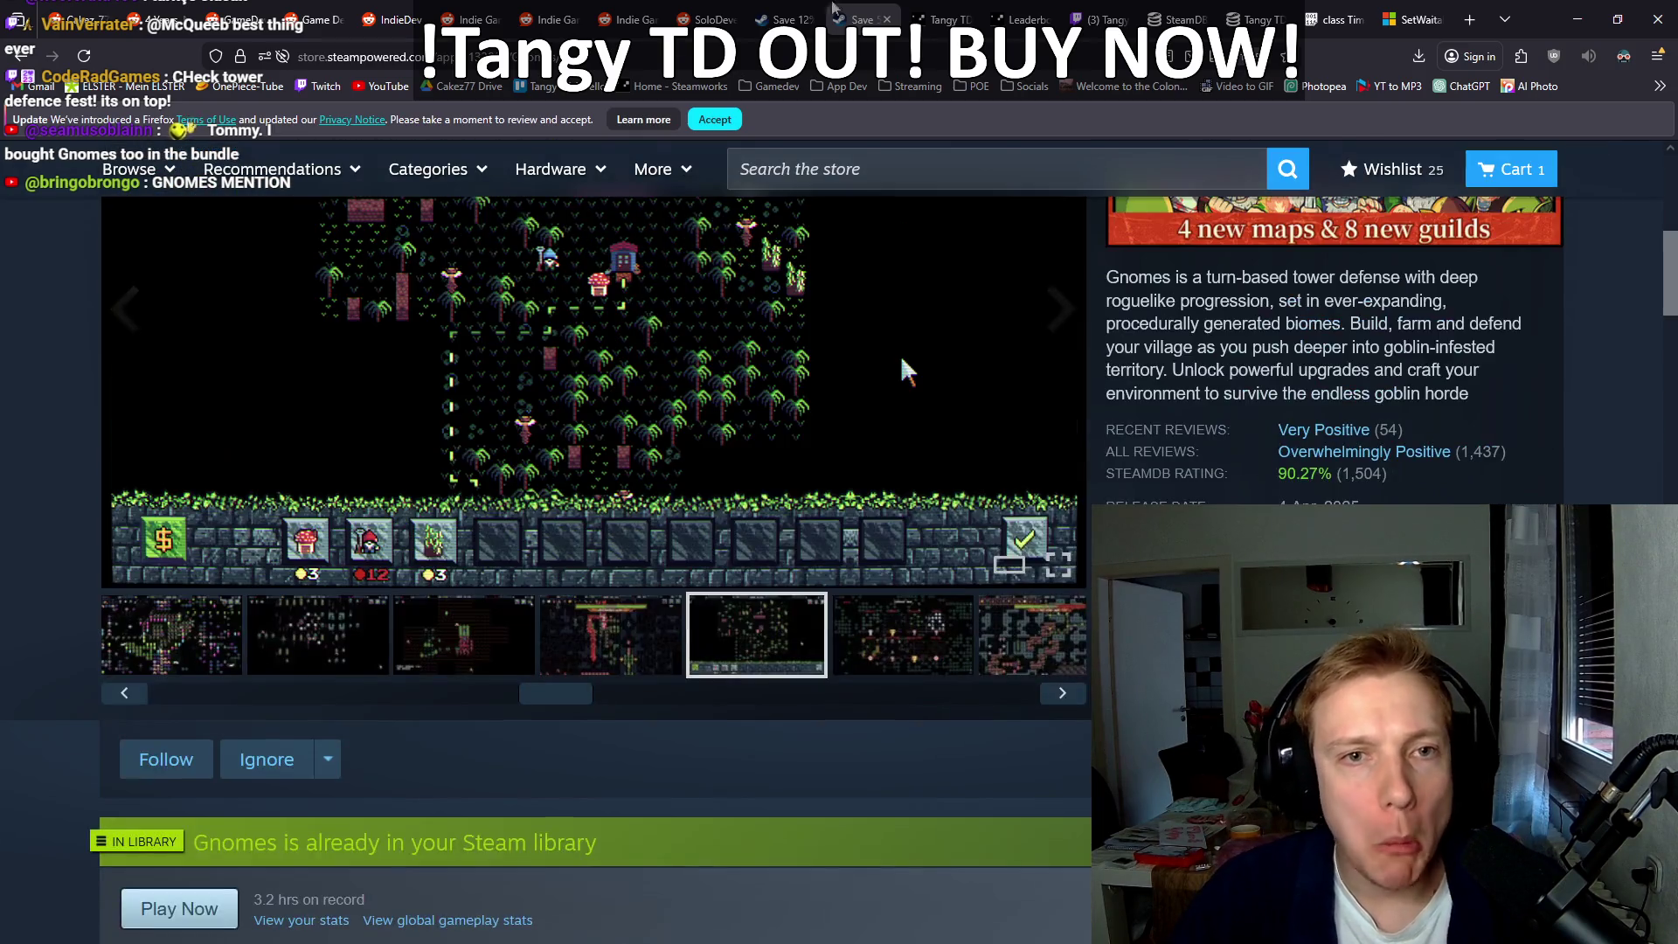
pyautogui.click(887, 19)
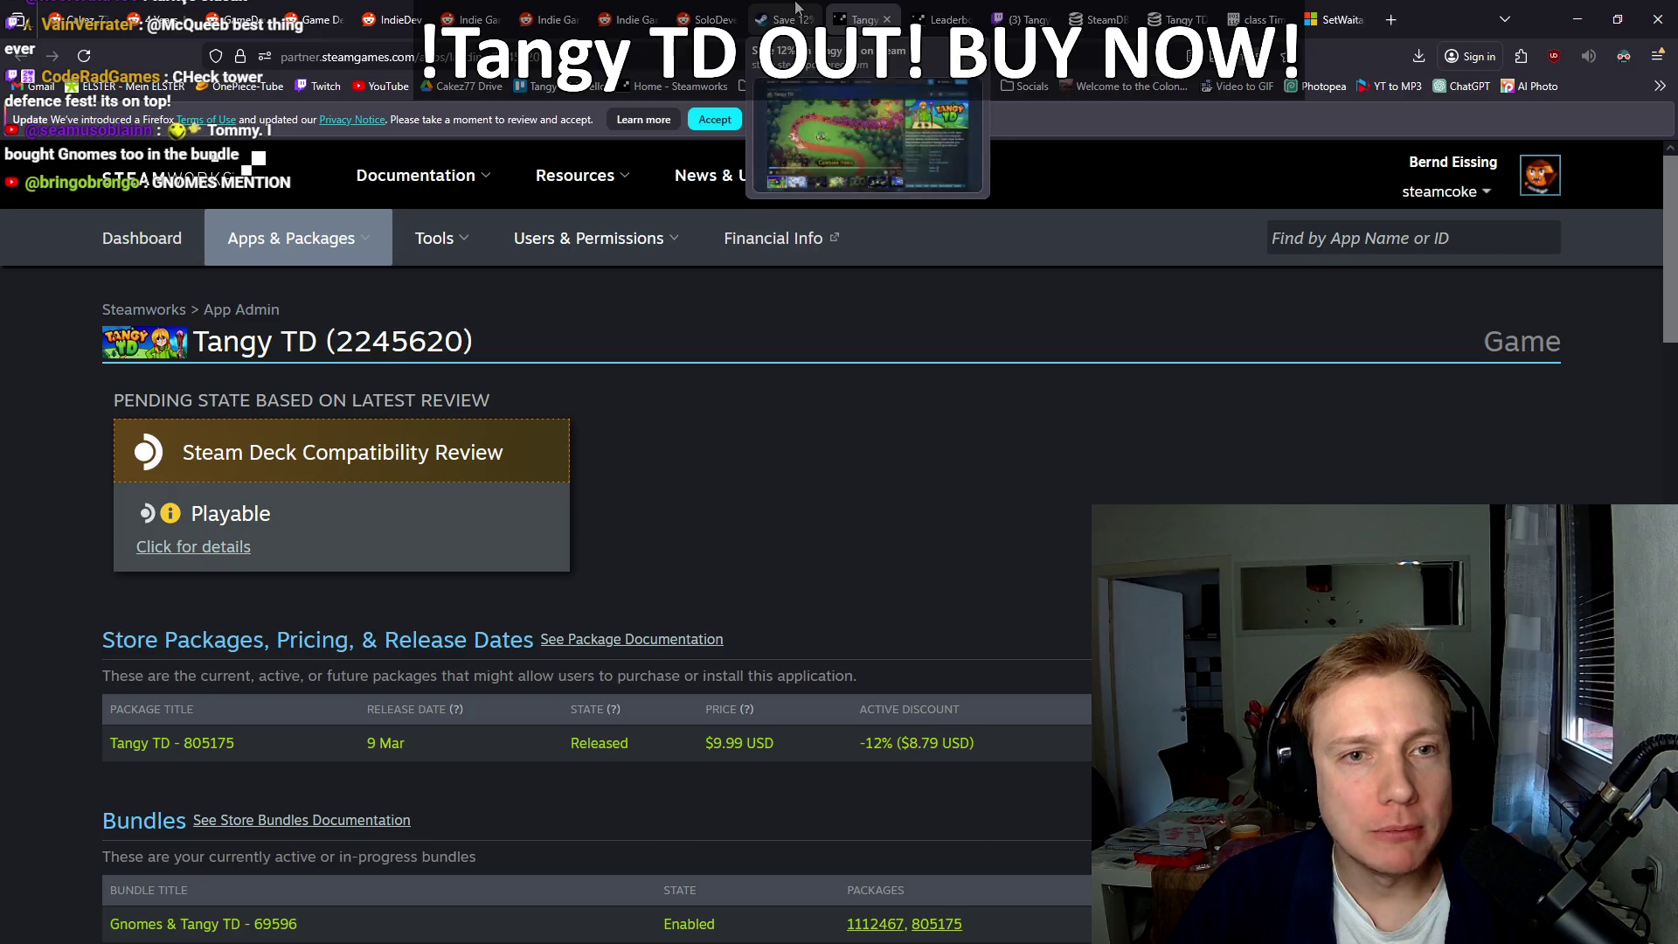
pyautogui.click(826, 19)
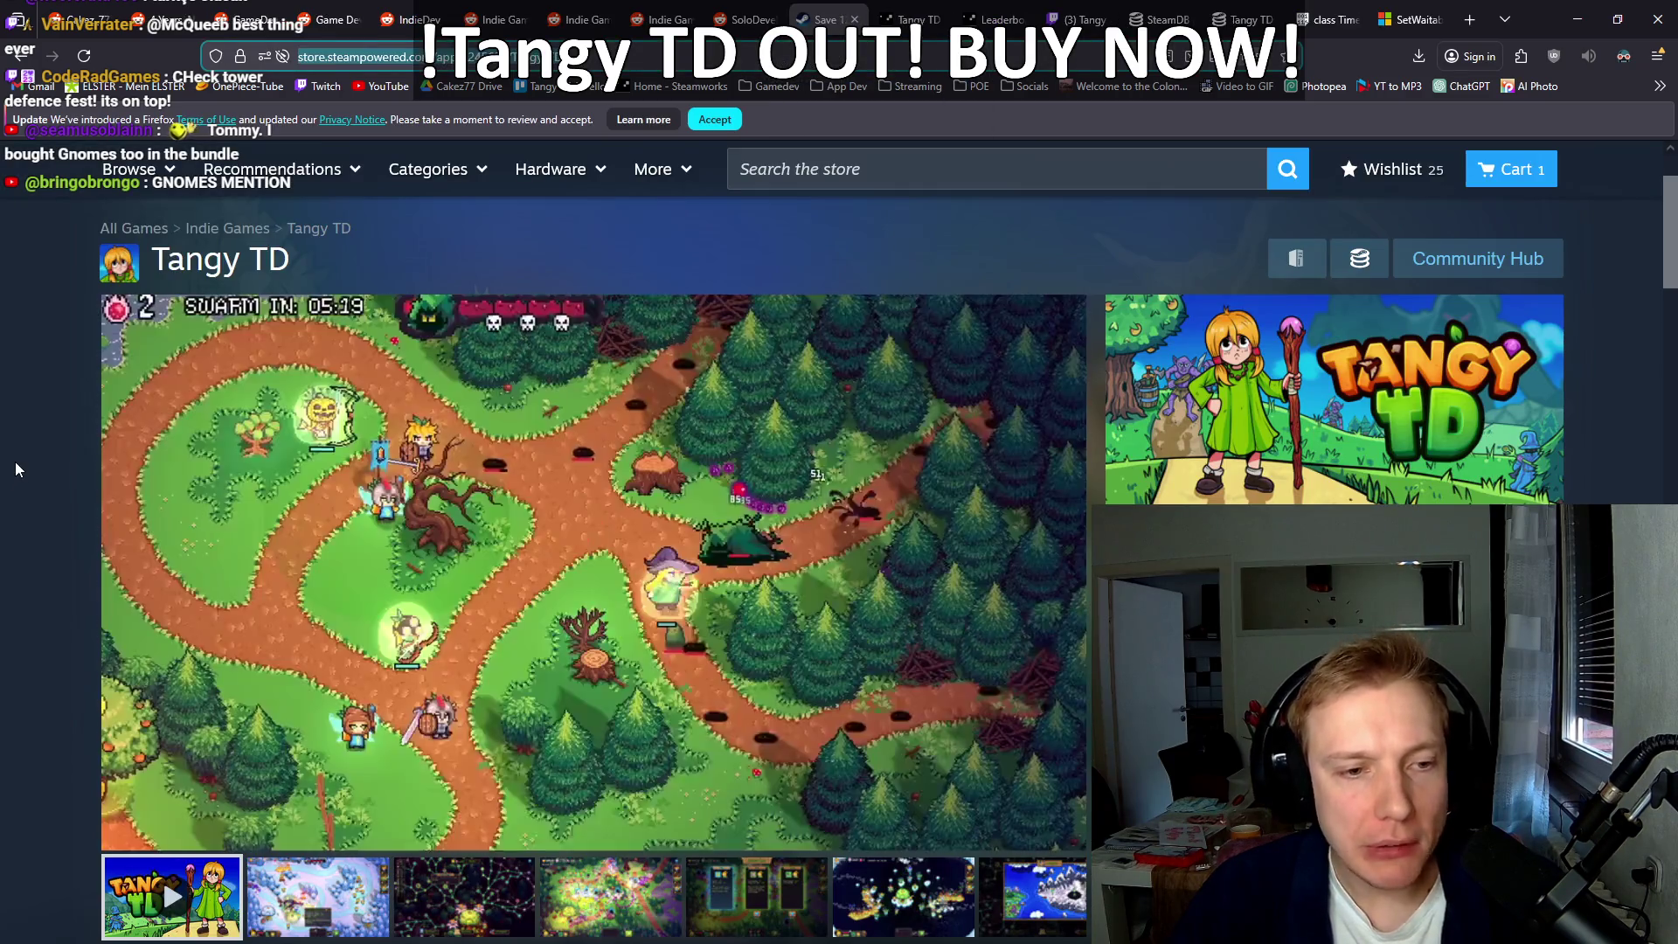